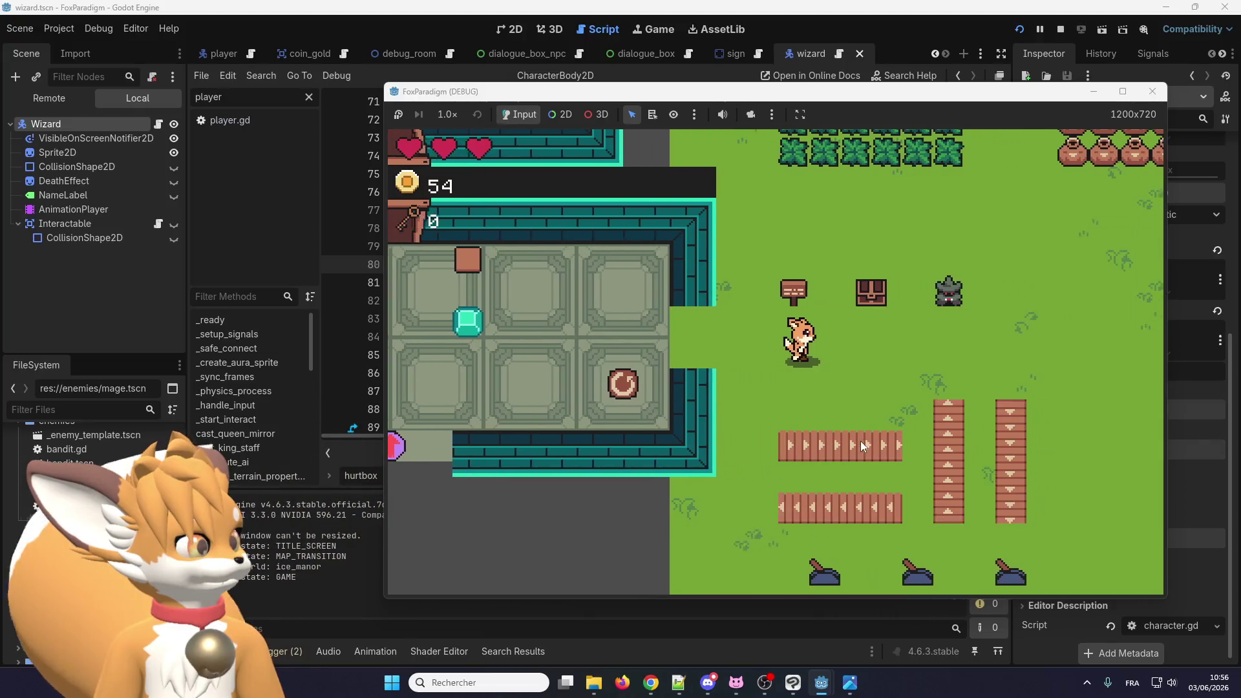
# Step: Walk the player up to the wizard in-game, then set the Wizard's Disable Mode to Keep Active
pyautogui.press('Up')
pyautogui.press('Left')
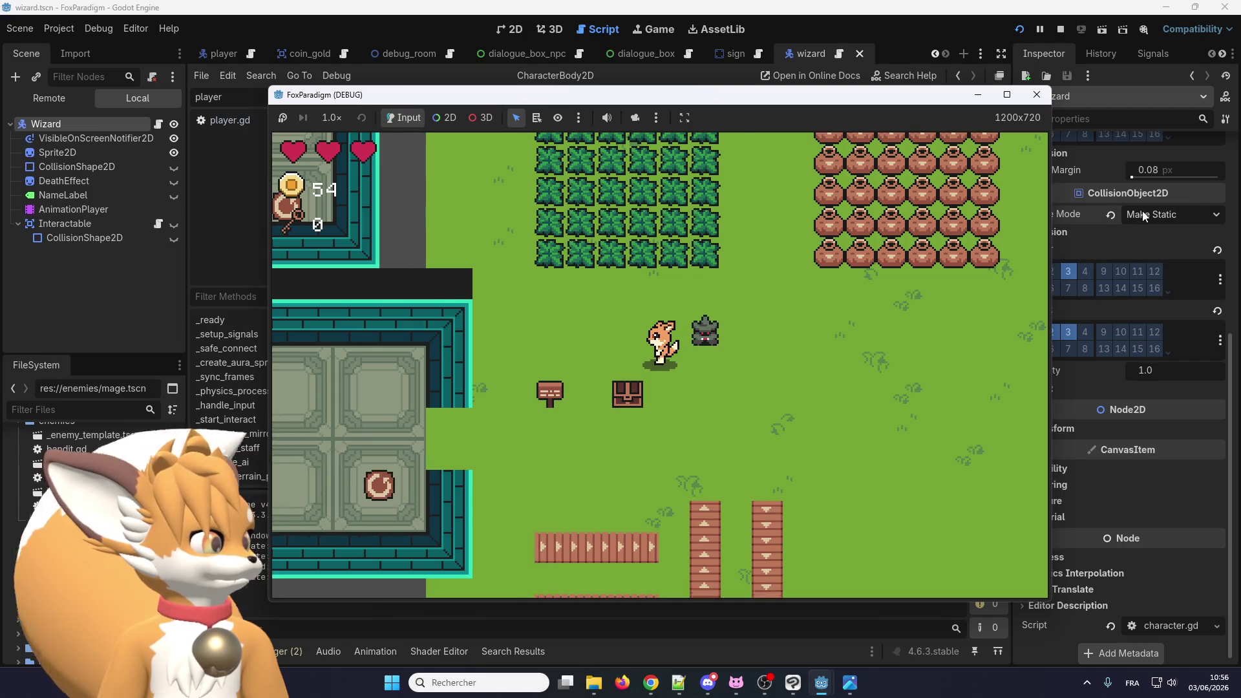
pyautogui.click(1172, 214)
pyautogui.click(1139, 261)
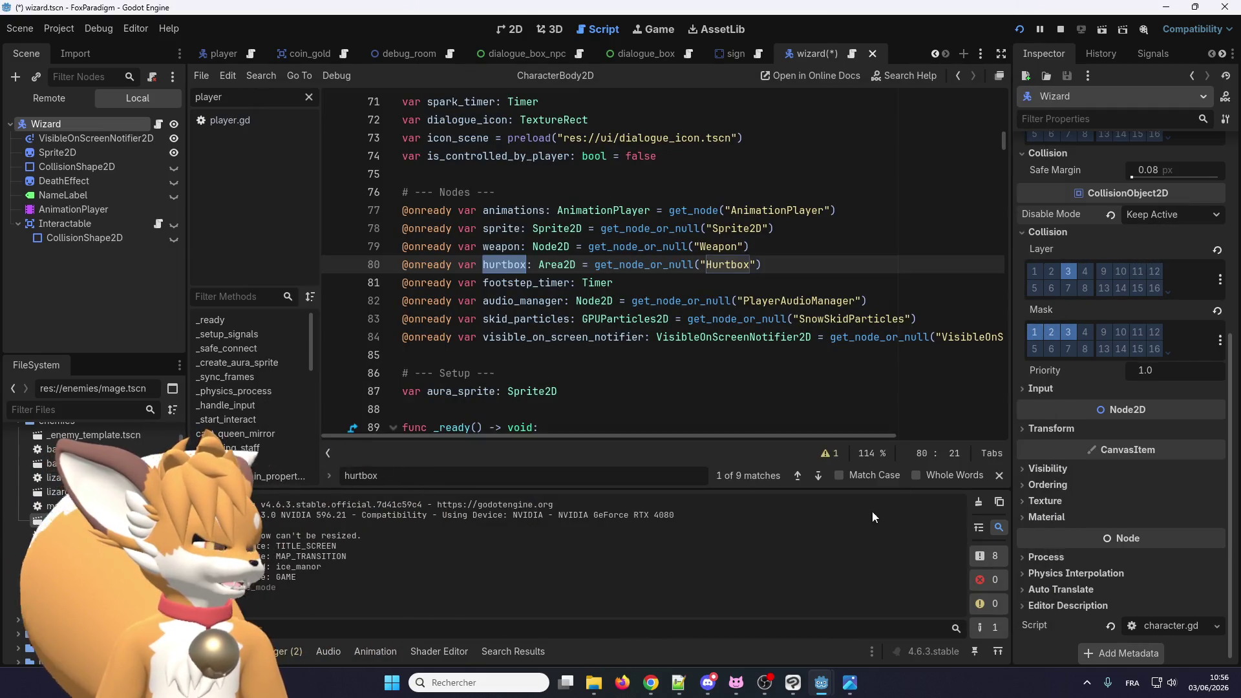
# Step: Save wizard.tscn and switch between the running game and the editor
pyautogui.hotkey('ctrl', 's')
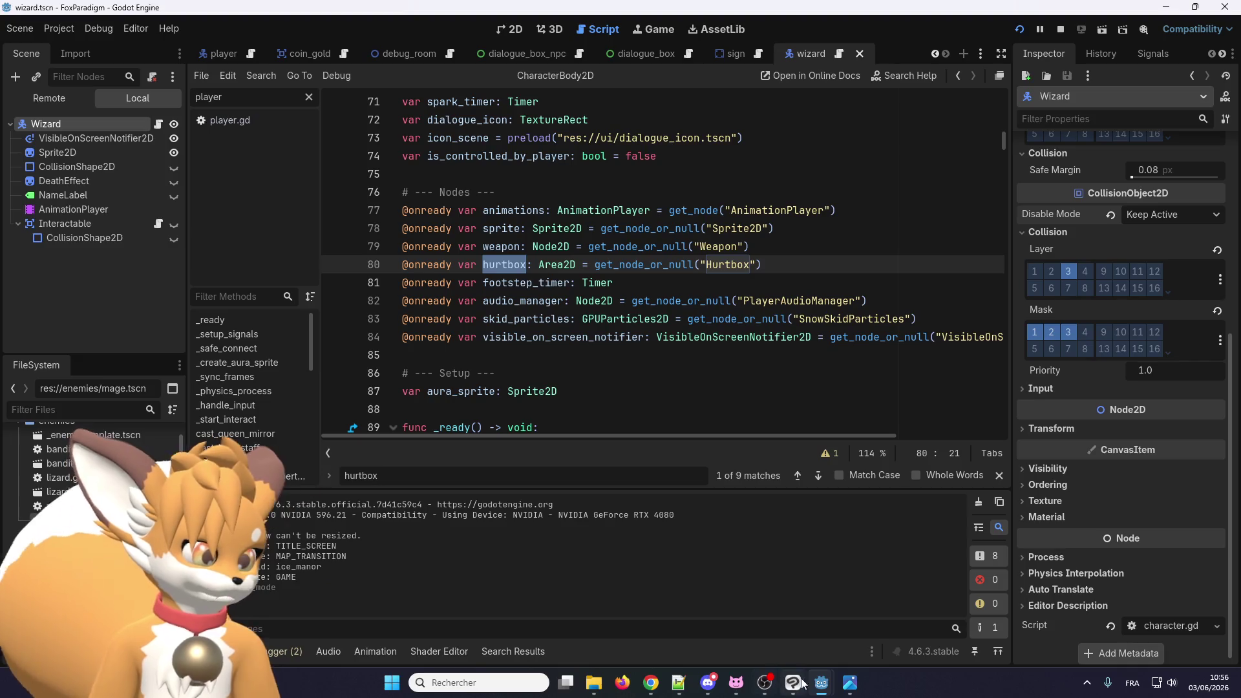
pyautogui.moveTo(820, 683)
pyautogui.click(890, 609)
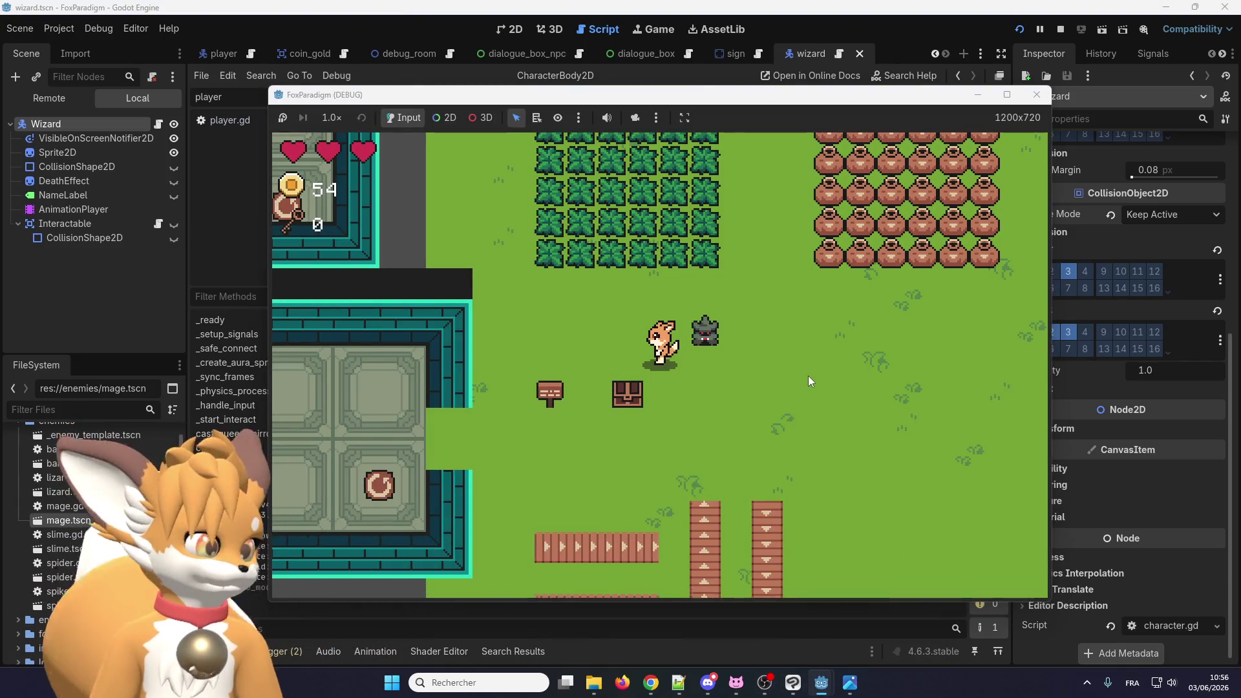
pyautogui.click(1119, 239)
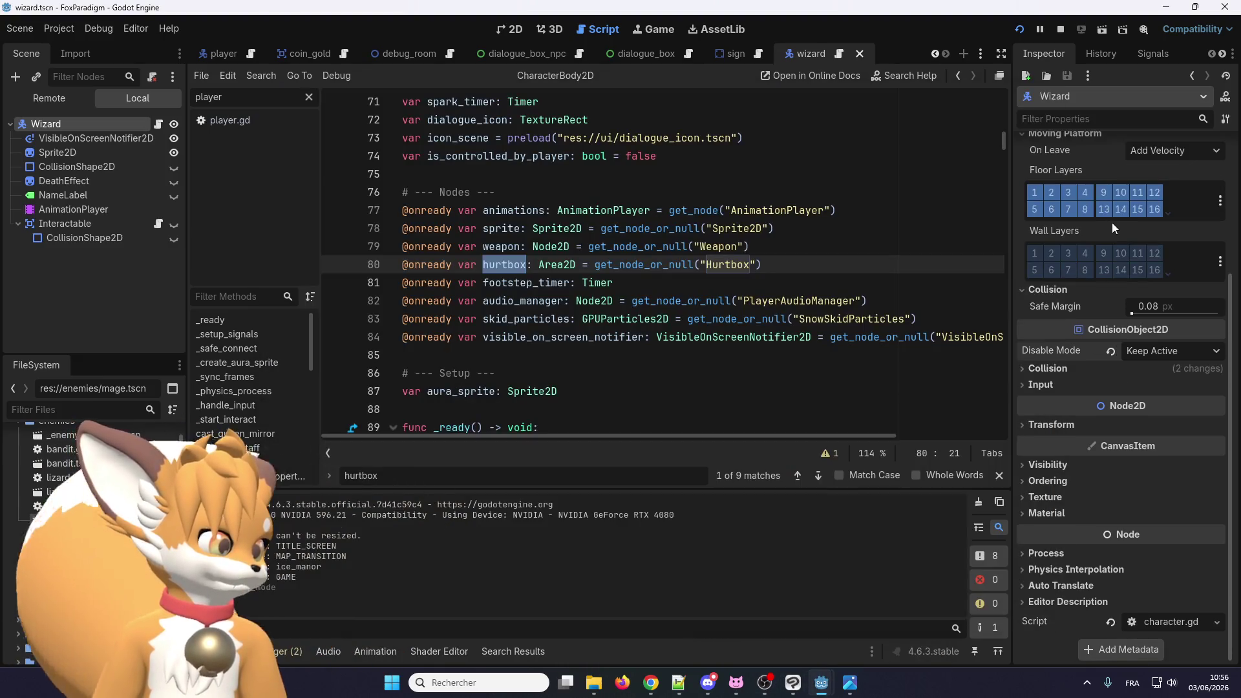
# Step: Change the Wizard's CollisionObject2D Disable Mode from Keep Active to Remove
pyautogui.scroll(3, 1111, 266)
pyautogui.scroll(-2, 1111, 344)
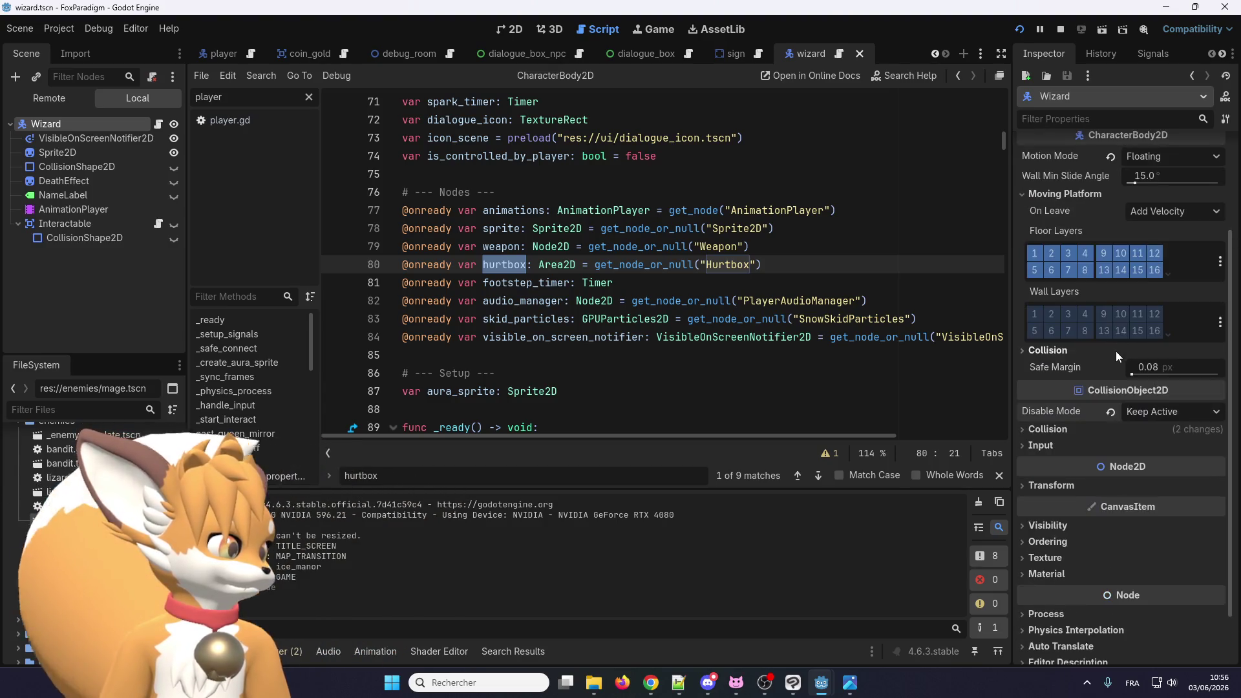
pyautogui.click(1113, 412)
pyautogui.click(1142, 413)
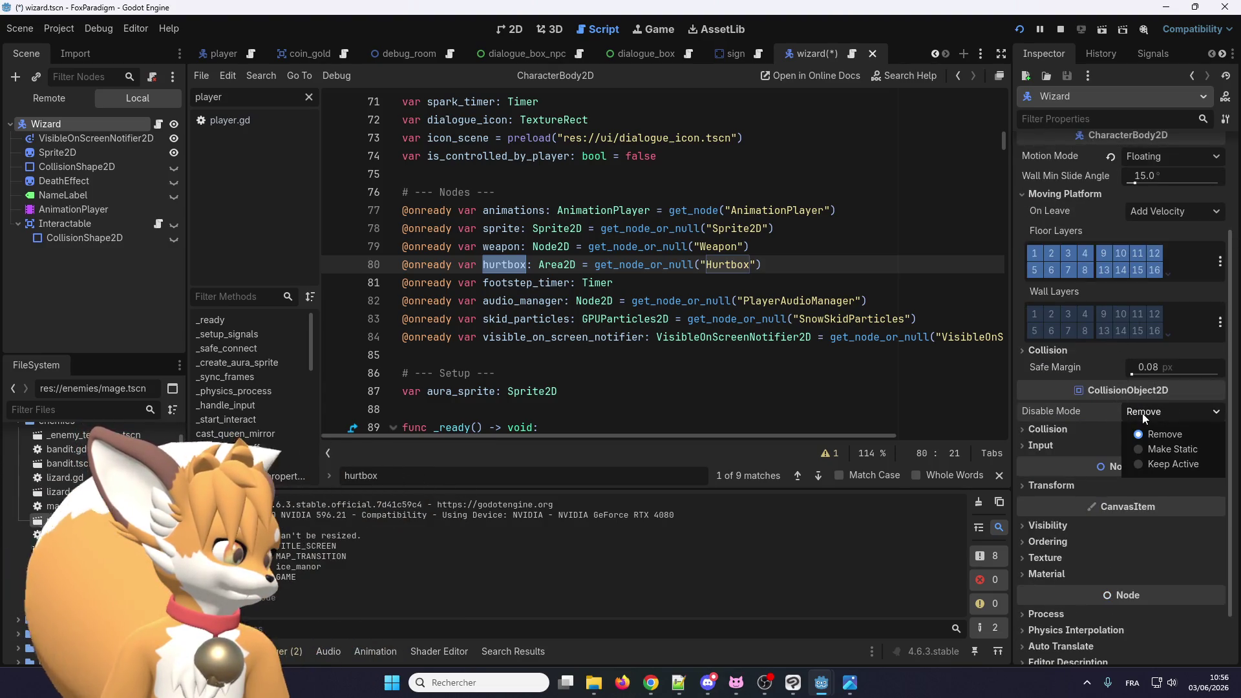
pyautogui.click(1060, 433)
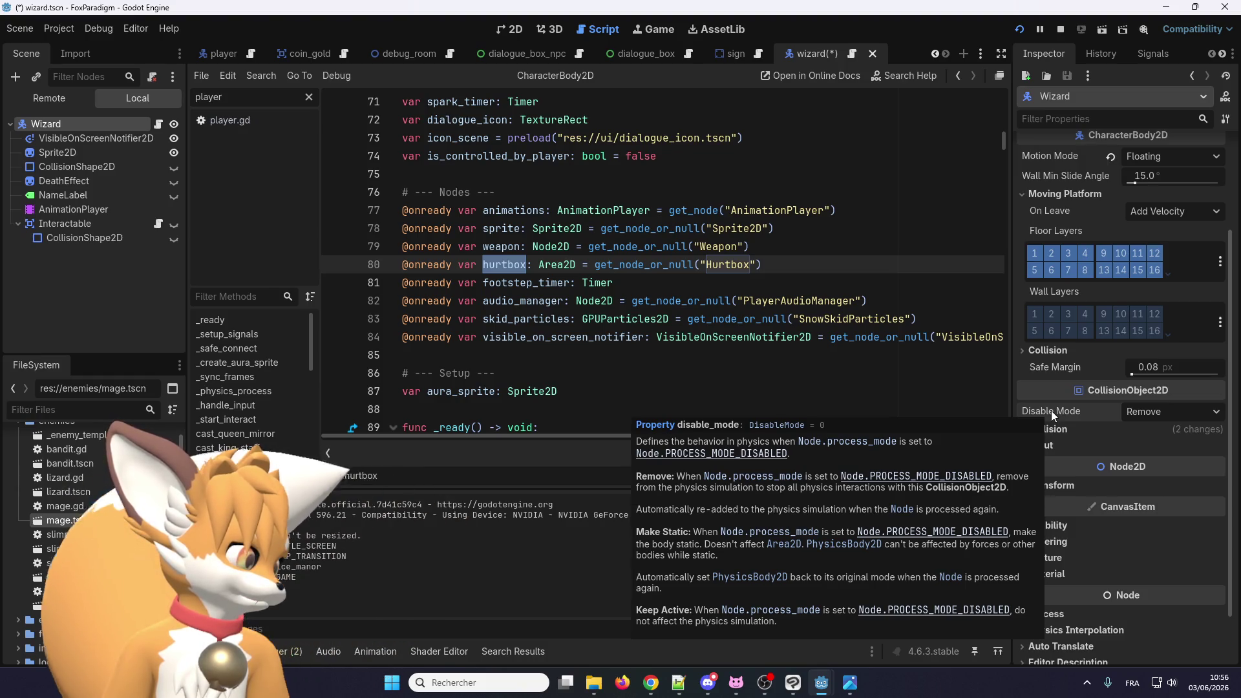
# Step: Expand the Collision layer and mask settings, collapse the Input group, and select CollisionShape2D
pyautogui.click(1056, 430)
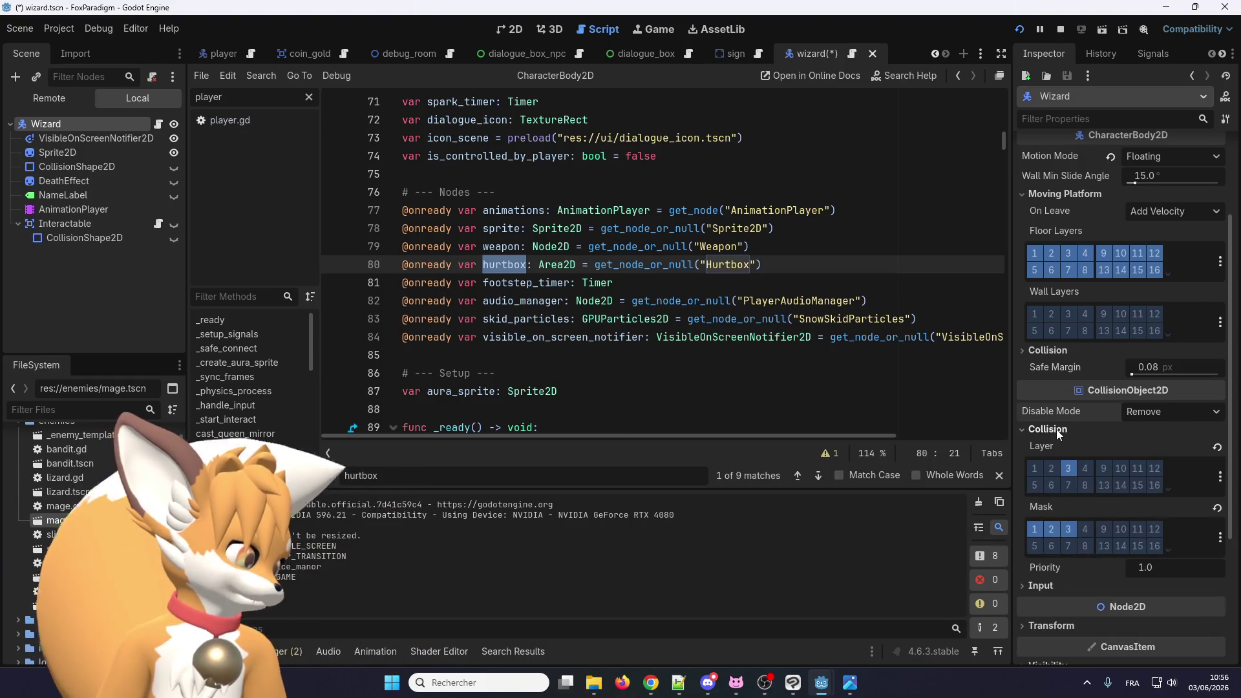
pyautogui.moveTo(1069, 406)
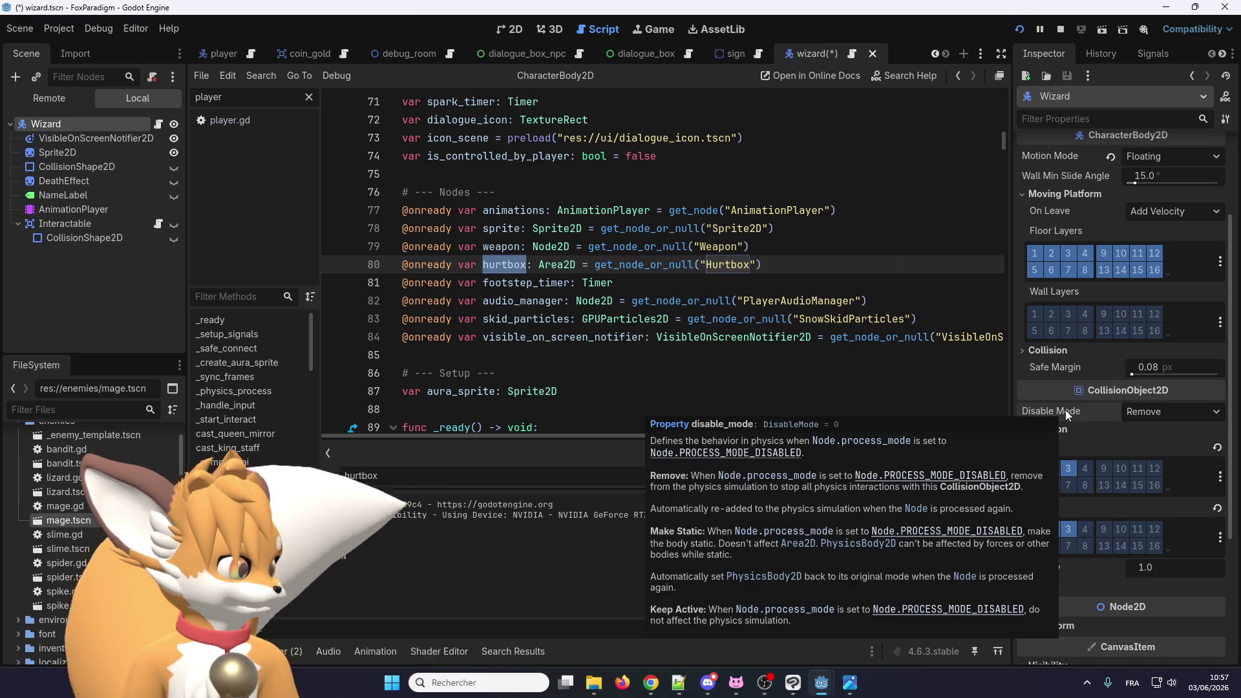
pyautogui.scroll(-2, 1066, 410)
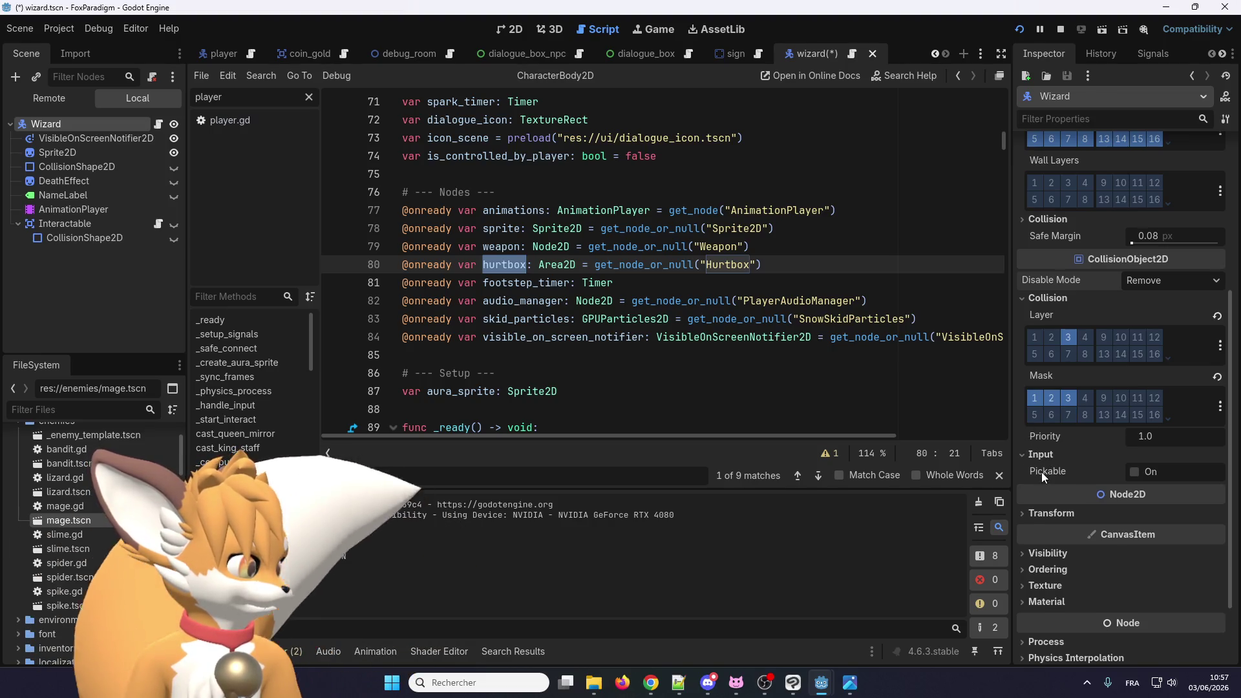
pyautogui.moveTo(1043, 473)
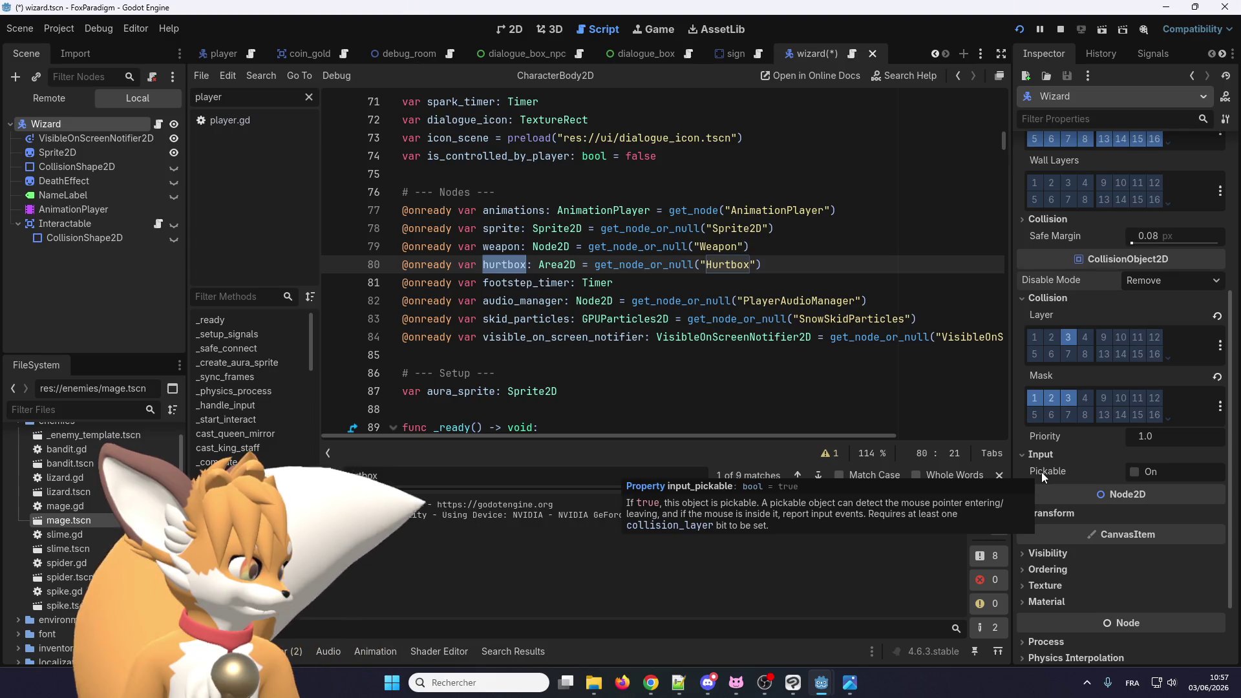
pyautogui.click(1045, 461)
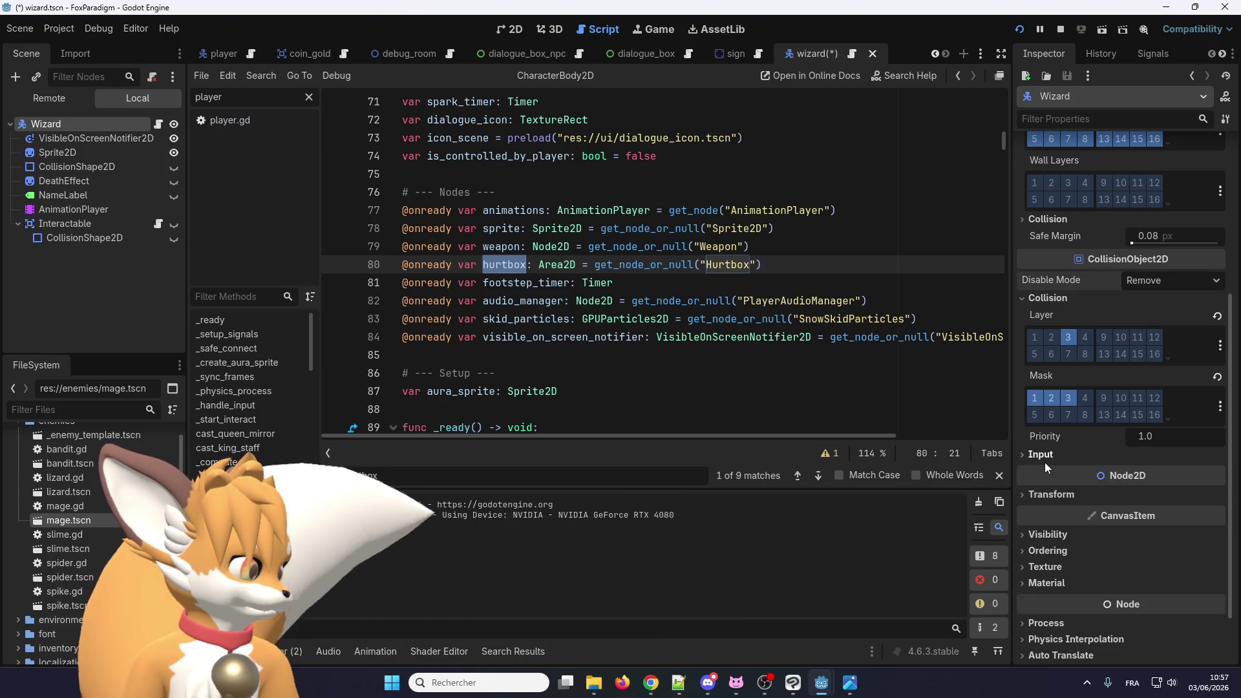
pyautogui.scroll(-1, 1044, 463)
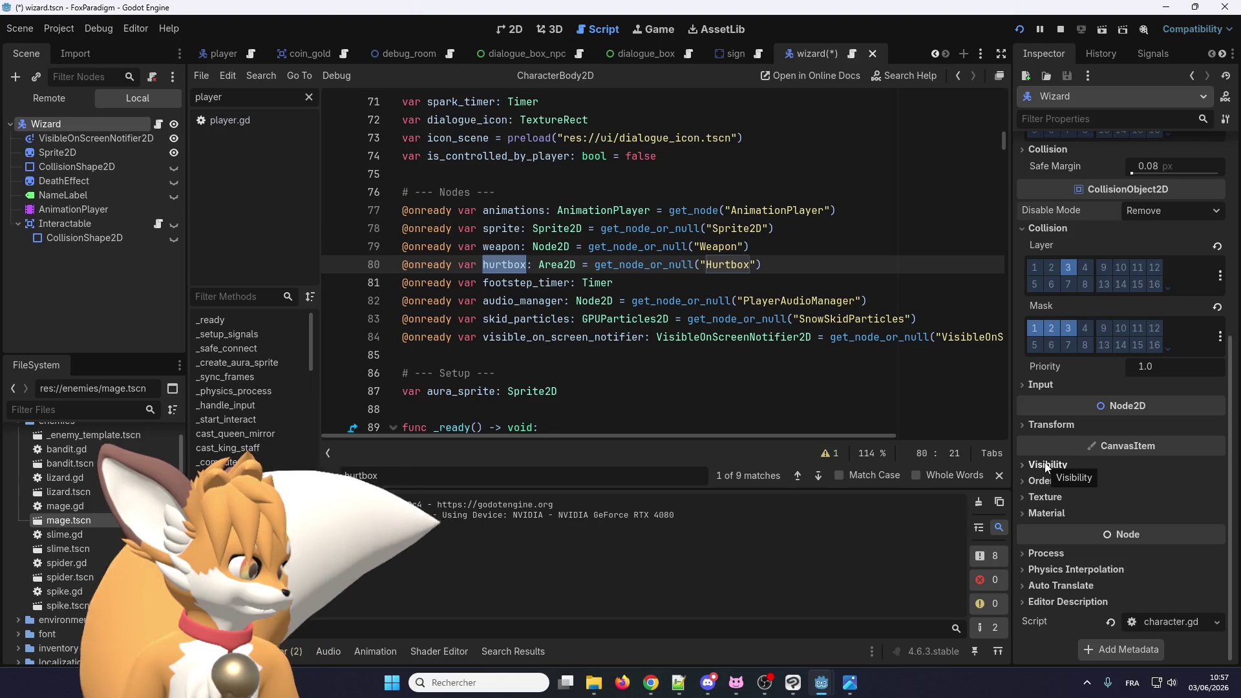
pyautogui.scroll(2, 1048, 465)
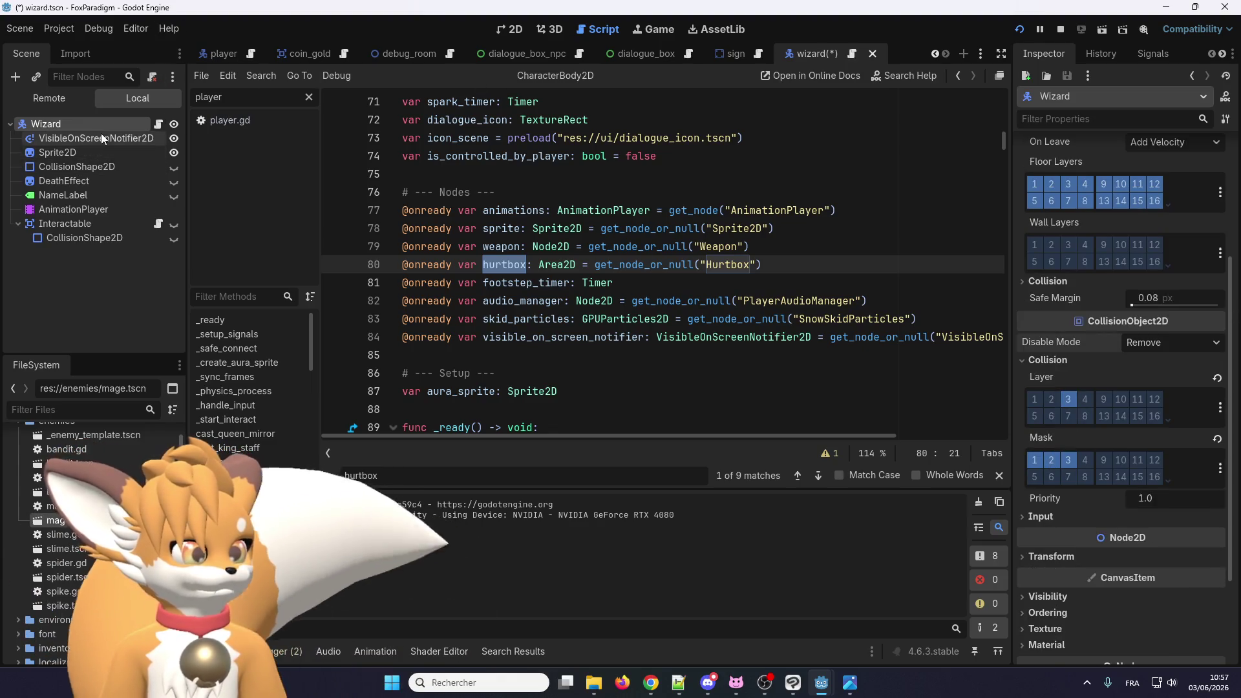
pyautogui.click(91, 170)
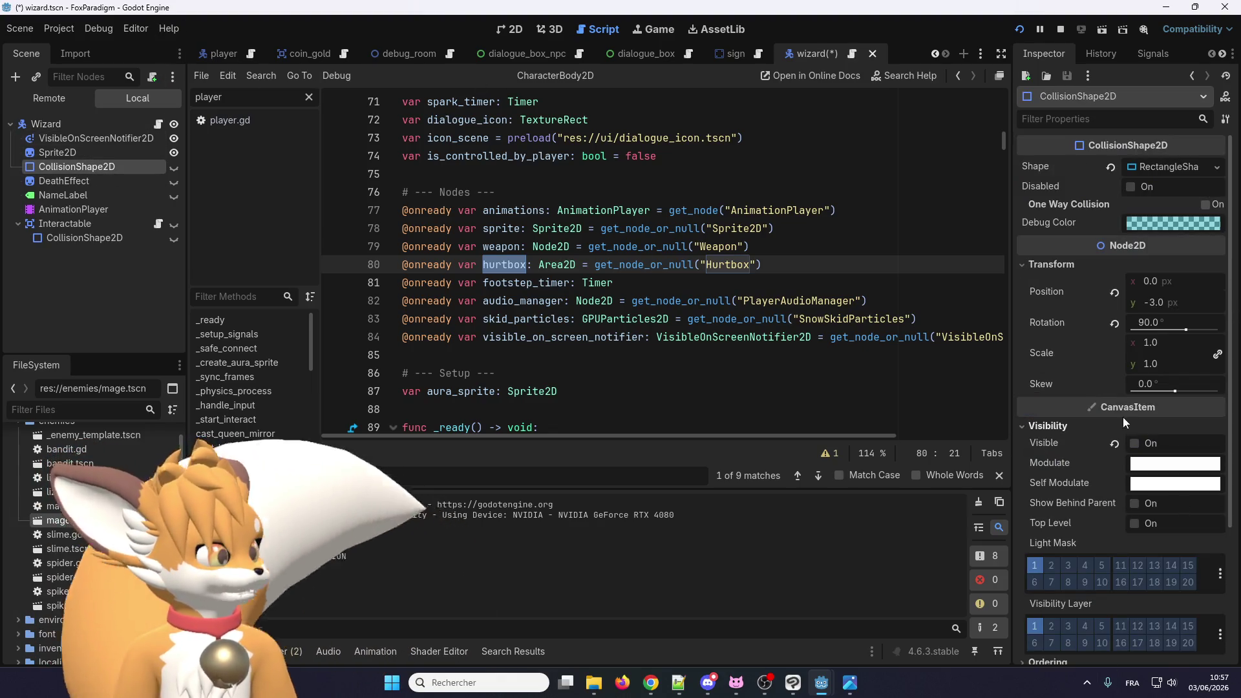
# Step: Review the CollisionShape2D node's properties without changing anything
pyautogui.scroll(-1, 1049, 396)
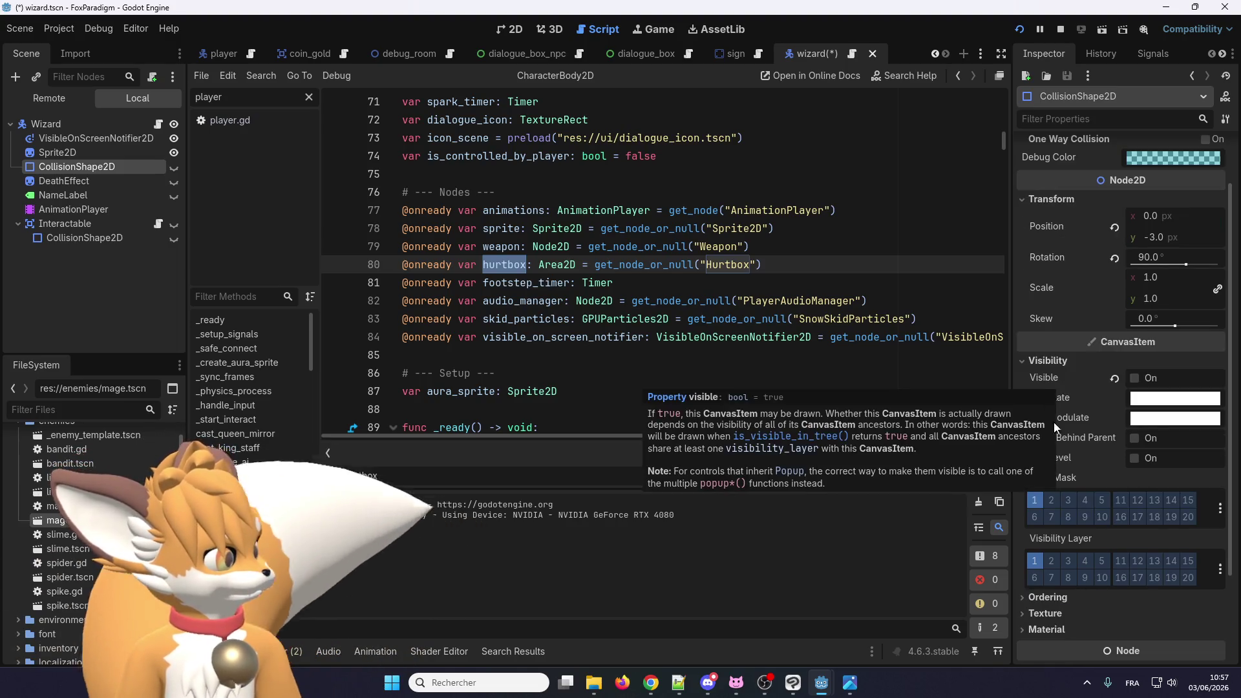
pyautogui.scroll(1, 1074, 401)
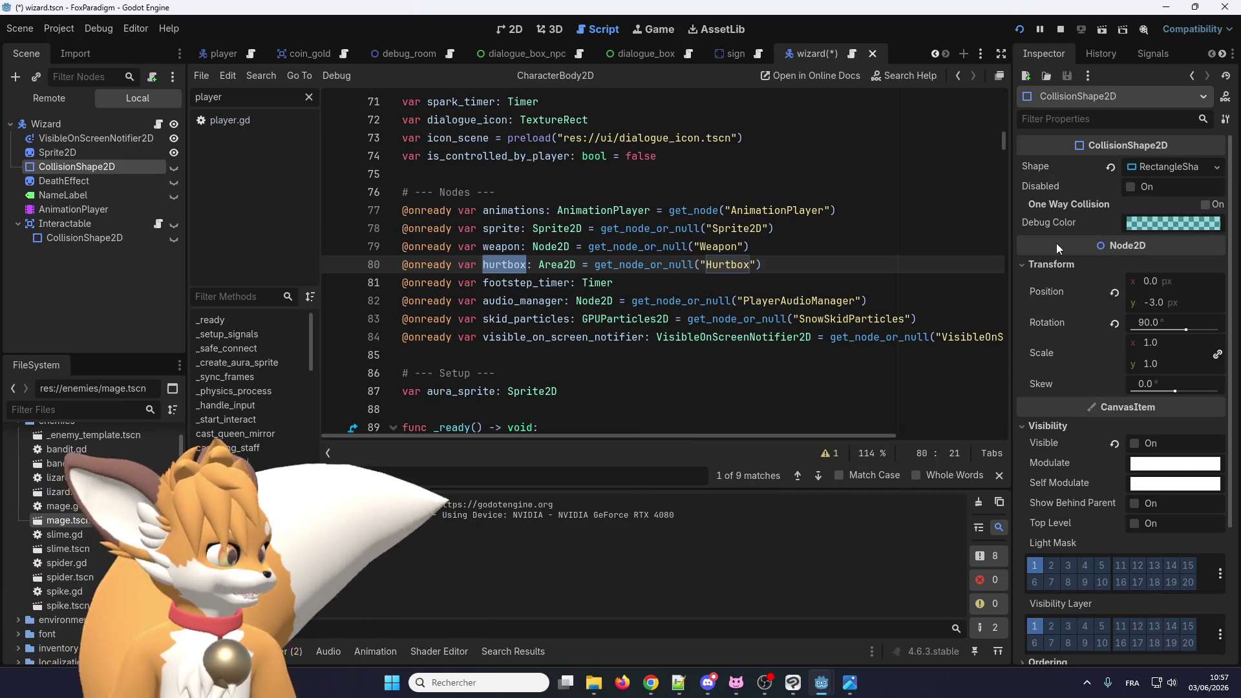
pyautogui.scroll(-3, 1067, 317)
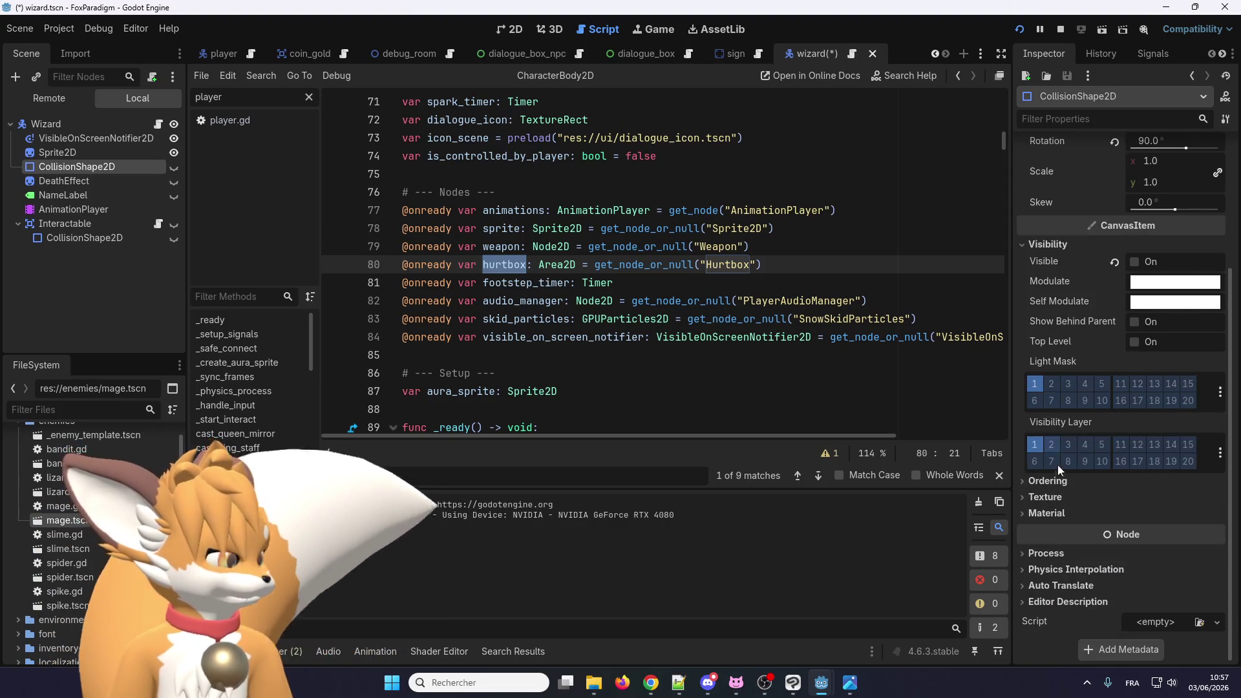
pyautogui.scroll(3, 1057, 465)
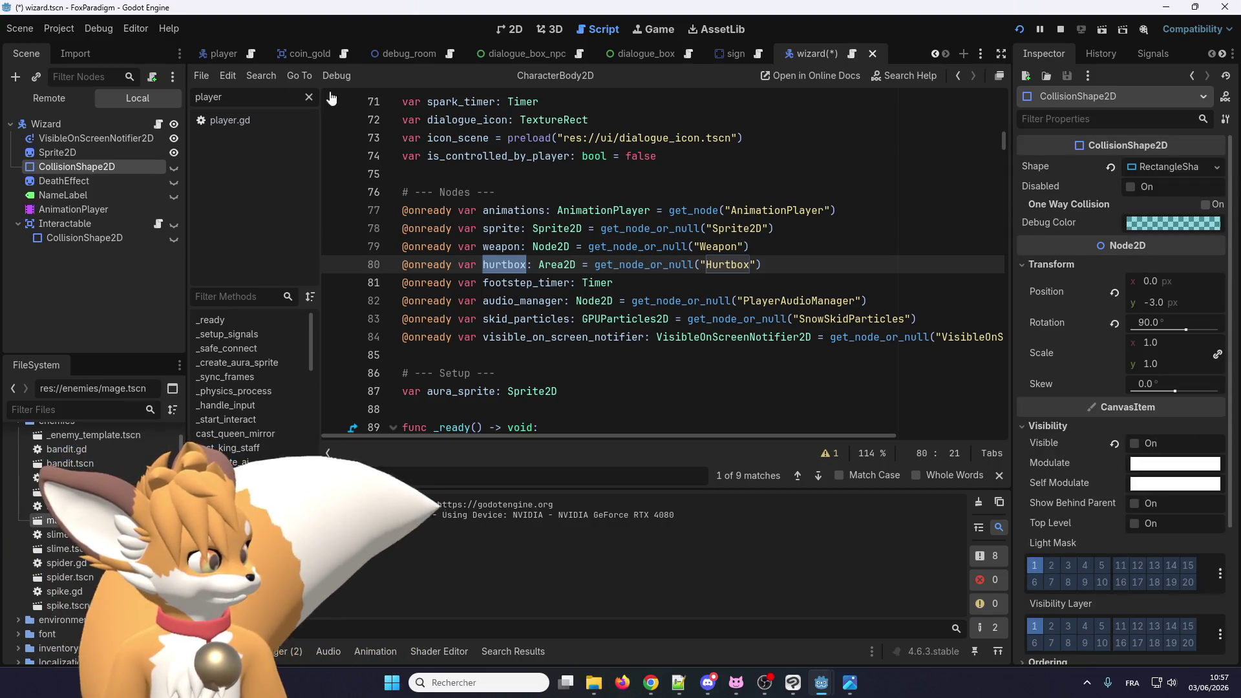
# Step: Reselect the root Wizard node and look over its properties again
pyautogui.click(88, 118)
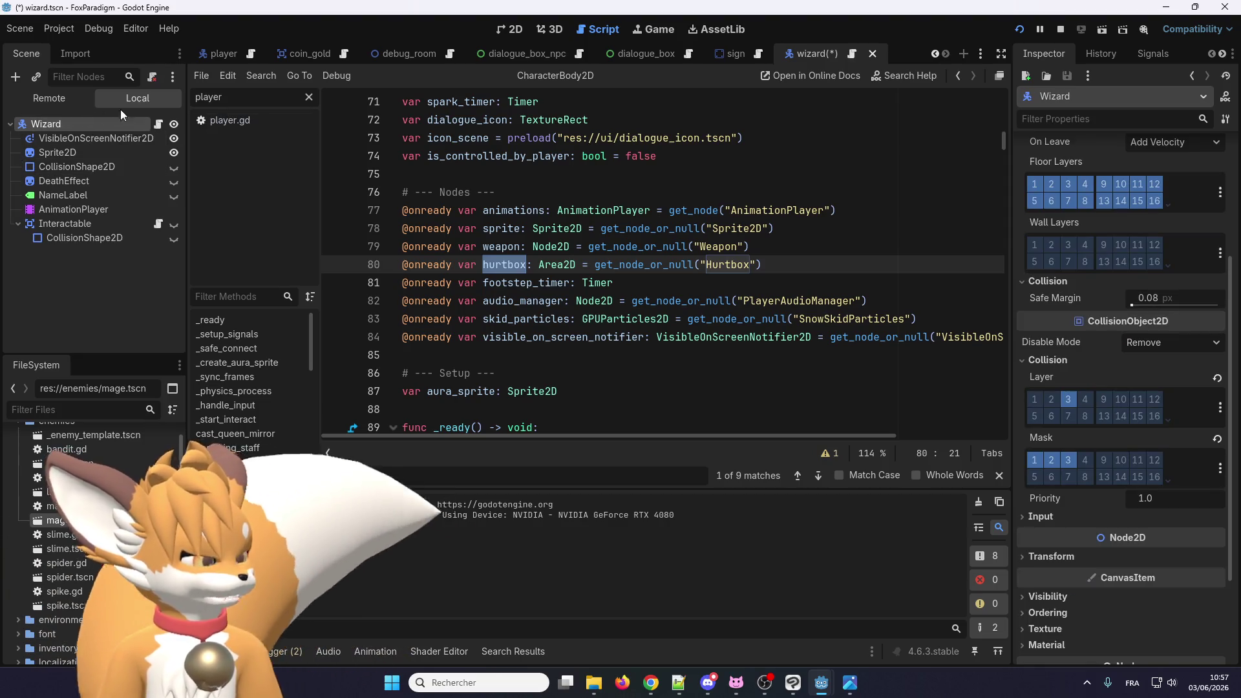
pyautogui.scroll(-2, 1069, 432)
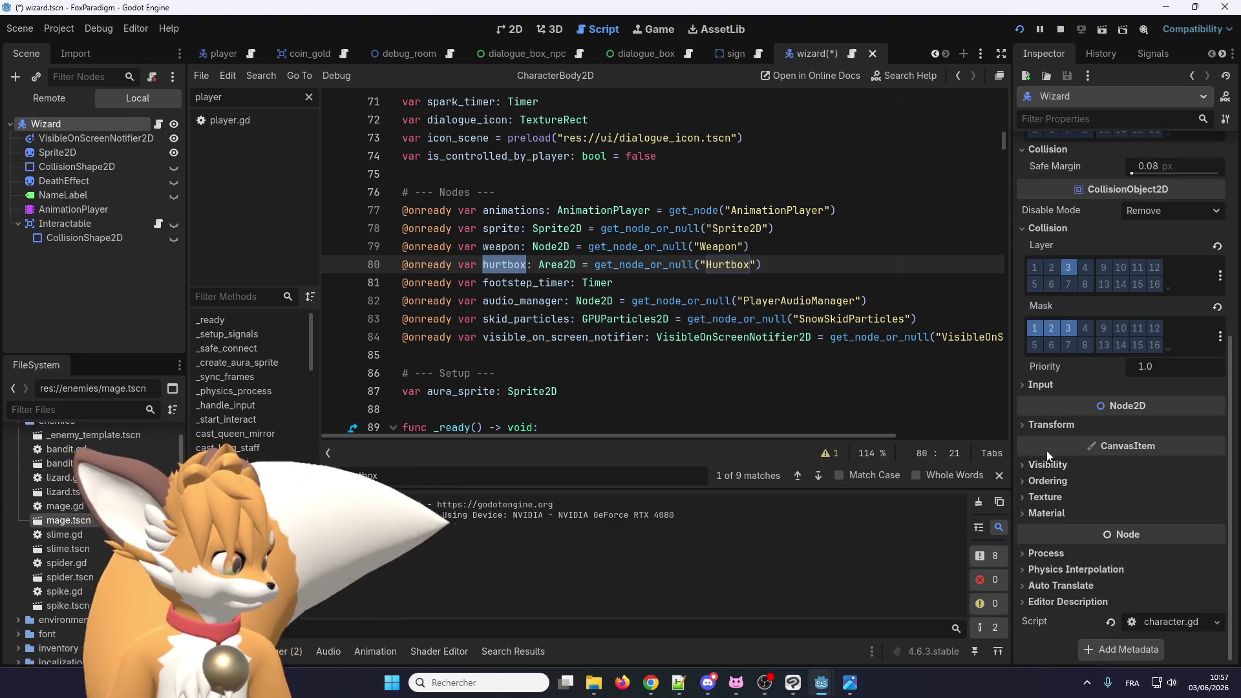
pyautogui.scroll(1, 1044, 464)
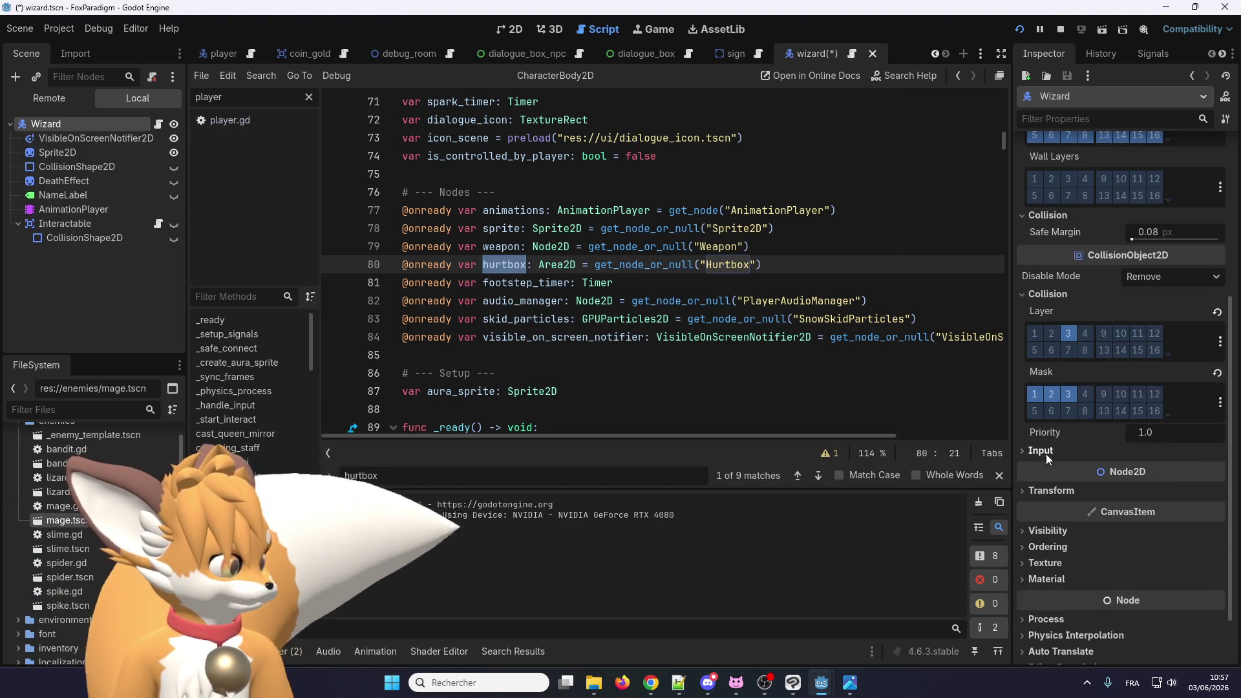
pyautogui.scroll(4, 1051, 451)
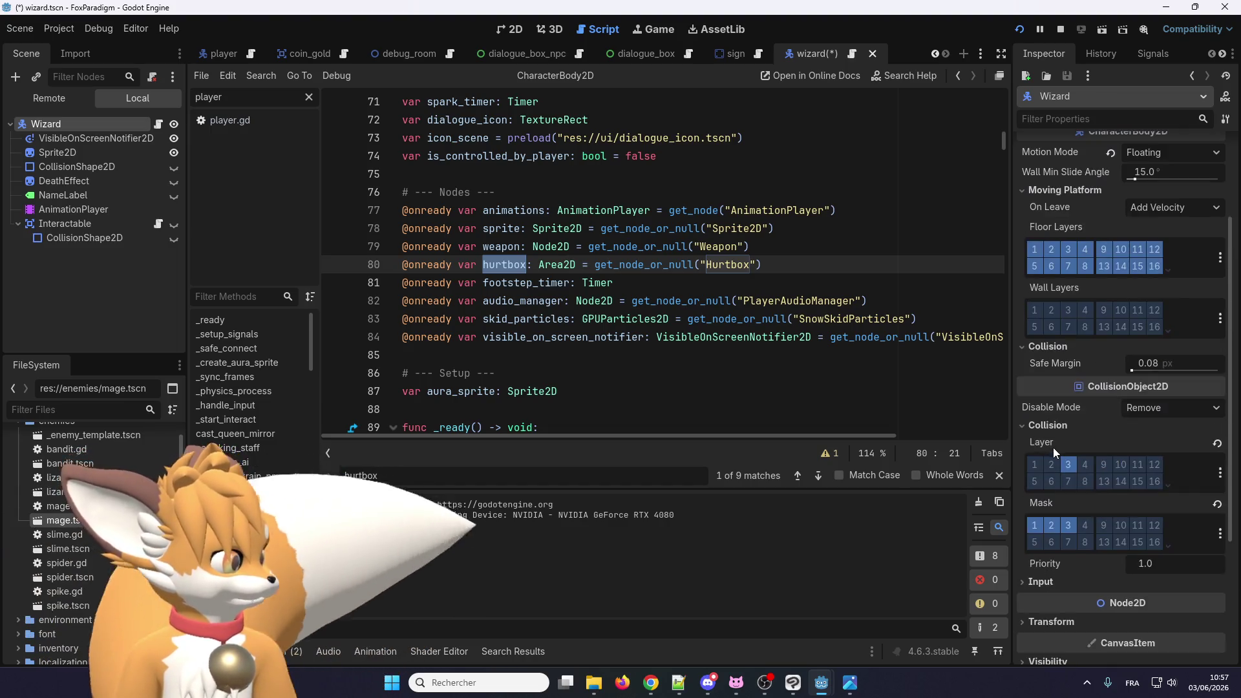
pyautogui.scroll(1, 1057, 451)
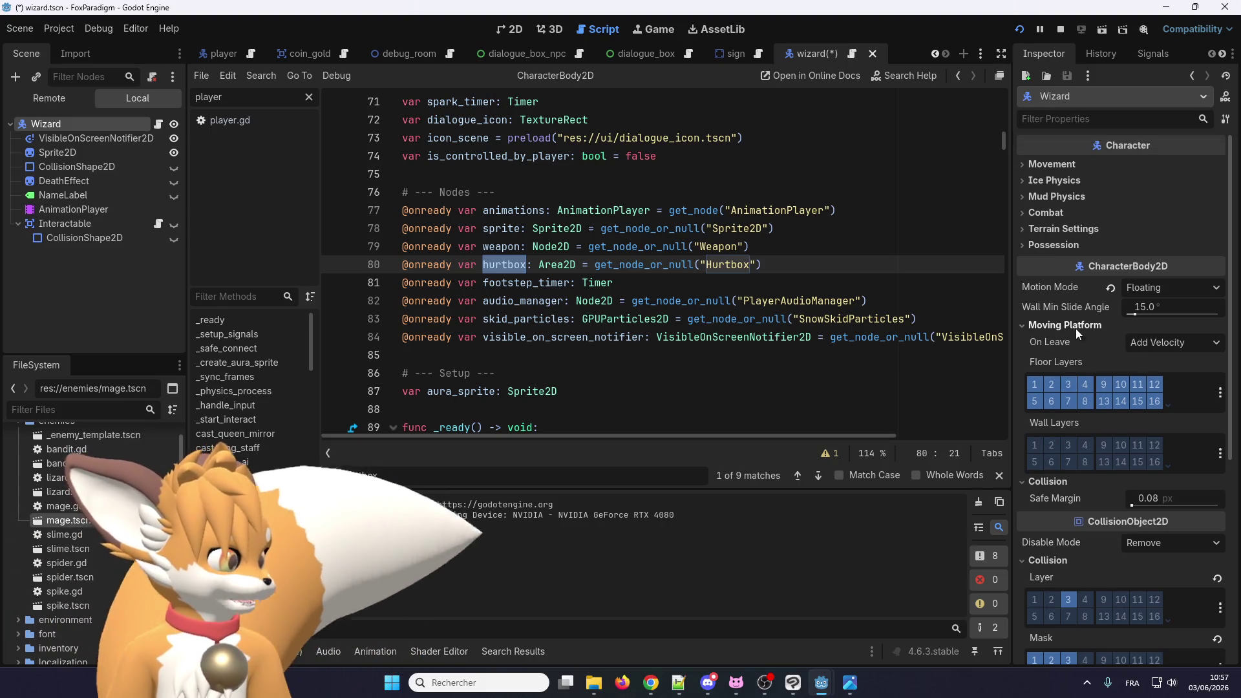
pyautogui.scroll(-2, 1063, 350)
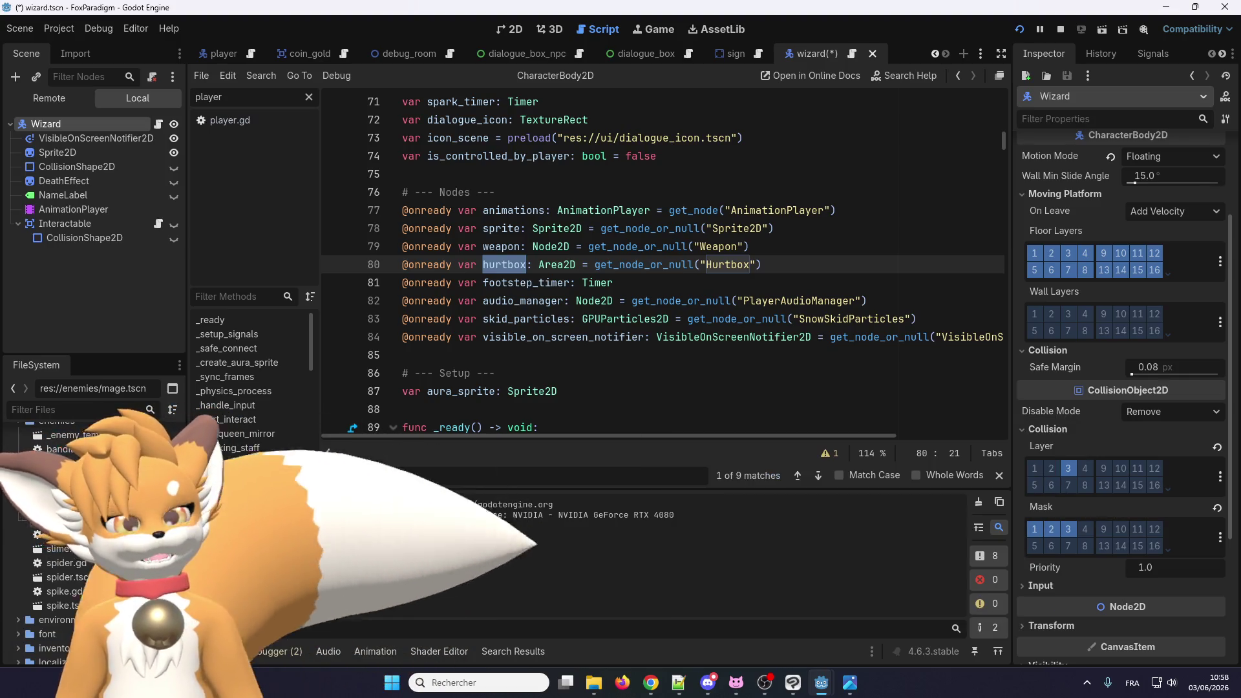
pyautogui.click(19, 29)
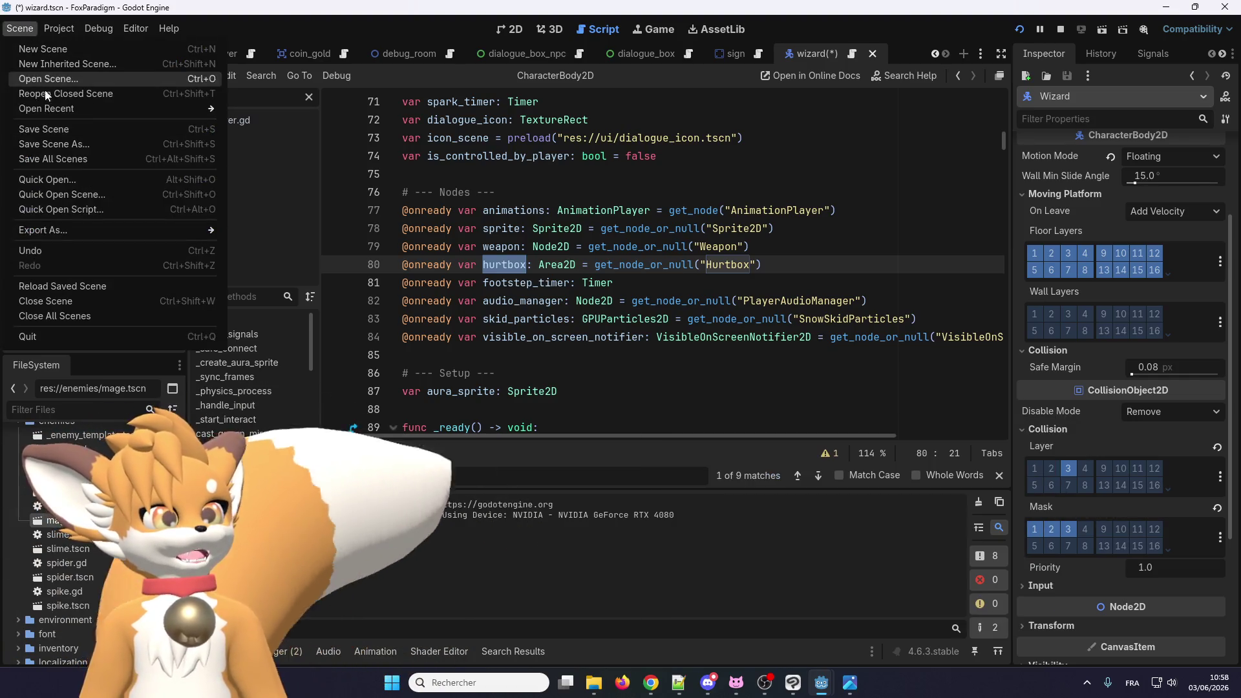
# Step: Save the wizard scene and bring up the Change Type dialog for the Wizard node
pyautogui.click(53, 127)
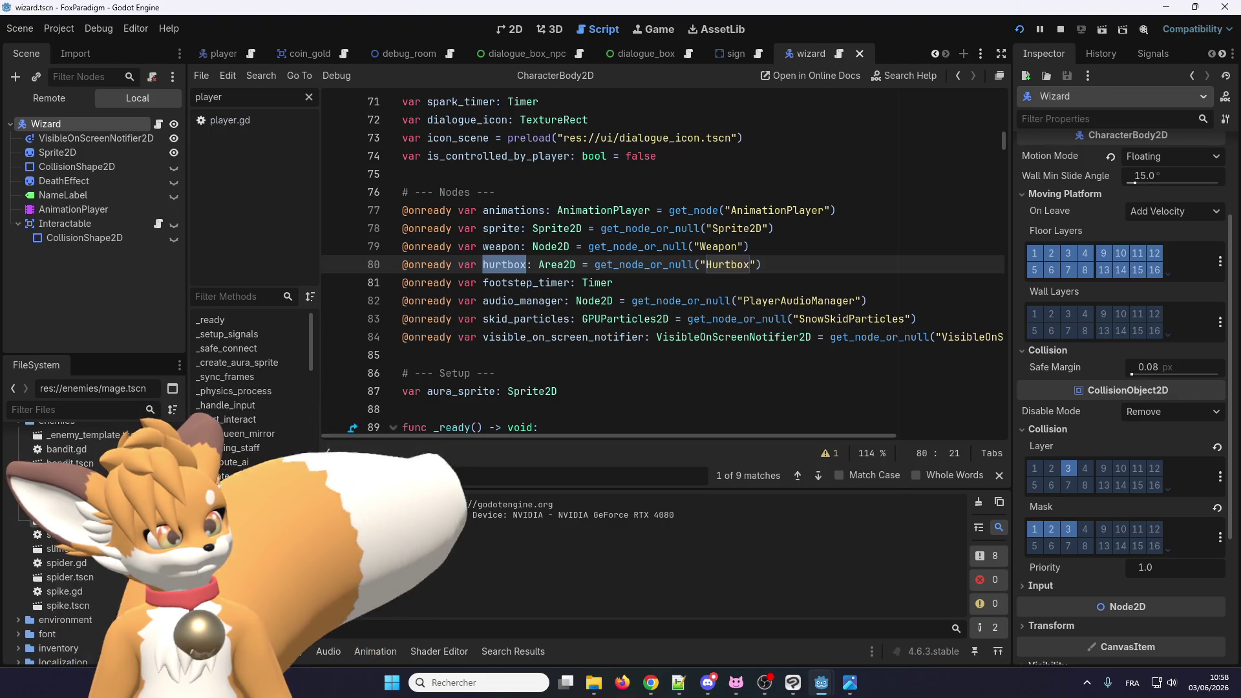
pyautogui.rightClick(23, 126)
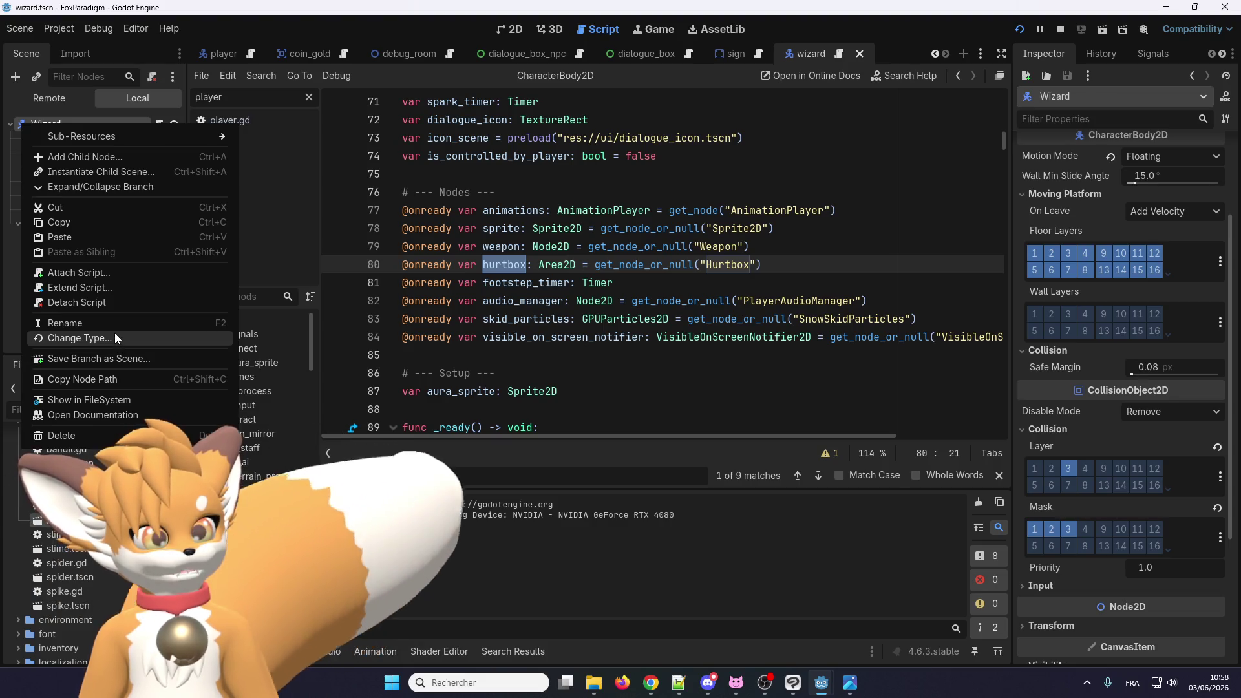
pyautogui.press('Escape')
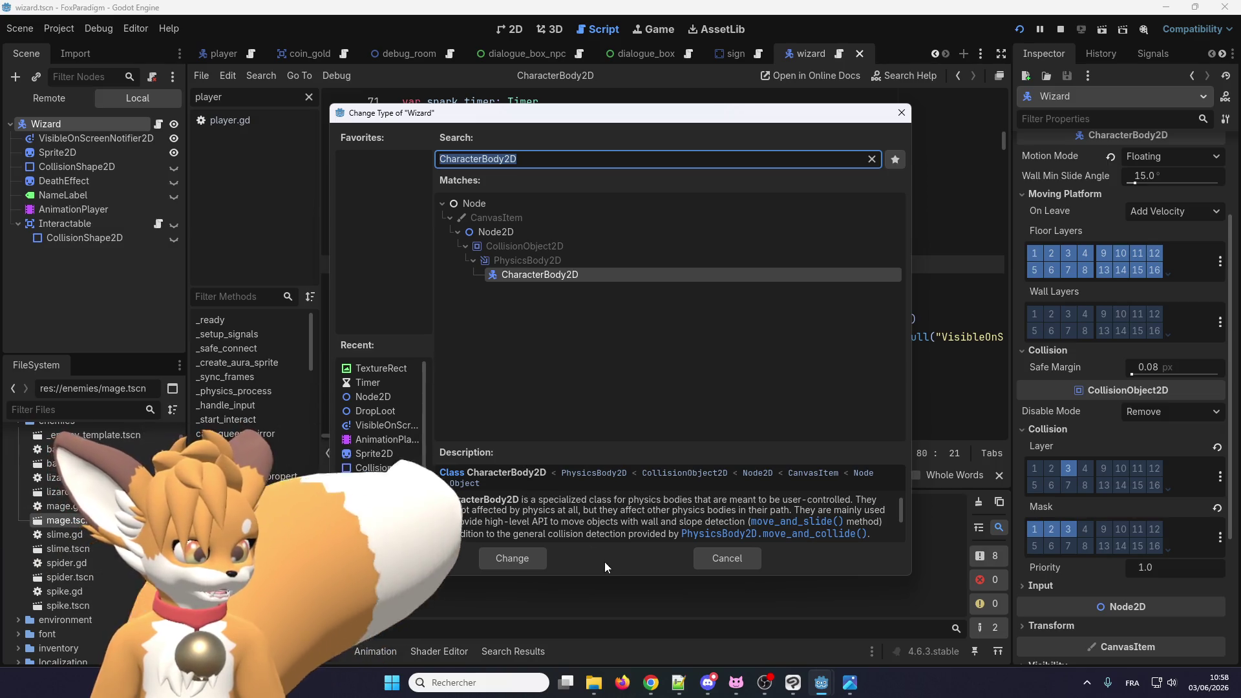
# Step: Enlarge the Change Type dialog's Description pane and read the CharacterBody2D description
pyautogui.moveTo(598, 577); pyautogui.dragTo(598, 591)
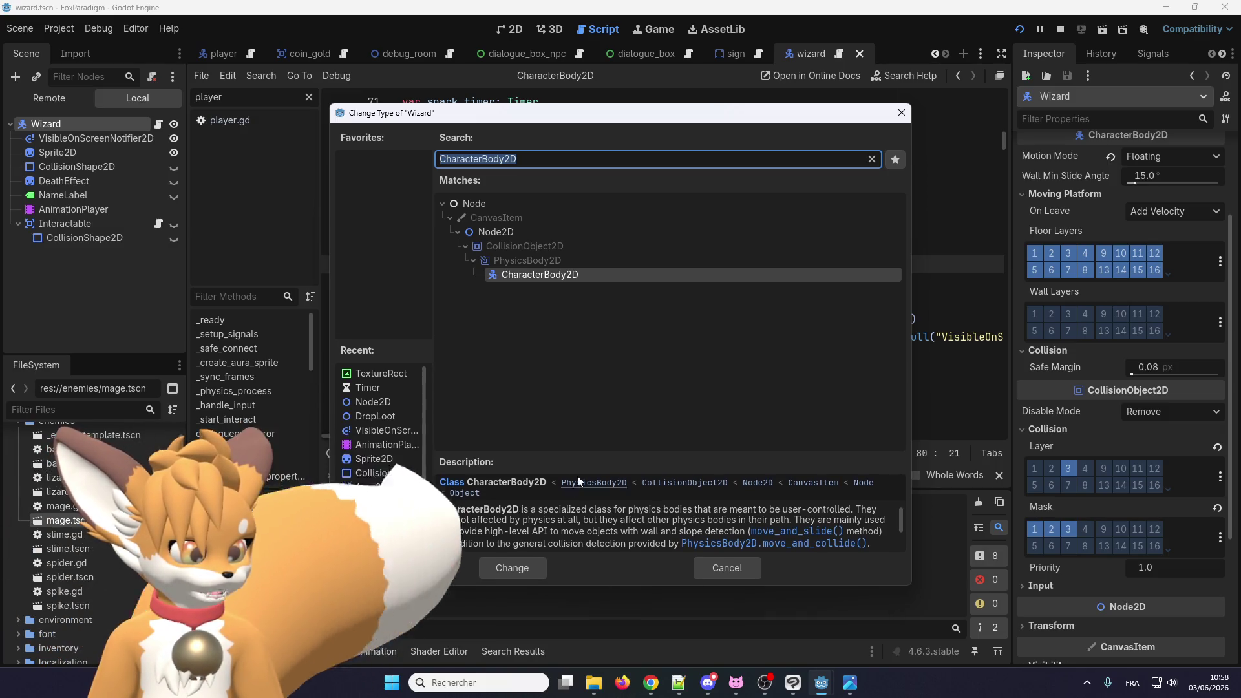
pyautogui.moveTo(587, 451); pyautogui.dragTo(588, 402)
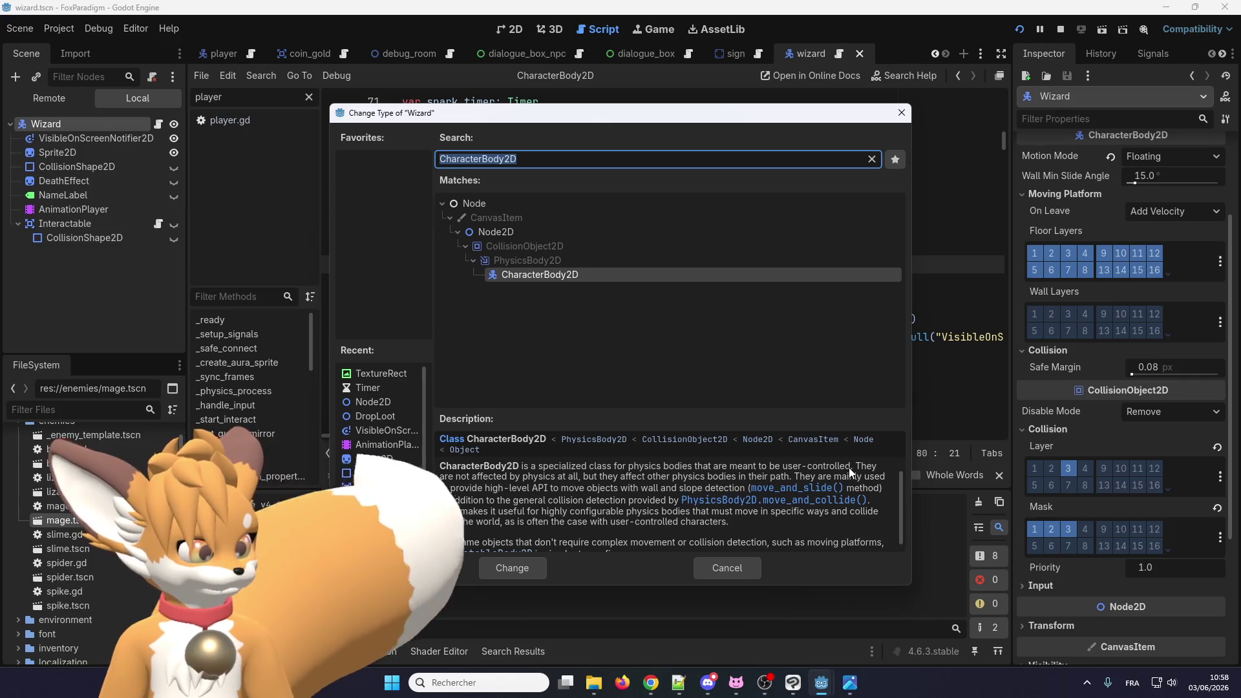
pyautogui.scroll(1, 853, 472)
pyautogui.scroll(1, 852, 467)
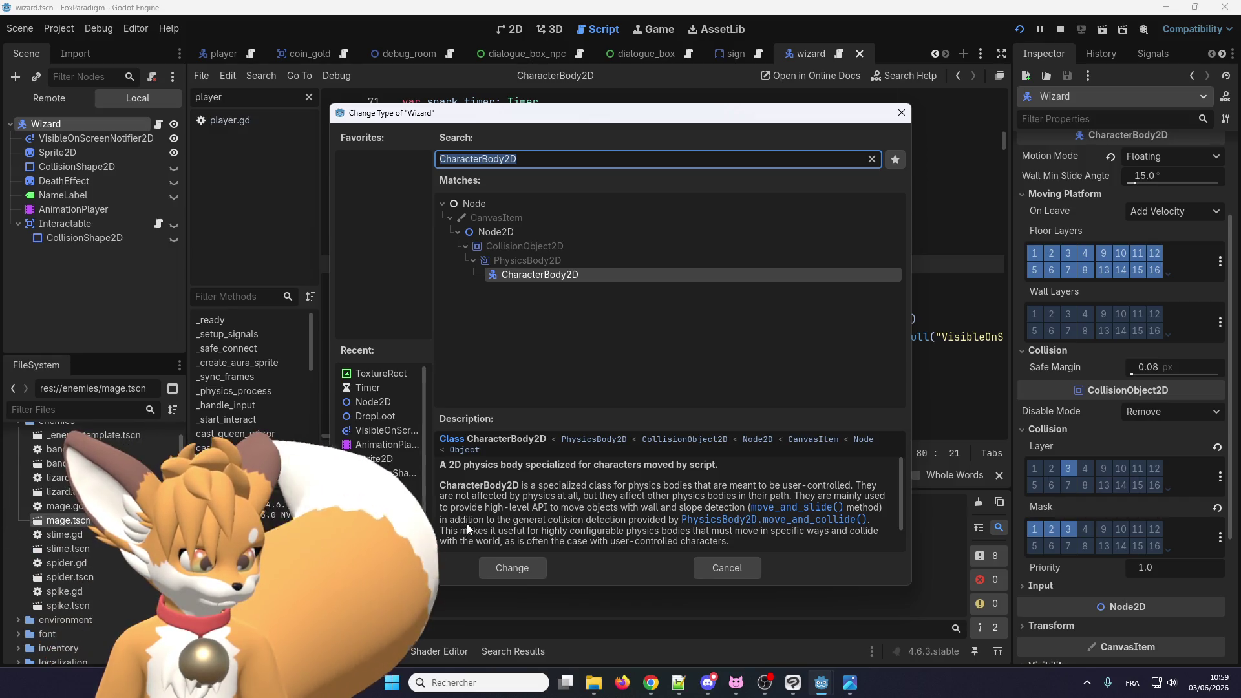
pyautogui.scroll(-1, 677, 510)
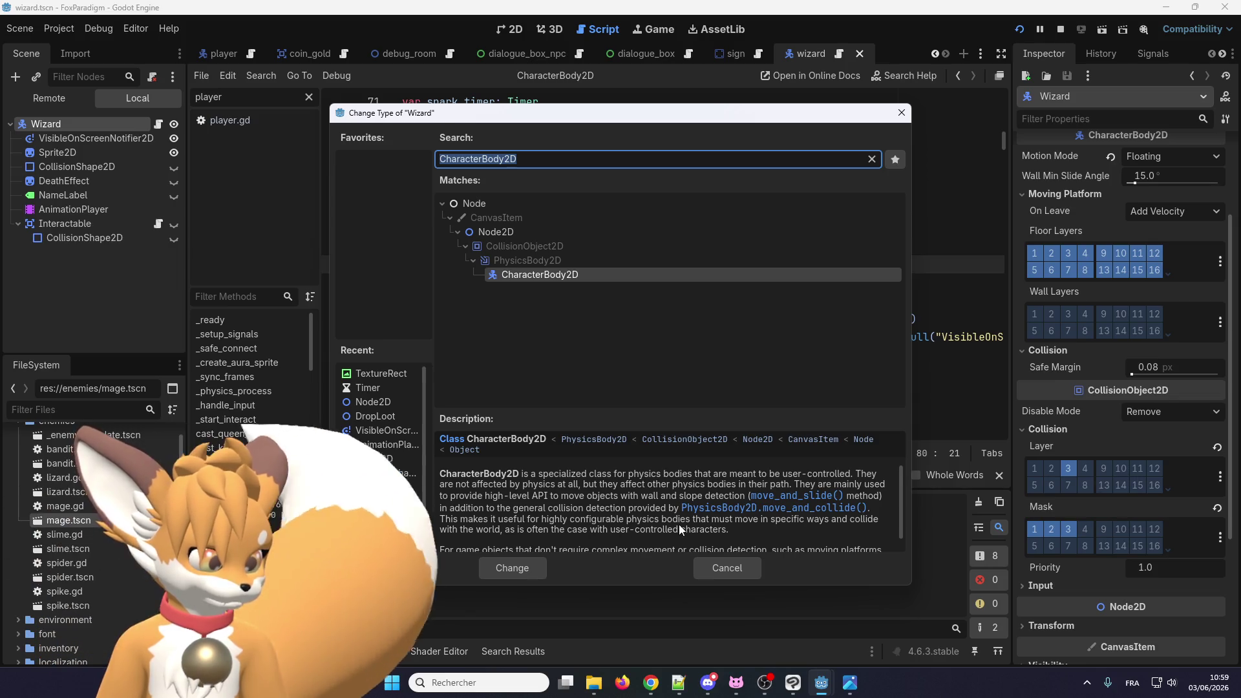
pyautogui.scroll(-1, 686, 521)
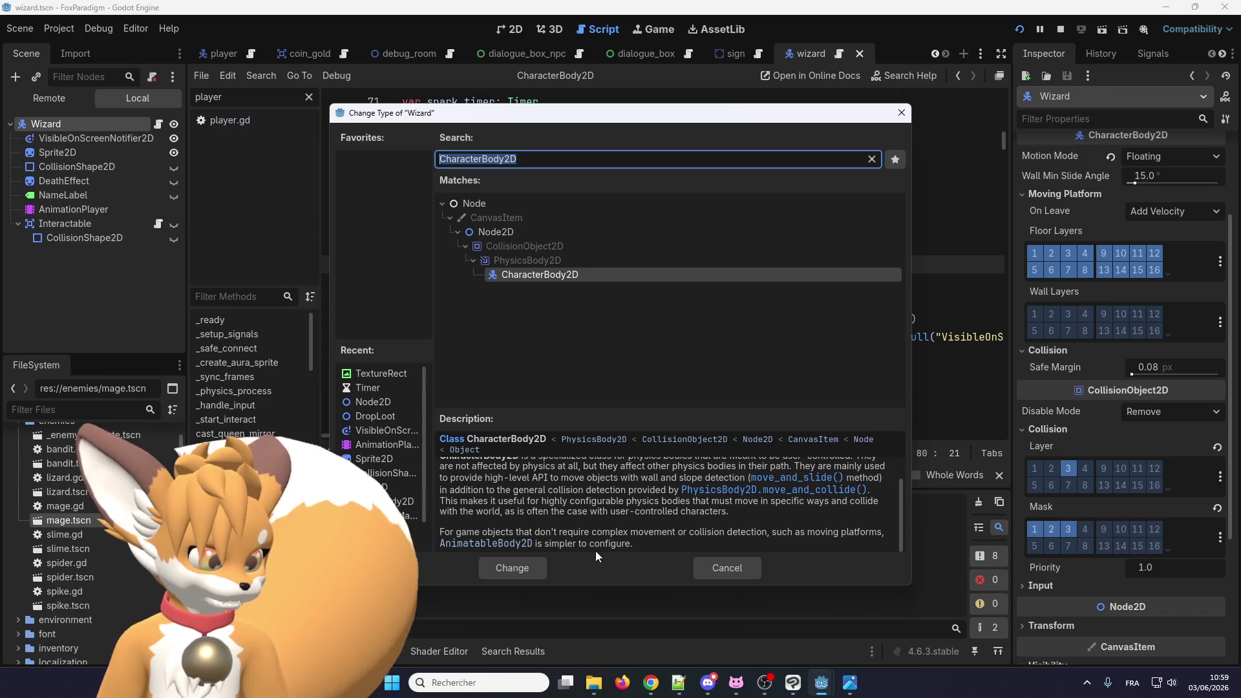
pyautogui.scroll(2, 619, 547)
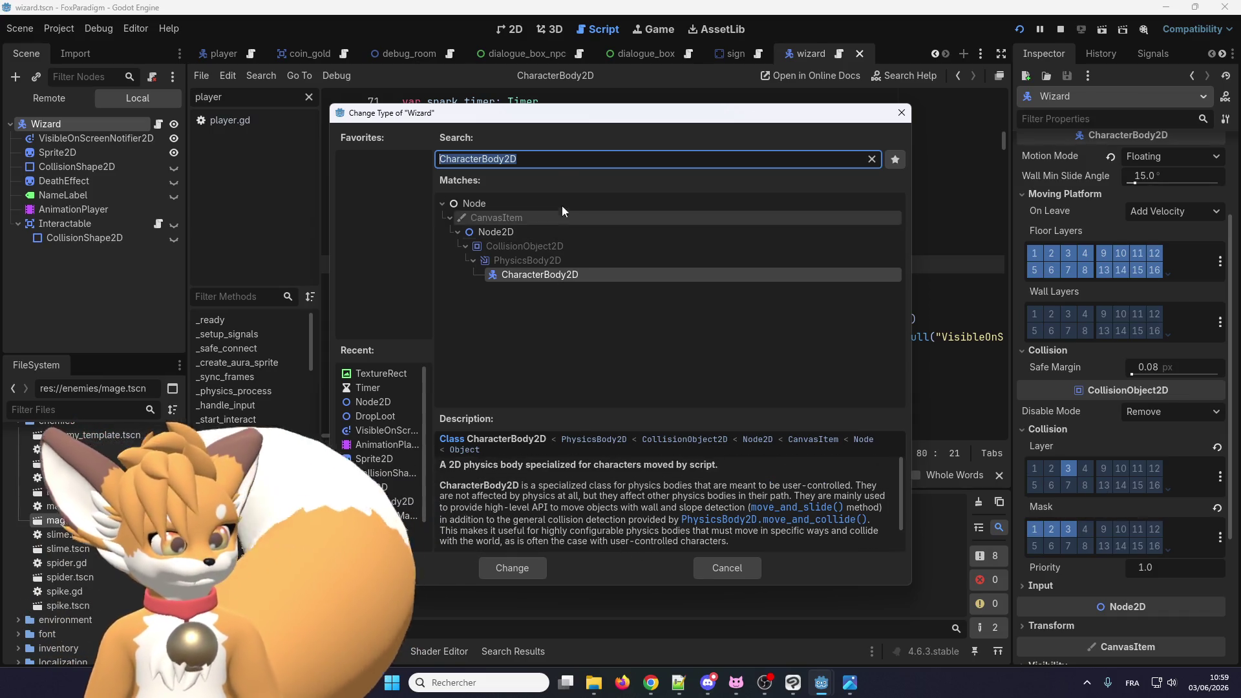
pyautogui.click(539, 158)
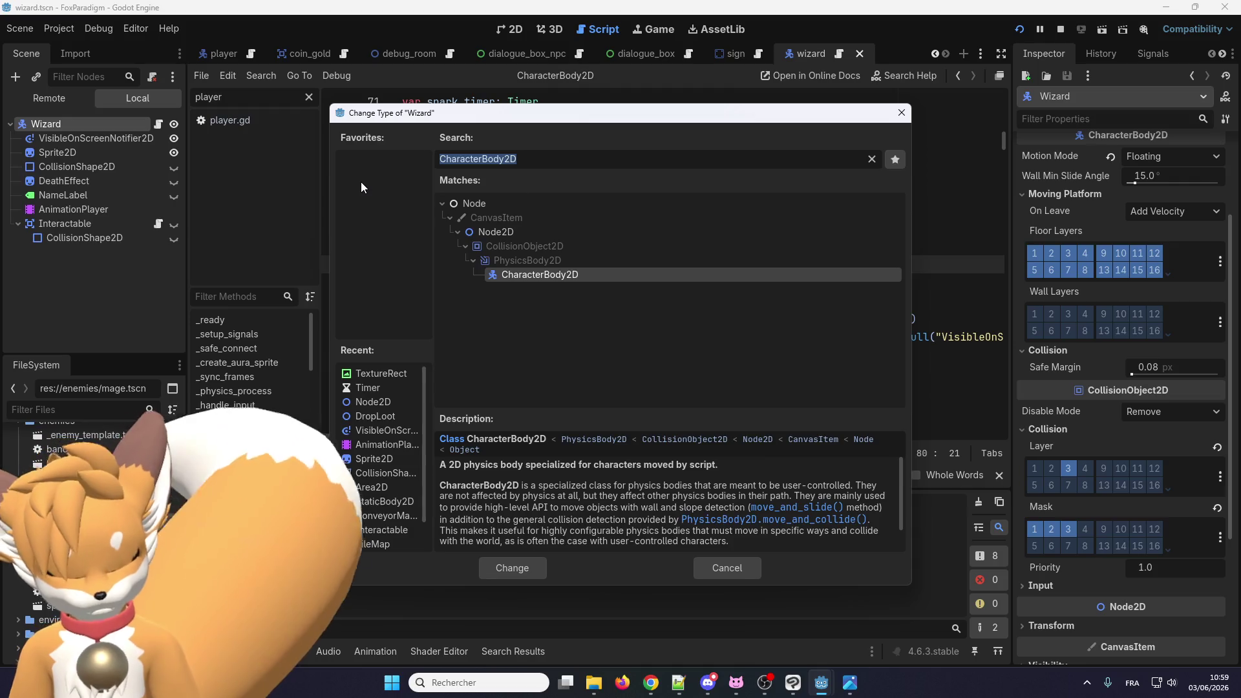
# Step: Search the types for 'static', read the StaticBody2D description, then clear the search
pyautogui.write('stati')
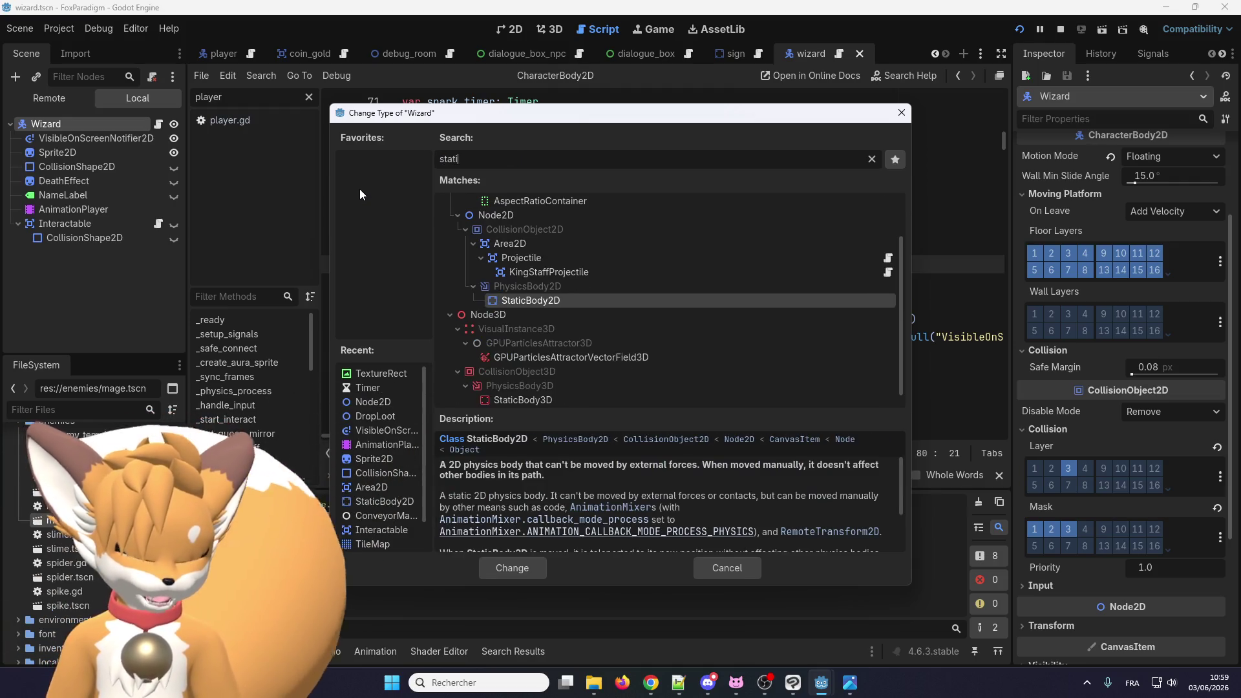
pyautogui.write('c')
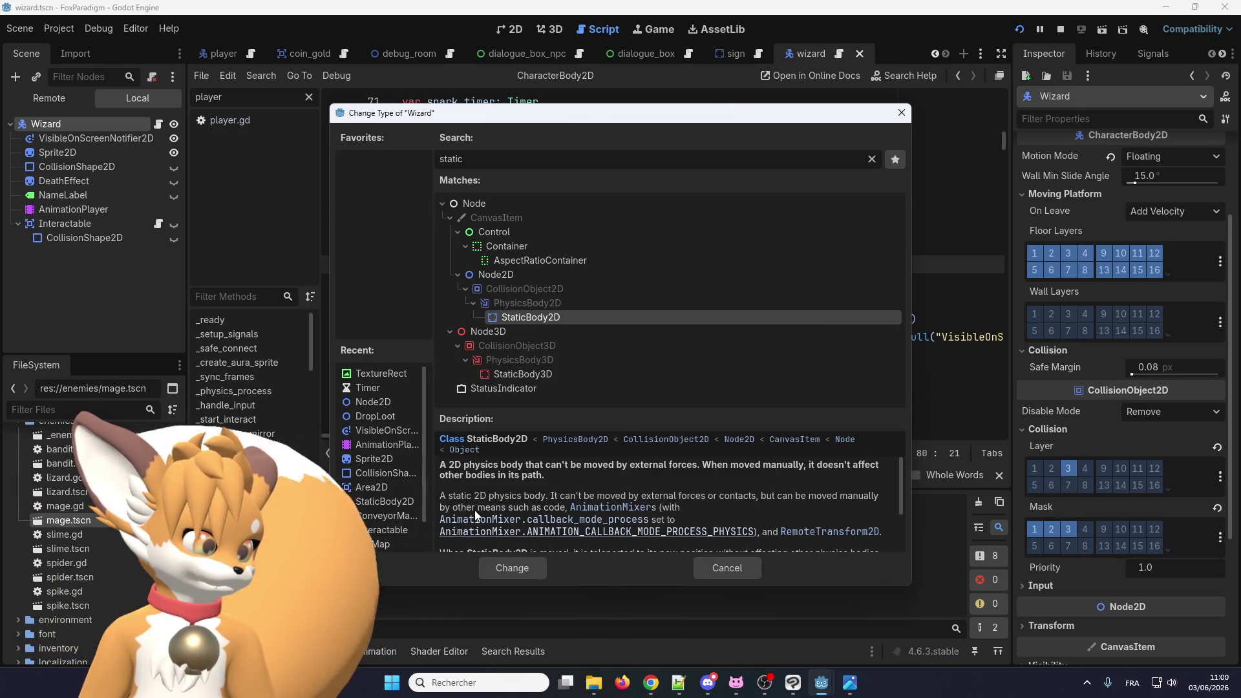
pyautogui.scroll(-2, 553, 512)
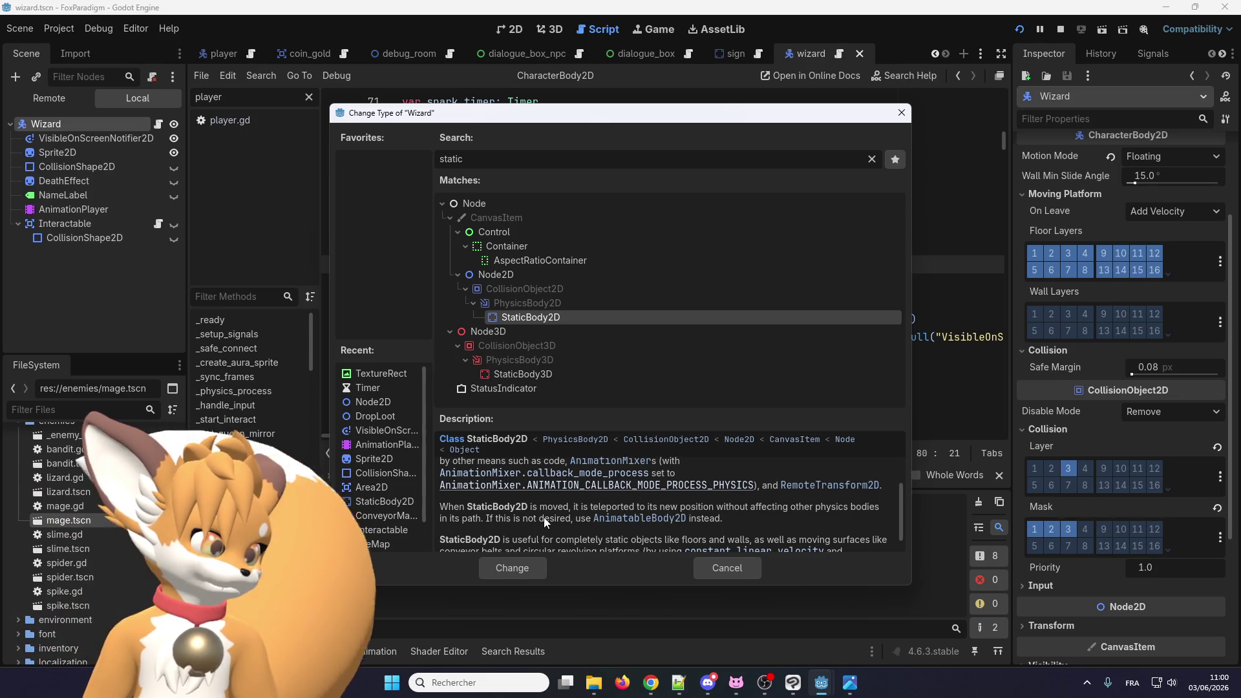
pyautogui.scroll(-1, 544, 517)
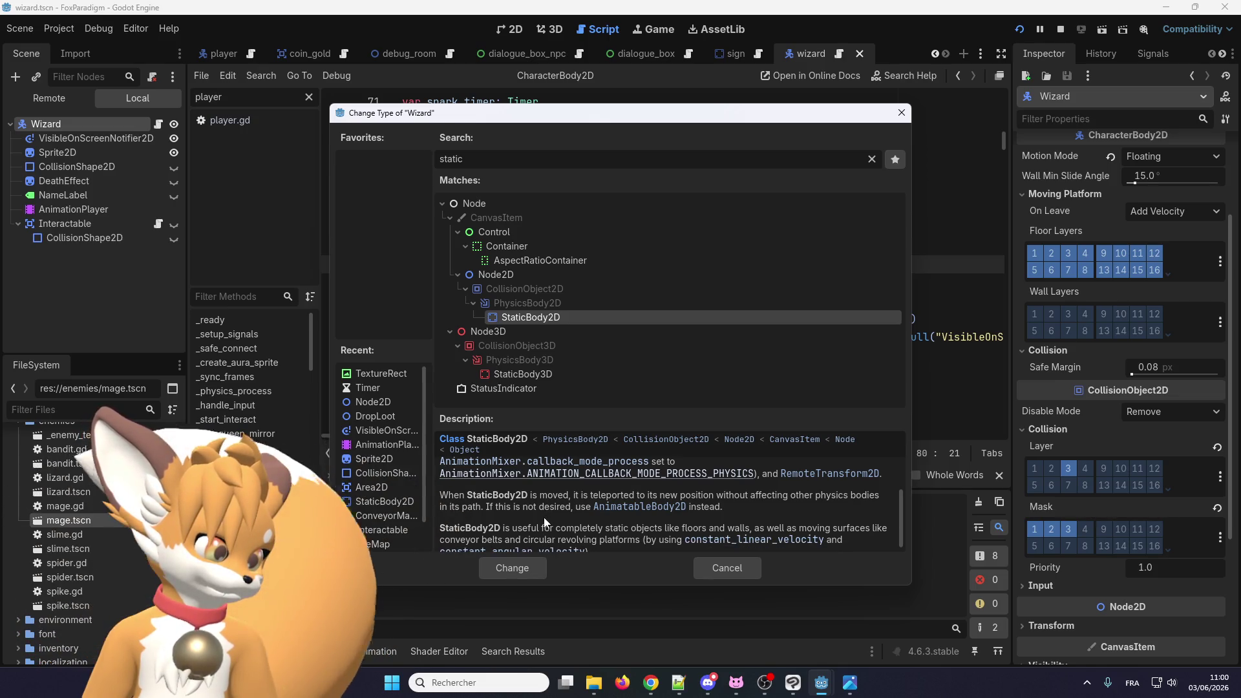
pyautogui.scroll(-1, 544, 517)
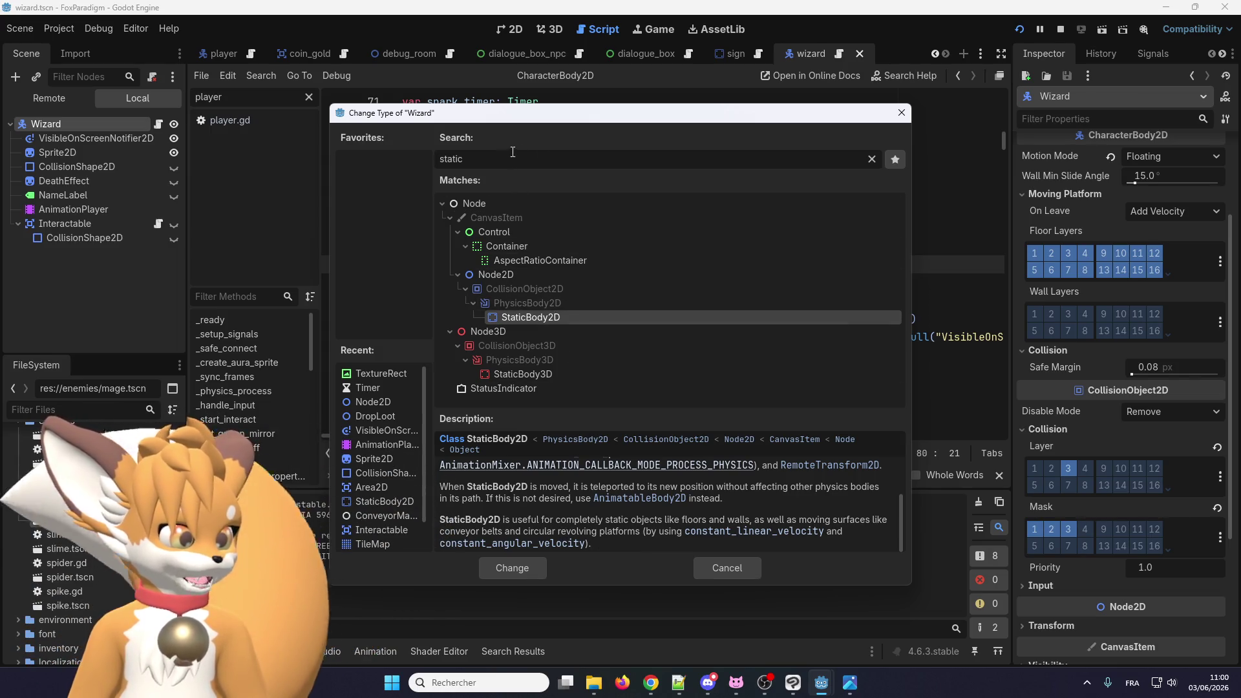
pyautogui.click(872, 159)
pyautogui.scroll(-2, 479, 356)
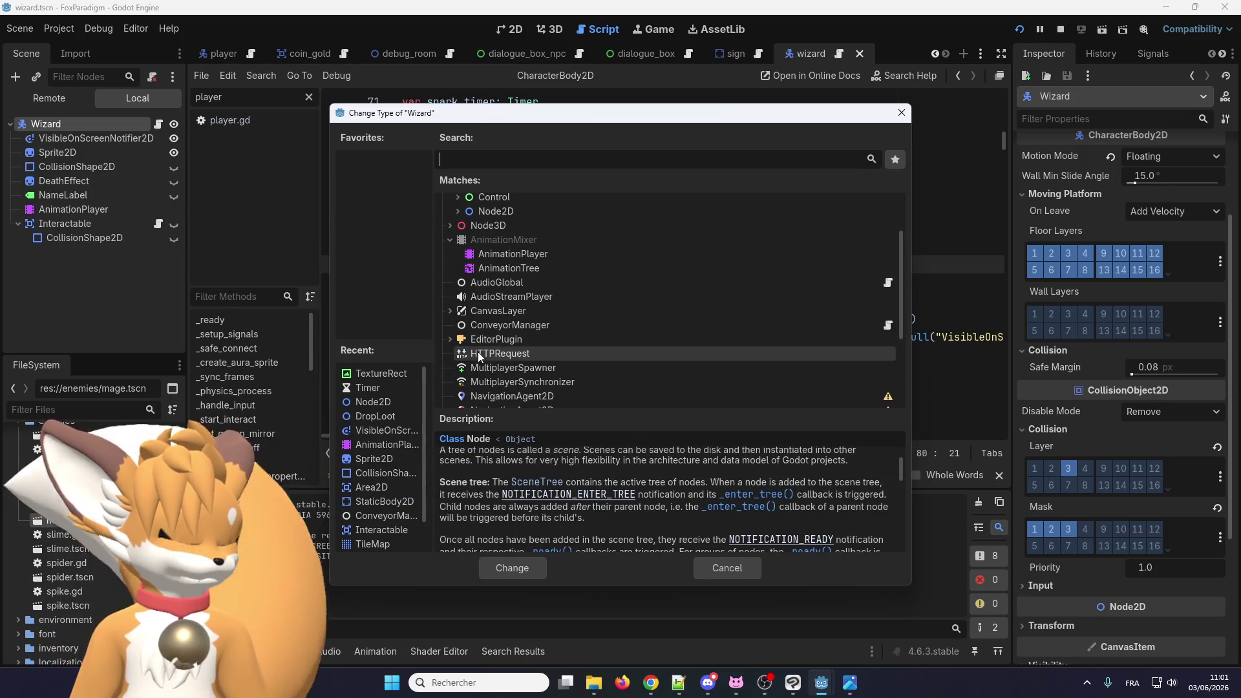
# Step: Discard a 'chara' search and expand Node2D > CollisionObject2D > PhysicsBody2D > RigidBody2D
pyautogui.write('c')
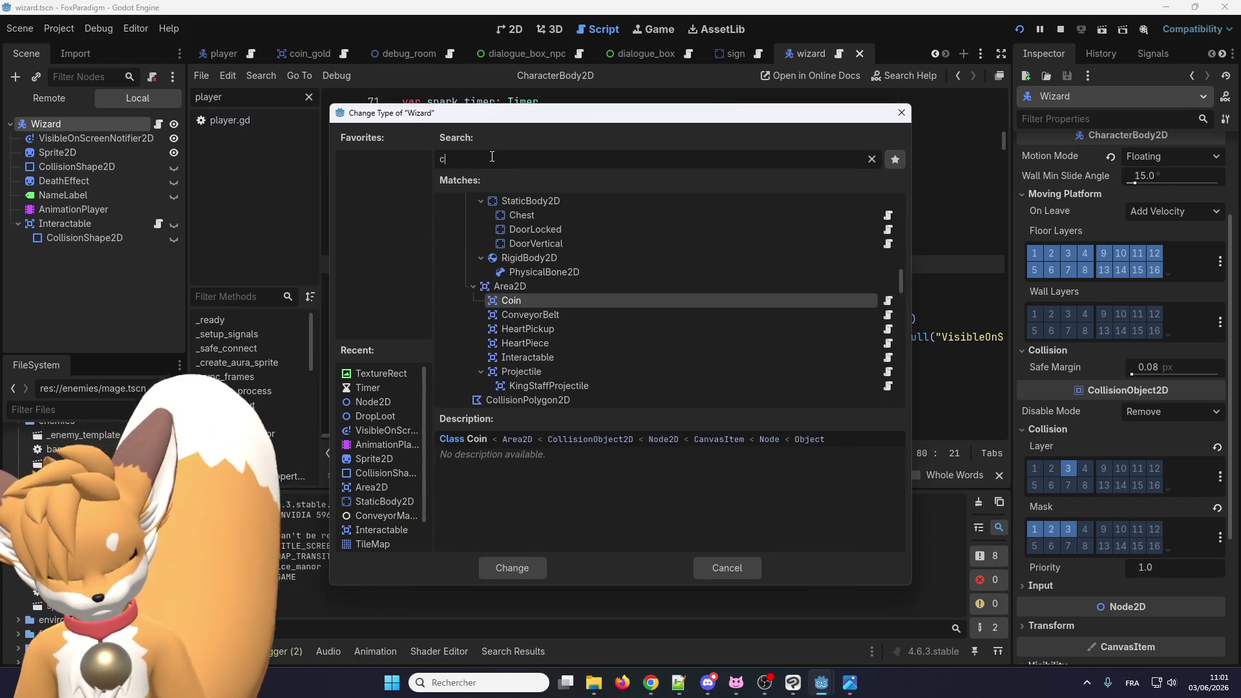
pyautogui.write('hara')
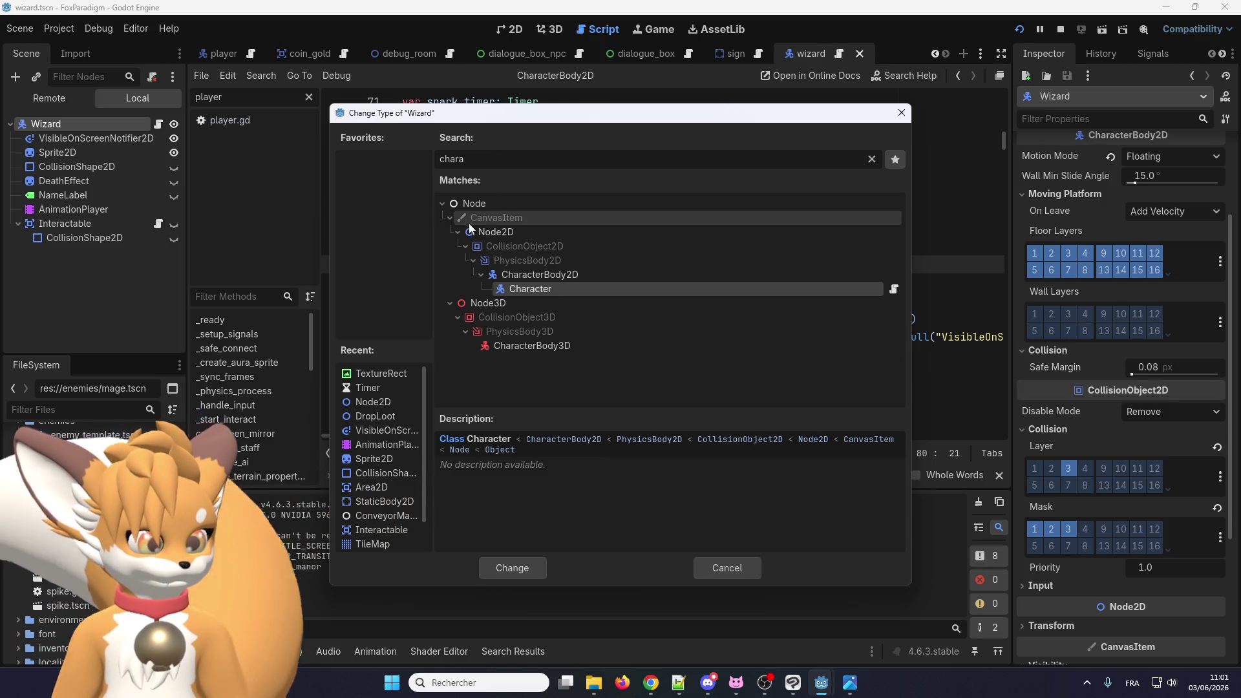
pyautogui.press('BackSpace')
pyautogui.press('BackSpace')
pyautogui.press('BackSpace')
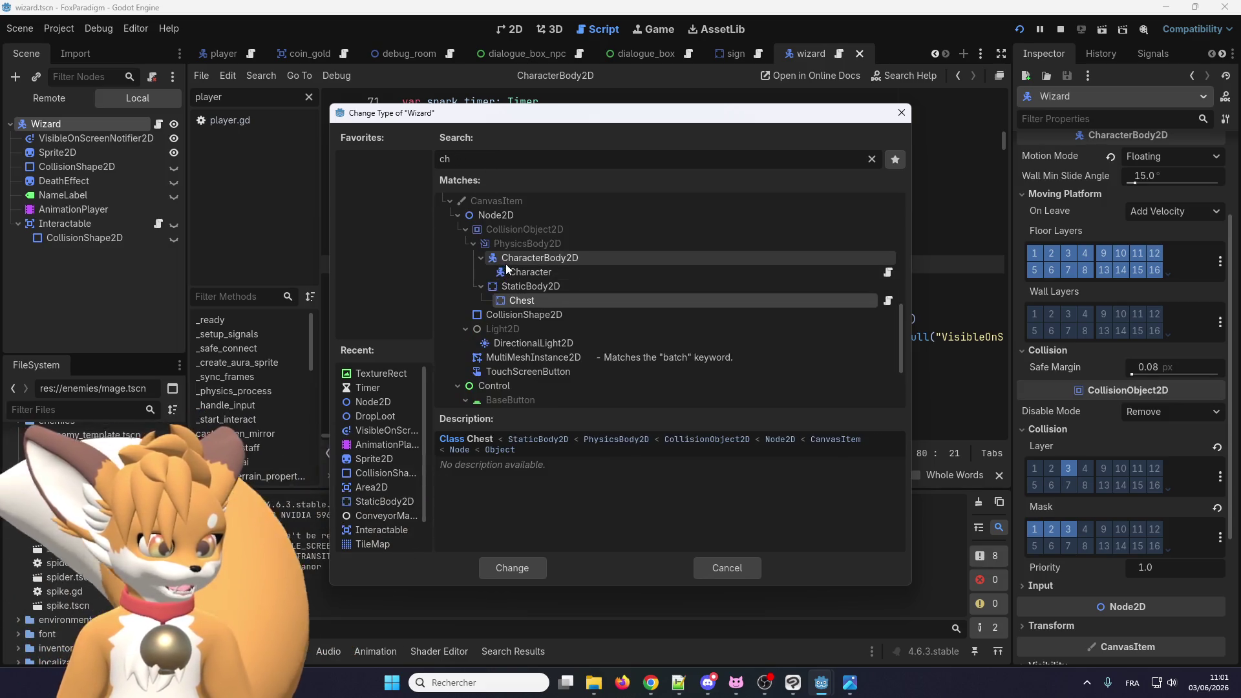
pyautogui.press('BackSpace')
pyautogui.press('BackSpace')
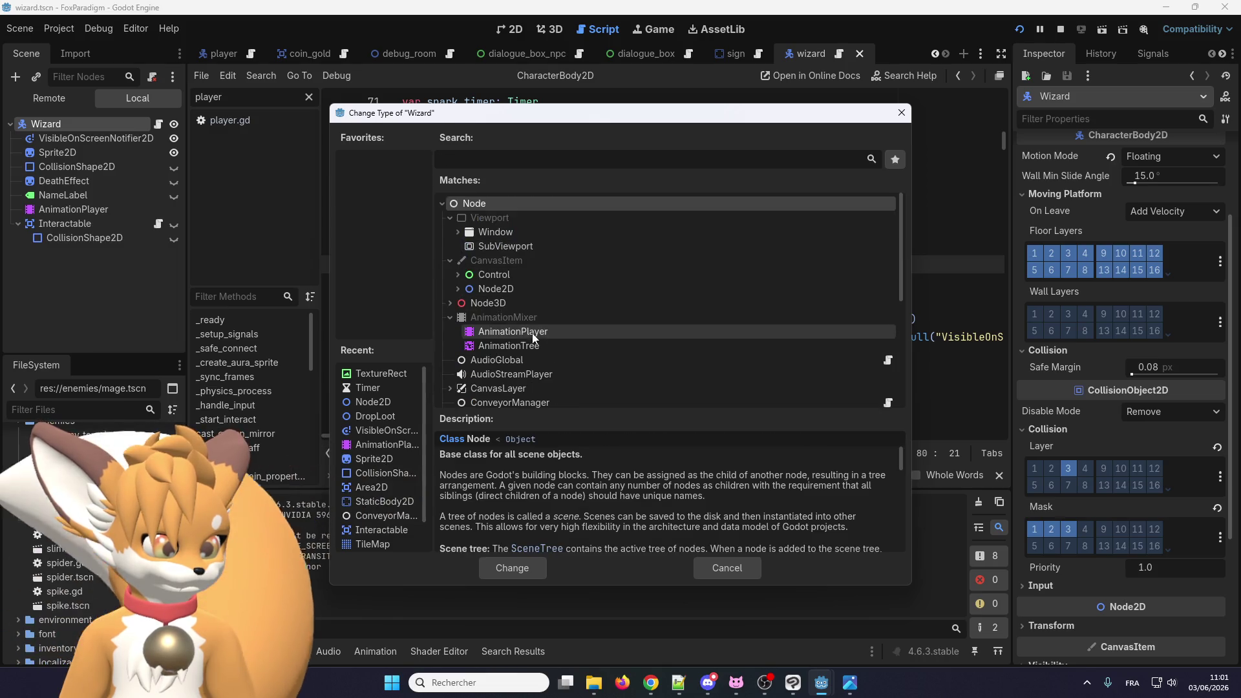
pyautogui.click(458, 288)
pyautogui.scroll(-1, 465, 291)
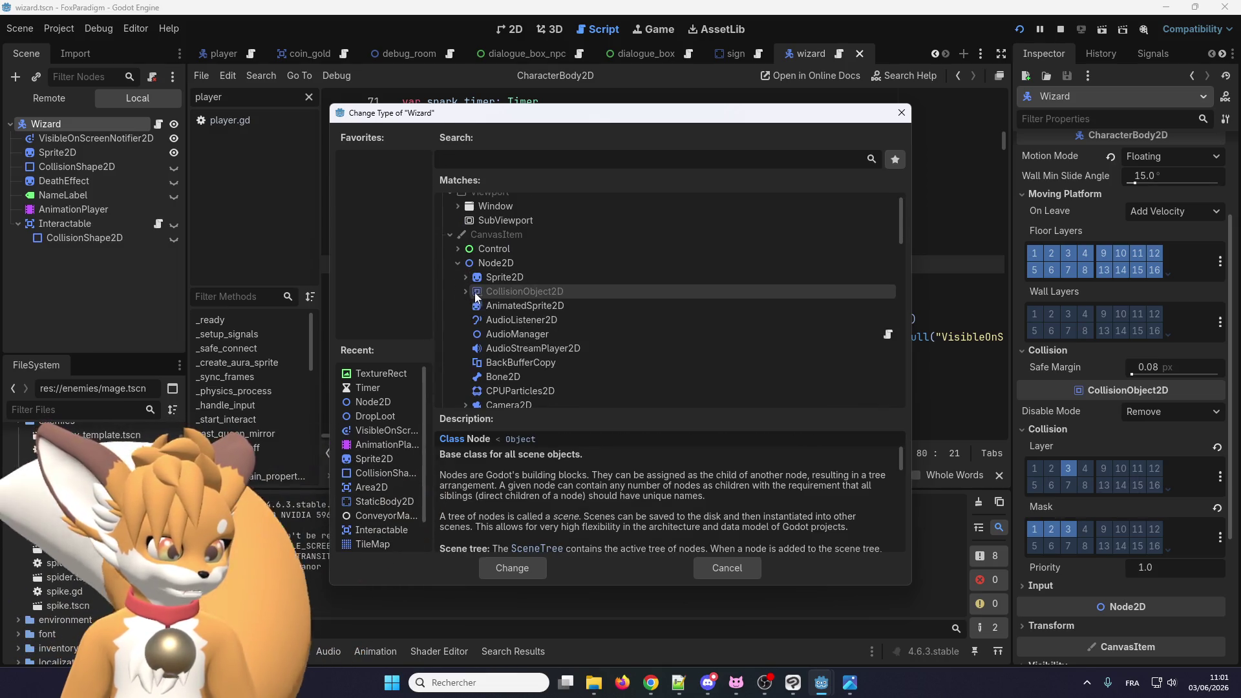
pyautogui.click(465, 291)
pyautogui.click(474, 306)
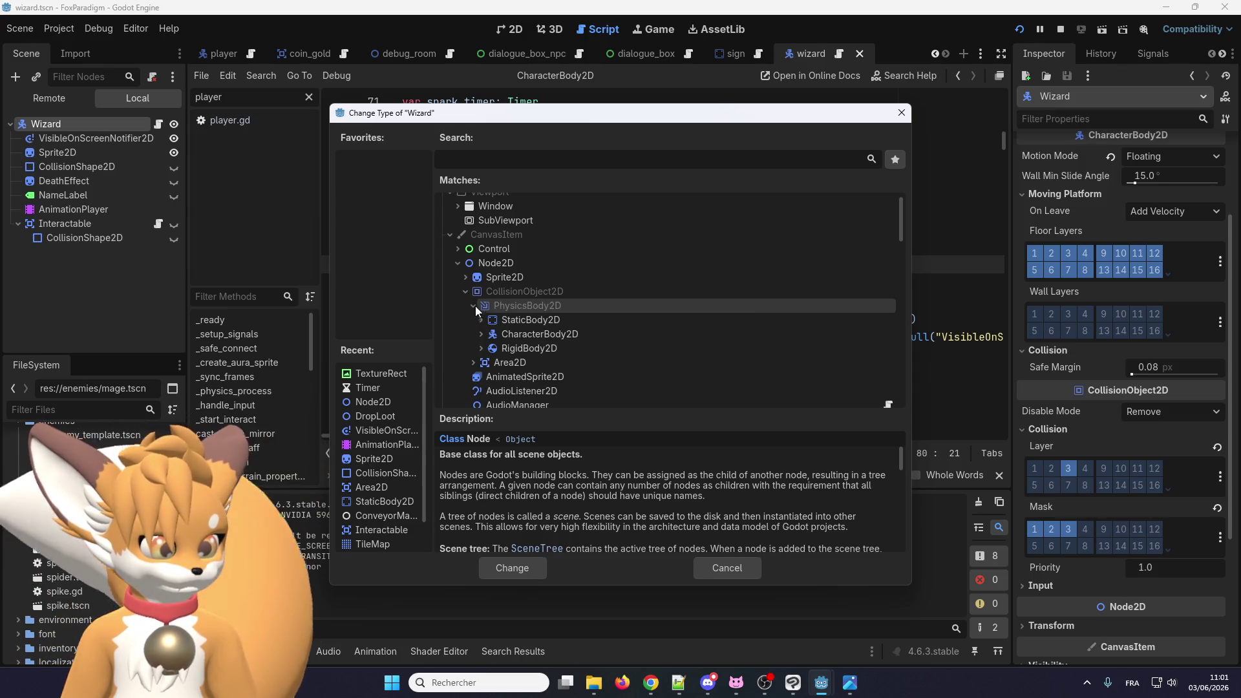
pyautogui.click(480, 348)
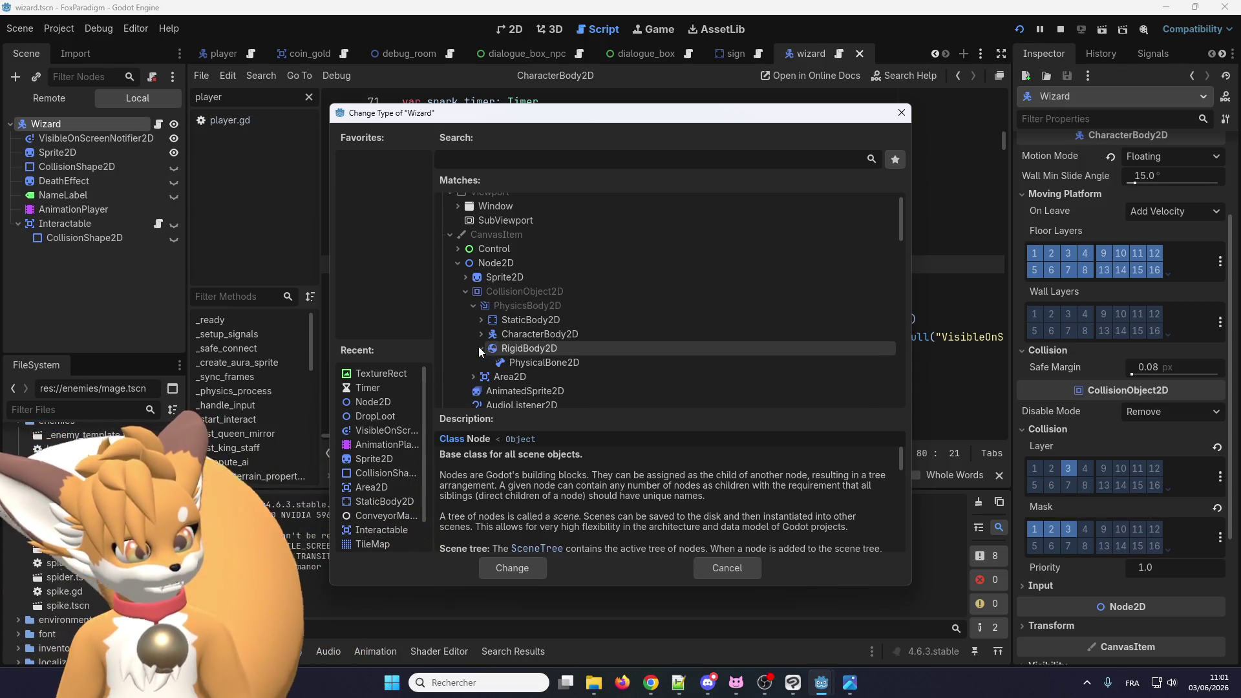
# Step: Compare CharacterBody2D, RigidBody2D and StaticBody2D entries, ending on the AnimatableBody2D description
pyautogui.click(512, 333)
pyautogui.click(511, 348)
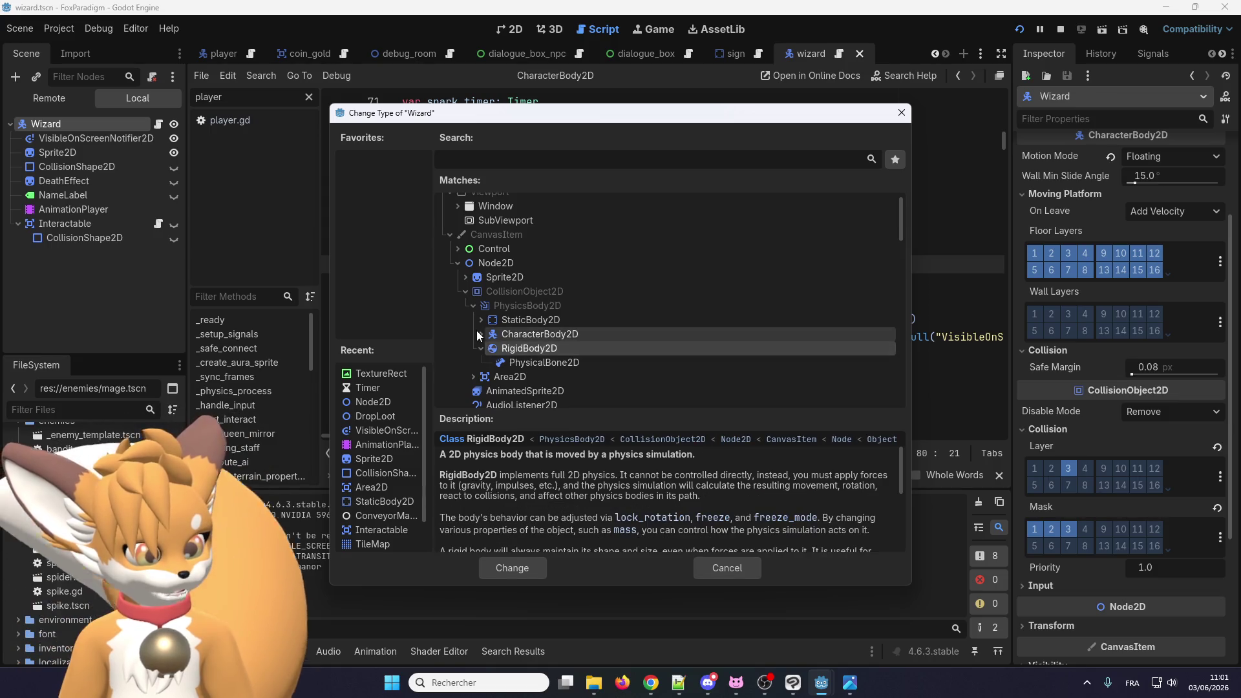
pyautogui.click(479, 334)
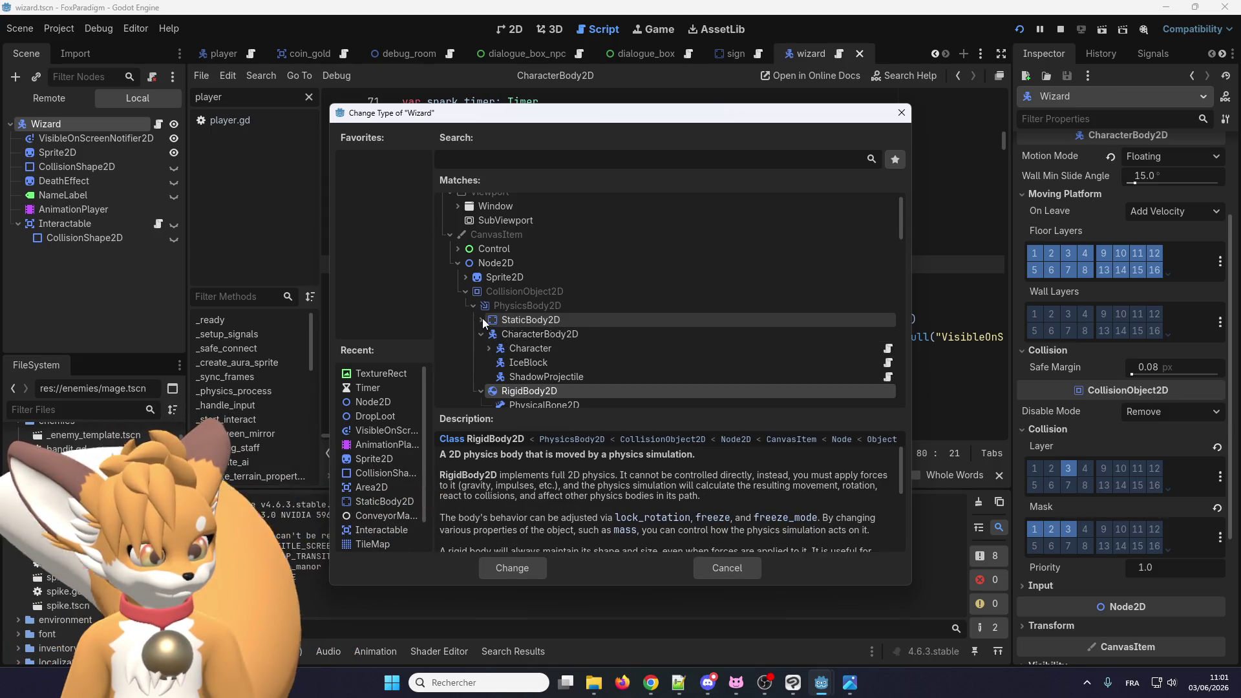
pyautogui.click(482, 319)
pyautogui.scroll(-1, 487, 314)
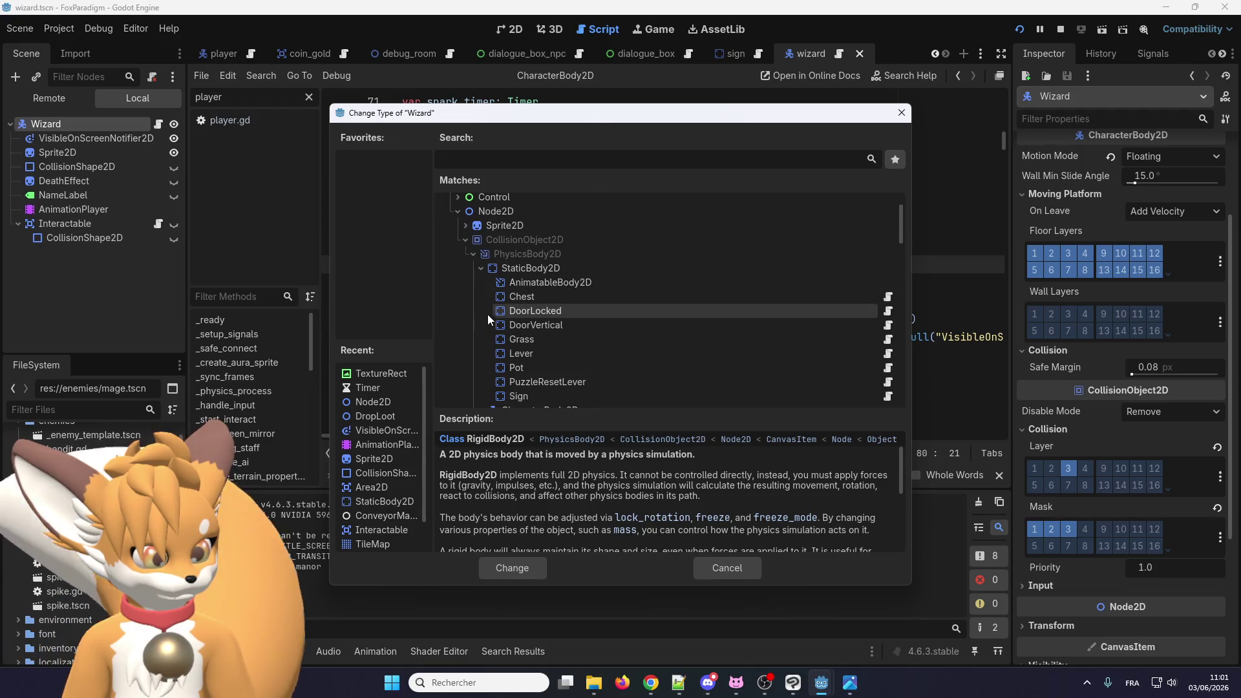
pyautogui.click(503, 282)
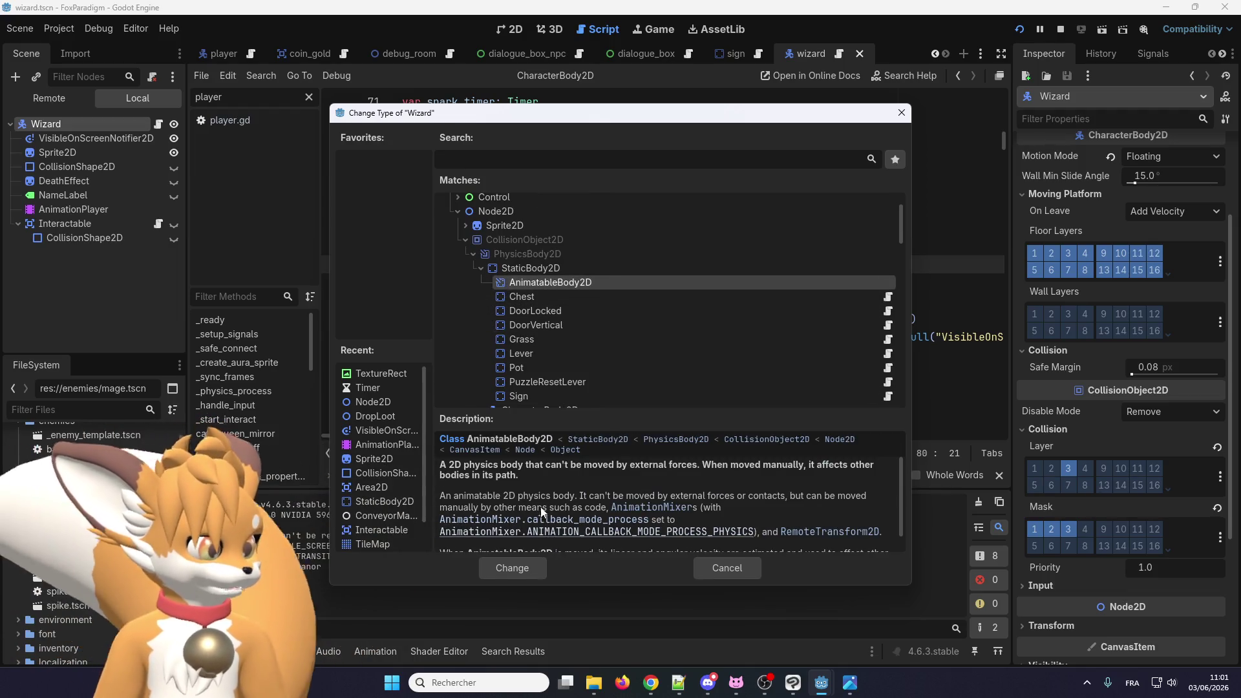
pyautogui.scroll(-1, 543, 485)
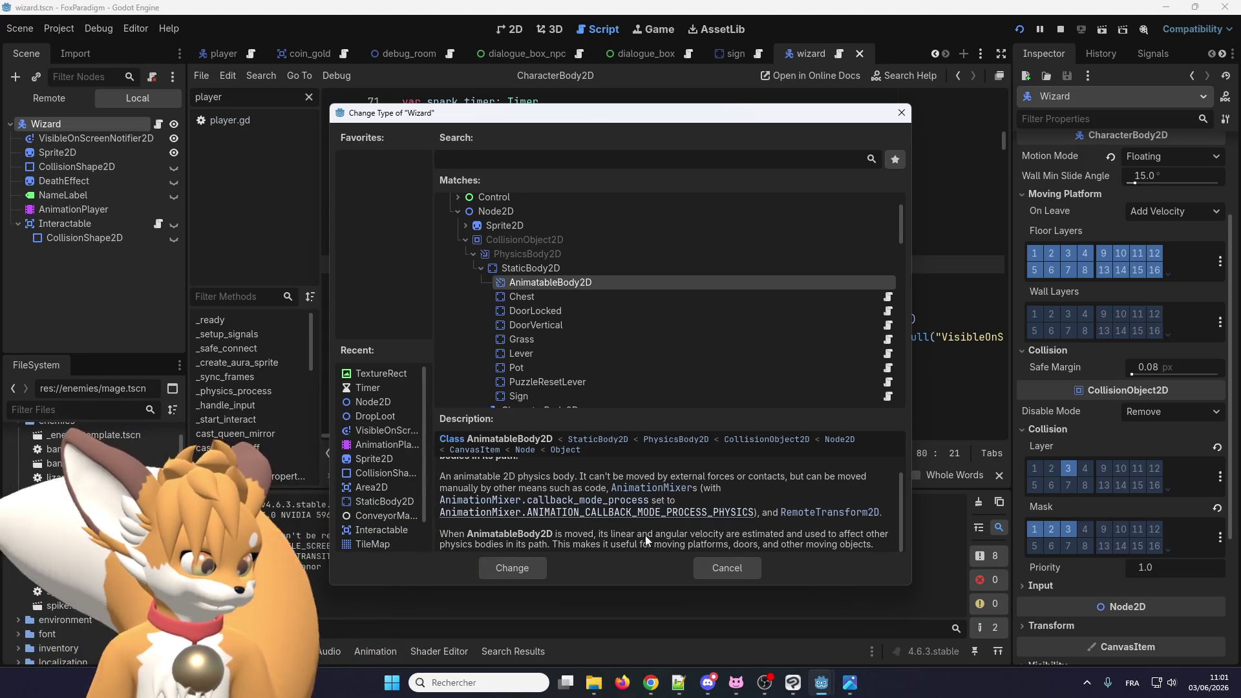
# Step: View the PhysicalBone2D description, then switch back to RigidBody2D's
pyautogui.scroll(1, 646, 537)
pyautogui.scroll(-1, 537, 320)
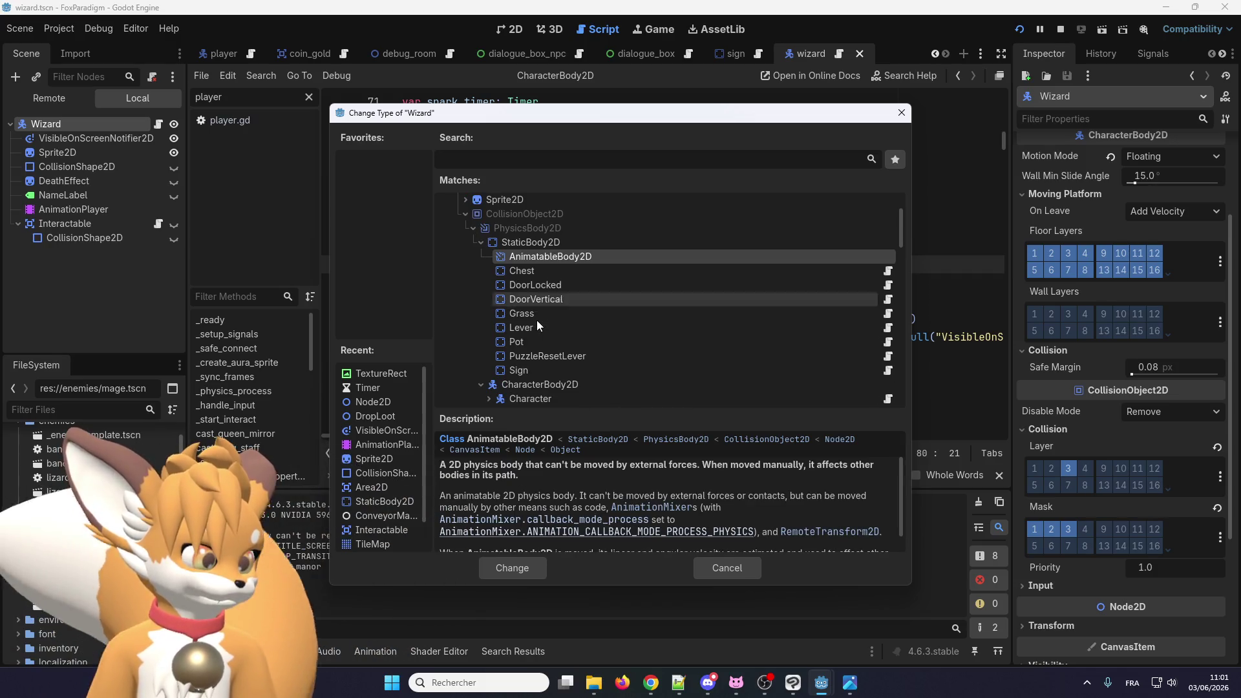
pyautogui.scroll(-2, 529, 320)
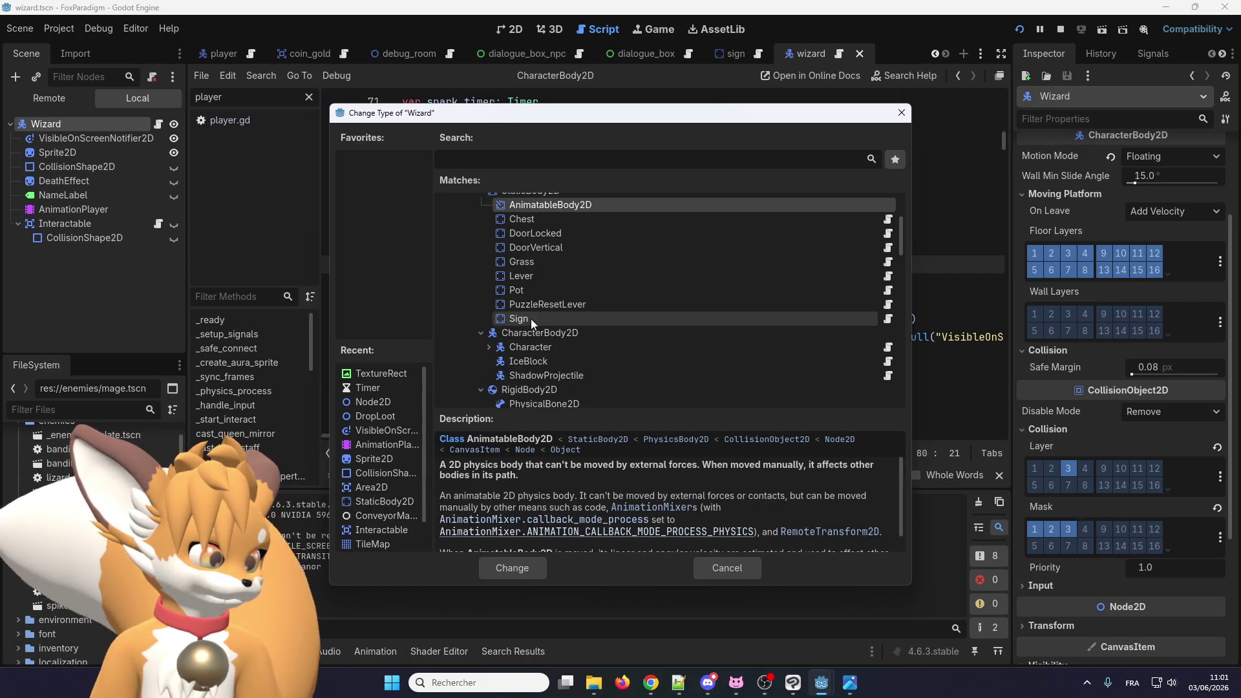
pyautogui.scroll(-3, 530, 320)
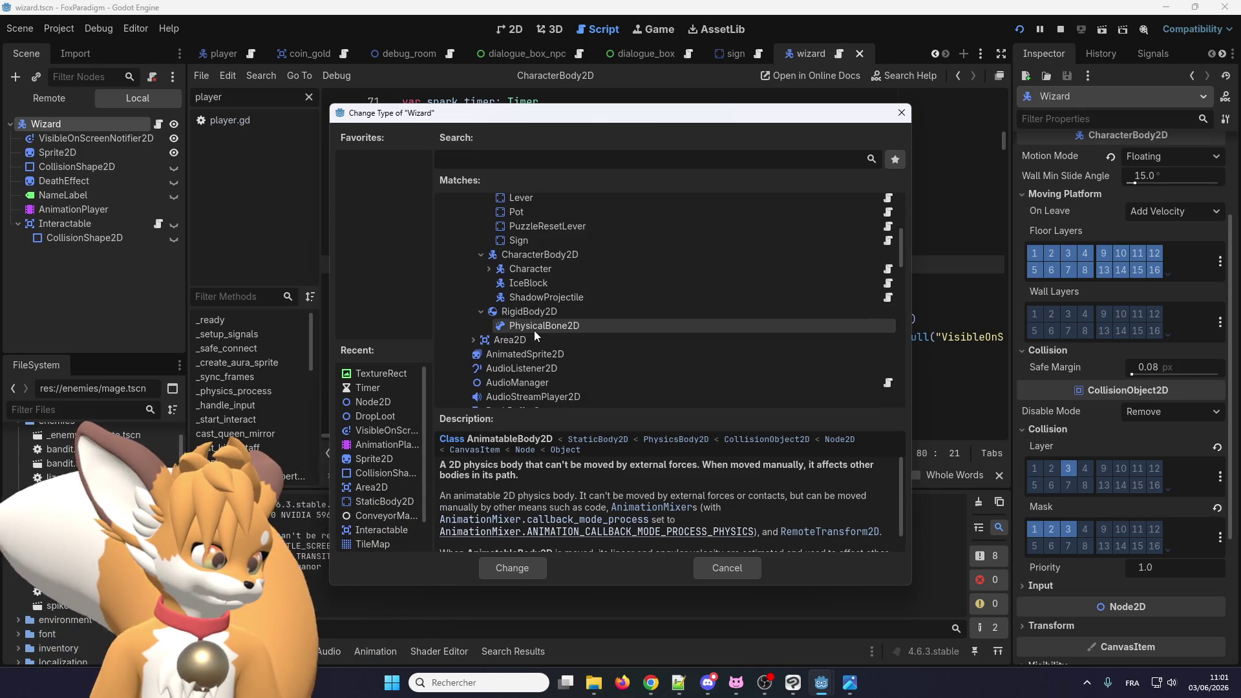
pyautogui.click(538, 329)
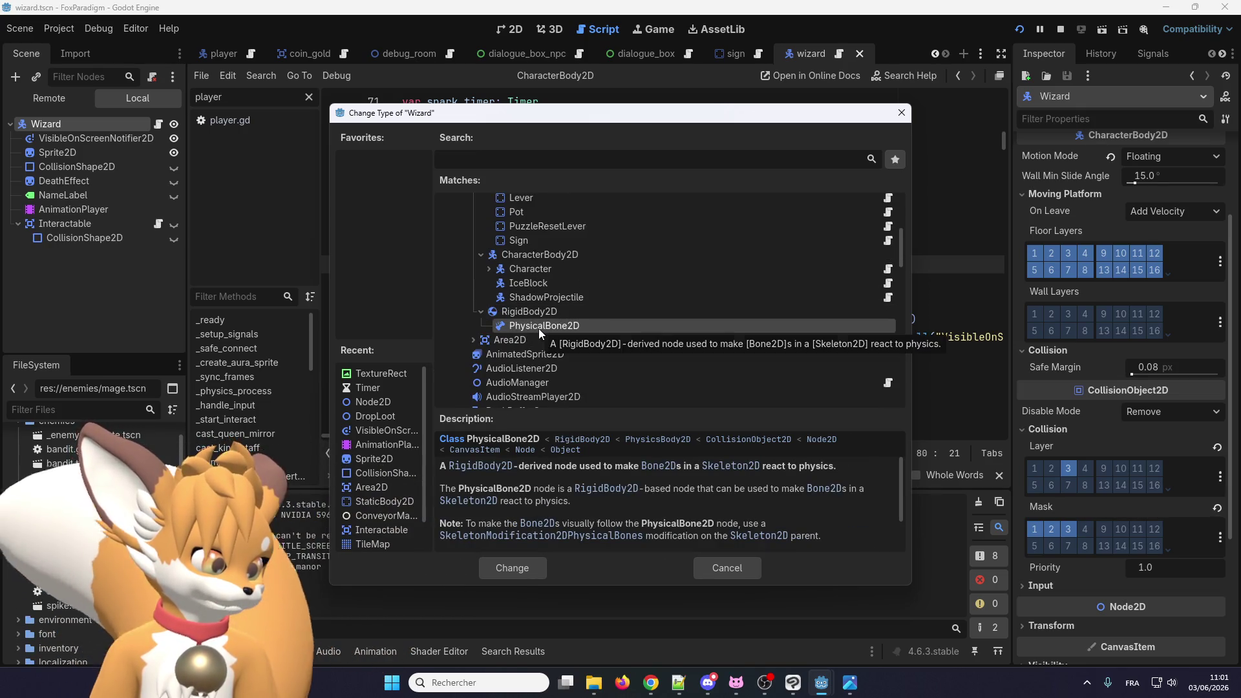
pyautogui.click(549, 316)
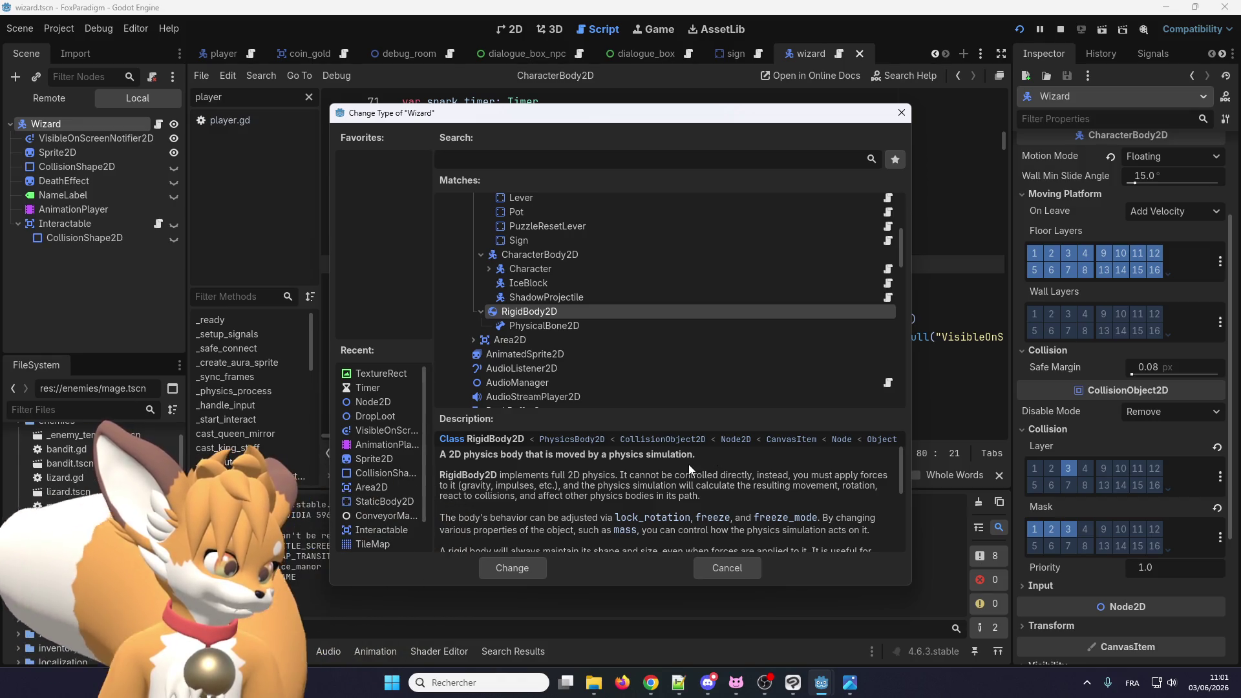
# Step: Read through the RigidBody2D description, then cancel the Change Type dialog
pyautogui.scroll(-1, 685, 465)
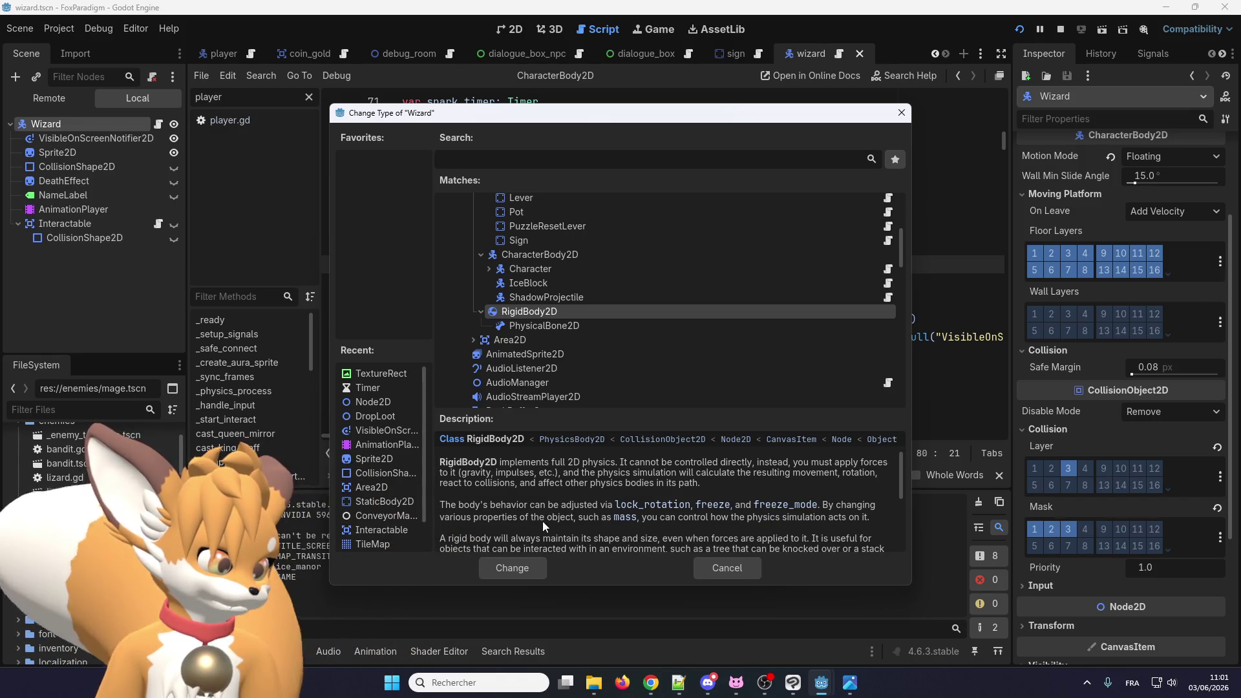
pyautogui.scroll(-2, 578, 497)
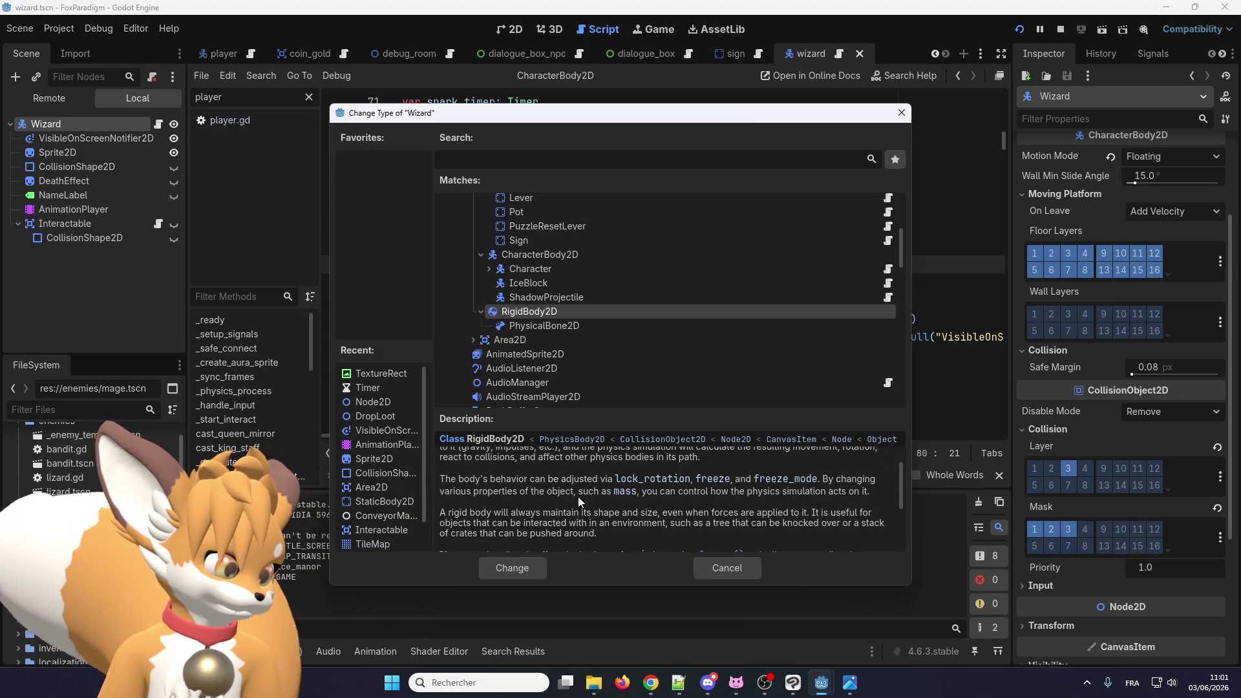
pyautogui.scroll(3, 578, 497)
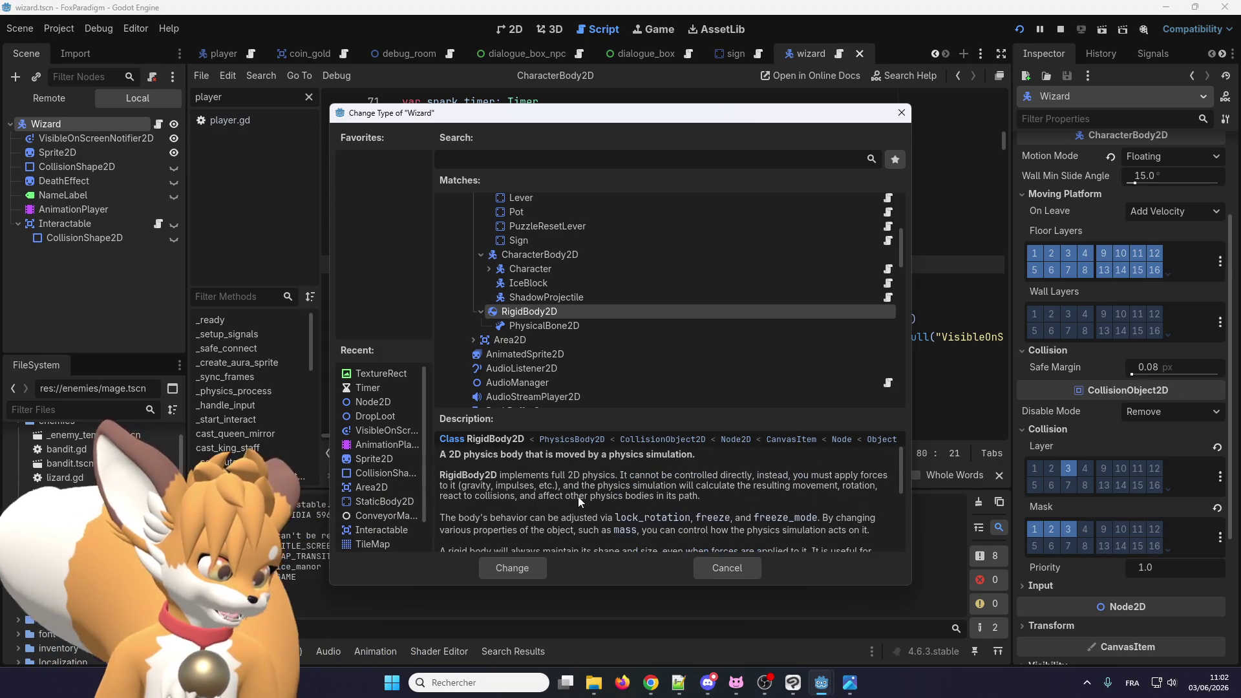
pyautogui.scroll(-4, 533, 487)
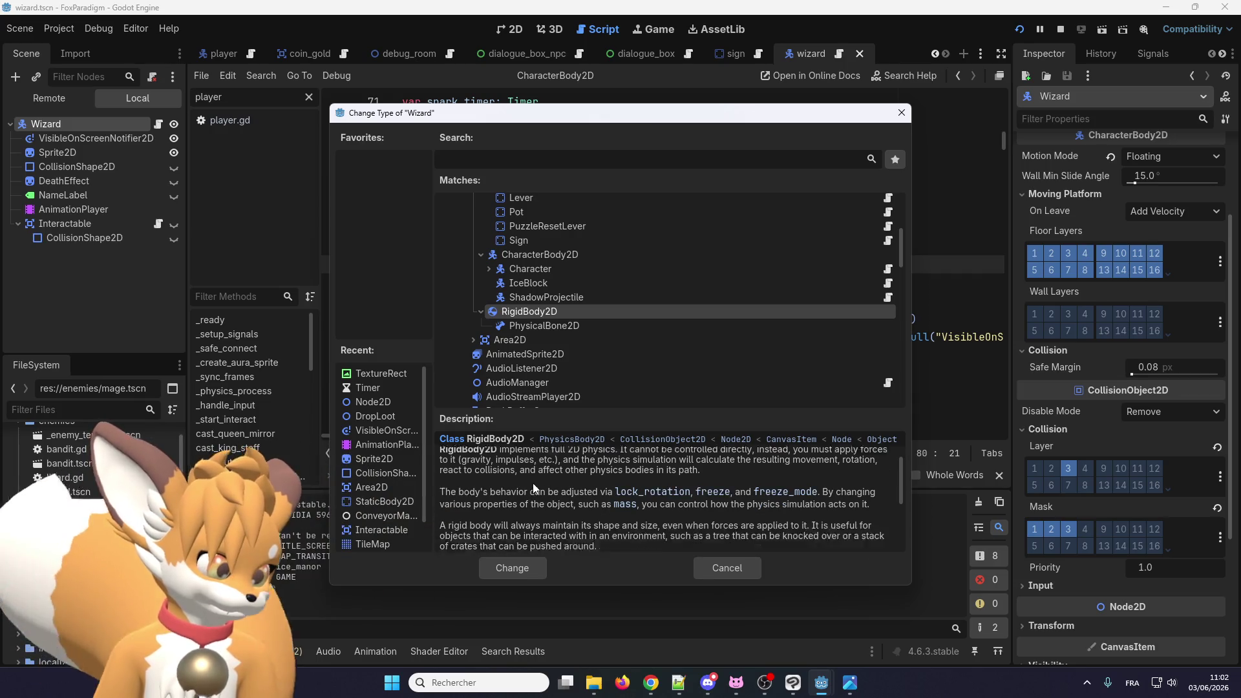
pyautogui.scroll(-1, 533, 485)
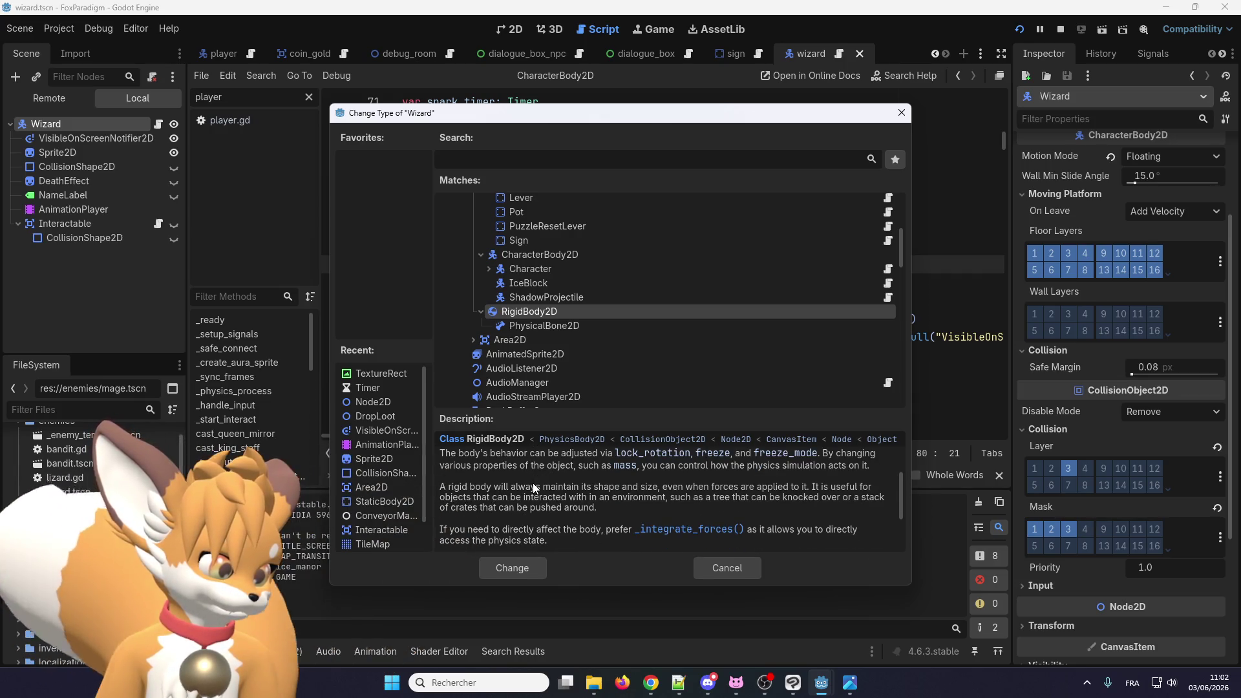
pyautogui.scroll(1, 533, 487)
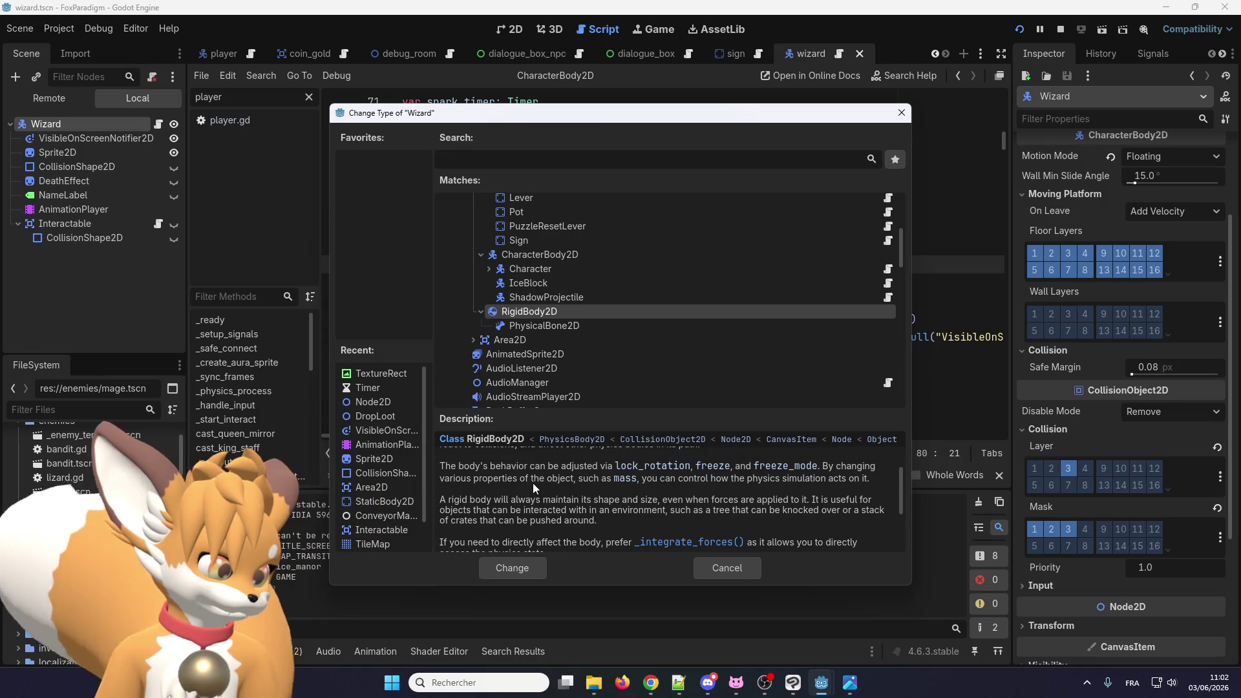
pyautogui.scroll(-2, 533, 483)
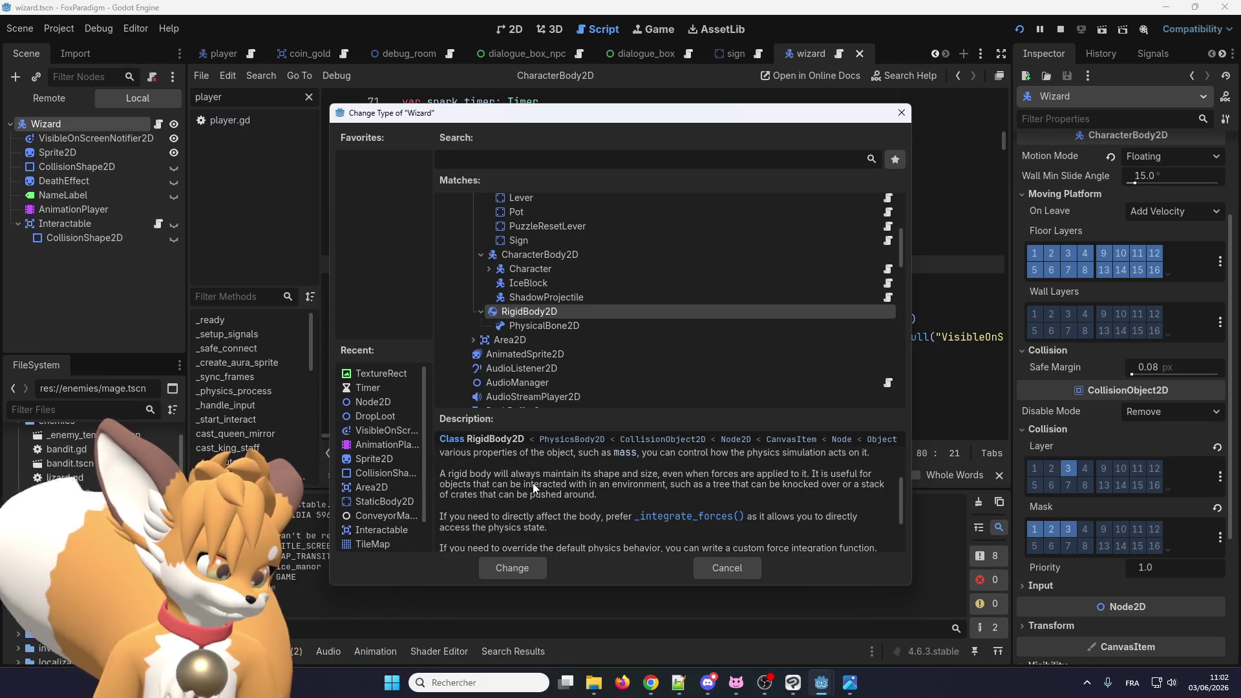
pyautogui.scroll(-3, 533, 483)
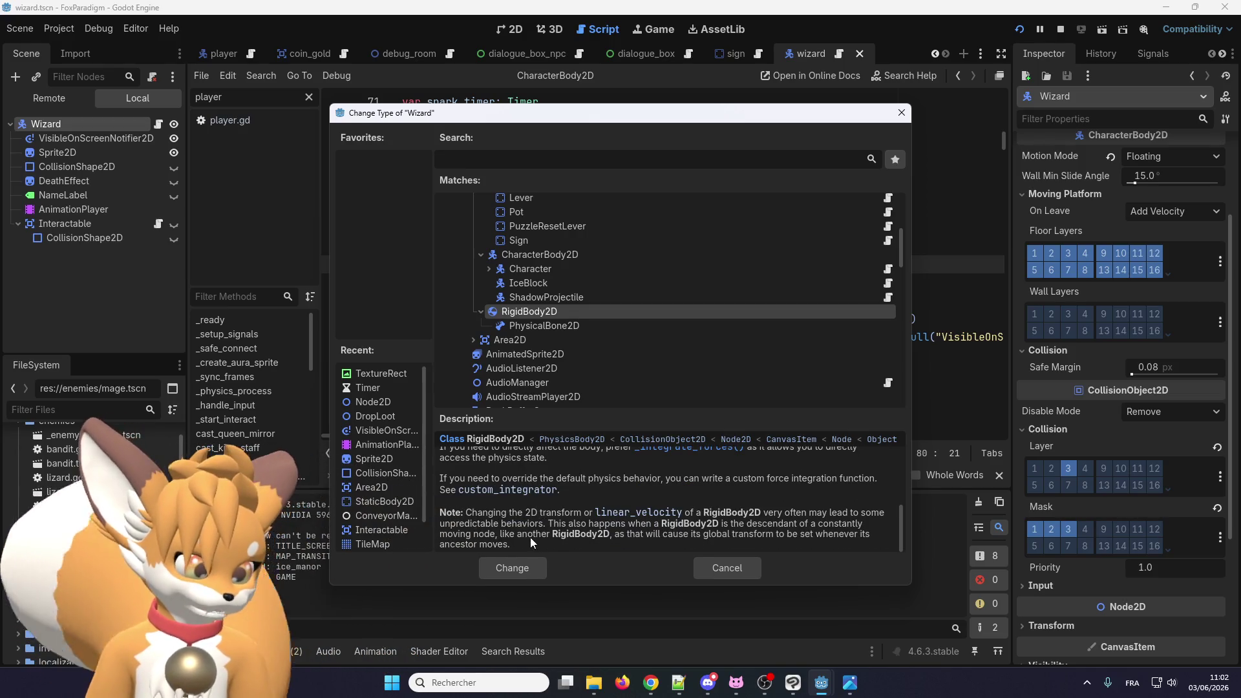
pyautogui.scroll(3, 532, 530)
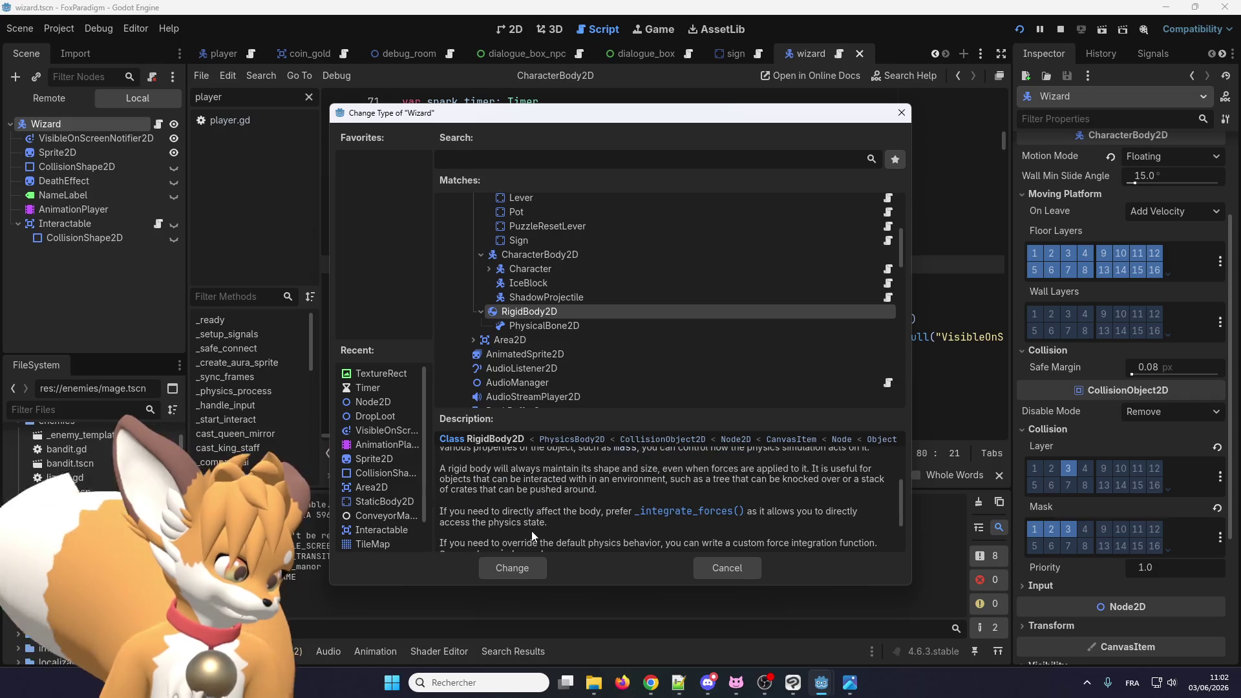
pyautogui.scroll(2, 532, 530)
pyautogui.click(734, 574)
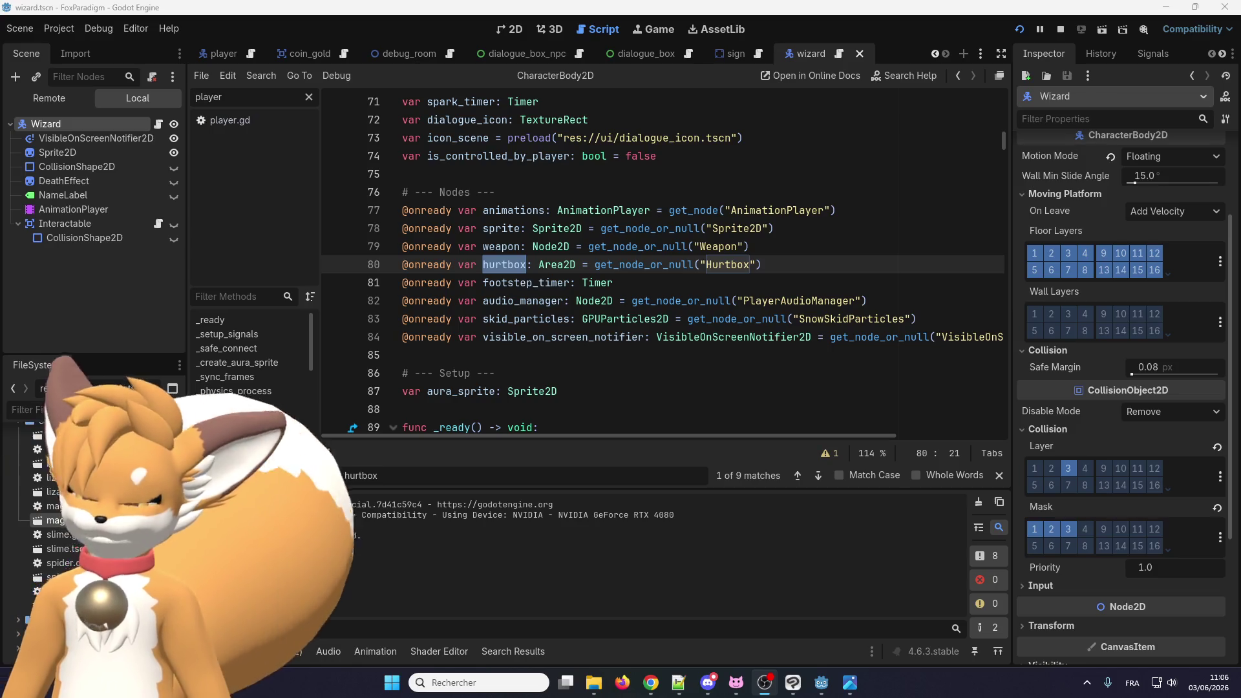
pyautogui.click(516, 229)
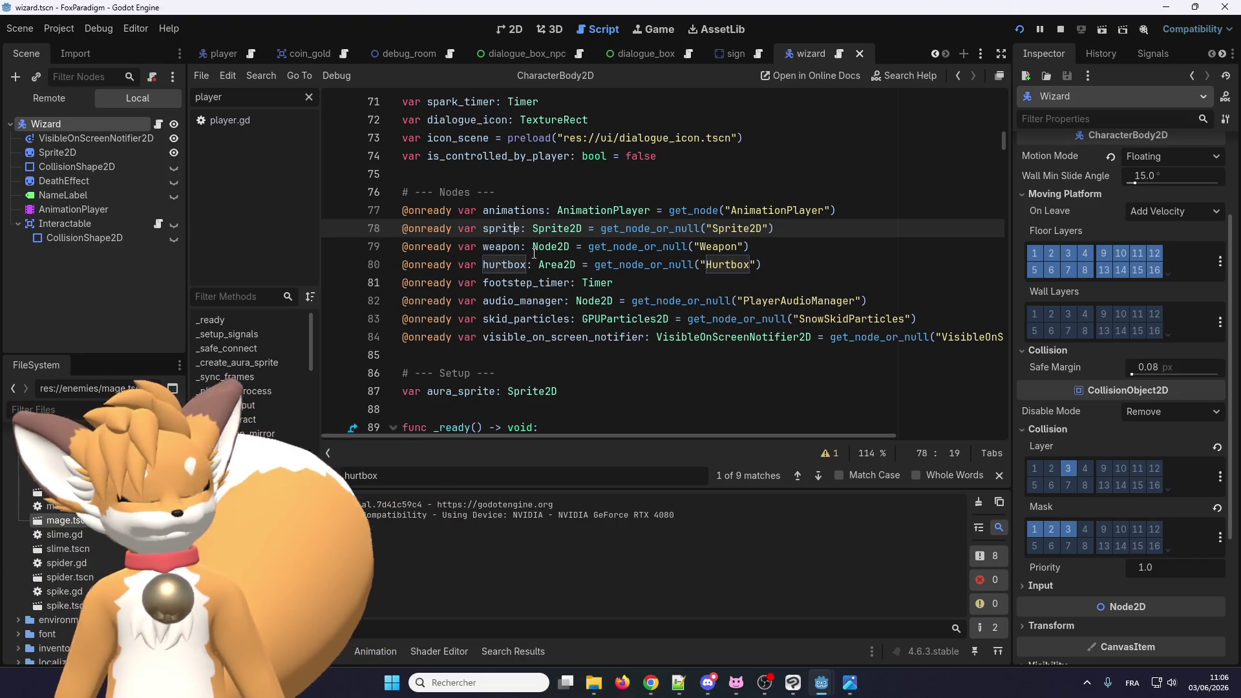
pyautogui.scroll(3, 606, 173)
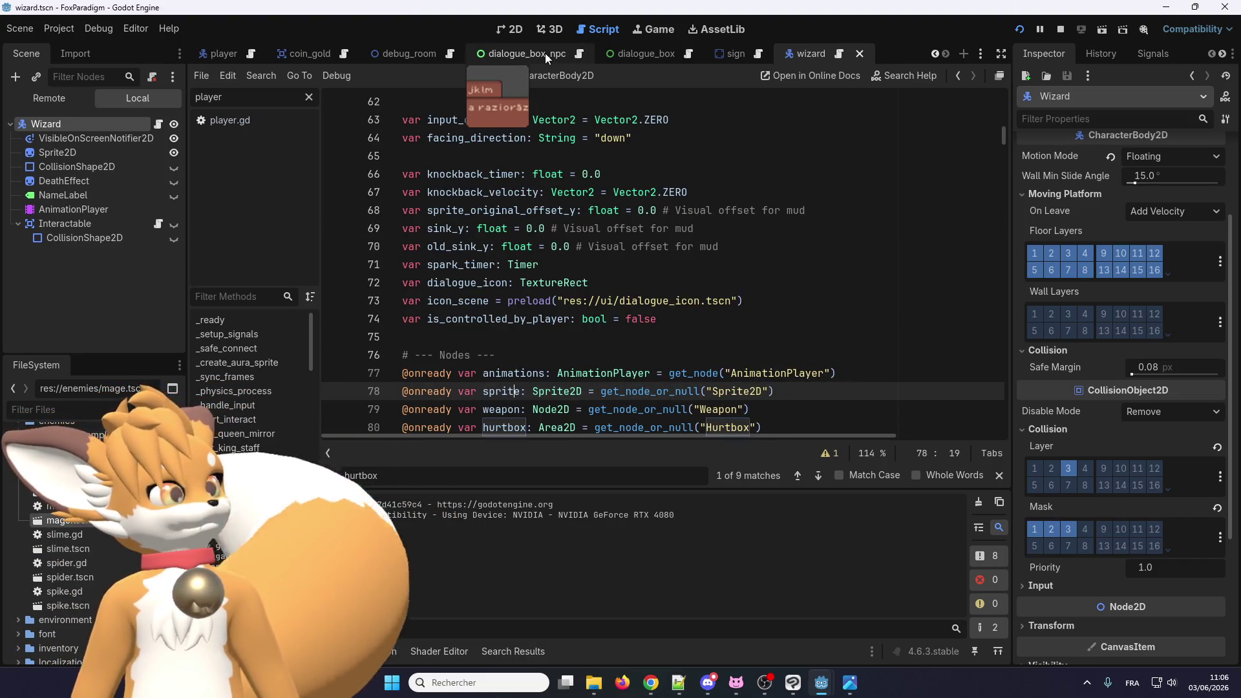
pyautogui.click(101, 404)
# Step: Filter the FileSystem for 'slime' and open slime.tscn on the 2D canvas
pyautogui.write('sl')
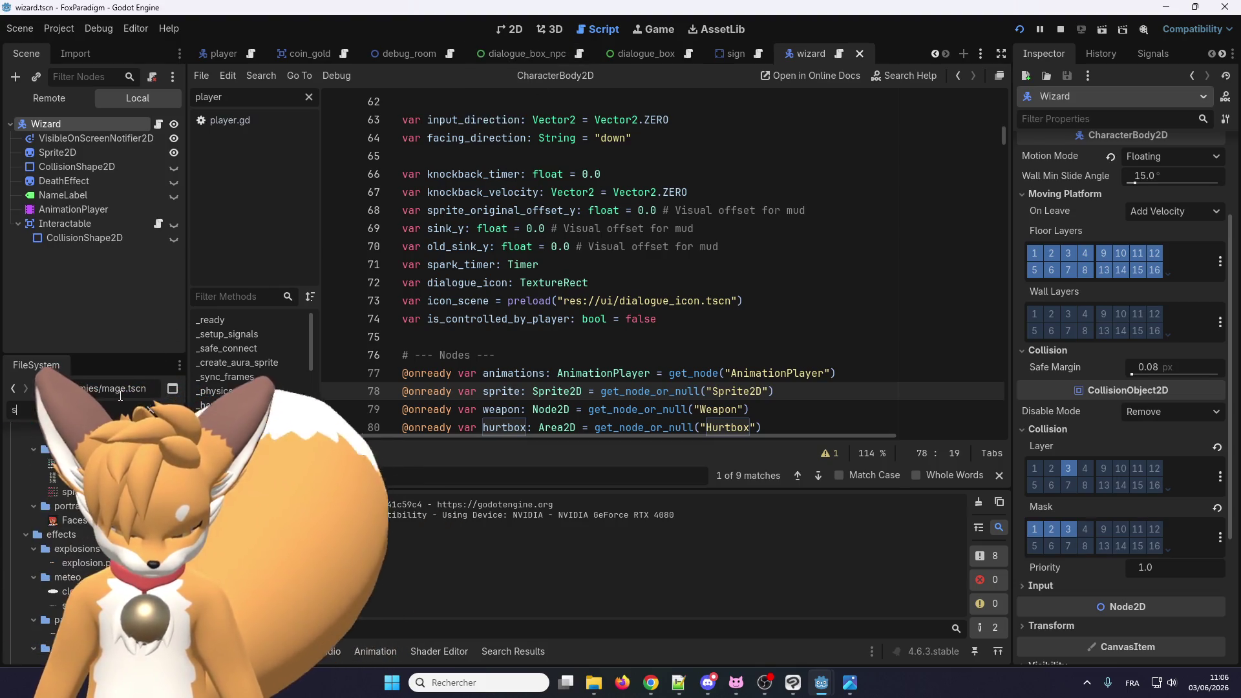
pyautogui.write('ime')
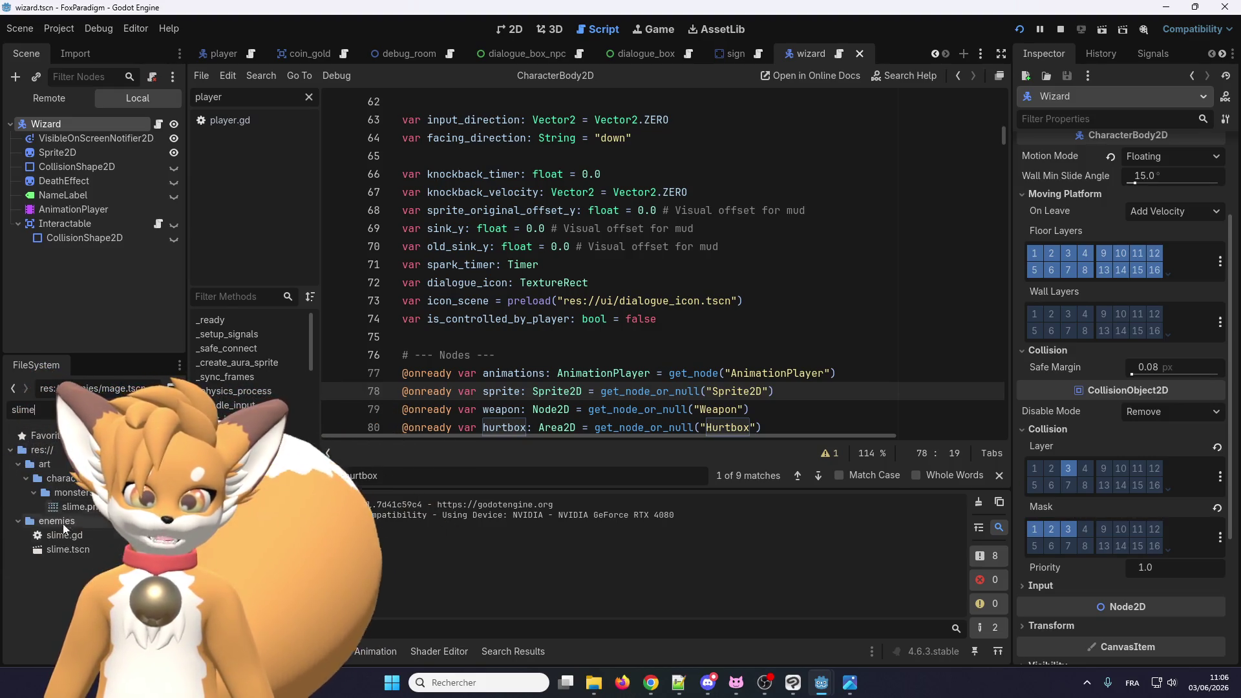
pyautogui.doubleClick(62, 551)
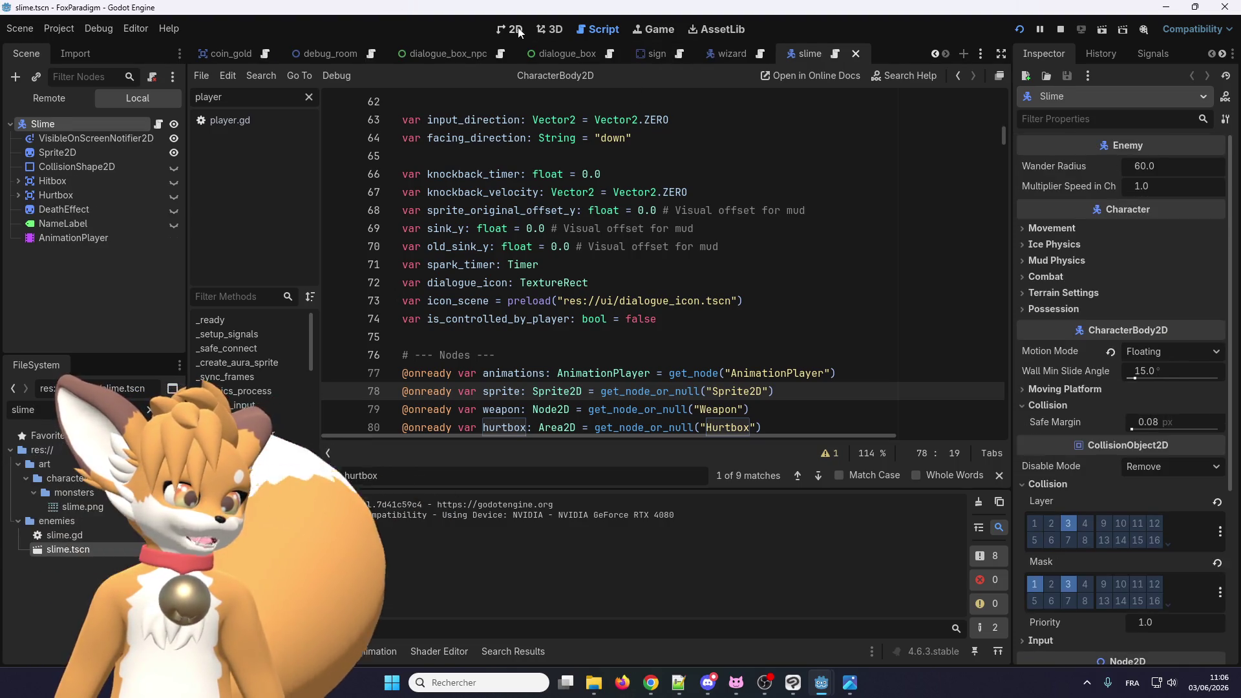
pyautogui.click(510, 30)
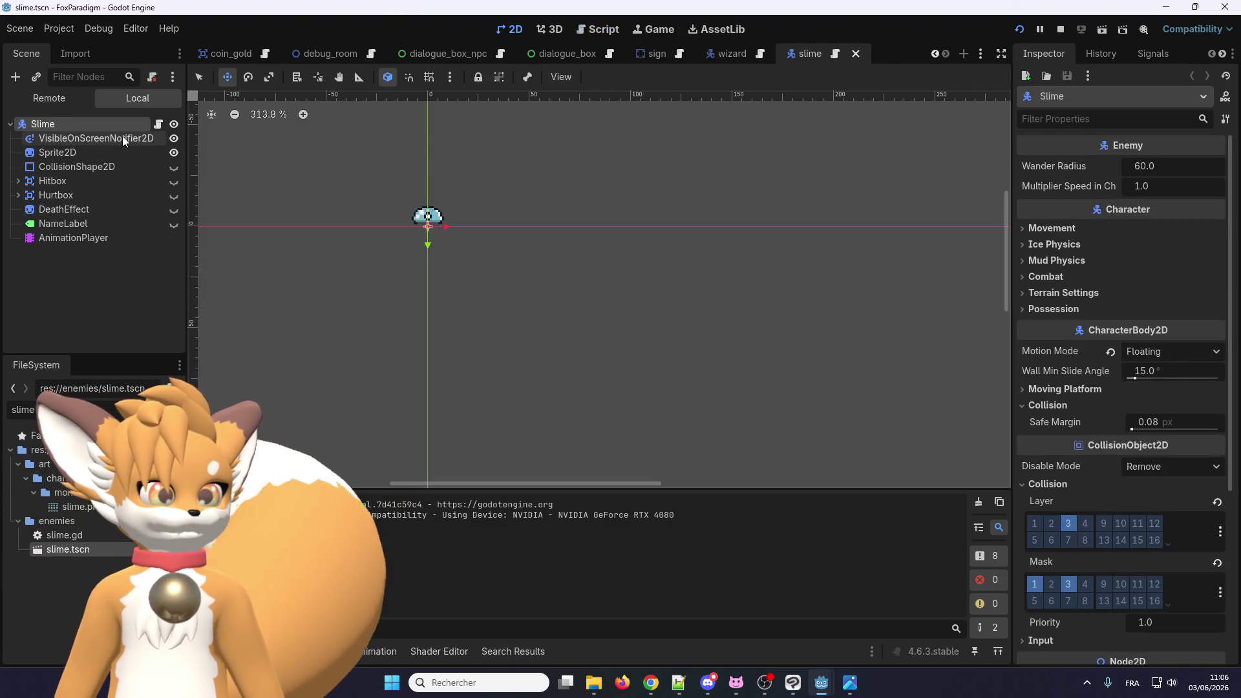
# Step: Open slime.gd and read through its _compute_ai patrol and pause logic
pyautogui.click(836, 53)
pyautogui.scroll(-4, 681, 203)
pyautogui.scroll(-6, 590, 313)
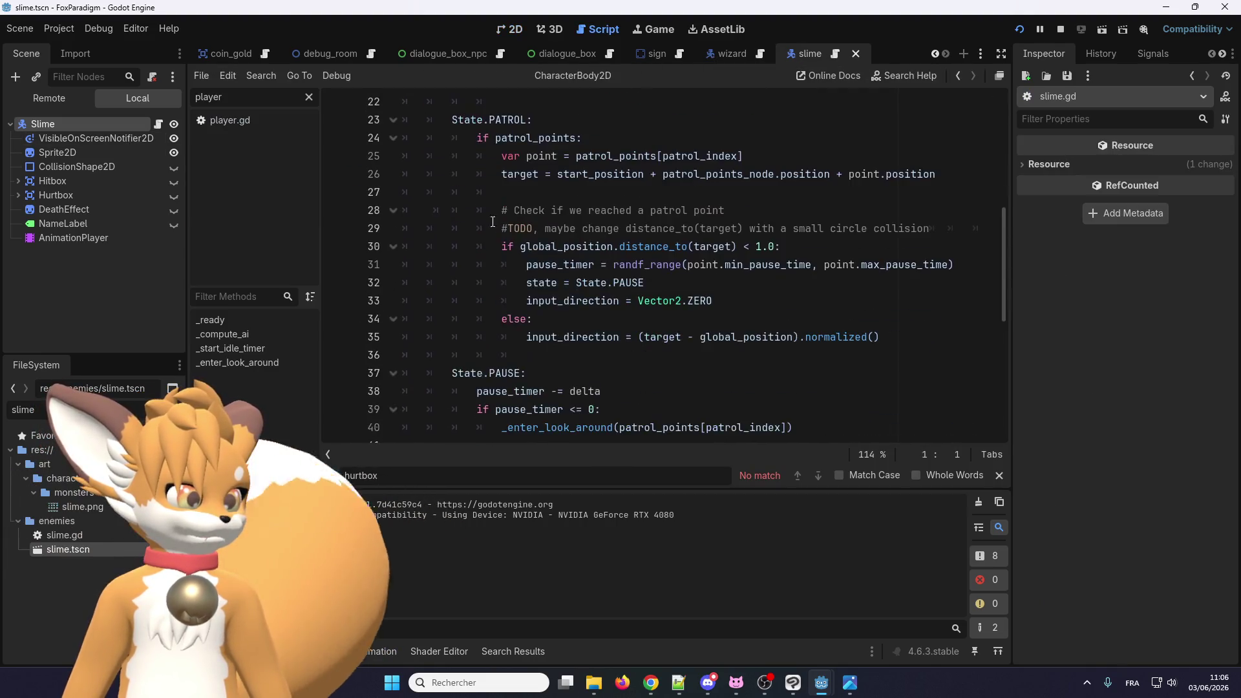
pyautogui.moveTo(804, 282)
pyautogui.mouseDown()
pyautogui.moveTo(511, 262)
pyautogui.moveTo(594, 285)
pyautogui.moveTo(511, 211)
pyautogui.moveTo(413, 192)
pyautogui.mouseUp()
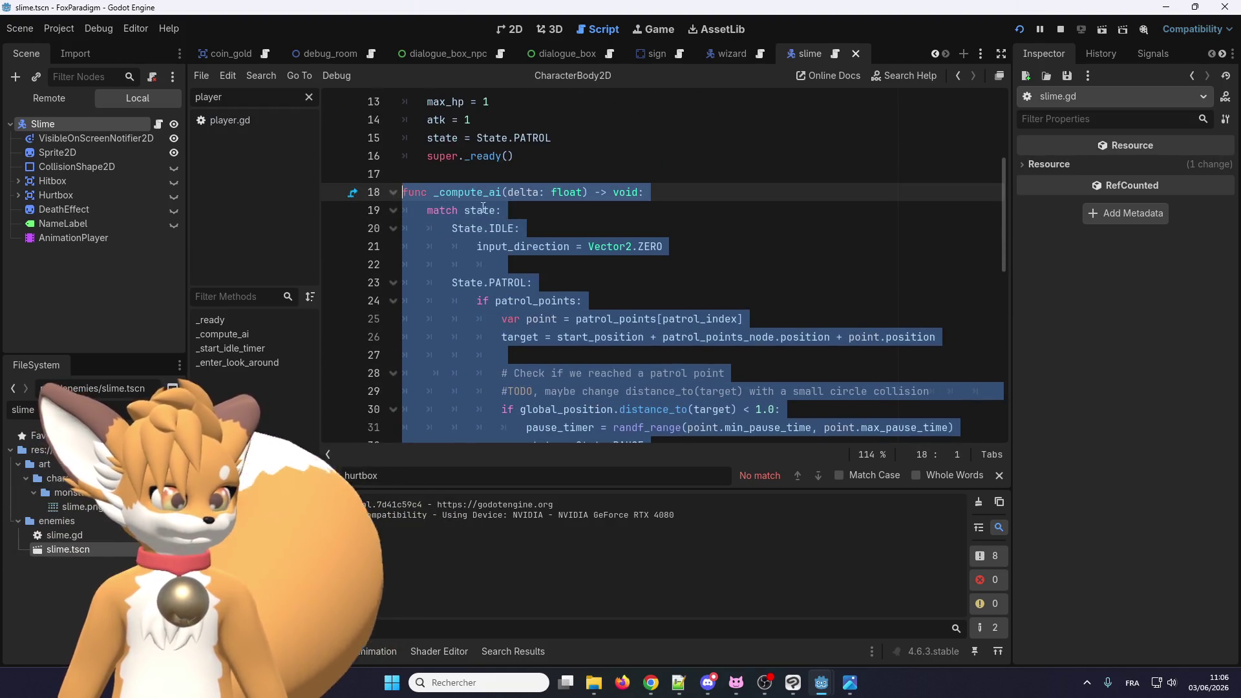
pyautogui.click(514, 265)
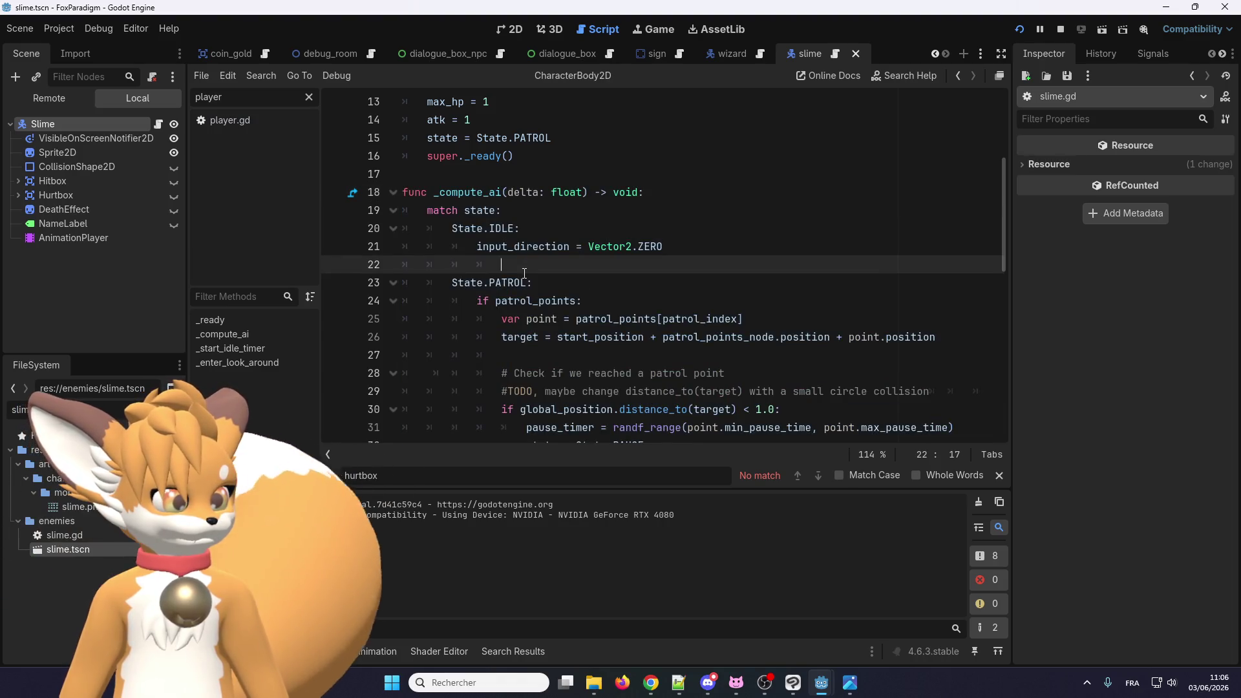
pyautogui.scroll(-5, 525, 273)
pyautogui.scroll(6, 525, 273)
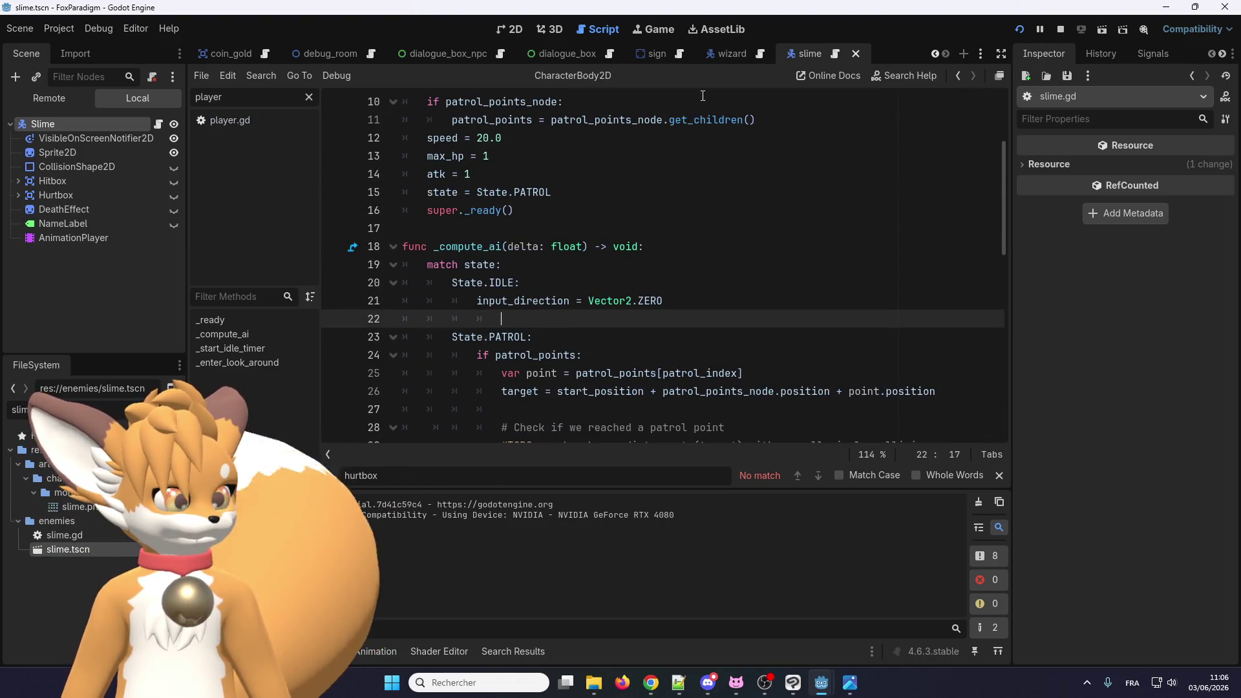
# Step: Look over character.gd, then detach the existing script from the Wizard node in the wizard scene
pyautogui.click(759, 55)
pyautogui.scroll(-4, 476, 272)
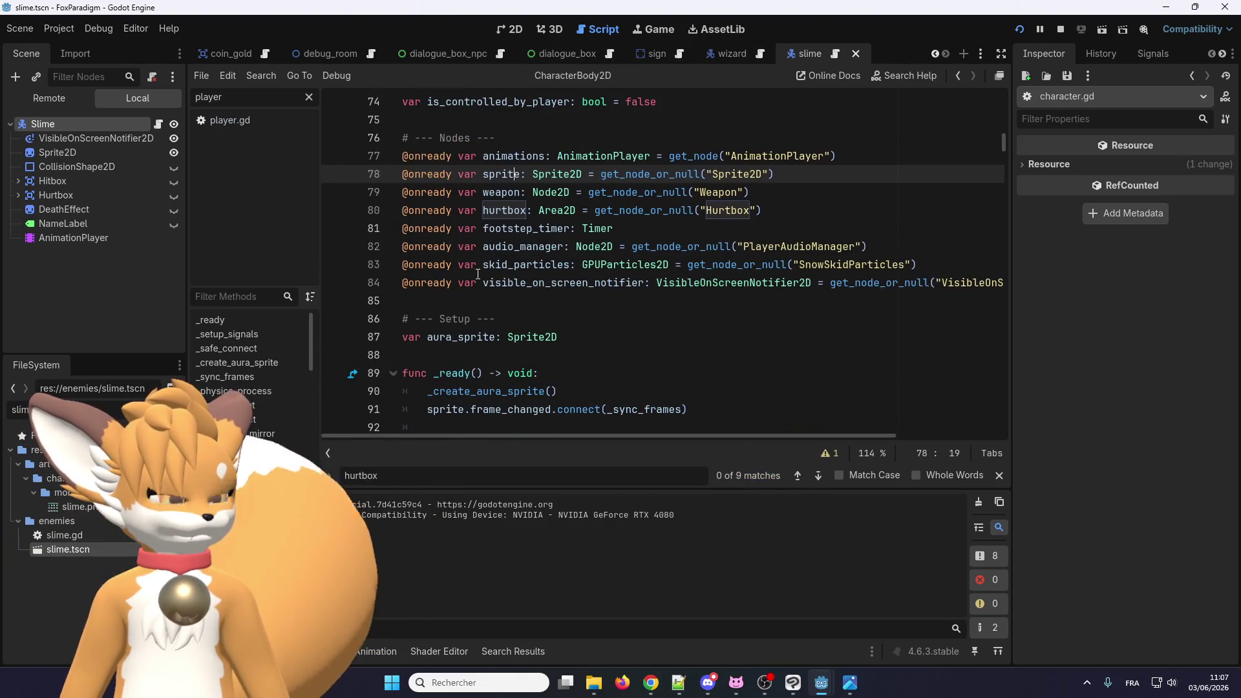
pyautogui.scroll(6, 478, 274)
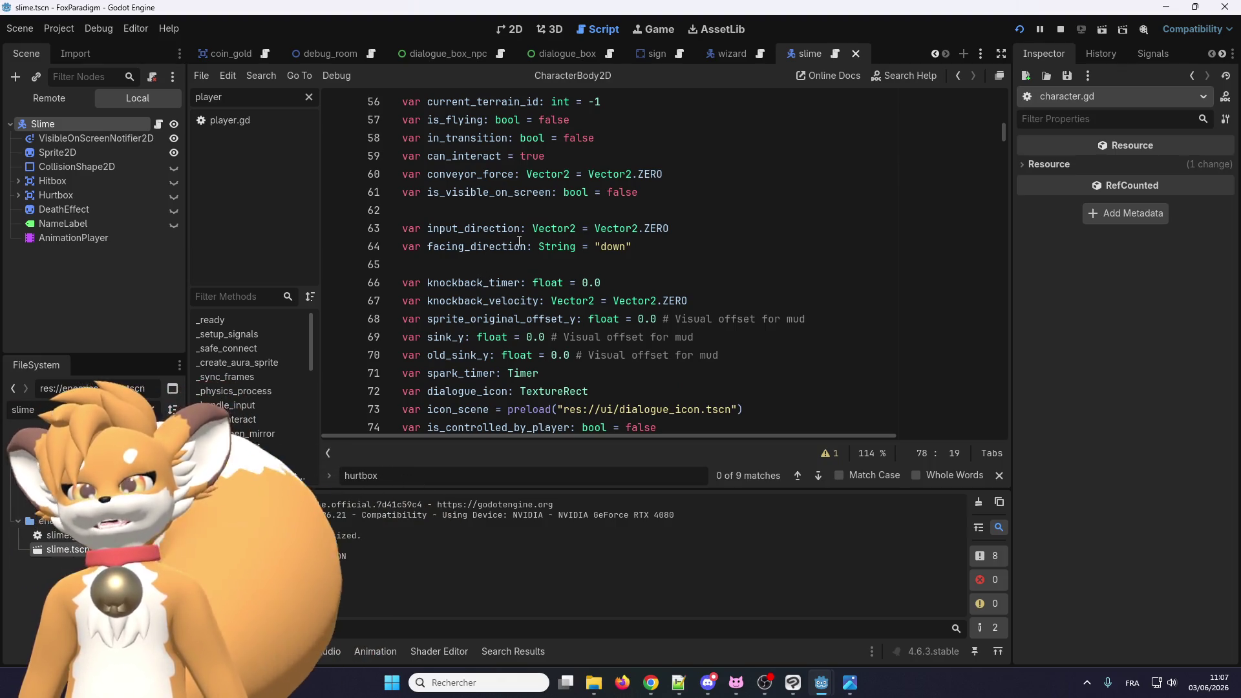
pyautogui.scroll(18, 638, 186)
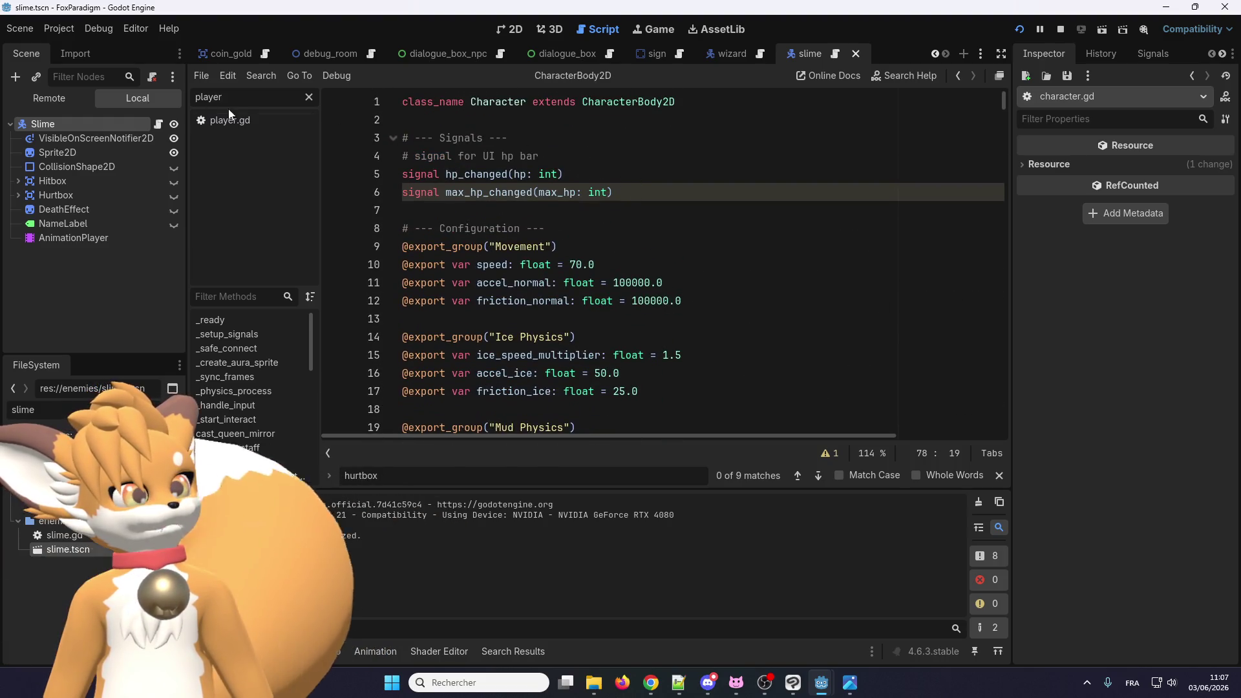
pyautogui.click(724, 53)
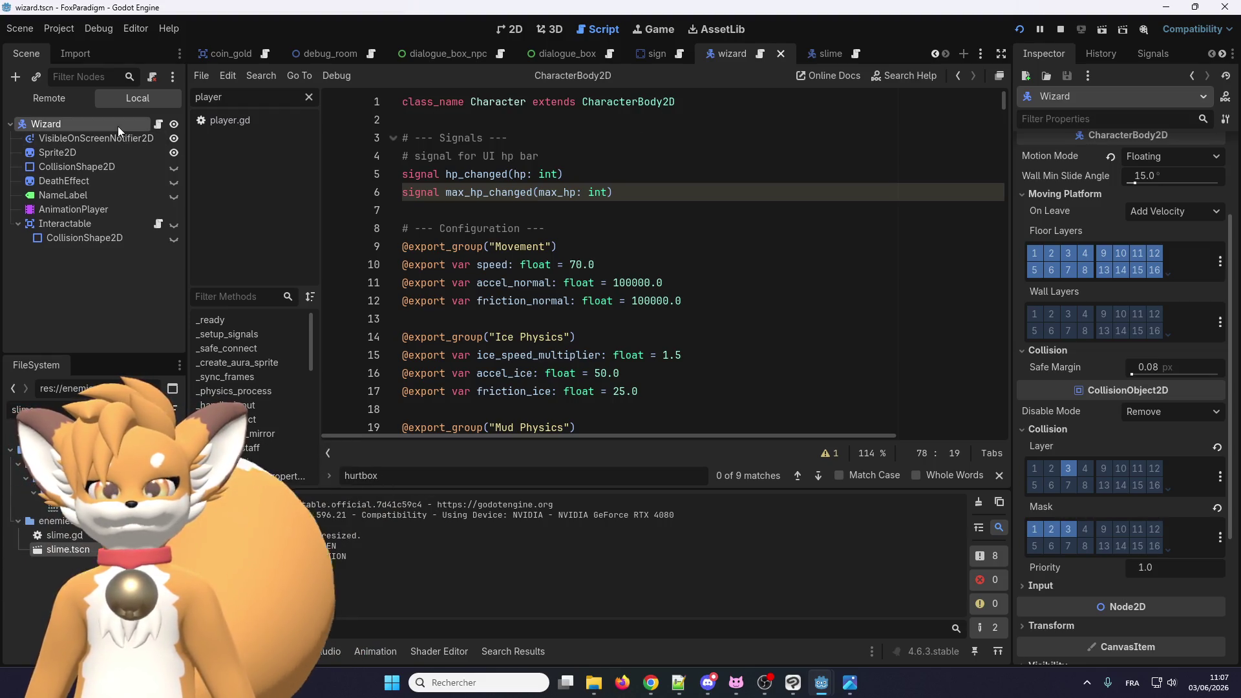
pyautogui.click(153, 77)
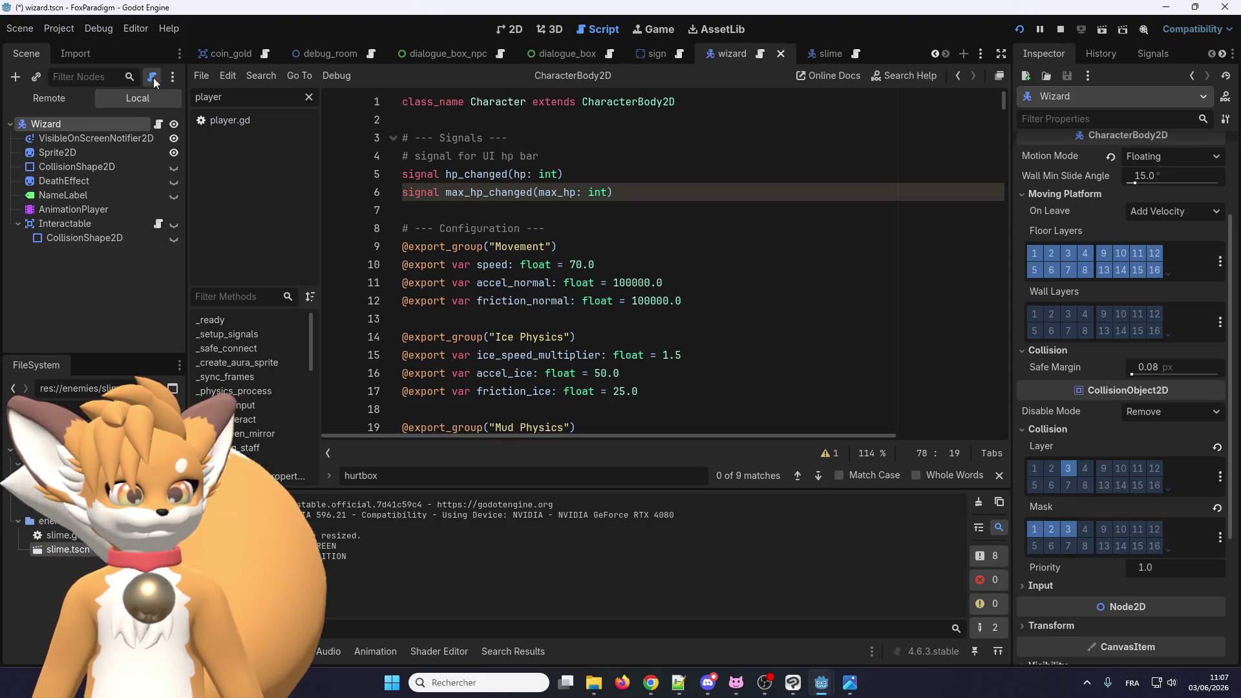
# Step: Create res://npc/wizard.gd on the Wizard as class_name Wizard extends Character, pasting in the patrol code
pyautogui.click(153, 76)
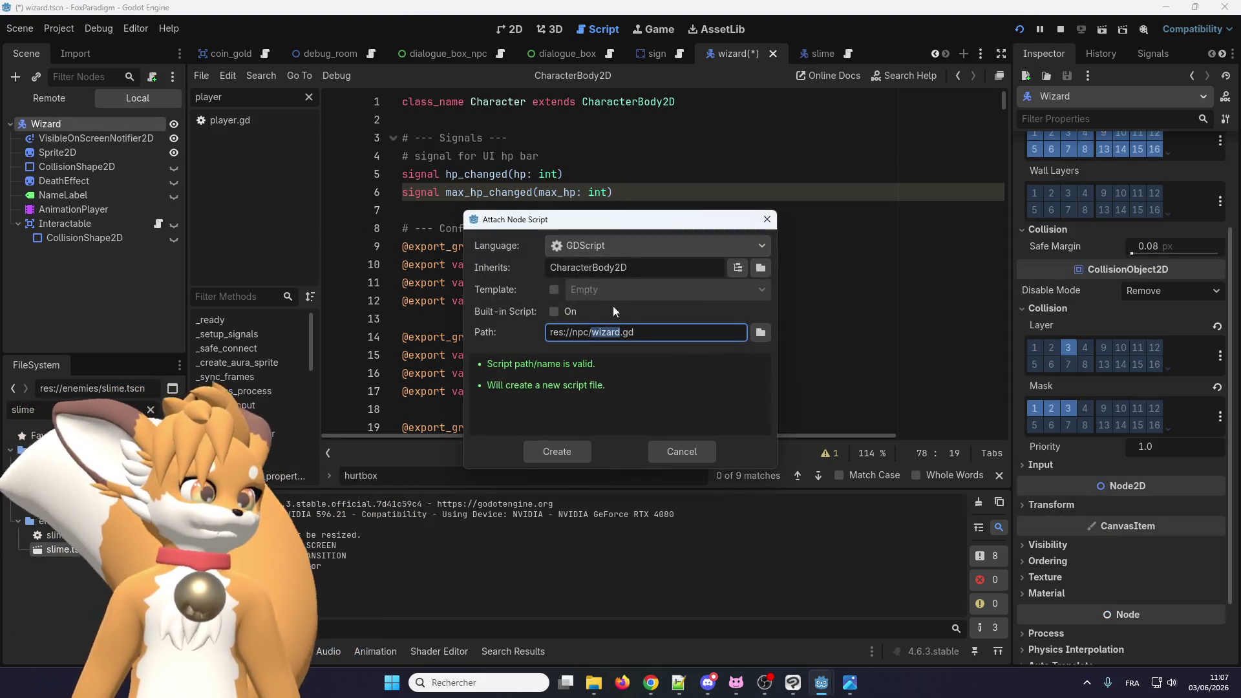
pyautogui.click(567, 448)
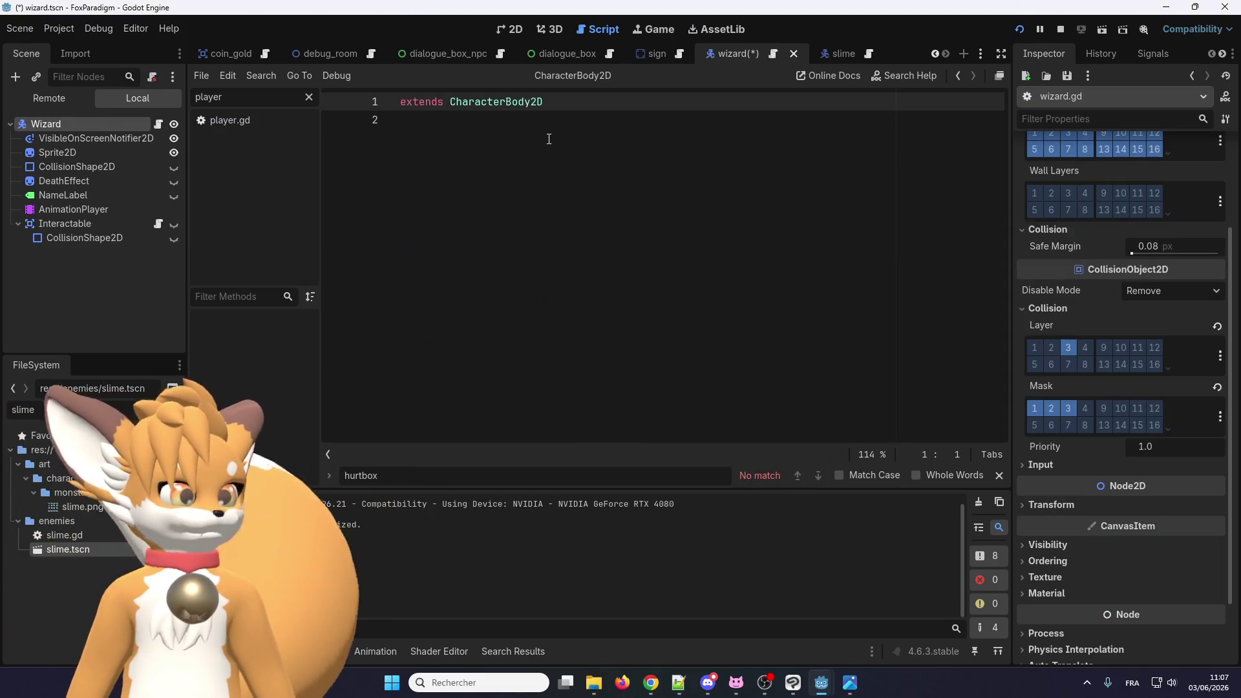
pyautogui.write('class_name')
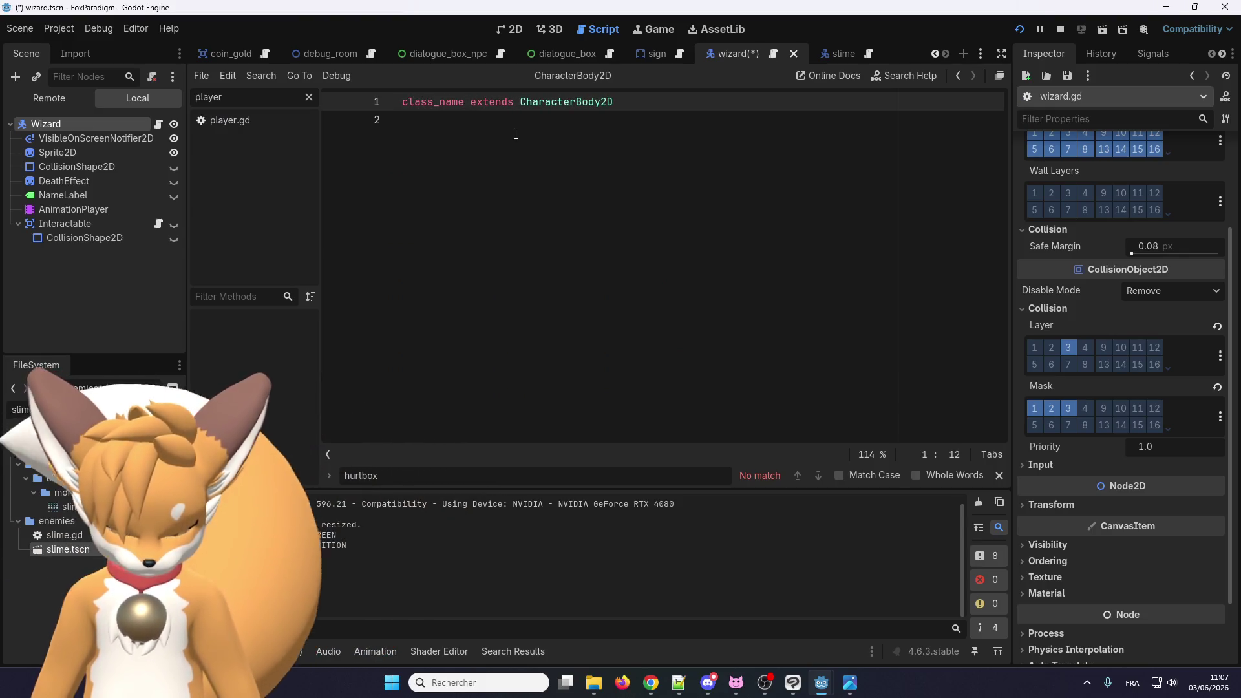
pyautogui.write(' Wi')
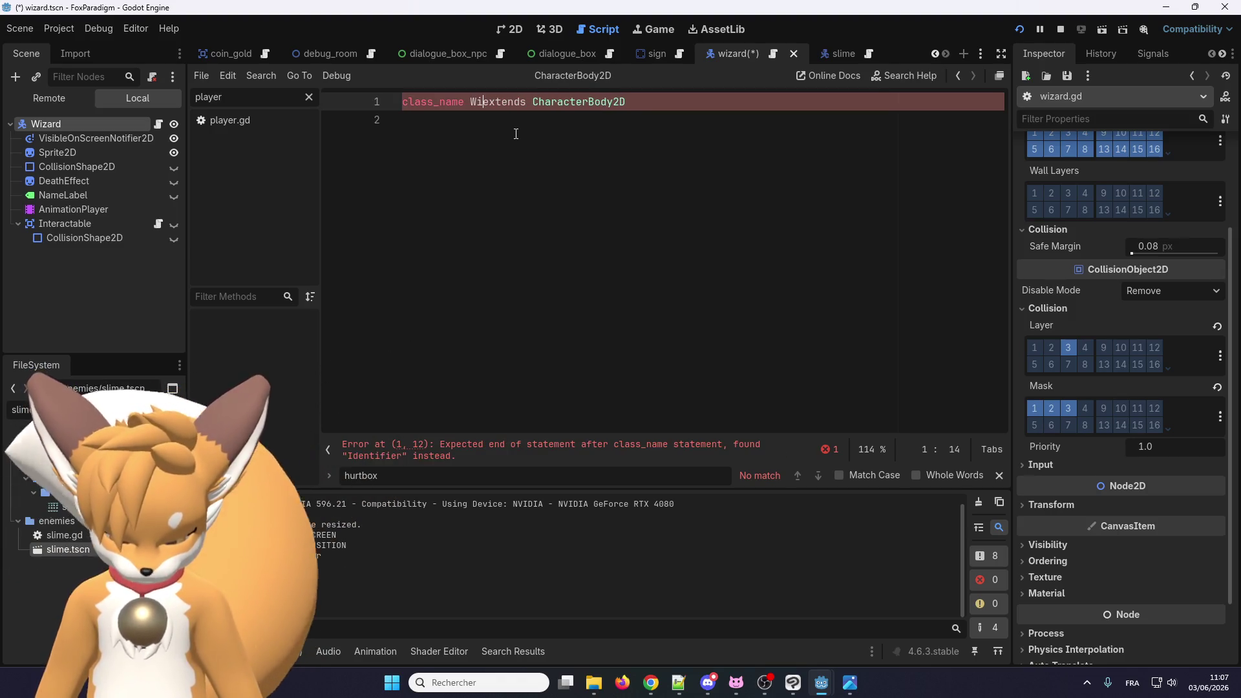
pyautogui.write('zard')
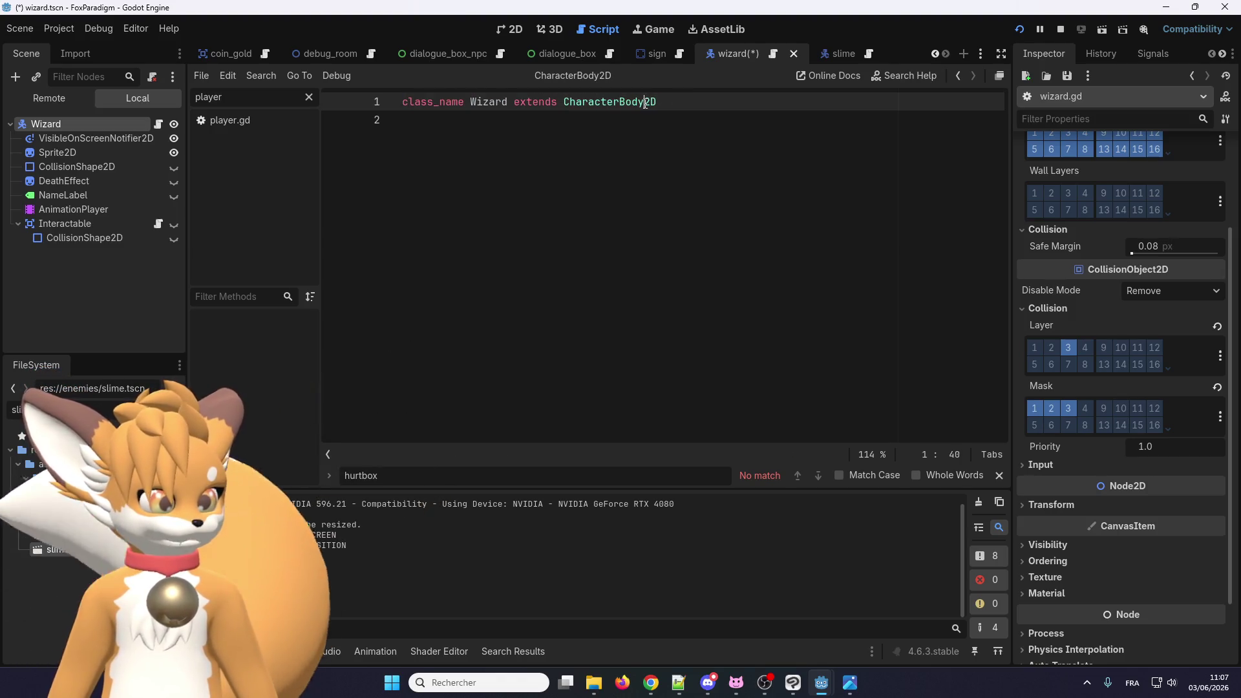
pyautogui.press('Delete')
pyautogui.press('Delete')
pyautogui.press('Delete')
pyautogui.press('BackSpace')
pyautogui.press('BackSpace')
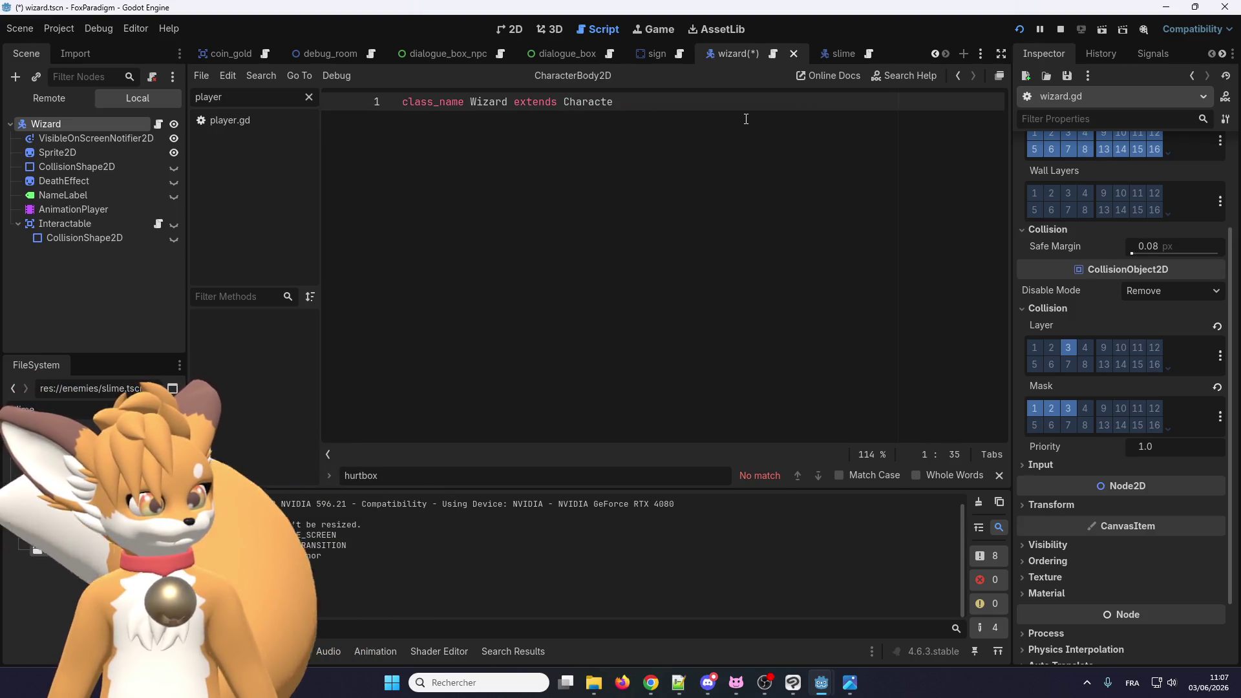
pyautogui.write('r')
pyautogui.press('Return')
pyautogui.press('Return')
pyautogui.hotkey('ctrl', 'v')
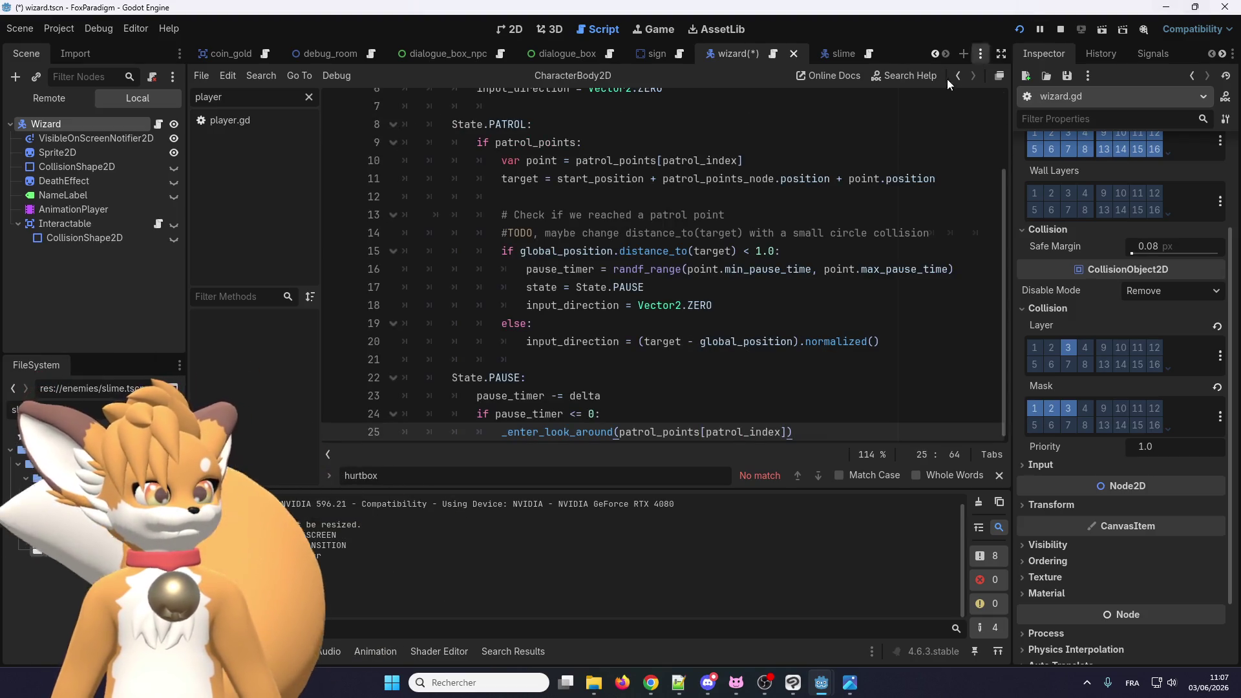
pyautogui.scroll(3, 558, 229)
pyautogui.click(543, 125)
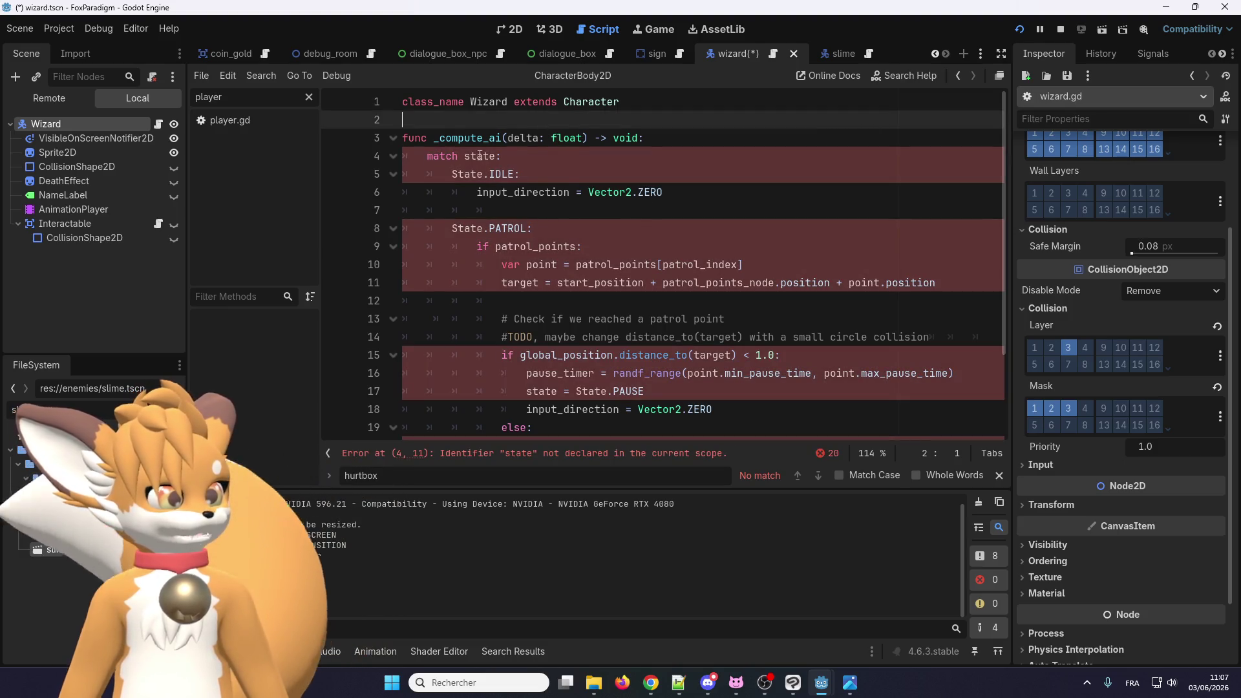
pyautogui.scroll(-1, 507, 200)
pyautogui.scroll(-2, 506, 200)
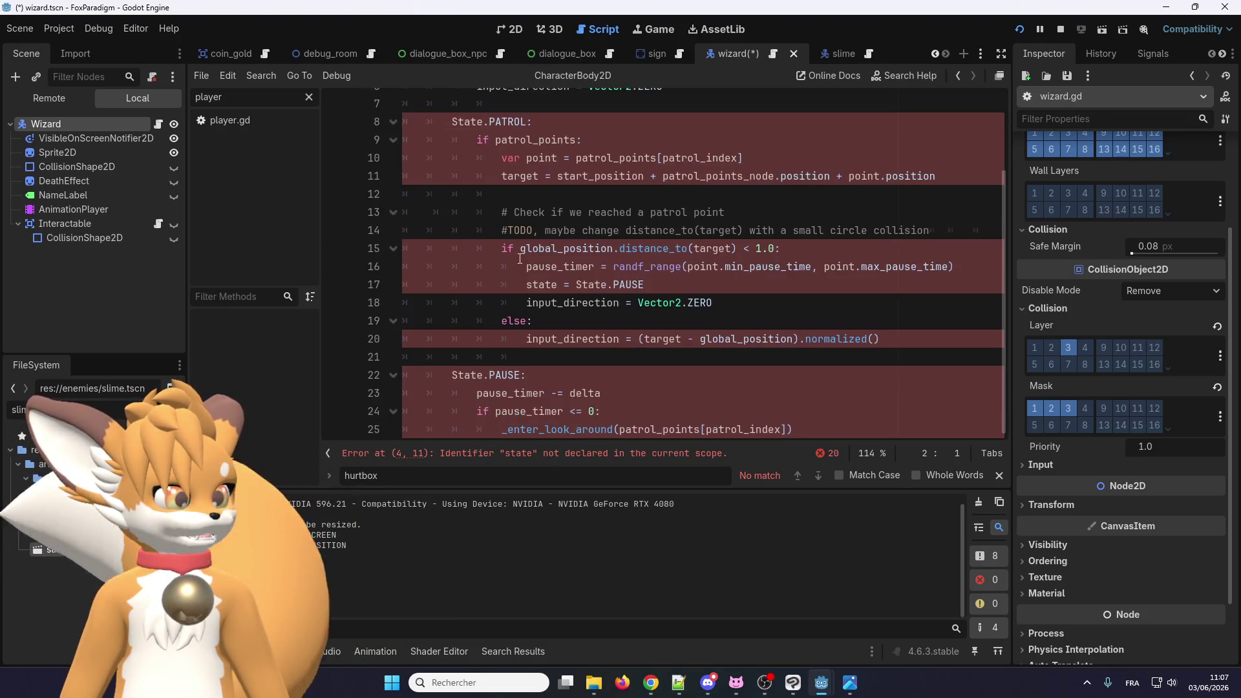
pyautogui.click(831, 426)
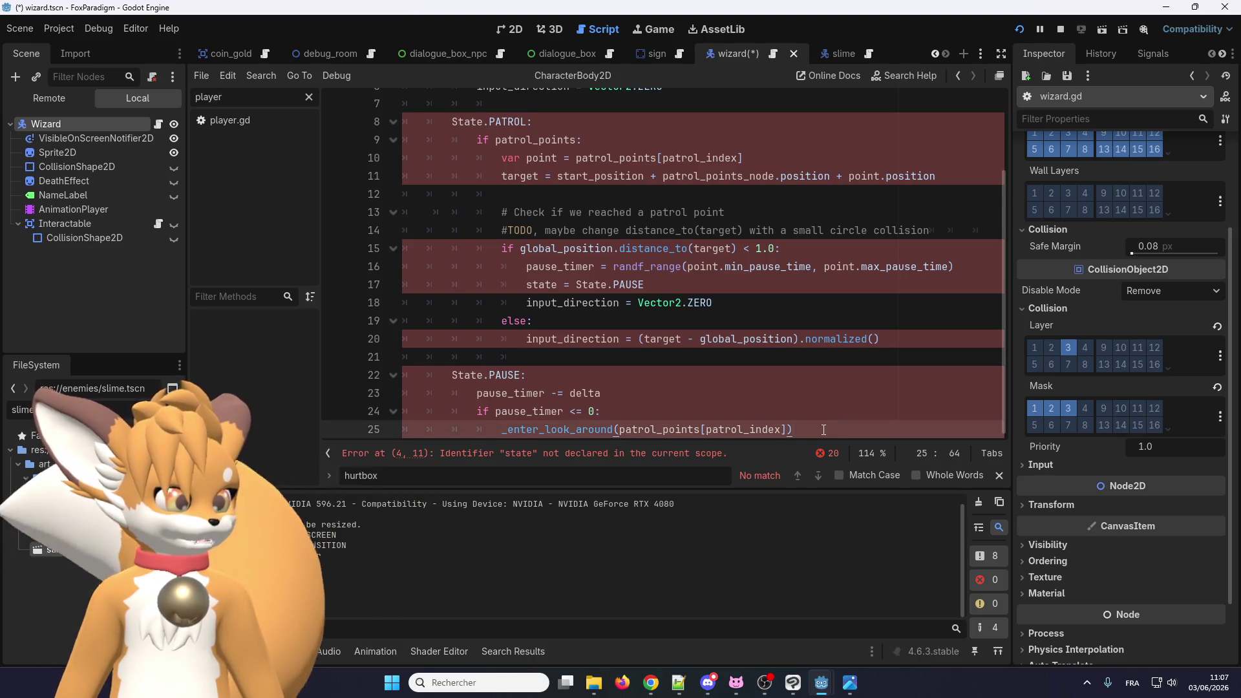
pyautogui.click(534, 453)
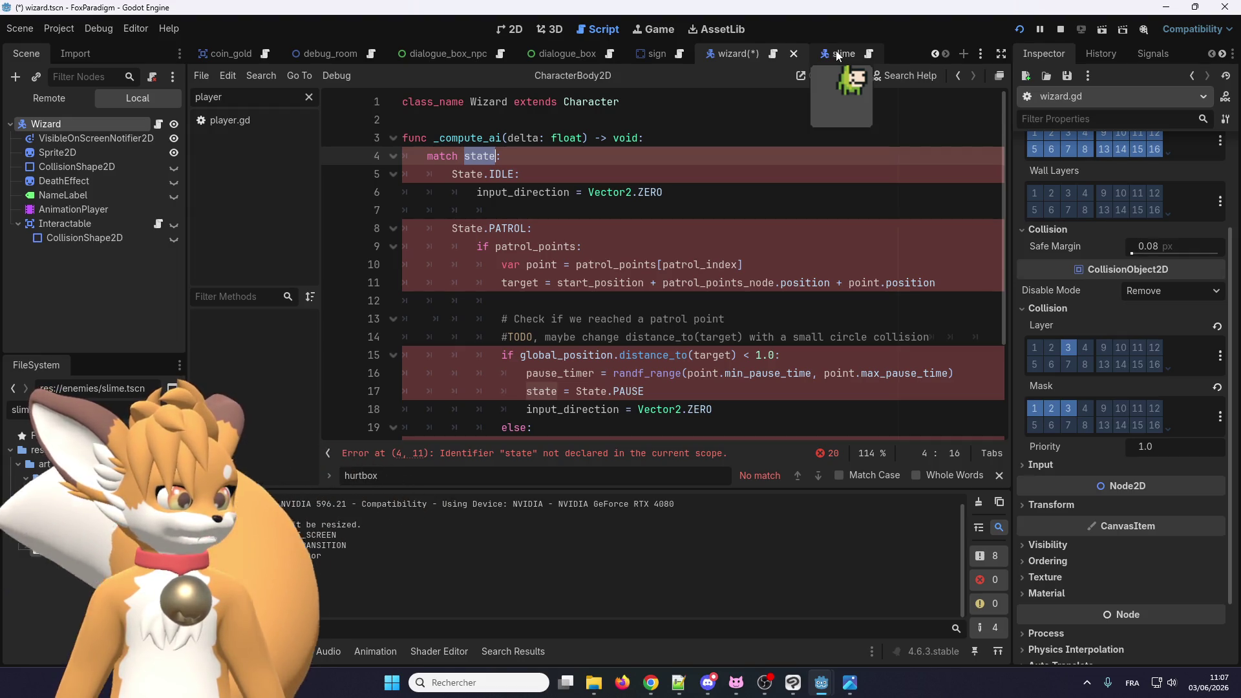
pyautogui.click(869, 56)
# Step: Locate State in the slime script and look up the Enemy class to open enemy.gd
pyautogui.scroll(3, 547, 308)
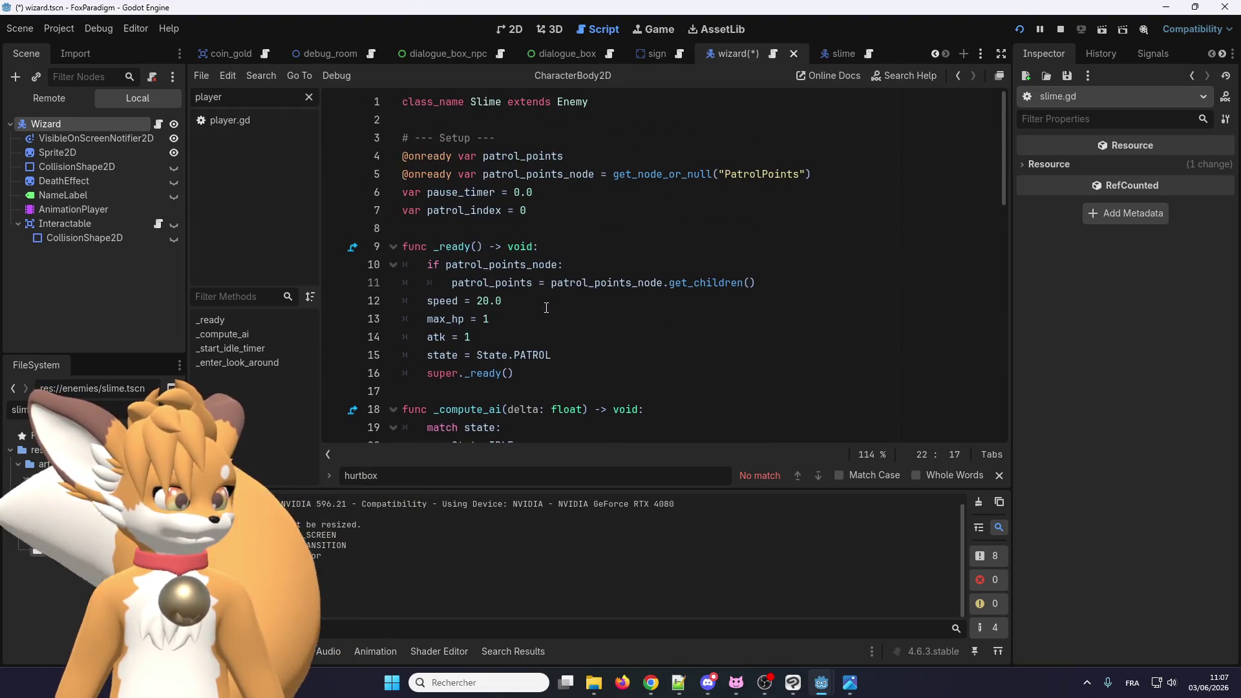
pyautogui.scroll(-3, 490, 308)
pyautogui.doubleClick(469, 285)
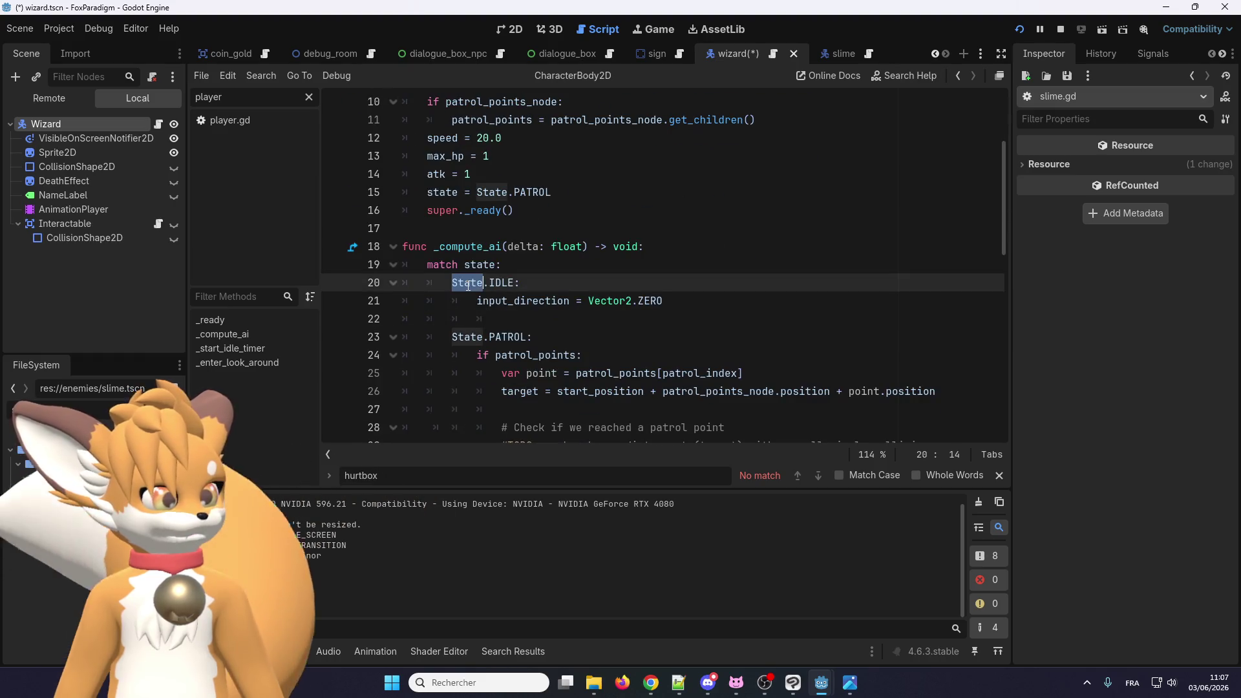
pyautogui.scroll(3, 473, 284)
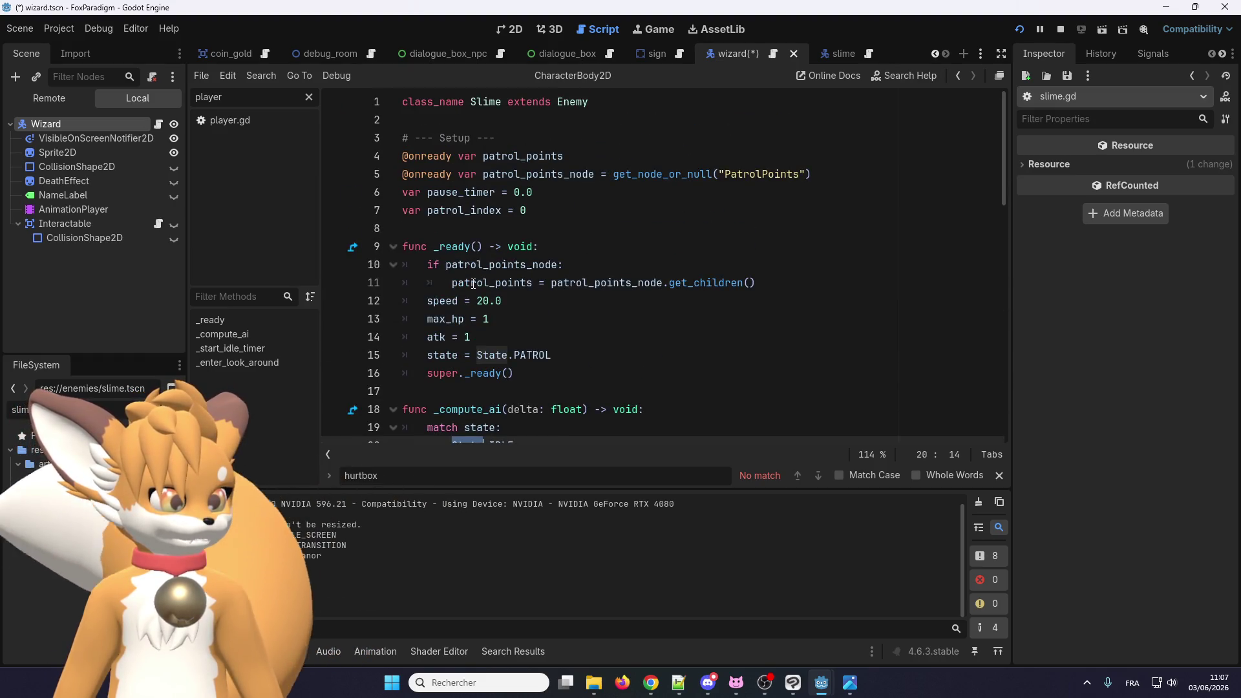
pyautogui.rightClick(583, 103)
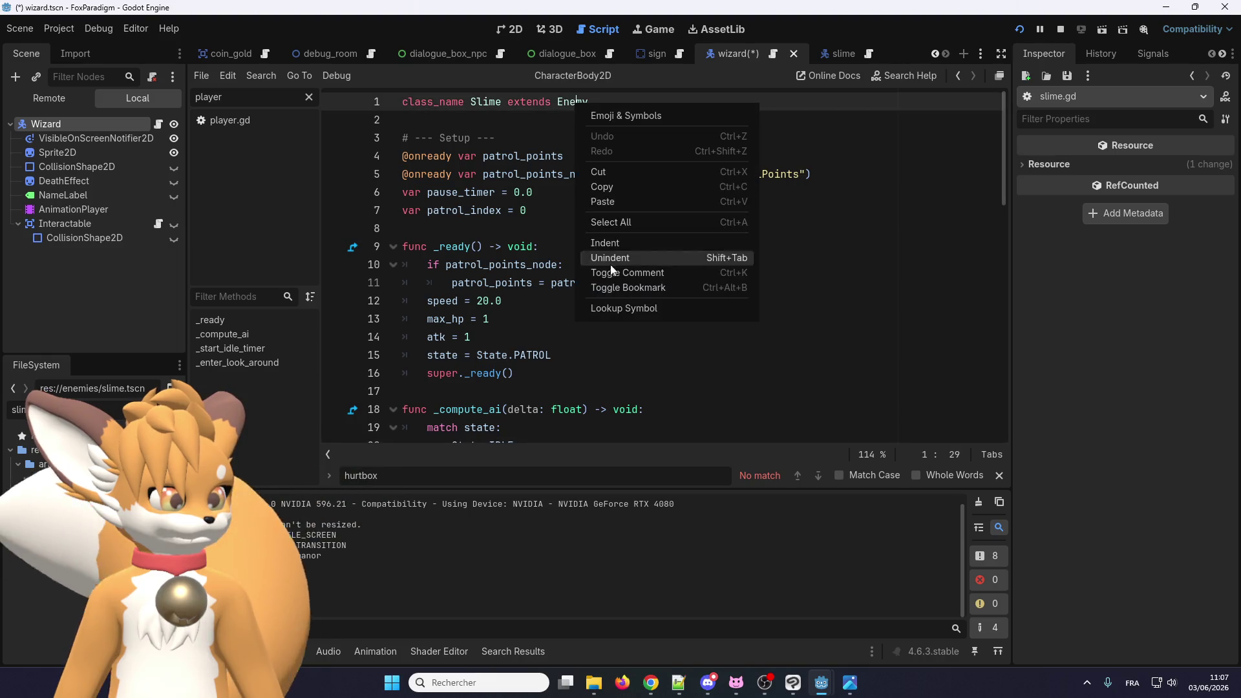
pyautogui.click(619, 309)
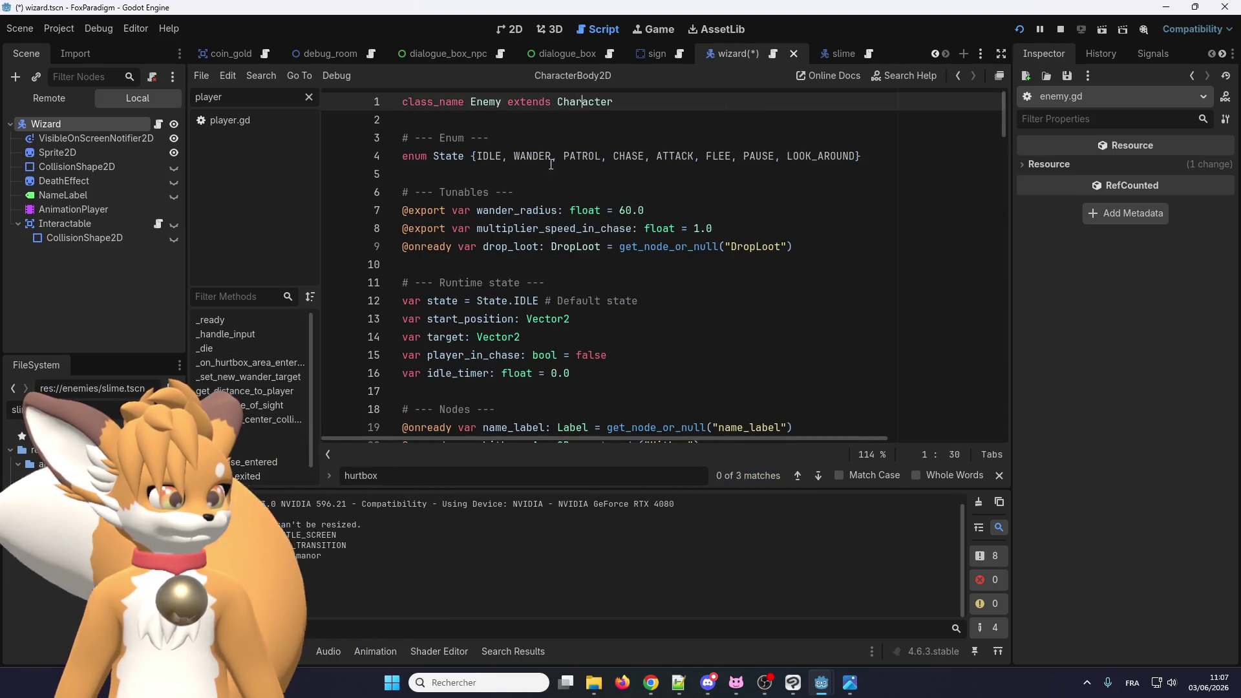
# Step: Inspect the Enum comment and eight-value State enum at the top of enemy.gd
pyautogui.click(867, 158)
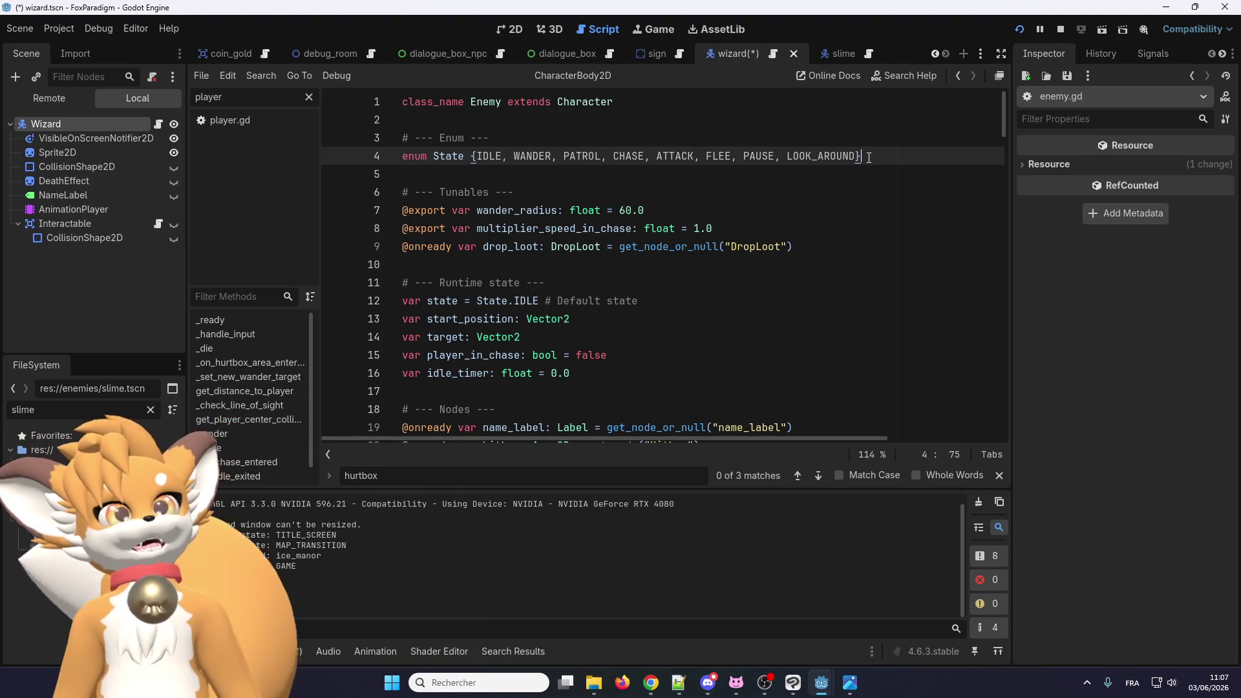
pyautogui.scroll(-4, 651, 194)
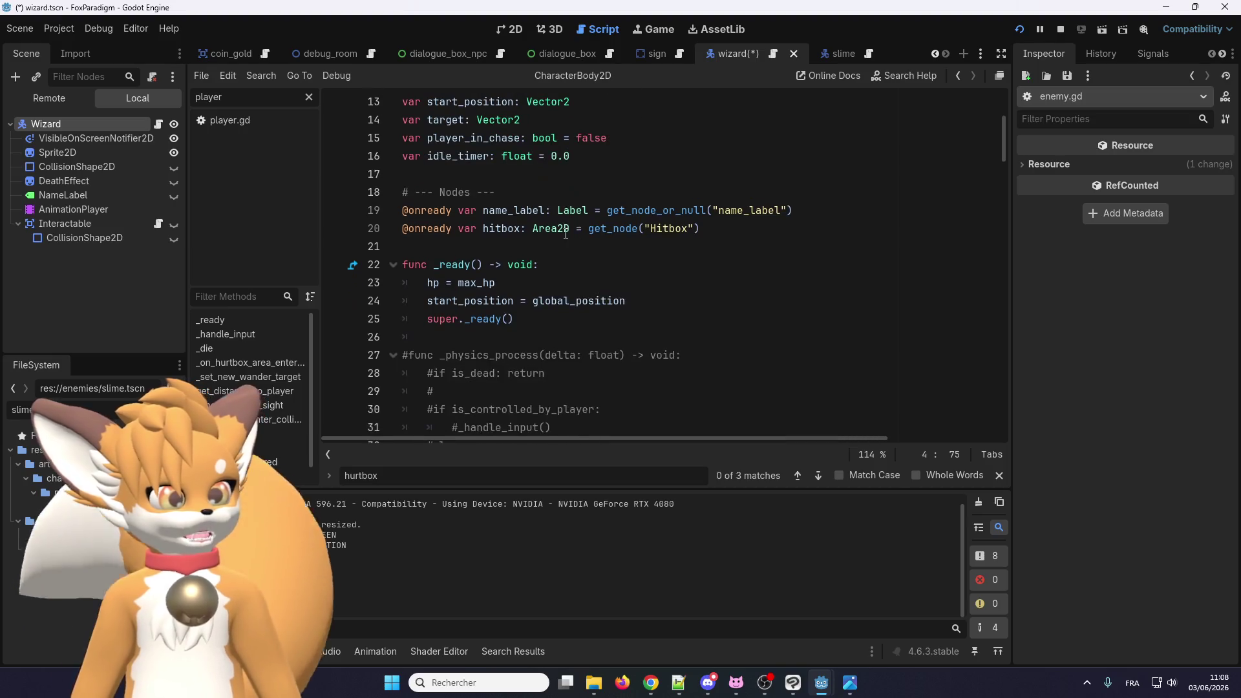
pyautogui.scroll(5, 882, 157)
pyautogui.moveTo(881, 158)
pyautogui.mouseDown()
pyautogui.moveTo(401, 158)
pyautogui.moveTo(398, 137)
pyautogui.mouseUp()
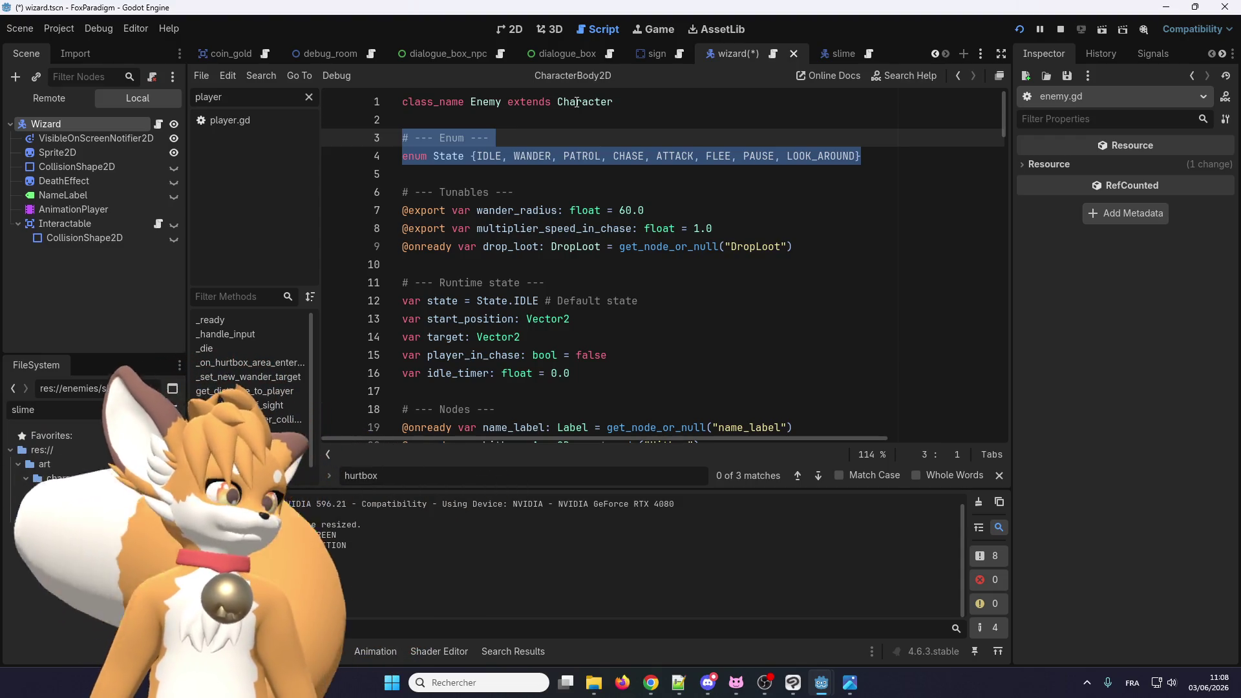
pyautogui.click(510, 318)
pyautogui.scroll(-6, 508, 309)
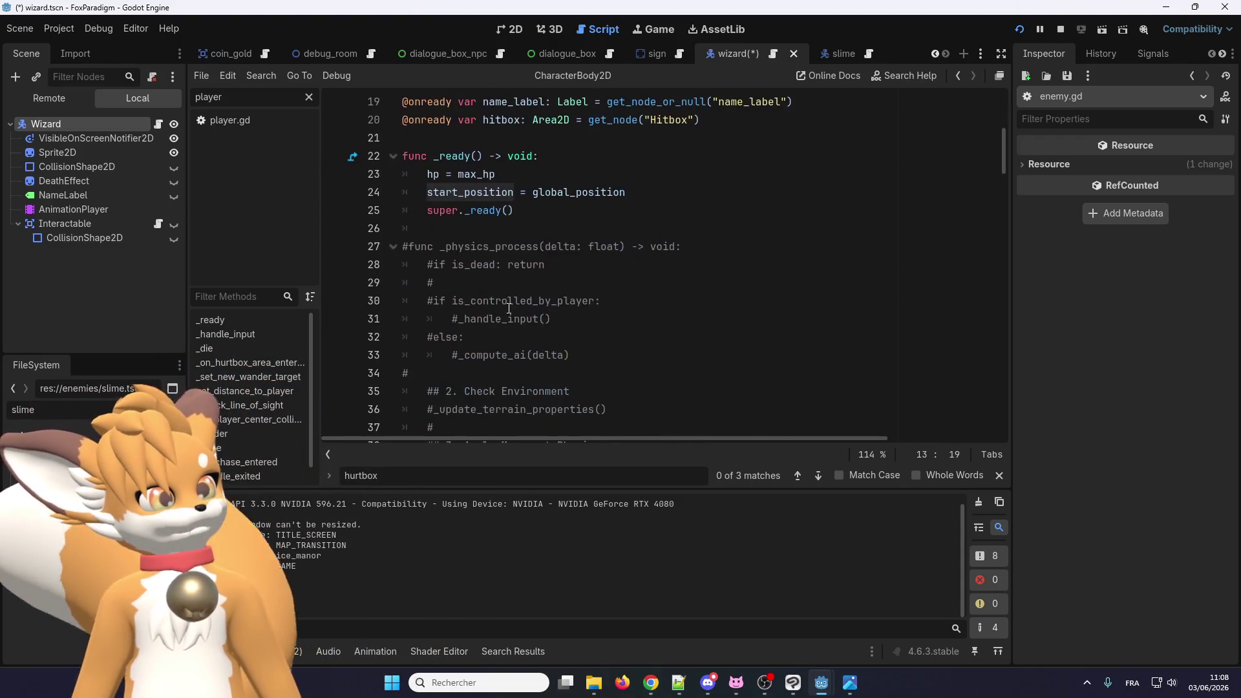
pyautogui.scroll(-5, 509, 309)
pyautogui.scroll(6, 517, 291)
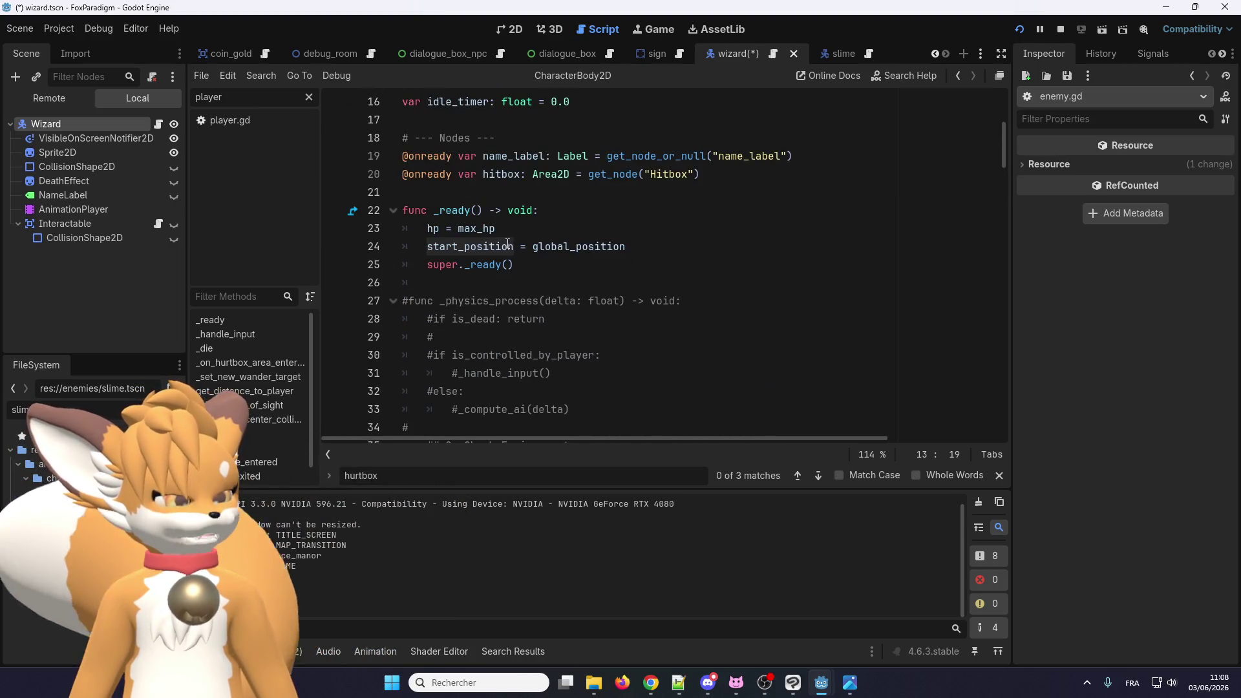
pyautogui.scroll(2, 508, 243)
pyautogui.scroll(-11, 511, 245)
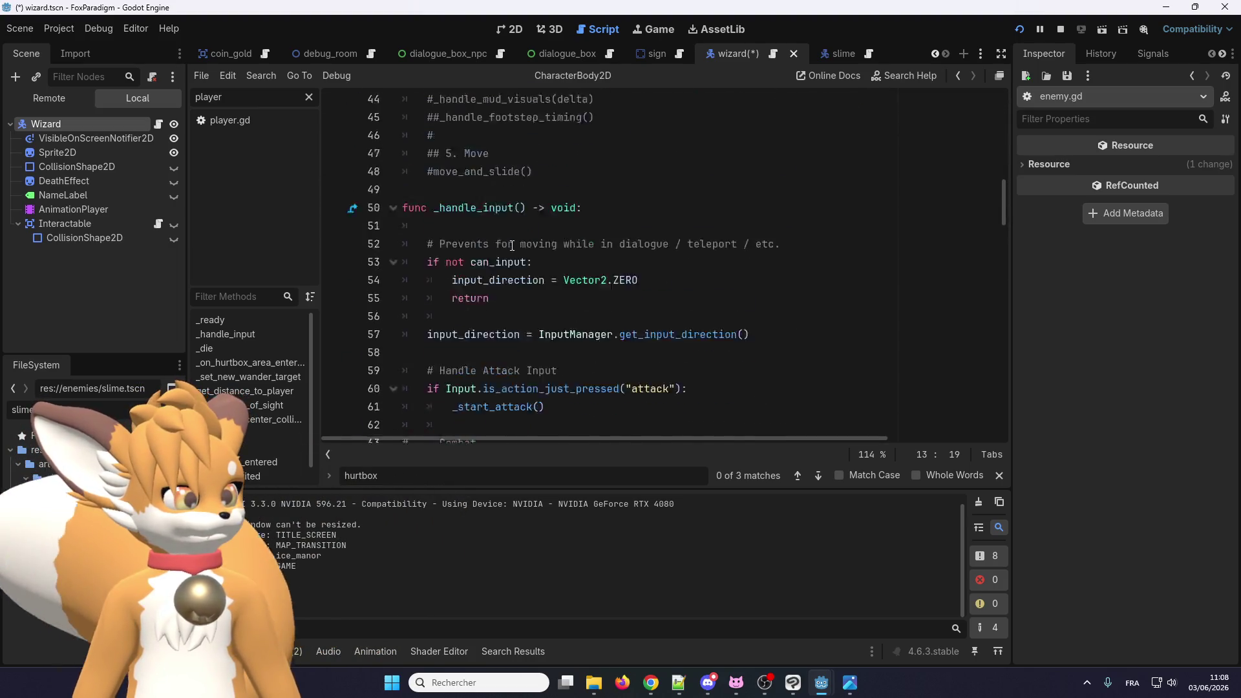
pyautogui.scroll(-11, 512, 246)
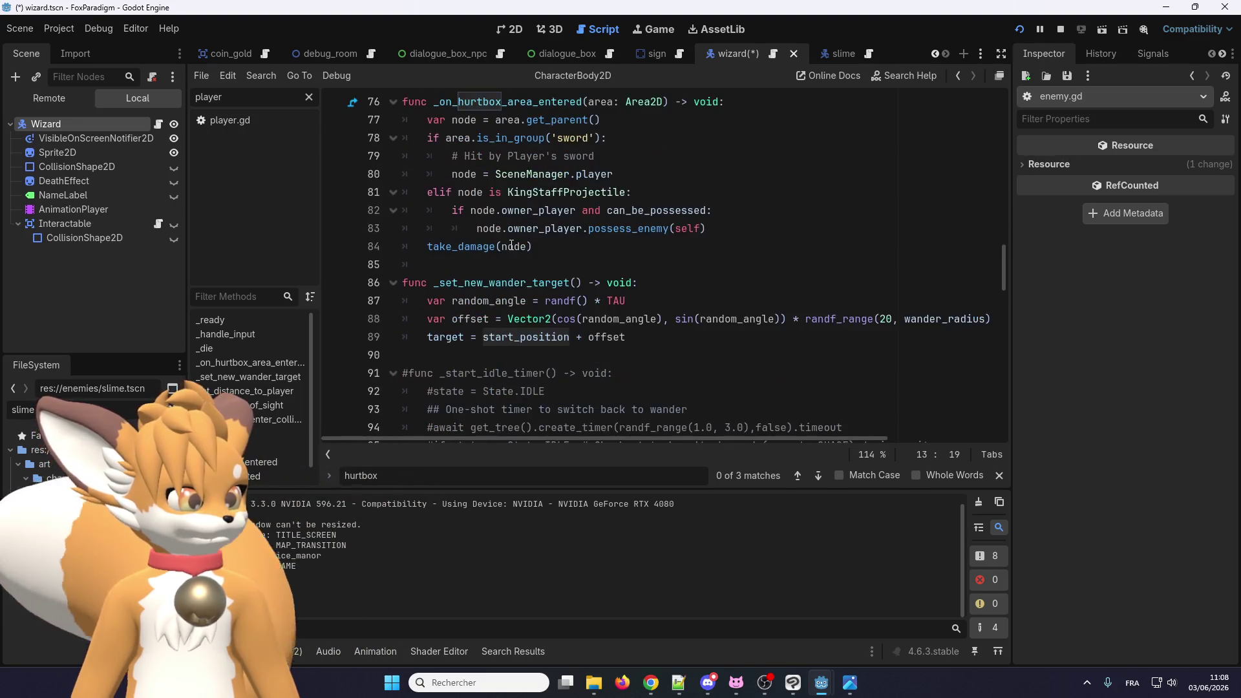
pyautogui.scroll(-2, 511, 246)
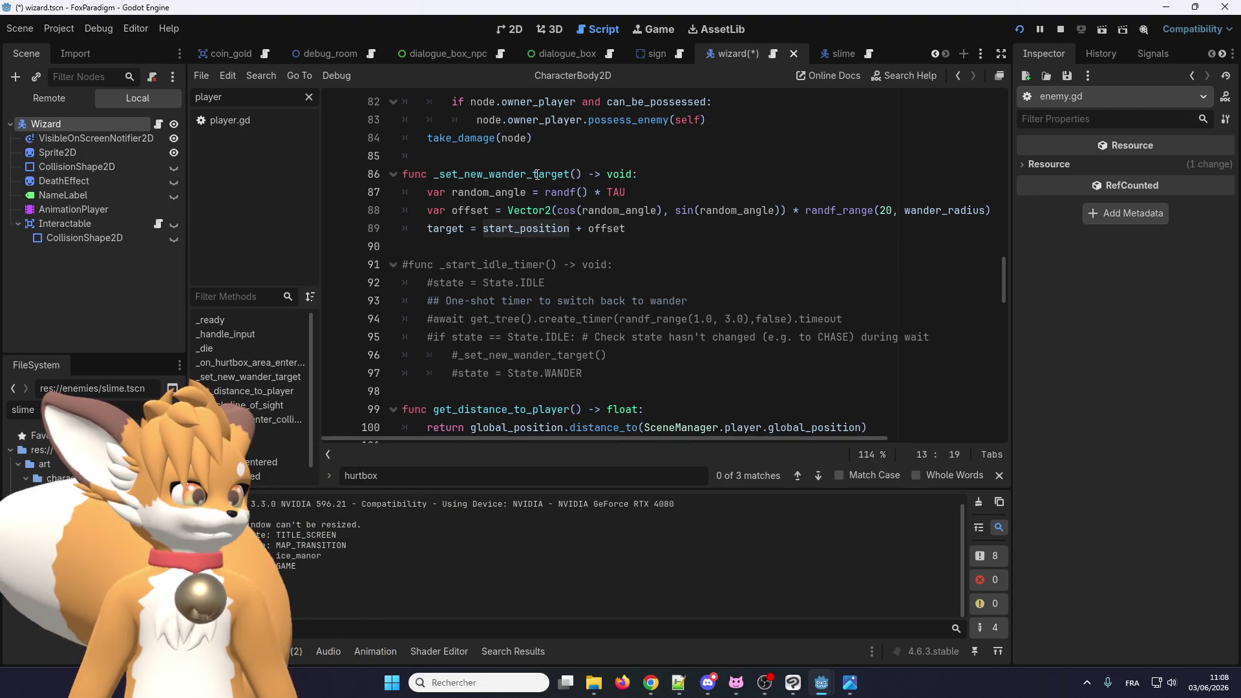
pyautogui.scroll(-17, 537, 174)
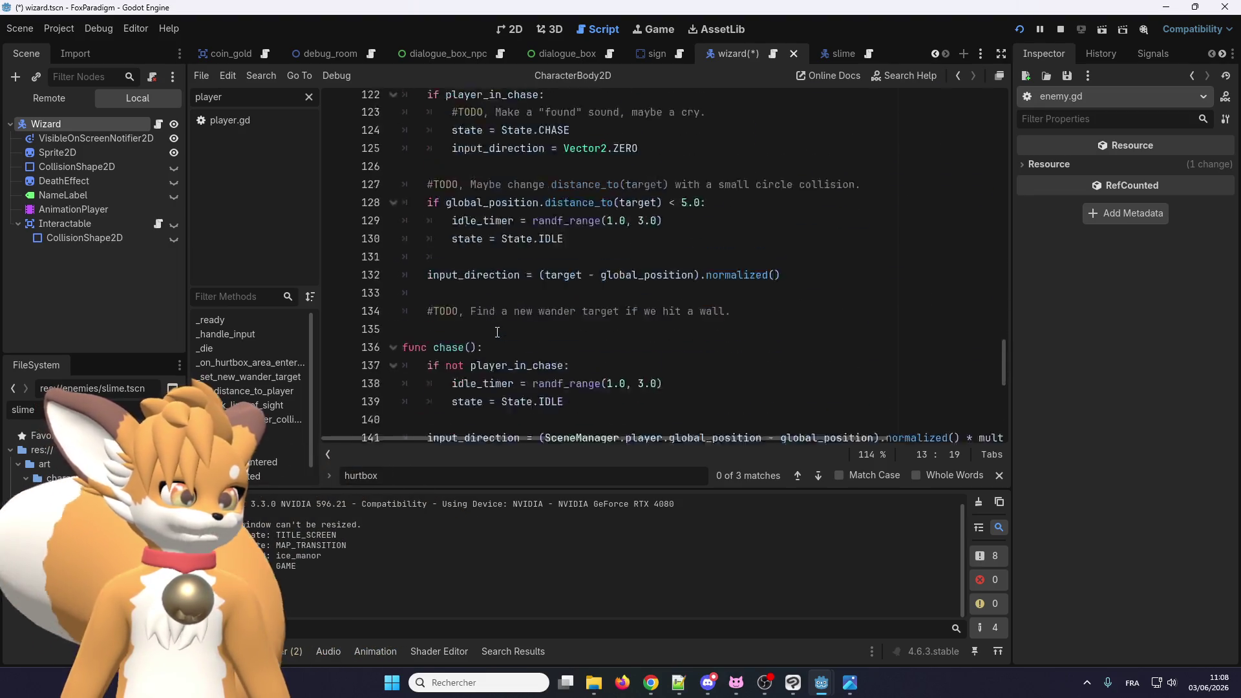
pyautogui.scroll(-5, 498, 330)
pyautogui.scroll(20, 497, 323)
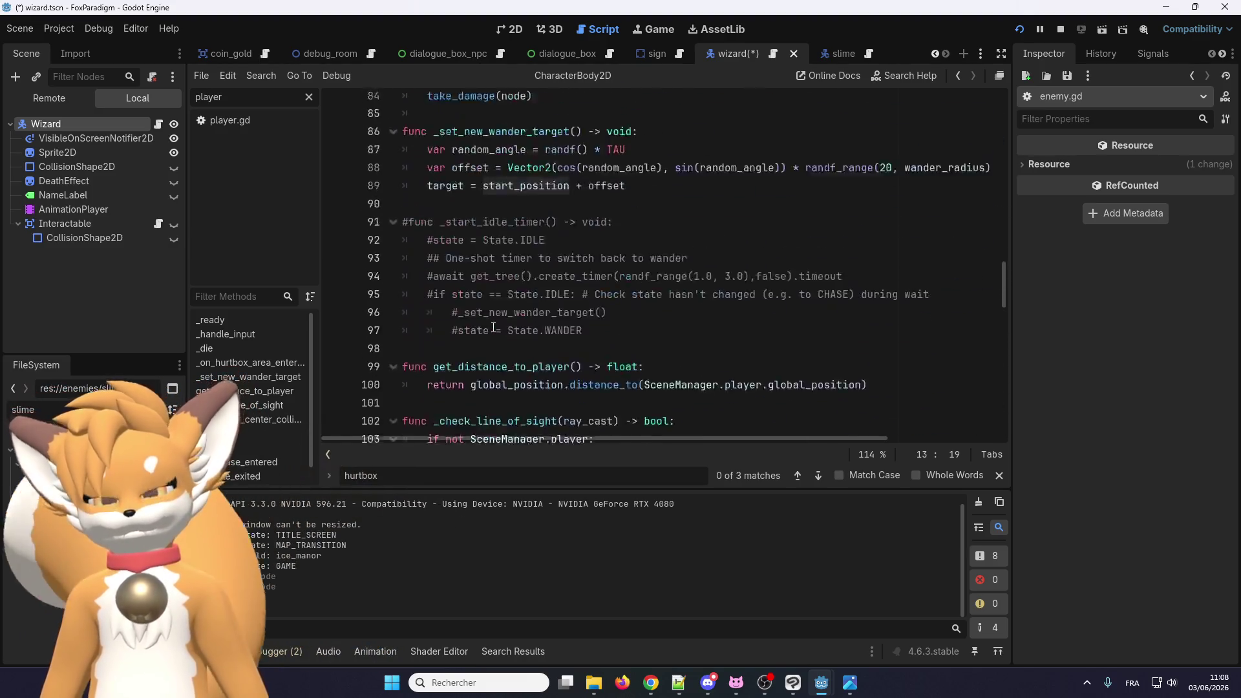
pyautogui.scroll(17, 497, 321)
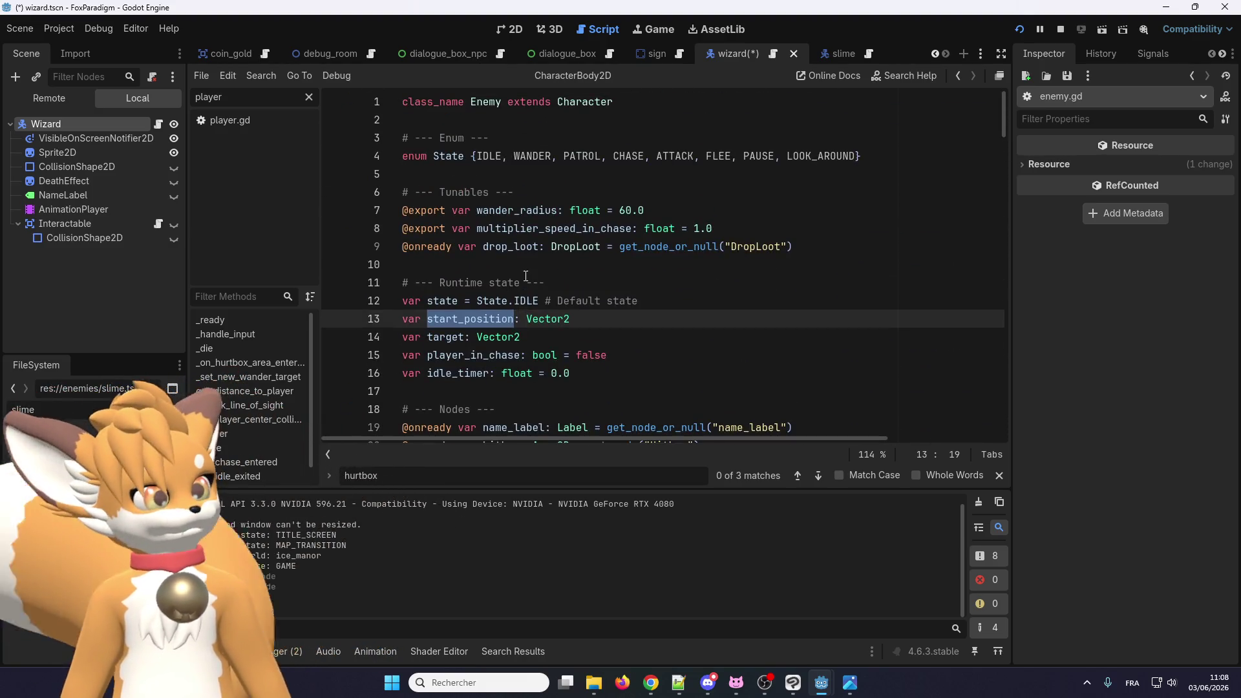
pyautogui.scroll(-1, 510, 281)
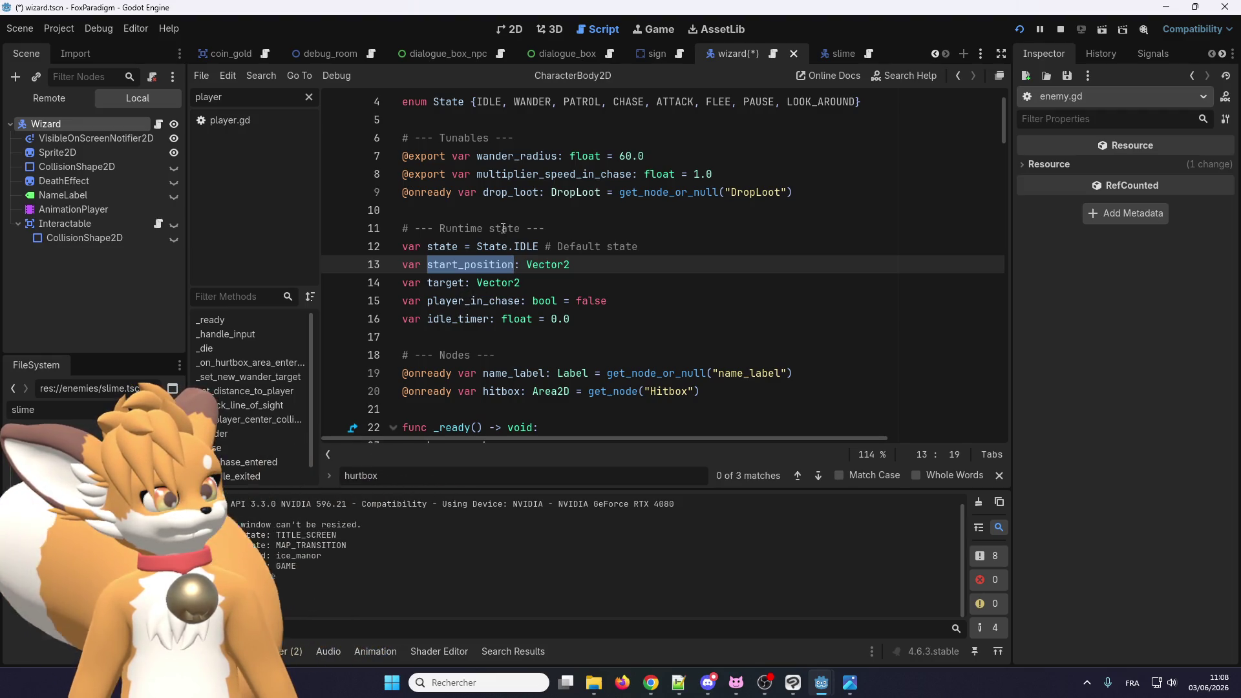
pyautogui.scroll(1, 503, 229)
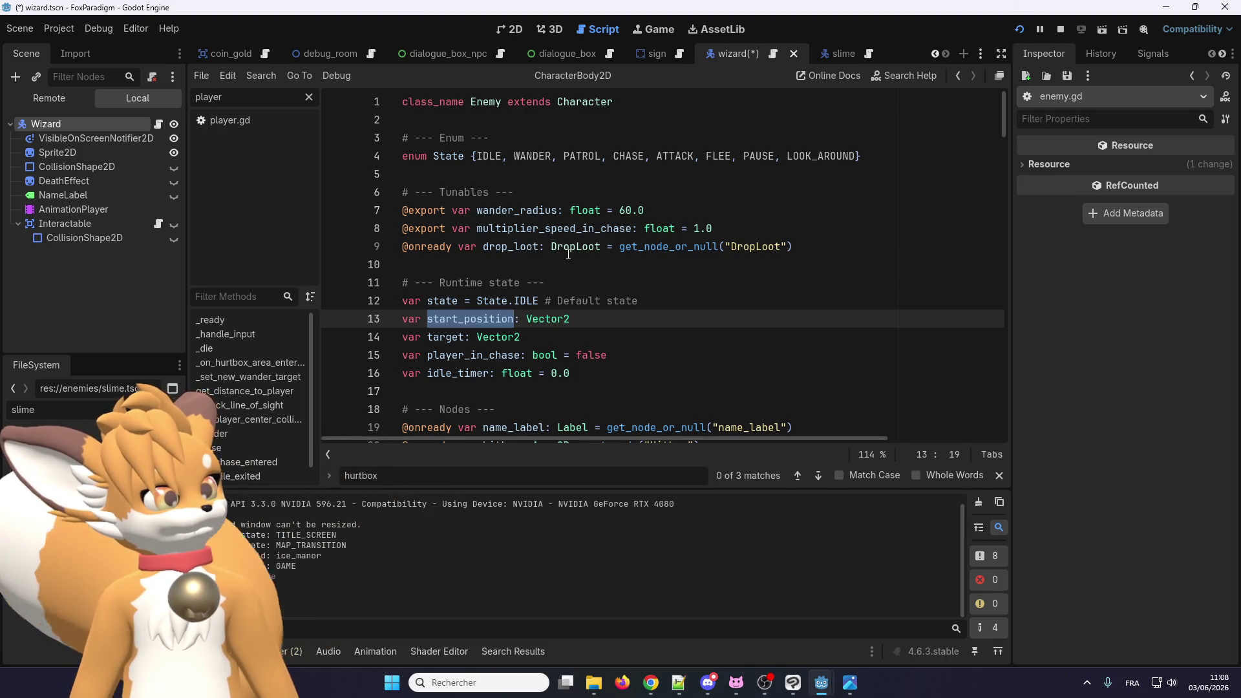
pyautogui.click(870, 154)
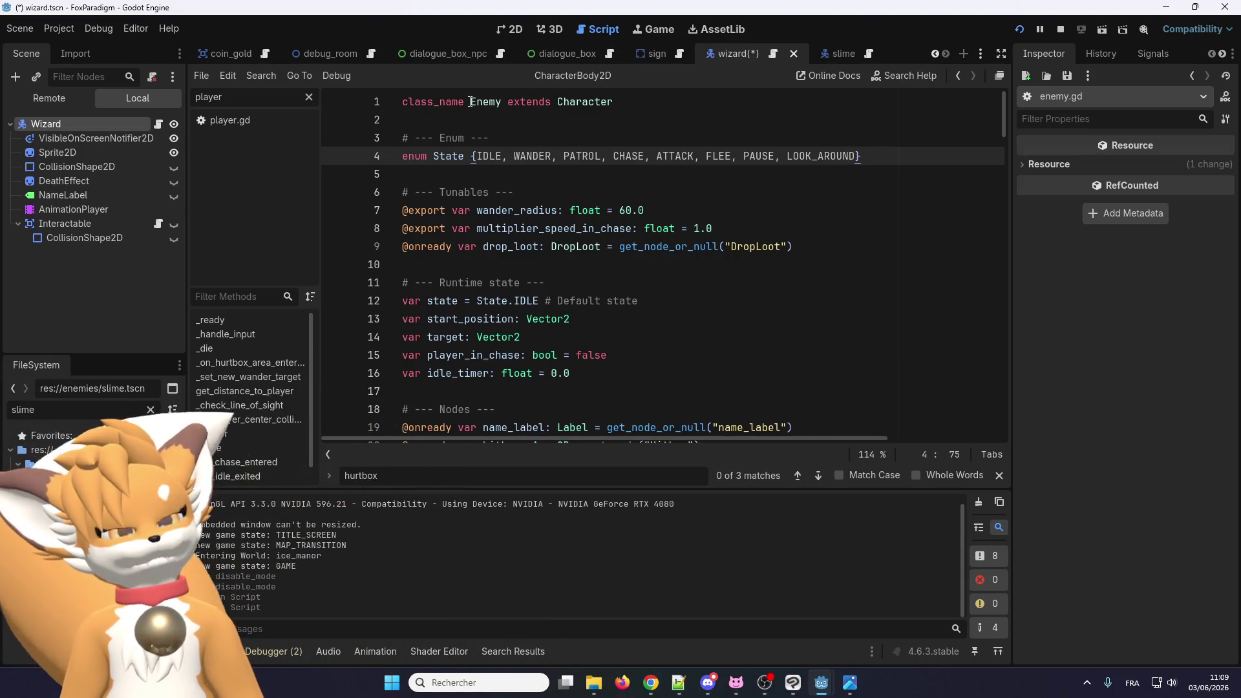
# Step: Select lines 3–4 of enemy.gd, the Enum comment and State enum
pyautogui.moveTo(897, 158); pyautogui.dragTo(360, 141)
pyautogui.hotkey('ctrl', 'c')
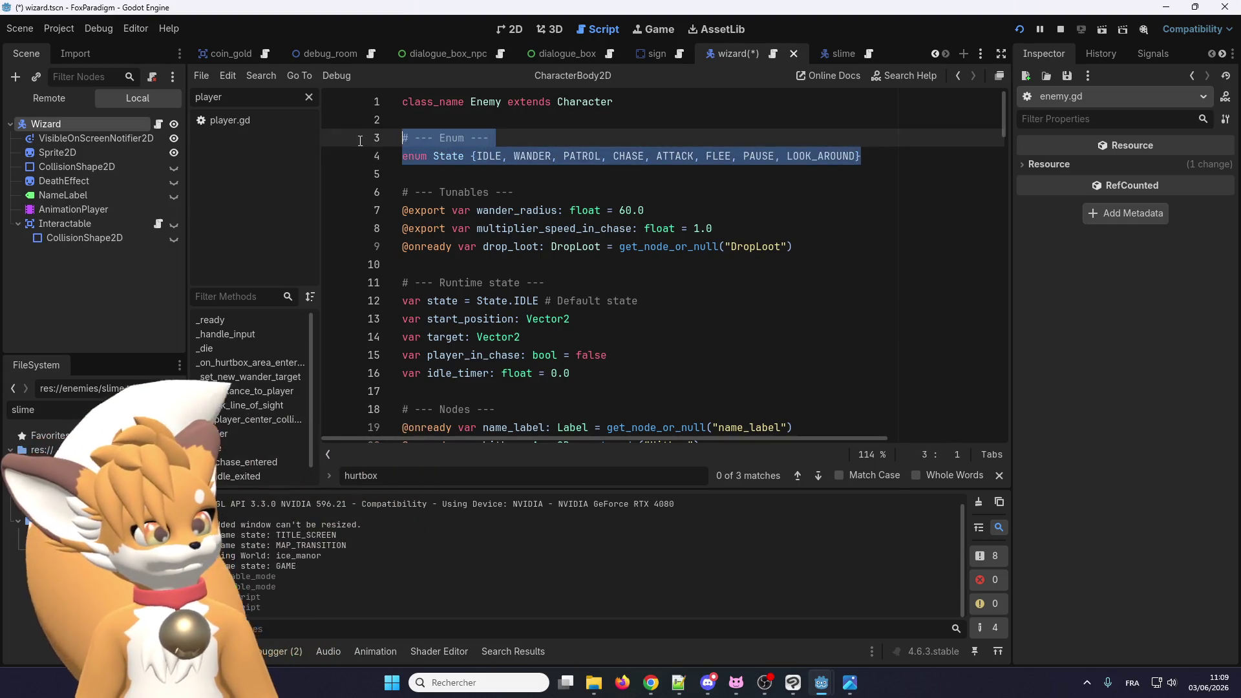
# Step: Remove the State enum from enemy.gd and try pasting it at line 7 of character.gd, then undo
pyautogui.press('Delete')
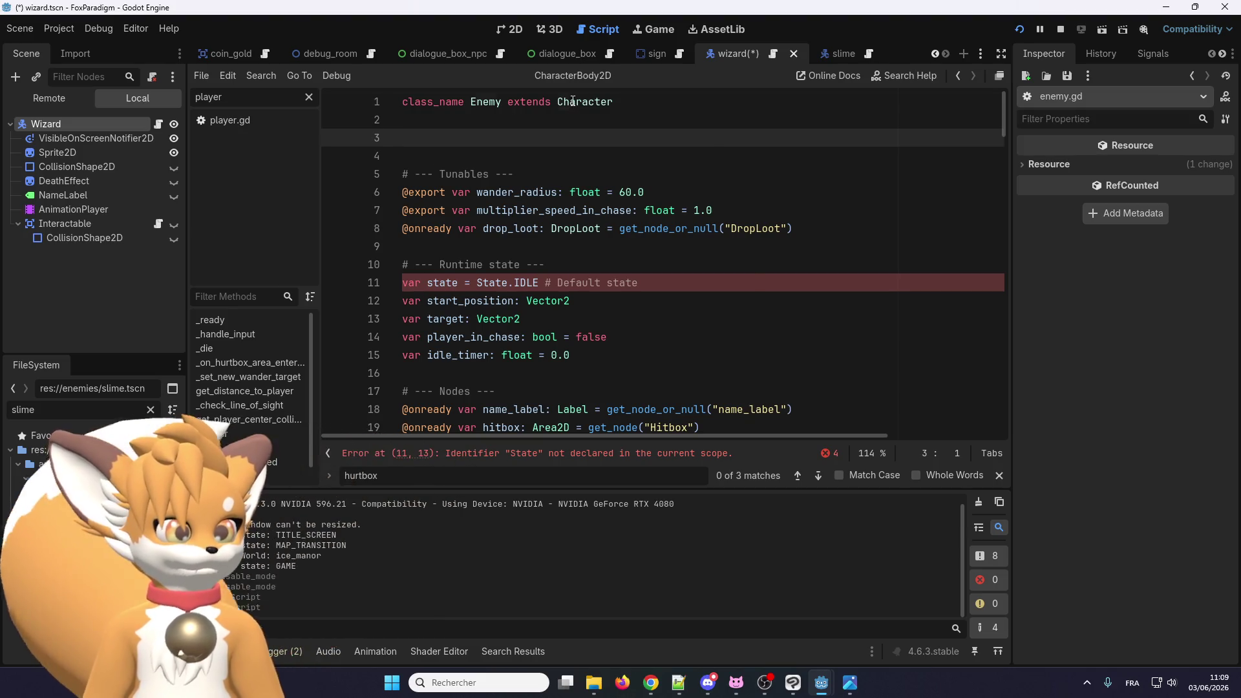
pyautogui.rightClick(573, 101)
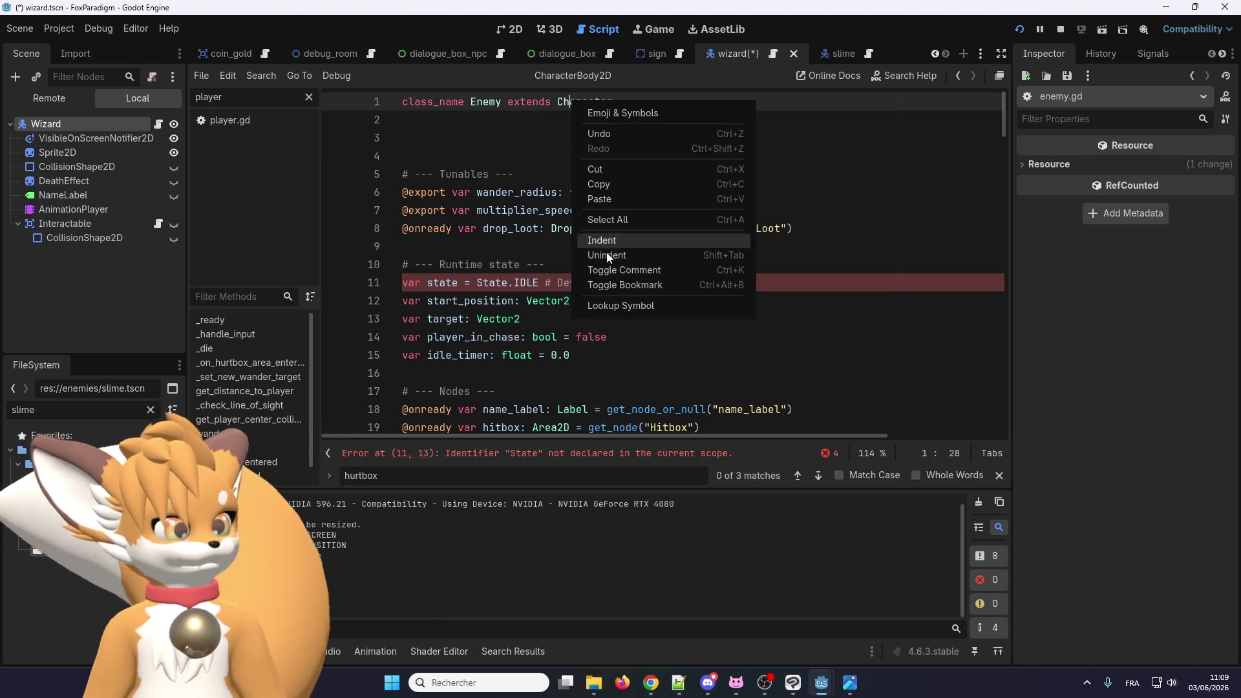
pyautogui.click(621, 305)
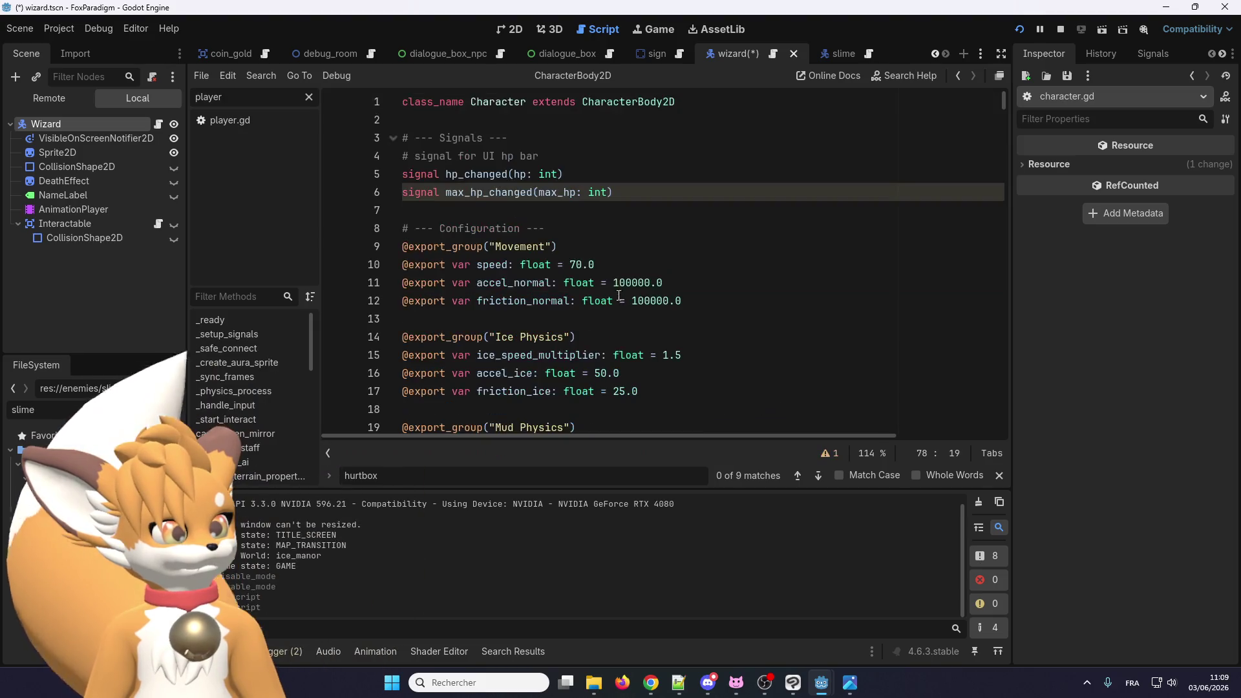
pyautogui.click(535, 210)
pyautogui.hotkey('ctrl', 'v')
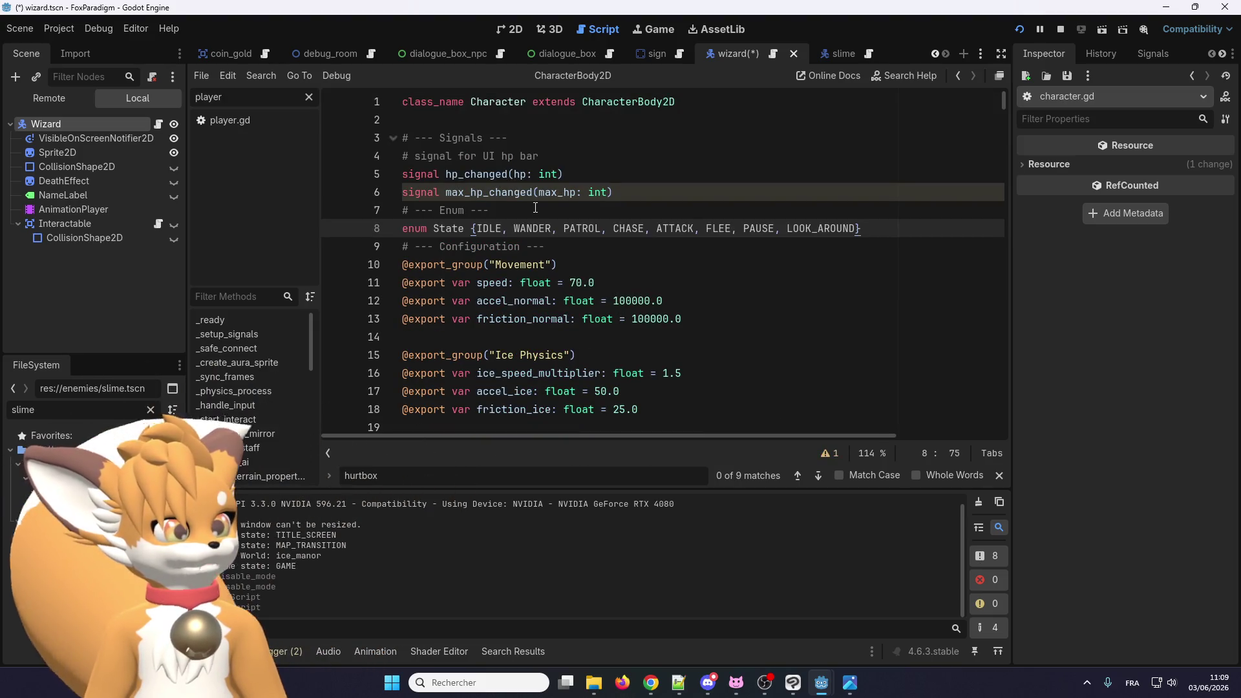
pyautogui.hotkey('ctrl', 'z')
pyautogui.press('Return')
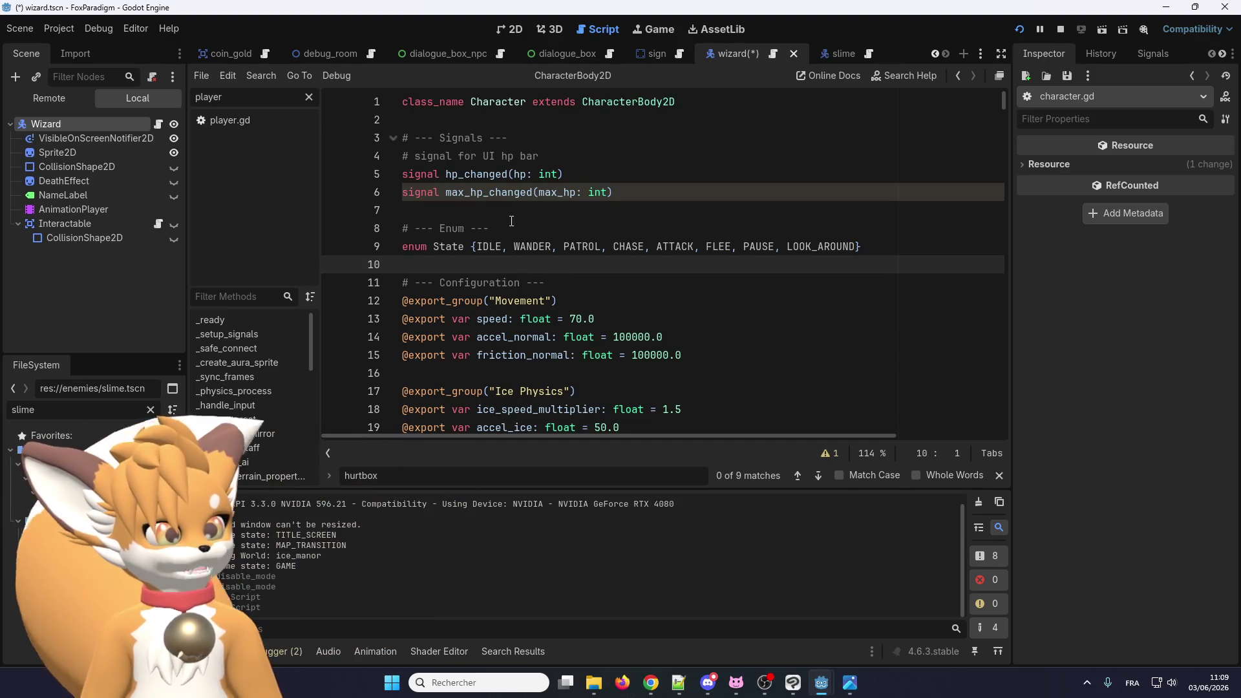
pyautogui.scroll(-1, 474, 258)
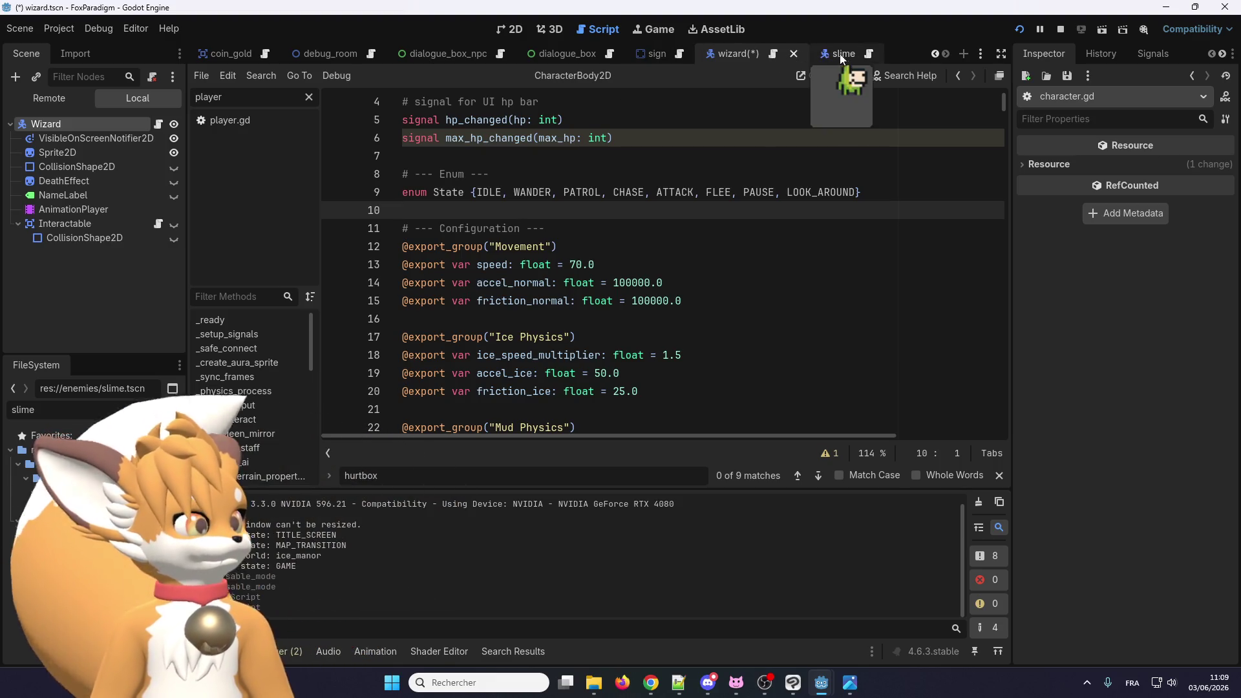
# Step: In enemy.gd, delete the extra blank lines and the 'var state = State.IDLE' line
pyautogui.click(959, 76)
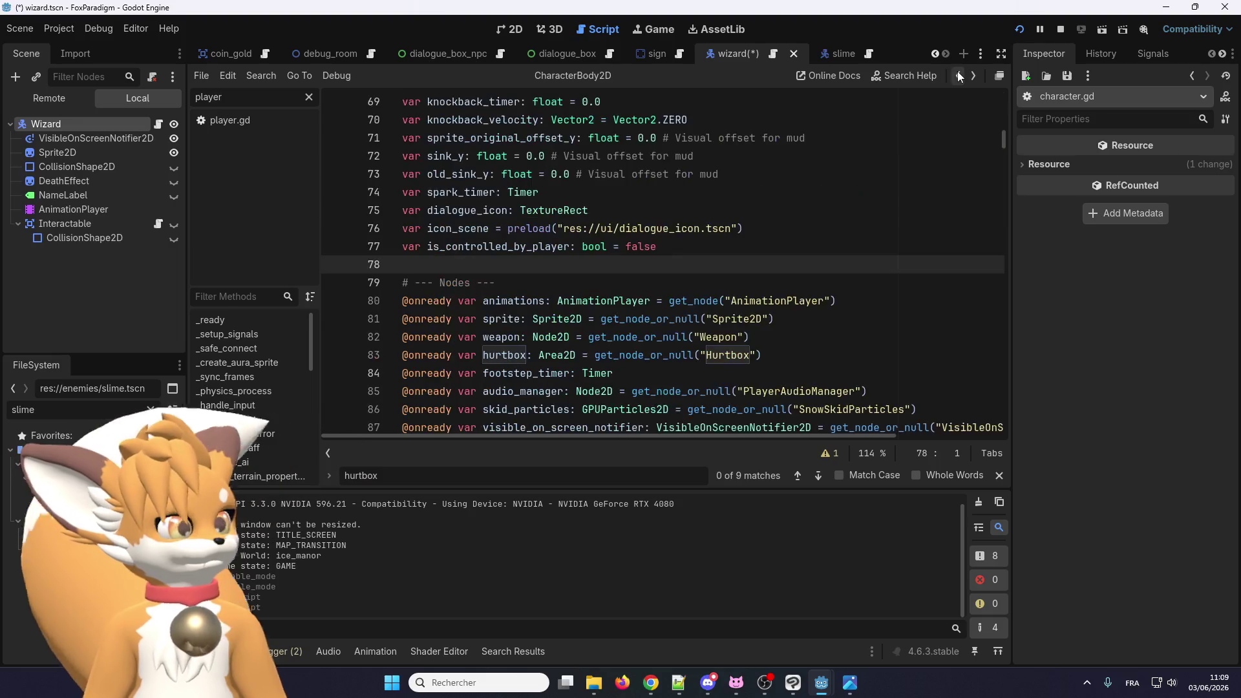
pyautogui.scroll(10, 737, 124)
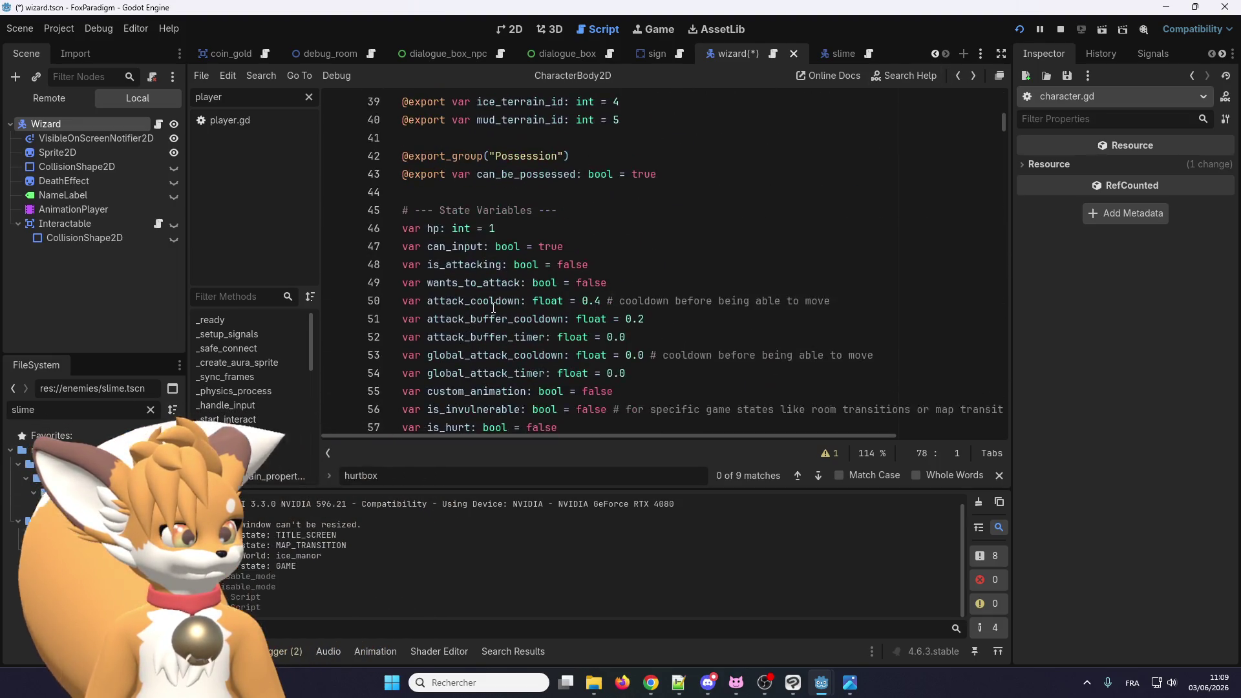
pyautogui.click(959, 76)
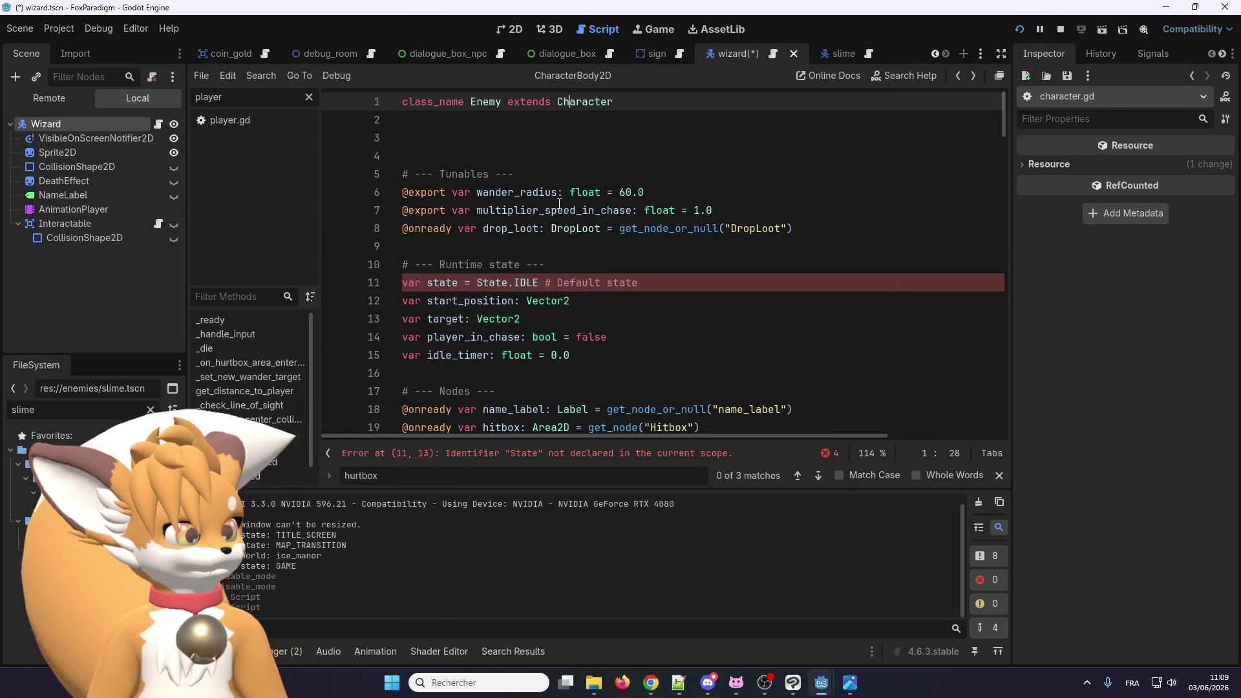
pyautogui.click(470, 154)
pyautogui.press('BackSpace')
pyautogui.press('BackSpace')
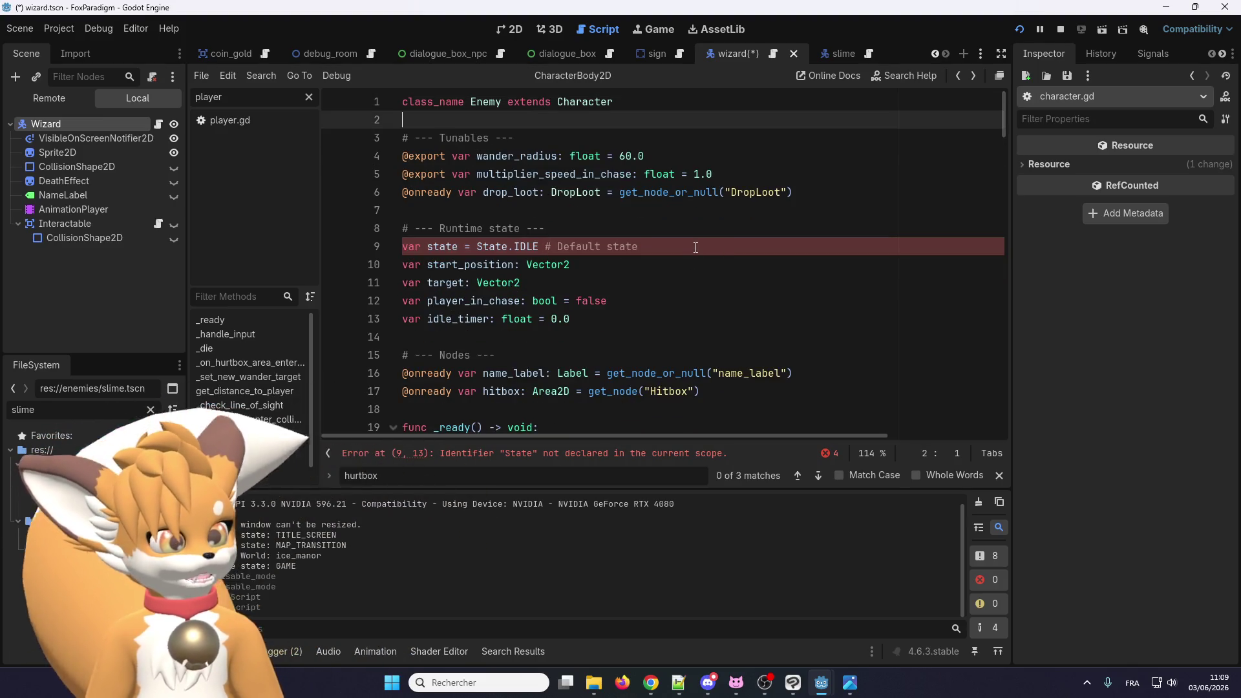
pyautogui.moveTo(712, 251); pyautogui.dragTo(362, 245)
pyautogui.hotkey('ctrl', 'c')
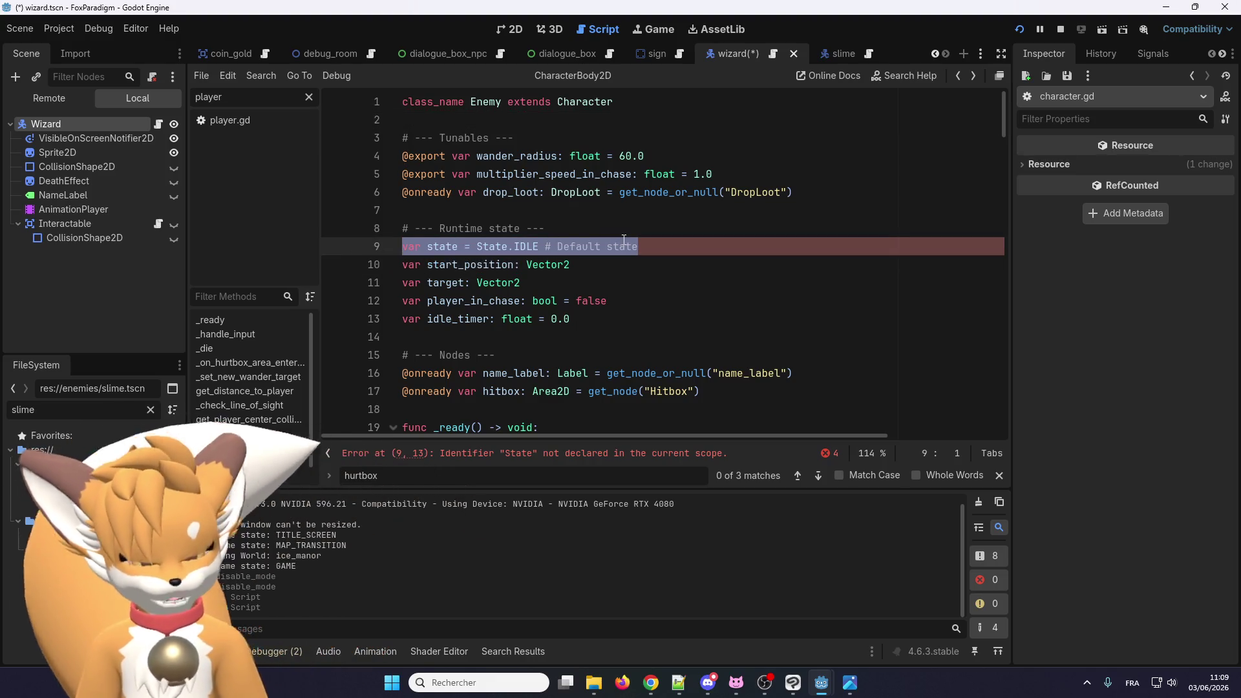
pyautogui.press('BackSpace')
pyautogui.press('BackSpace')
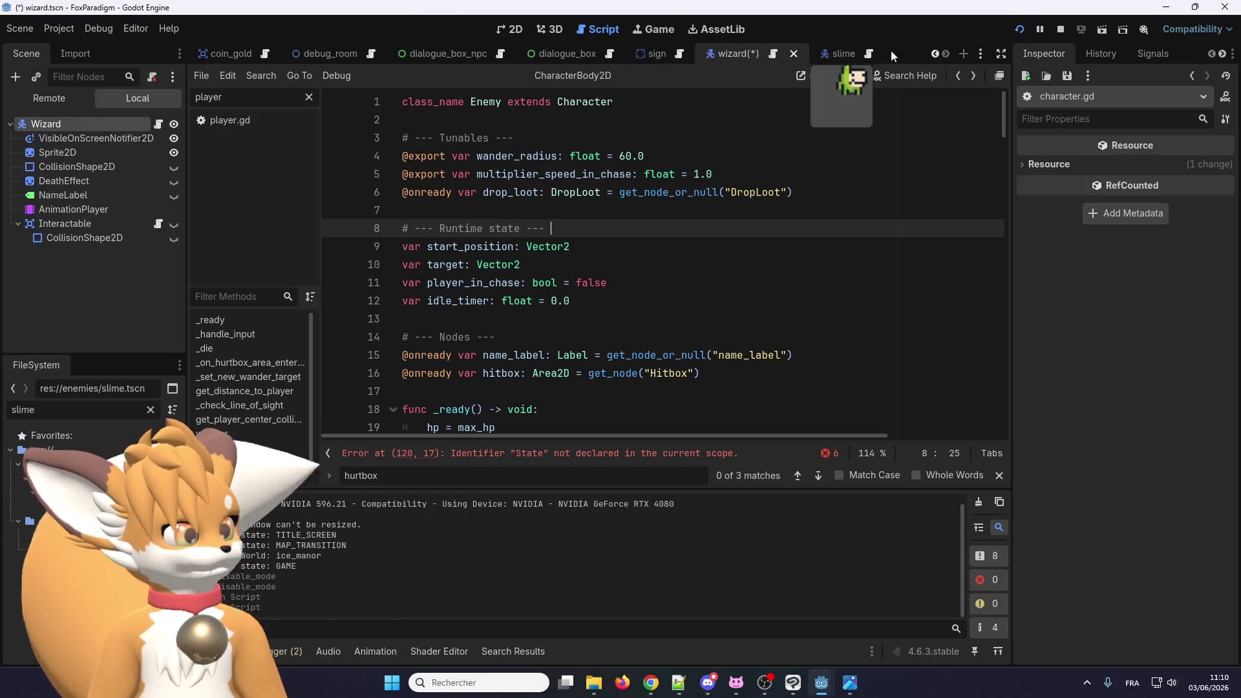
# Step: Paste the state variable into character.gd's state variables section
pyautogui.moveTo(844, 53)
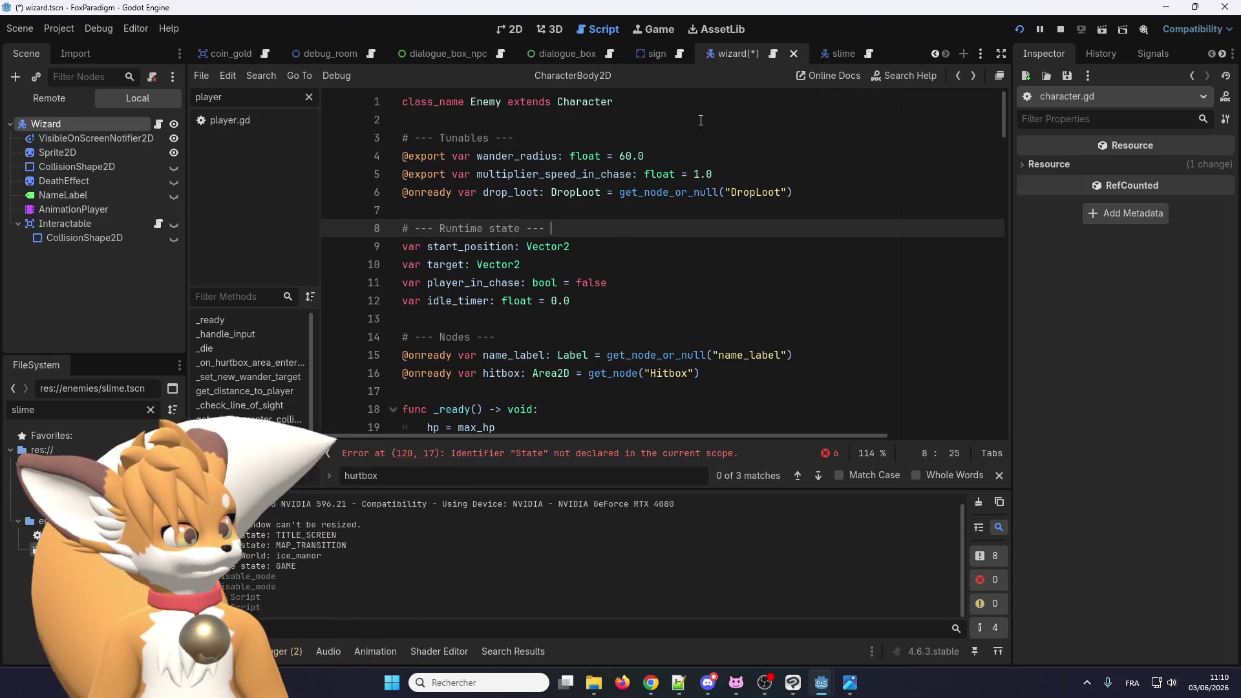
pyautogui.rightClick(580, 107)
pyautogui.click(646, 388)
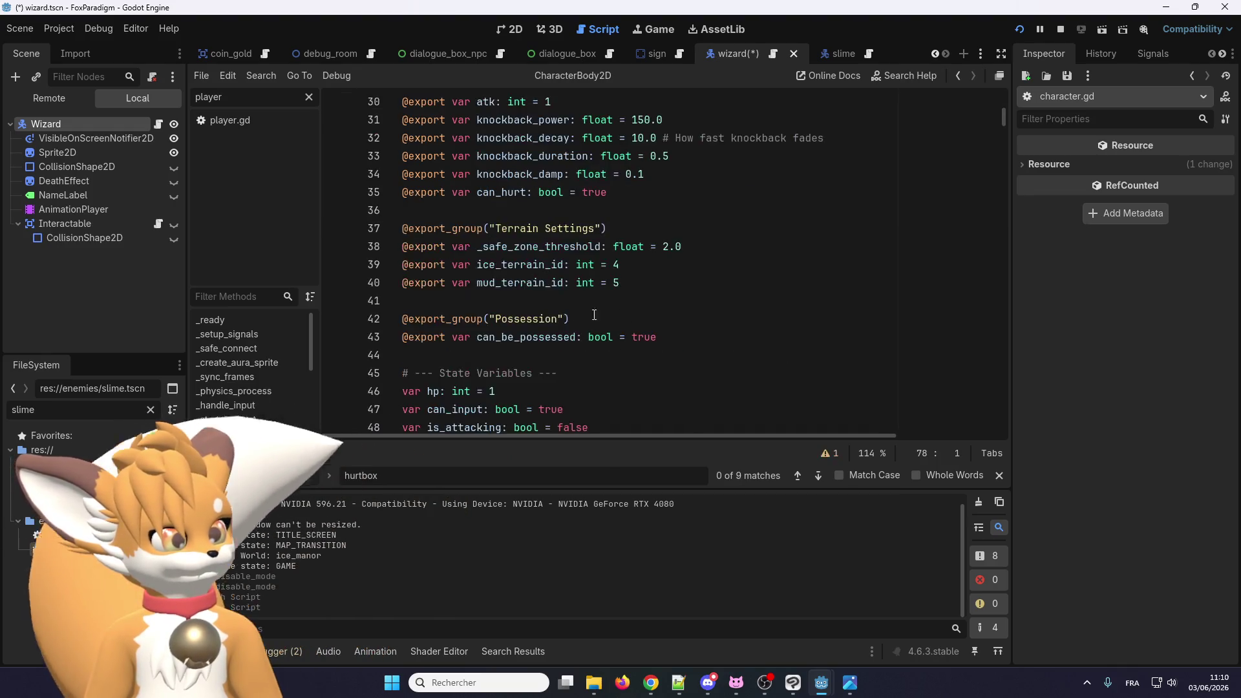
pyautogui.scroll(-5, 486, 267)
pyautogui.scroll(1, 483, 265)
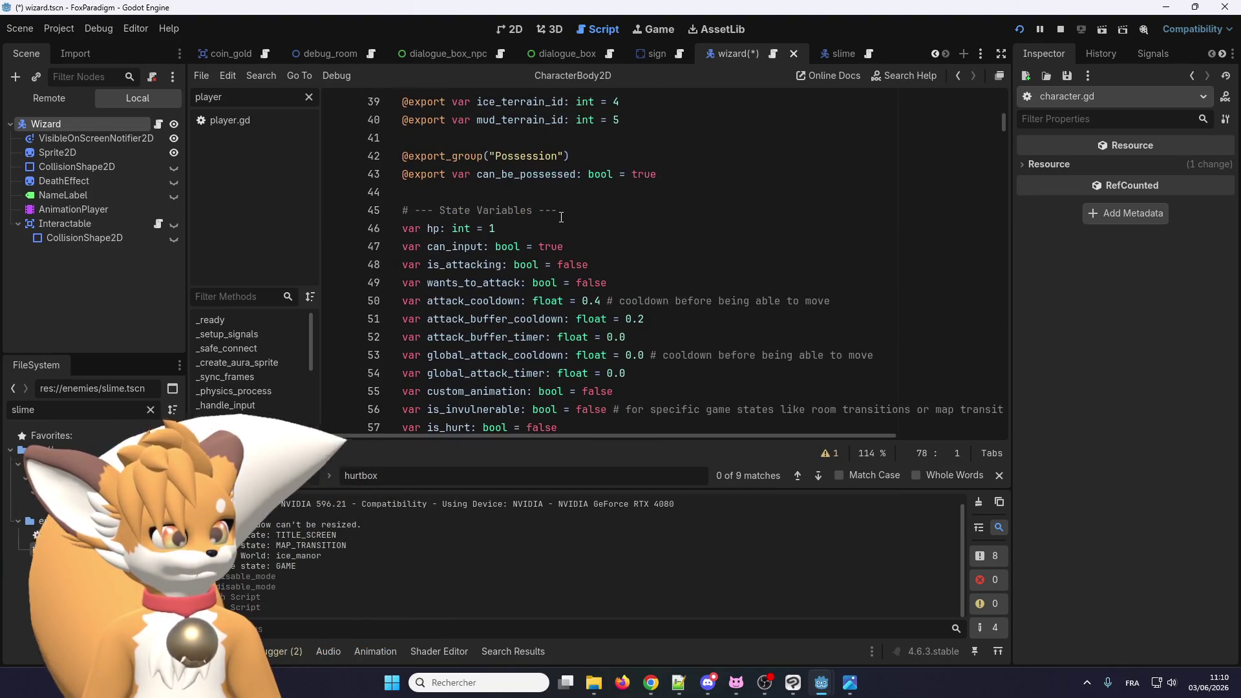
pyautogui.scroll(-6, 516, 262)
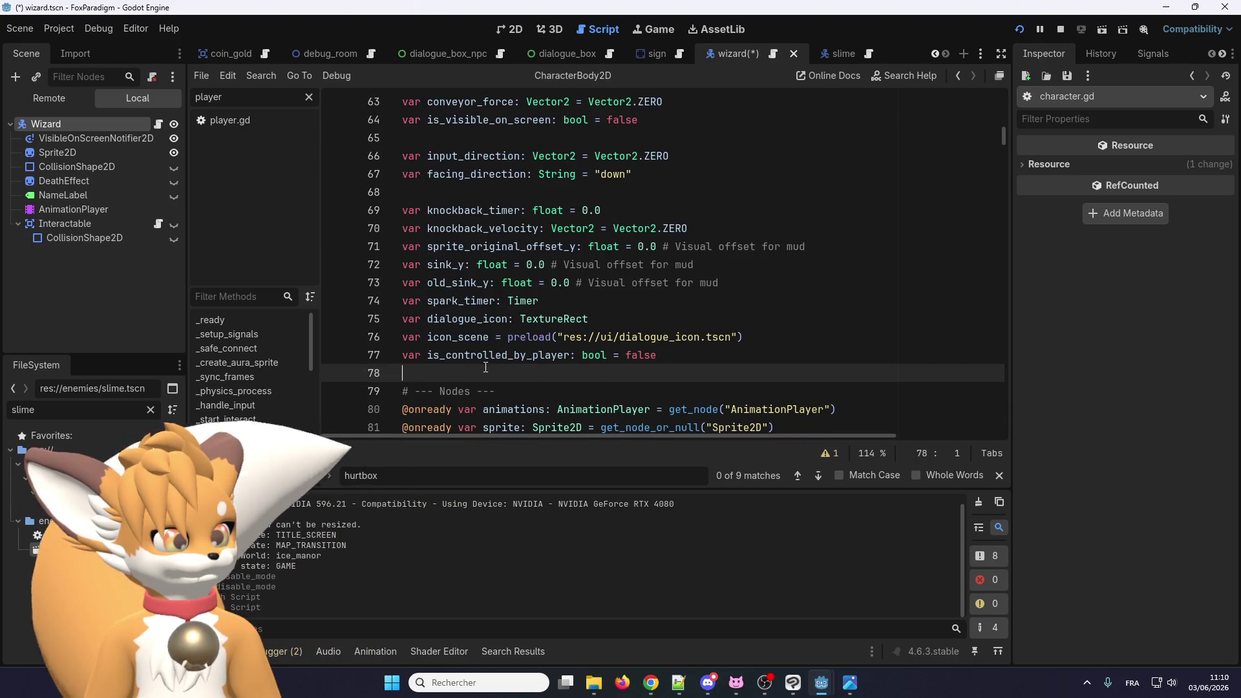
pyautogui.hotkey('ctrl', 'v')
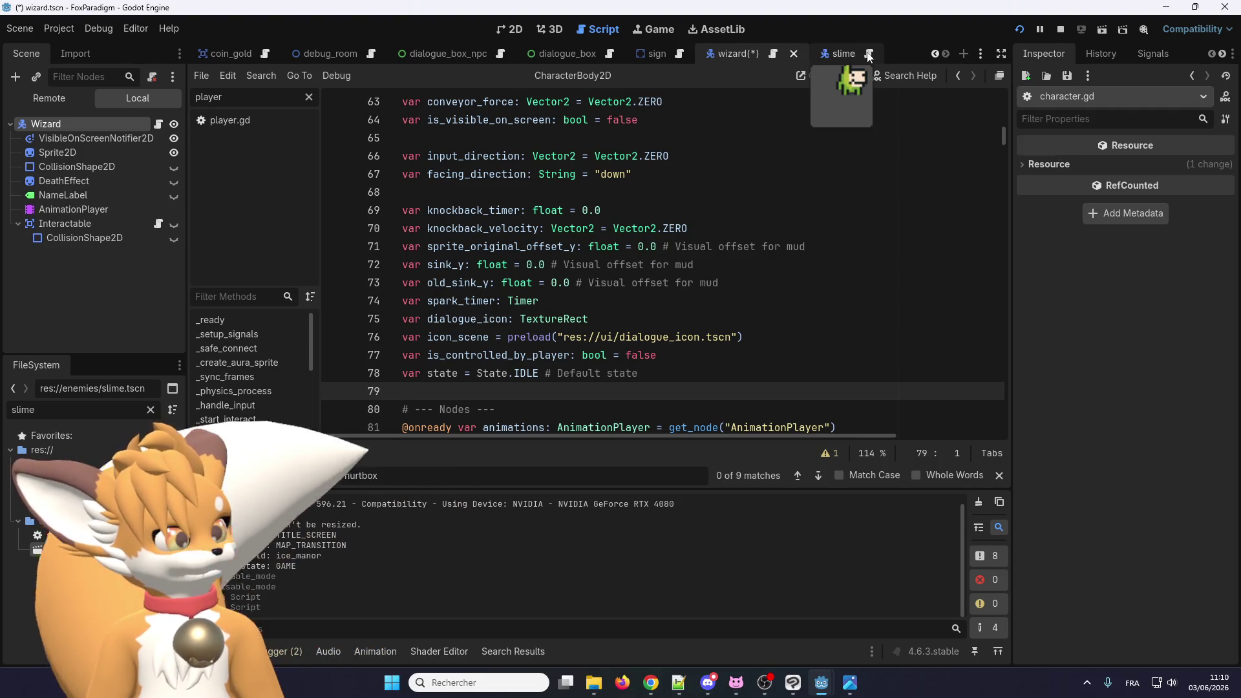
# Step: Review slime.gd's patrol code and save all changes with Ctrl+S
pyautogui.click(869, 54)
pyautogui.scroll(-5, 743, 116)
pyautogui.scroll(5, 474, 331)
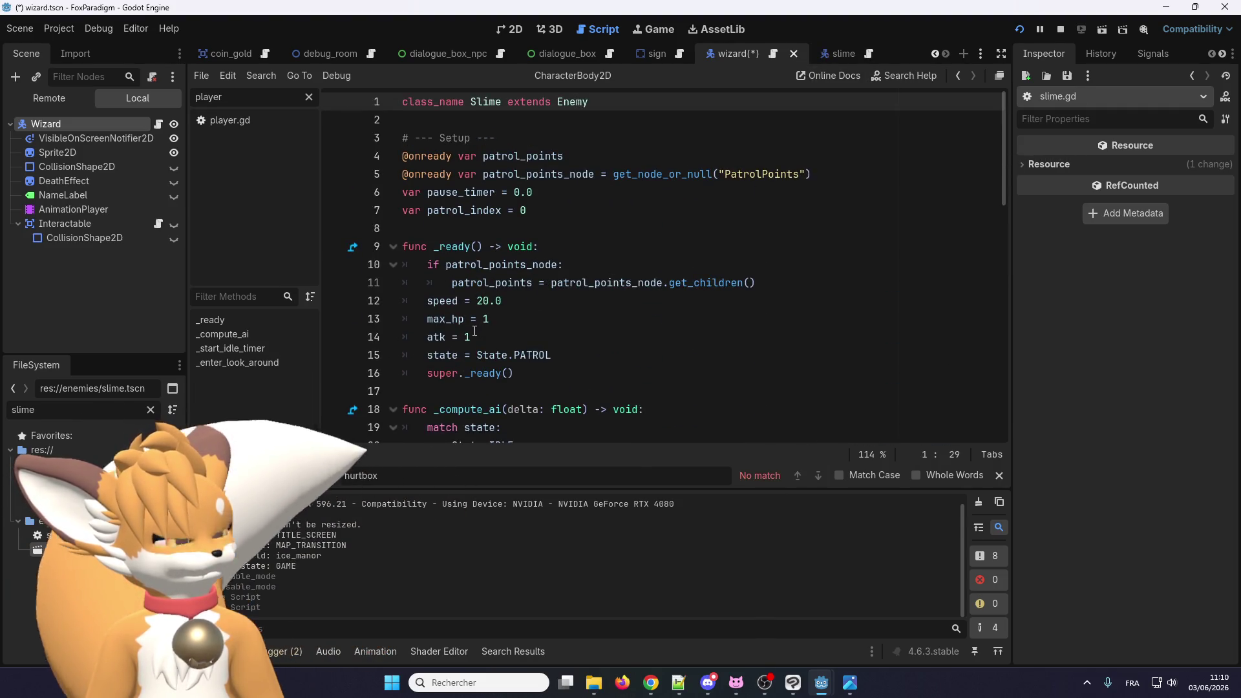
pyautogui.scroll(-3, 489, 279)
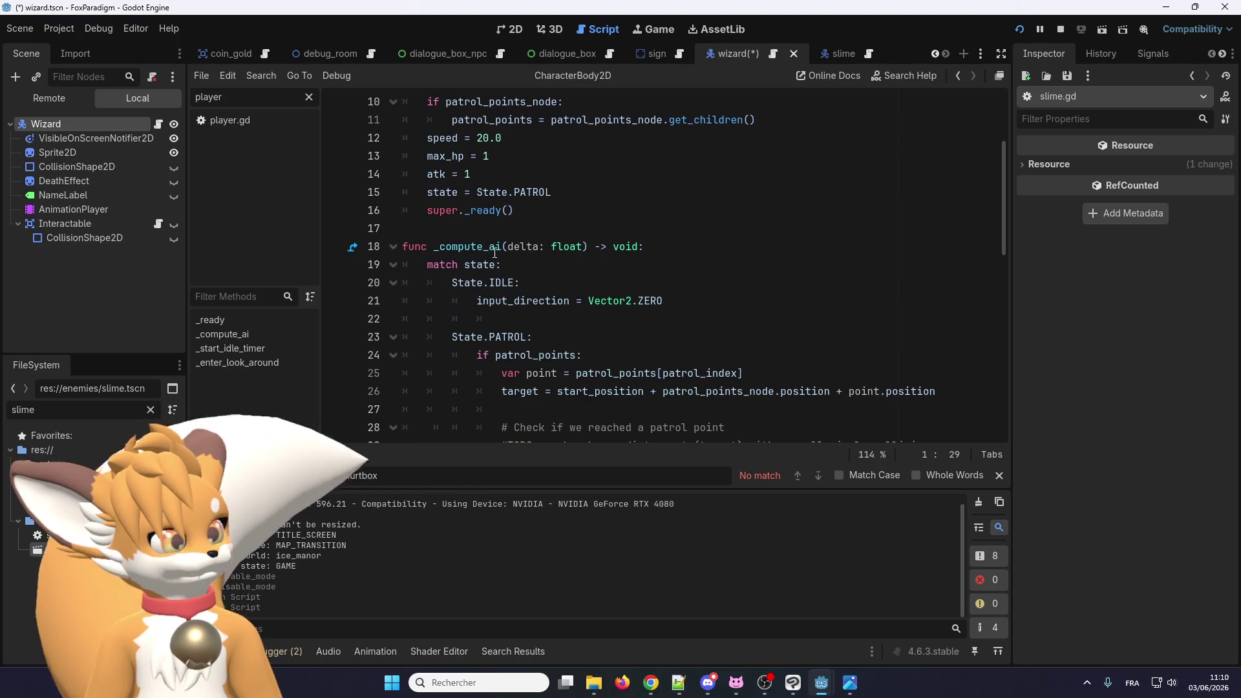
pyautogui.scroll(-7, 498, 253)
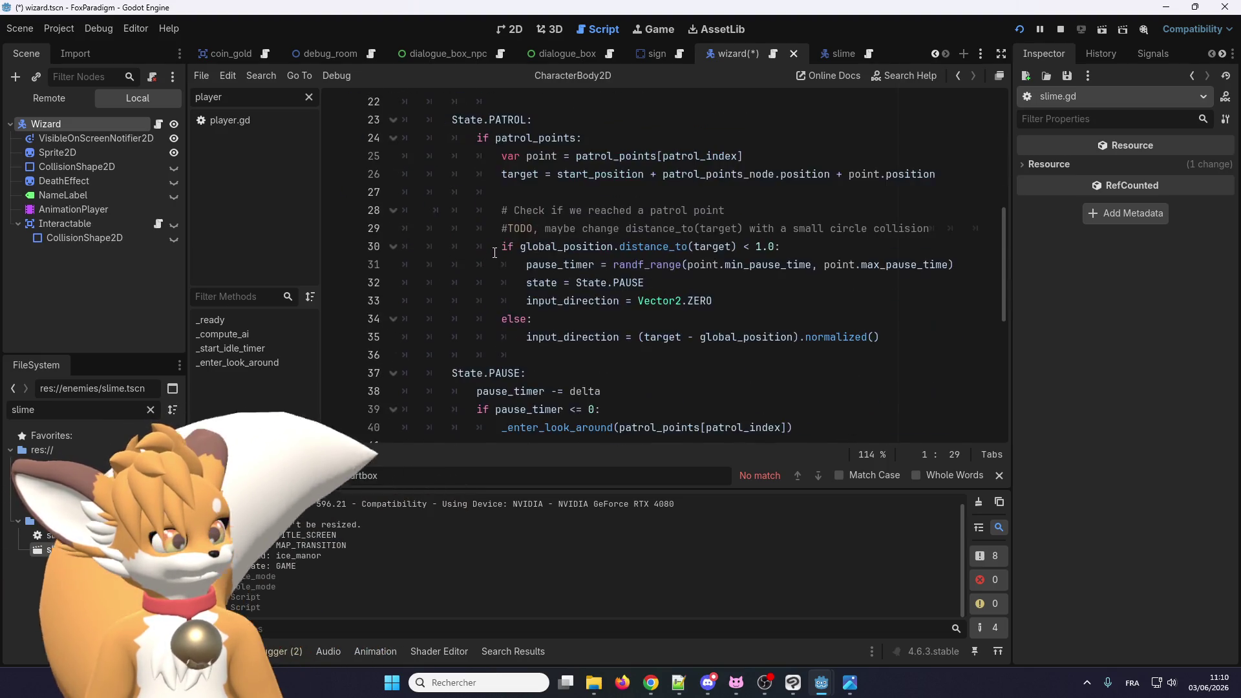
pyautogui.scroll(3, 517, 246)
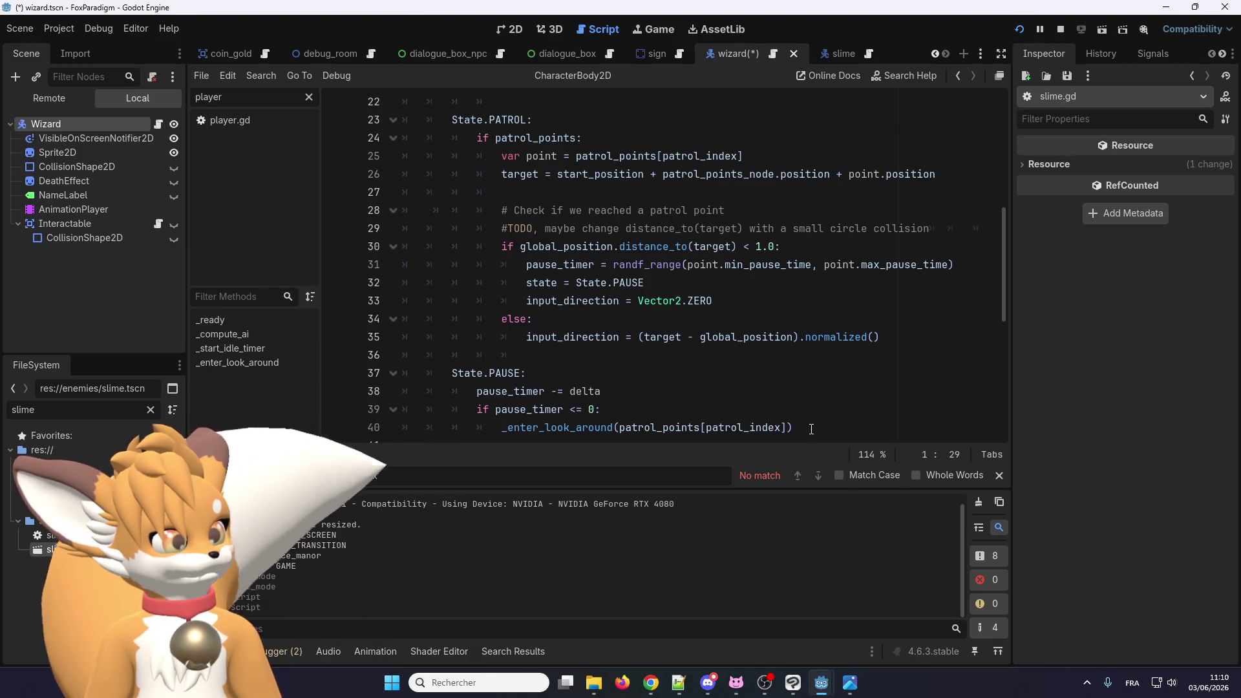
pyautogui.scroll(6, 644, 253)
pyautogui.click(645, 253)
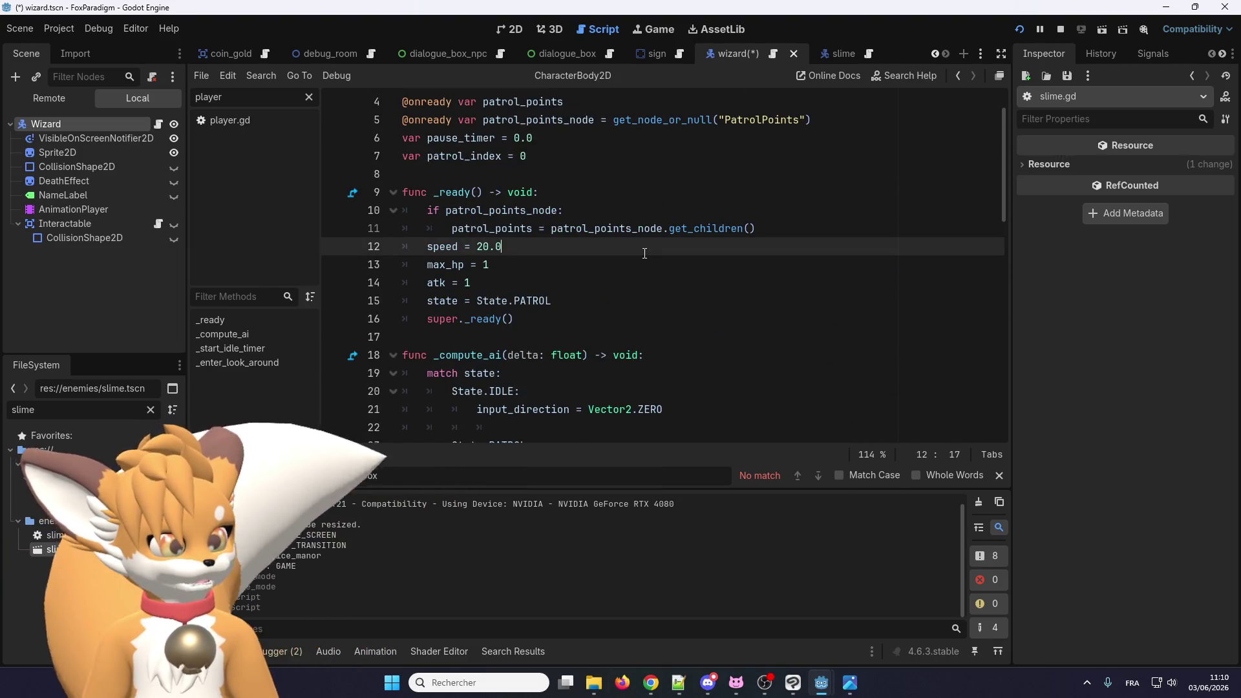
pyautogui.hotkey('ctrl', 's')
# Step: Return to wizard.gd, which now reports 14 errors led by 'patrol_points' not declared
pyautogui.scroll(10, 696, 205)
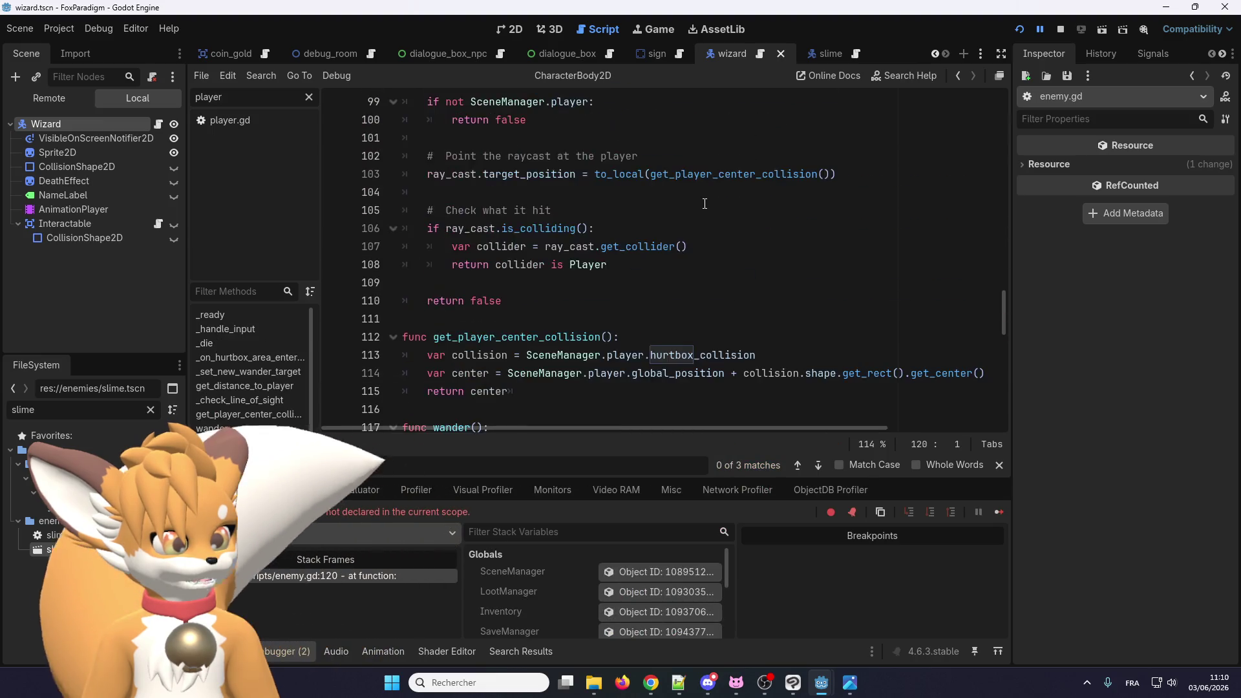
pyautogui.scroll(4, 696, 205)
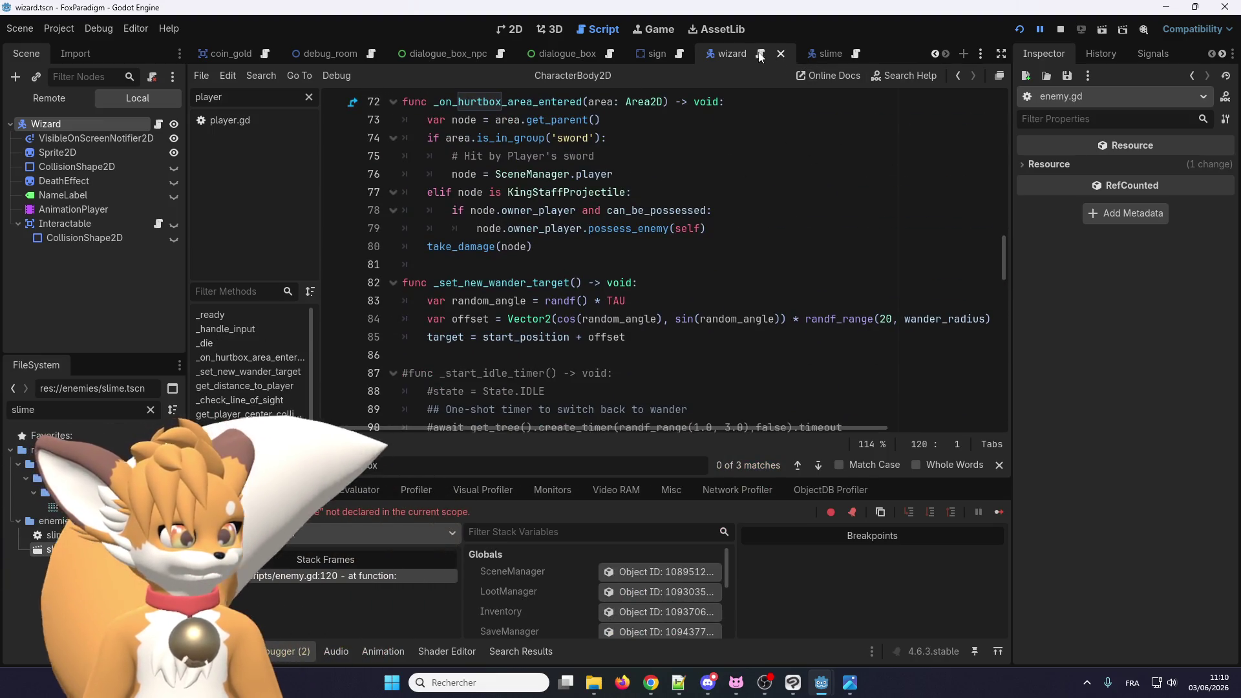
pyautogui.scroll(-5, 637, 266)
pyautogui.scroll(-19, 637, 265)
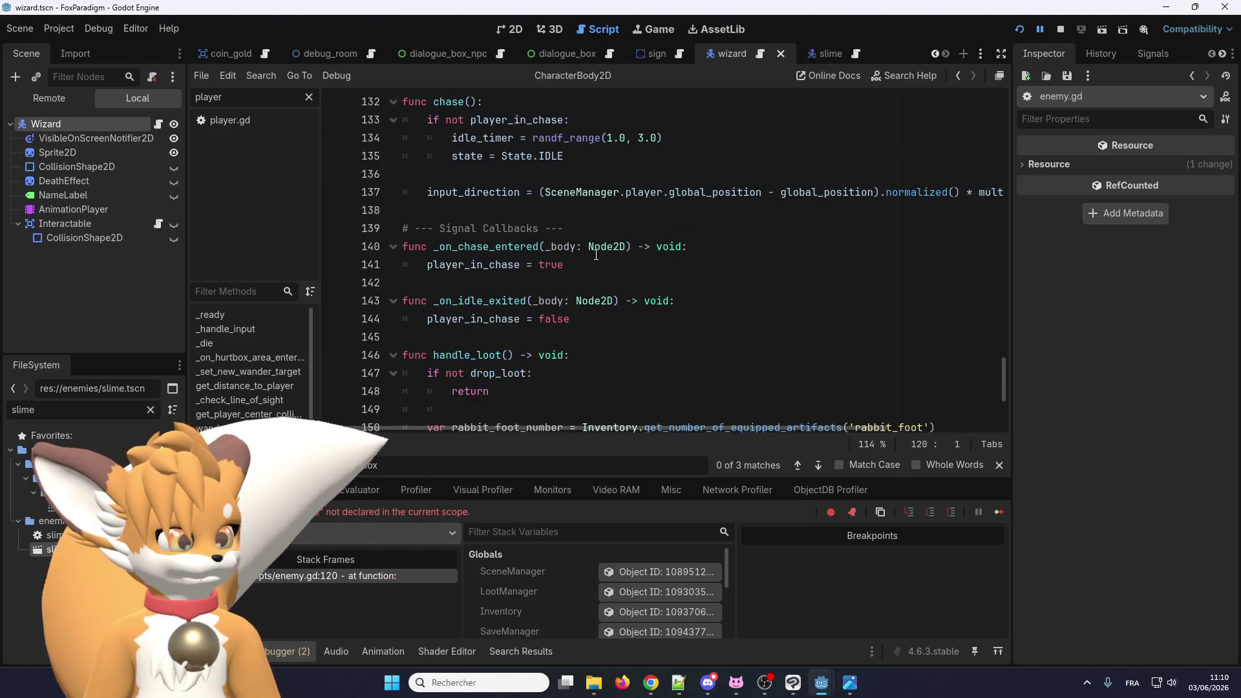
pyautogui.scroll(11, 596, 254)
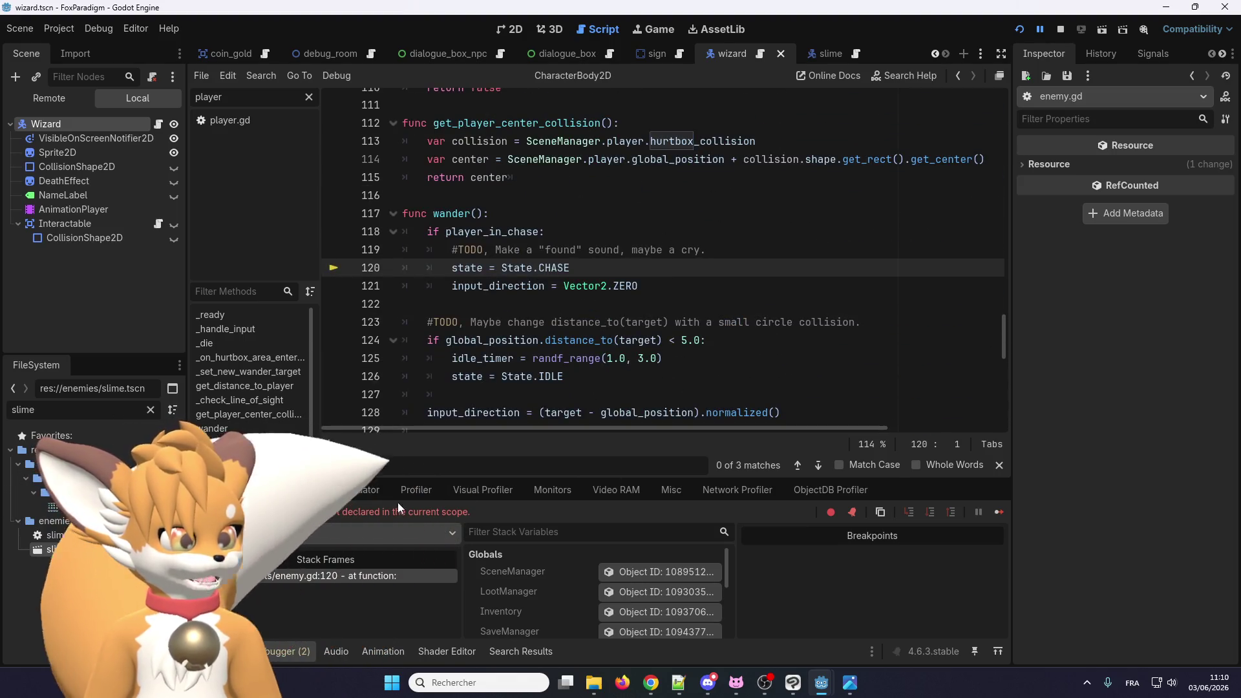
pyautogui.click(761, 53)
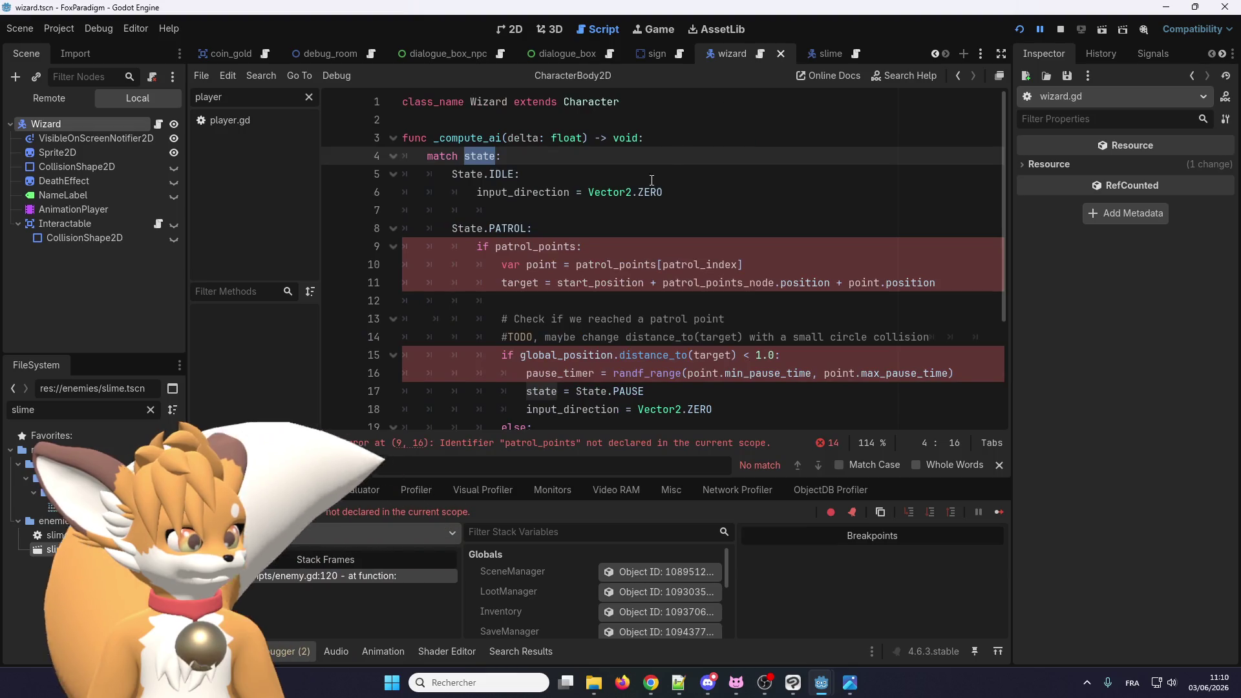
pyautogui.click(565, 248)
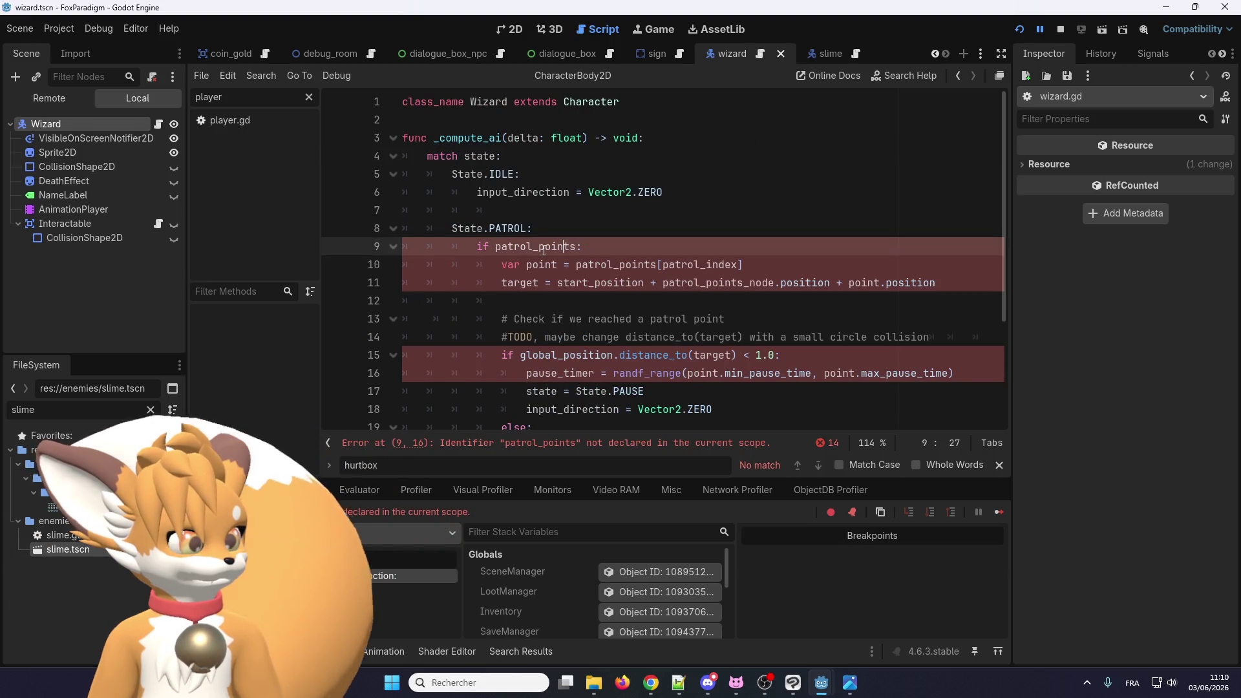
pyautogui.click(825, 56)
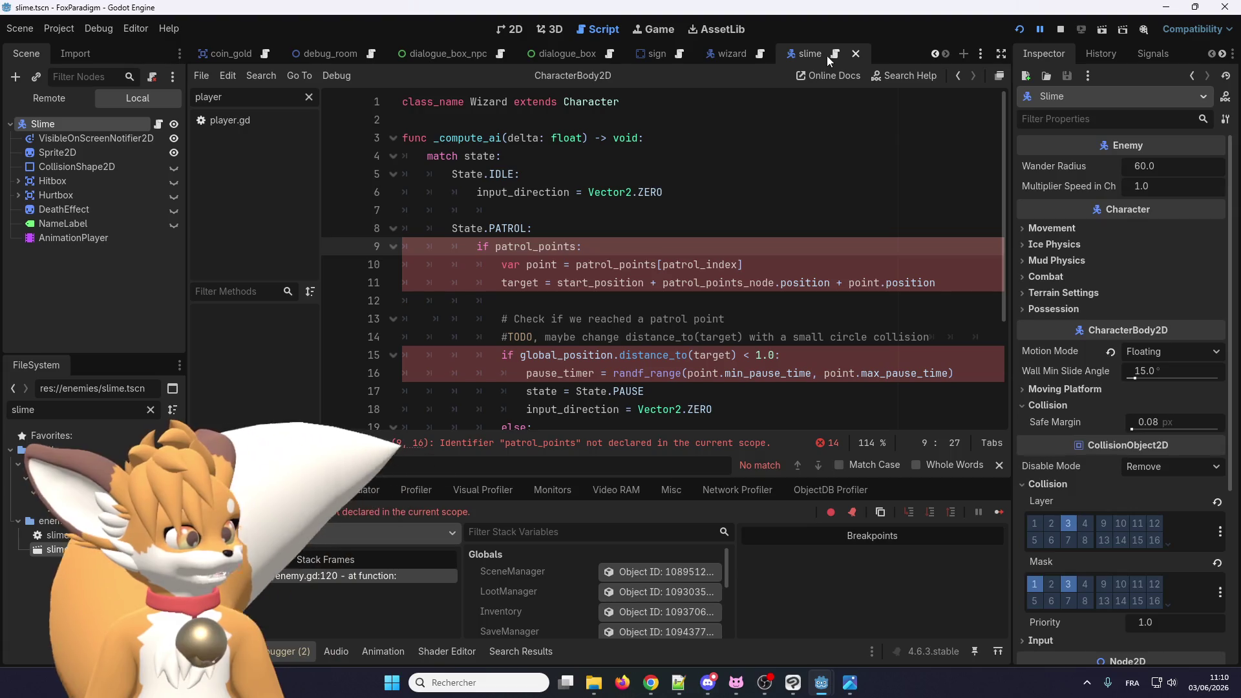
pyautogui.scroll(1, 582, 259)
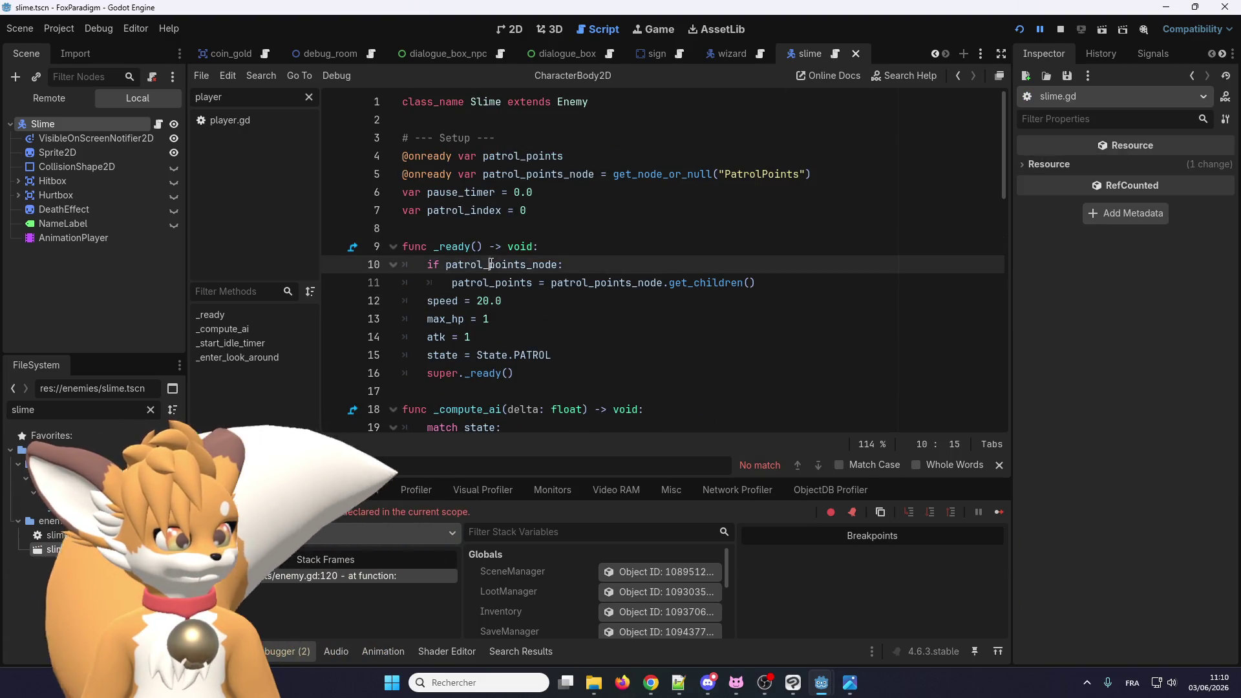
pyautogui.doubleClick(501, 264)
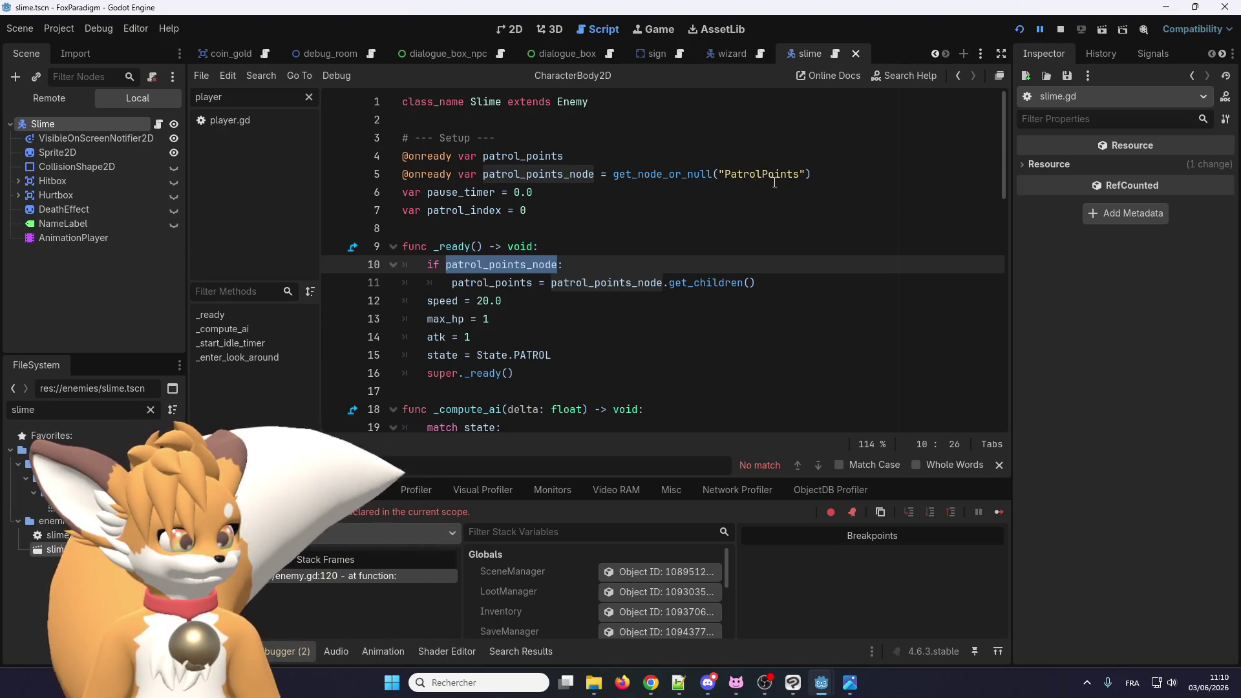
pyautogui.moveTo(857, 176); pyautogui.dragTo(391, 157)
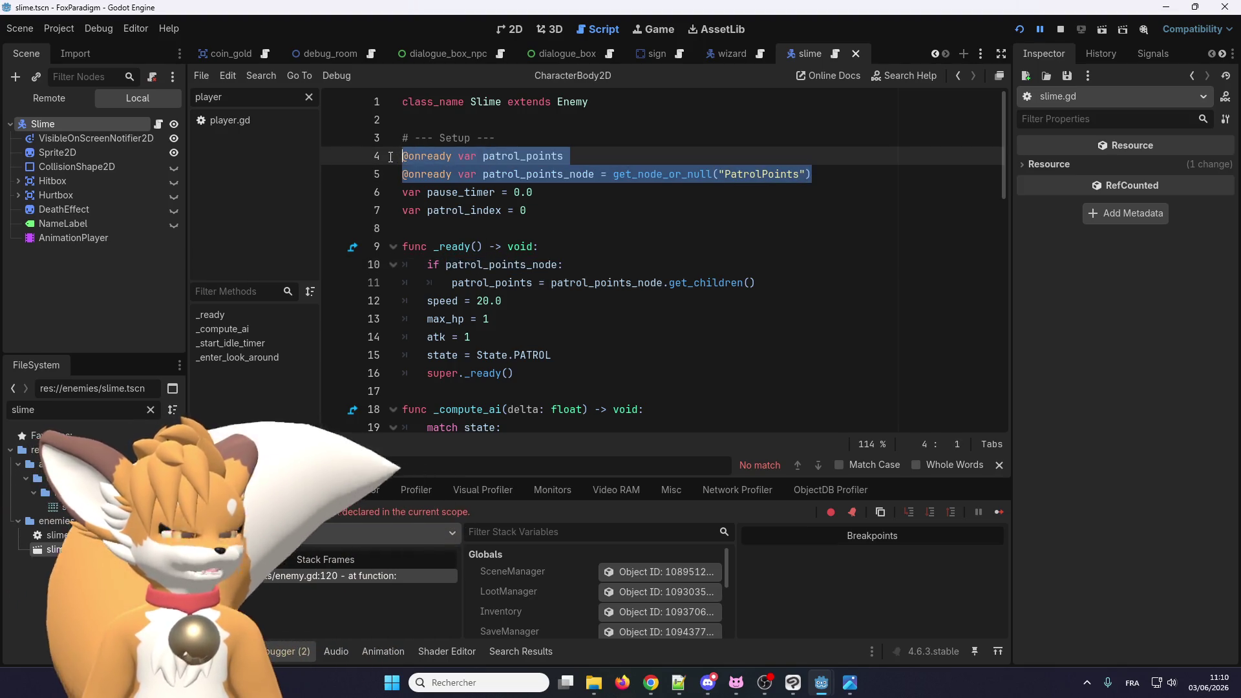
pyautogui.moveTo(529, 211)
pyautogui.mouseDown()
pyautogui.moveTo(382, 120)
pyautogui.moveTo(377, 146)
pyautogui.mouseUp()
pyautogui.scroll(-6, 577, 243)
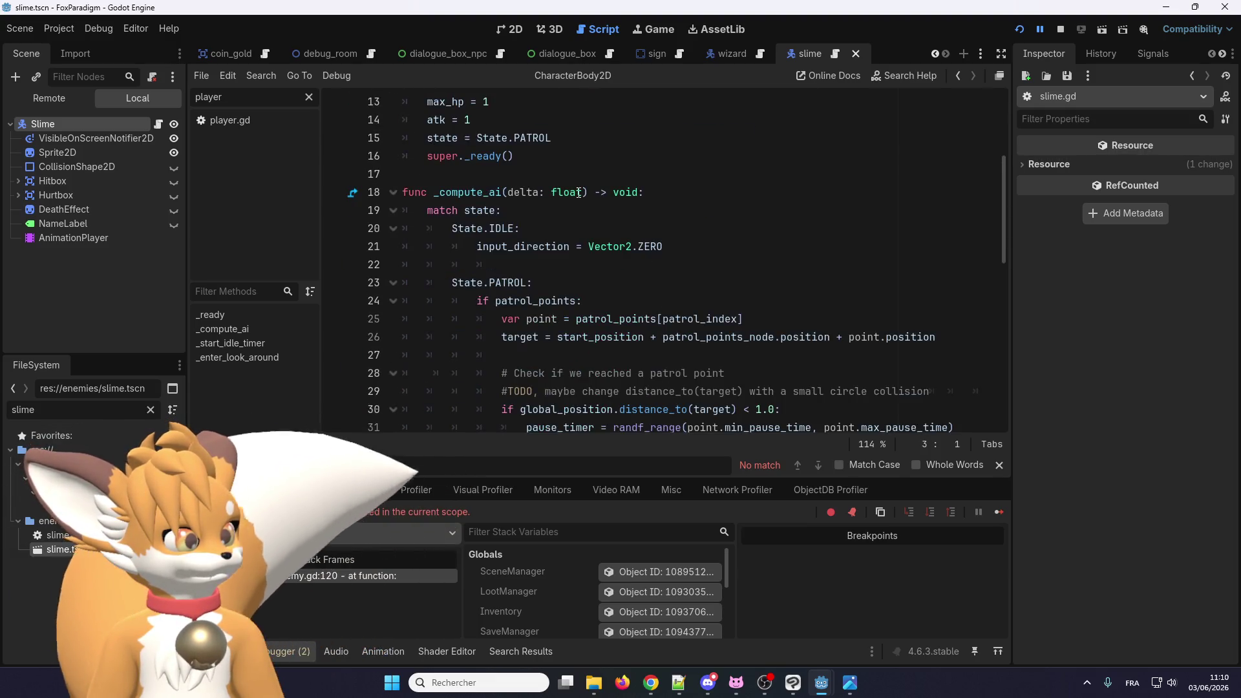
pyautogui.scroll(4, 576, 243)
pyautogui.scroll(-12, 577, 243)
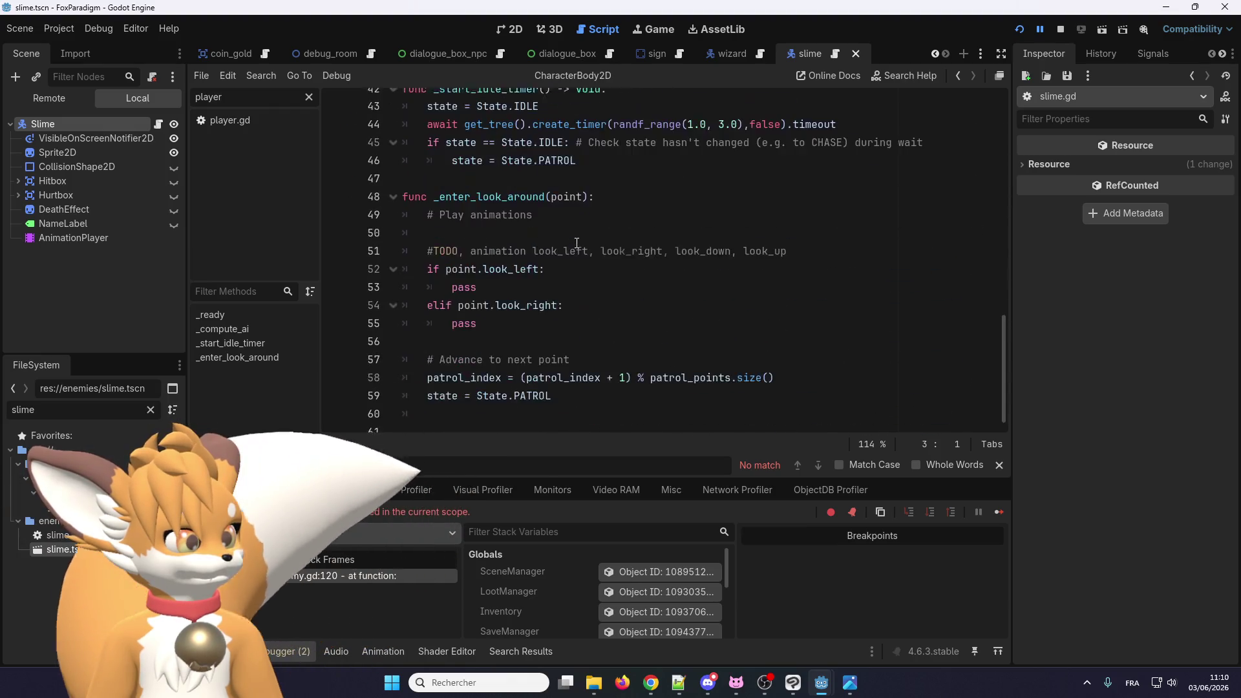
pyautogui.scroll(3, 577, 243)
pyautogui.scroll(11, 576, 243)
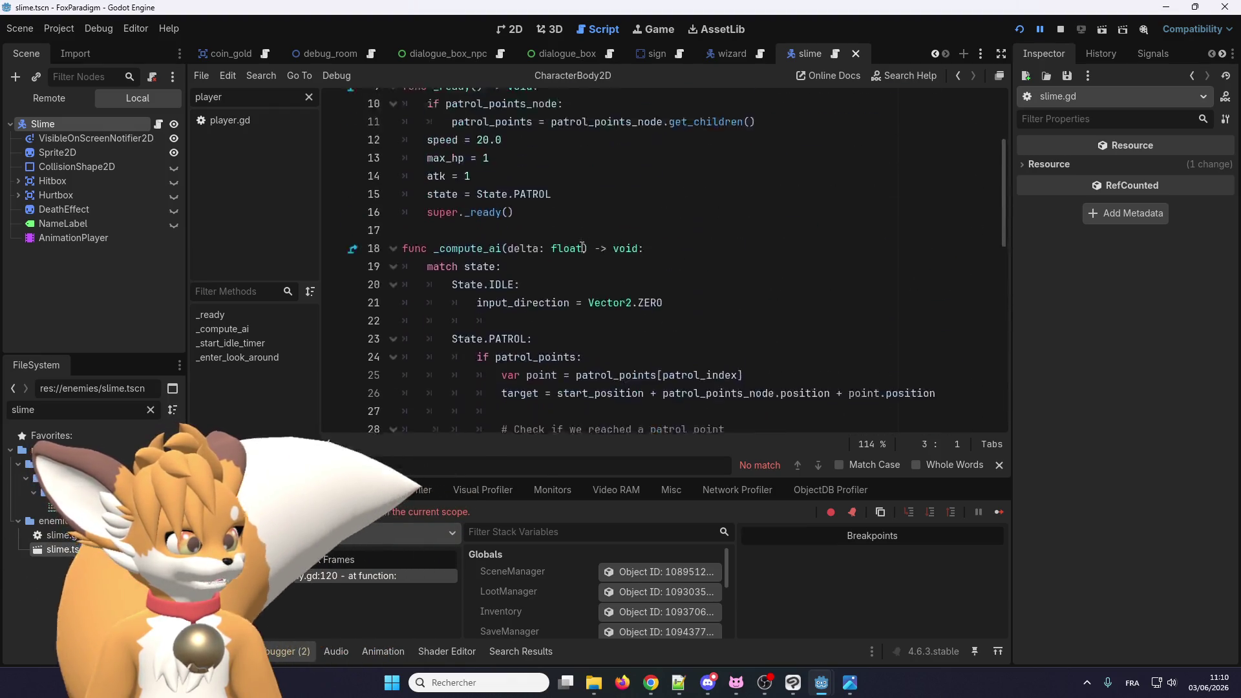
pyautogui.scroll(-5, 541, 175)
pyautogui.scroll(-9, 541, 175)
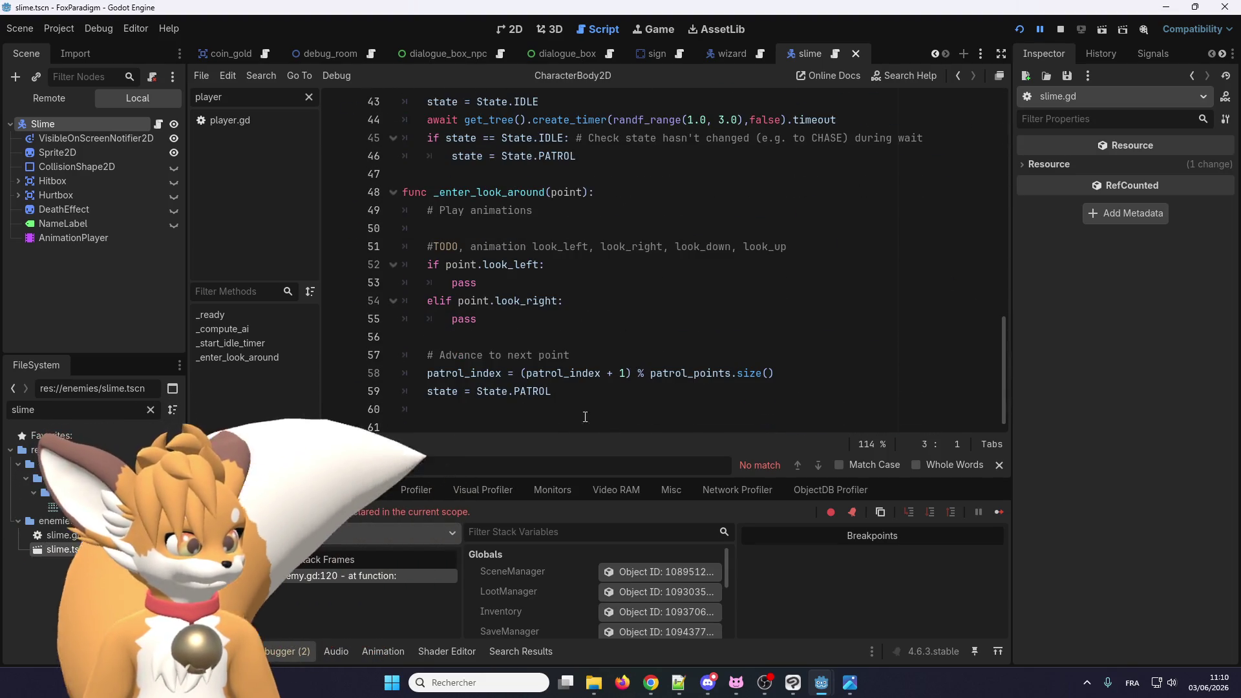
pyautogui.moveTo(551, 391)
pyautogui.mouseDown()
pyautogui.moveTo(563, 301)
pyautogui.moveTo(534, 211)
pyautogui.mouseUp()
pyautogui.scroll(2, 585, 276)
pyautogui.scroll(10, 429, 236)
pyautogui.moveTo(585, 277)
pyautogui.mouseDown()
pyautogui.moveTo(429, 236)
pyautogui.moveTo(429, 326)
pyautogui.moveTo(374, 256)
pyautogui.moveTo(374, 143)
pyautogui.mouseUp()
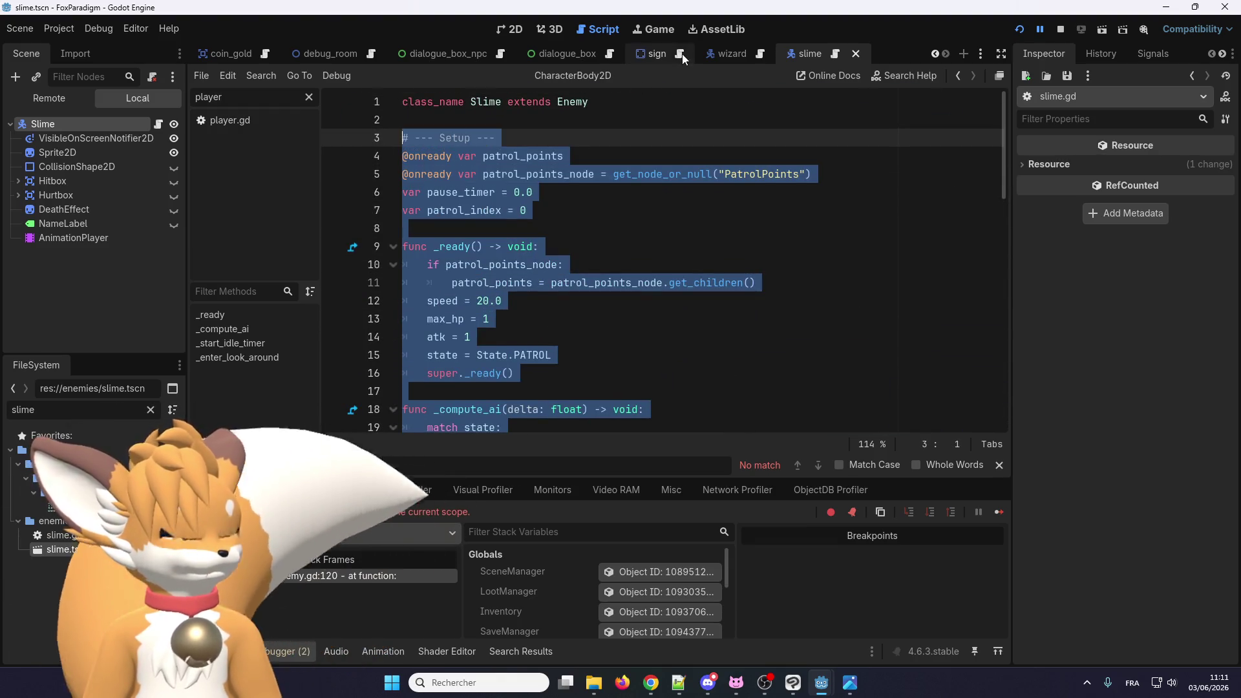
pyautogui.click(734, 53)
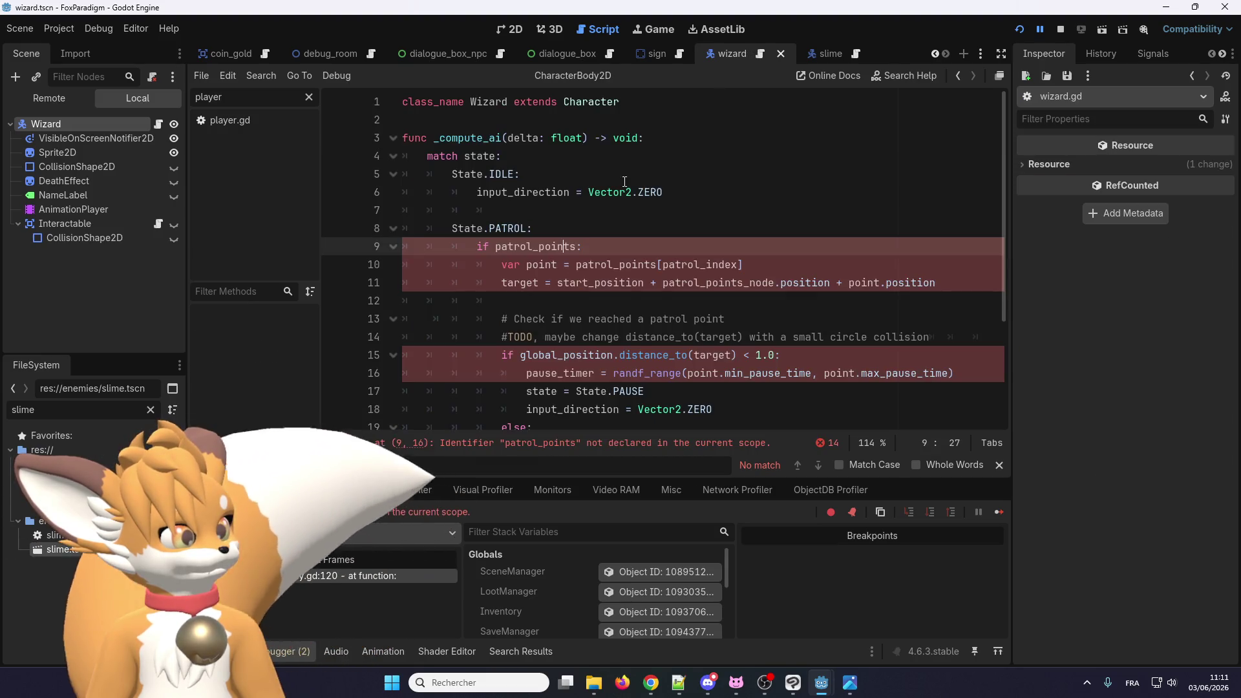
# Step: Replace everything below wizard.gd's class line with the pasted patrol code
pyautogui.click(511, 120)
pyautogui.hotkey('ctrl', 'shift', 'End')
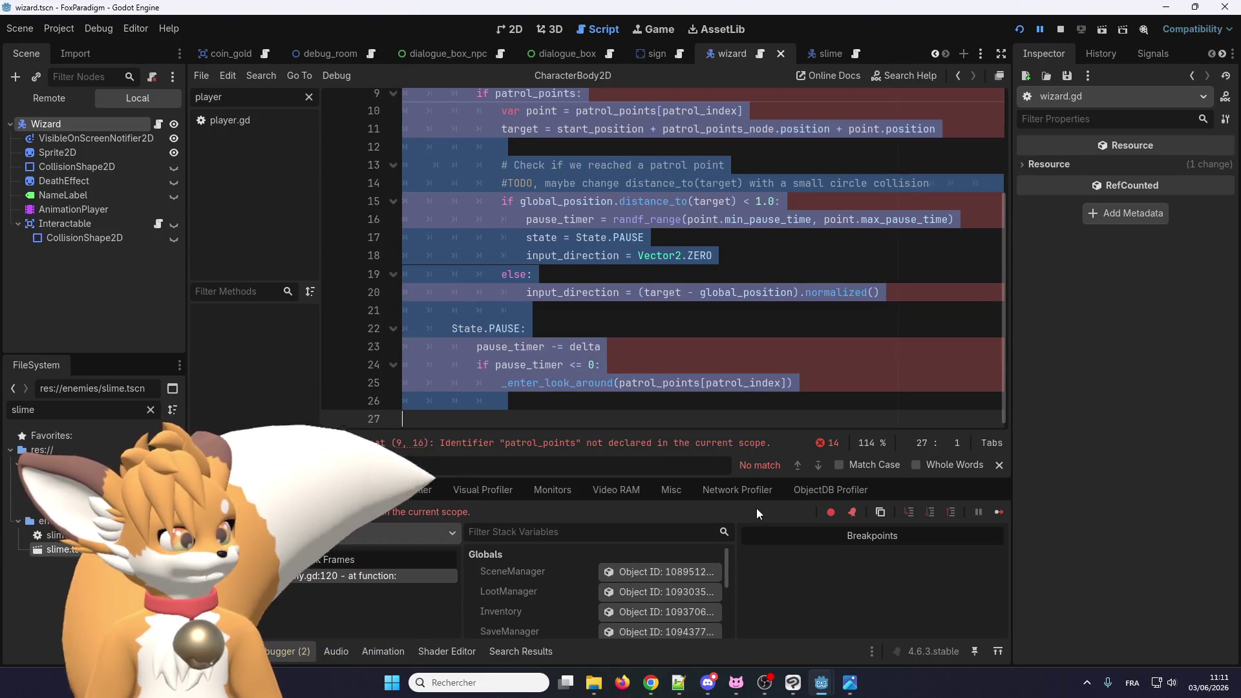
pyautogui.press('Delete')
pyautogui.hotkey('ctrl', 'v')
pyautogui.scroll(10, 571, 276)
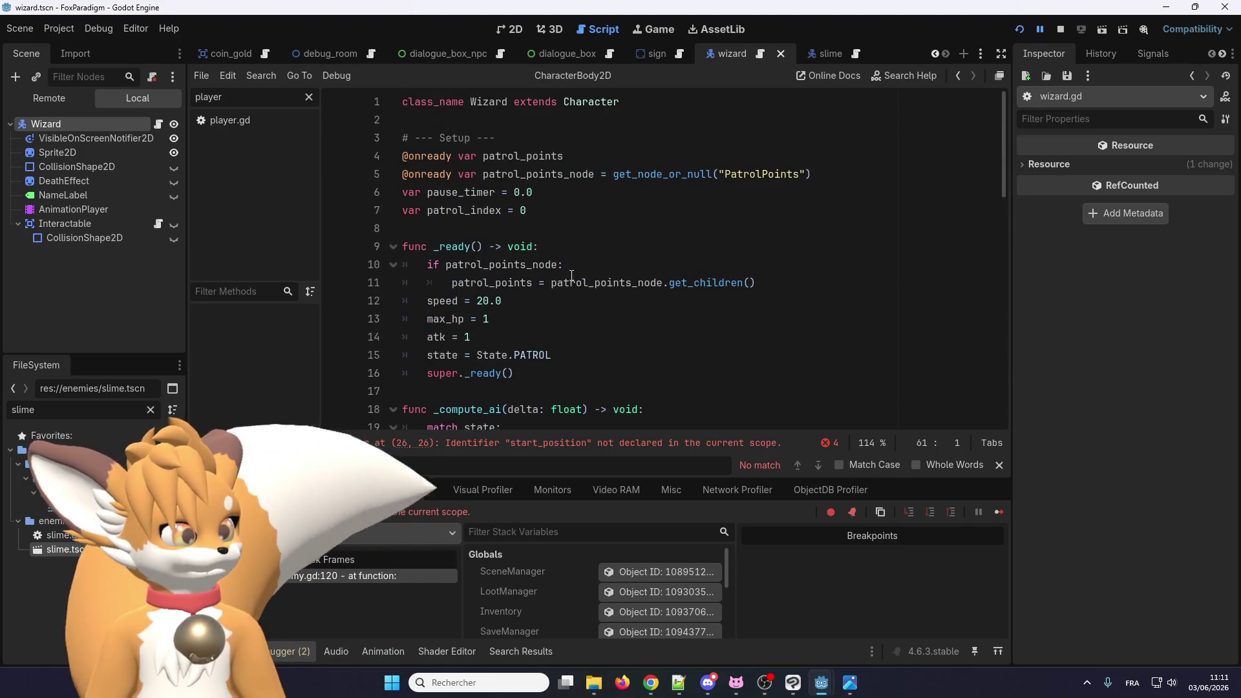
pyautogui.scroll(-2, 487, 245)
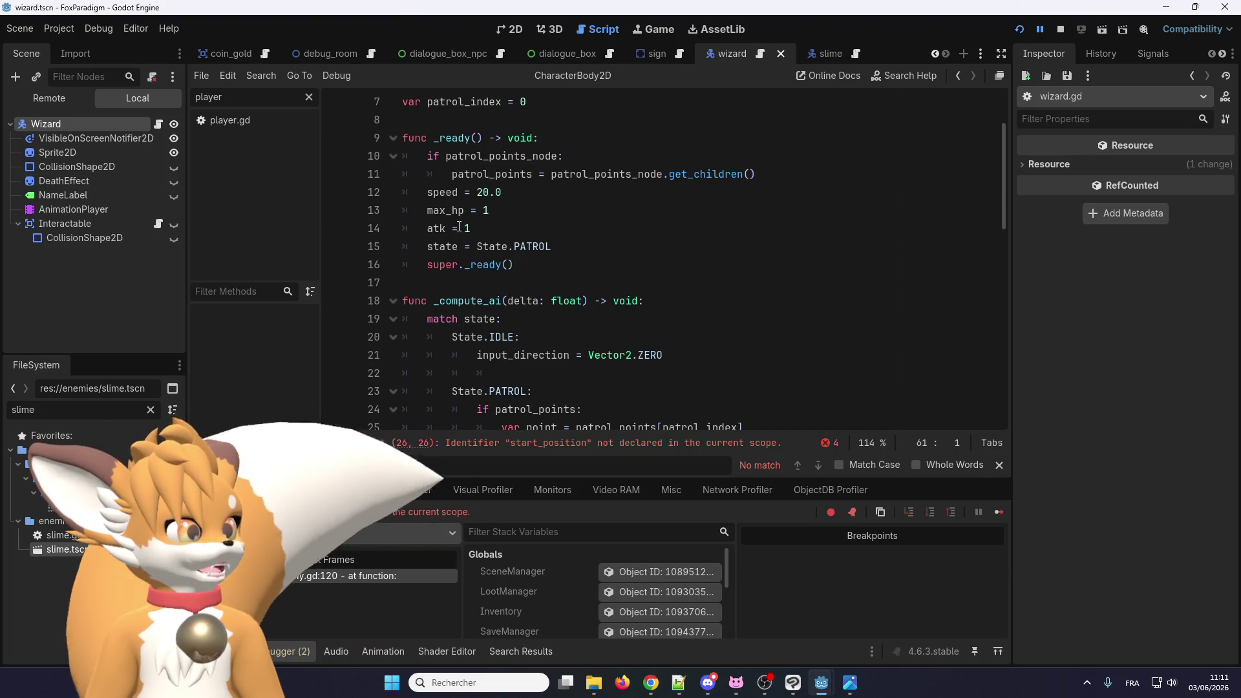
# Step: Review the new wizard.gd code: speed, max_hp, atk, _compute_ai and the undeclared start_position
pyautogui.click(452, 133)
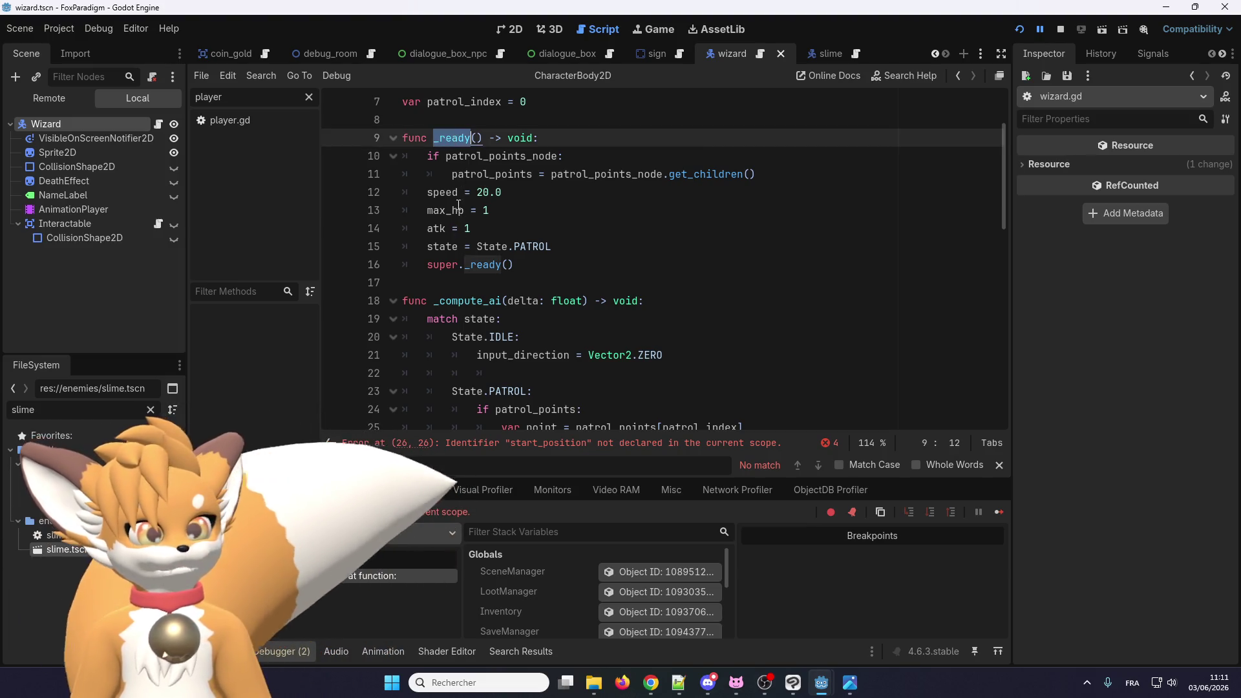
pyautogui.moveTo(455, 192); pyautogui.dragTo(490, 233)
pyautogui.click(491, 233)
pyautogui.moveTo(813, 57)
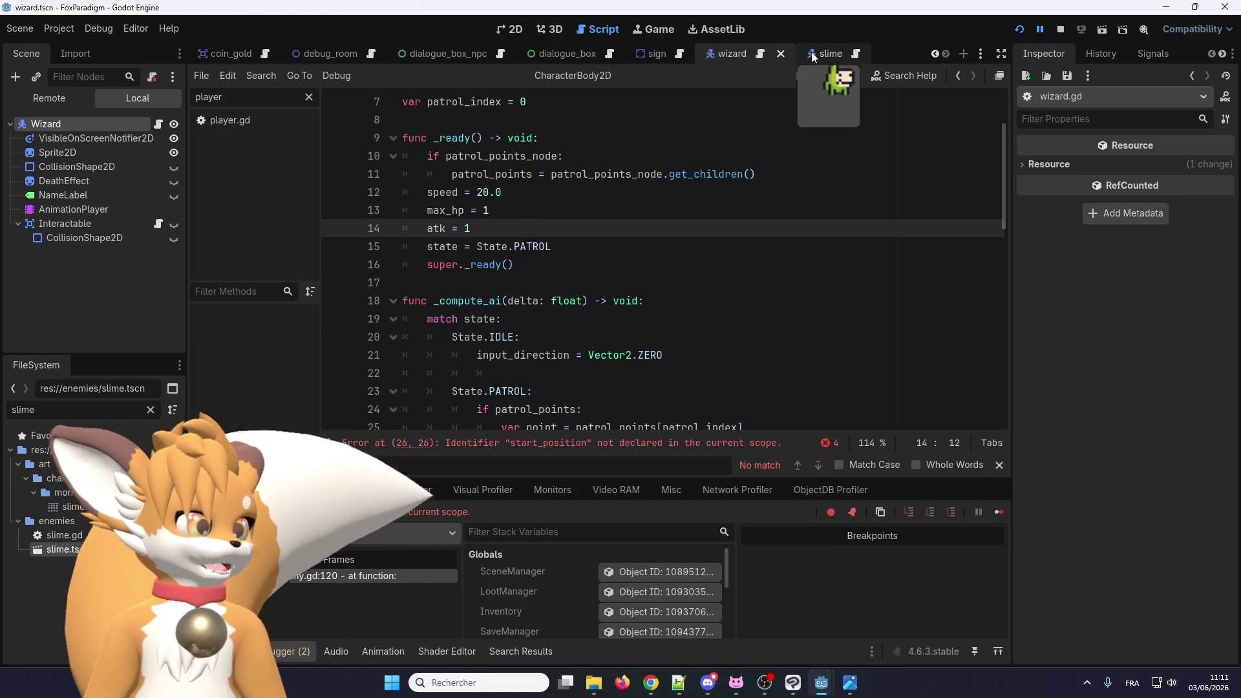
pyautogui.scroll(2, 715, 161)
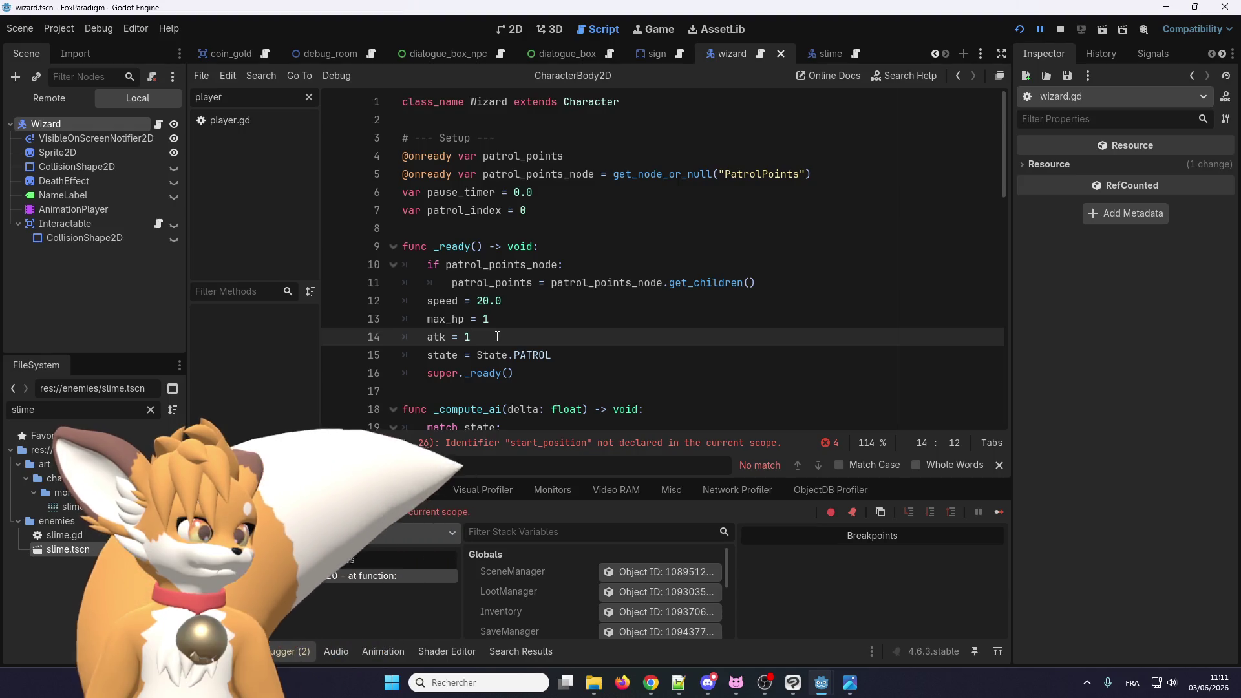
pyautogui.scroll(-1, 486, 318)
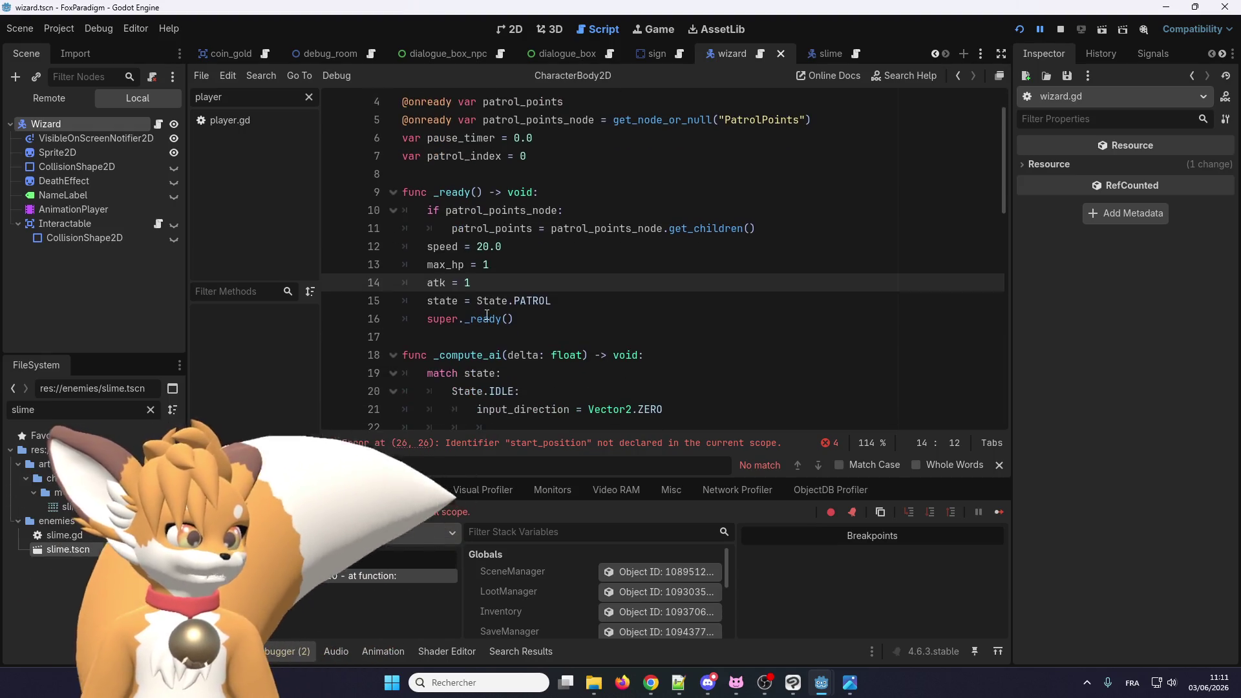
pyautogui.scroll(-2, 473, 336)
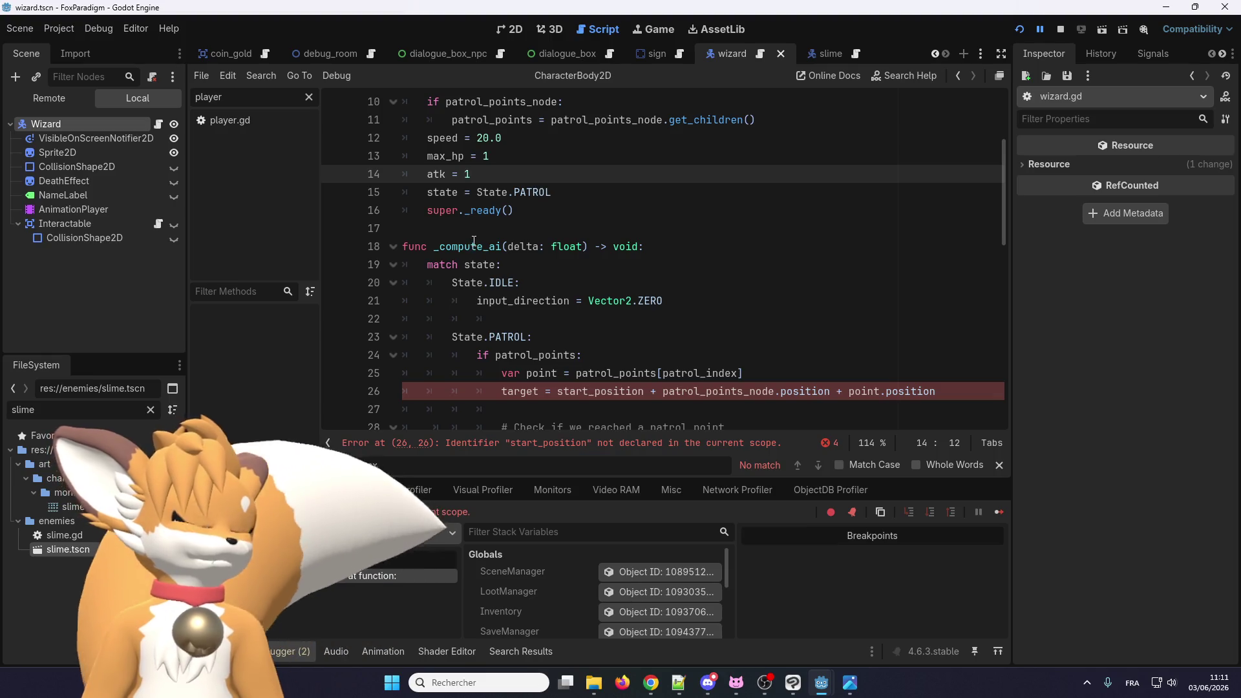
pyautogui.doubleClick(474, 244)
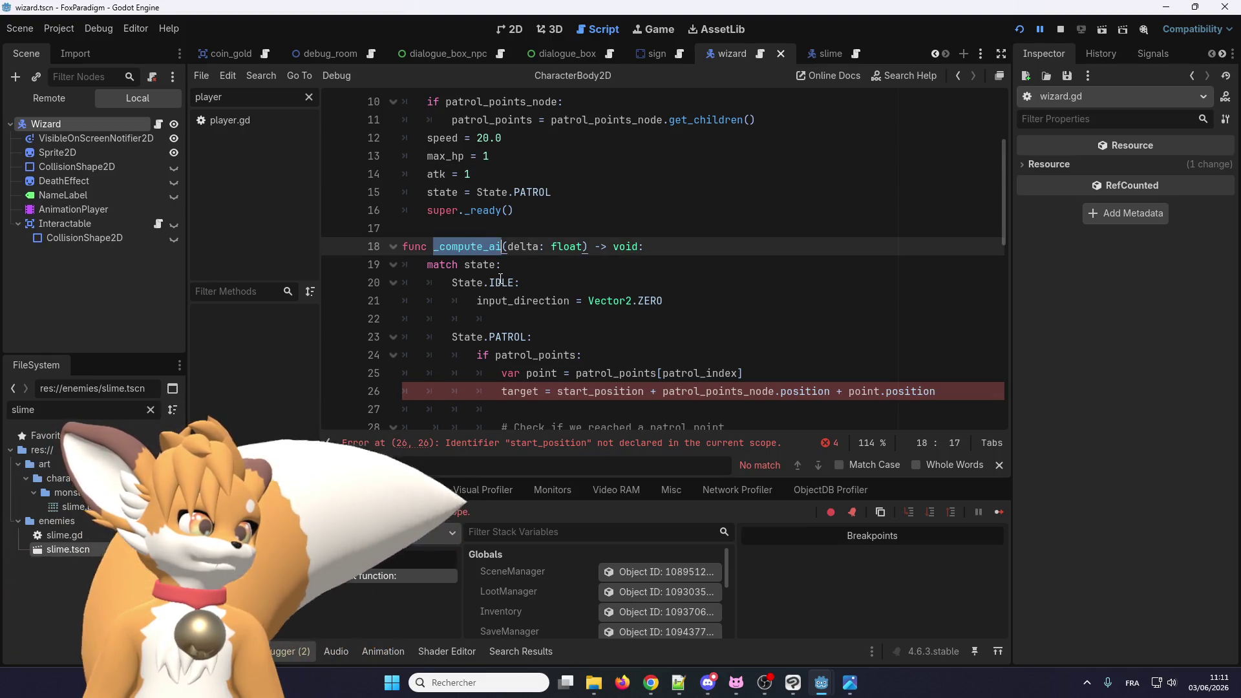
pyautogui.scroll(-2, 503, 280)
pyautogui.click(491, 284)
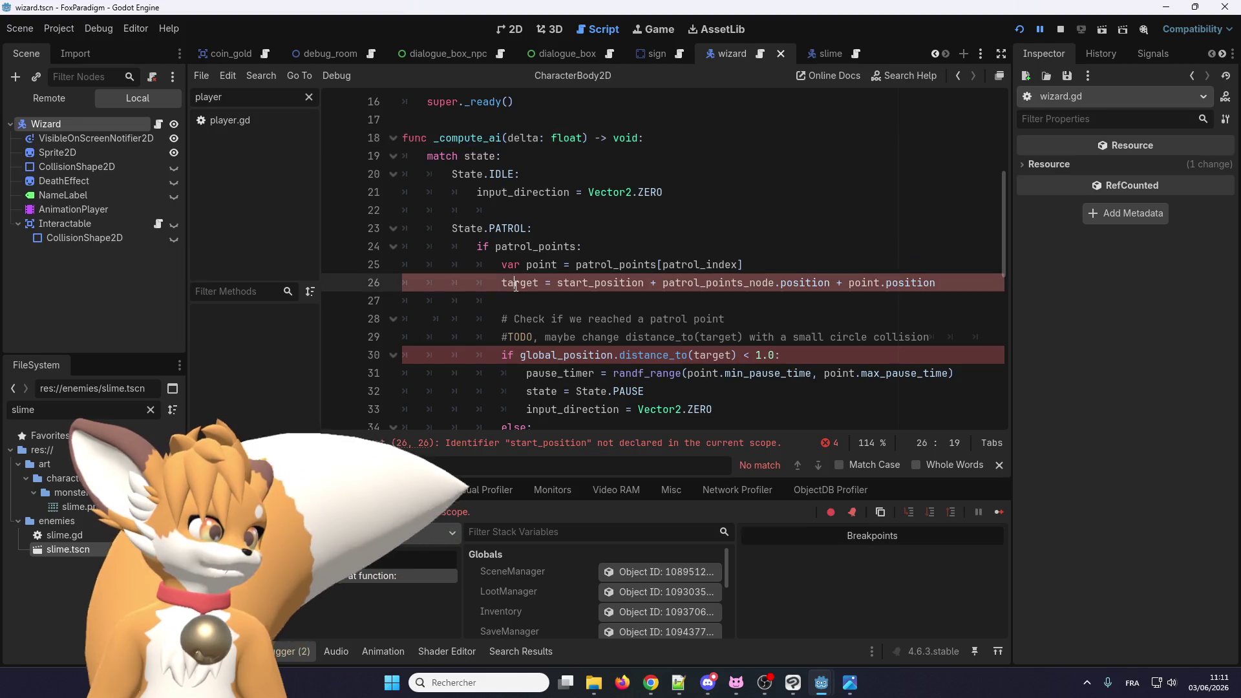
pyautogui.doubleClick(584, 284)
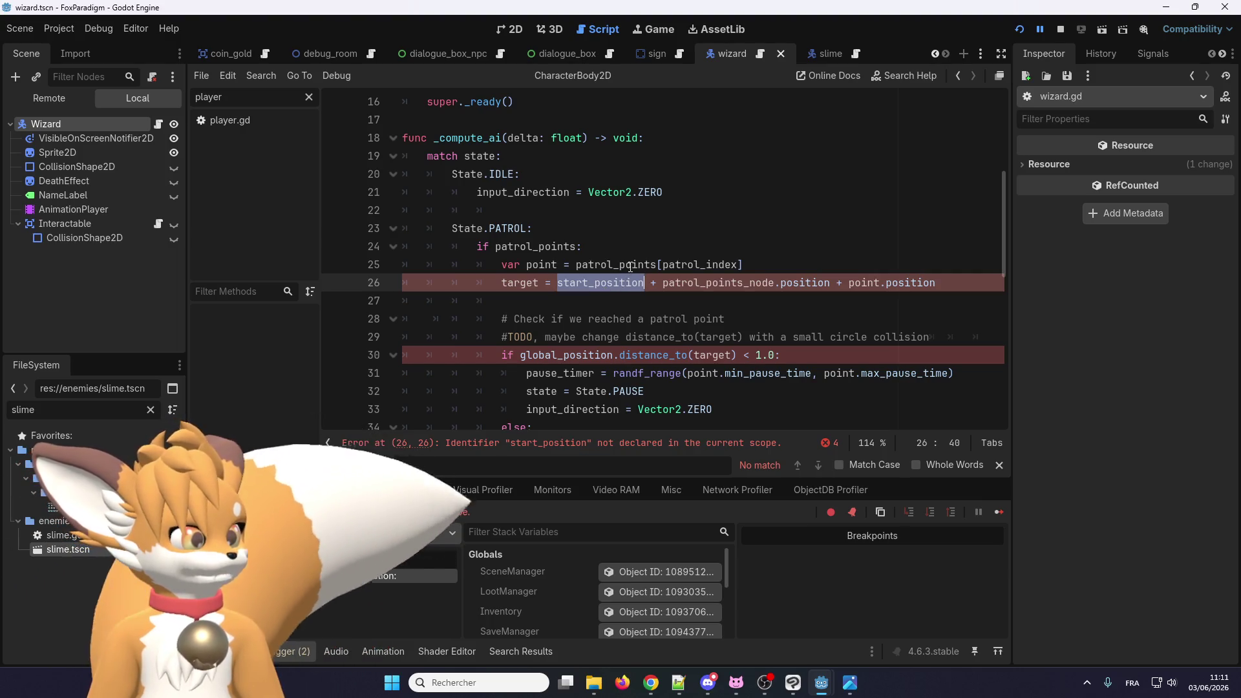
pyautogui.click(524, 228)
pyautogui.scroll(5, 633, 292)
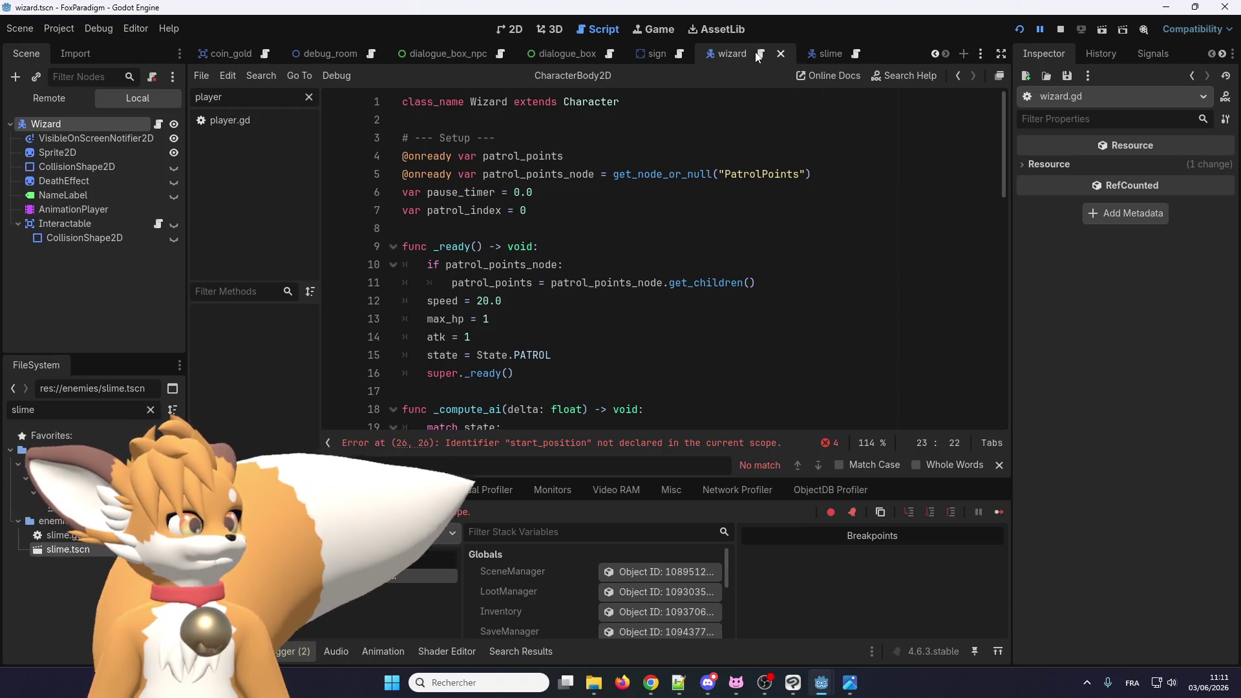
# Step: Switch to slime.gd and bring up code options on the Enemy class name
pyautogui.click(830, 57)
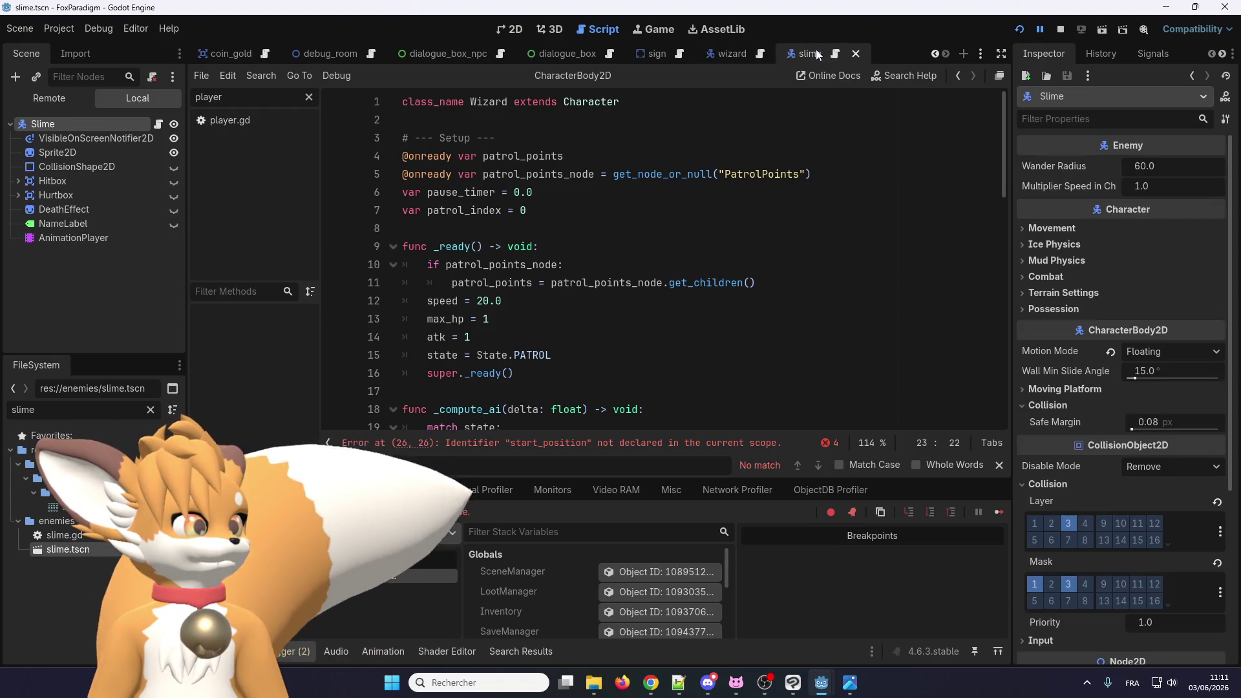
pyautogui.click(585, 102)
pyautogui.rightClick(575, 104)
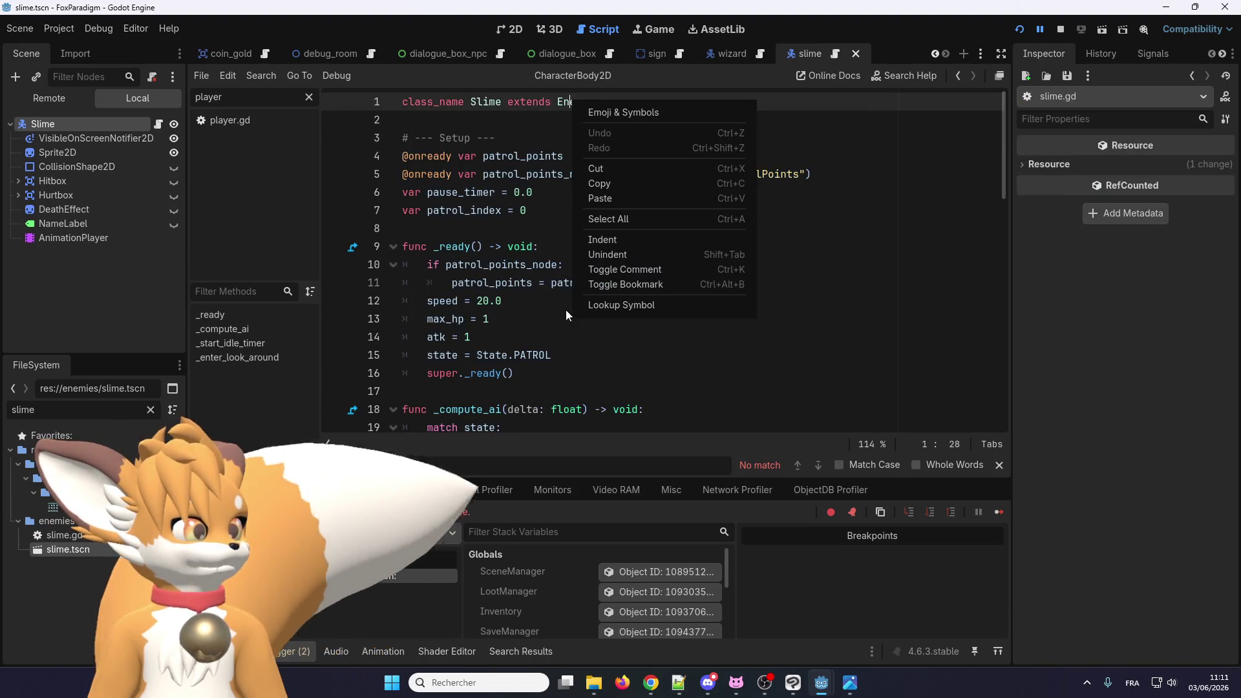
# Step: Look up Enemy to open enemy.gd and delete lines 23–44, the commented-out _physics_process block
pyautogui.click(646, 305)
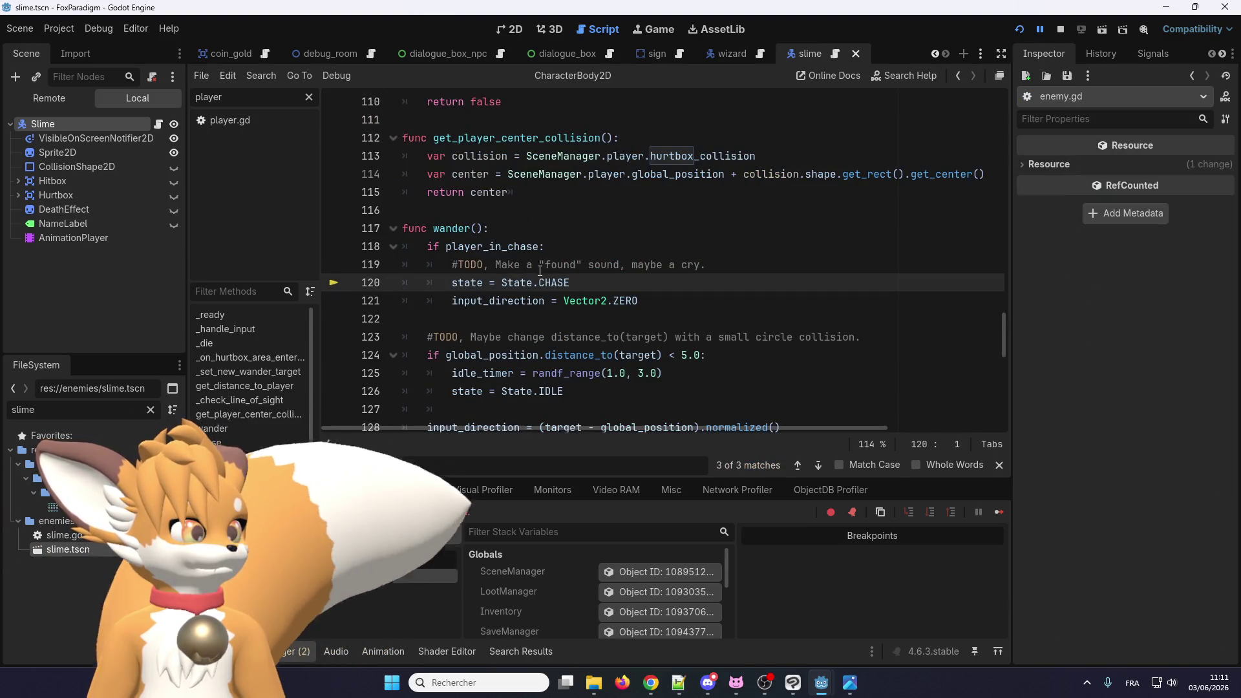
pyautogui.scroll(3, 540, 277)
pyautogui.scroll(20, 505, 335)
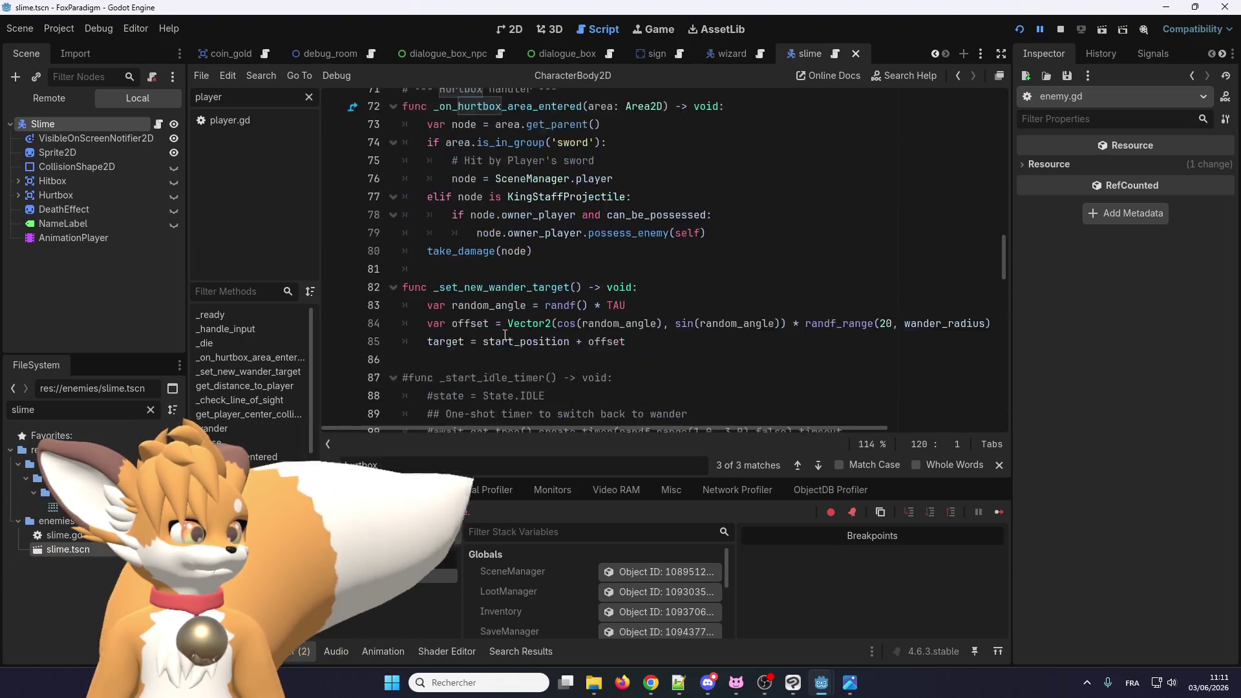
pyautogui.scroll(9, 505, 335)
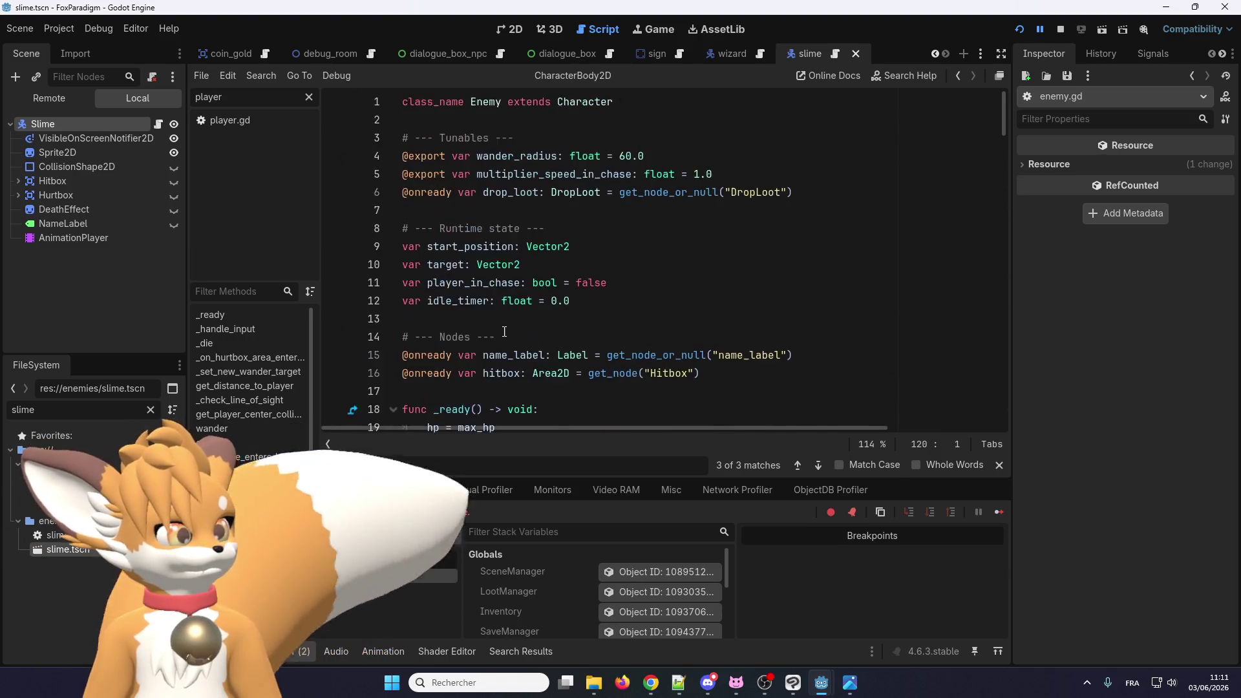
pyautogui.scroll(-11, 600, 318)
pyautogui.moveTo(598, 301)
pyautogui.mouseDown()
pyautogui.moveTo(491, 103)
pyautogui.moveTo(487, 283)
pyautogui.mouseUp()
pyautogui.press('Delete')
pyautogui.press('BackSpace')
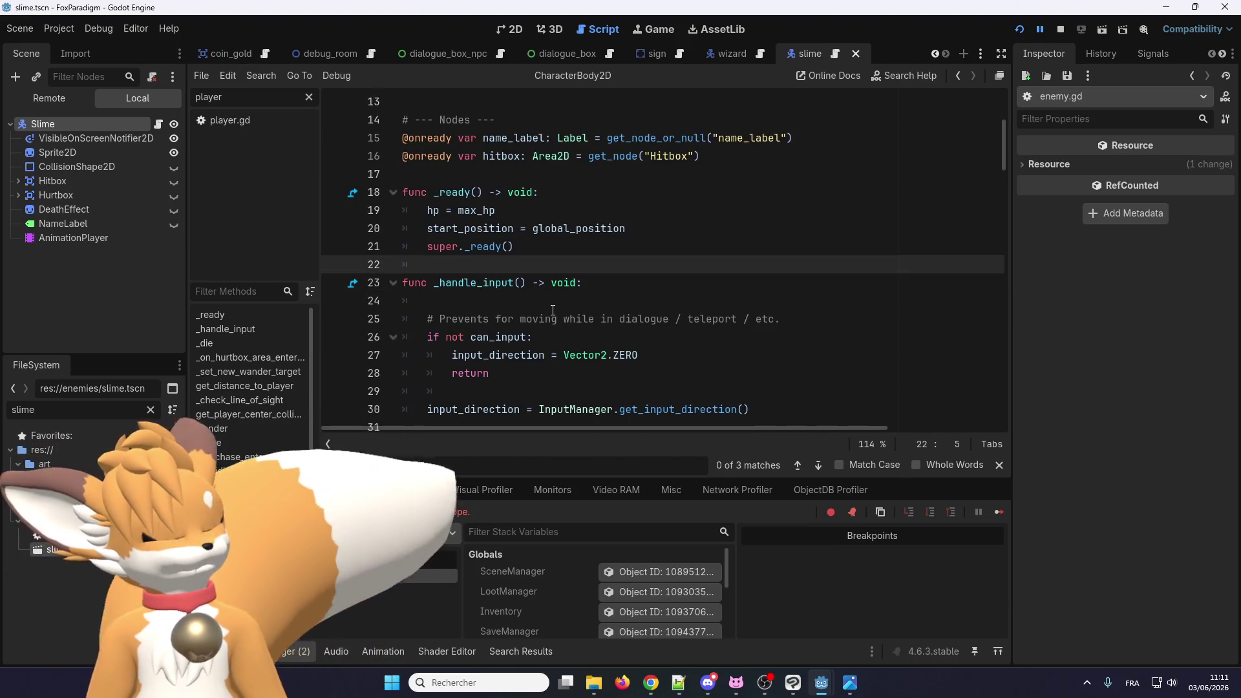
pyautogui.scroll(-5, 537, 297)
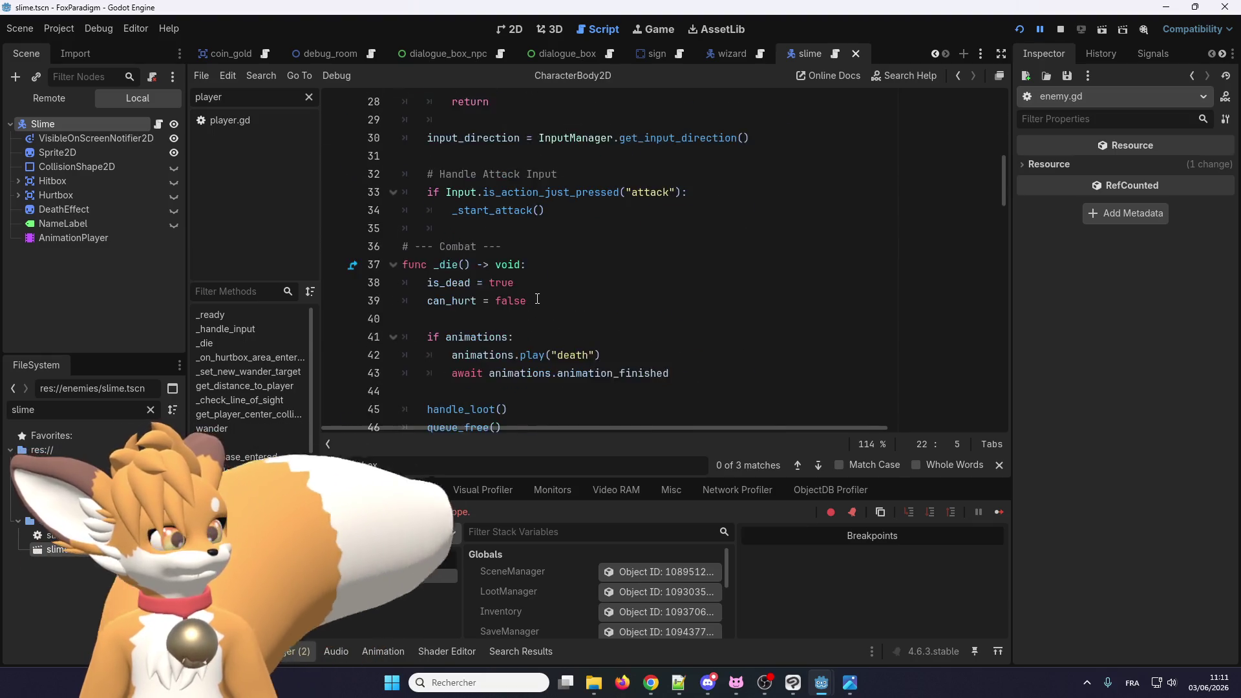
pyautogui.scroll(3, 537, 300)
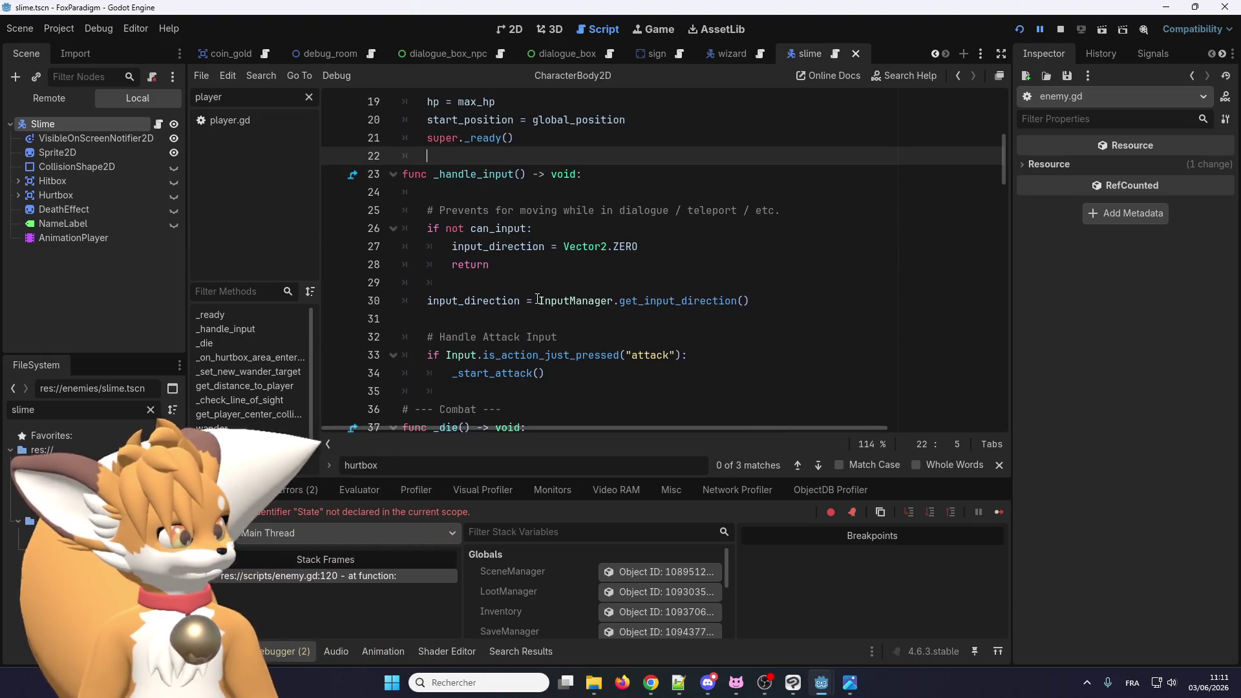
pyautogui.click(498, 195)
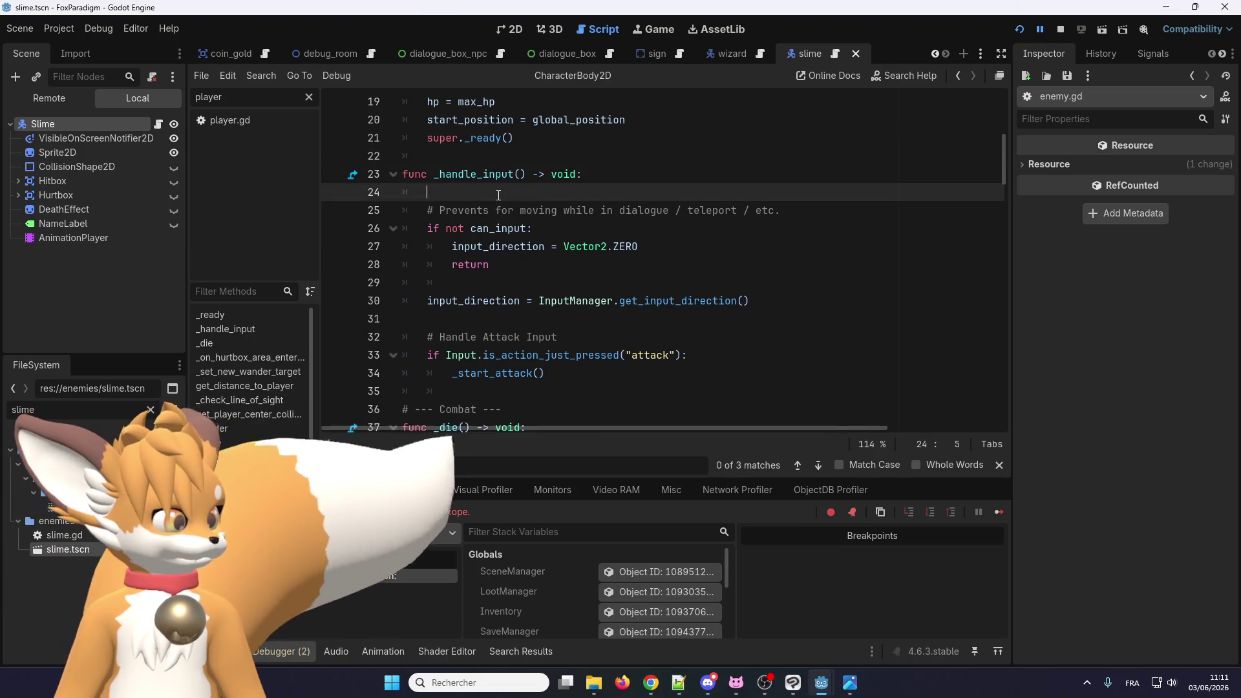
# Step: Delete the blank line at the top of _handle_input in enemy.gd
pyautogui.press('BackSpace')
pyautogui.press('BackSpace')
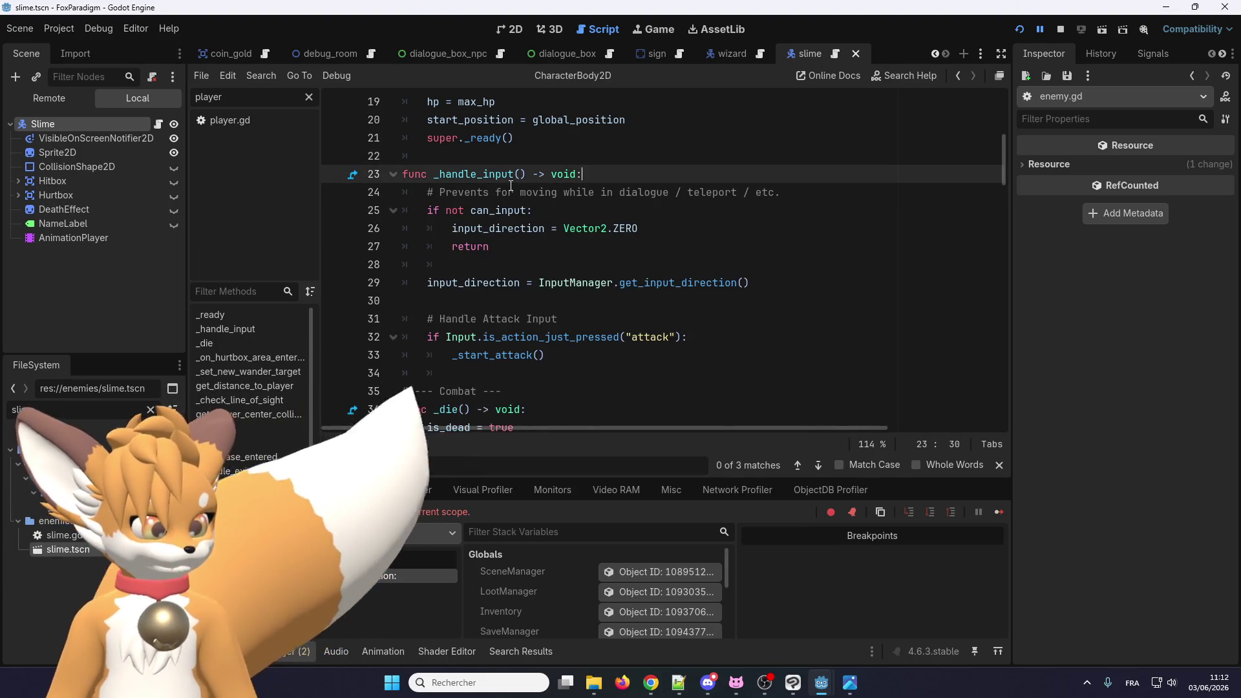
pyautogui.scroll(6, 510, 197)
pyautogui.scroll(-4, 490, 280)
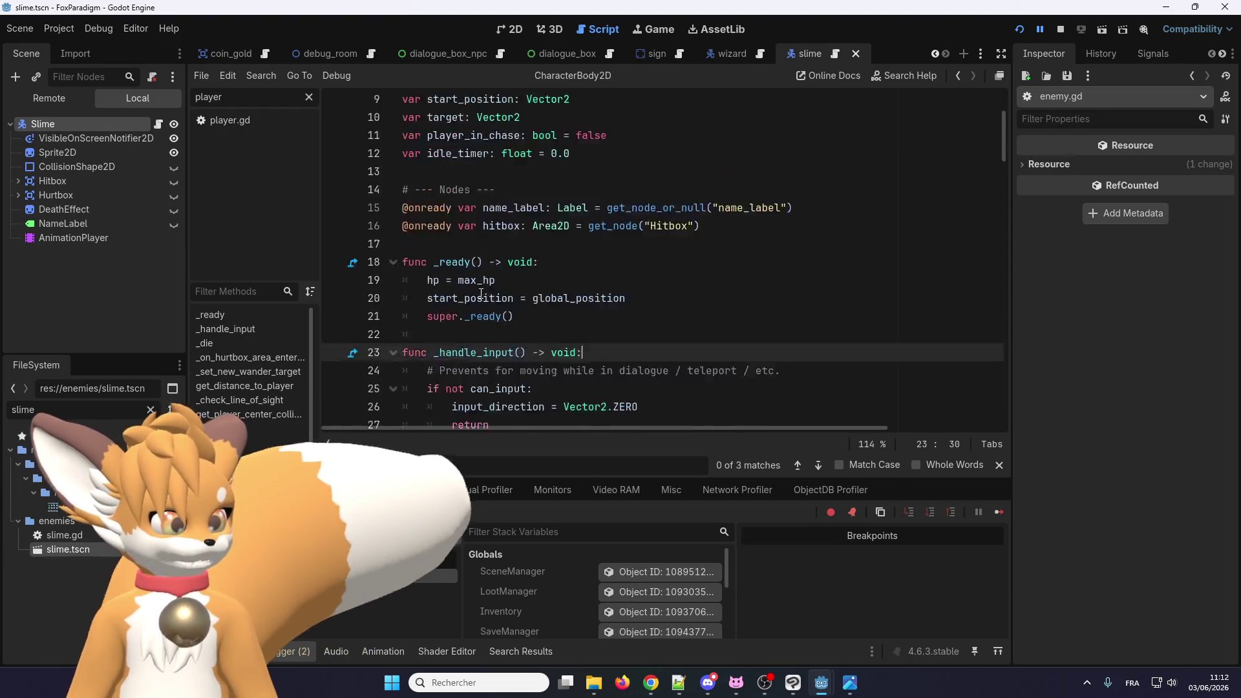
pyautogui.scroll(-2, 477, 270)
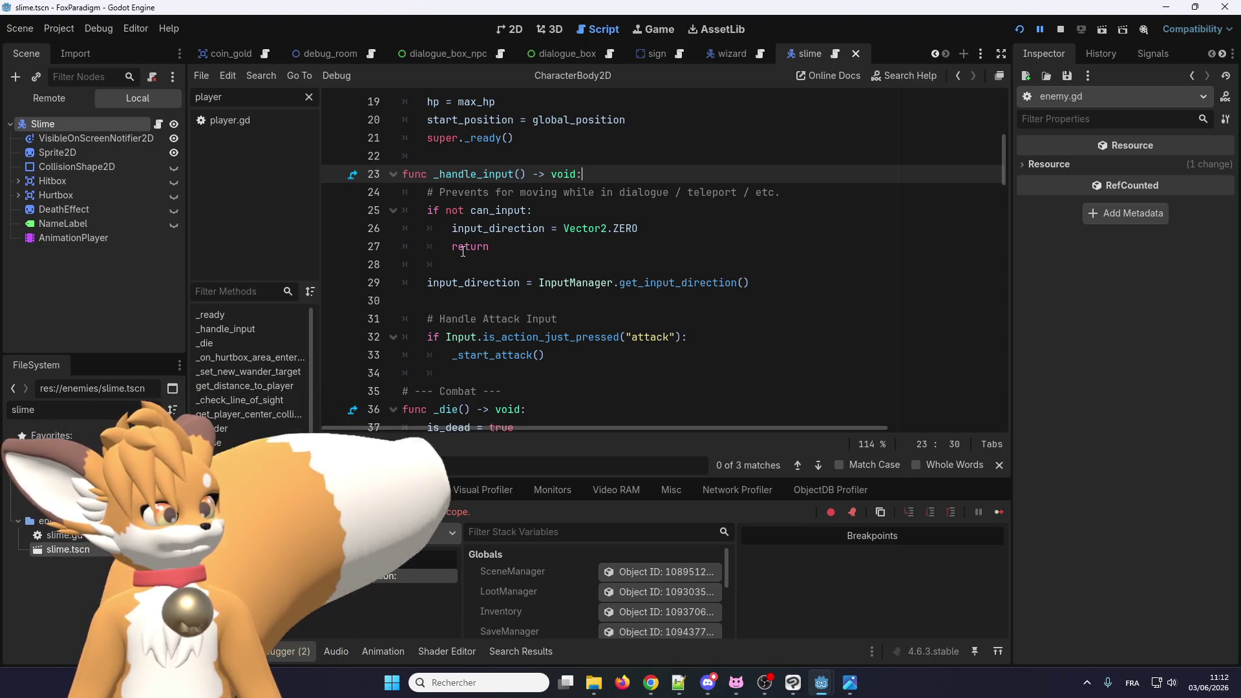
pyautogui.scroll(4, 463, 252)
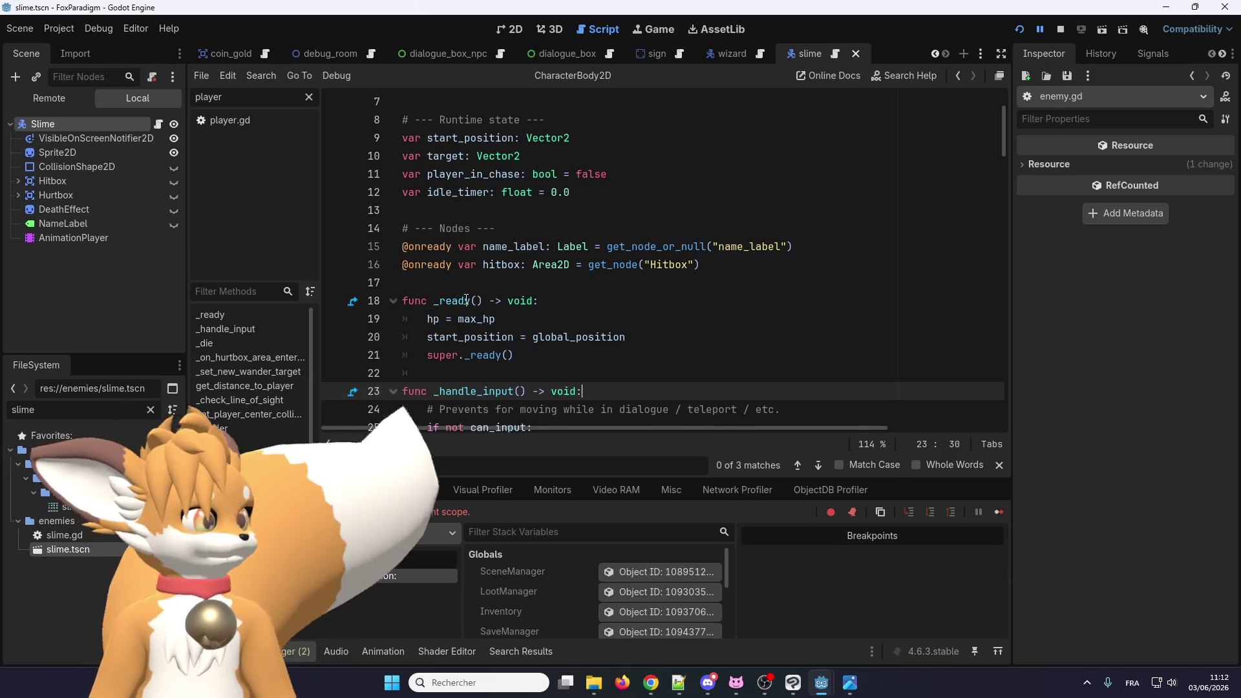
pyautogui.scroll(2, 467, 300)
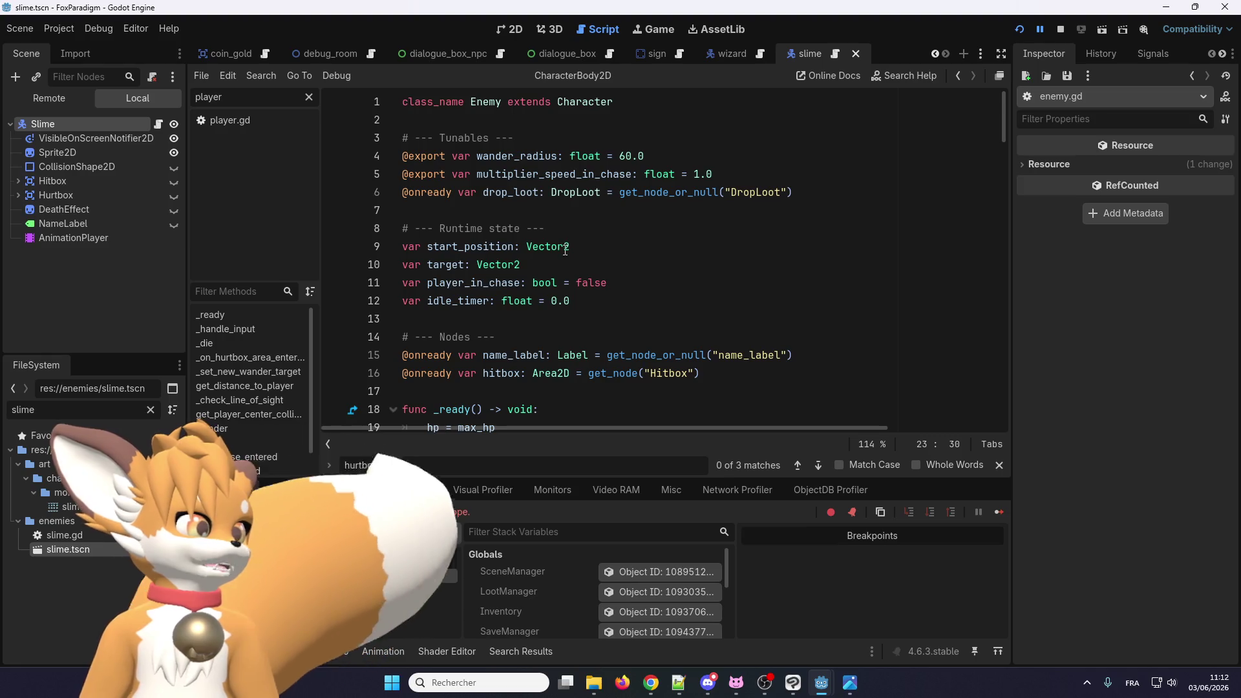
# Step: Review the runtime state variables start_position, target, player_in_chase and idle_timer
pyautogui.moveTo(578, 247); pyautogui.dragTo(400, 251)
pyautogui.click(450, 265)
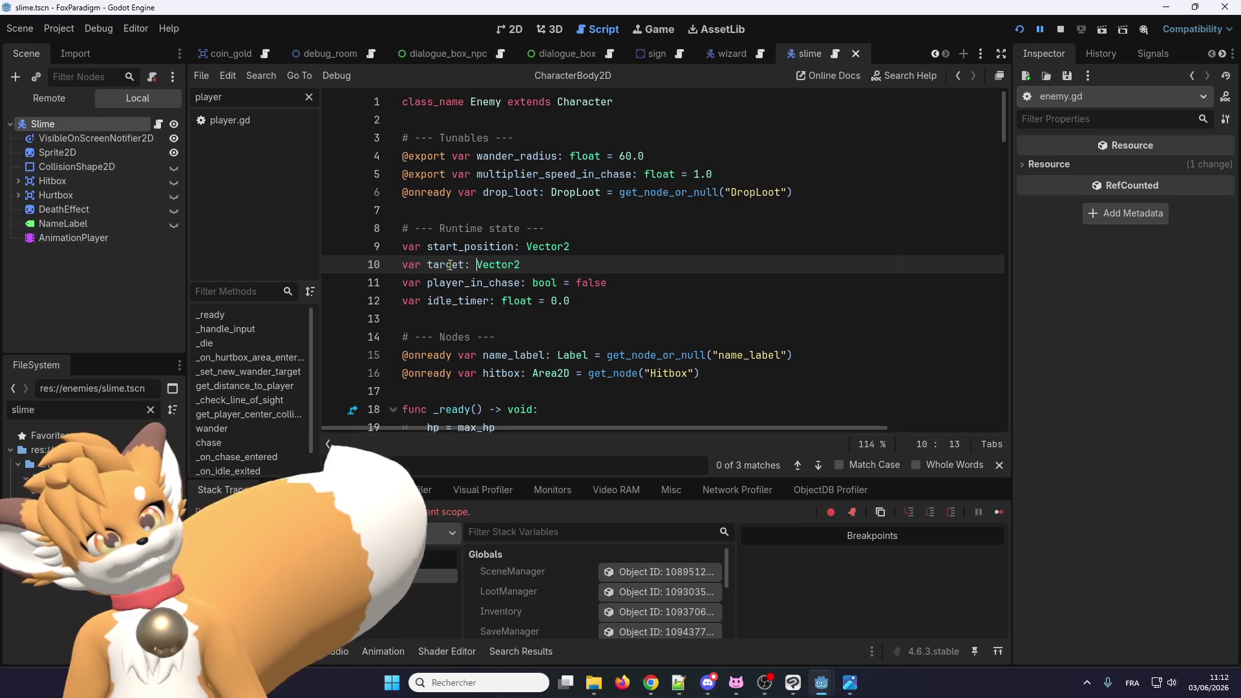
pyautogui.doubleClick(475, 283)
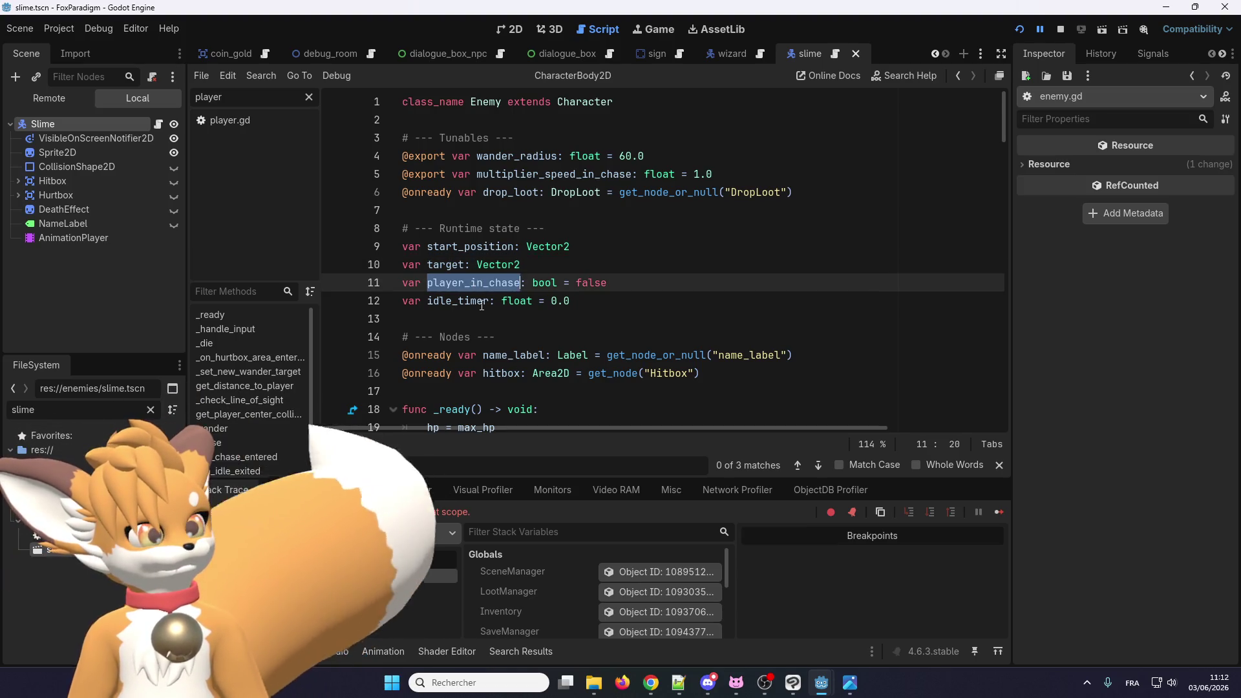
pyautogui.doubleClick(458, 301)
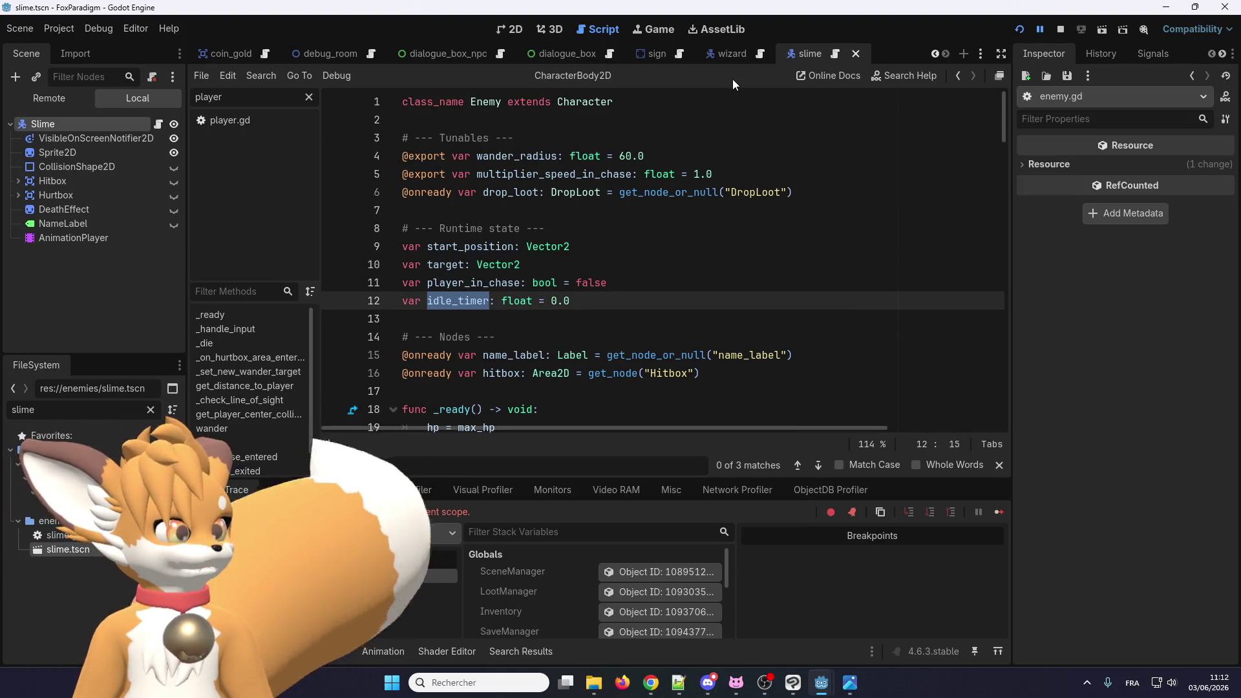
# Step: Search the wizard script for idle_timer, then return to the Wizard scene
pyautogui.click(742, 52)
pyautogui.hotkey('ctrl', 'f')
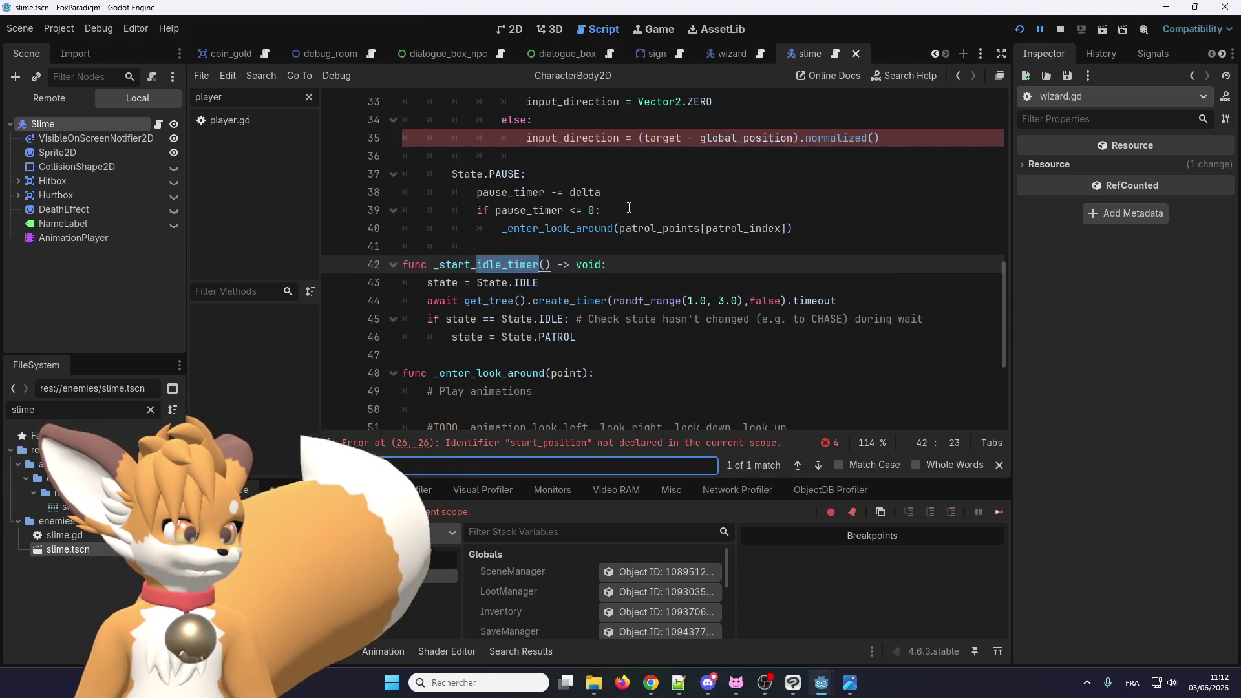
pyautogui.scroll(-3, 707, 169)
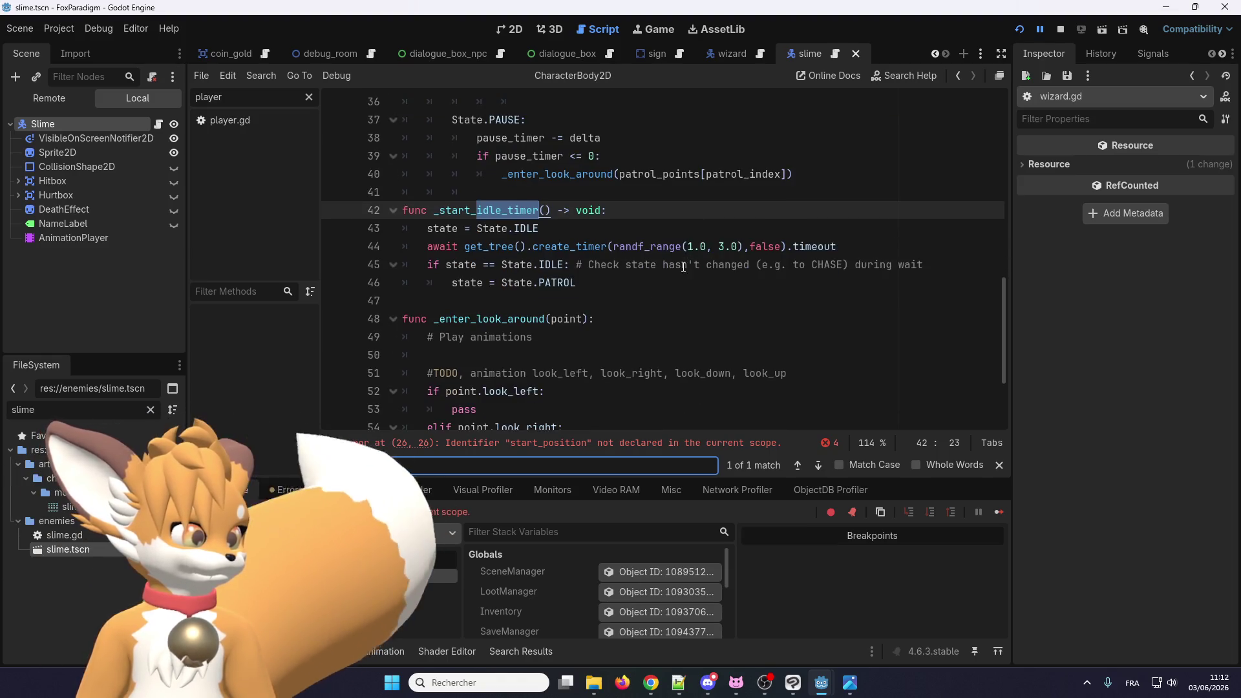
pyautogui.scroll(4, 646, 296)
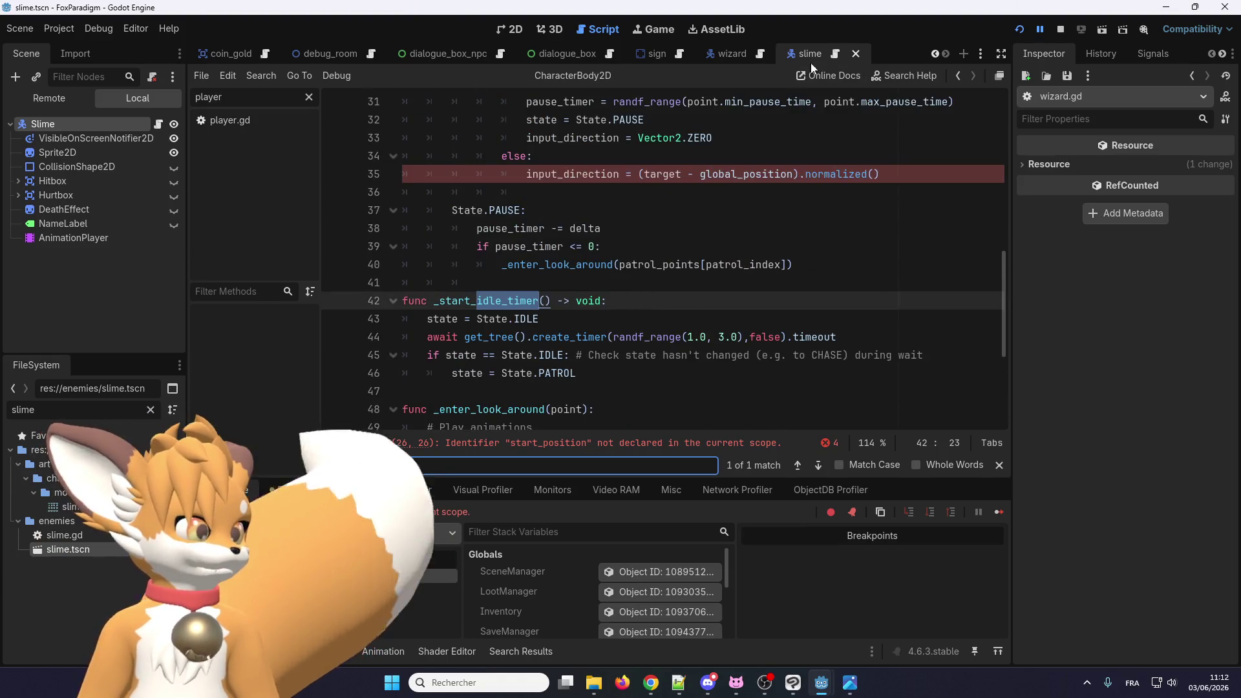
pyautogui.click(730, 54)
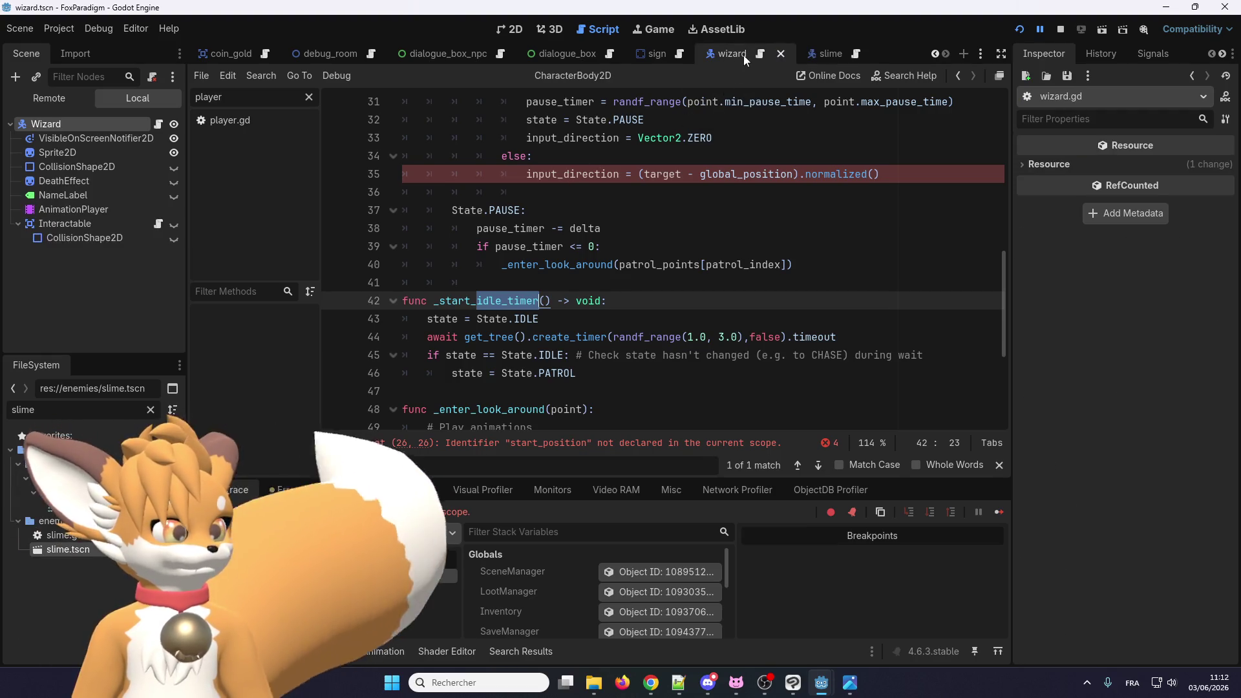
# Step: From the slime script, look up the Enemy class and select its target declaration
pyautogui.click(858, 58)
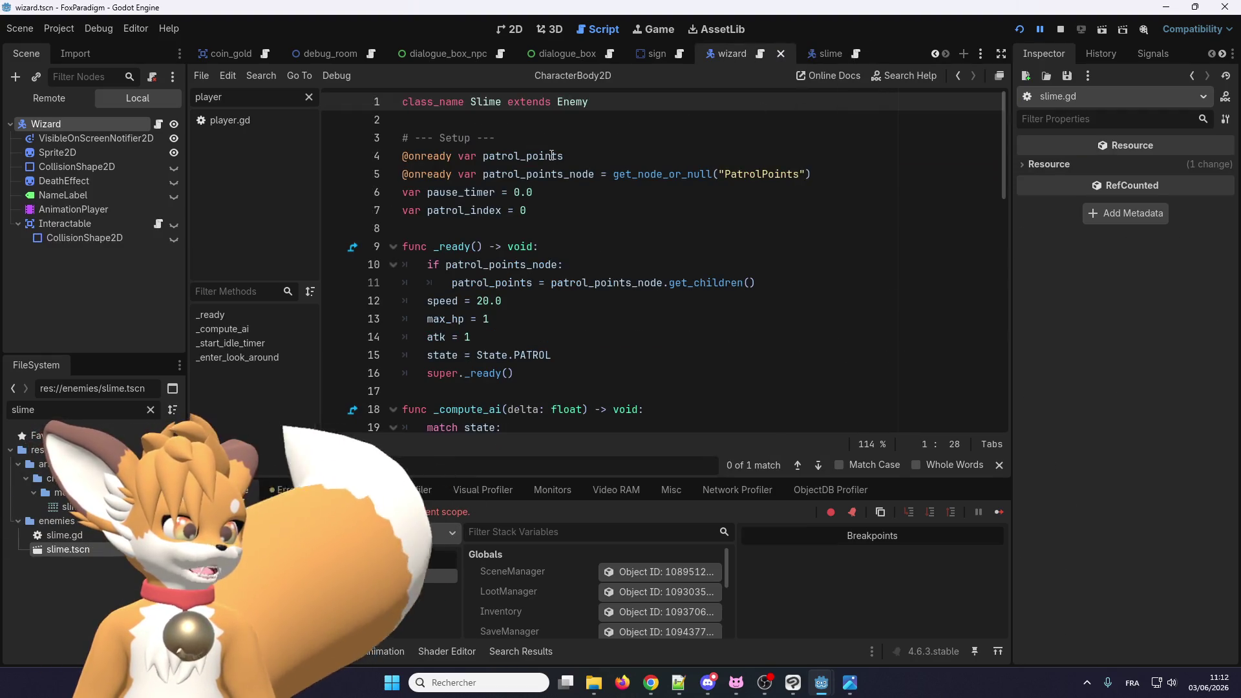
pyautogui.scroll(-1, 505, 300)
pyautogui.scroll(1, 505, 299)
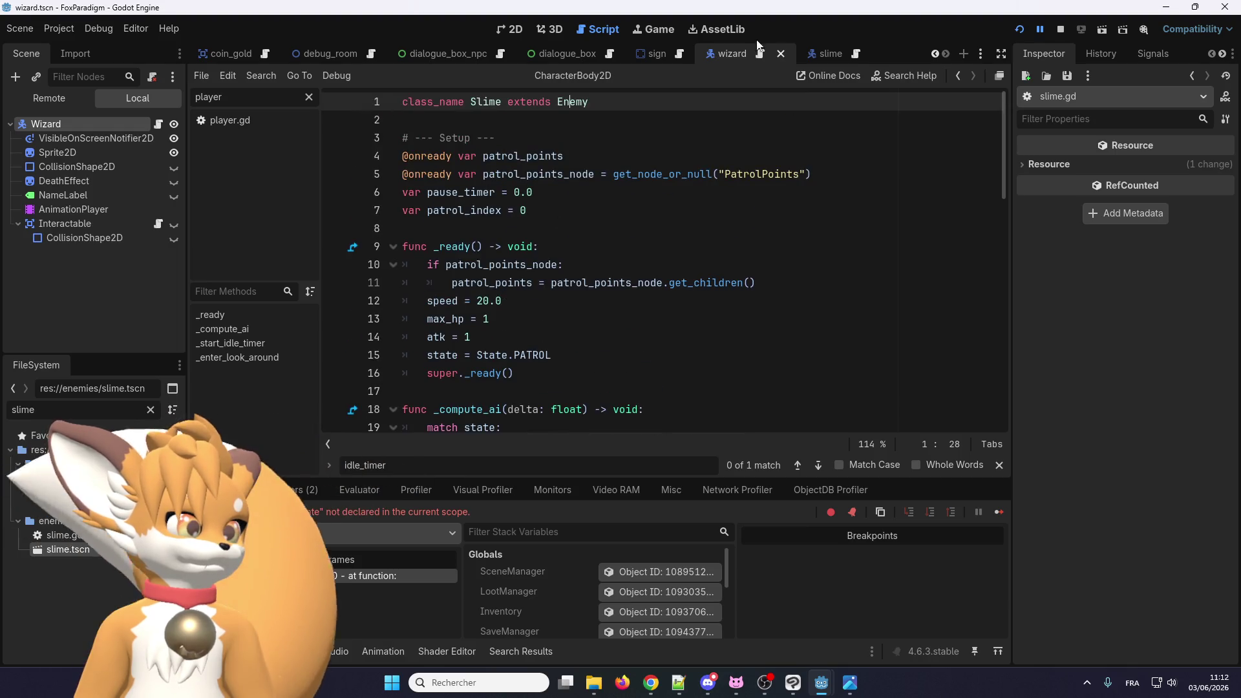
pyautogui.click(828, 53)
pyautogui.click(834, 56)
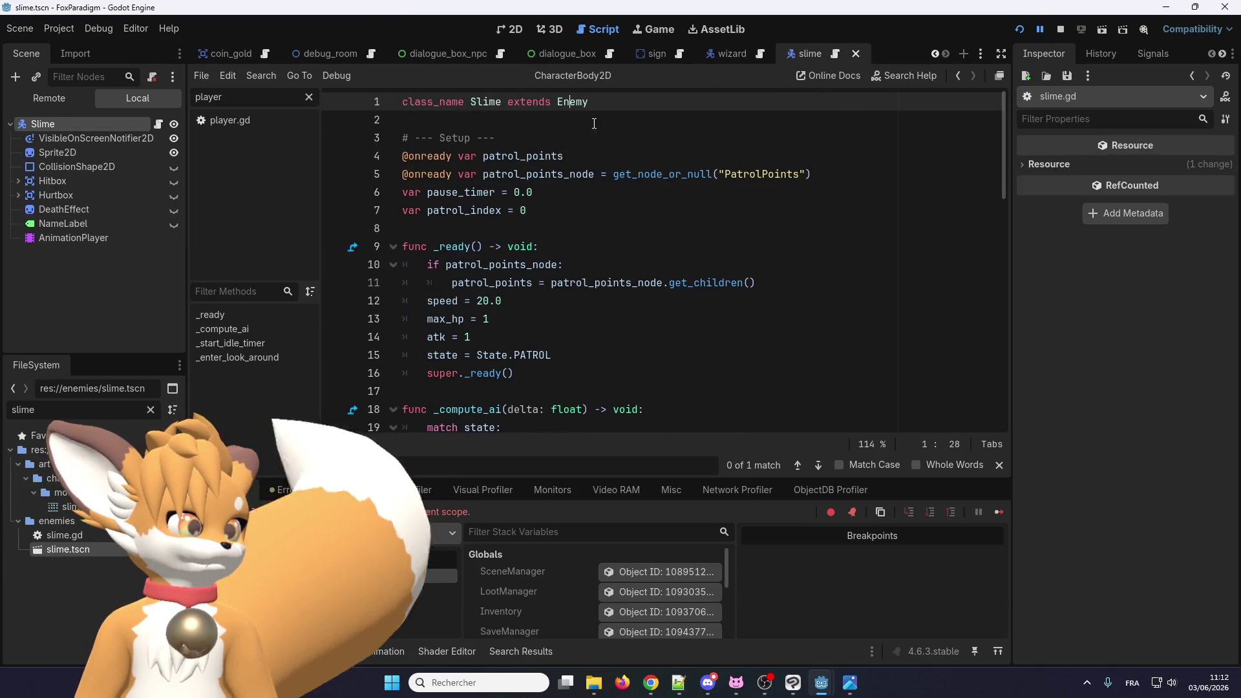
pyautogui.rightClick(578, 103)
pyautogui.click(600, 310)
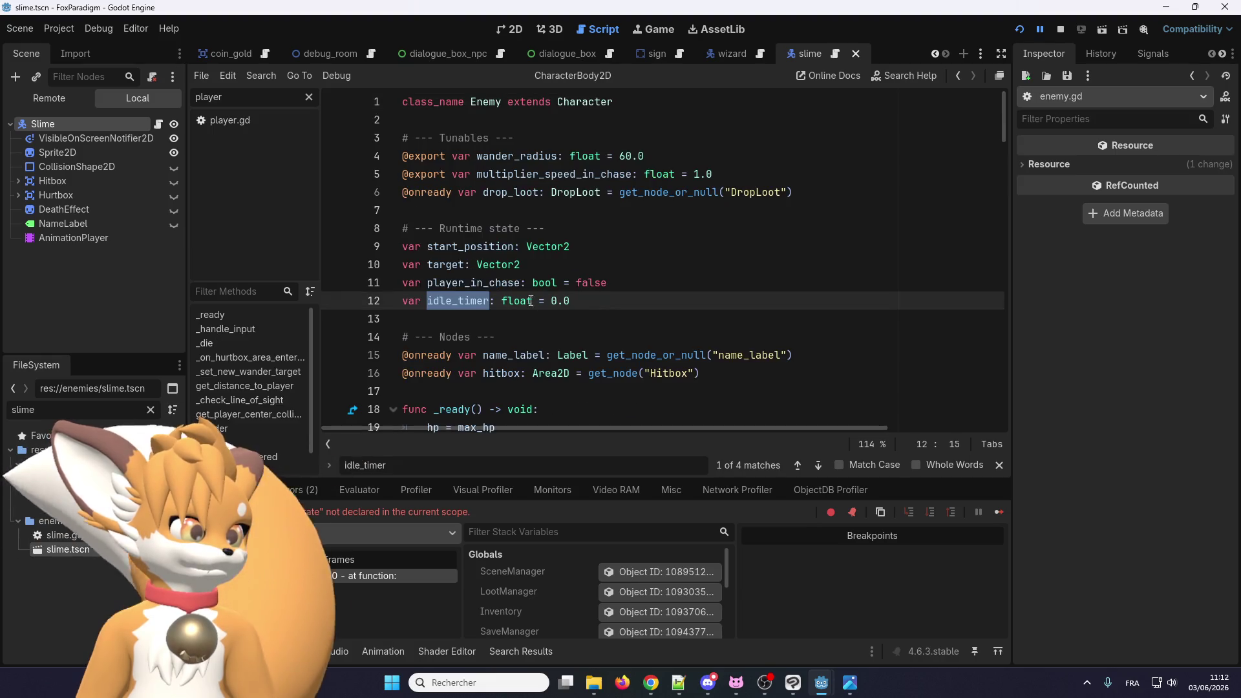
pyautogui.doubleClick(452, 263)
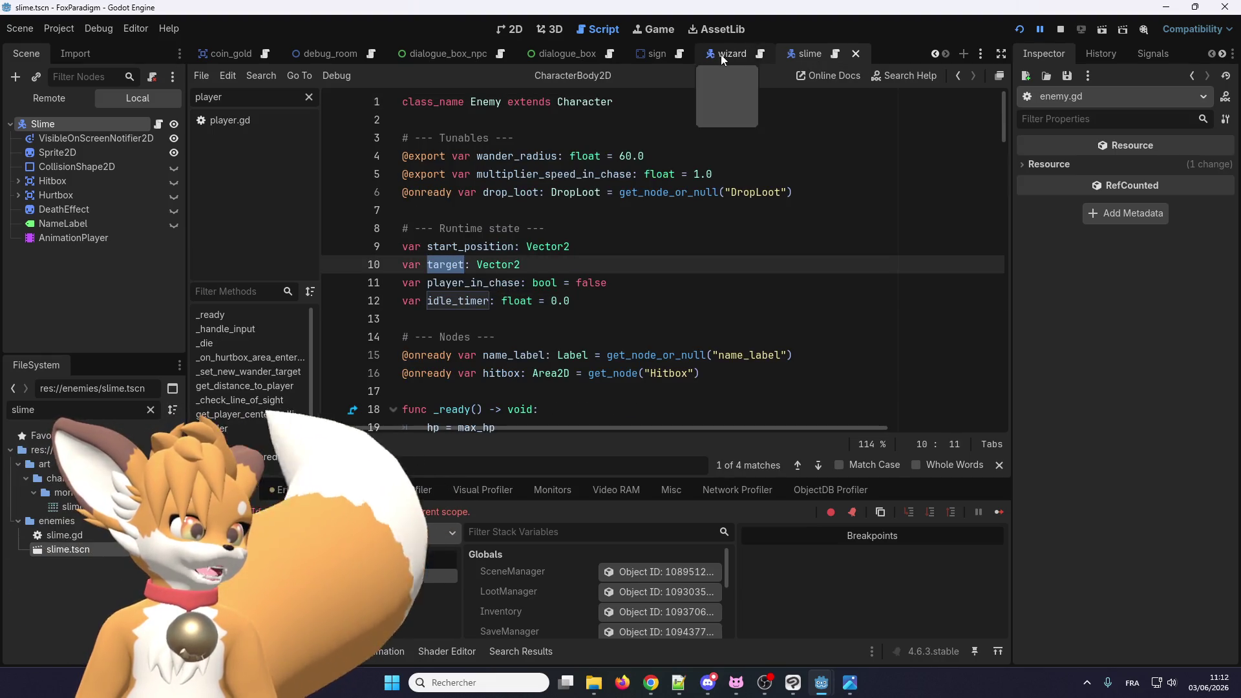
# Step: Search the wizard script for occurrences of target
pyautogui.click(760, 53)
pyautogui.hotkey('ctrl', 'f')
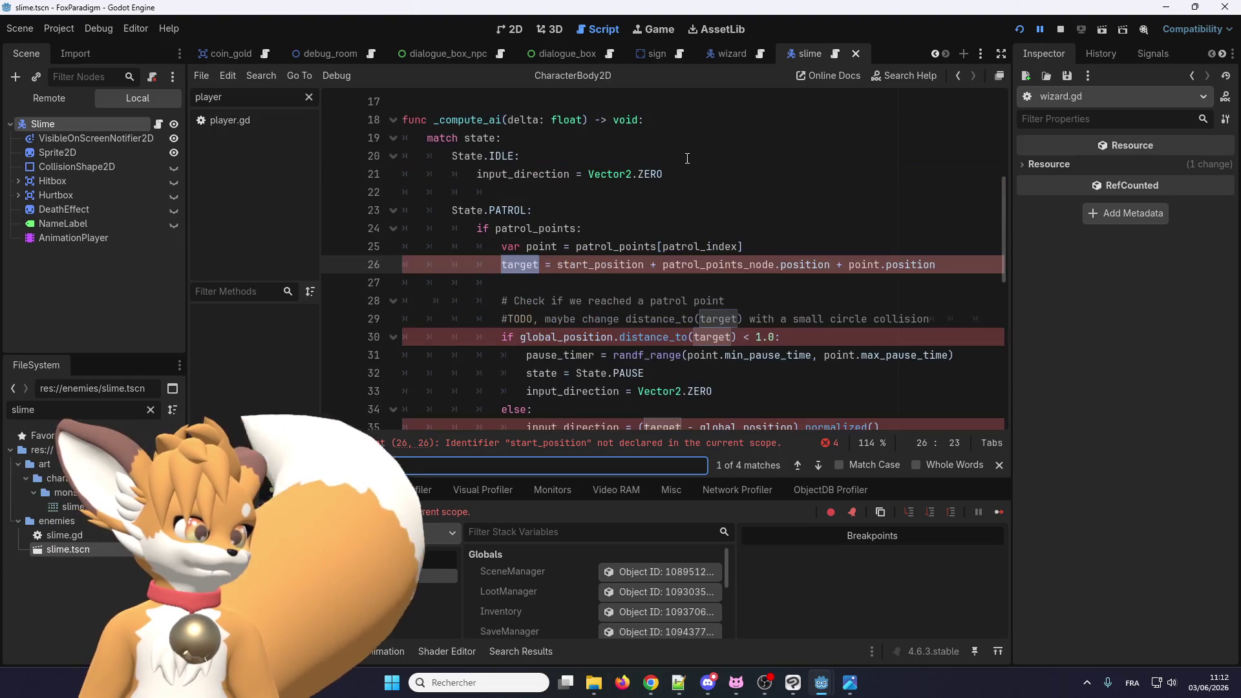
pyautogui.press('Return')
pyautogui.scroll(6, 690, 156)
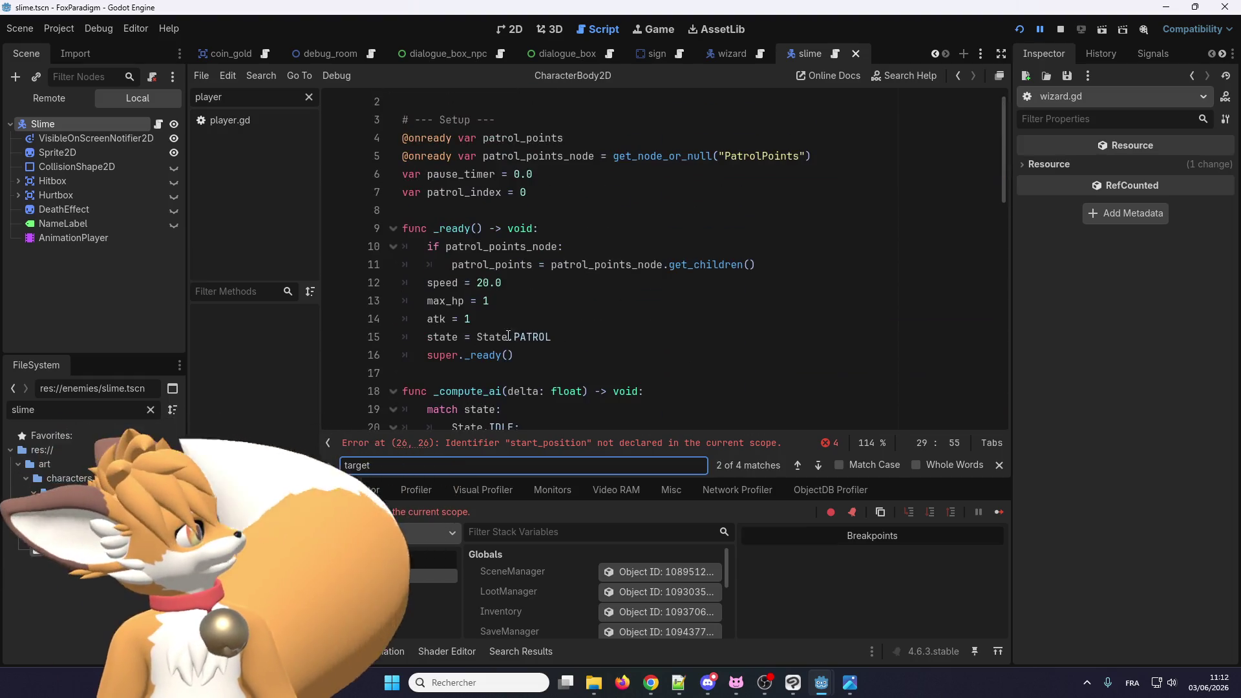
pyautogui.scroll(-7, 508, 329)
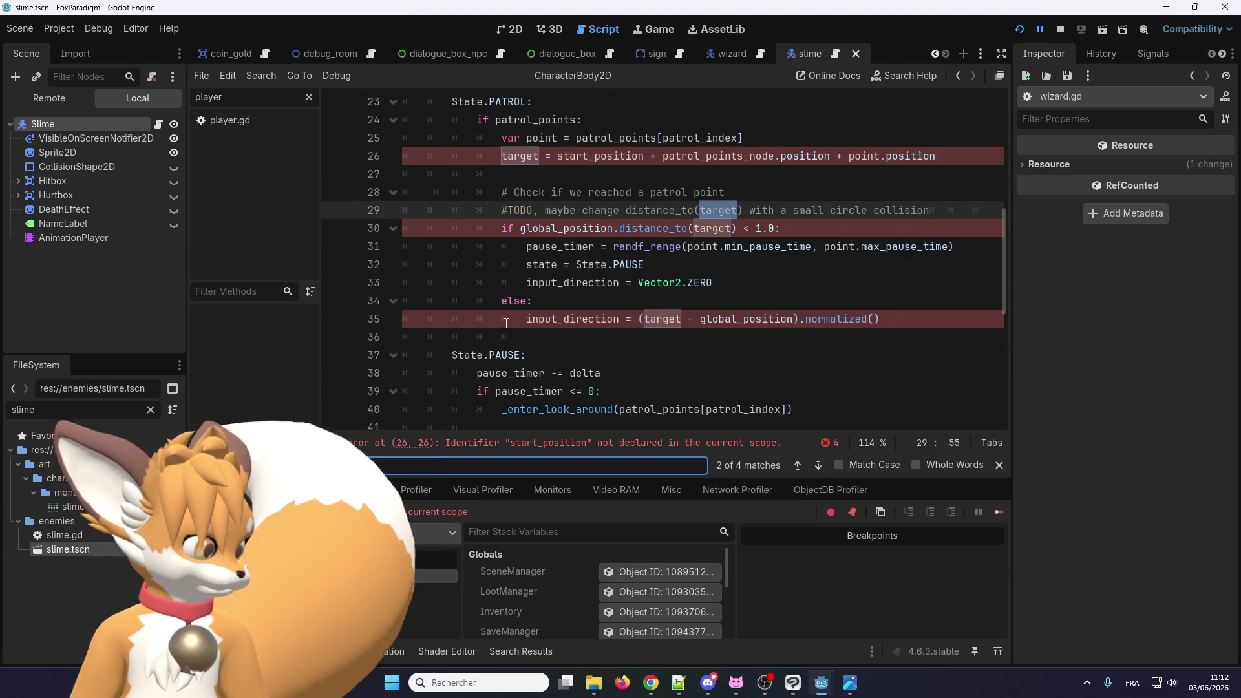
pyautogui.scroll(-7, 506, 321)
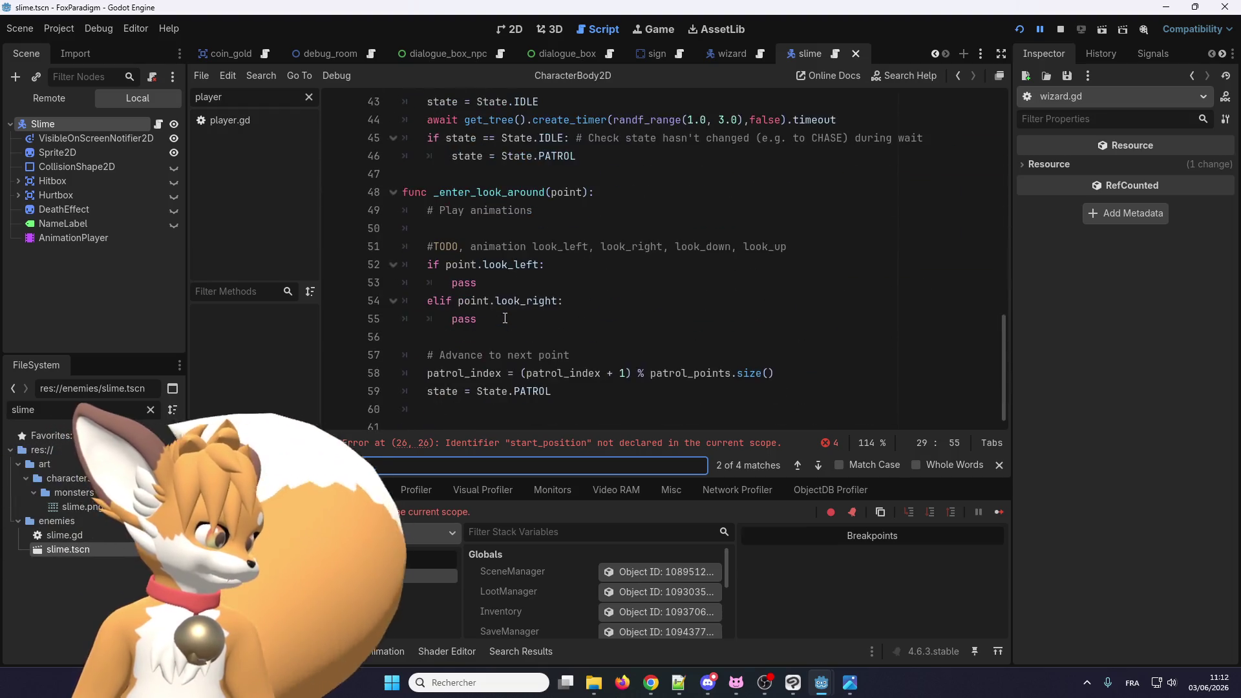
pyautogui.scroll(10, 545, 276)
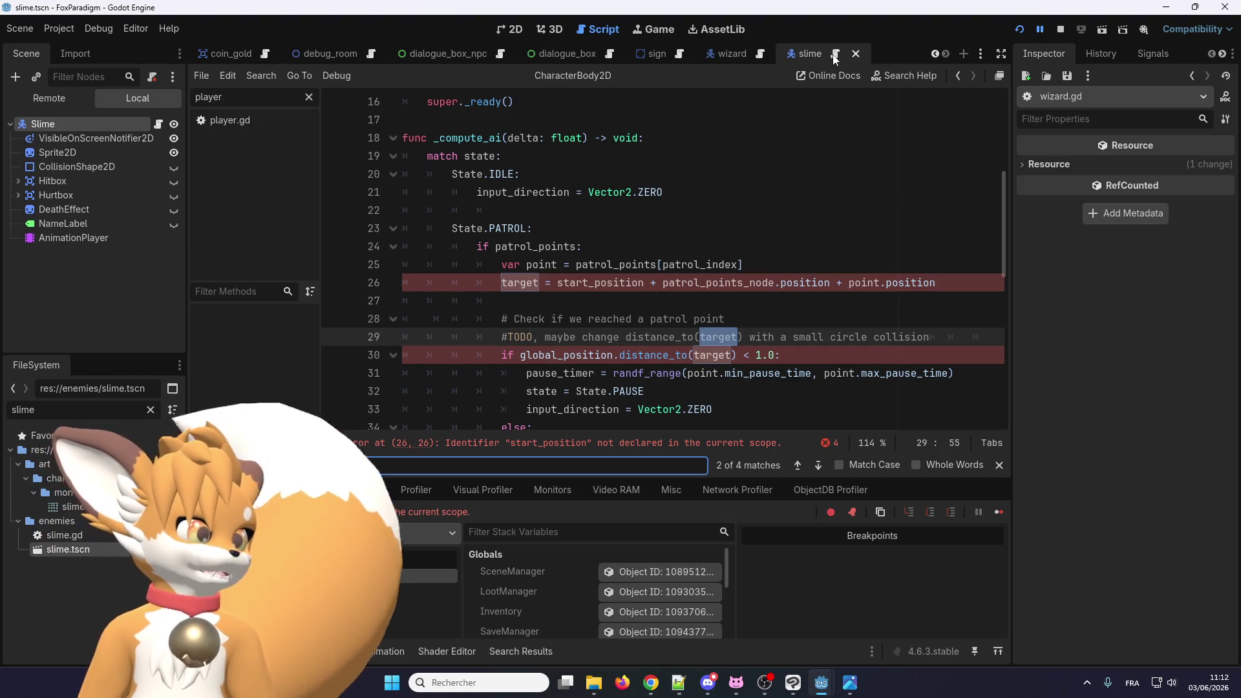
# Step: Jump to the first 'target' match in slime.gd's patrol code
pyautogui.click(835, 56)
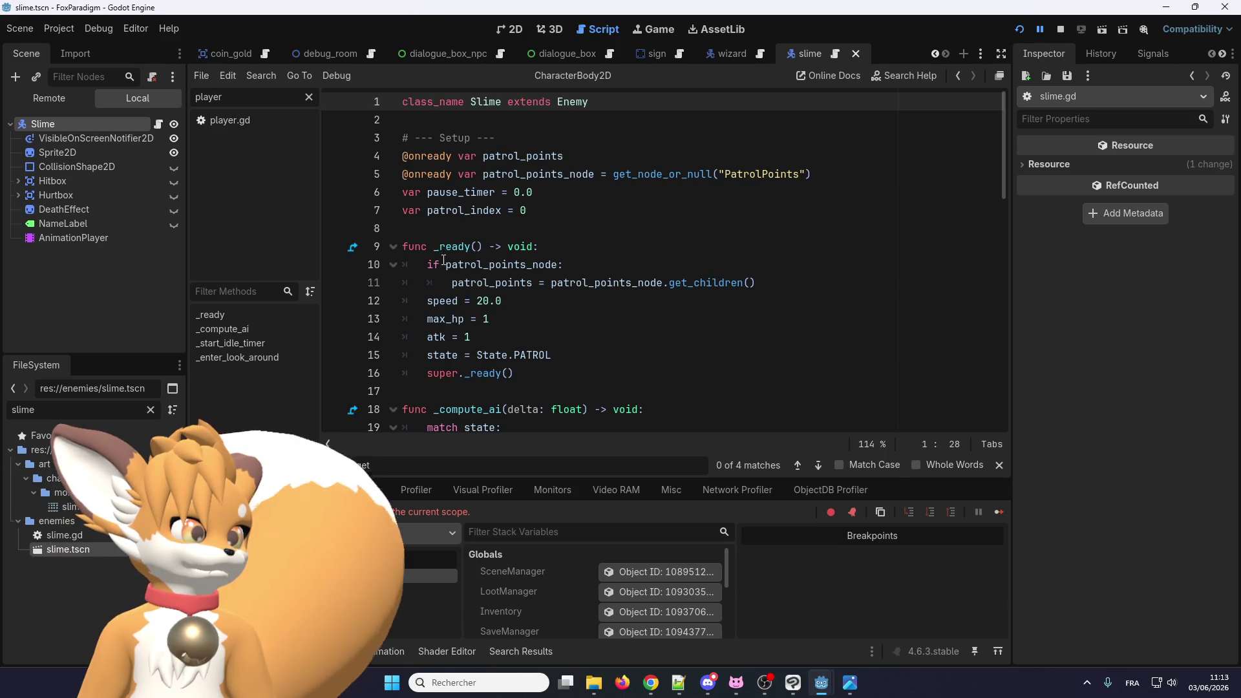
pyautogui.click(487, 247)
pyautogui.hotkey('ctrl', 'f')
pyautogui.press('Return')
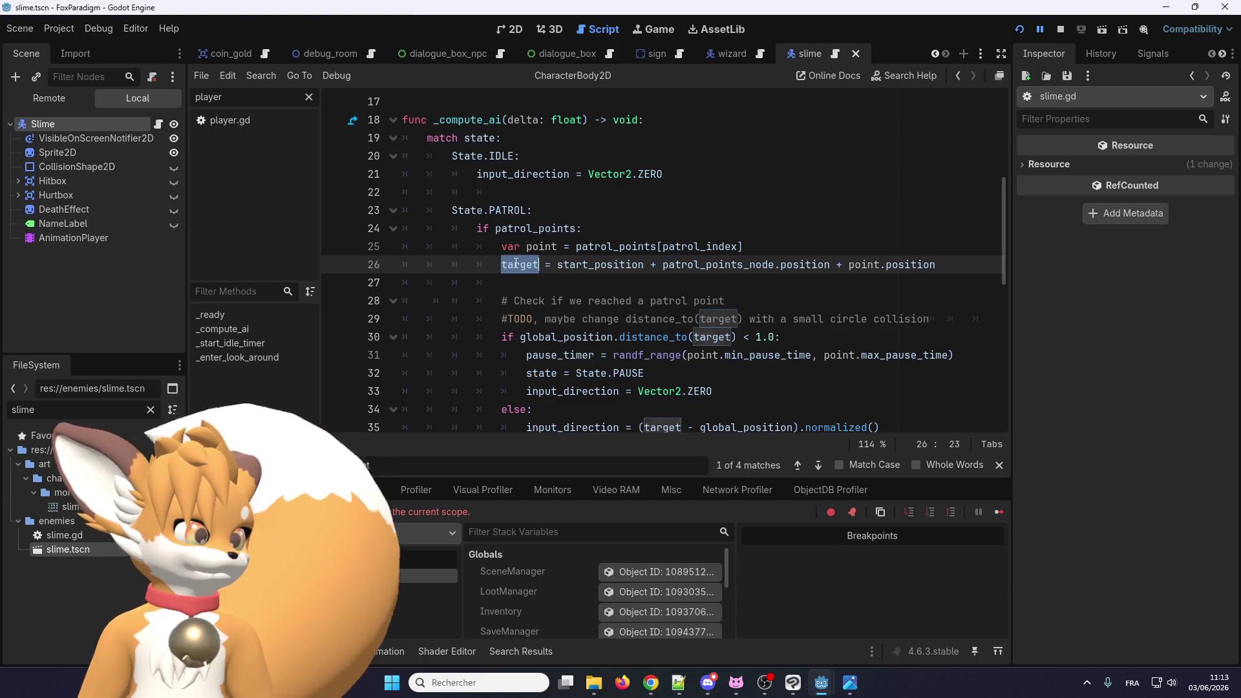
# Step: Run a project-wide Find in Files search for 'target' and review the results
pyautogui.hotkey('ctrl', 'shift', 'f')
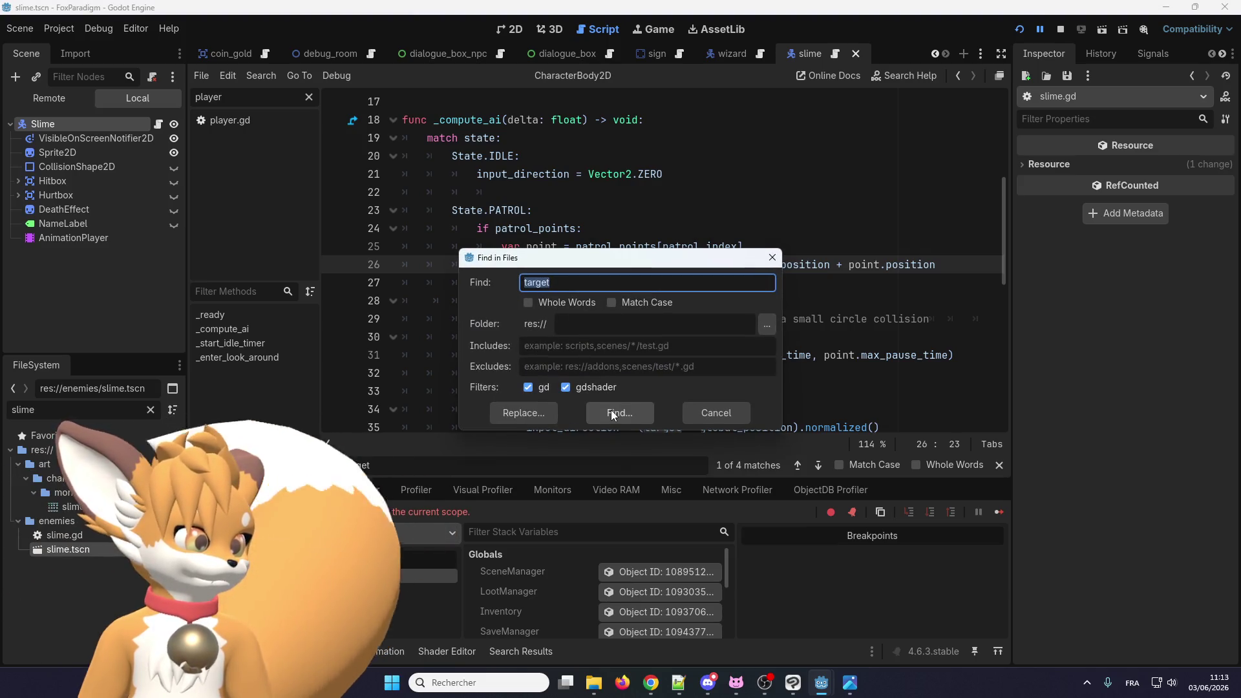
pyautogui.click(610, 411)
pyautogui.scroll(-10, 341, 590)
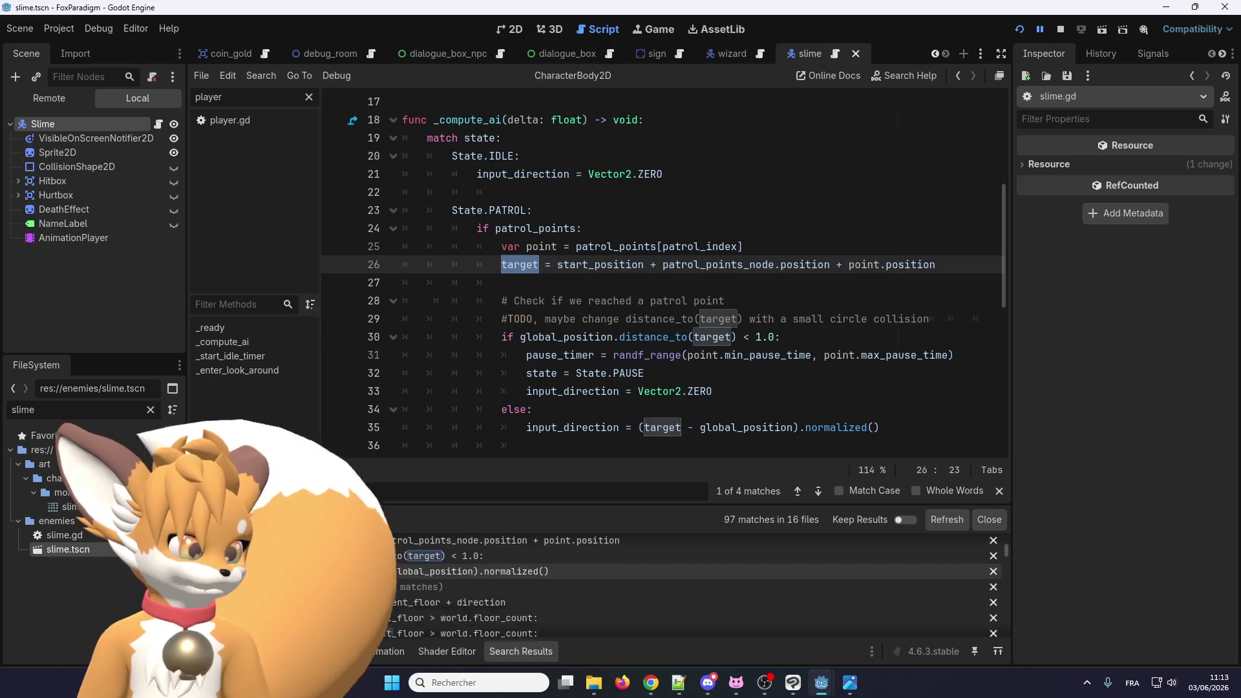
pyautogui.scroll(-3, 343, 587)
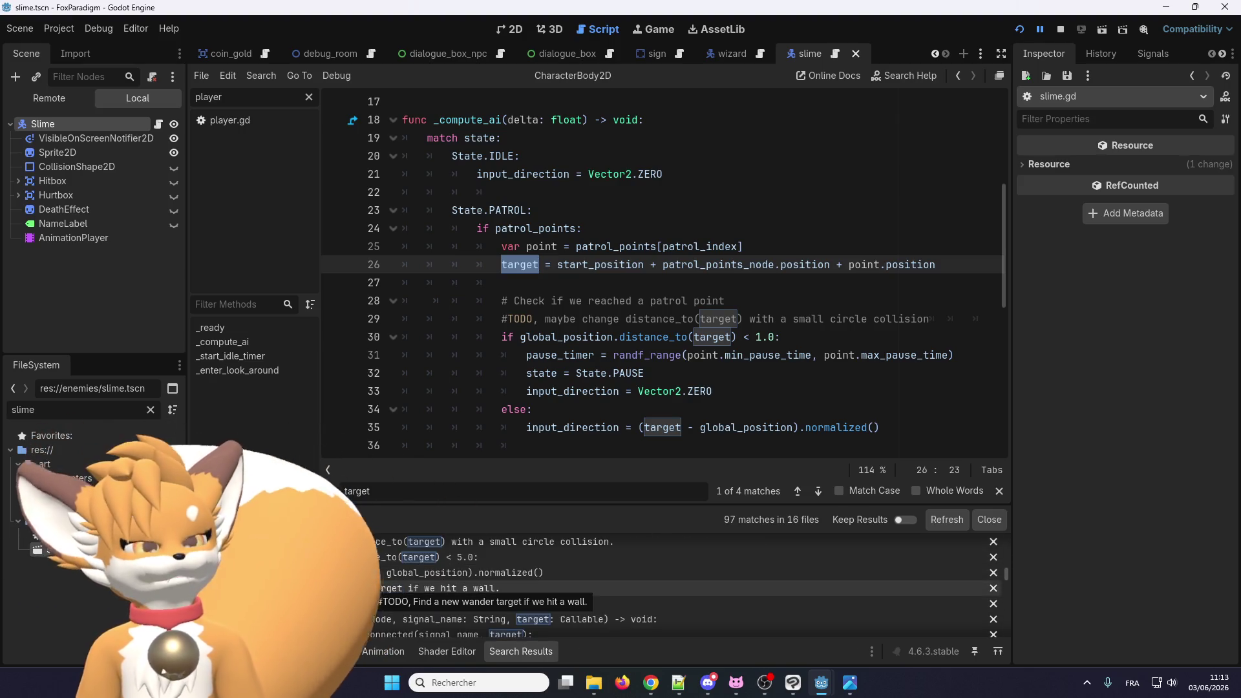
pyautogui.scroll(-8, 379, 585)
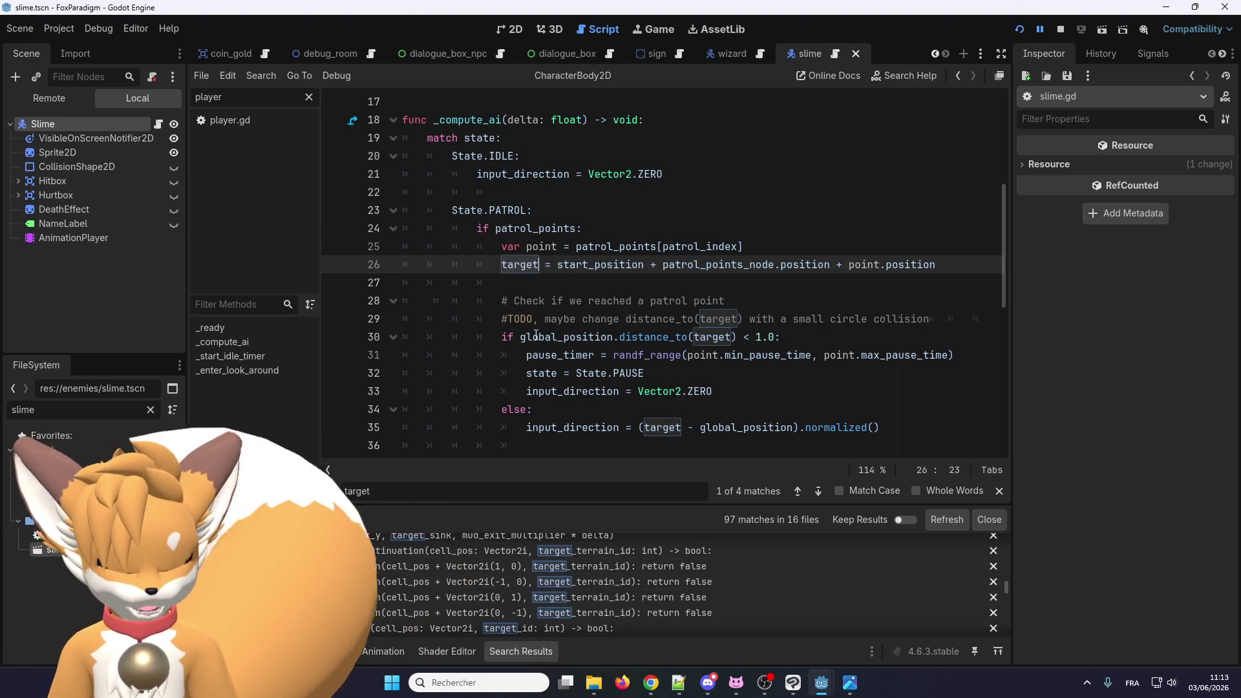
# Step: Rename target to target_position in slime.gd, including lines 30 and 35
pyautogui.write('_position')
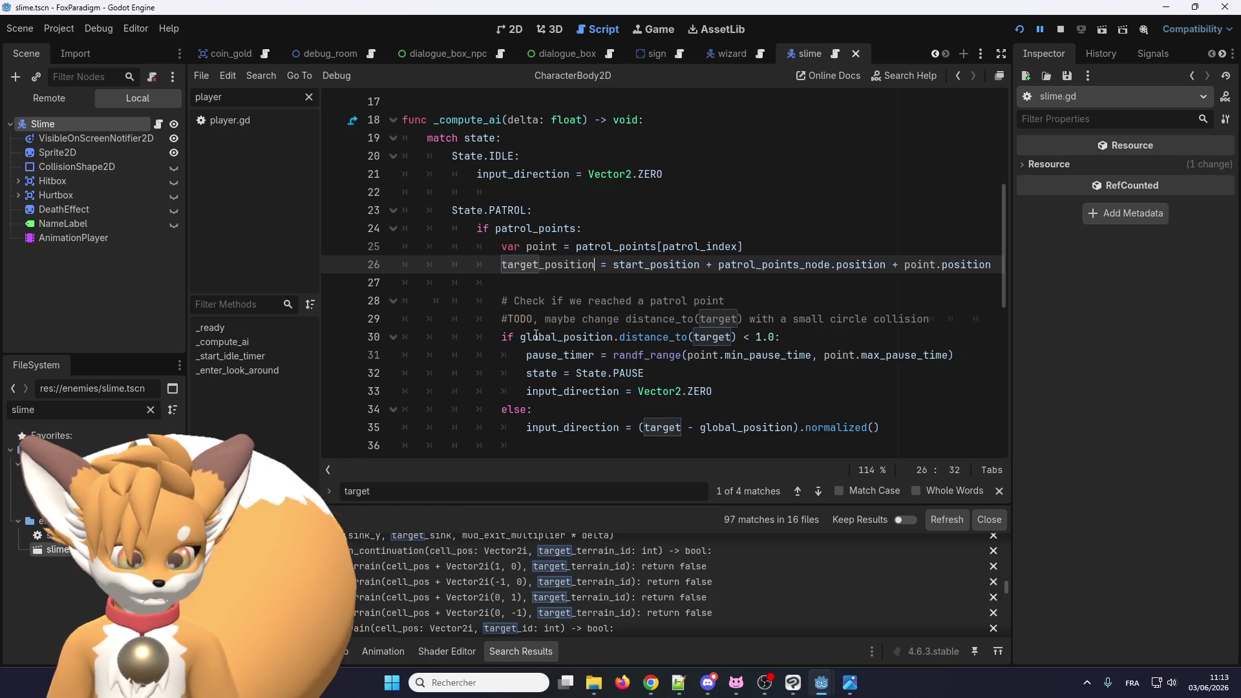
pyautogui.doubleClick(704, 338)
pyautogui.write('target_position')
pyautogui.doubleClick(654, 426)
pyautogui.write('target_position')
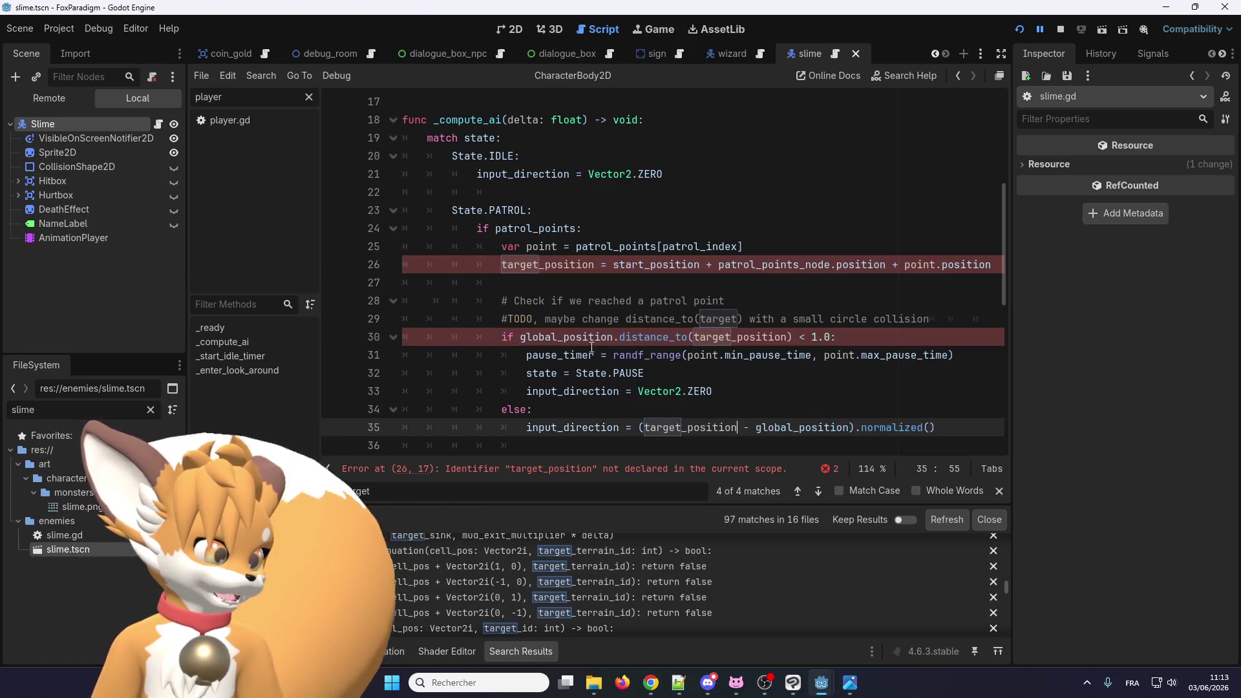
pyautogui.scroll(-4, 614, 388)
pyautogui.scroll(8, 529, 321)
pyautogui.scroll(2, 529, 320)
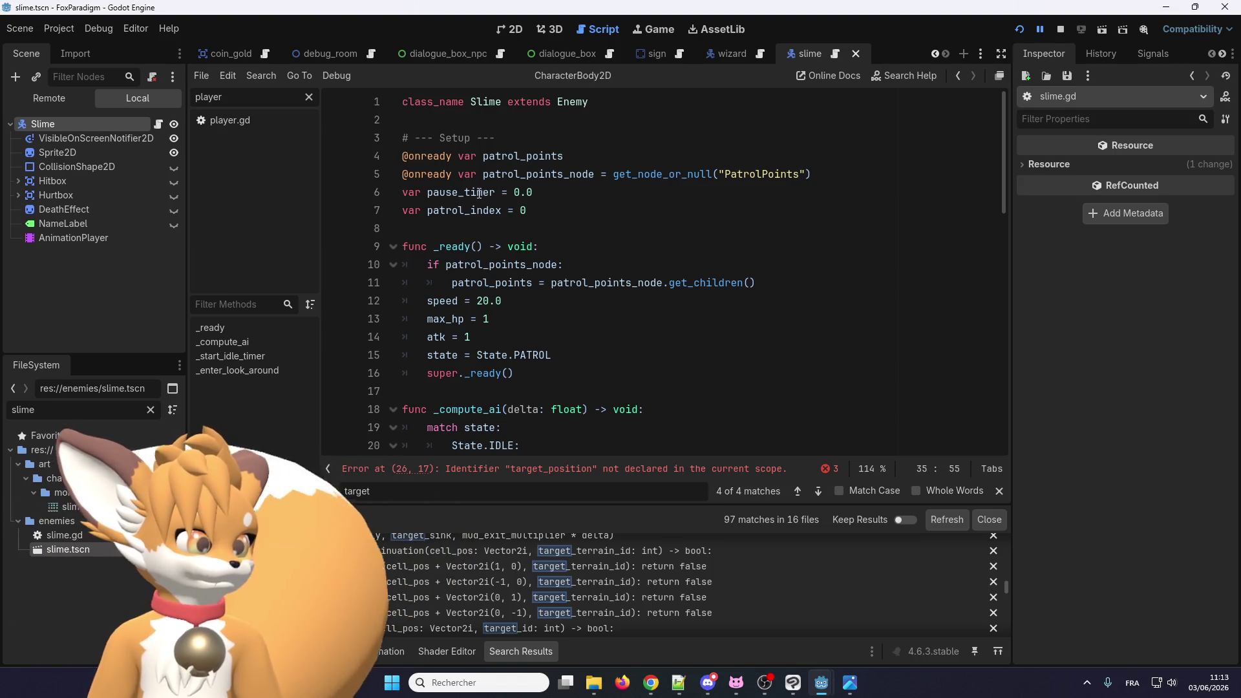
# Step: Jump to the Enemy class and cut its start_position and target_position declarations
pyautogui.rightClick(706, 104)
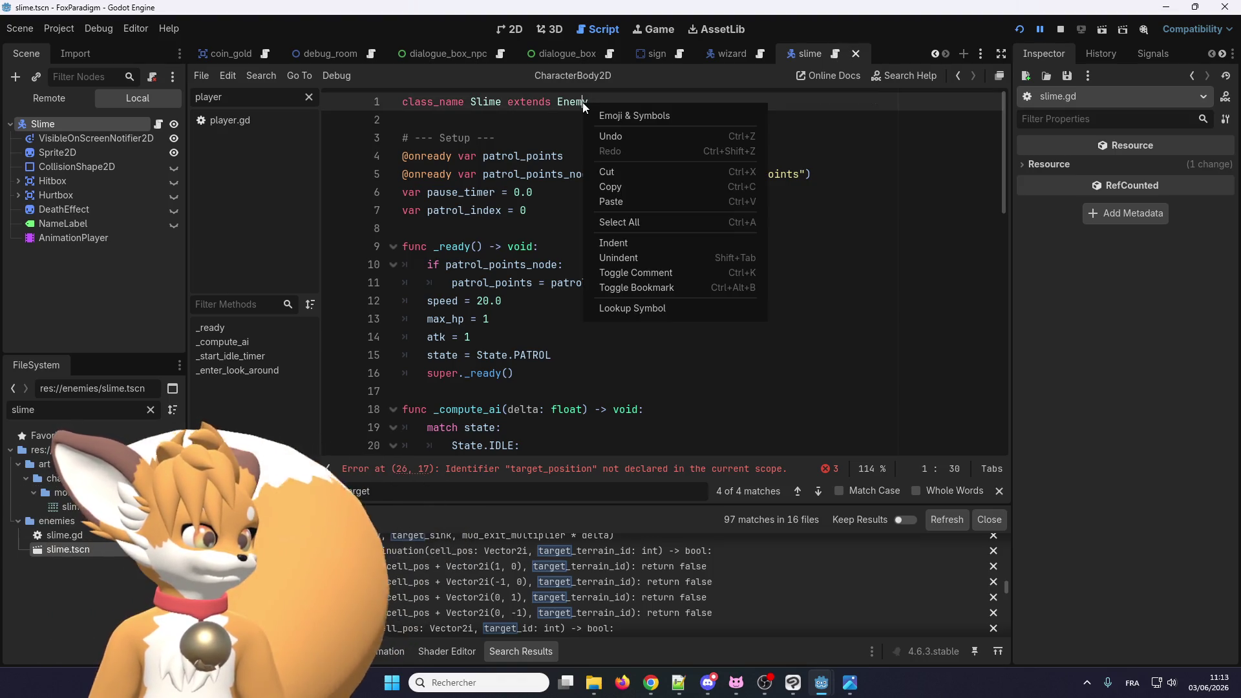
pyautogui.click(744, 306)
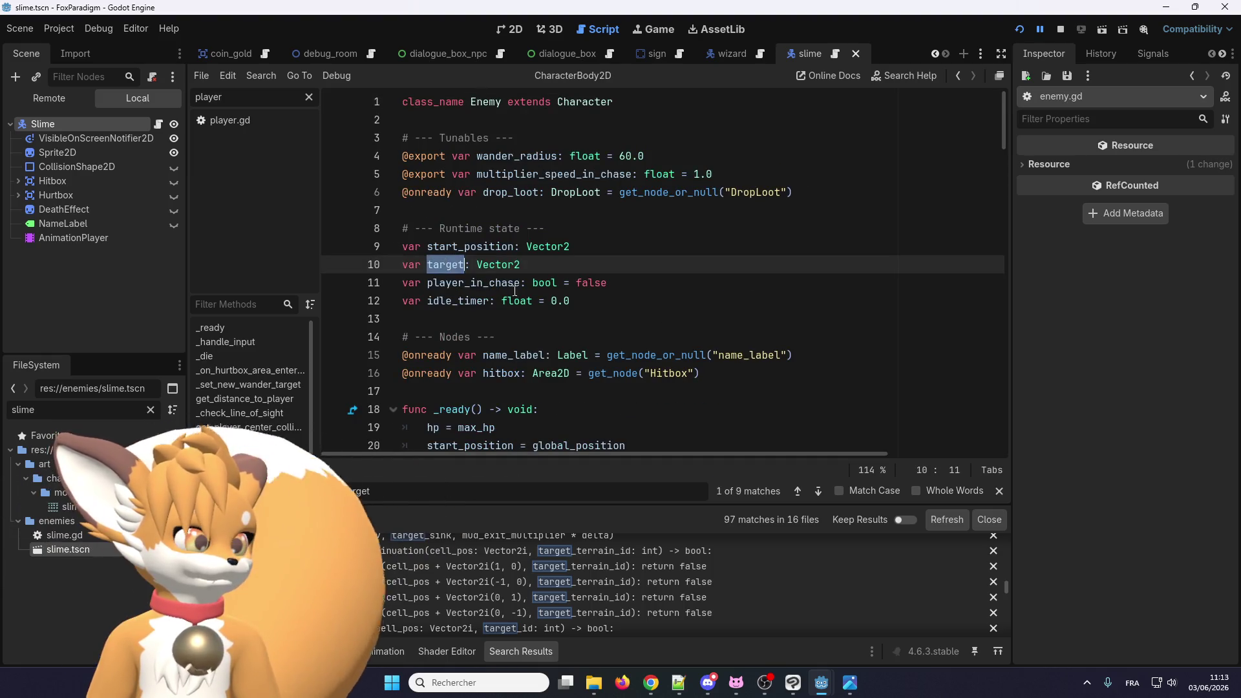
pyautogui.moveTo(593, 263)
pyautogui.mouseDown()
pyautogui.moveTo(427, 265)
pyautogui.moveTo(401, 248)
pyautogui.mouseUp()
pyautogui.hotkey('ctrl', 'c')
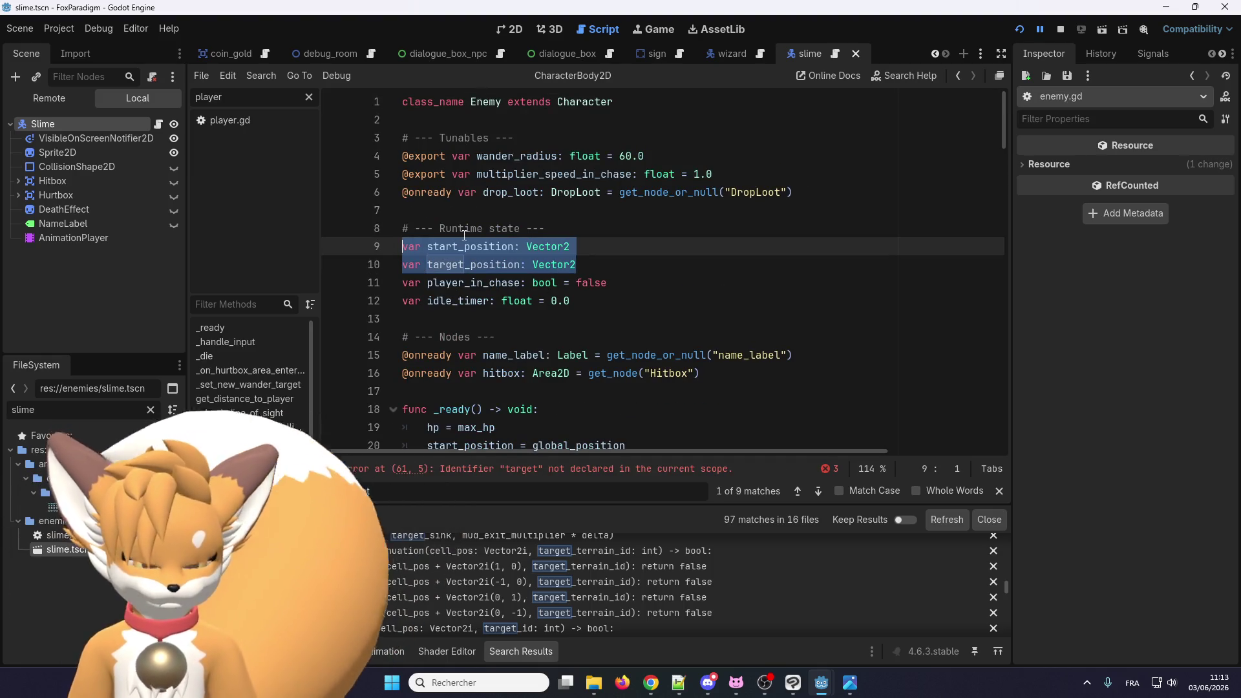
pyautogui.press('BackSpace')
pyautogui.press('BackSpace')
pyautogui.rightClick(586, 103)
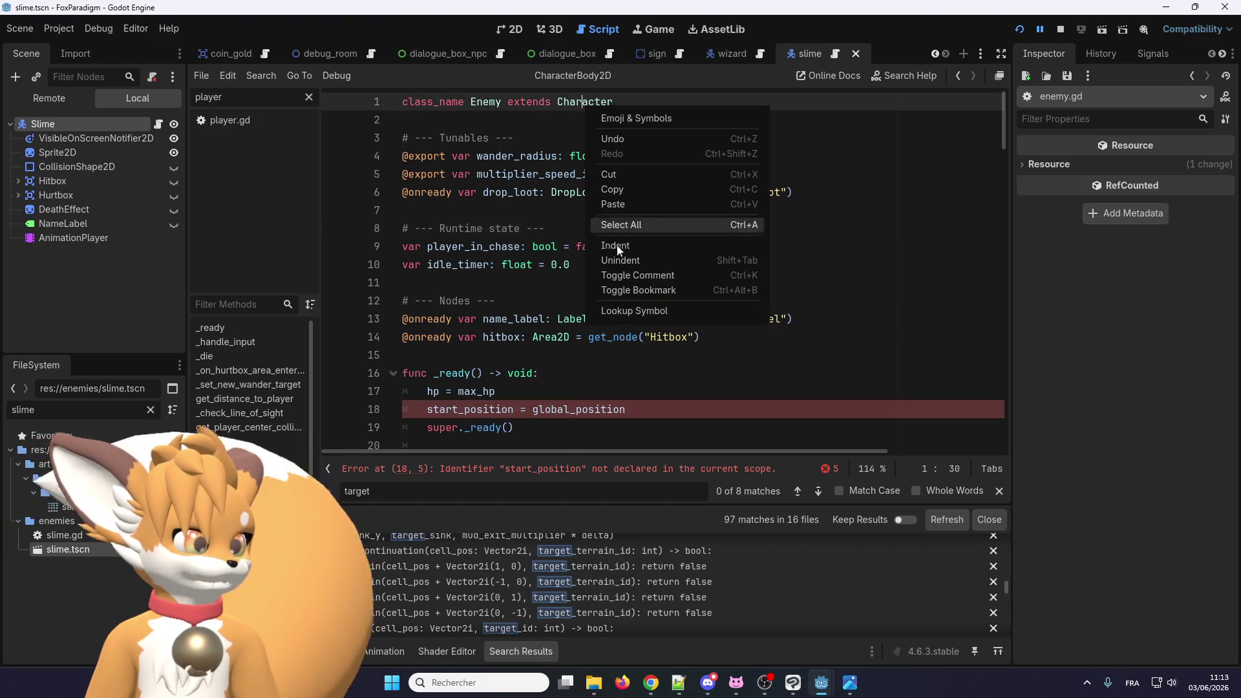
# Step: Paste the start_position and target_position Vector2 declarations below state in character.gd and save
pyautogui.click(635, 312)
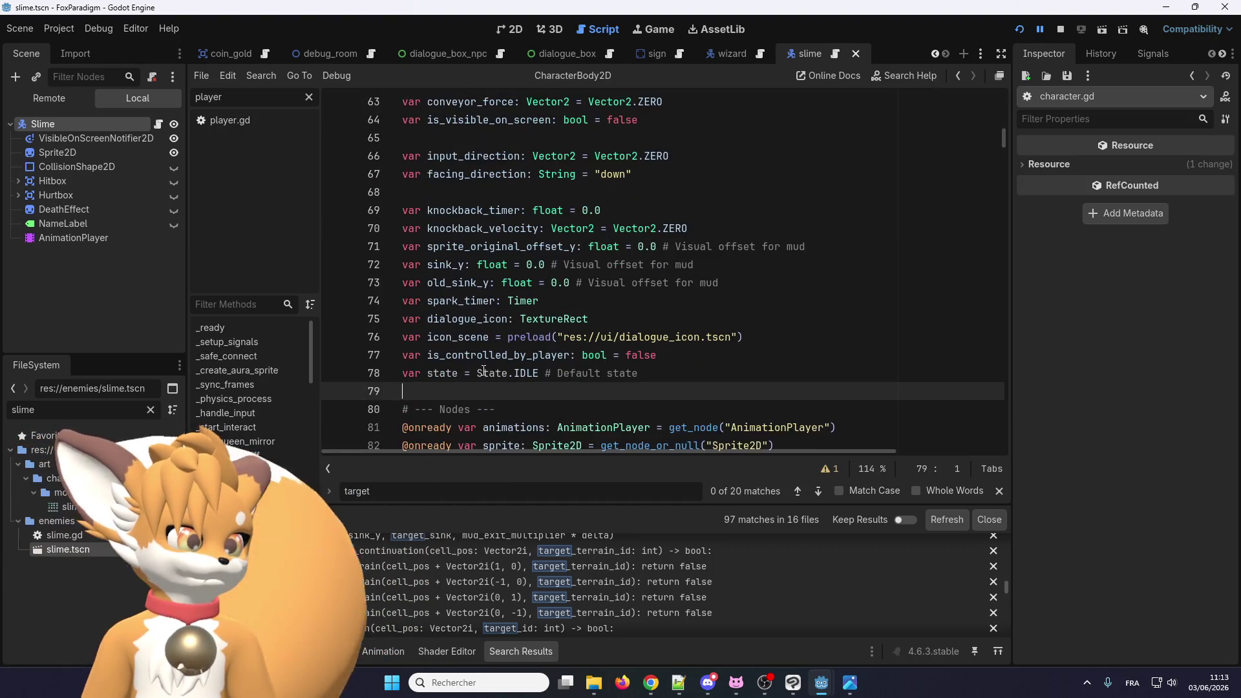
pyautogui.hotkey('ctrl', 'v')
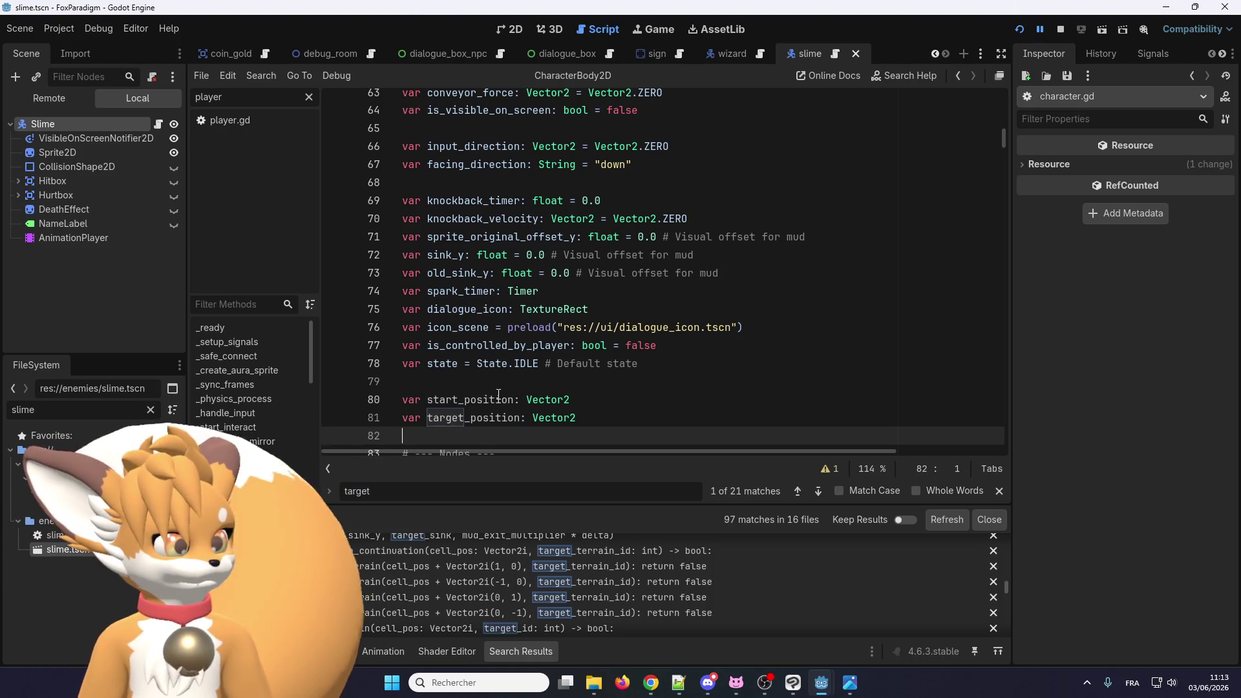
pyautogui.click(493, 387)
pyautogui.press('BackSpace')
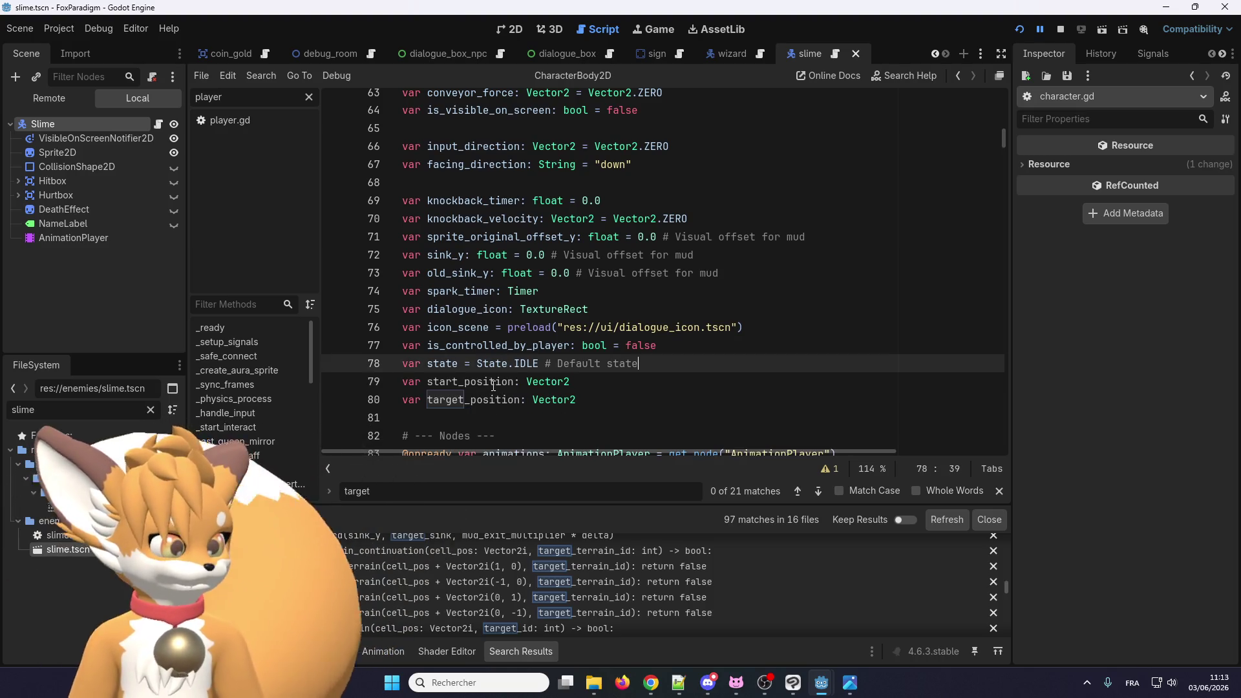
pyautogui.hotkey('ctrl', 's')
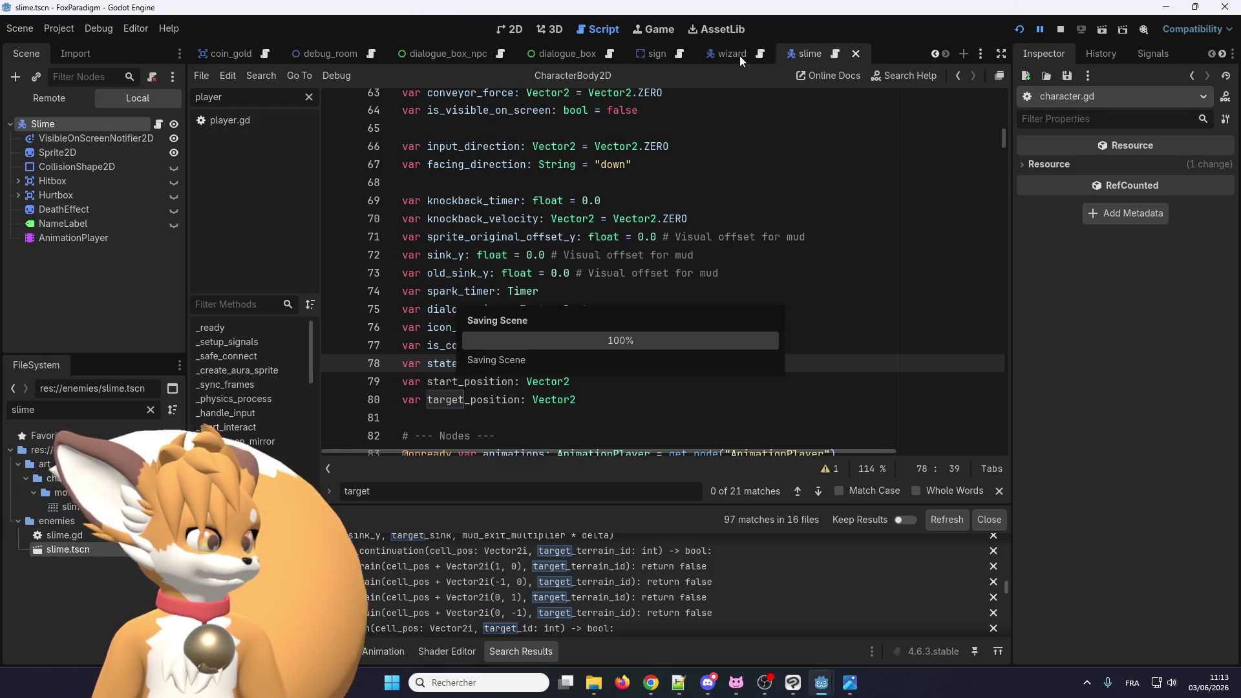
pyautogui.click(729, 54)
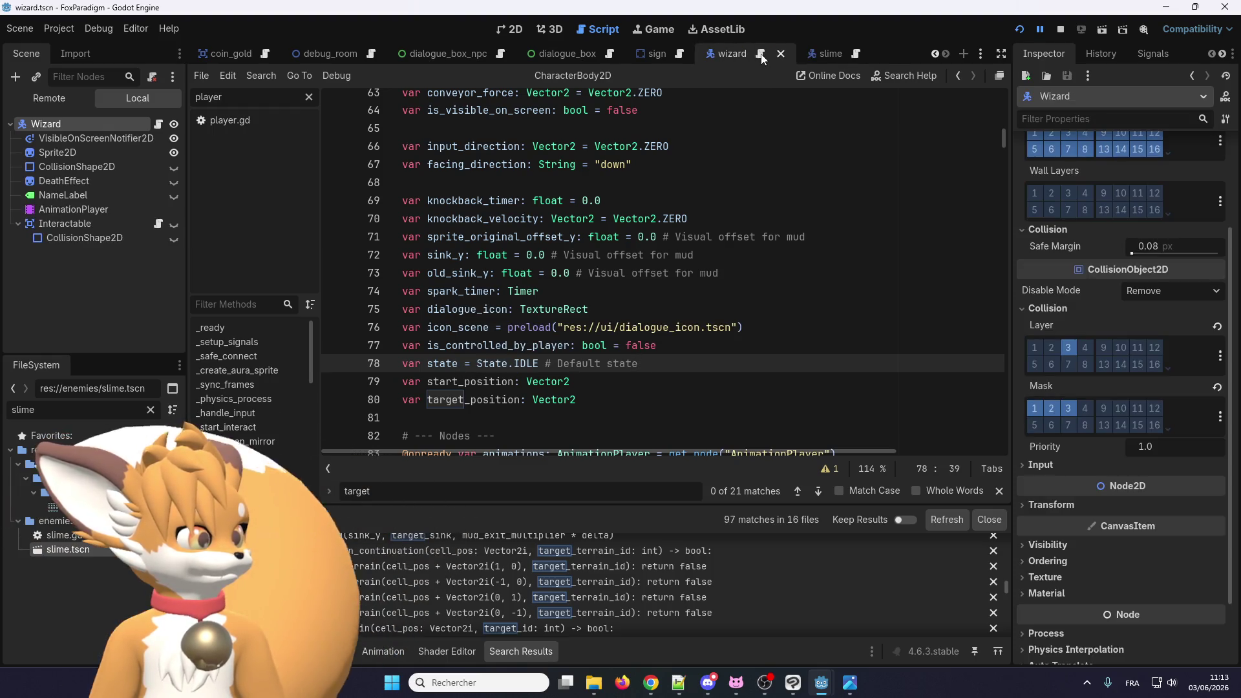
# Step: Stop the game and replace target with target_position on wizard.gd lines 26 and 29
pyautogui.click(1060, 31)
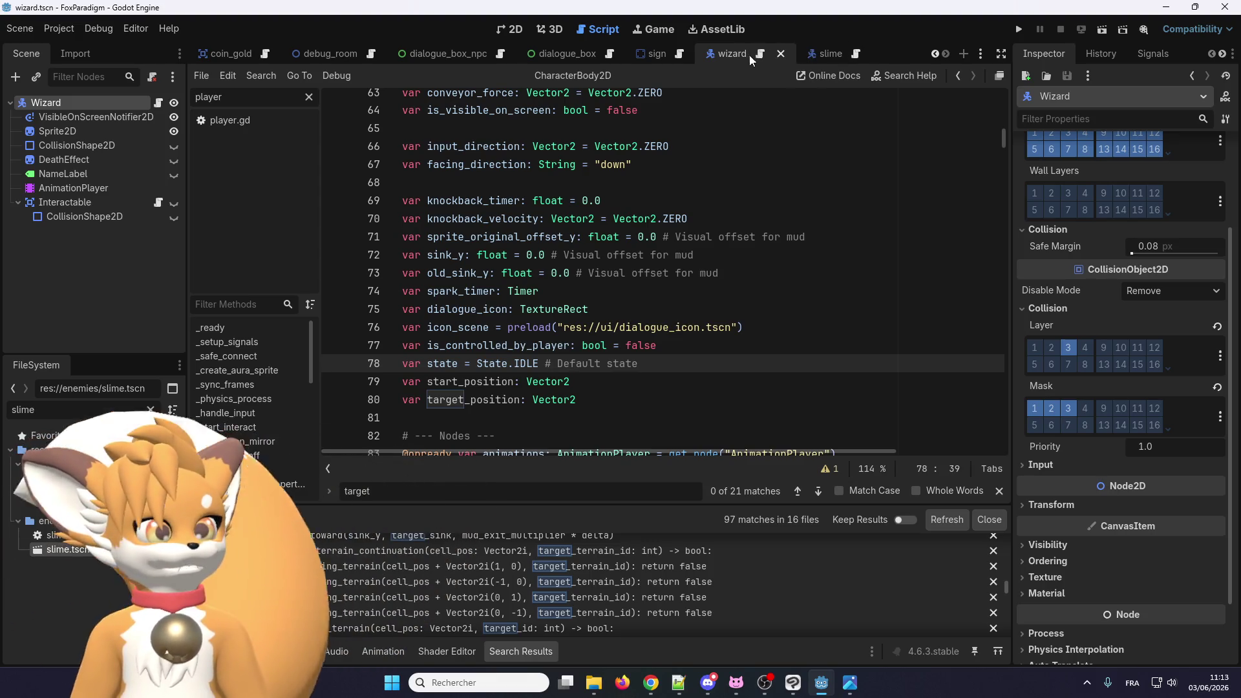
pyautogui.click(757, 59)
pyautogui.doubleClick(520, 283)
pyautogui.write('target_position')
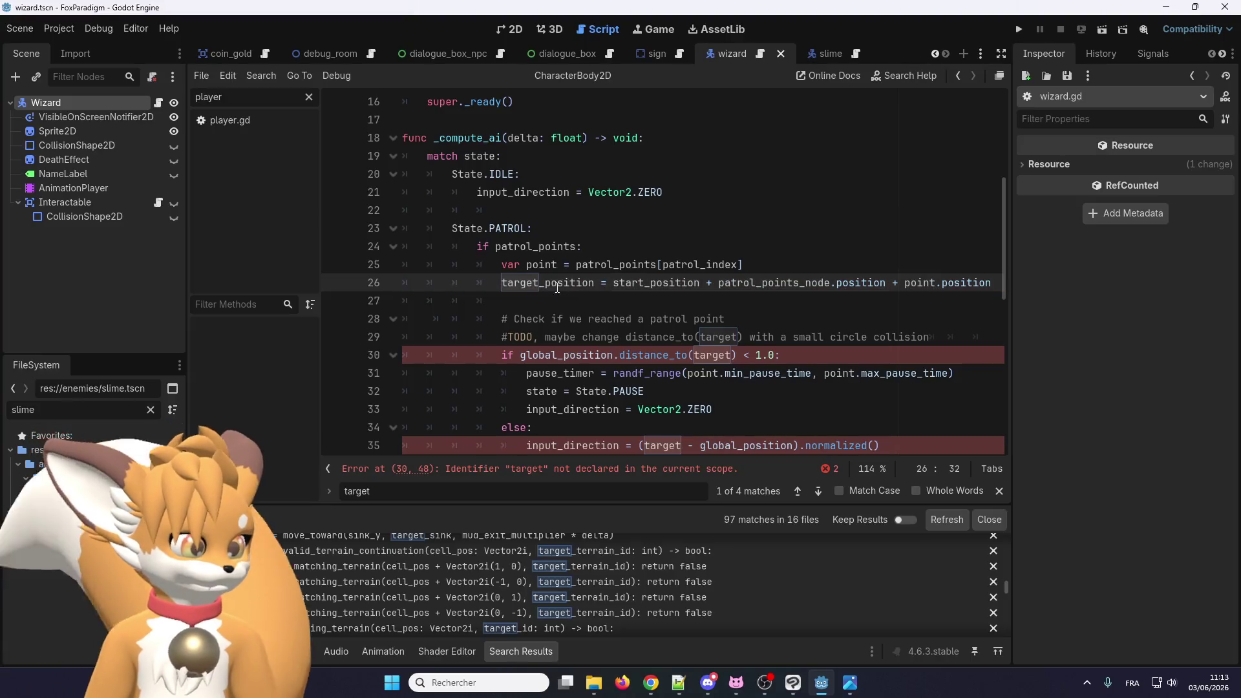
pyautogui.click(708, 355)
pyautogui.hotkey('shift', 'F3')
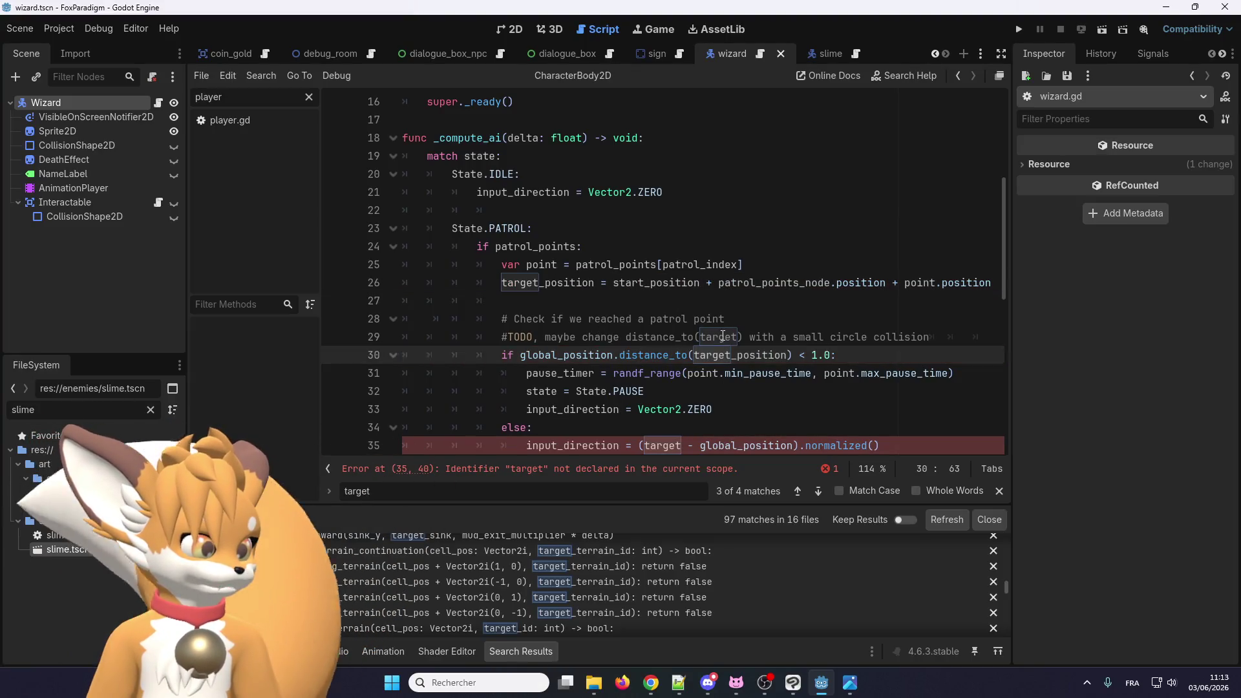
pyautogui.write('target_position')
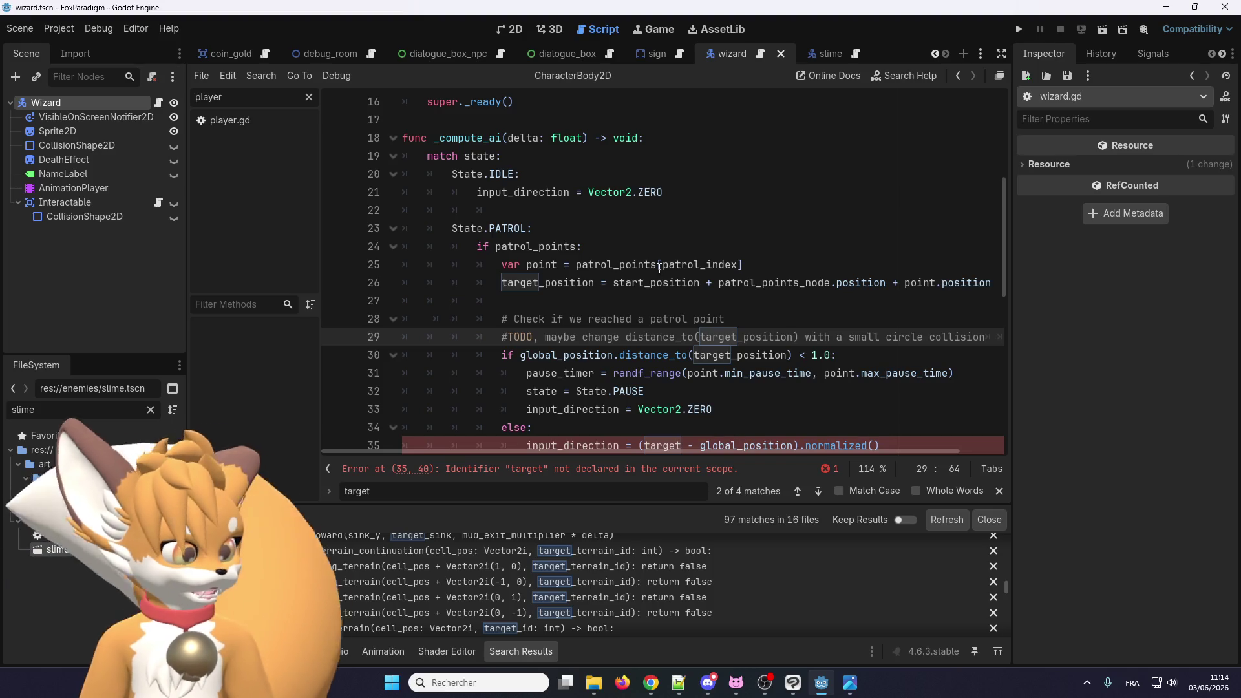
# Step: Select target on line 35, then run the game to test the rename
pyautogui.scroll(-3, 660, 267)
pyautogui.doubleClick(662, 284)
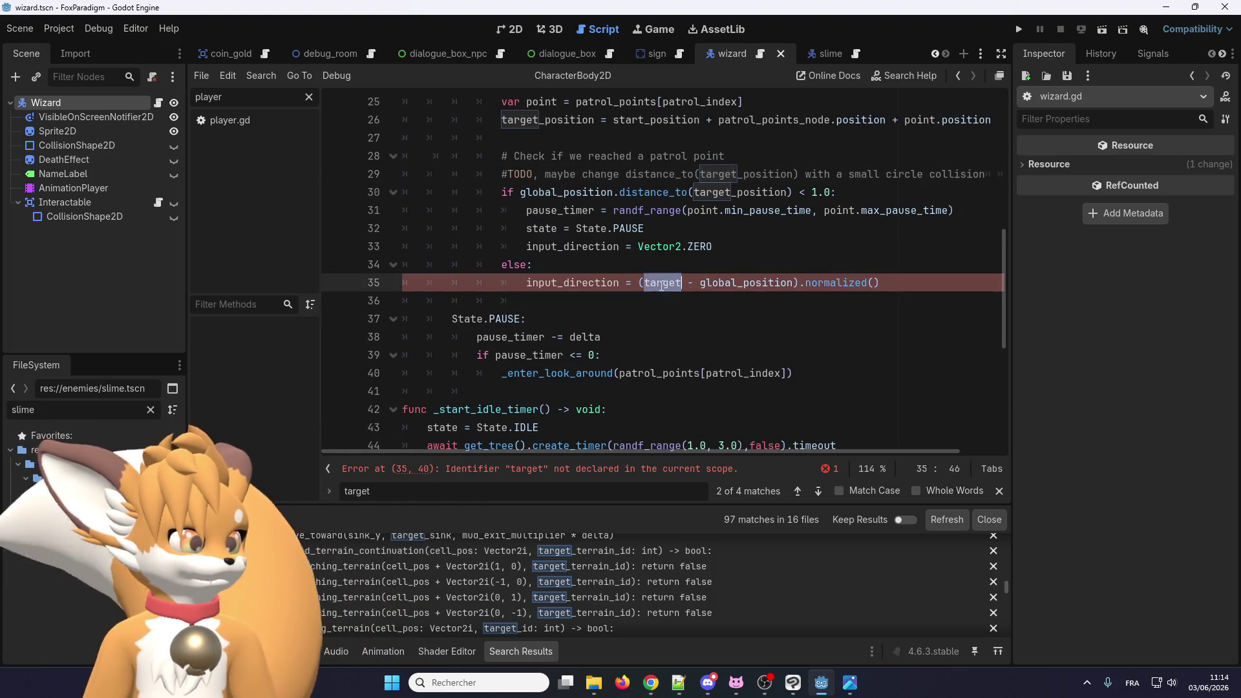
pyautogui.scroll(-5, 609, 330)
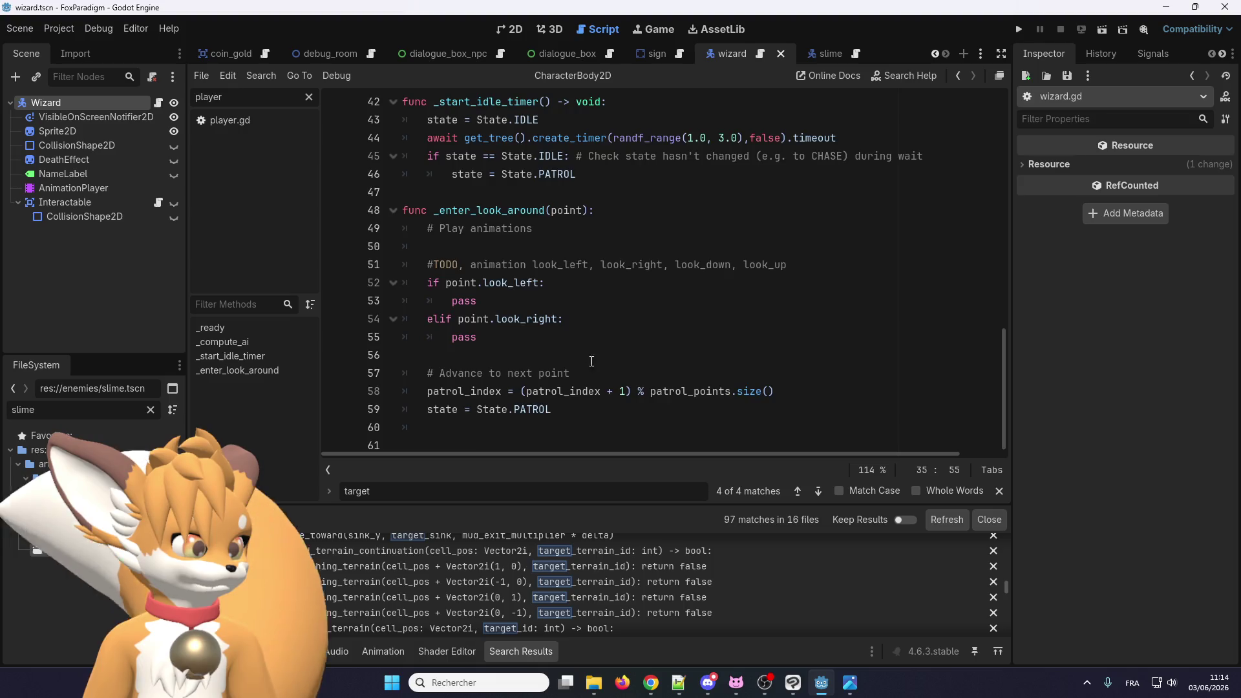
pyautogui.scroll(14, 592, 361)
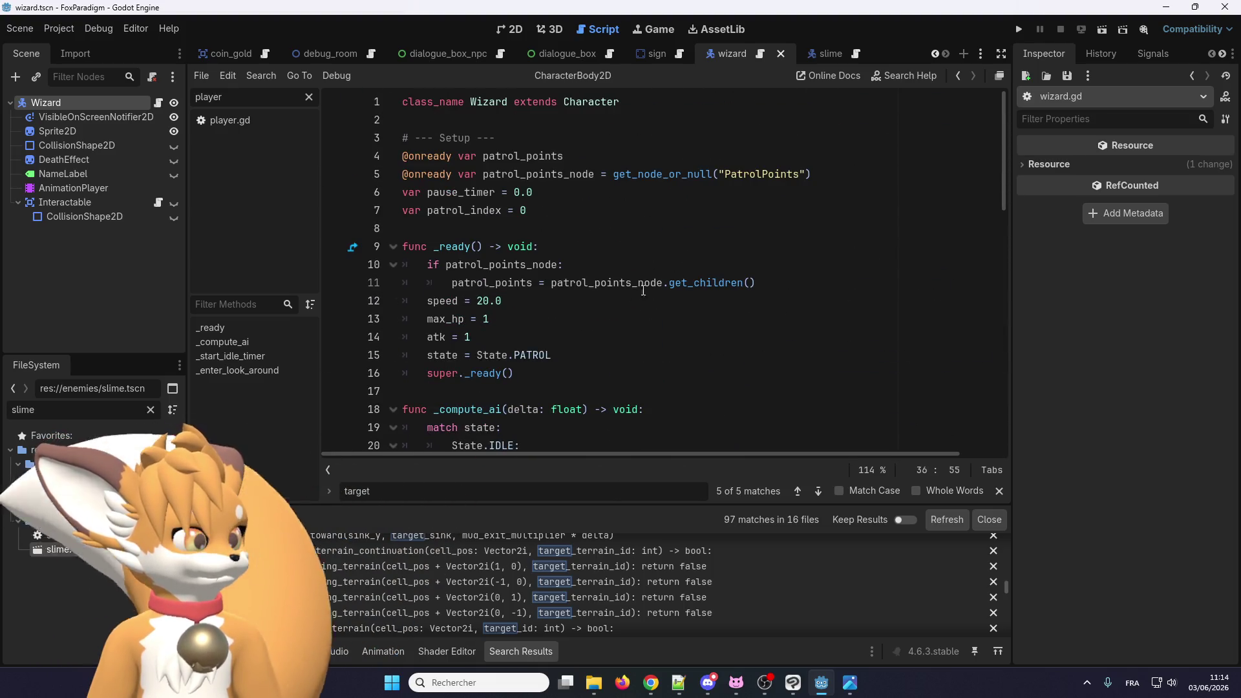
pyautogui.click(1015, 31)
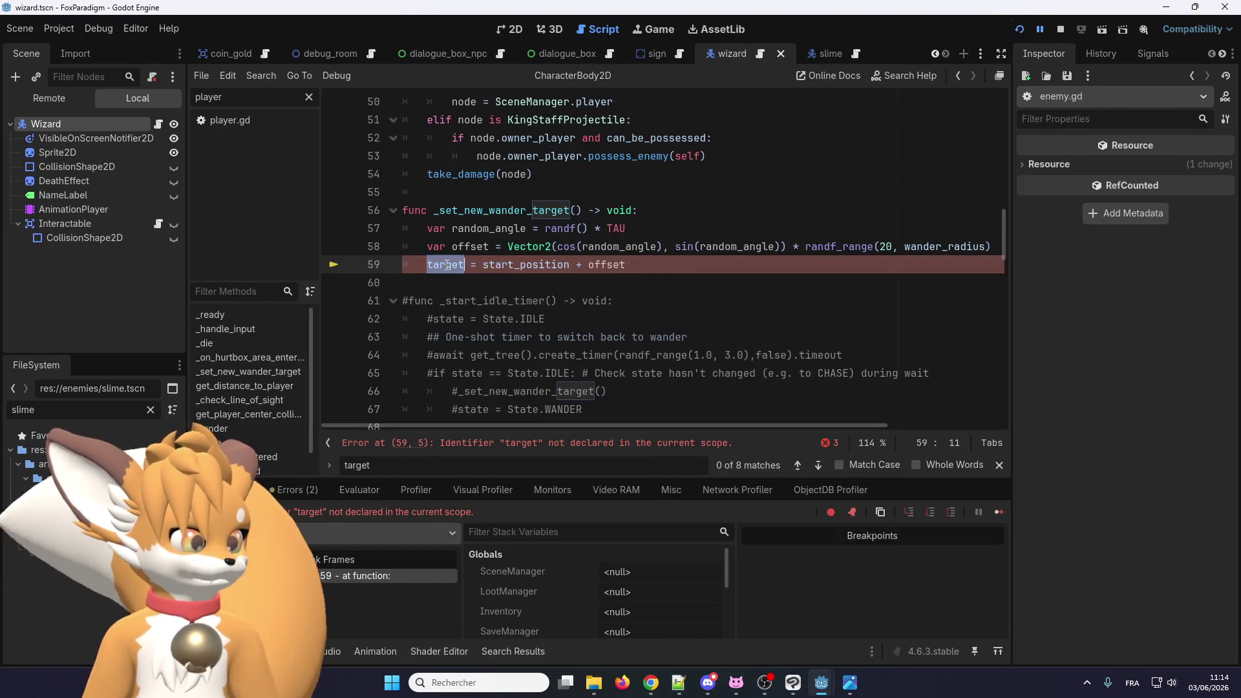
# Step: Stop the running game and inspect the enemy.gd wander code around line 59
pyautogui.click(1059, 30)
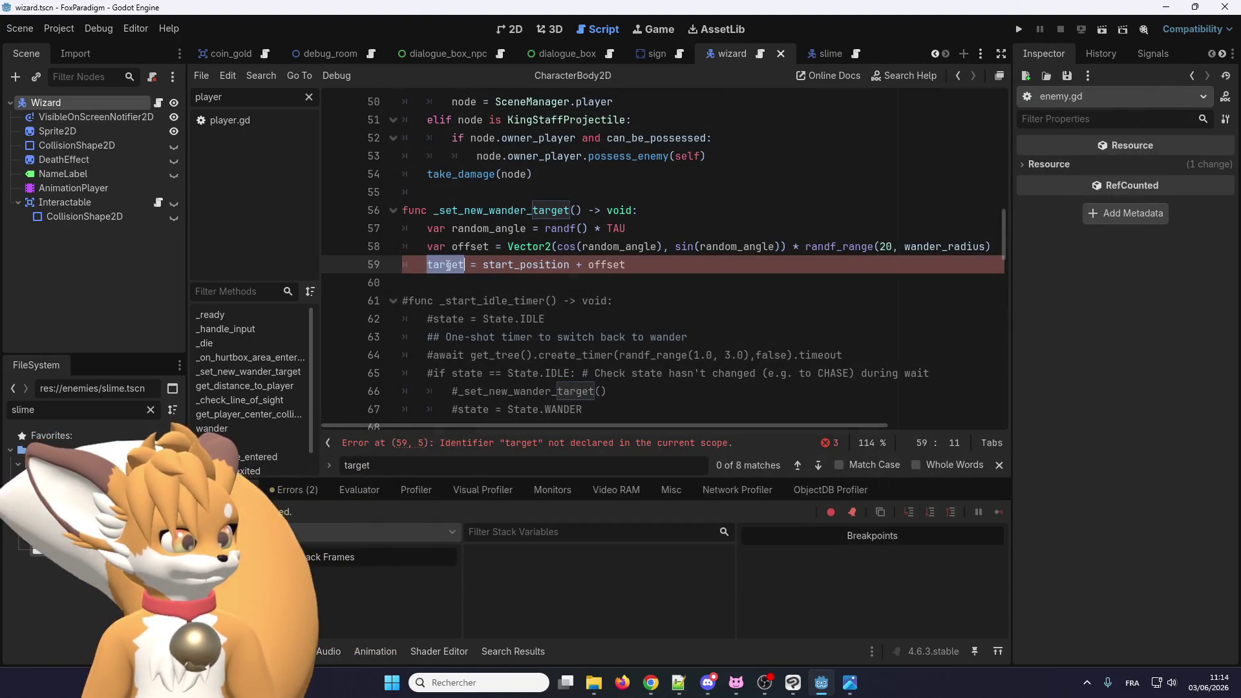
pyautogui.scroll(-3, 527, 294)
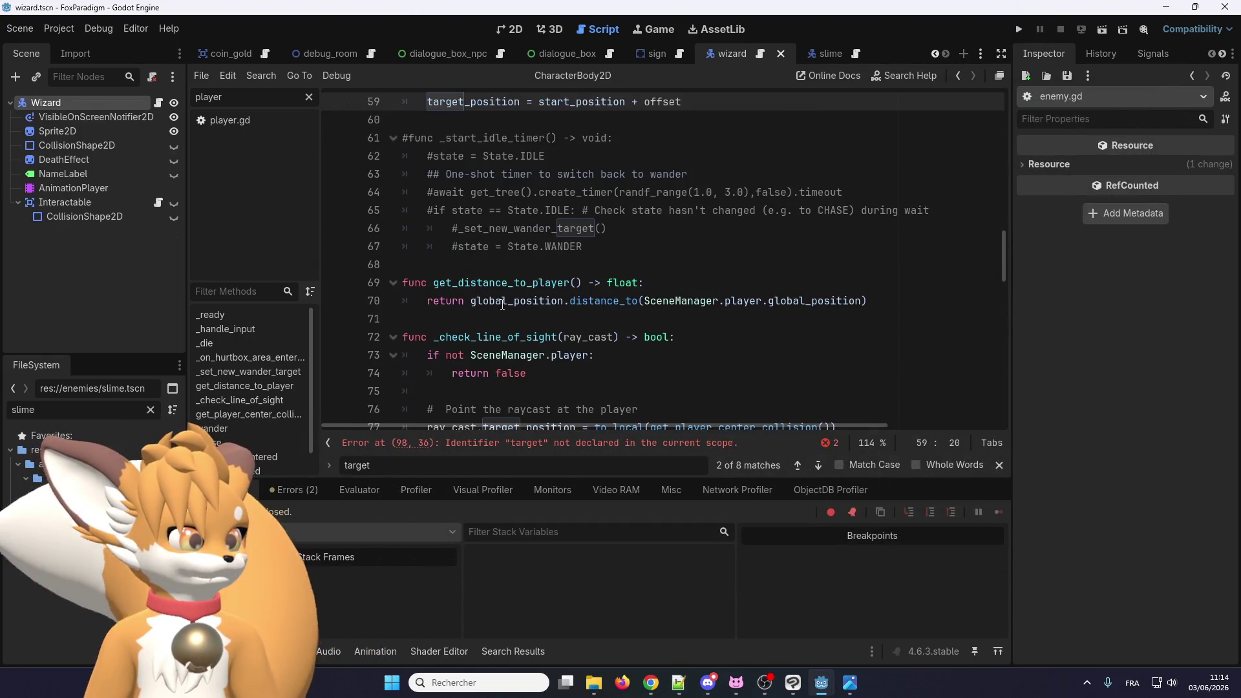
pyautogui.scroll(4, 529, 303)
pyautogui.scroll(6, 529, 304)
pyautogui.scroll(-6, 534, 303)
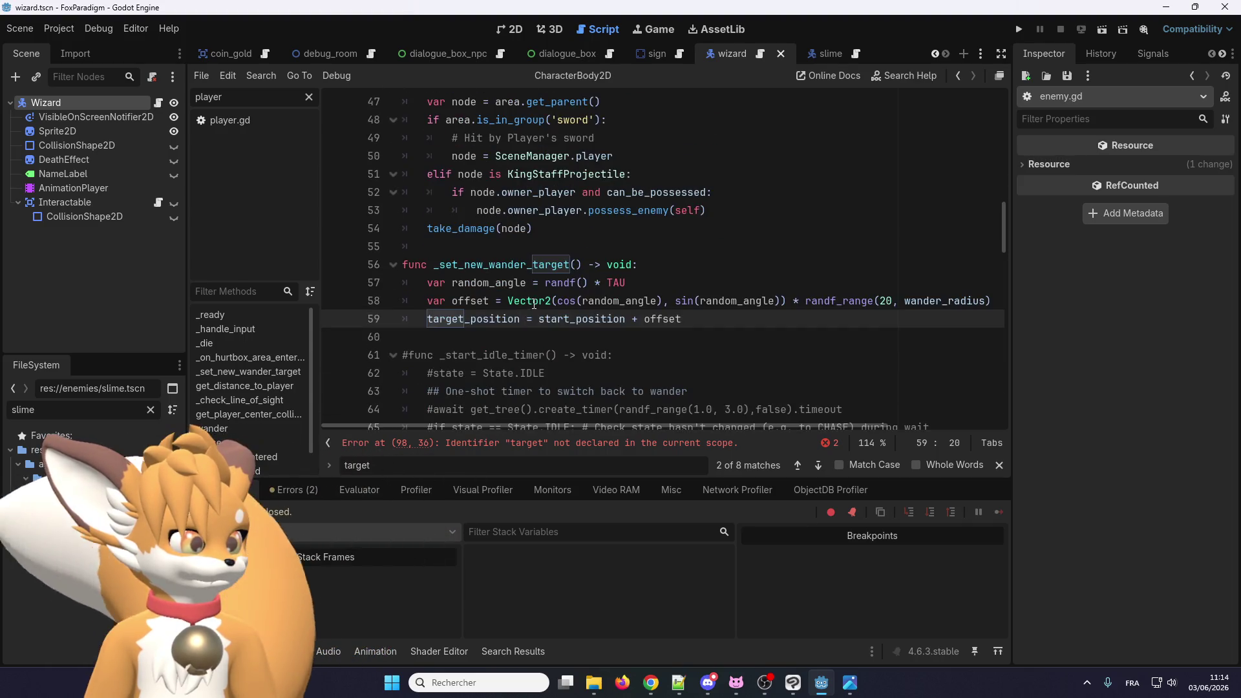
pyautogui.scroll(-8, 527, 302)
pyautogui.scroll(7, 492, 291)
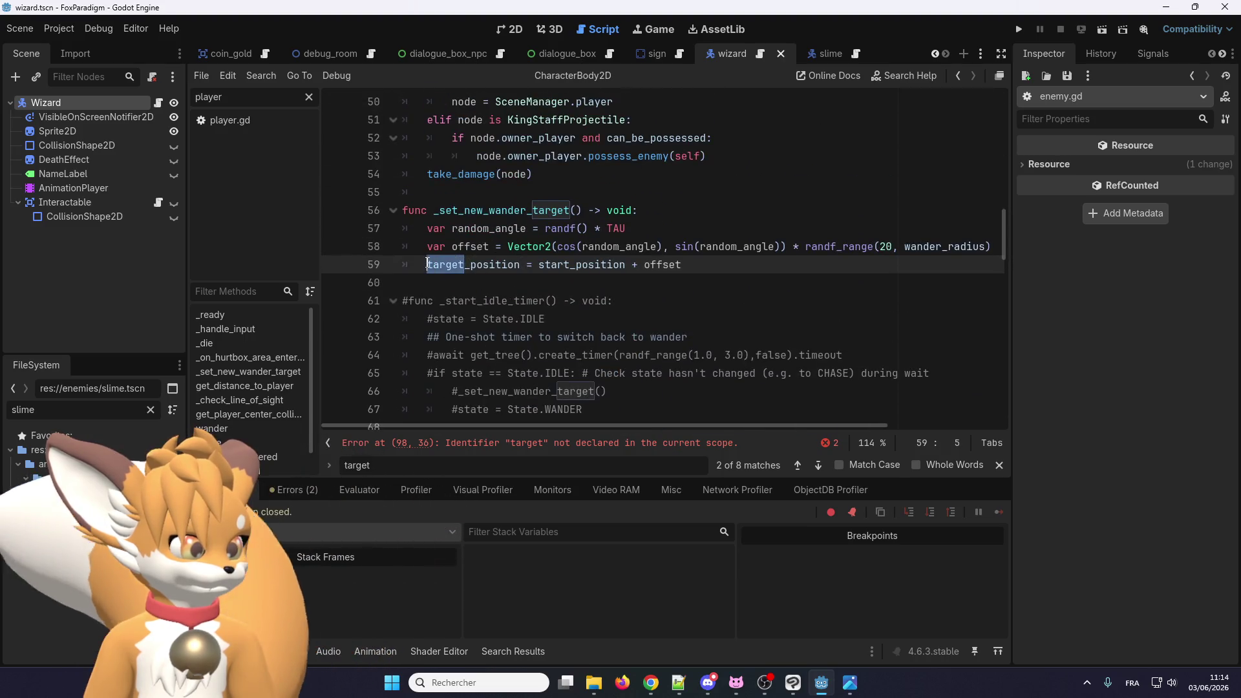
# Step: Find all 'target' matches project-wide and extend slime.gd line 29's target to target_position
pyautogui.hotkey('ctrl', 'shift', 'f')
pyautogui.click(613, 414)
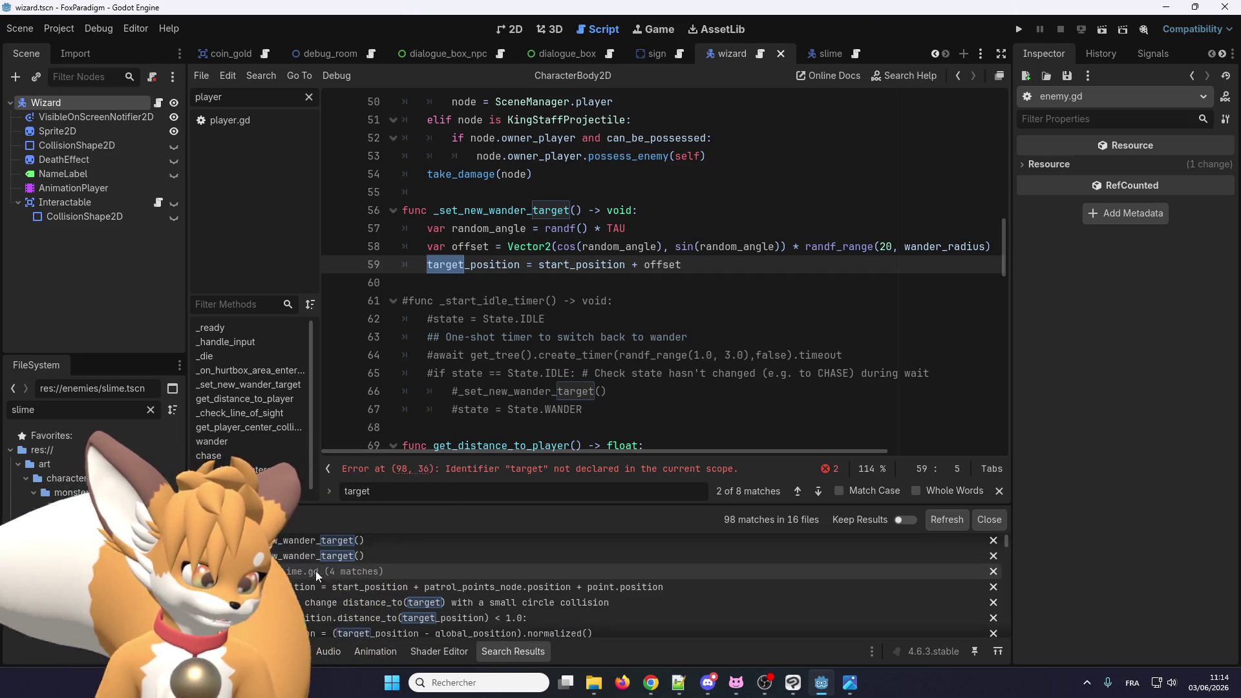
pyautogui.scroll(-3, 336, 582)
pyautogui.click(360, 583)
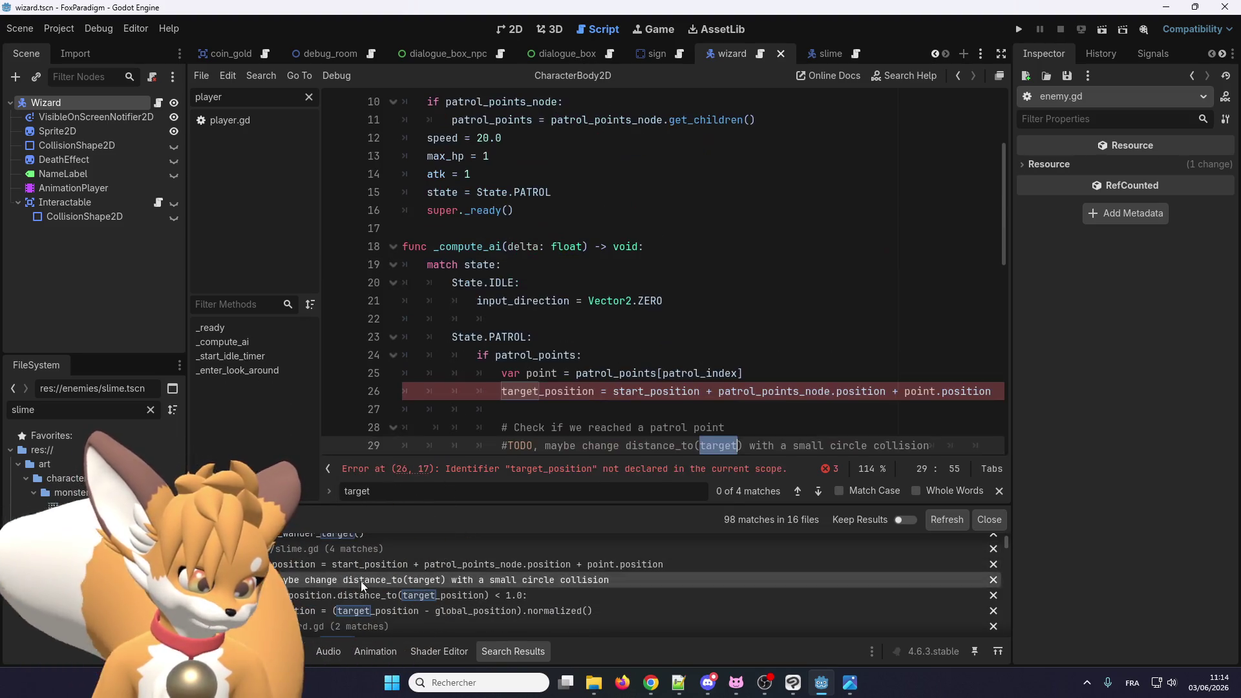
pyautogui.scroll(-2, 552, 412)
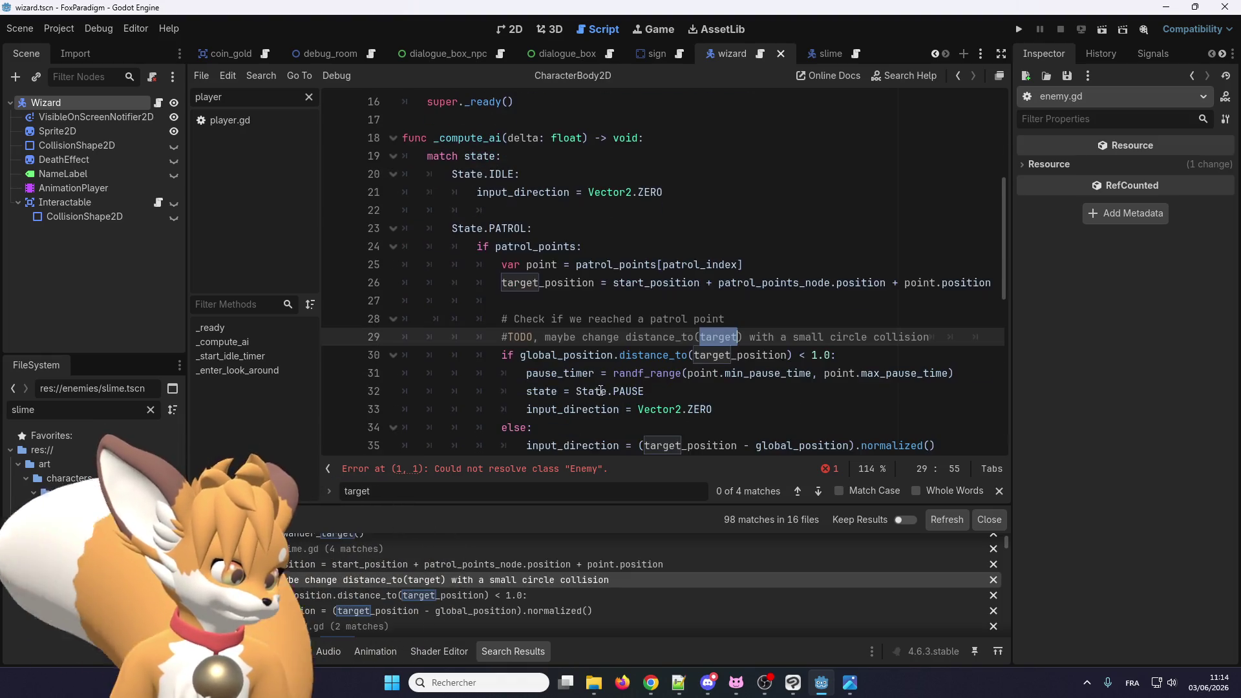
pyautogui.click(738, 336)
pyautogui.write('_position')
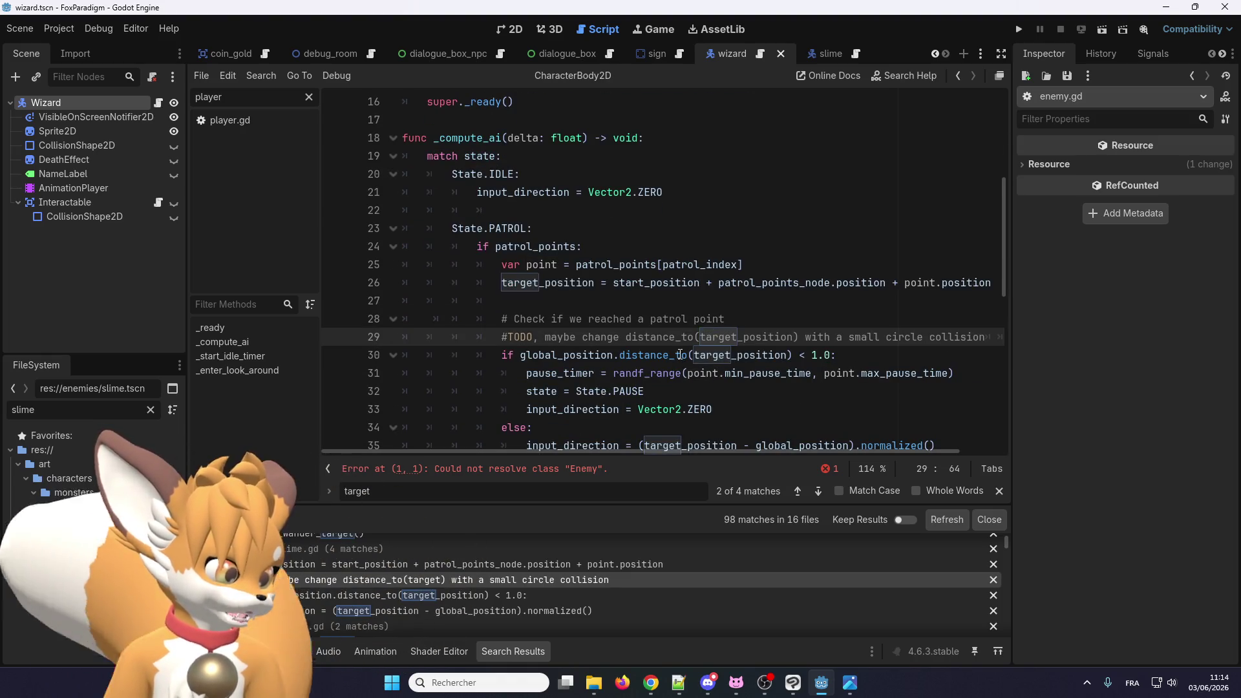
pyautogui.scroll(-2, 680, 355)
pyautogui.scroll(-1, 383, 584)
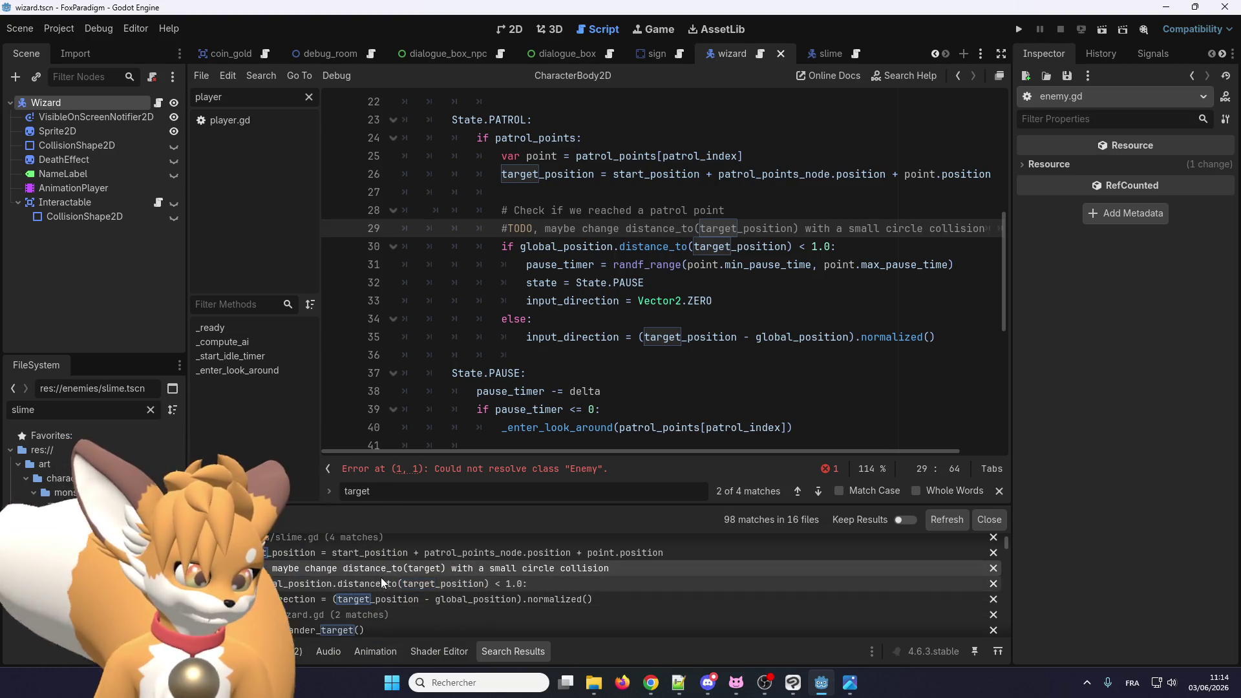
pyautogui.scroll(-5, 382, 583)
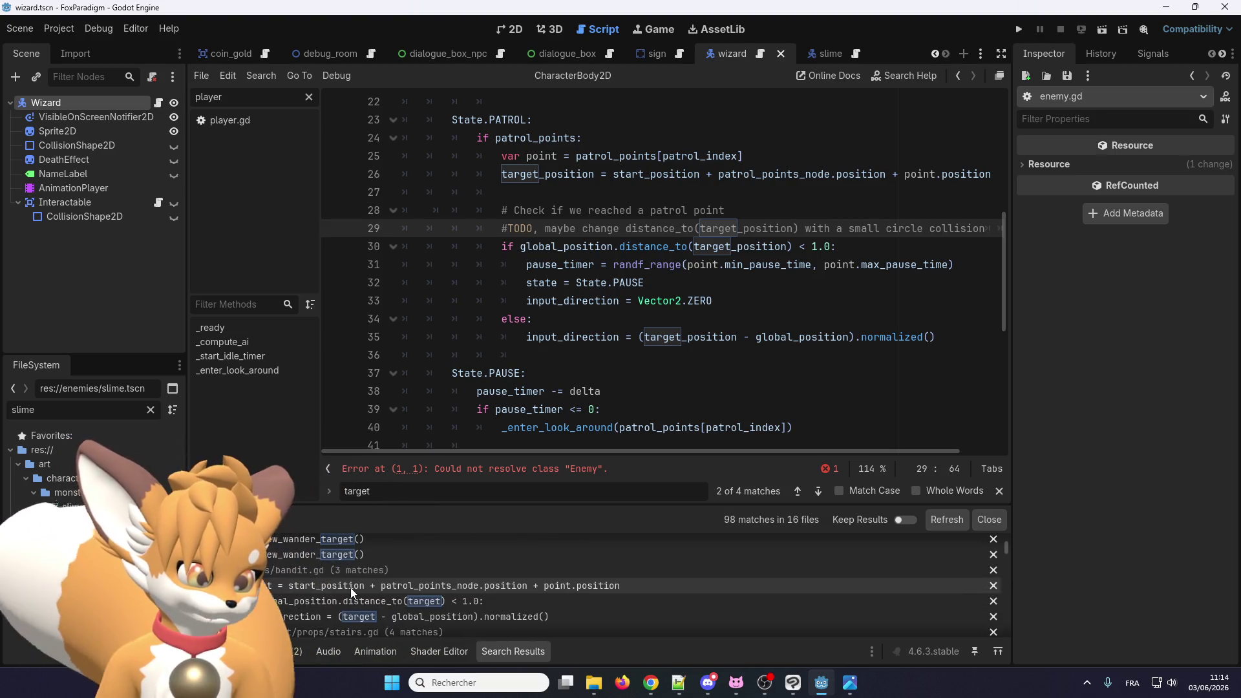
# Step: Open the bandit.gd 'target' match and clear an accidental multi-line selection
pyautogui.click(382, 585)
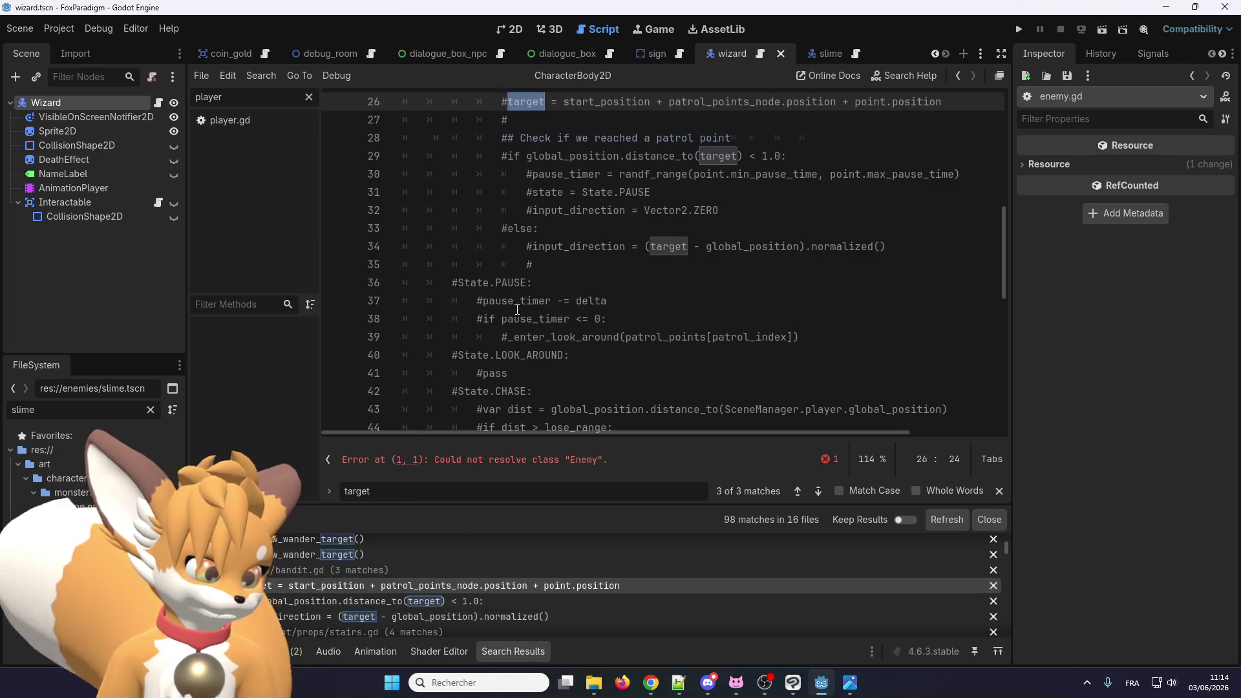
pyautogui.scroll(2, 541, 262)
pyautogui.scroll(6, 541, 230)
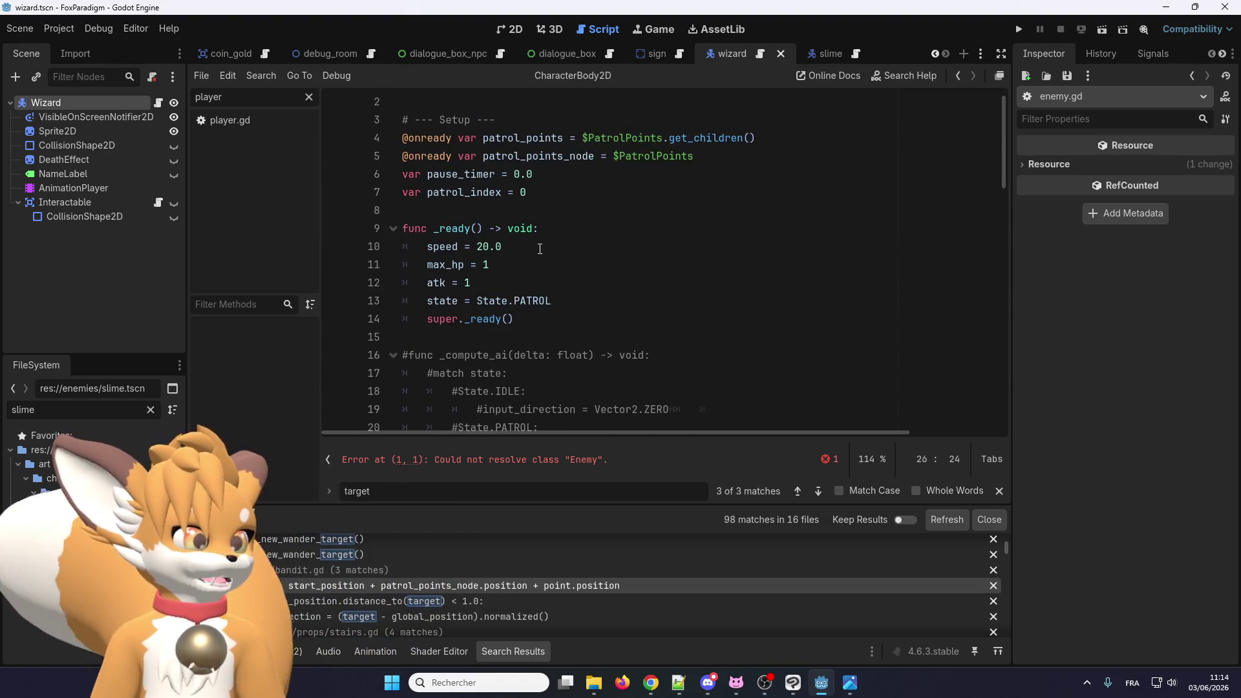
pyautogui.scroll(1, 540, 249)
pyautogui.scroll(-17, 540, 258)
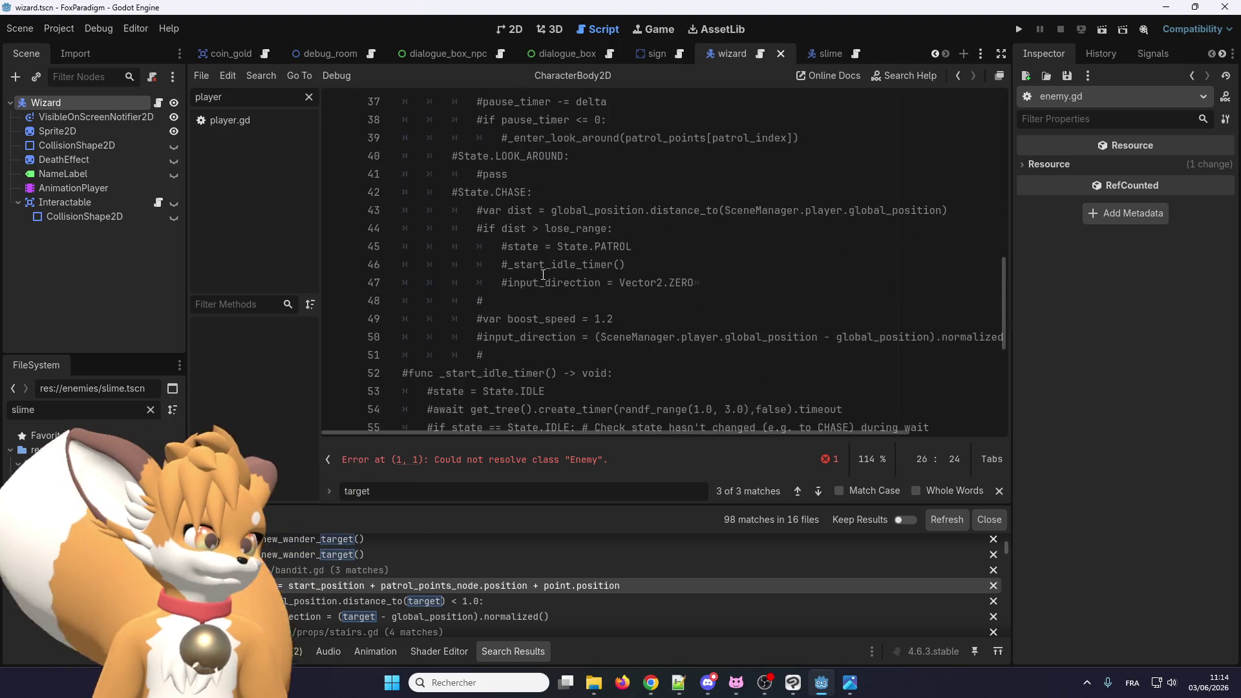
pyautogui.scroll(-1, 543, 276)
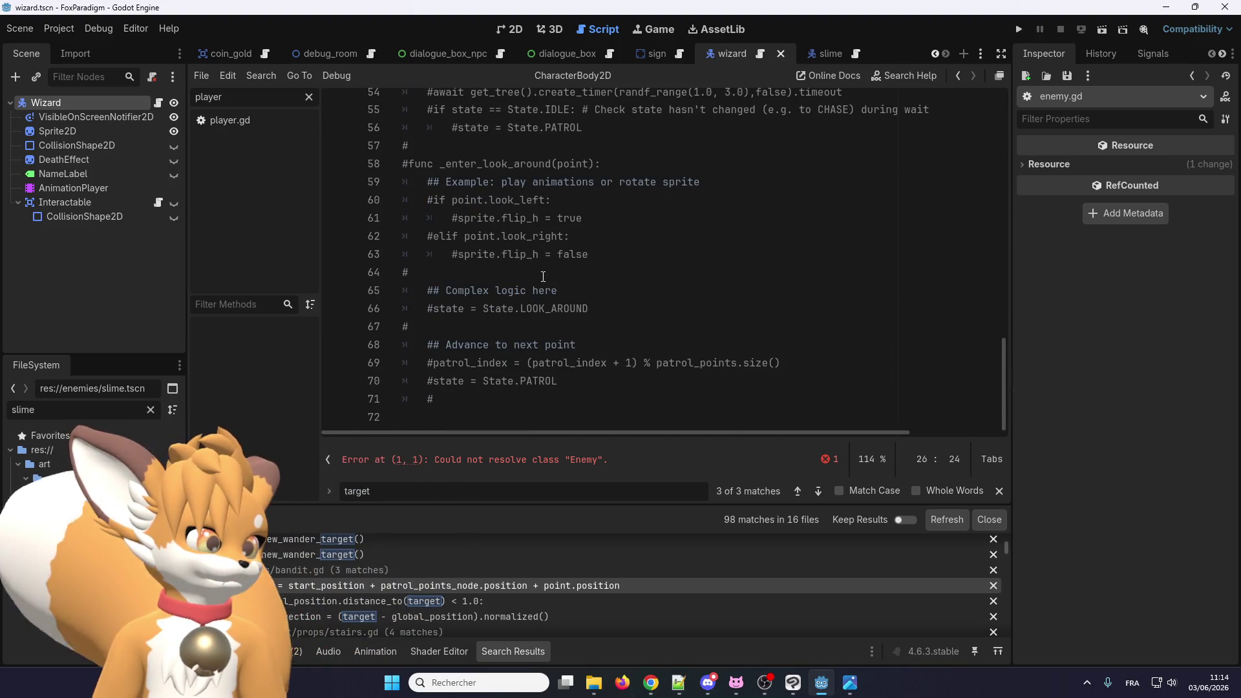
pyautogui.moveTo(524, 410)
pyautogui.mouseDown()
pyautogui.moveTo(537, 396)
pyautogui.moveTo(523, 356)
pyautogui.mouseUp()
pyautogui.scroll(9, 529, 401)
pyautogui.scroll(1, 536, 395)
pyautogui.scroll(2, 537, 396)
pyautogui.scroll(1, 527, 372)
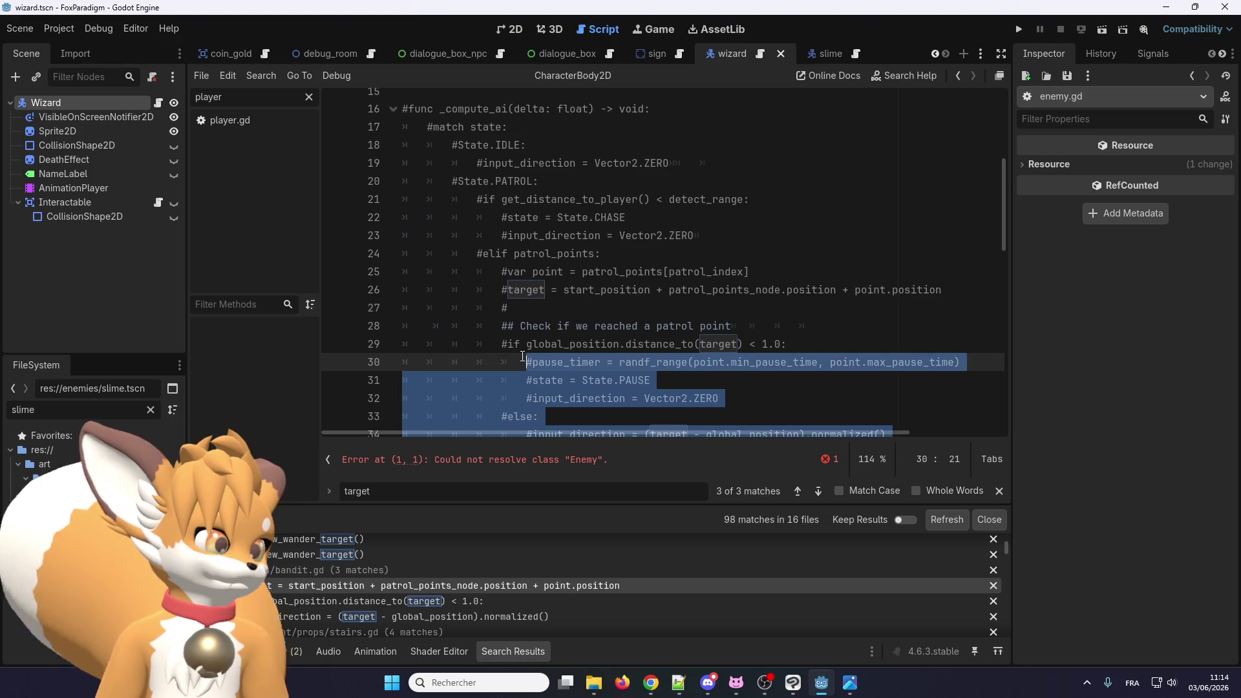
pyautogui.click(554, 237)
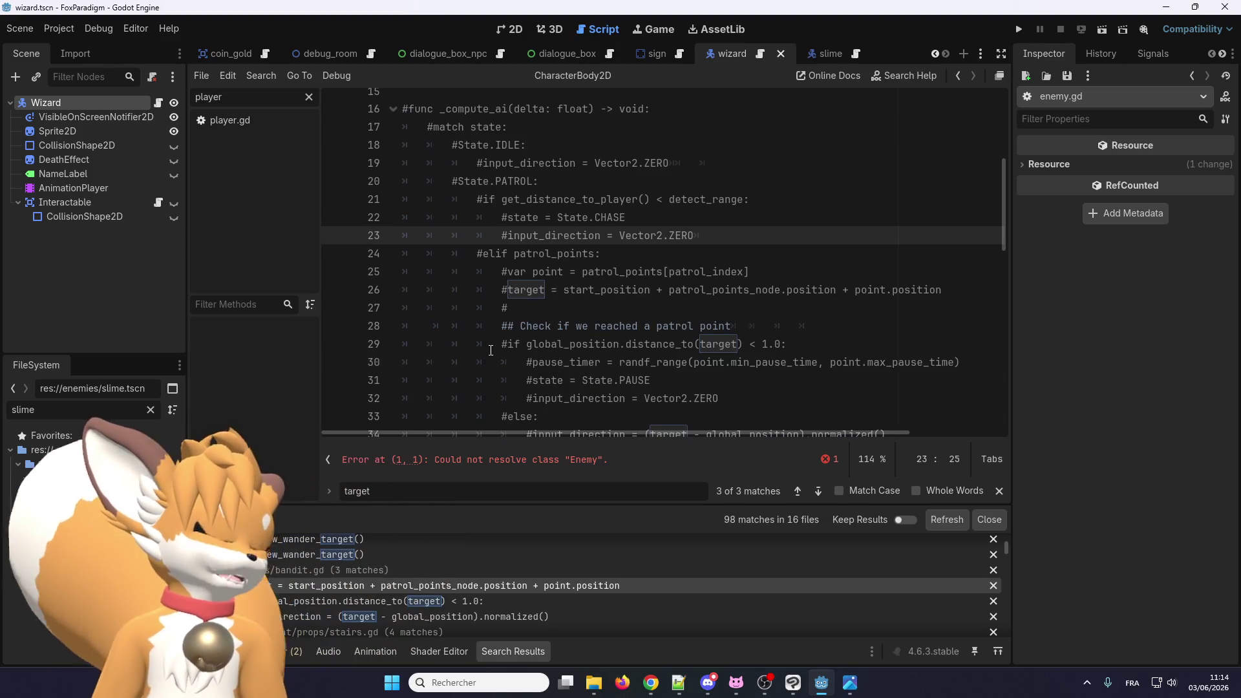
pyautogui.scroll(3, 491, 350)
pyautogui.scroll(-3, 498, 336)
# Step: Append _position to target on commented lines 26, 29 and 34
pyautogui.doubleClick(536, 291)
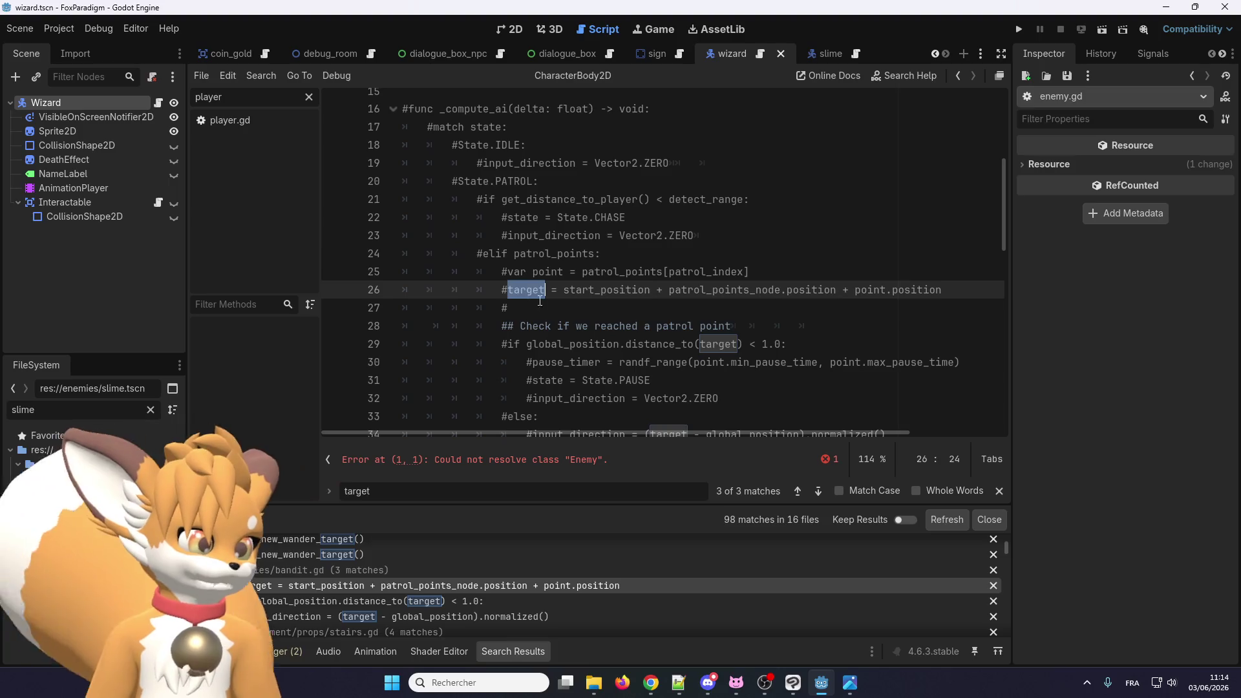
pyautogui.press('Right')
pyautogui.write('_position')
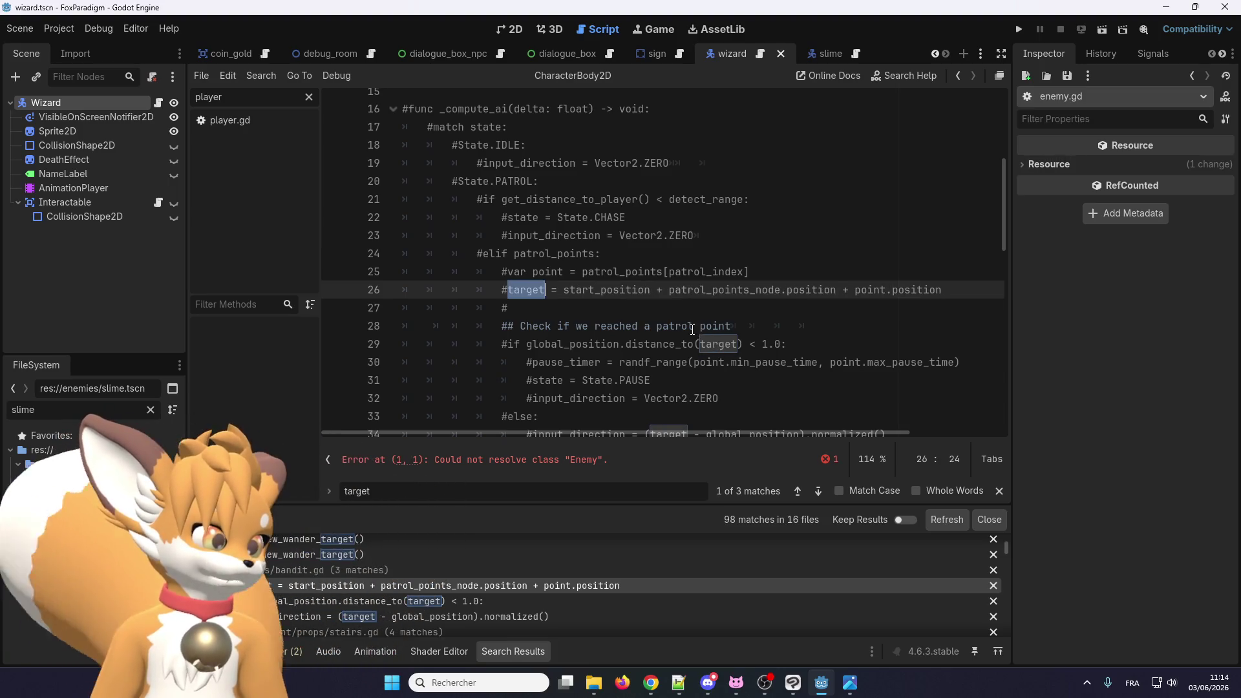
pyautogui.doubleClick(711, 344)
pyautogui.press('Right')
pyautogui.write('_position')
pyautogui.scroll(-3, 685, 311)
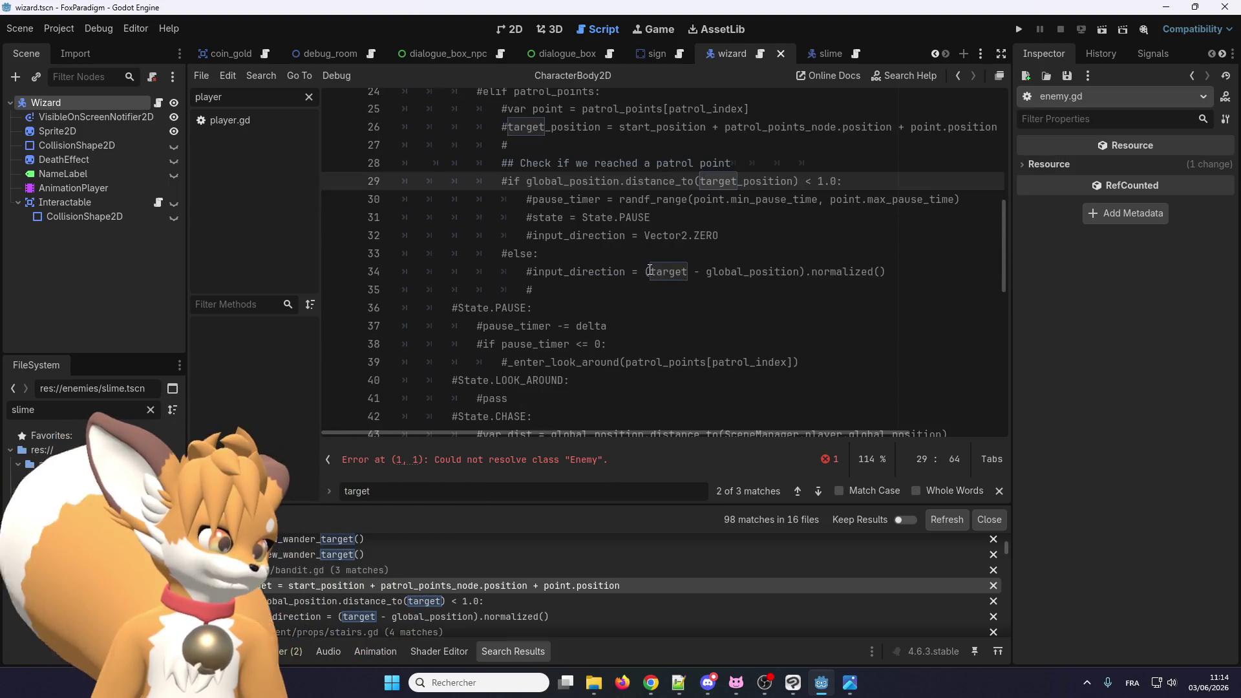
pyautogui.click(665, 272)
pyautogui.doubleClick(665, 273)
pyautogui.press('Right')
pyautogui.write('_position')
pyautogui.scroll(-7, 634, 252)
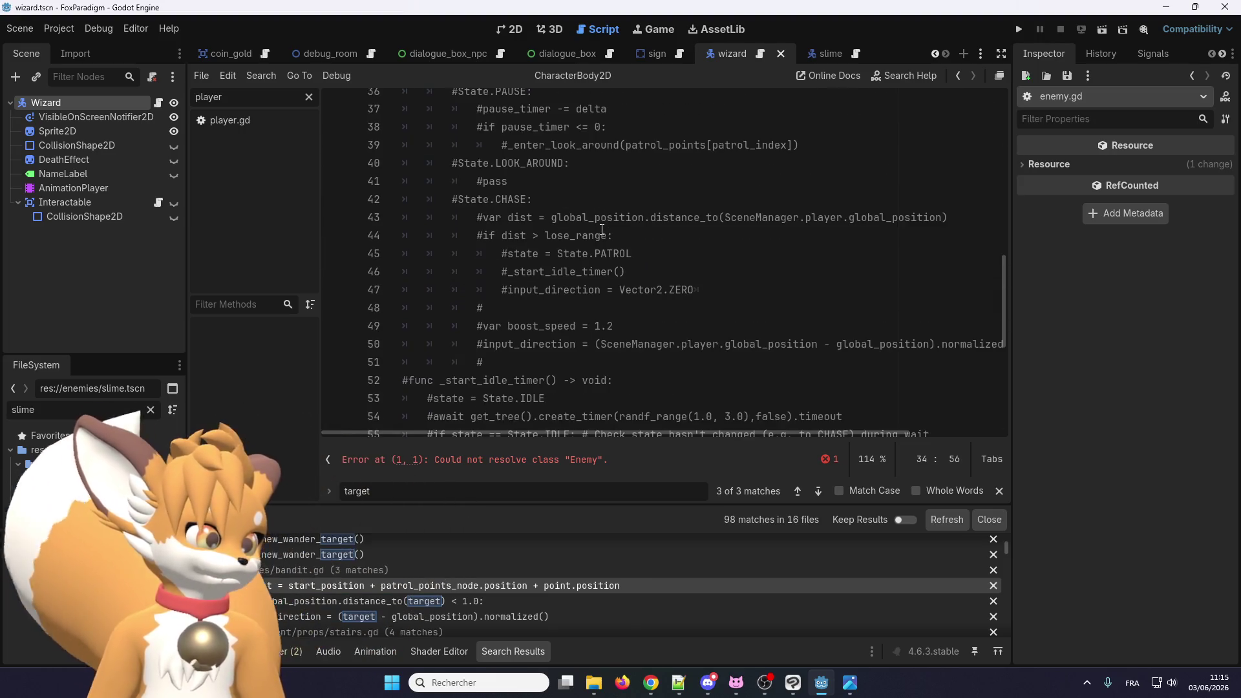
pyautogui.scroll(6, 598, 257)
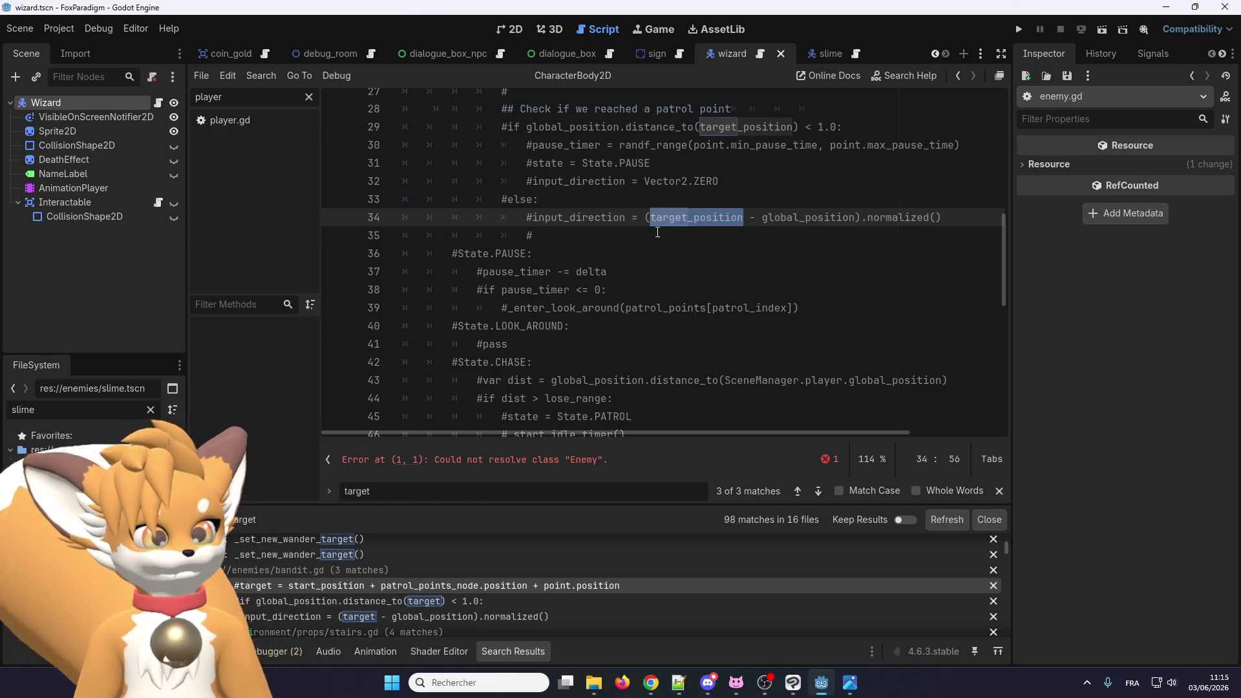
pyautogui.scroll(-9, 658, 233)
pyautogui.scroll(16, 624, 320)
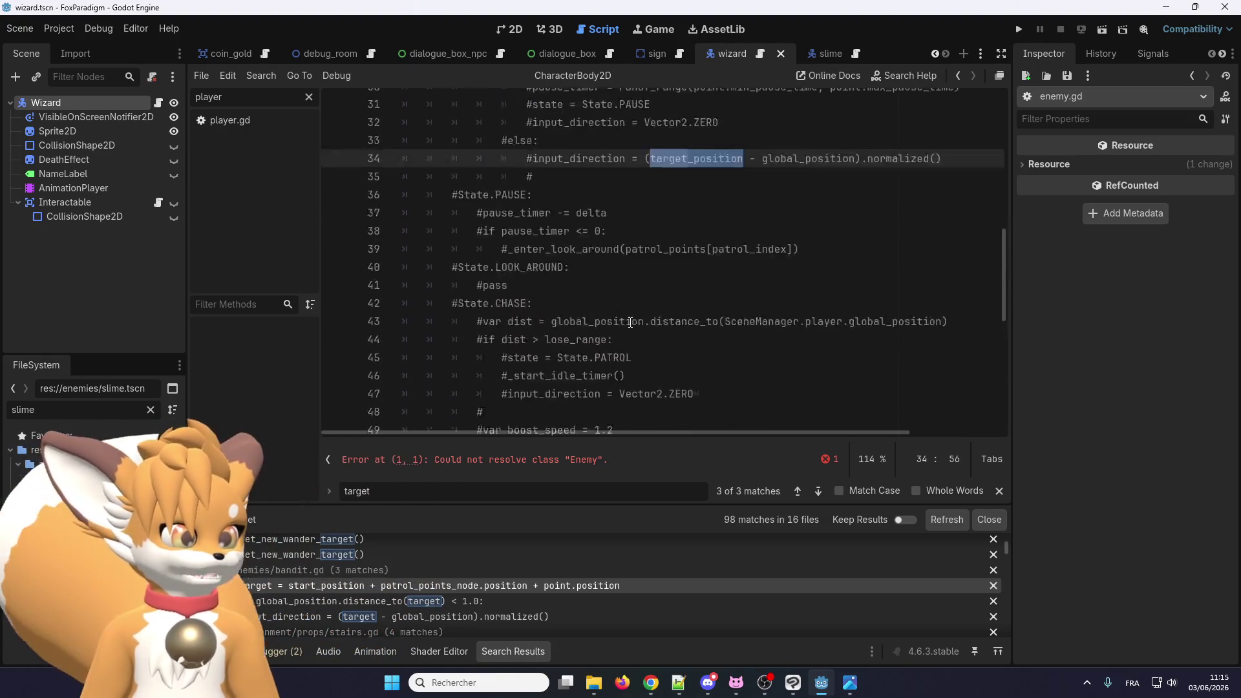
pyautogui.scroll(-6, 635, 324)
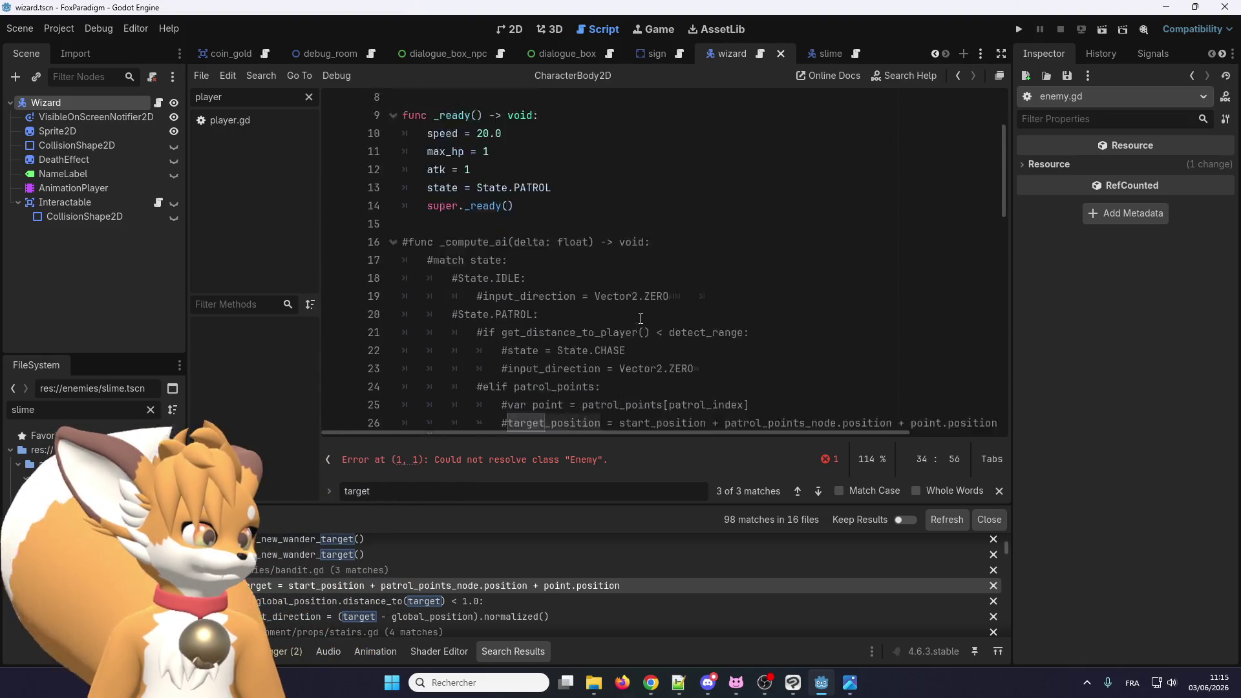
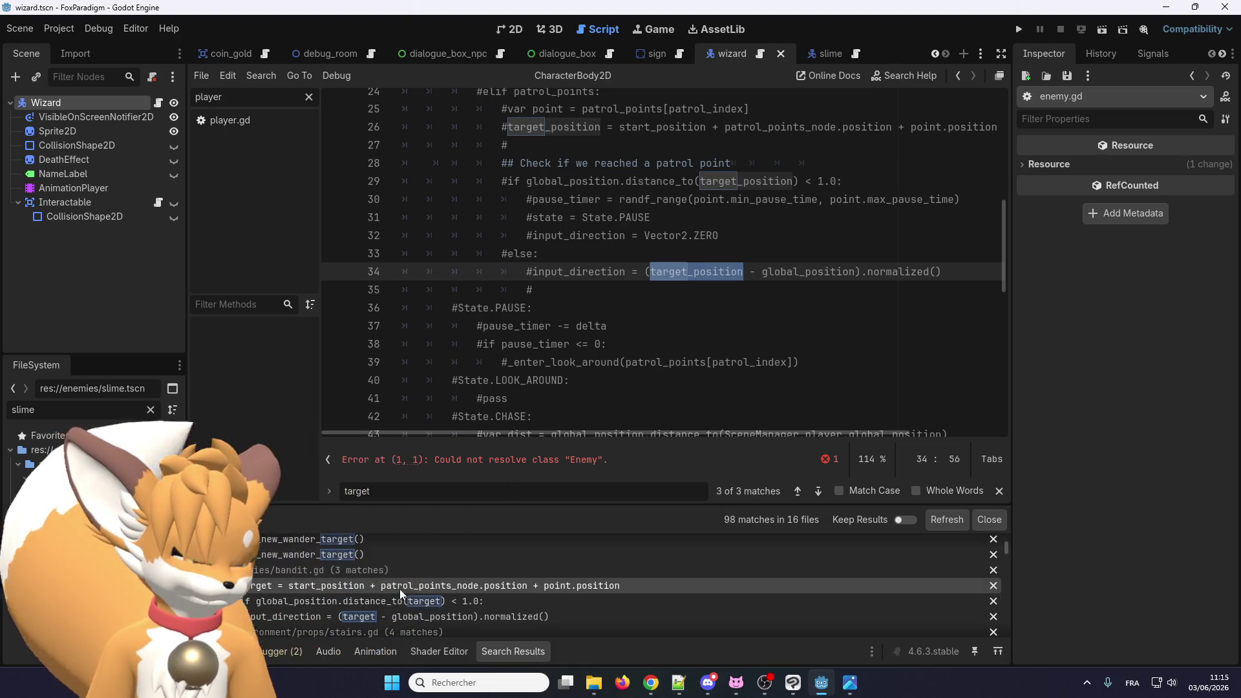
# Step: Scroll the 'target' search results and open enemy.gd at its line 59 target_position assignment
pyautogui.scroll(-1, 353, 588)
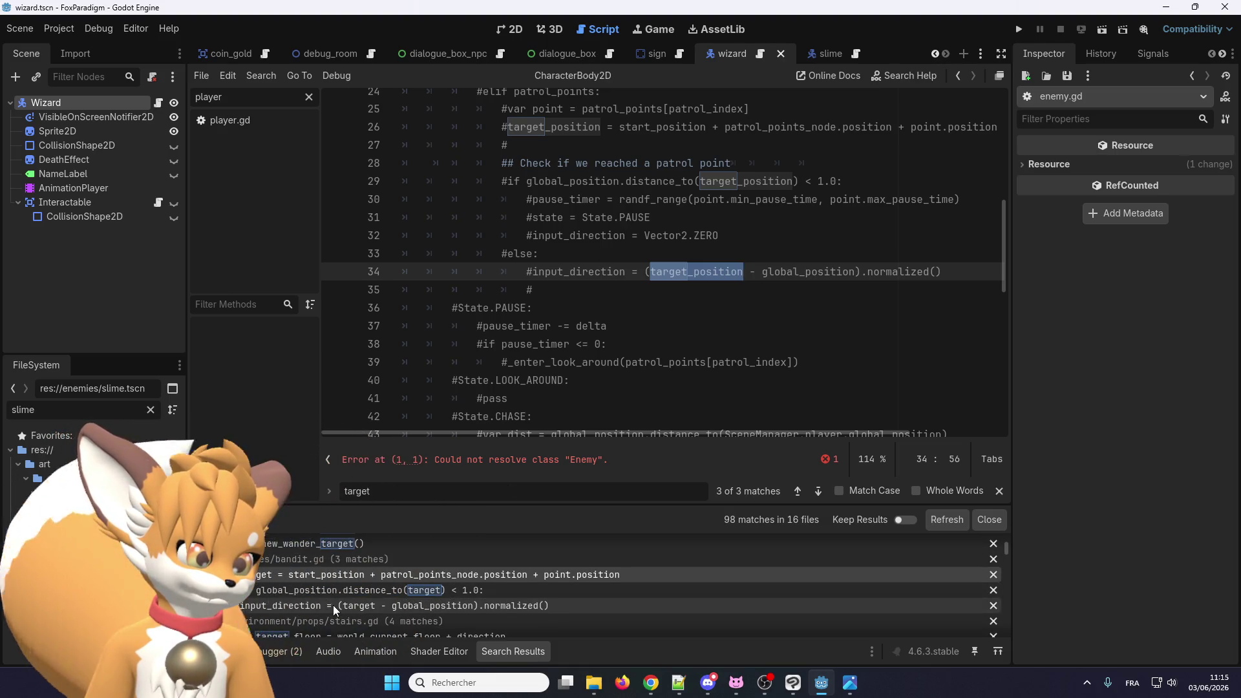
pyautogui.scroll(-2, 335, 609)
pyautogui.scroll(-5, 582, 585)
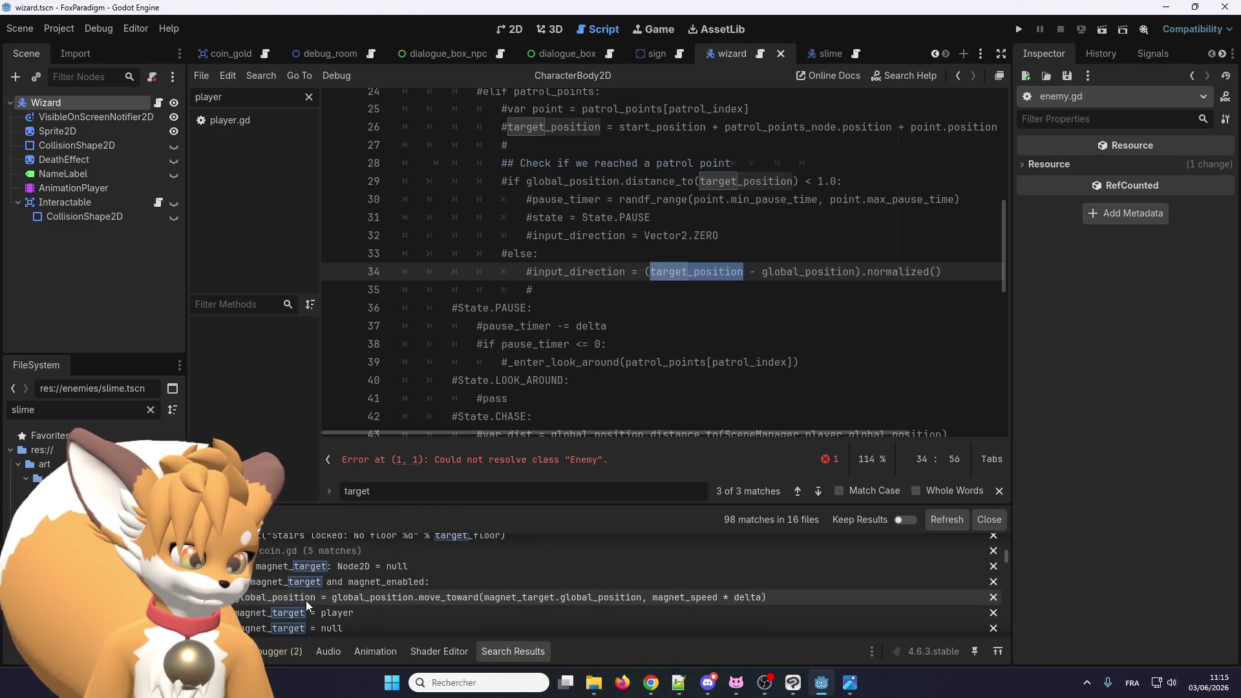
pyautogui.scroll(-3, 329, 567)
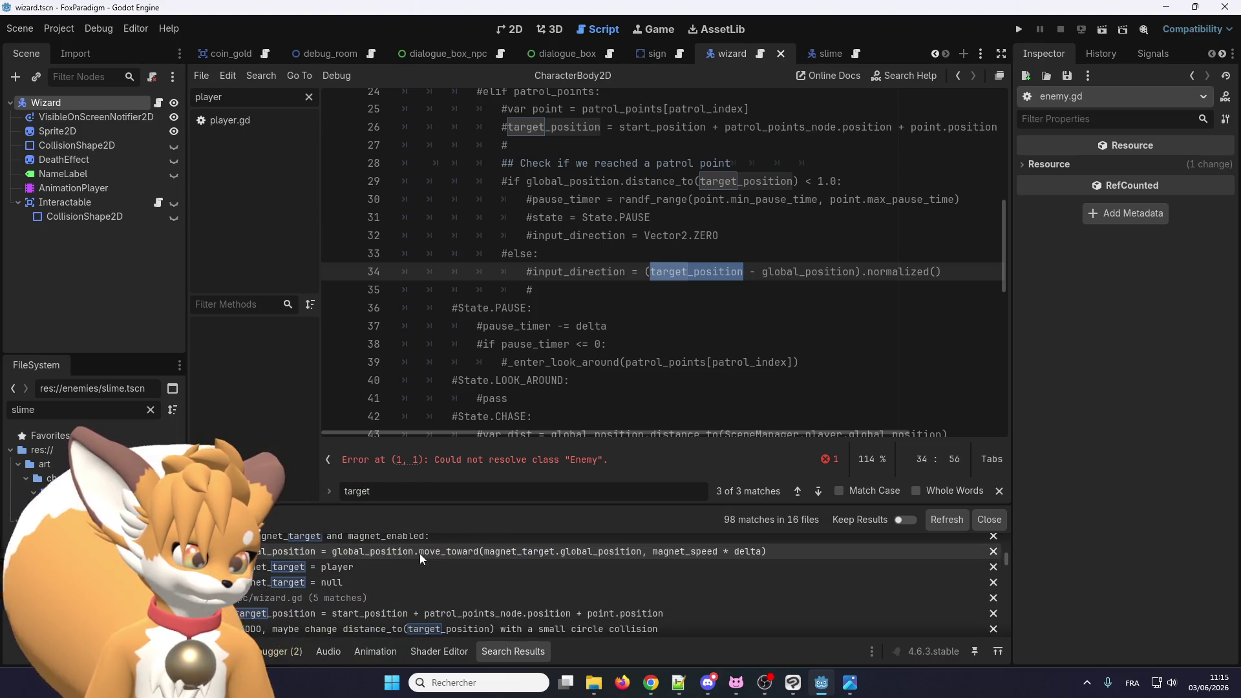
pyautogui.scroll(-2, 328, 567)
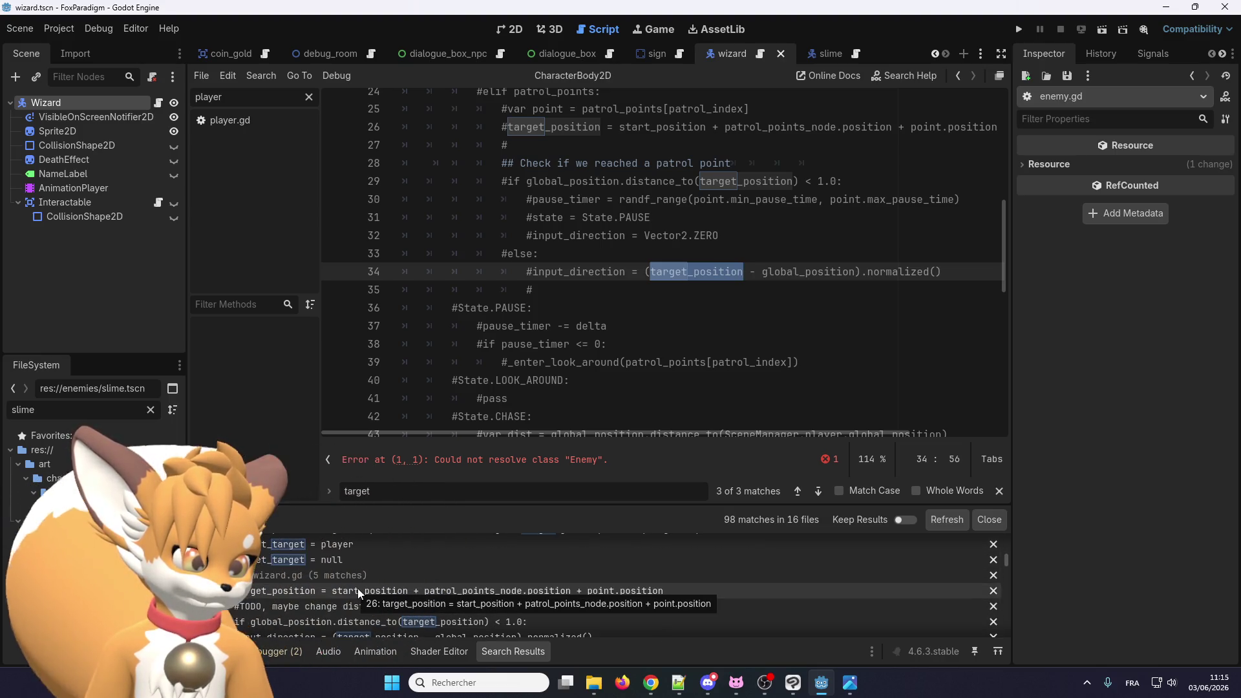
pyautogui.scroll(-5, 360, 597)
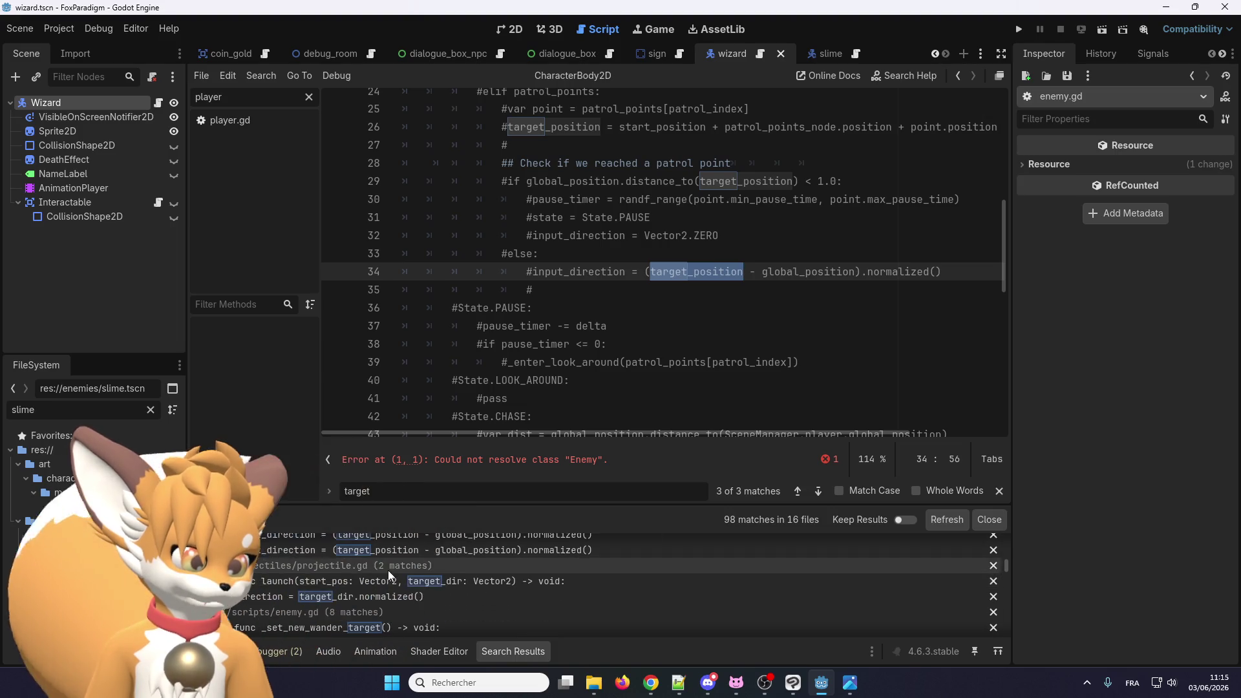
pyautogui.scroll(-6, 360, 596)
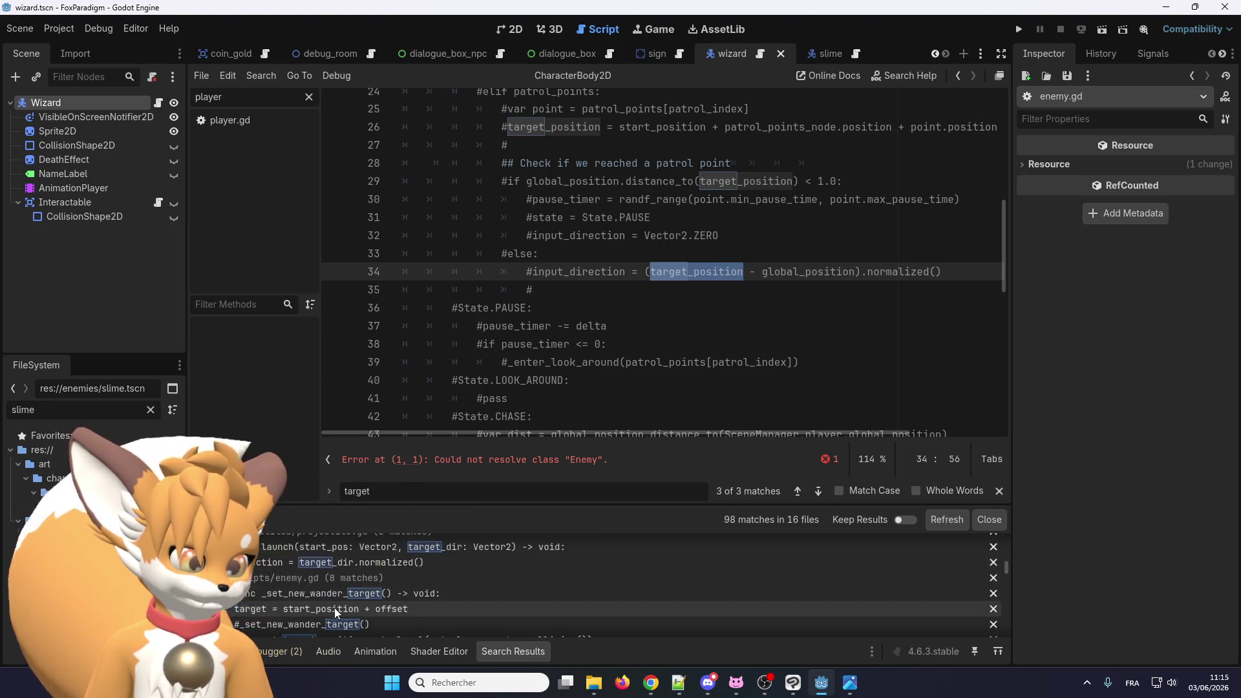
pyautogui.click(349, 575)
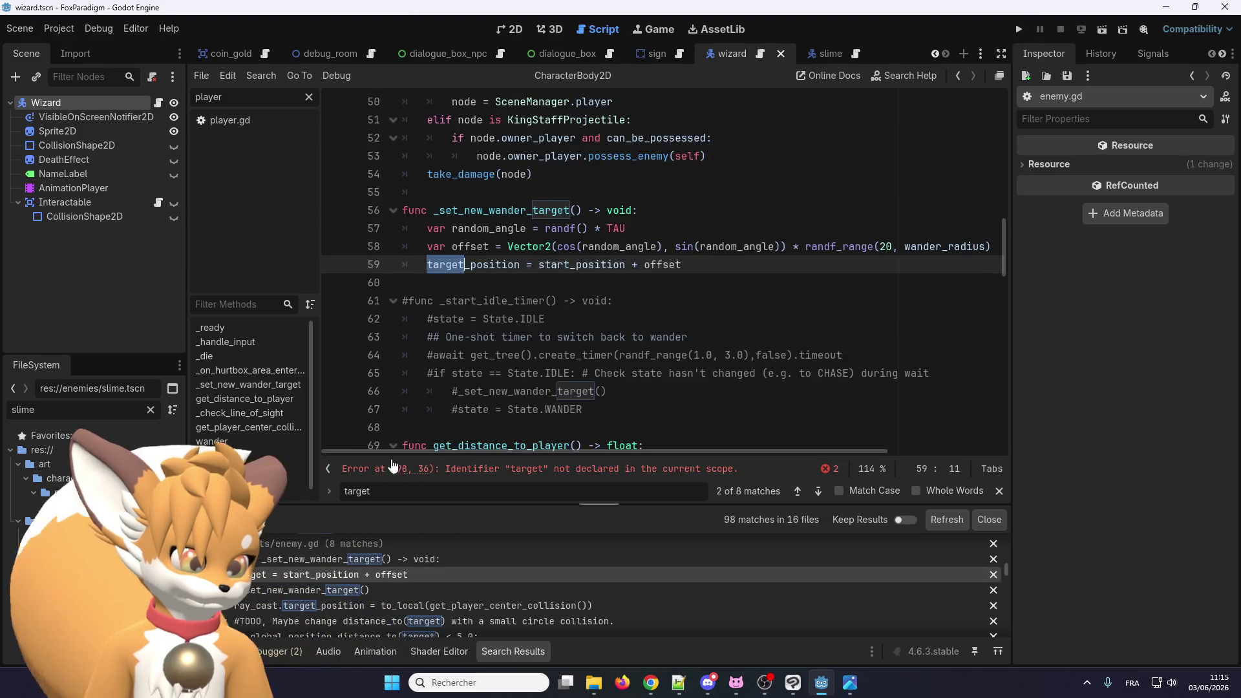
# Step: Replace the undeclared 'target' with target_position on lines 98 and 102 of enemy.gd
pyautogui.scroll(-1, 343, 605)
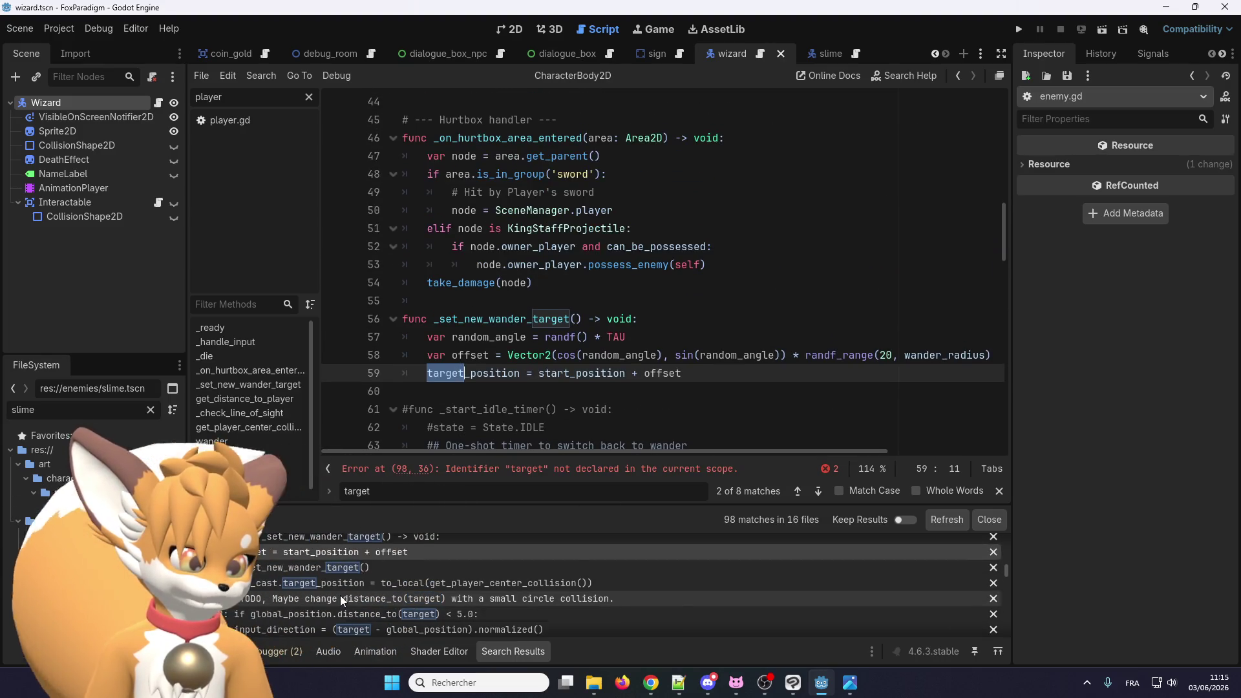
pyautogui.scroll(-2, 362, 601)
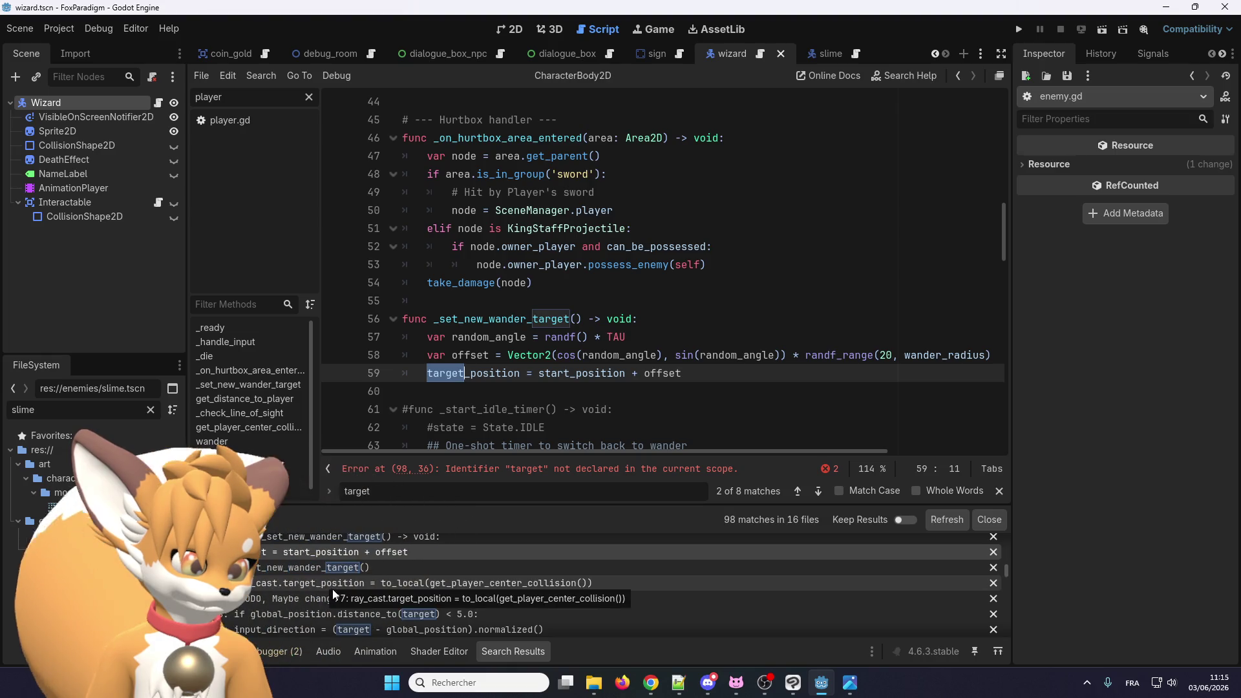
pyautogui.scroll(-1, 362, 582)
pyautogui.click(362, 571)
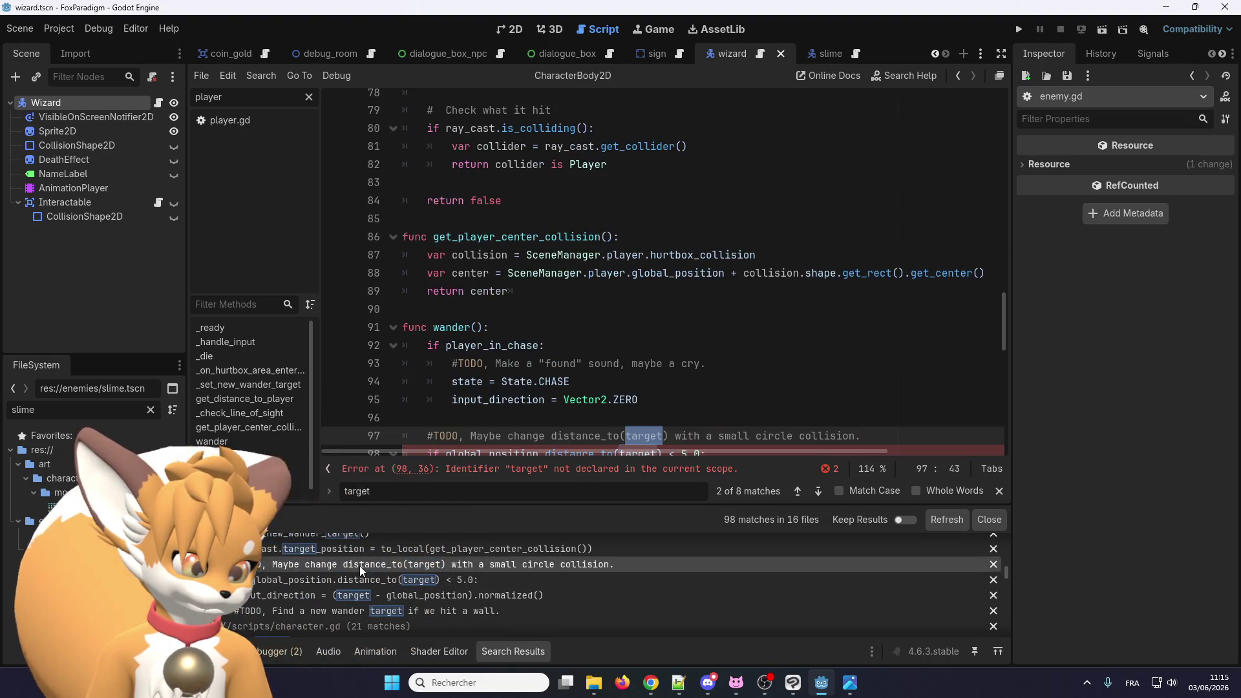
pyautogui.scroll(-2, 530, 368)
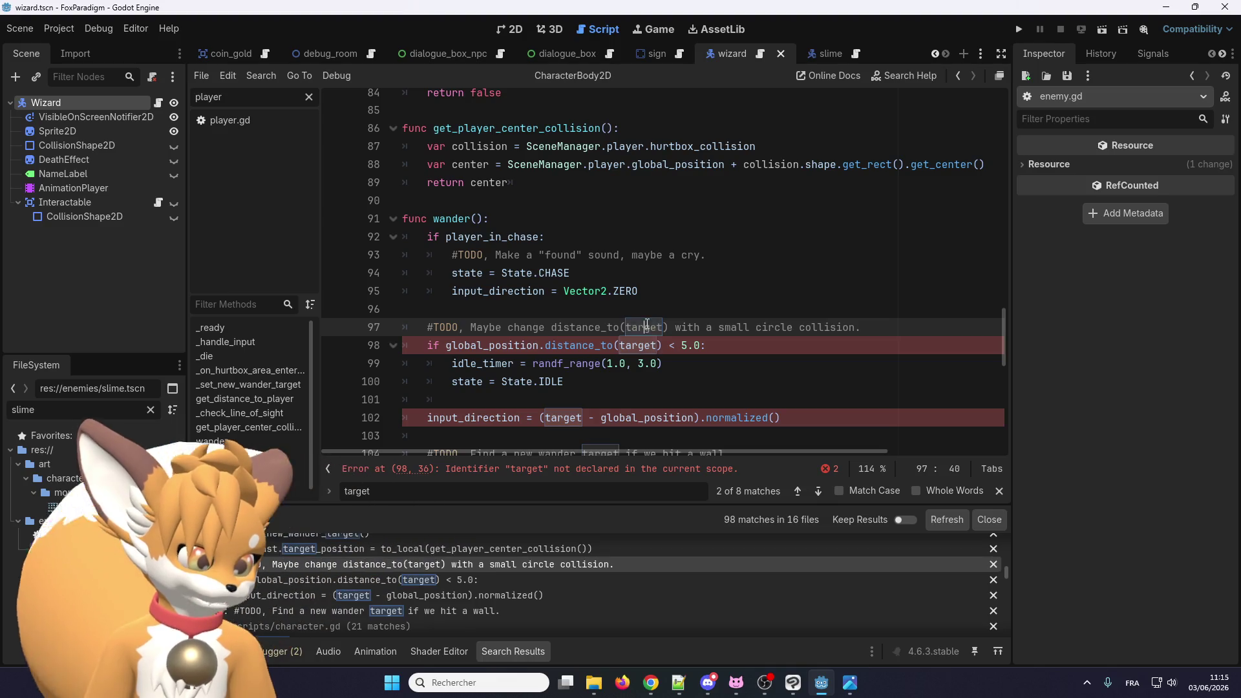
pyautogui.doubleClick(649, 347)
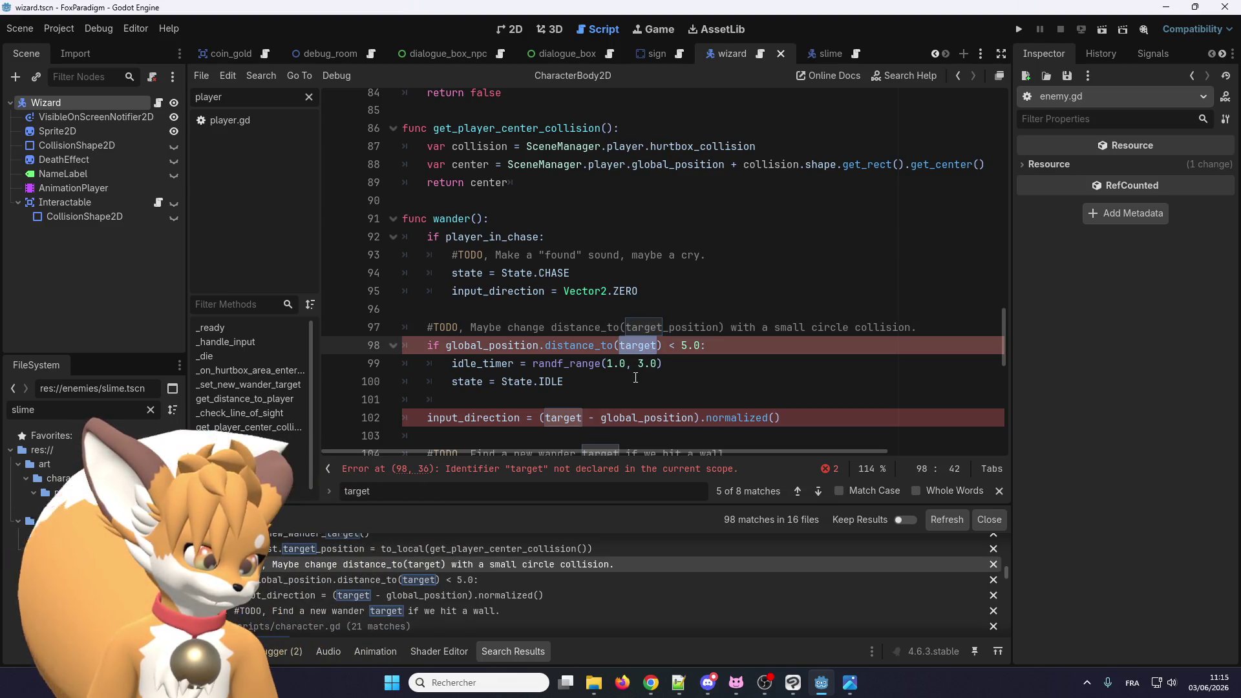
pyautogui.scroll(-2, 635, 378)
pyautogui.doubleClick(562, 309)
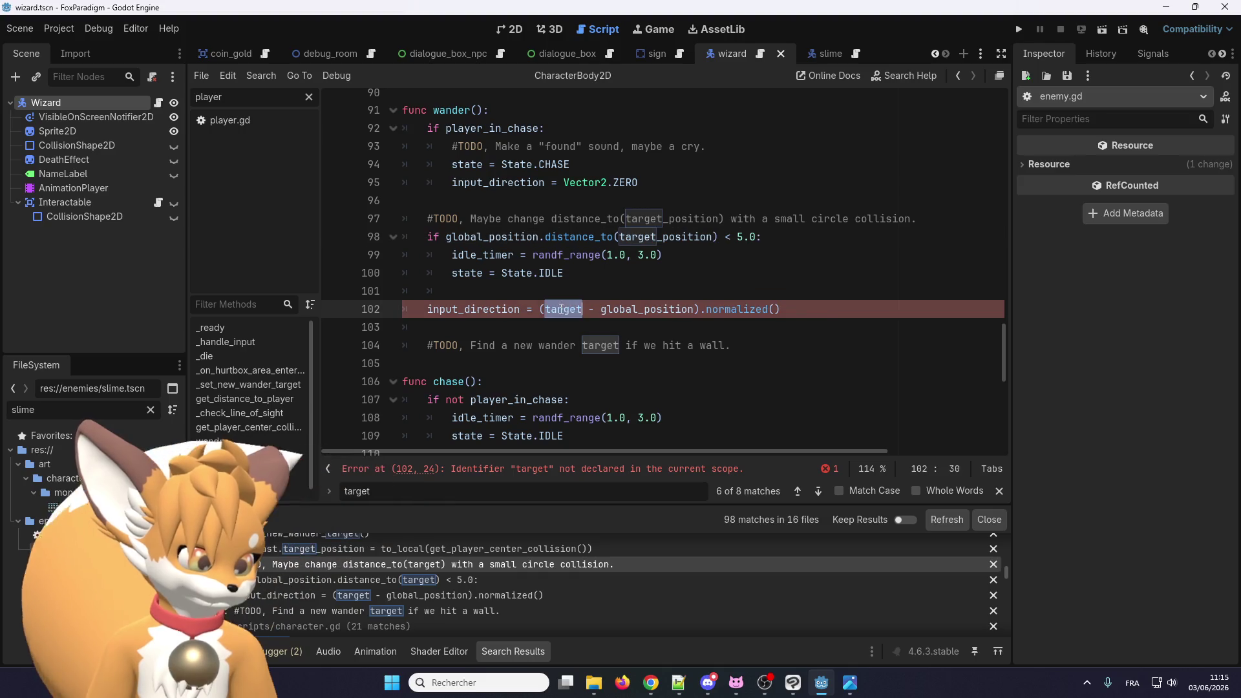
pyautogui.write('target_position')
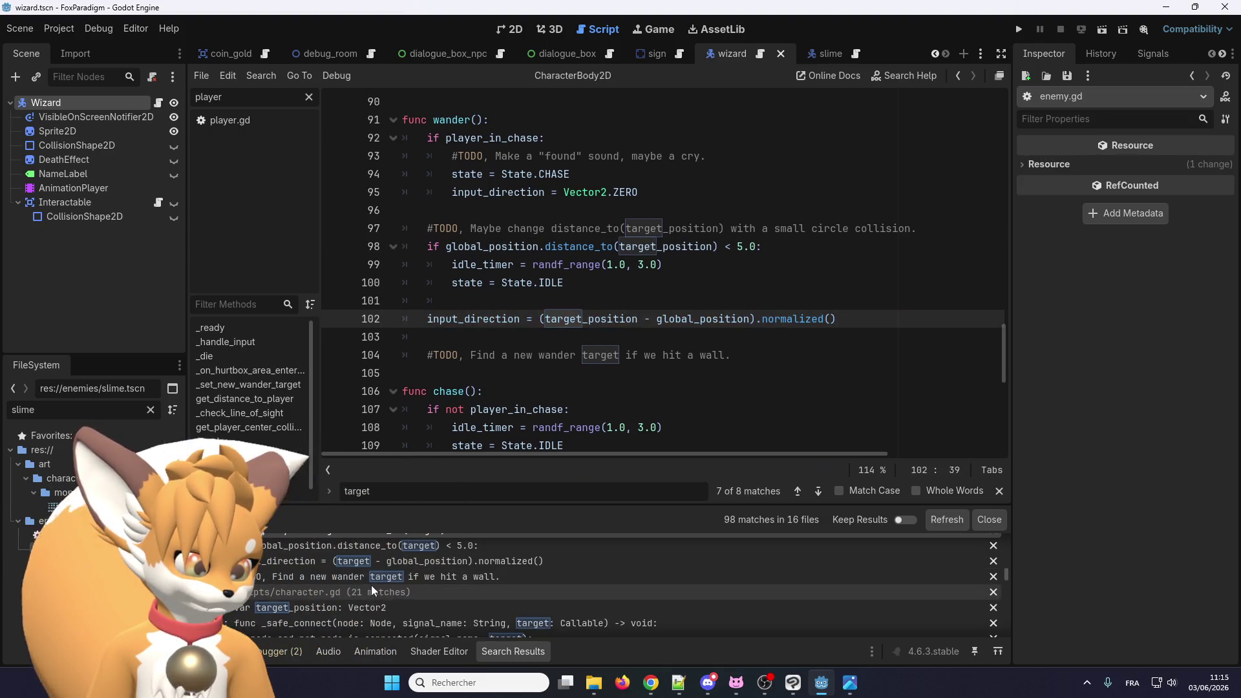
# Step: Open character.gd at the dir = target - global_position line in _turn_towards
pyautogui.scroll(-3, 373, 591)
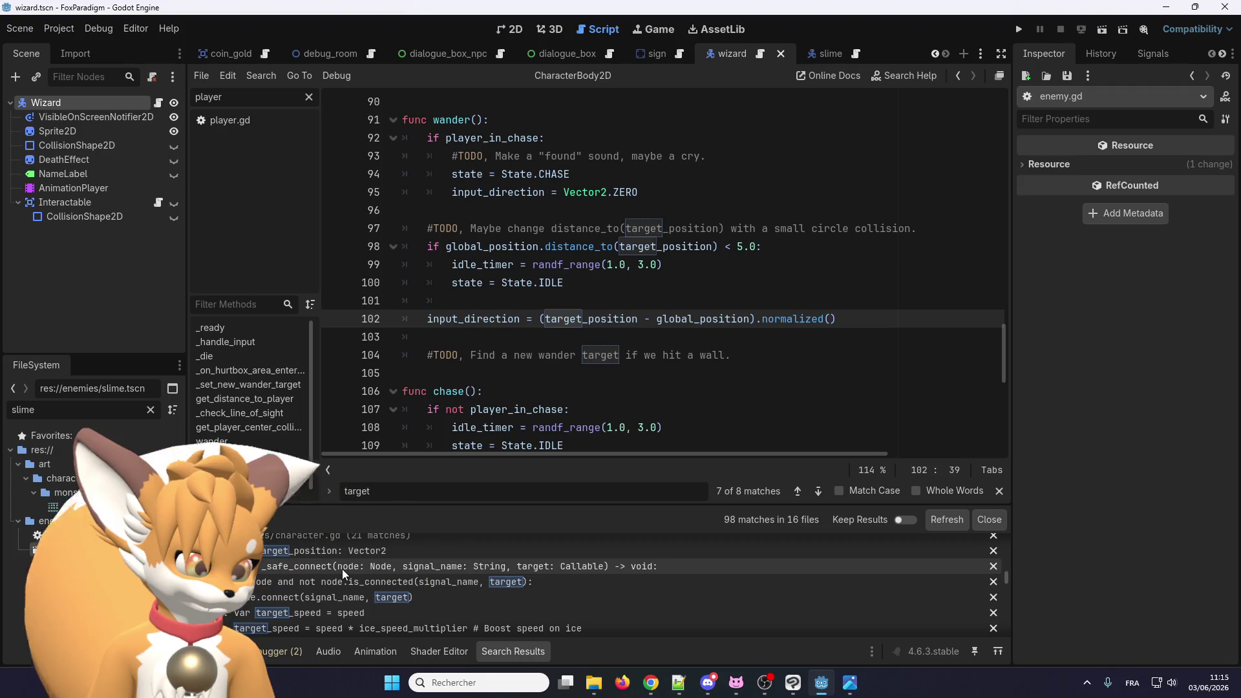
pyautogui.scroll(-2, 344, 574)
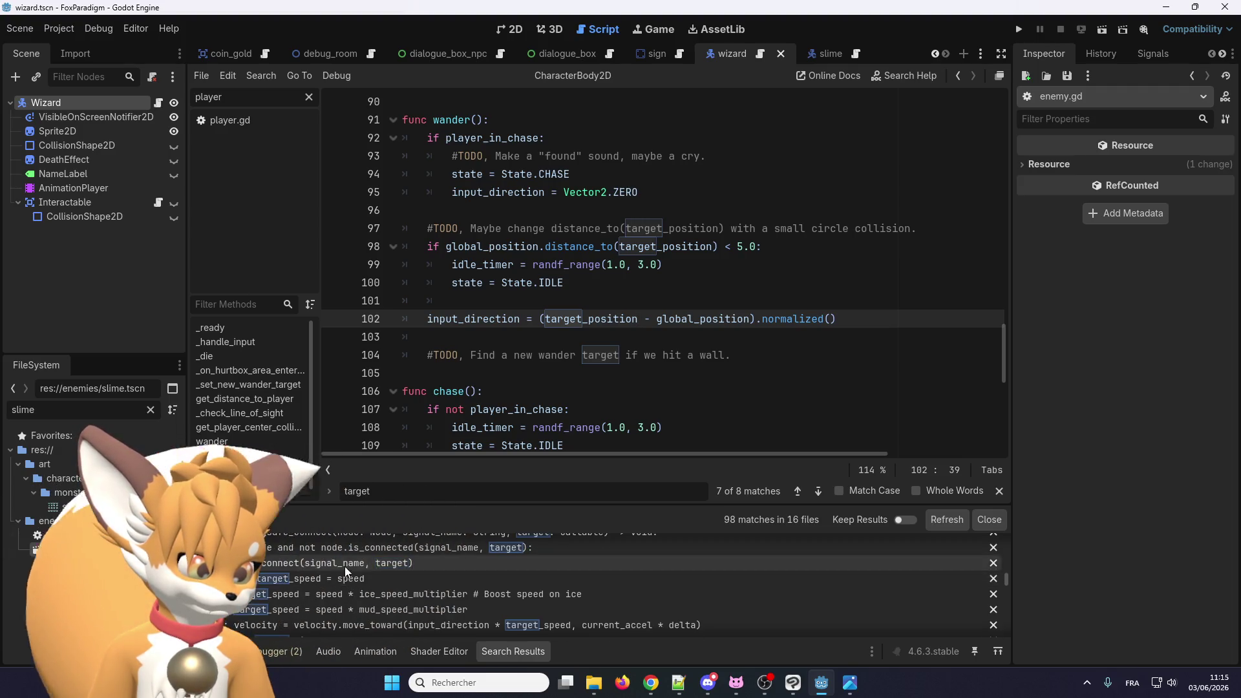
pyautogui.scroll(-2, 346, 571)
pyautogui.scroll(-4, 686, 585)
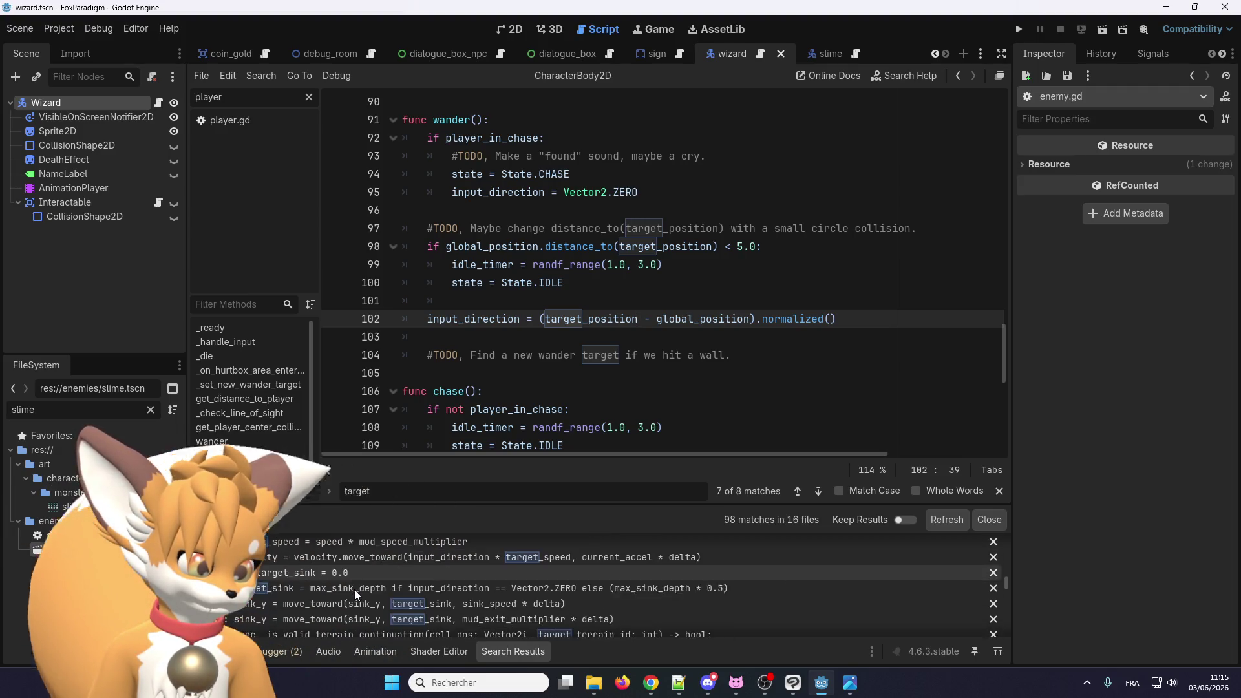
pyautogui.scroll(-8, 685, 582)
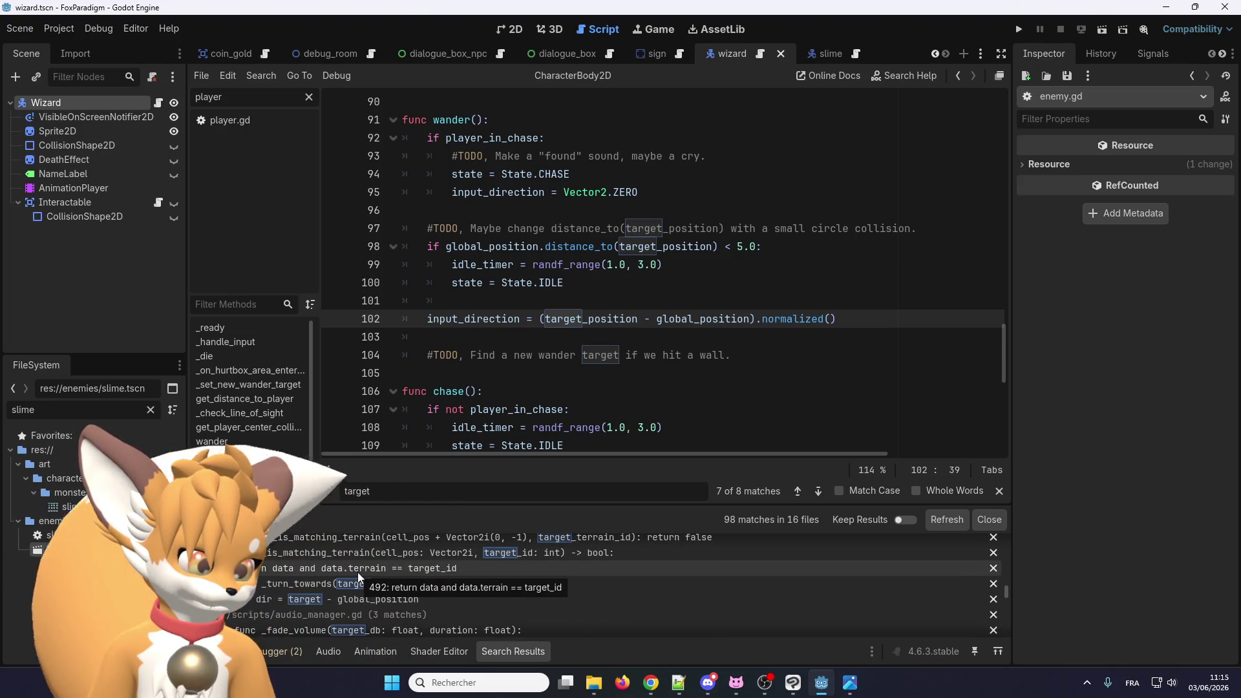
pyautogui.scroll(-4, 359, 578)
pyautogui.scroll(3, 388, 585)
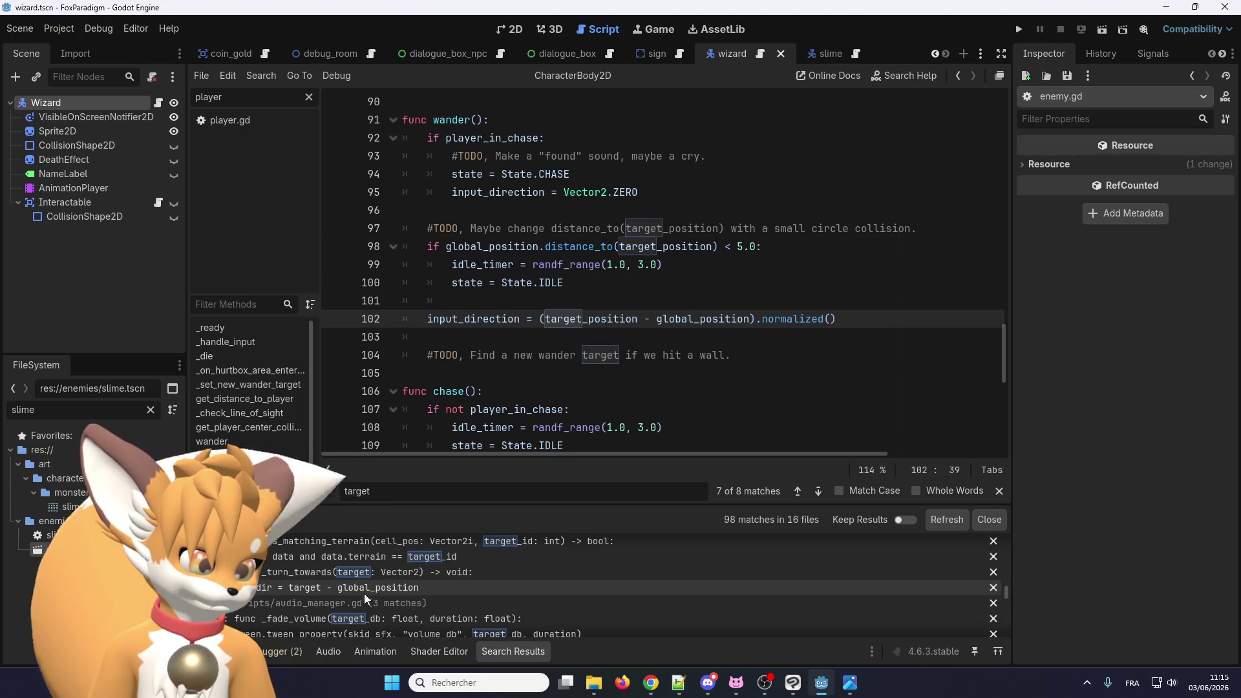
pyautogui.click(395, 588)
pyautogui.scroll(-2, 545, 370)
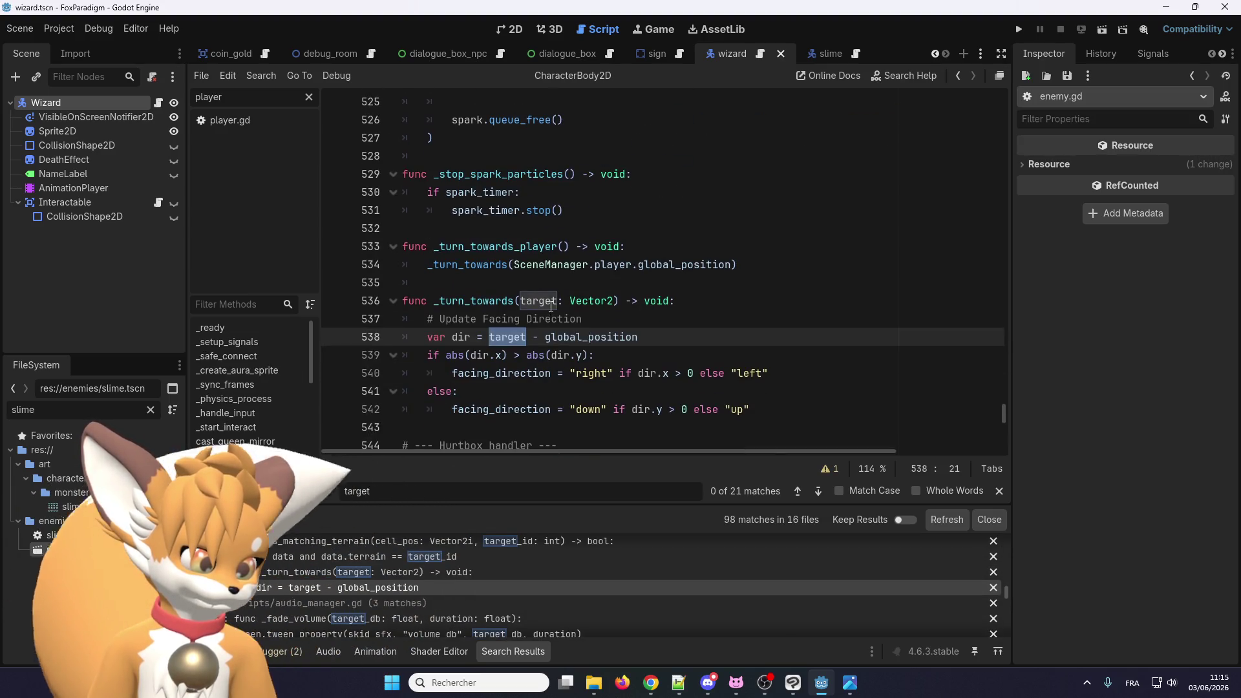
# Step: Select _turn_towards' target parameter and inspect the global_position code on lines 538-539
pyautogui.doubleClick(552, 298)
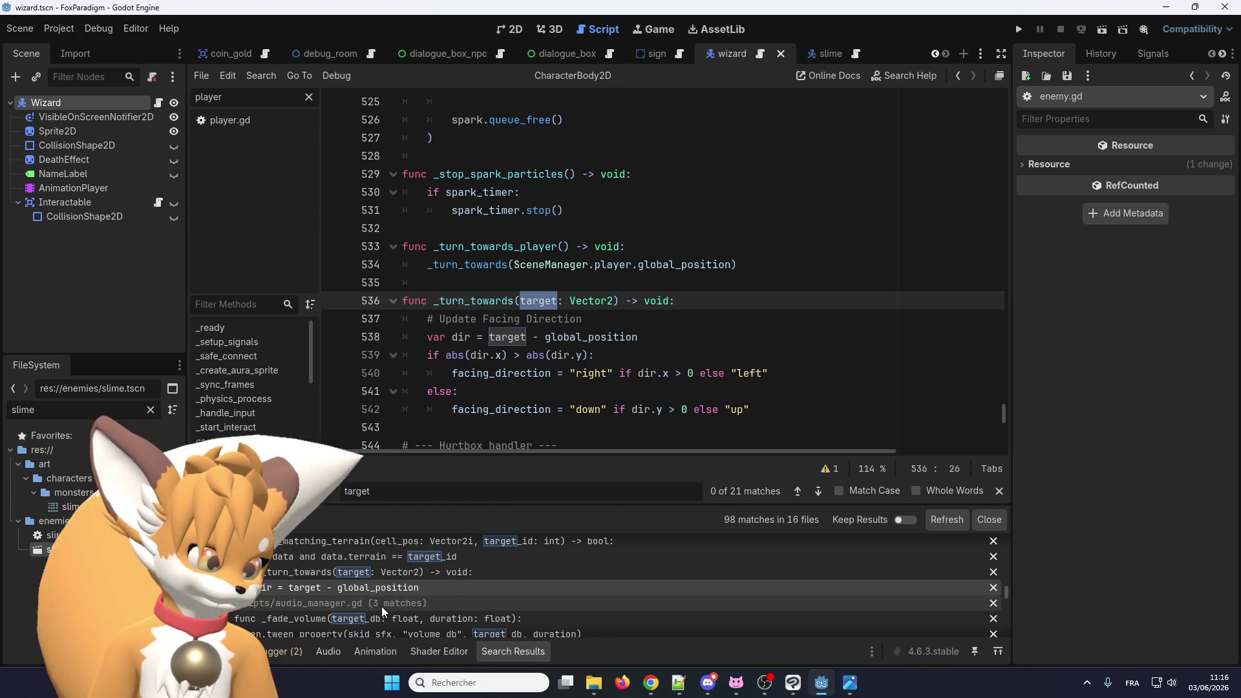
pyautogui.scroll(1, 387, 604)
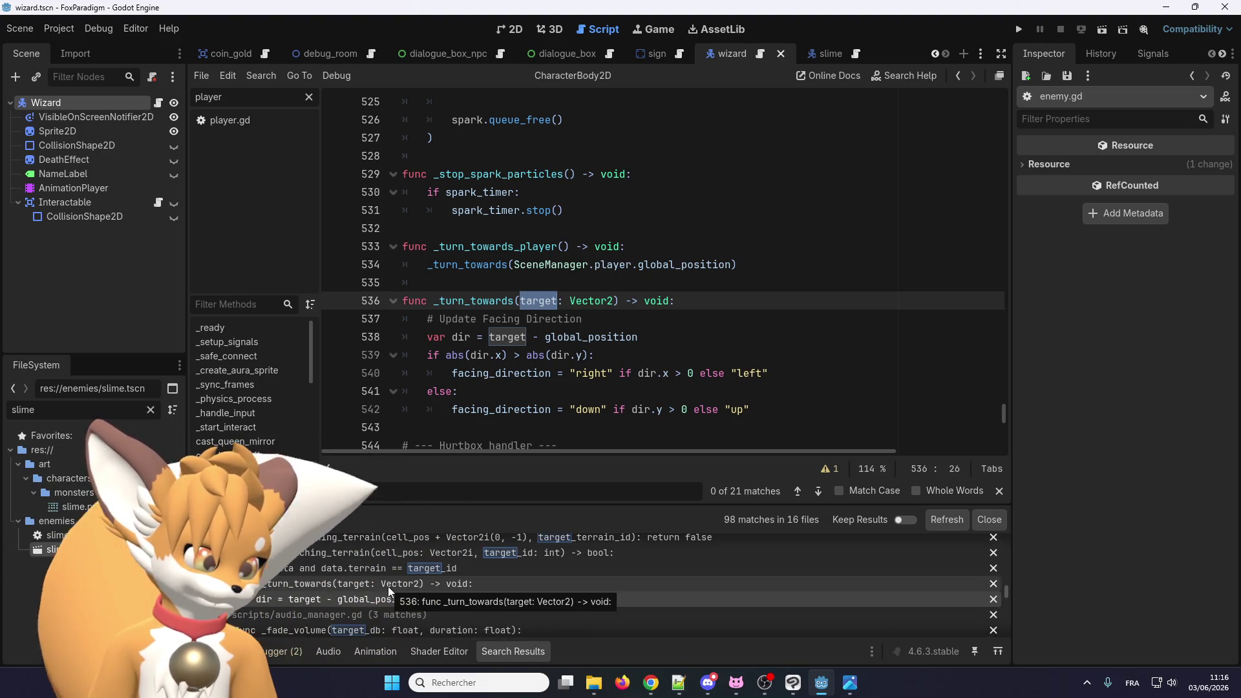
pyautogui.scroll(-1, 390, 592)
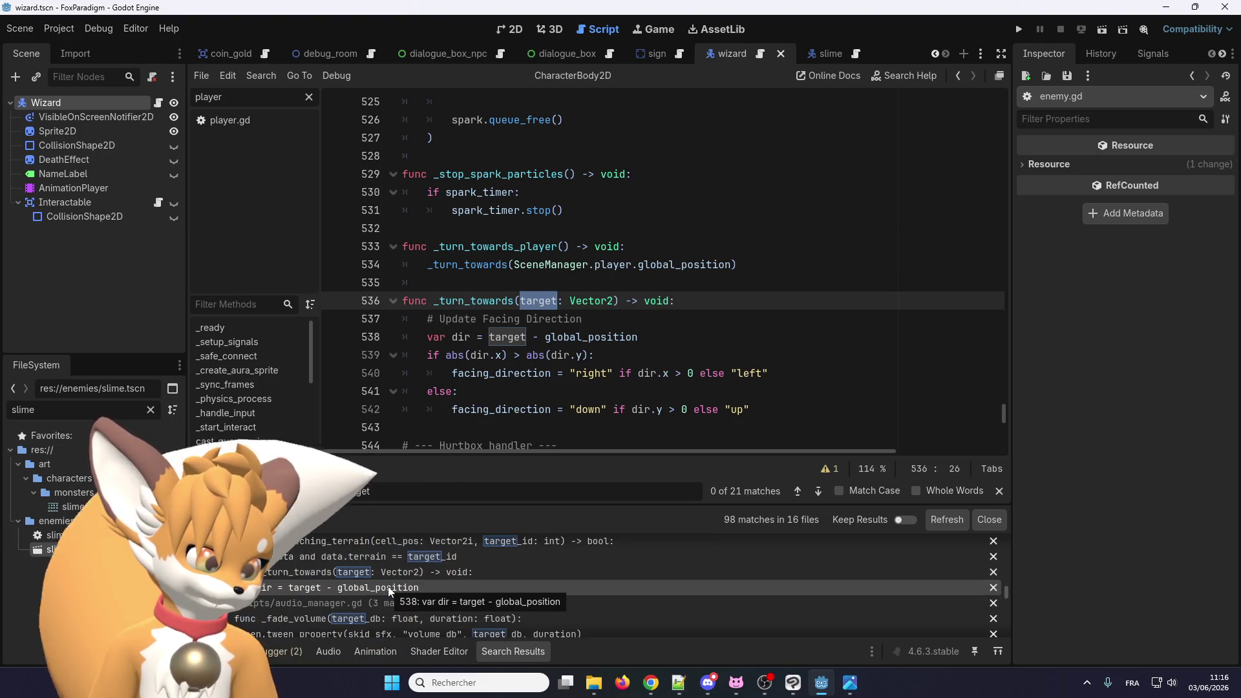
pyautogui.scroll(-1, 390, 591)
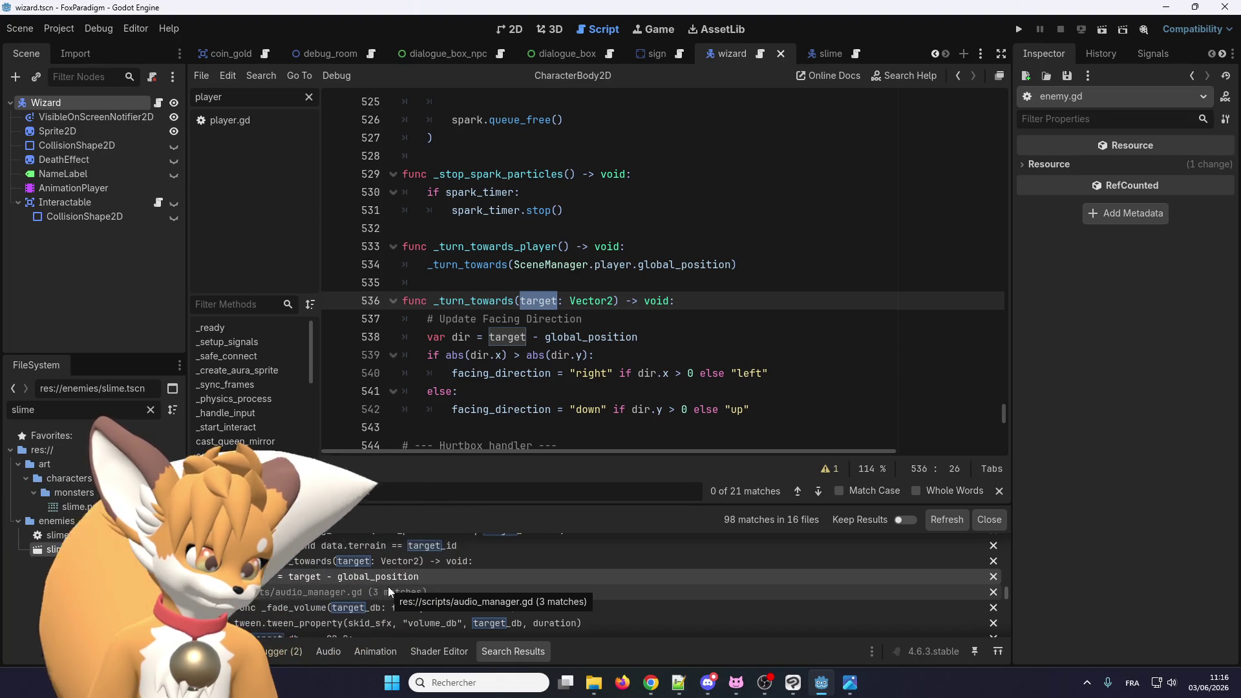
pyautogui.scroll(2, 531, 297)
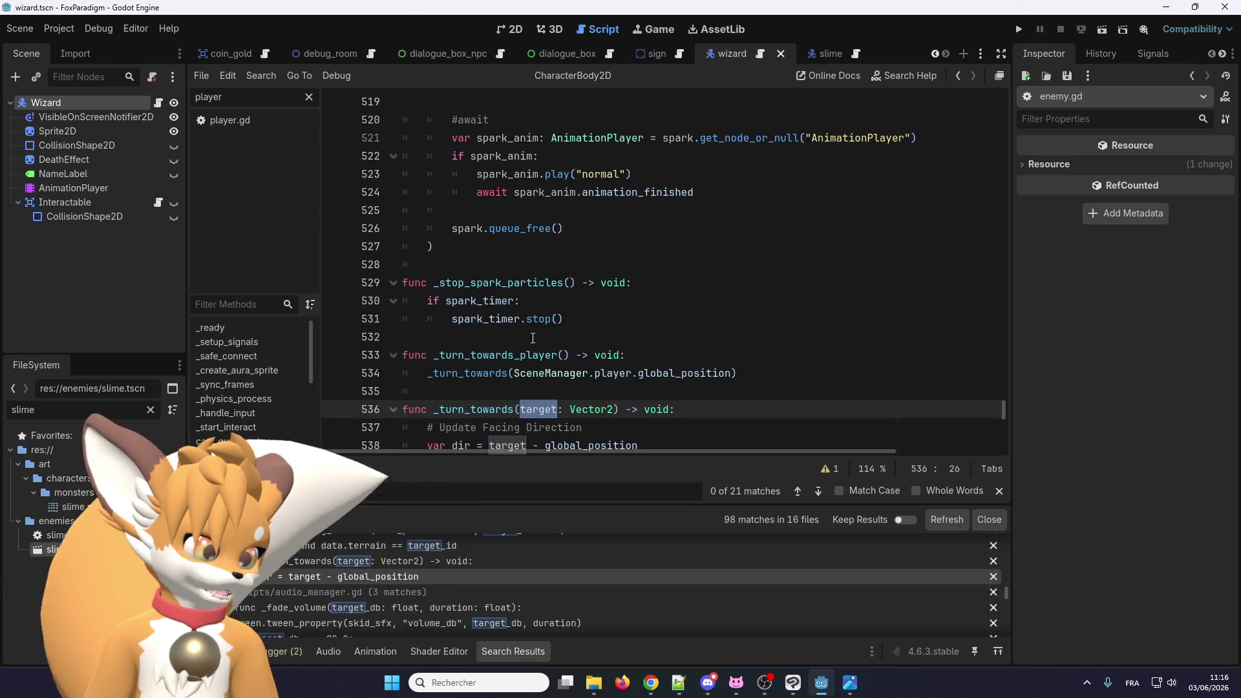
pyautogui.scroll(-1, 529, 361)
pyautogui.scroll(20, 530, 373)
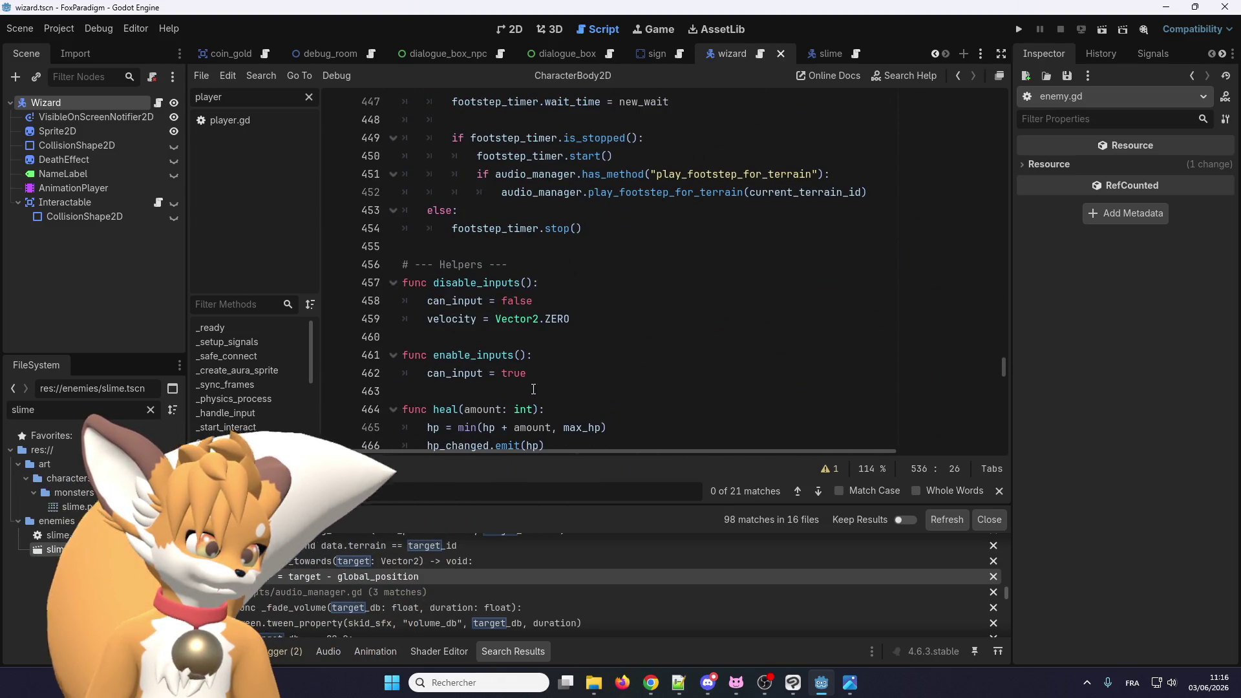
pyautogui.scroll(18, 534, 390)
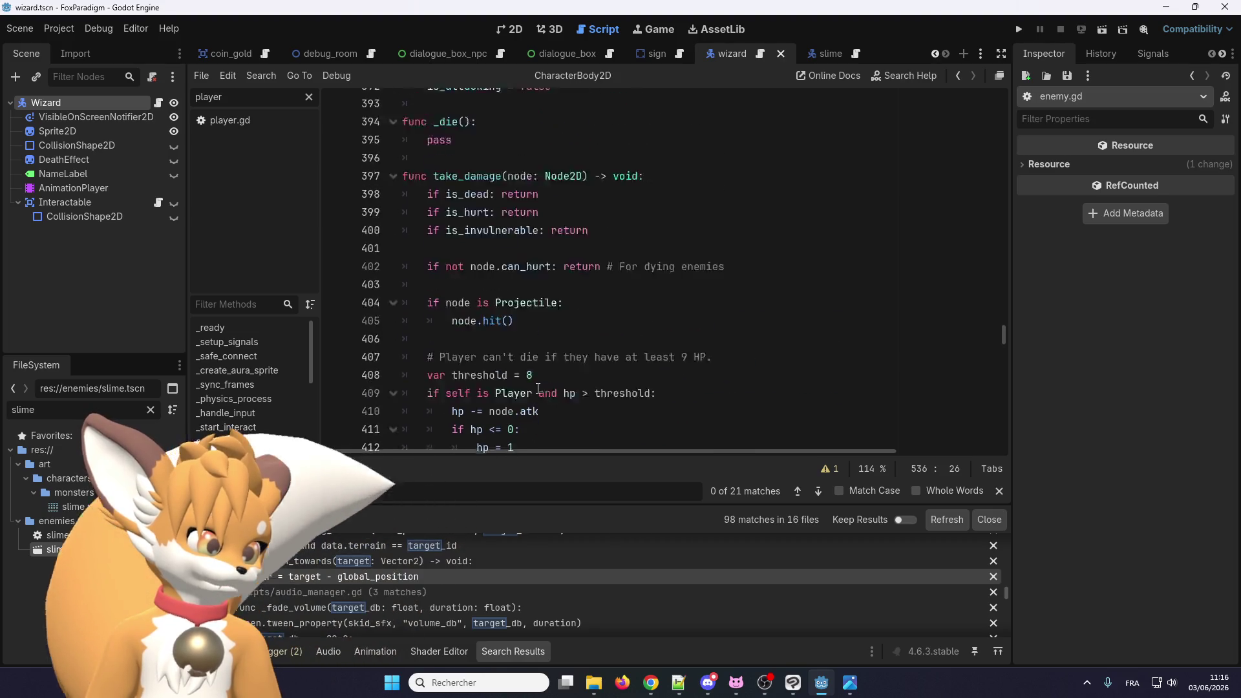
pyautogui.scroll(3, 538, 388)
pyautogui.scroll(-2, 420, 569)
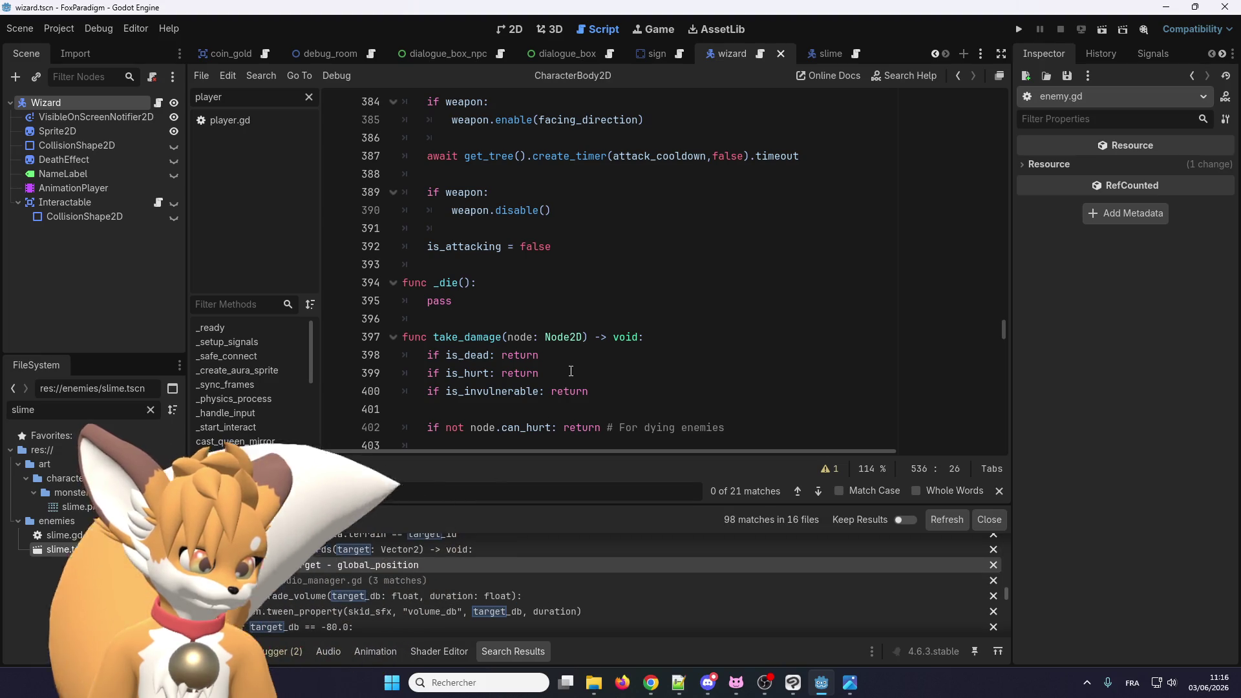
pyautogui.moveTo(1003, 328)
pyautogui.mouseDown()
pyautogui.moveTo(1004, 88)
pyautogui.moveTo(1014, 430)
pyautogui.mouseUp()
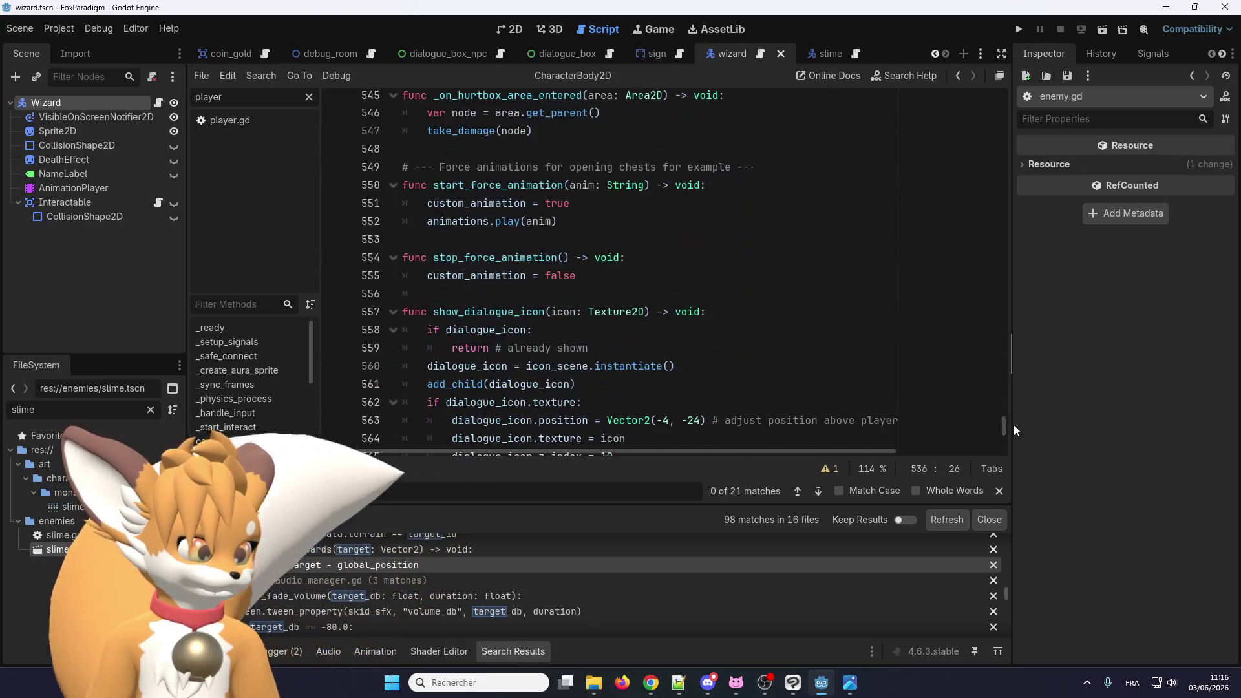
pyautogui.scroll(6, 559, 306)
pyautogui.click(529, 314)
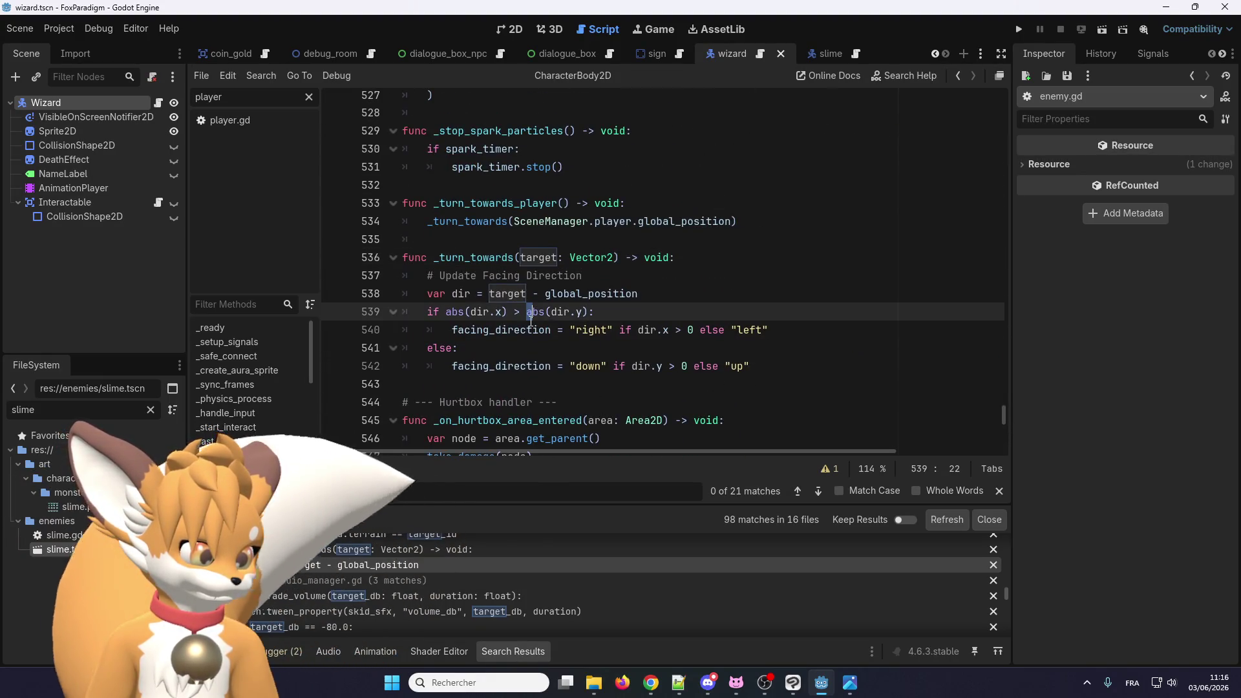
pyautogui.click(551, 293)
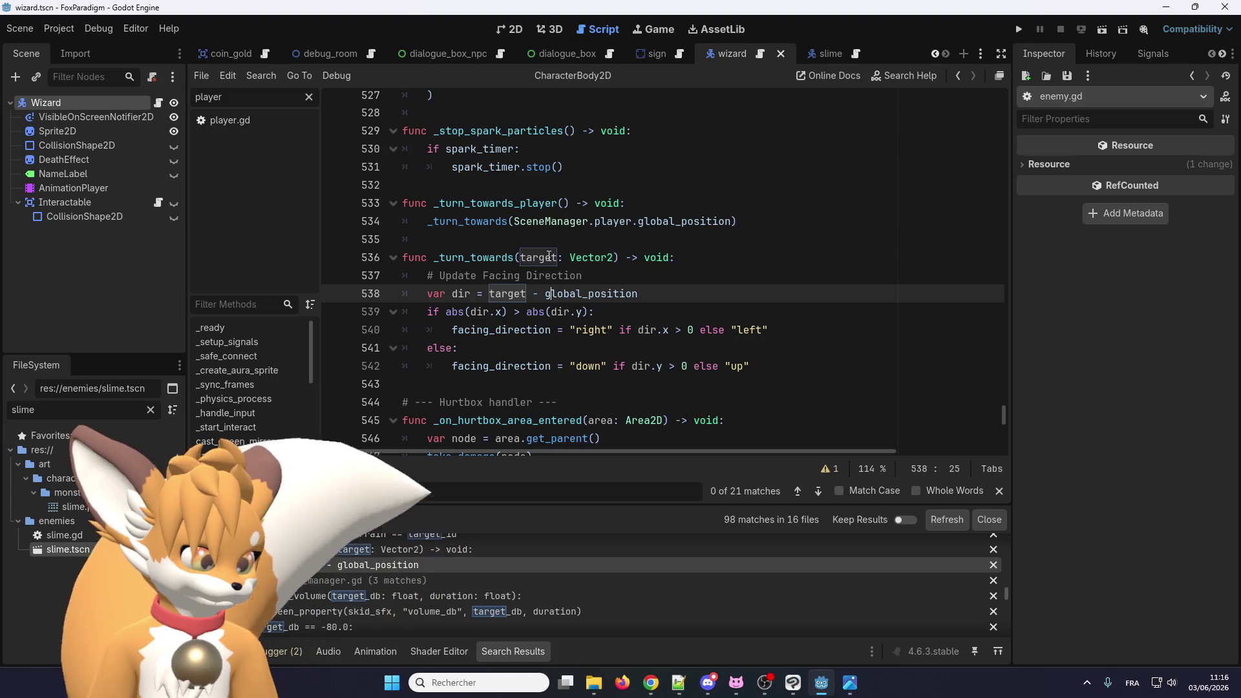
# Step: Review the remaining code around lines 534-535 and run the project in a debug window
pyautogui.scroll(-1, 390, 561)
pyautogui.scroll(-4, 389, 560)
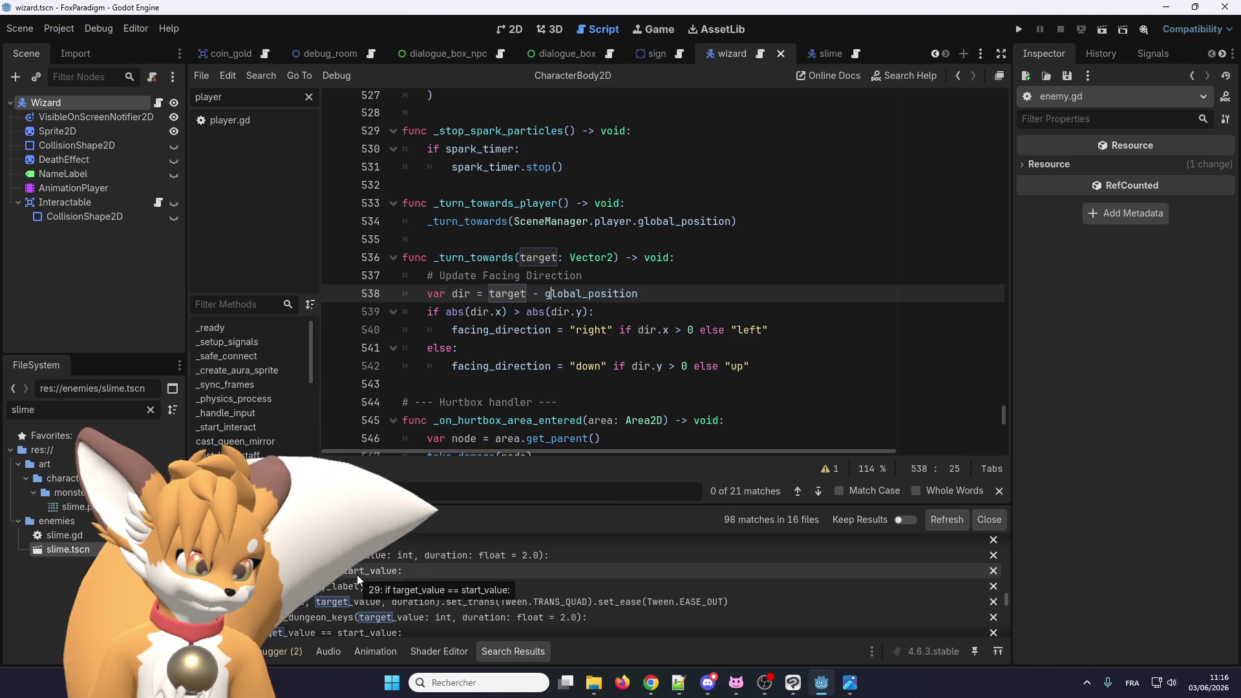
pyautogui.scroll(-3, 357, 574)
pyautogui.scroll(-2, 390, 586)
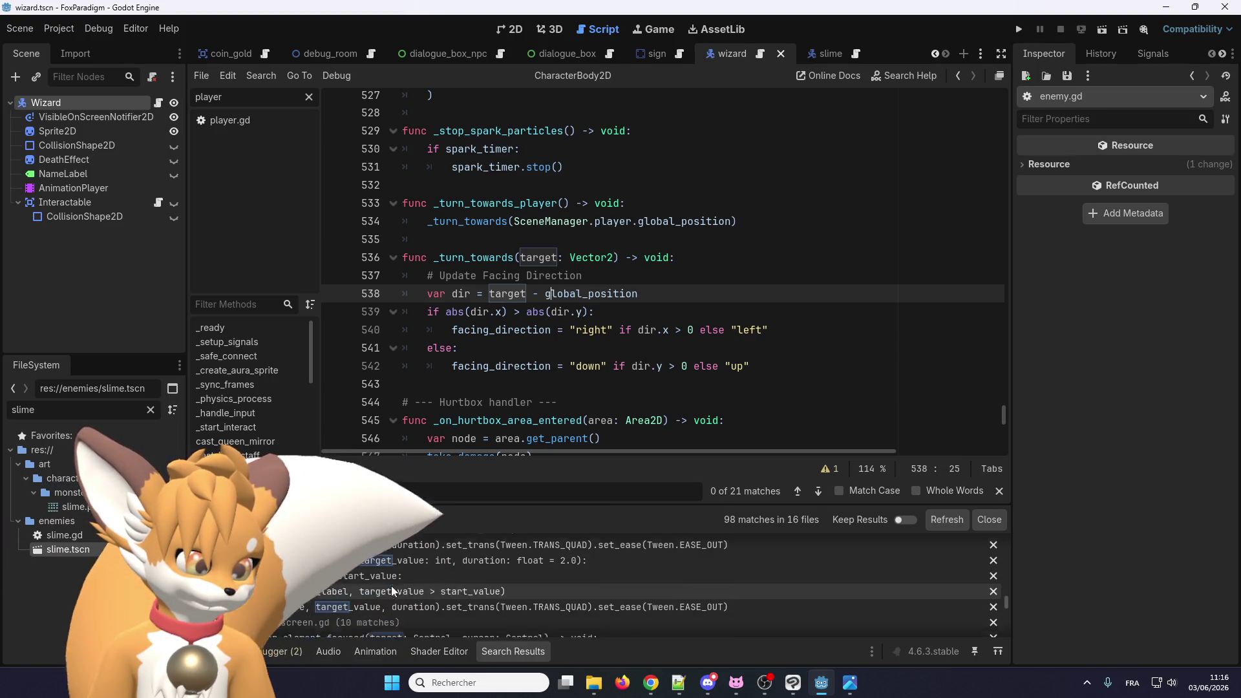
pyautogui.scroll(-4, 403, 601)
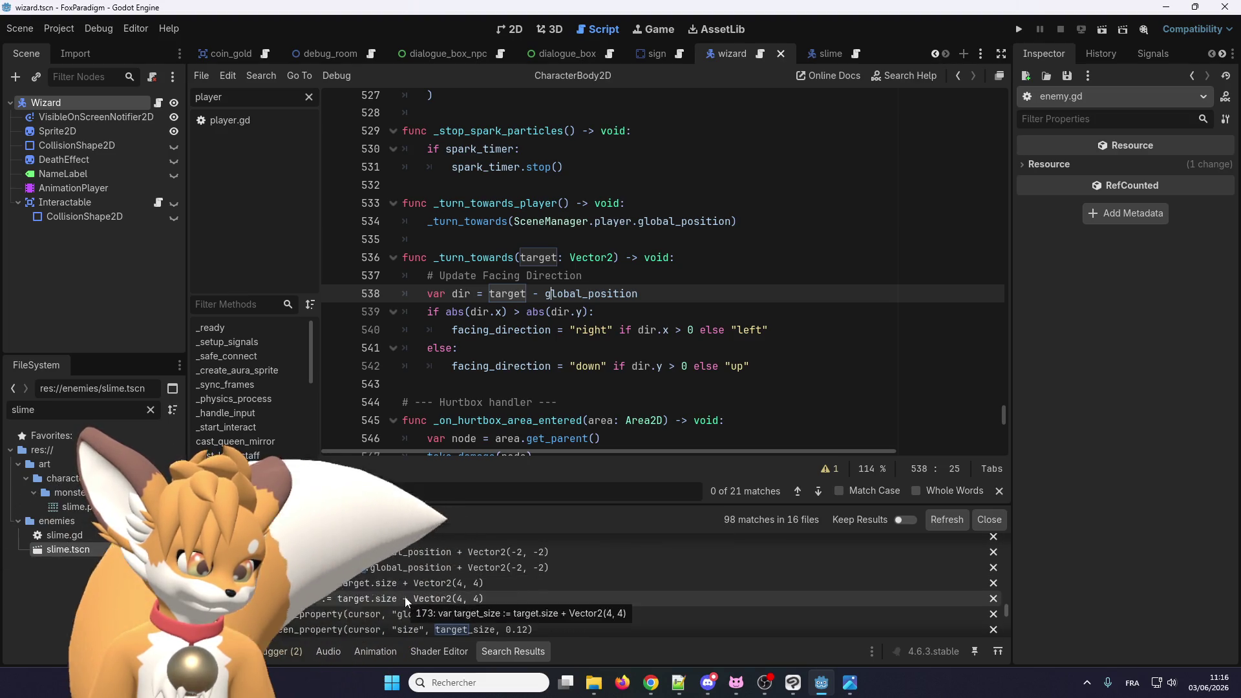
pyautogui.scroll(-2, 405, 596)
pyautogui.scroll(5, 405, 596)
pyautogui.scroll(-5, 390, 578)
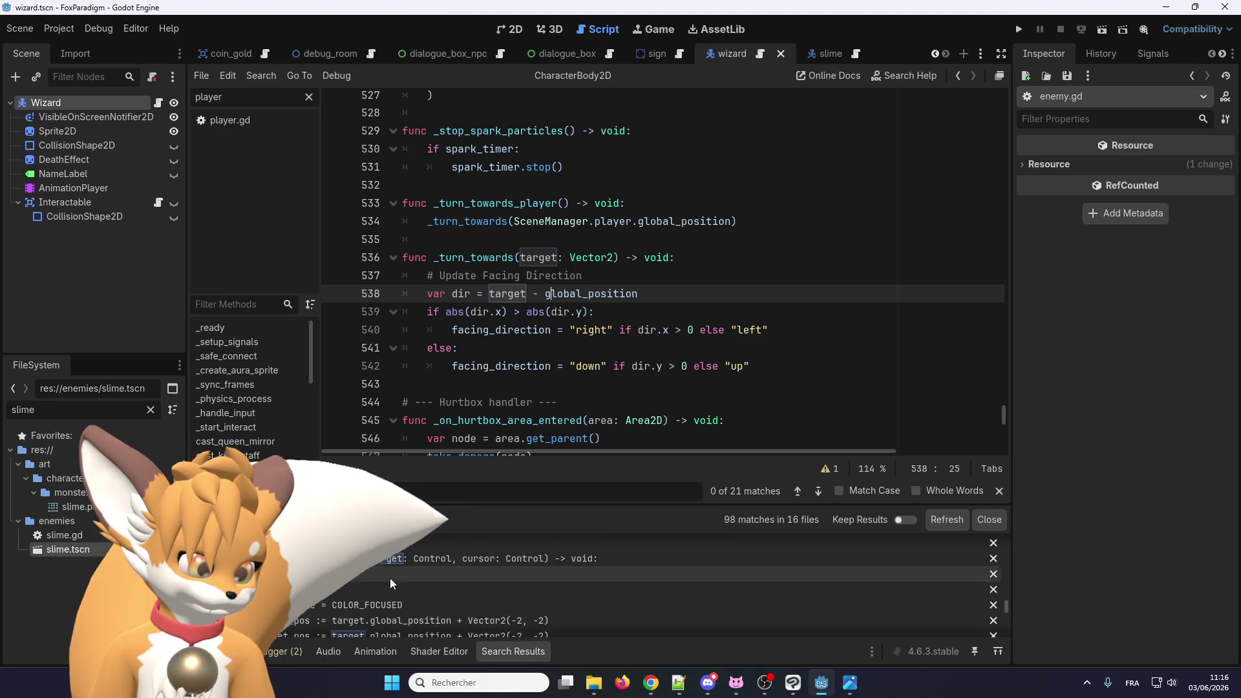
pyautogui.scroll(-5, 390, 573)
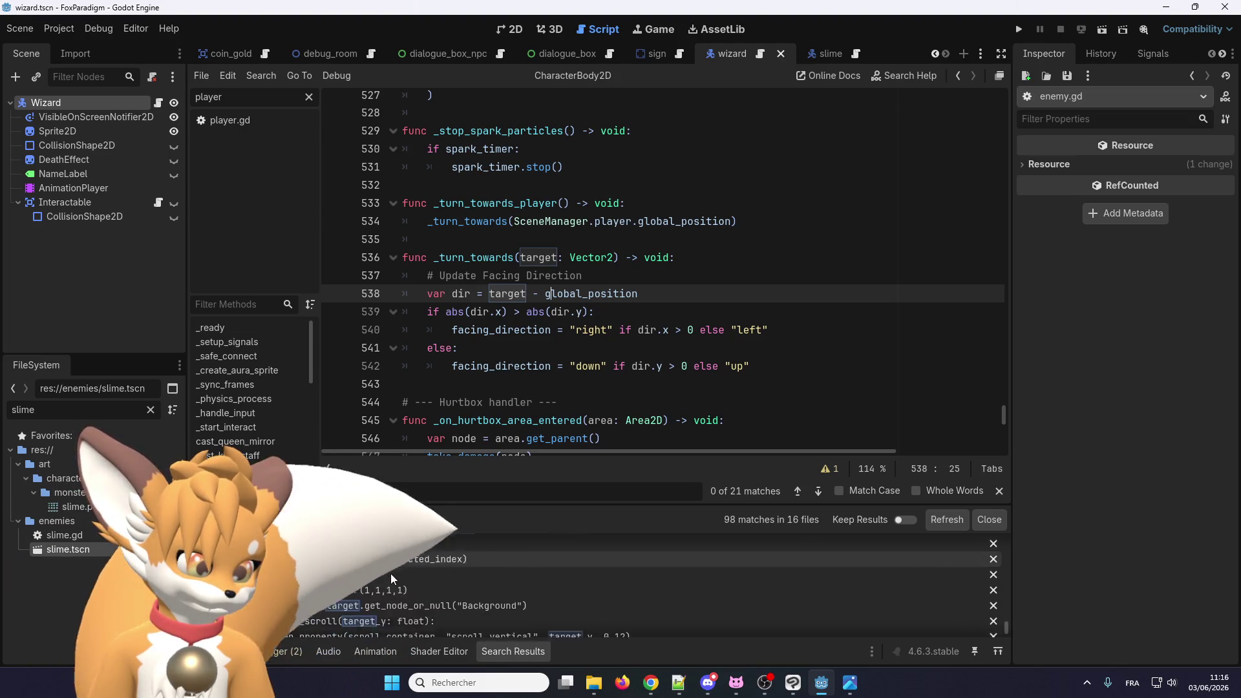
pyautogui.scroll(-5, 390, 573)
pyautogui.moveTo(453, 240); pyautogui.dragTo(615, 224)
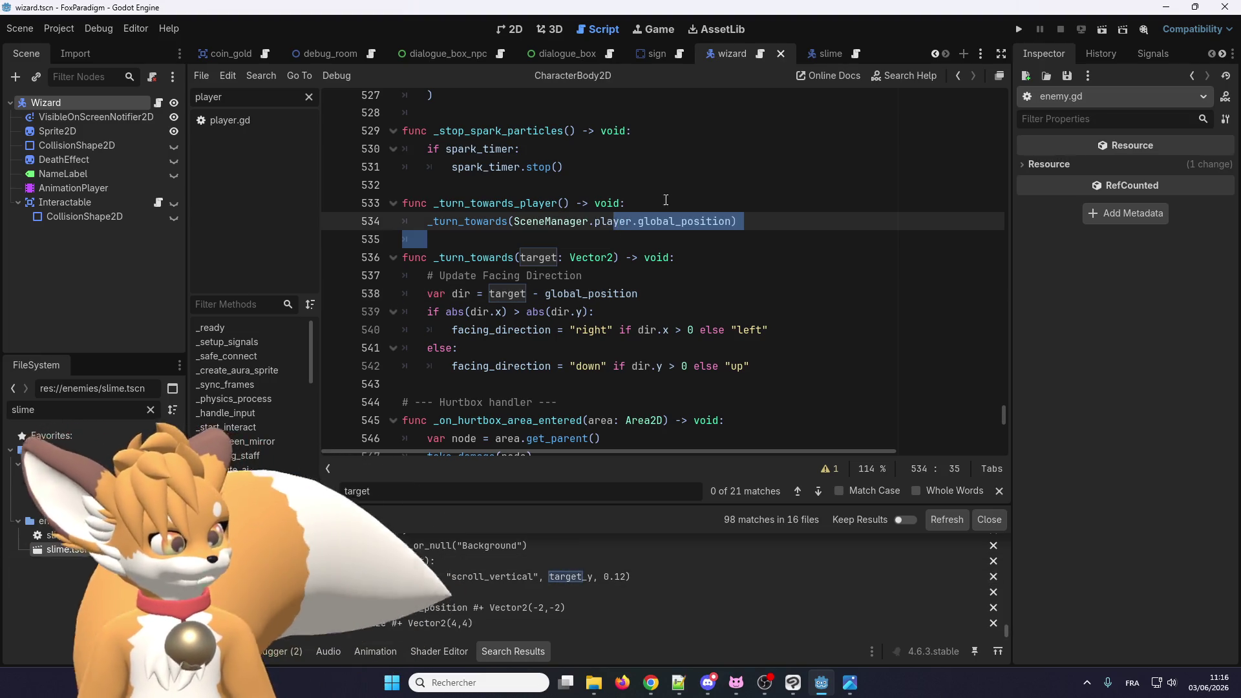
pyautogui.click(1019, 29)
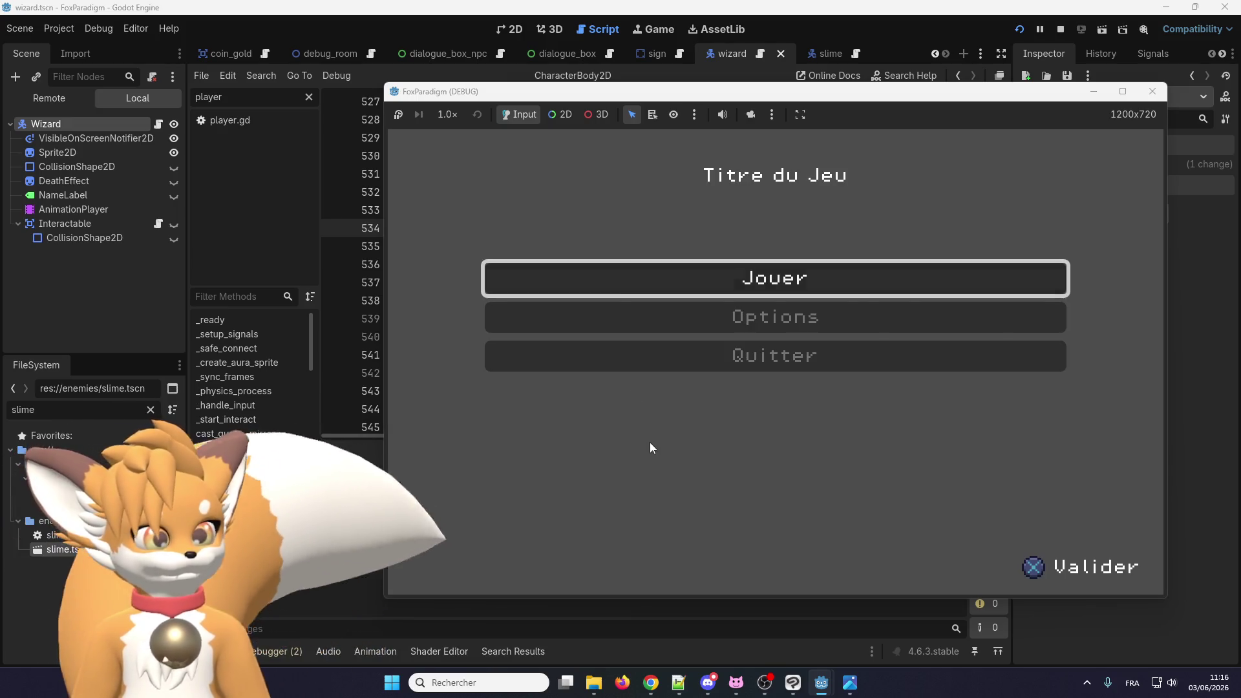
# Step: Load the first save, walk the player east out of the dungeon onto the grass, then stop
pyautogui.press('Return')
pyautogui.press('Return')
pyautogui.press('Right')
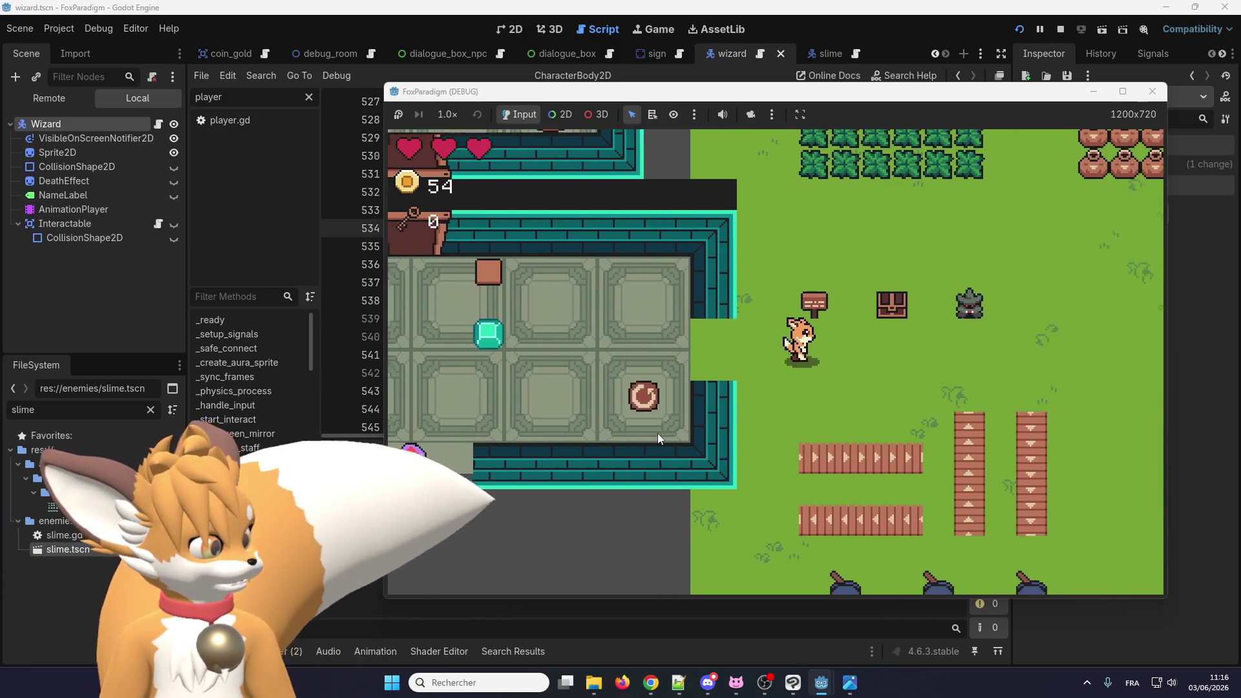
pyautogui.press('Up')
pyautogui.press('Up')
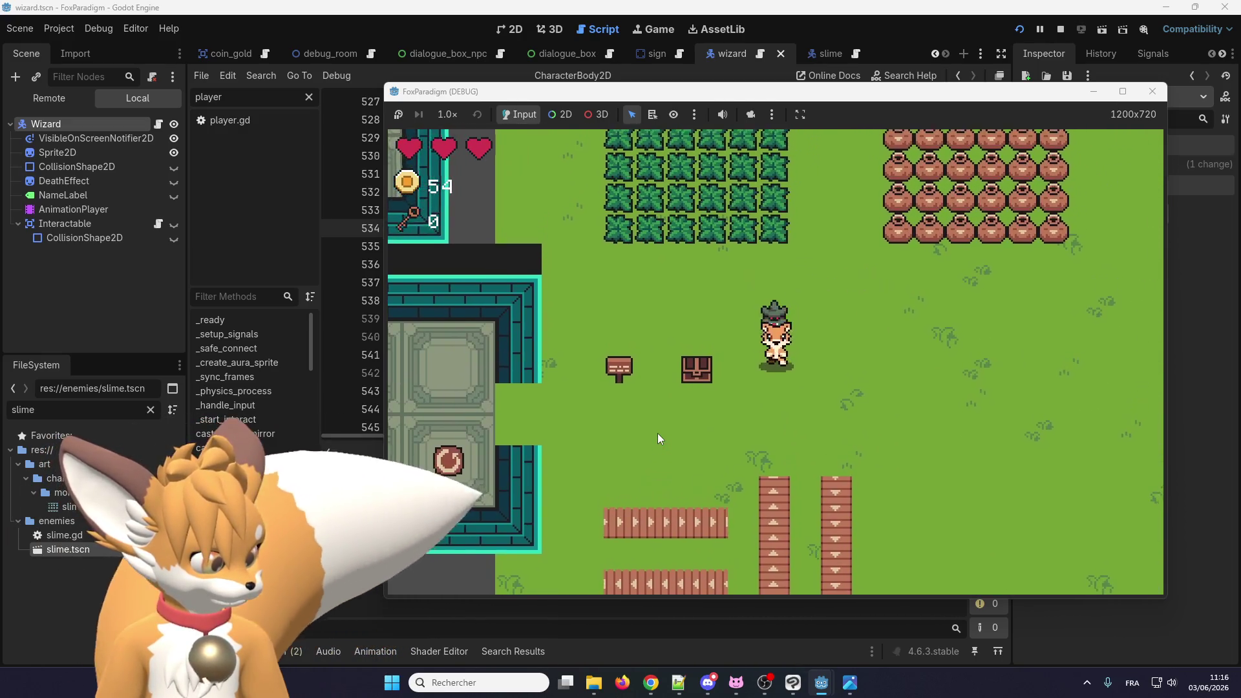
pyautogui.press('Down')
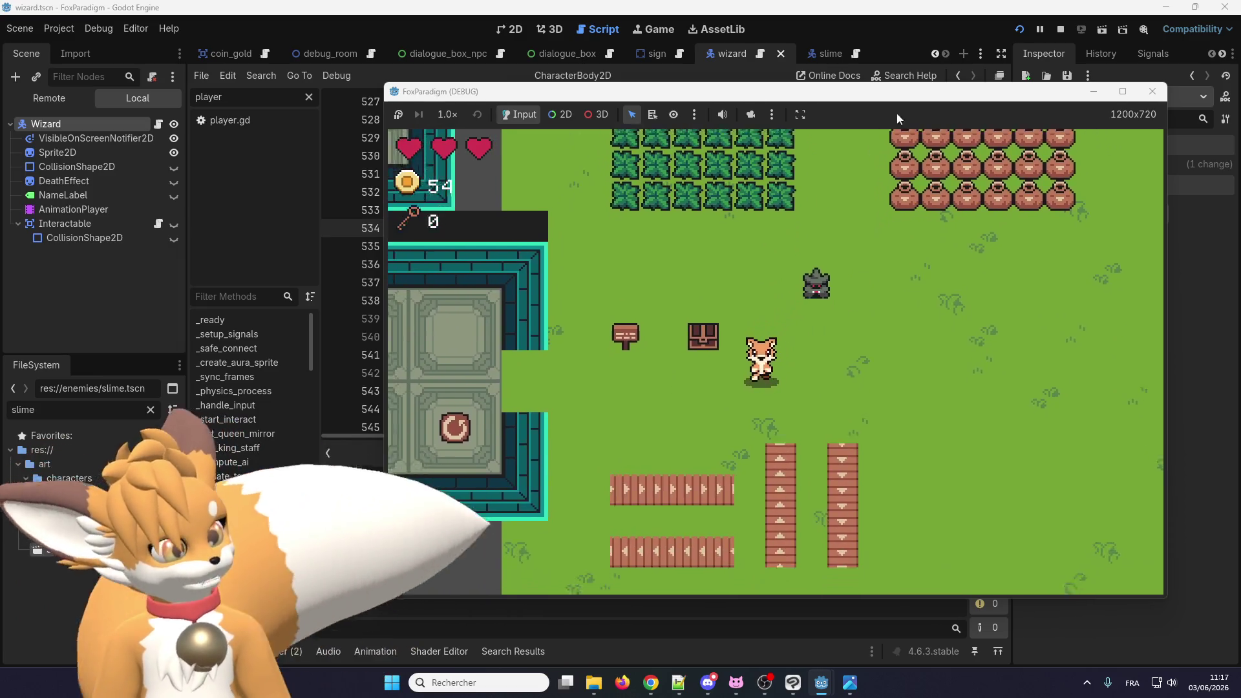
pyautogui.click(1060, 30)
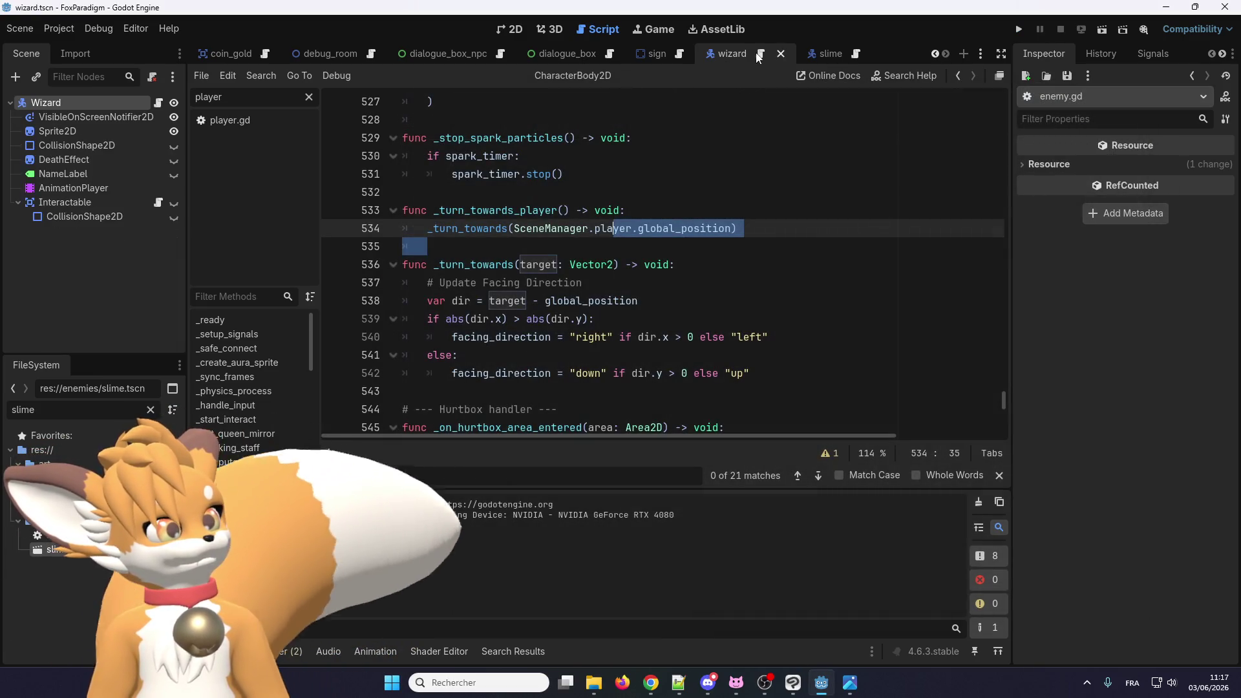
# Step: Switch from the slime scene to the wizard scene and open its wizard.gd script
pyautogui.click(824, 54)
pyautogui.click(730, 54)
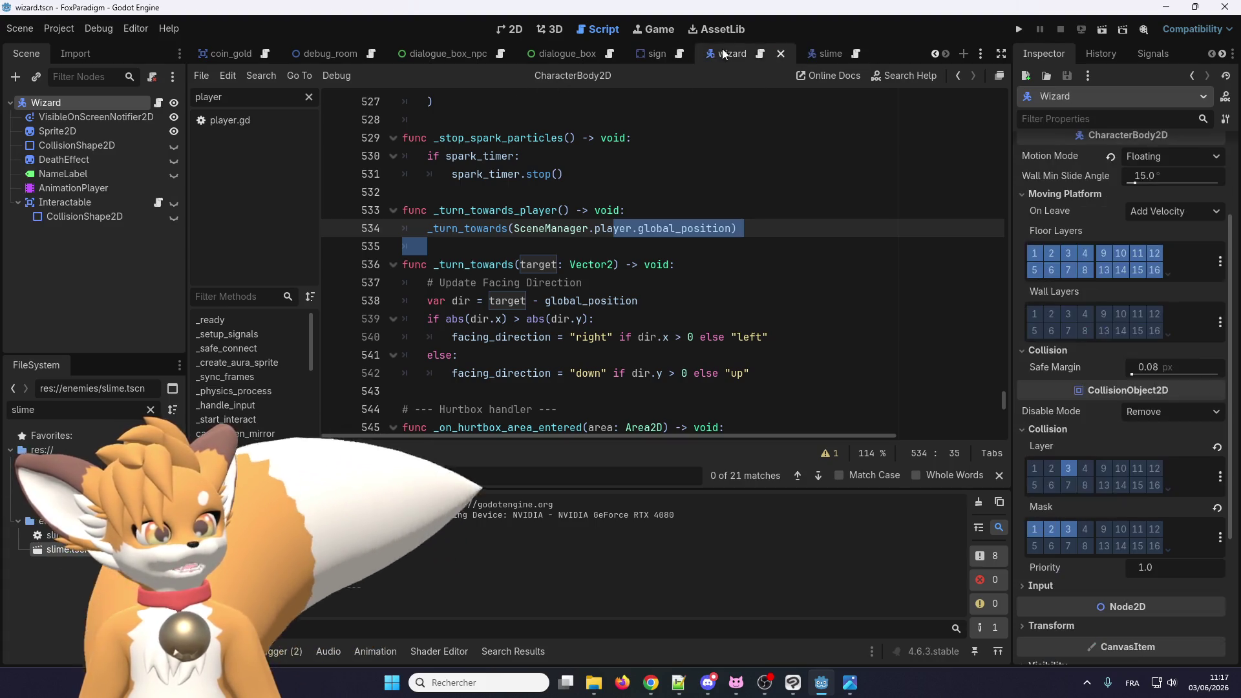
pyautogui.scroll(20, 651, 253)
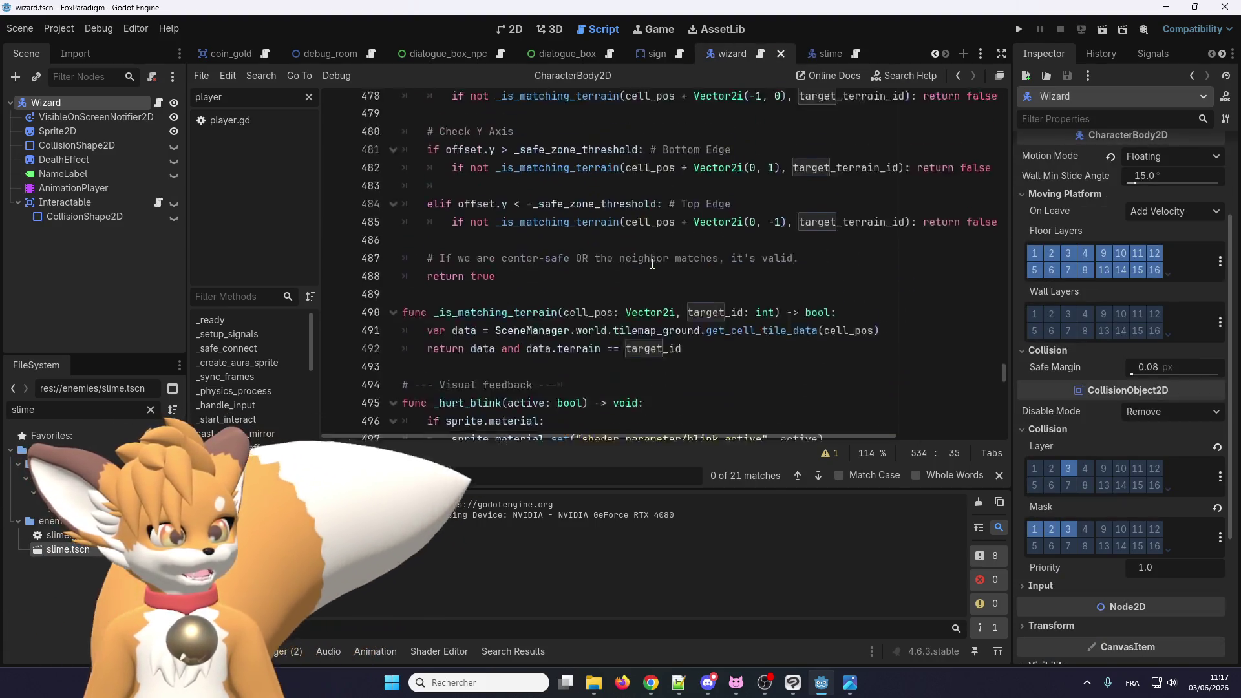
pyautogui.click(756, 51)
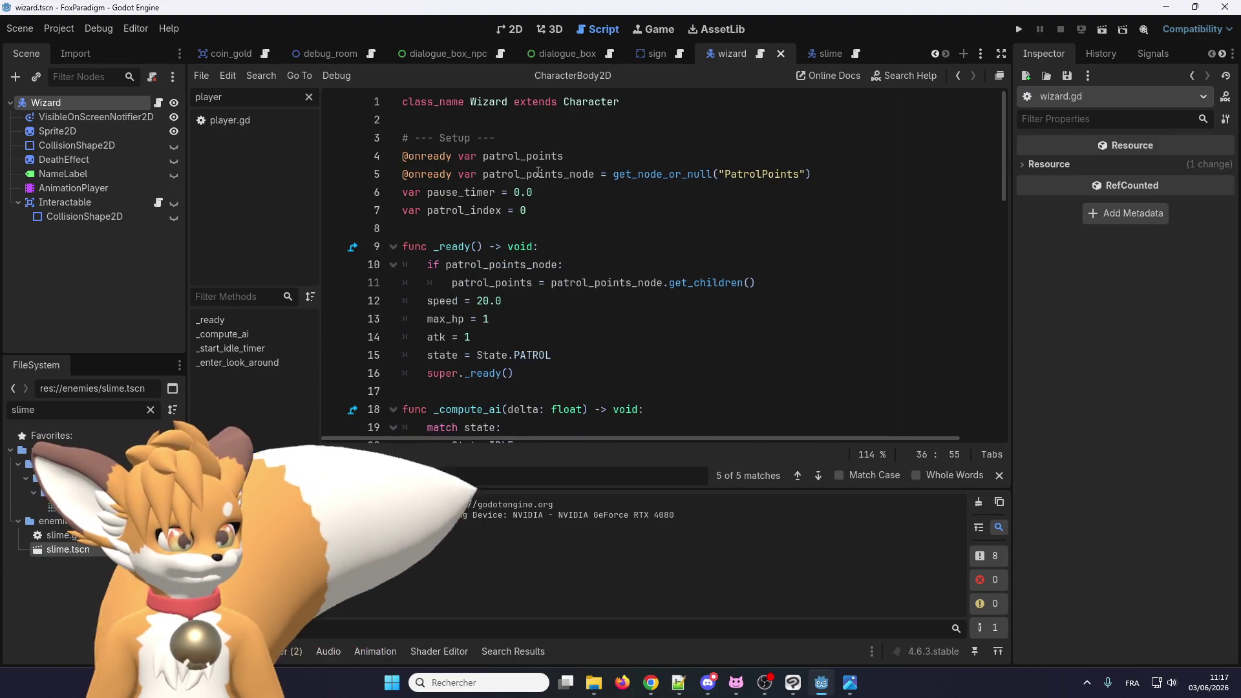
pyautogui.click(560, 175)
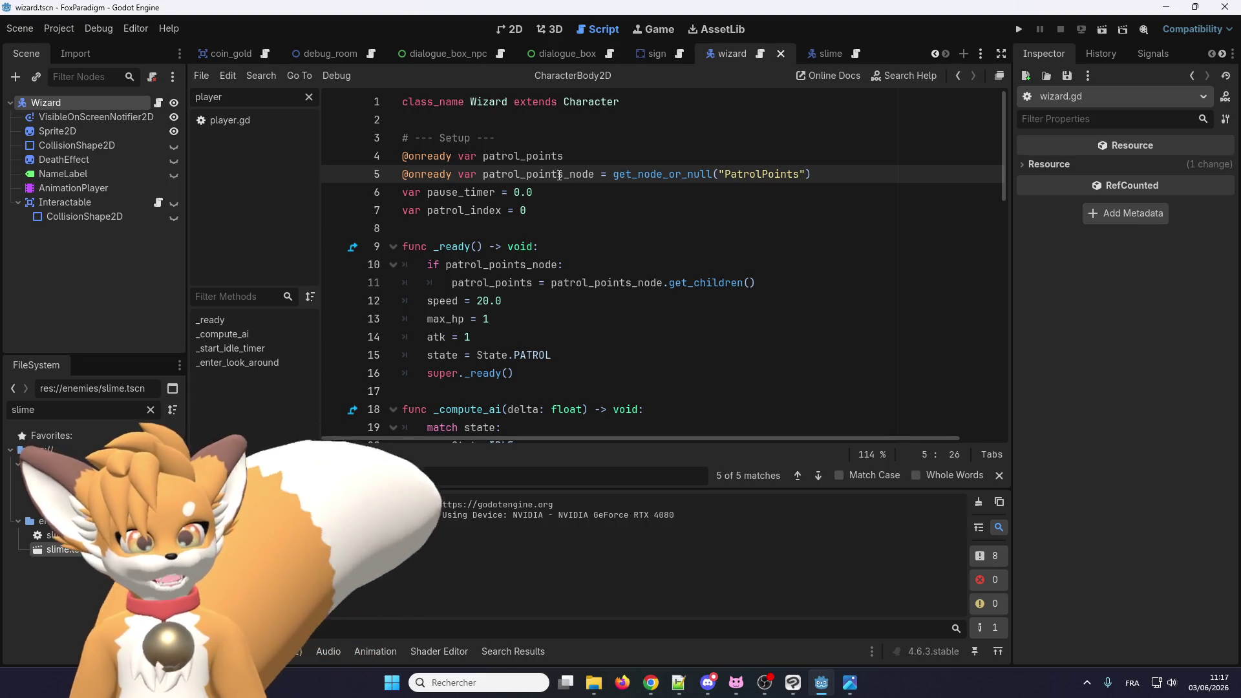
pyautogui.doubleClick(78, 408)
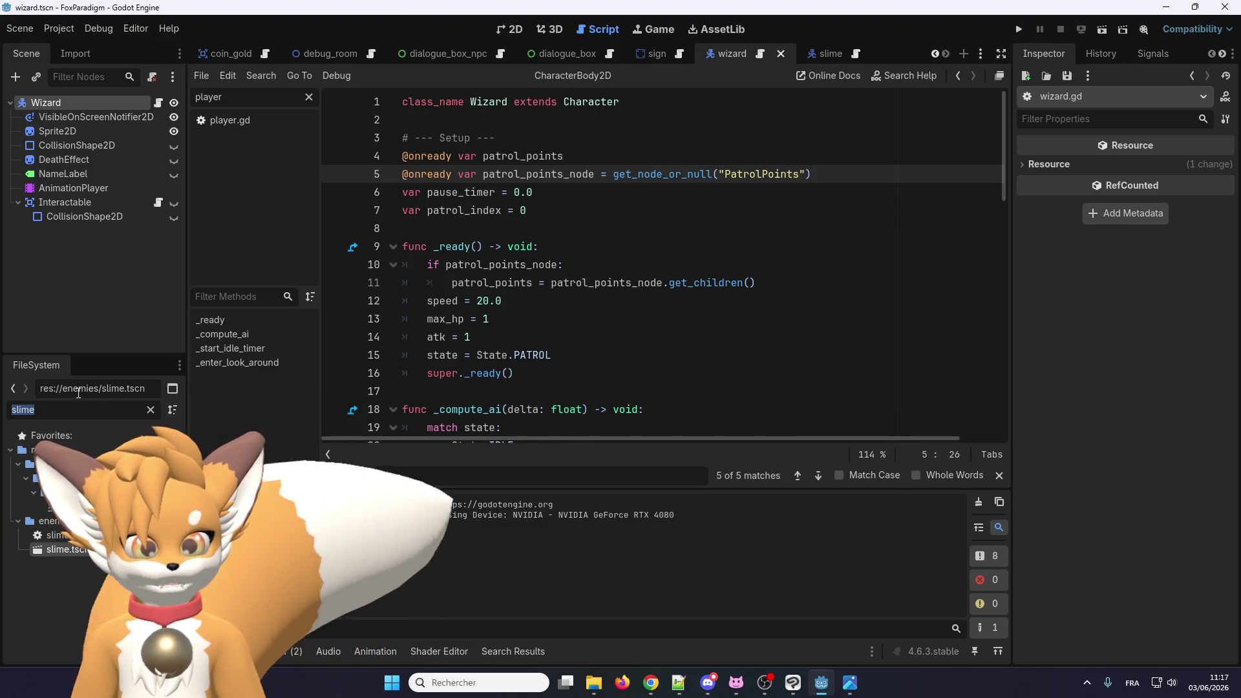
# Step: Filter FileSystem for 'map' and open maps/thieves_den.tscn in the 2D editor
pyautogui.write('de')
pyautogui.press('BackSpace')
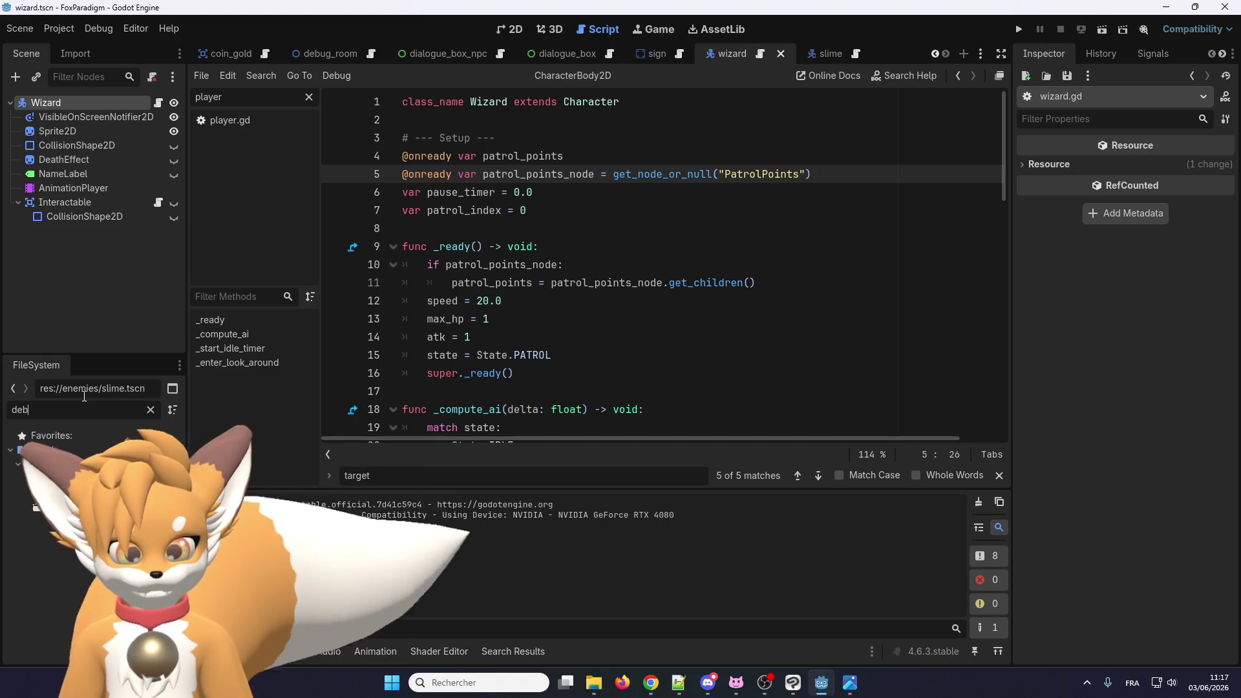
pyautogui.press('BackSpace')
pyautogui.write('map')
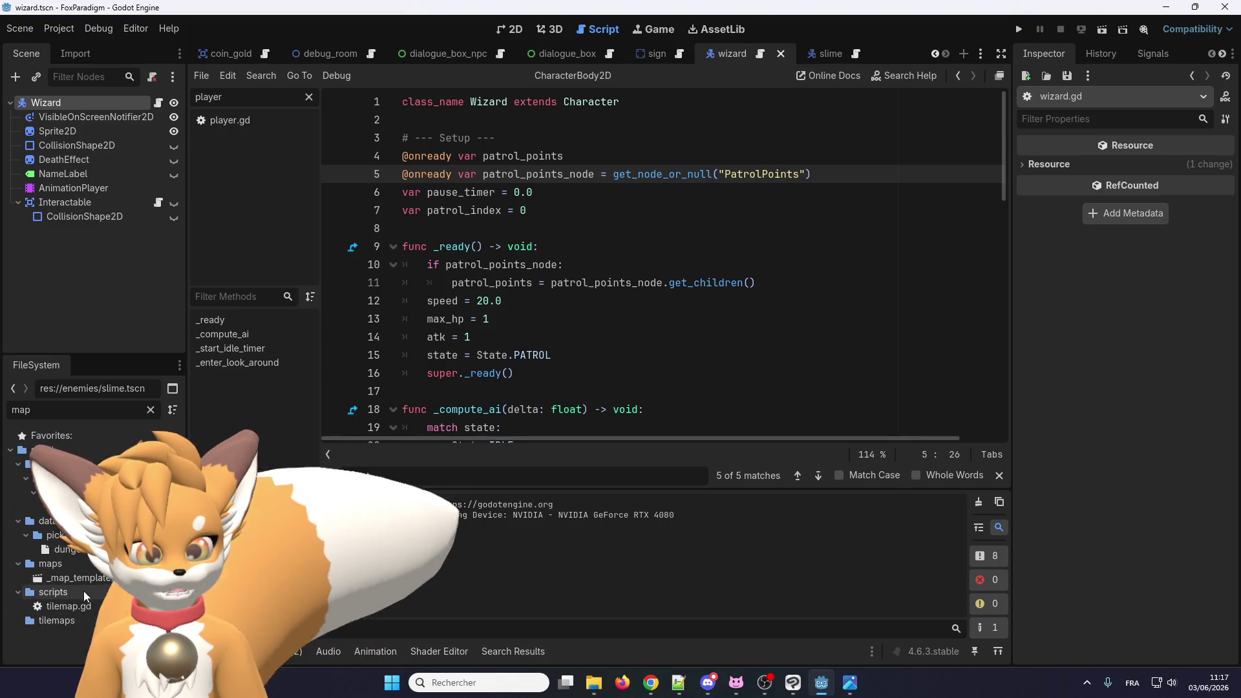
pyautogui.click(51, 564)
pyautogui.click(151, 411)
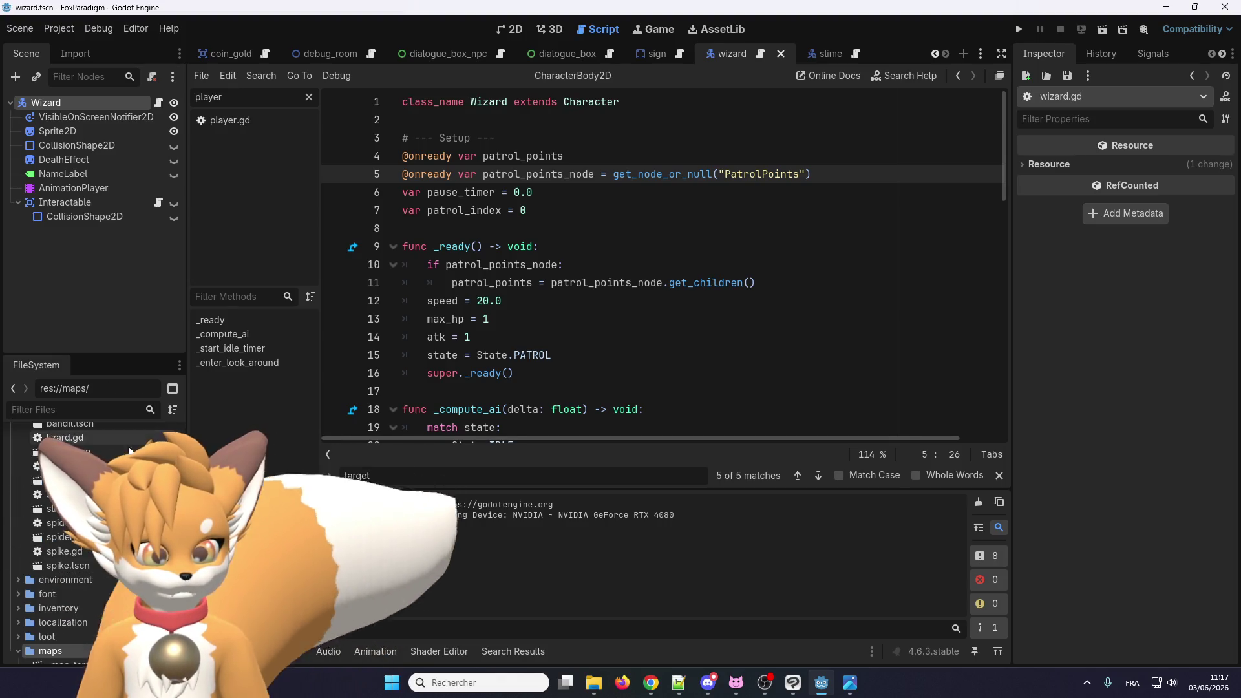
pyautogui.doubleClick(79, 637)
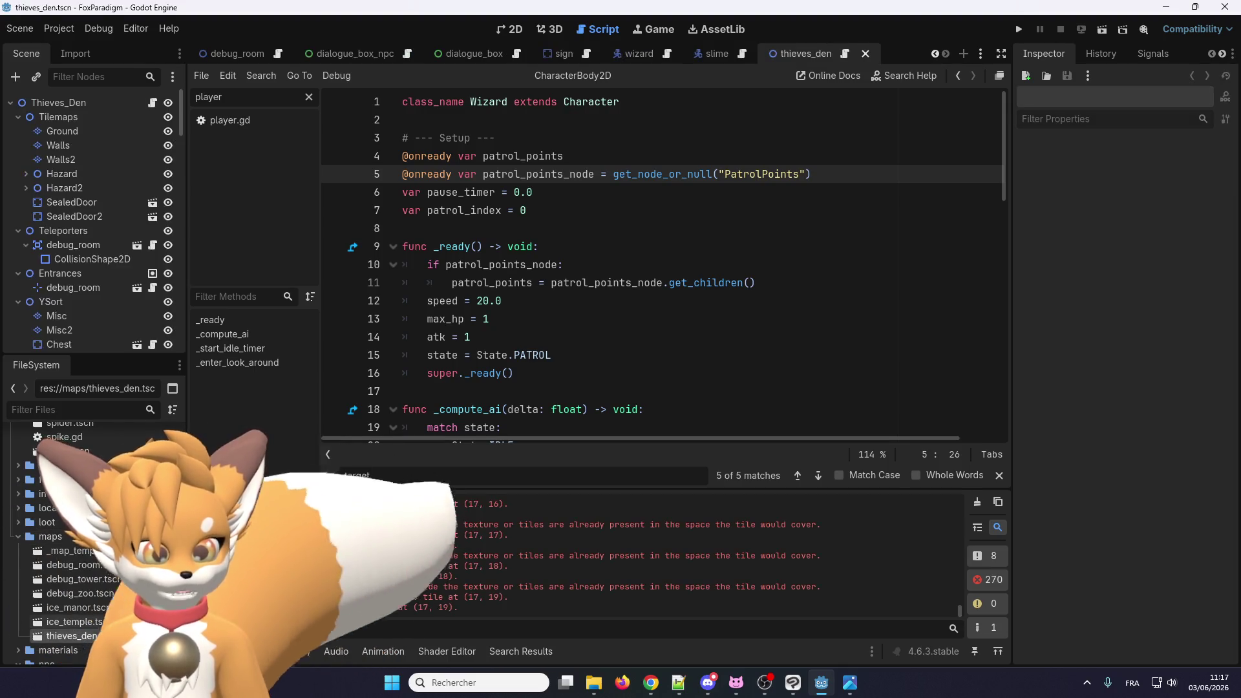
pyautogui.scroll(5, 401, 549)
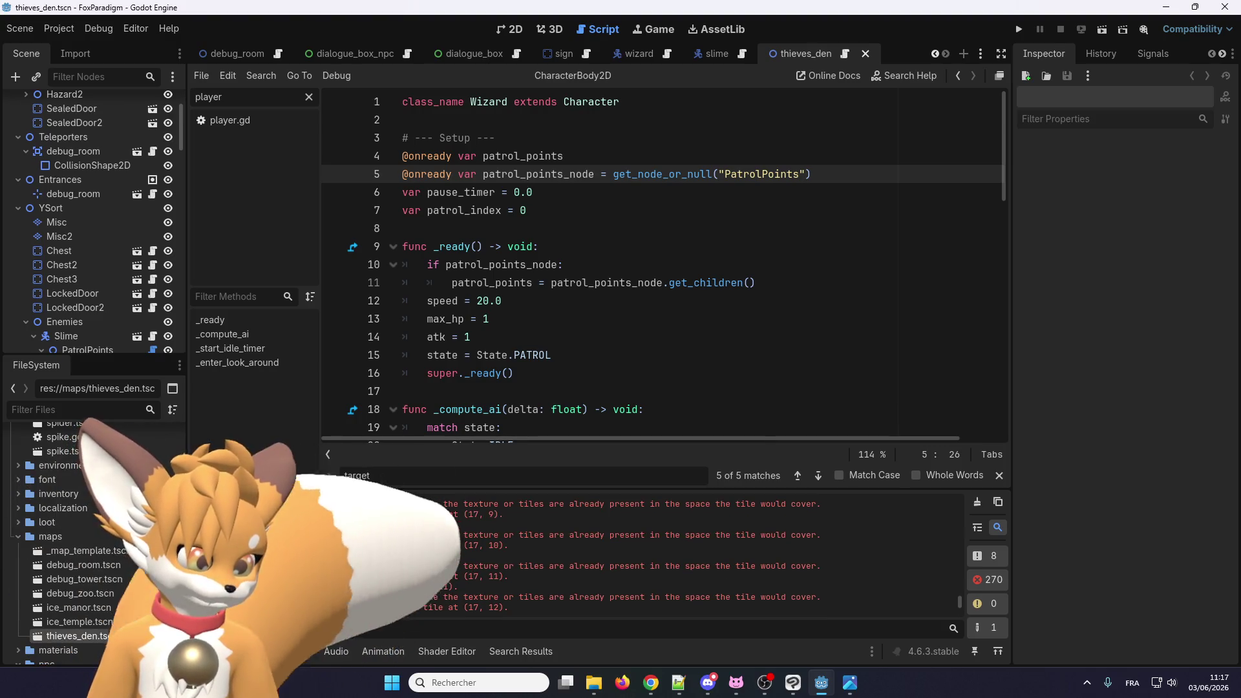
pyautogui.scroll(-5, 410, 543)
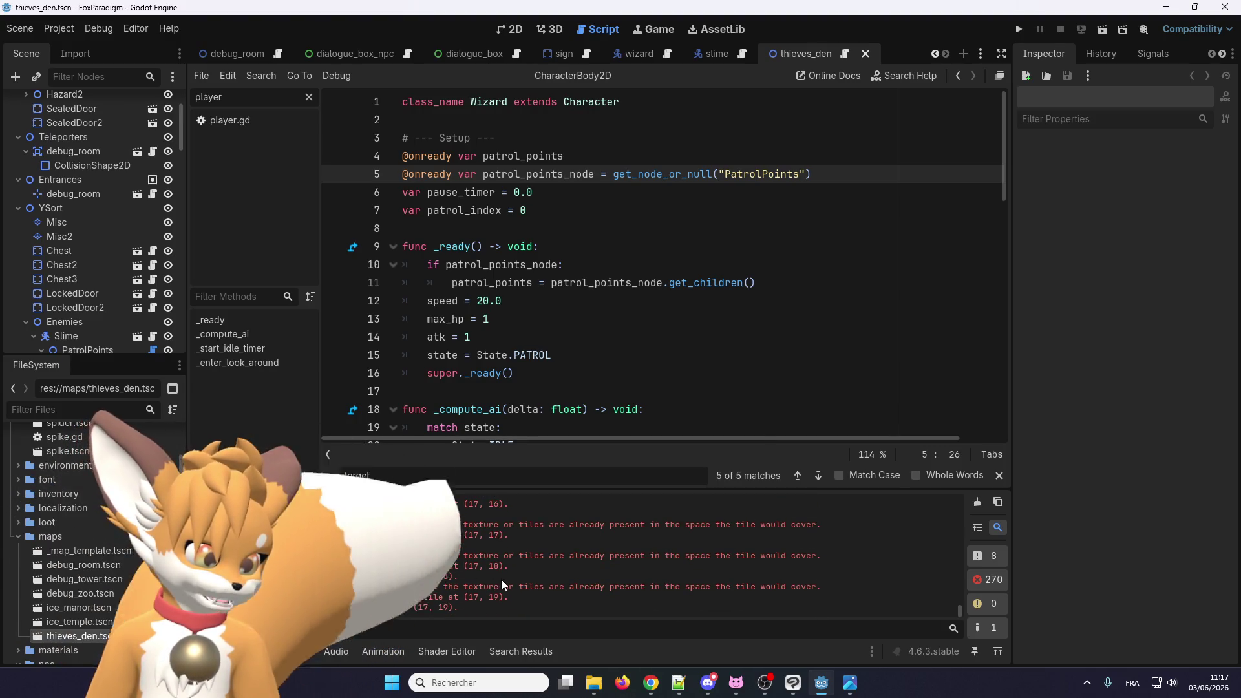
pyautogui.scroll(5, 495, 579)
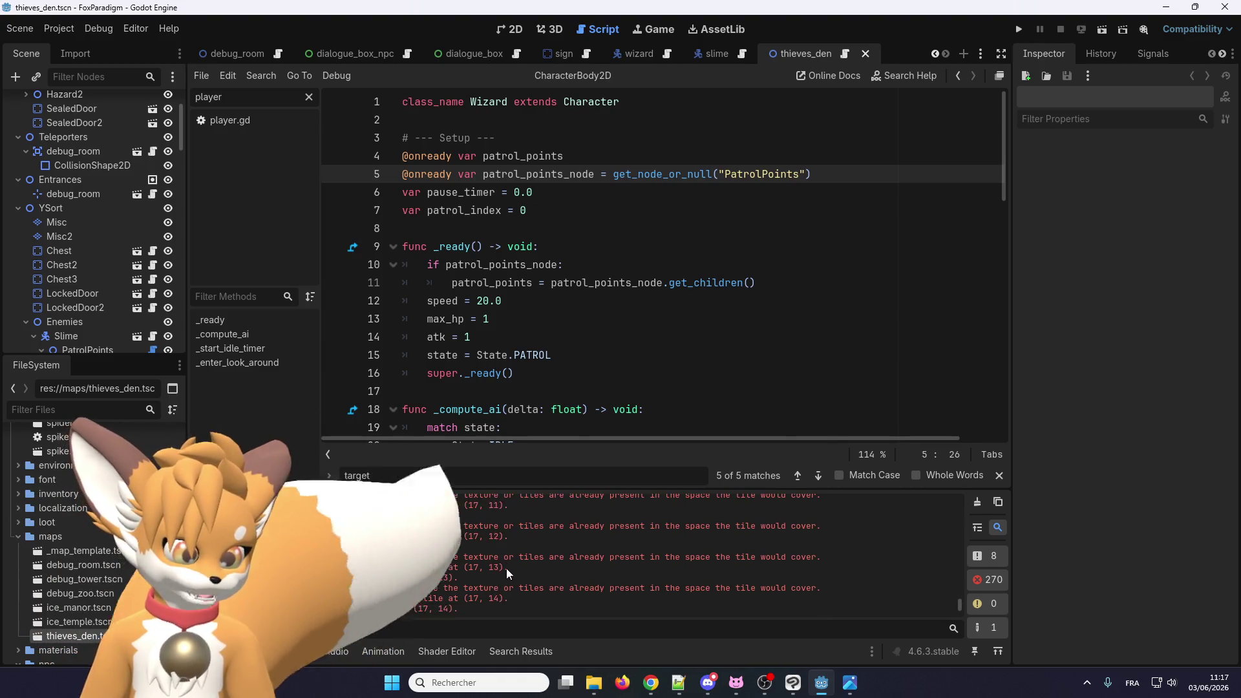
pyautogui.scroll(-5, 504, 566)
pyautogui.click(516, 29)
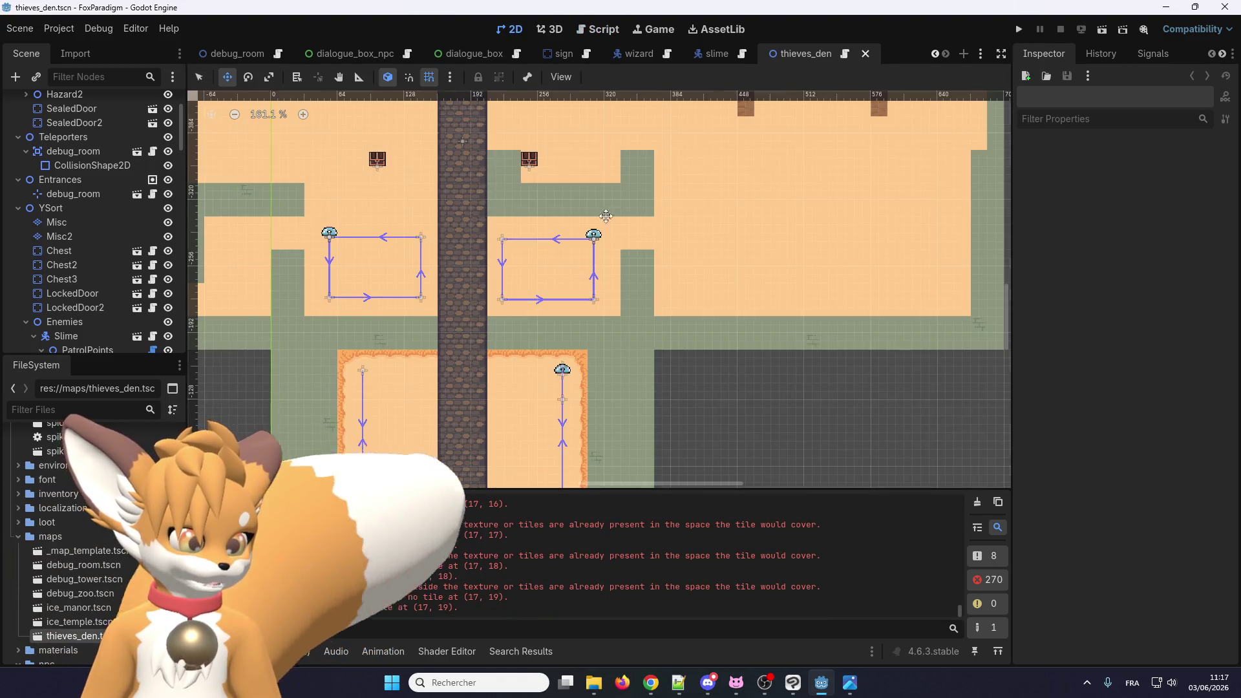
# Step: Navigate the thieves_den canvas and select Slime7's PatrolPoints to inspect its properties
pyautogui.scroll(-6, 644, 264)
pyautogui.scroll(5, 741, 173)
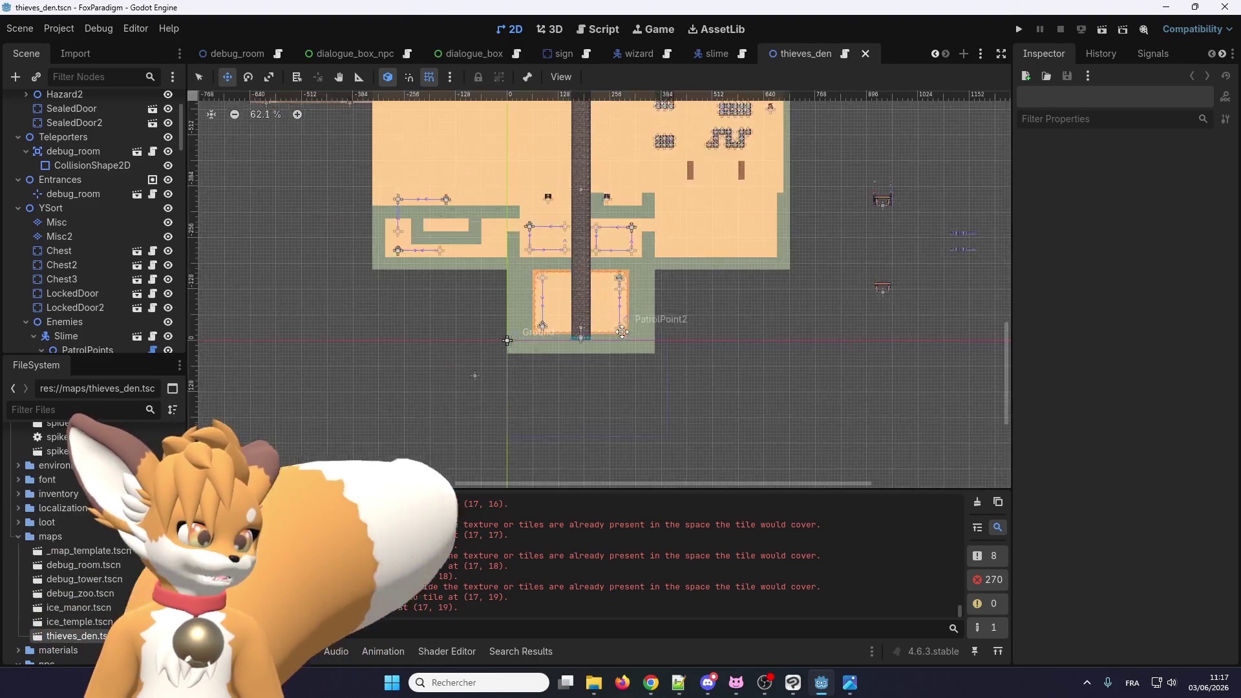
pyautogui.scroll(2, 654, 301)
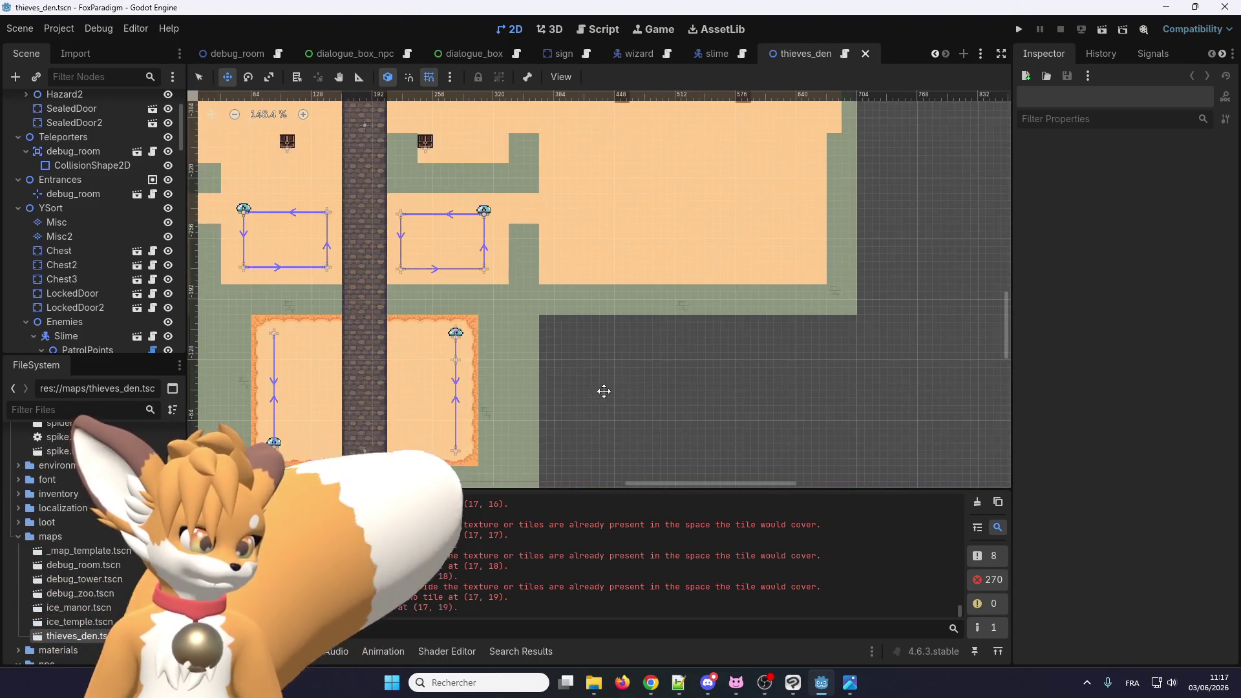
pyautogui.hscroll(3, 748, 369)
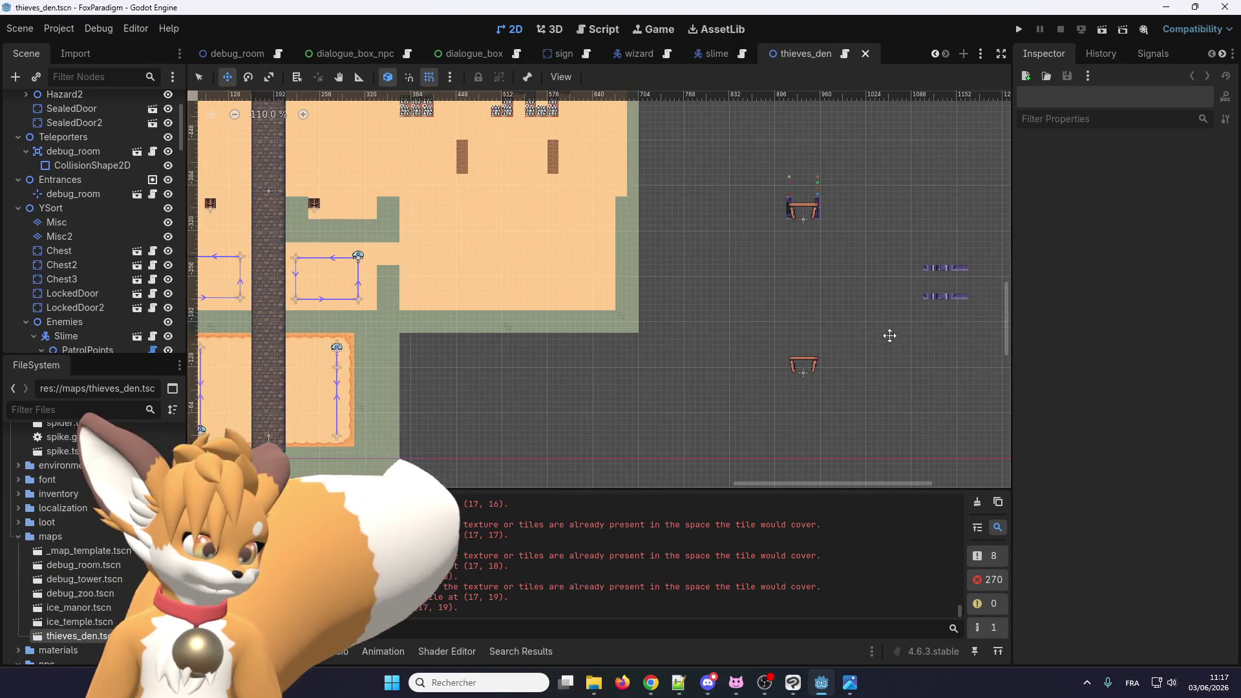
pyautogui.scroll(-1, 886, 336)
pyautogui.scroll(10, 419, 399)
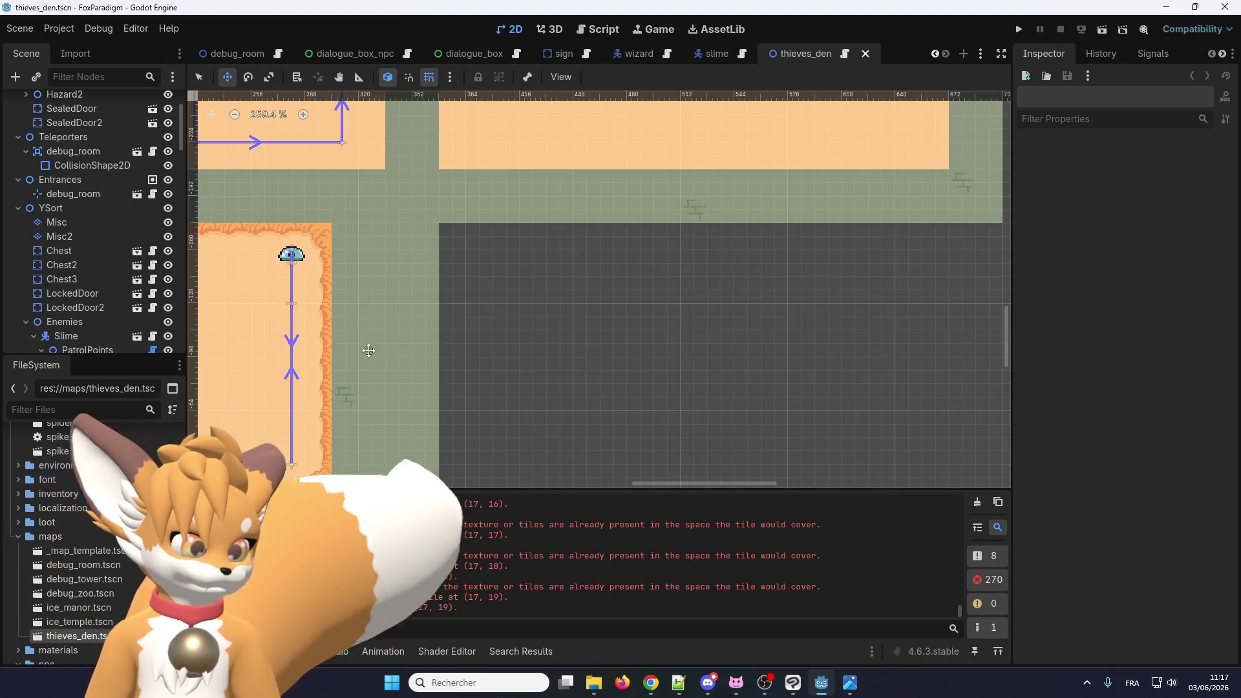
pyautogui.scroll(3, 99, 231)
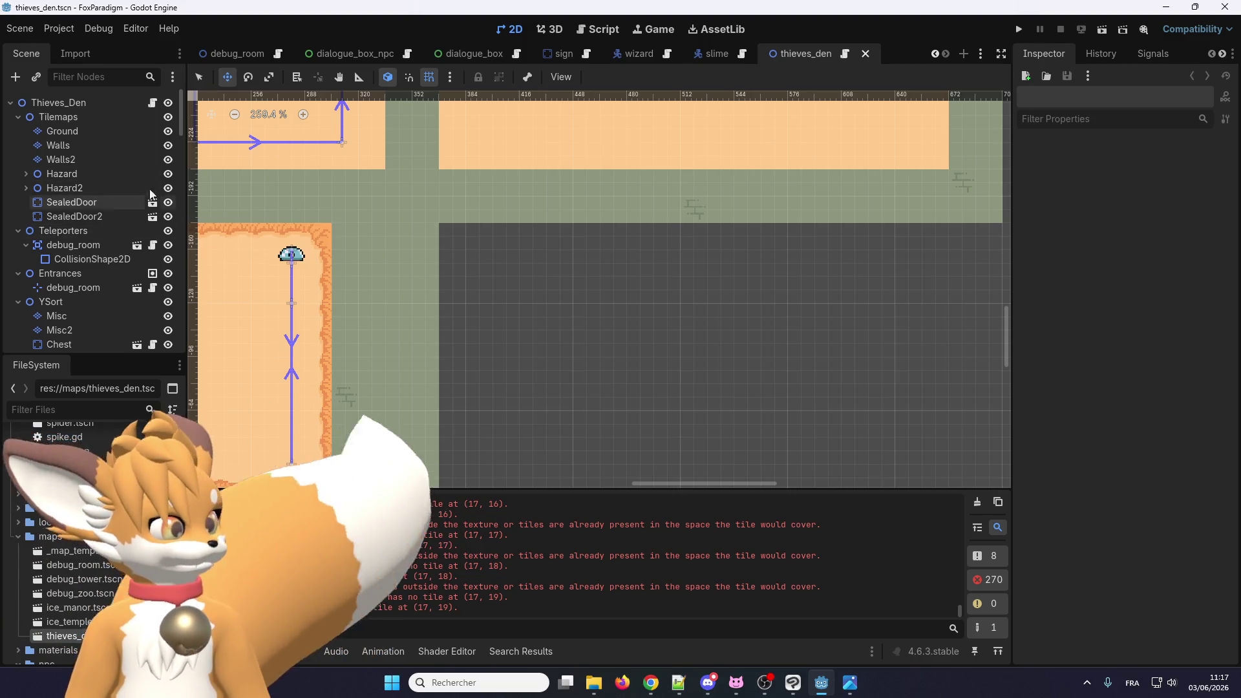
pyautogui.scroll(-5, 96, 223)
pyautogui.scroll(-8, 97, 221)
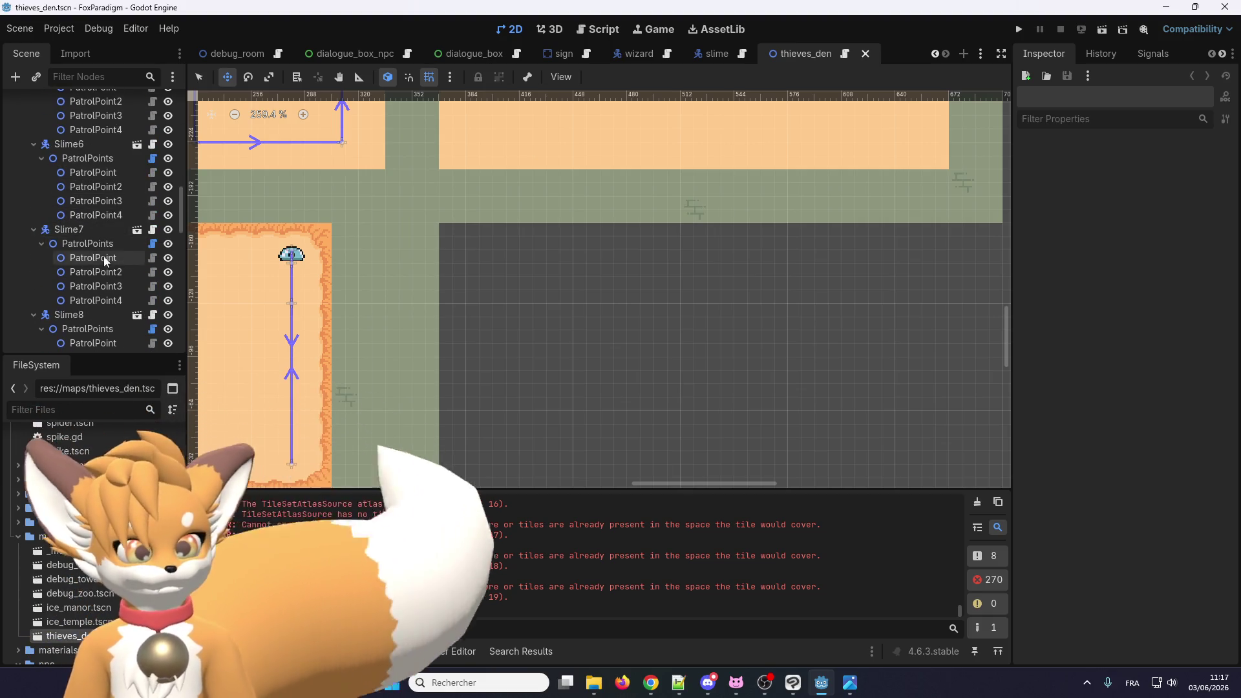
pyautogui.click(107, 248)
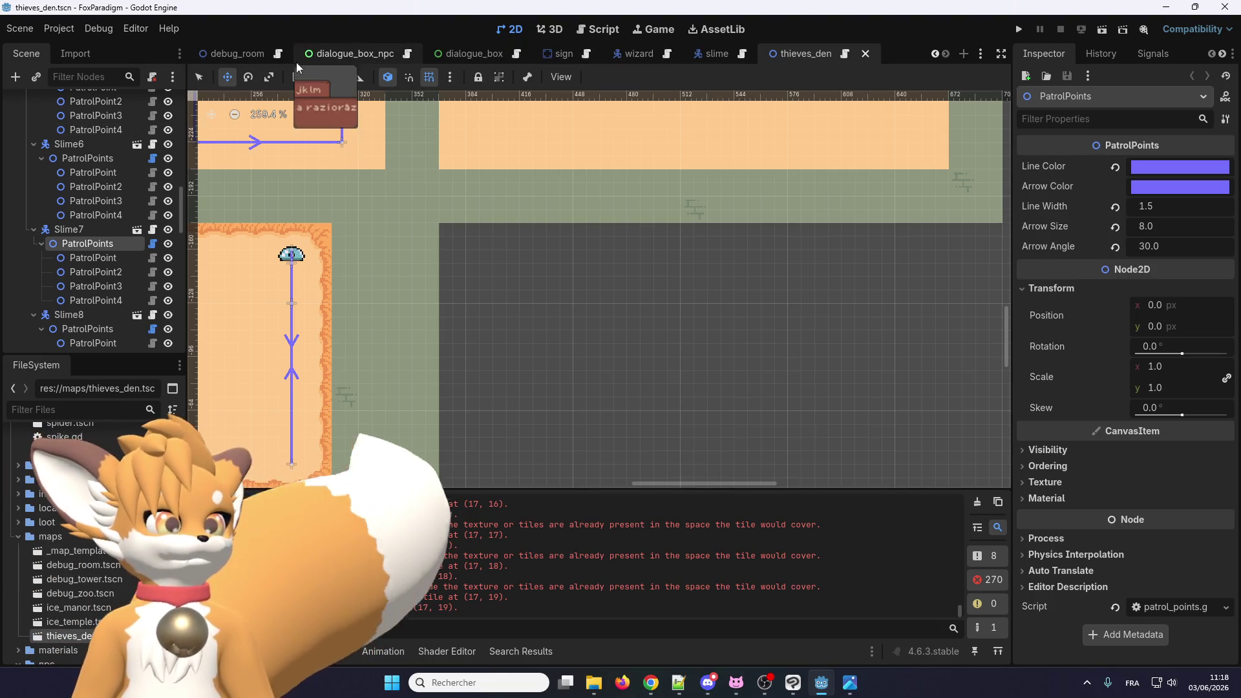
pyautogui.click(236, 60)
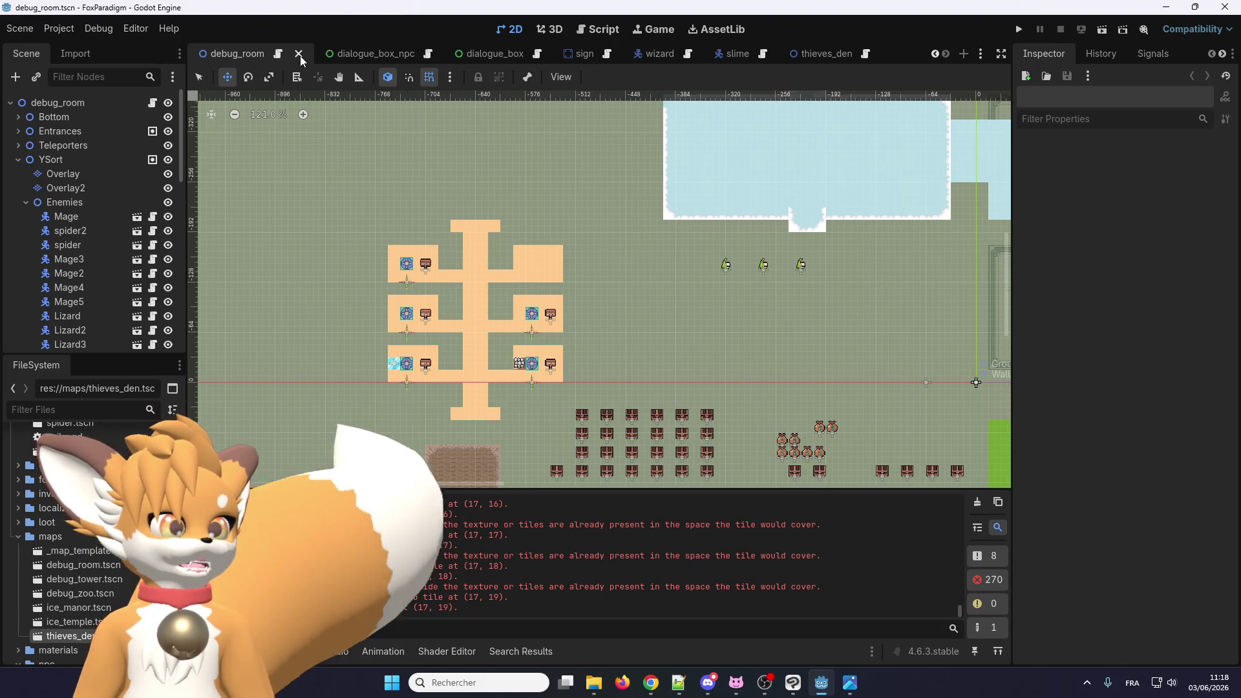
# Step: Close debug_room, paste a PatrolPoints node under the Wizard in ice_manor, and select Wizard
pyautogui.click(300, 56)
pyautogui.click(233, 54)
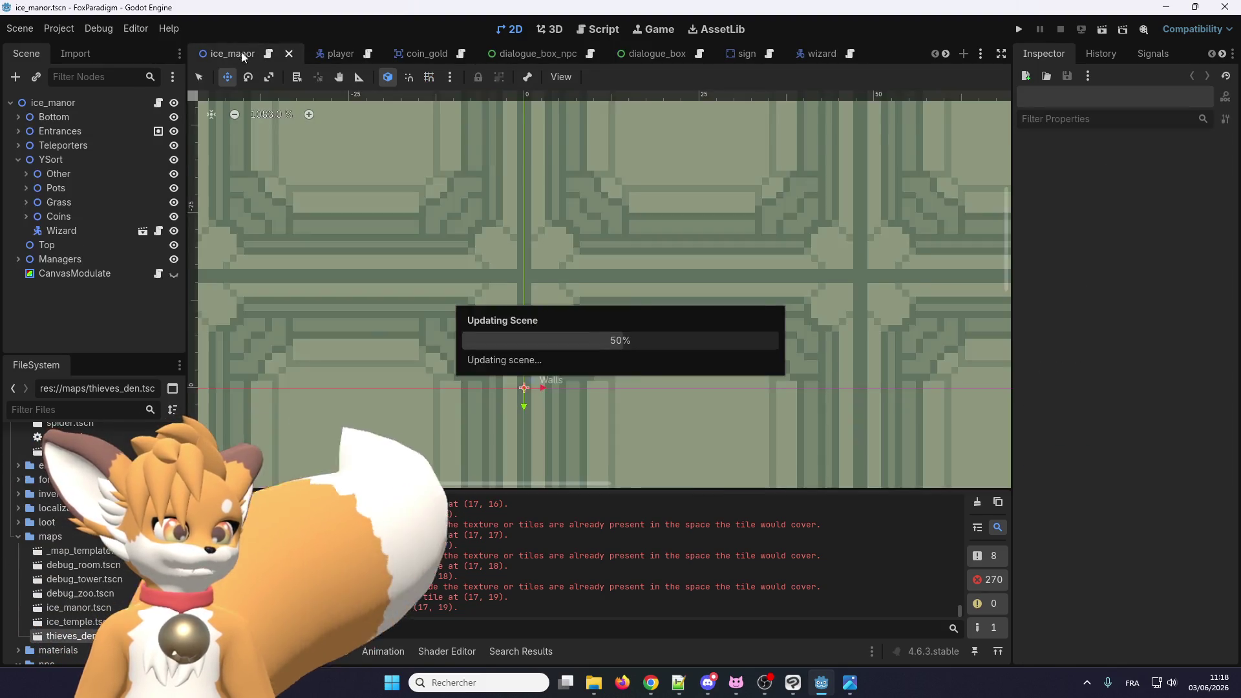
pyautogui.hotkey('ctrl', 'v')
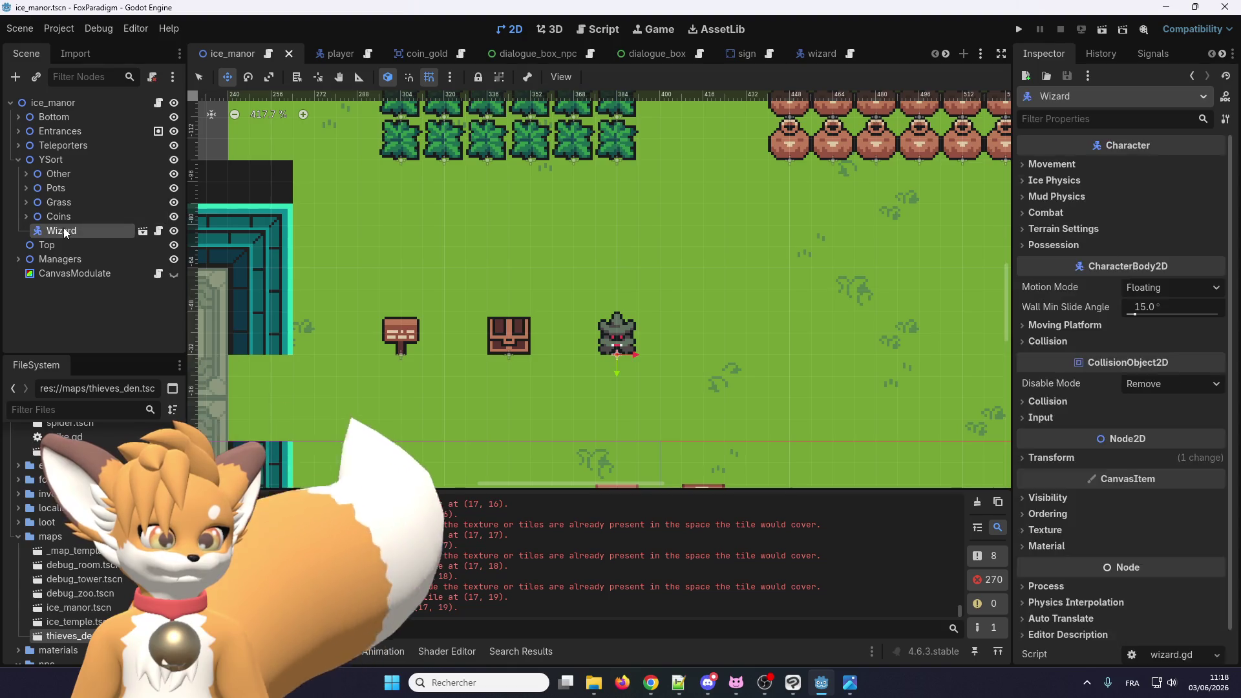
pyautogui.scroll(-5, 616, 361)
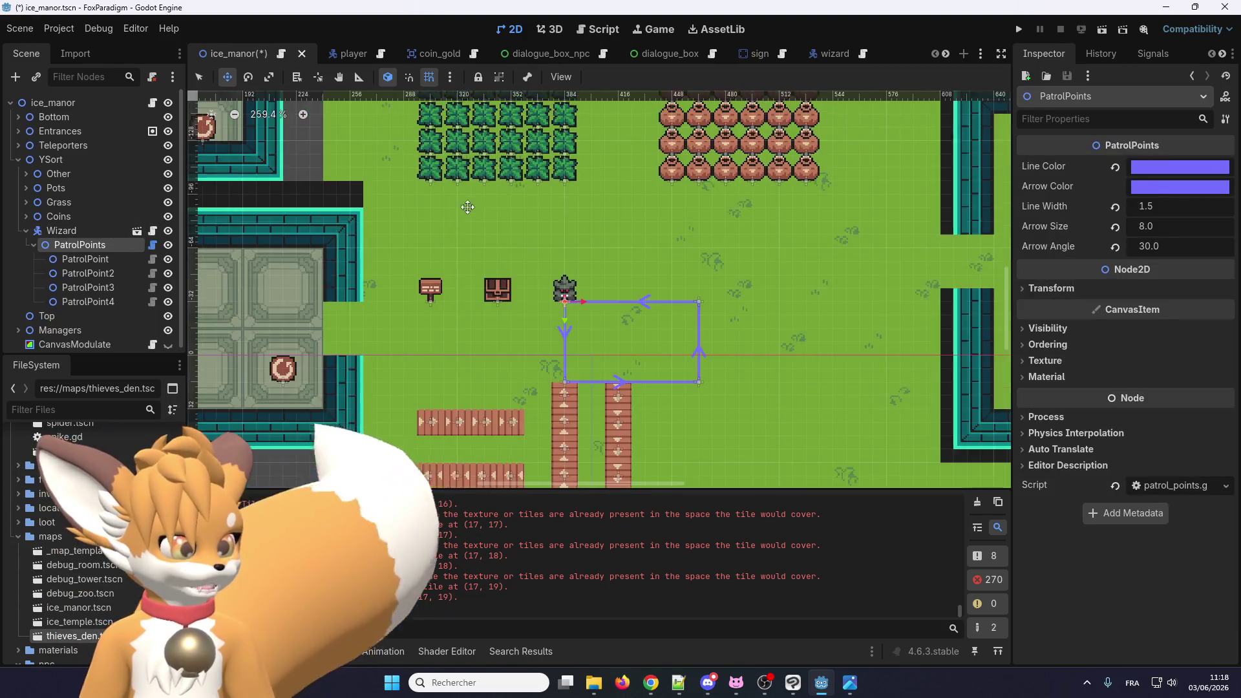
pyautogui.scroll(4, 615, 361)
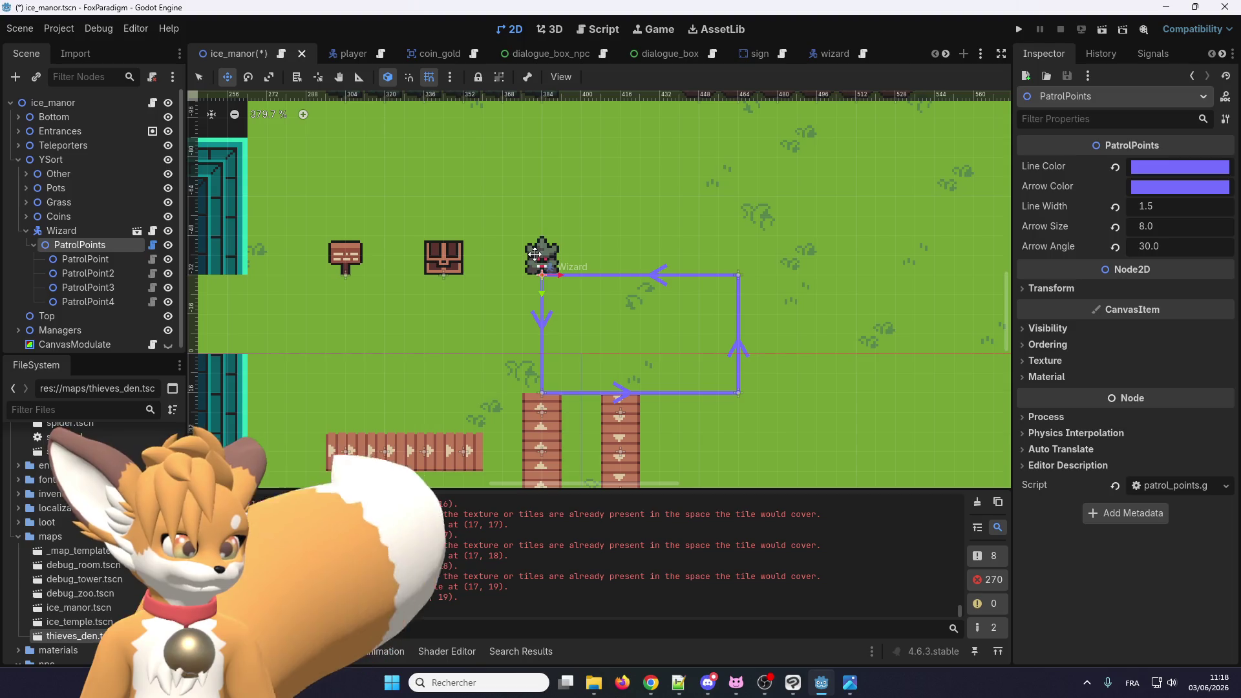
pyautogui.click(110, 231)
pyautogui.scroll(2, 541, 272)
pyautogui.scroll(-3, 536, 195)
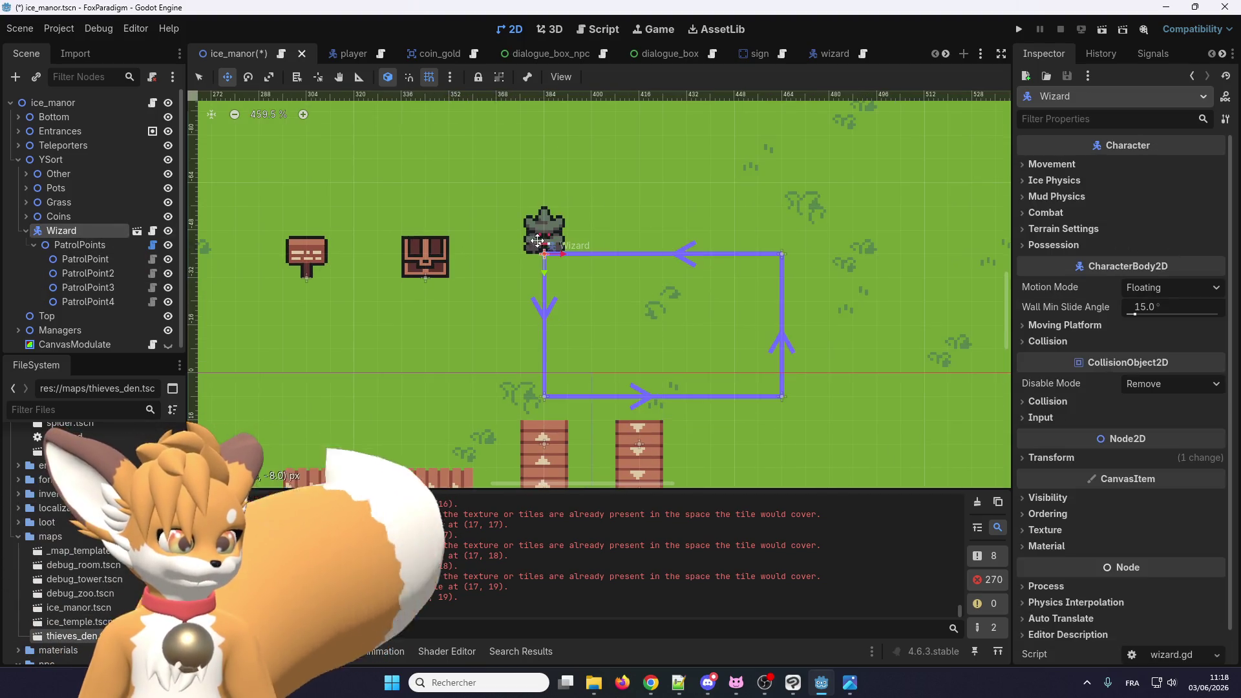
pyautogui.scroll(-6, 536, 195)
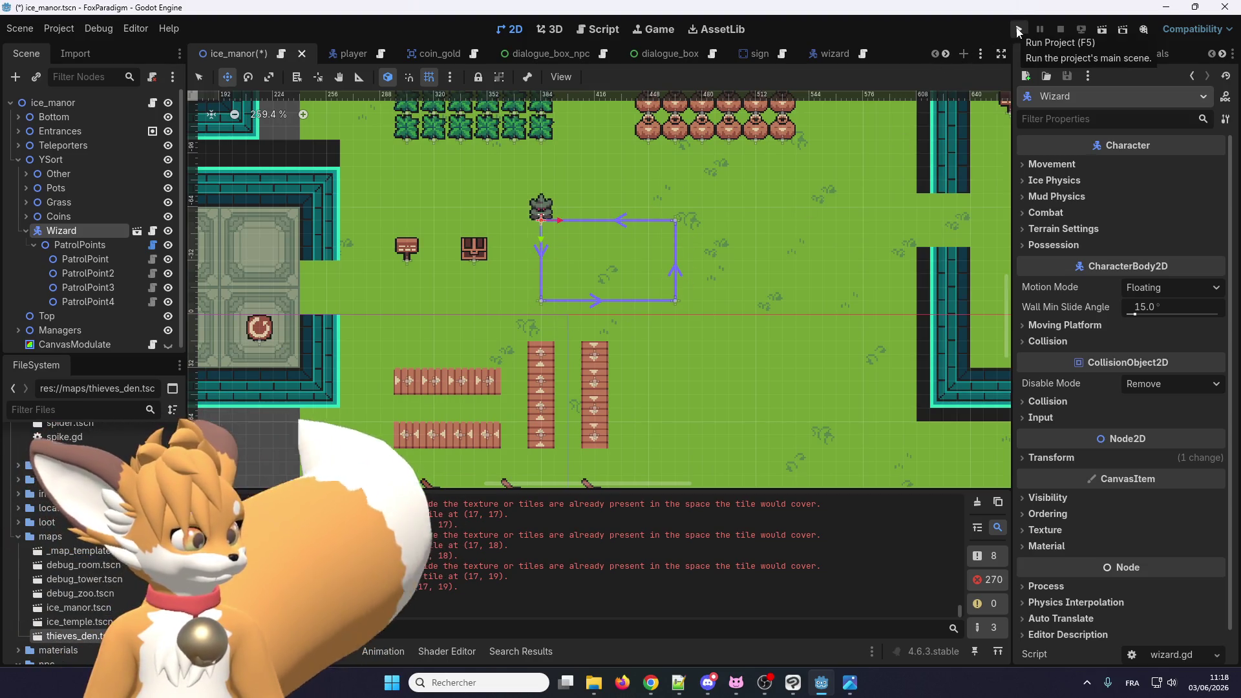
# Step: Save and run the game, walk the fox out the right doorway across the grass, then stop
pyautogui.click(1019, 31)
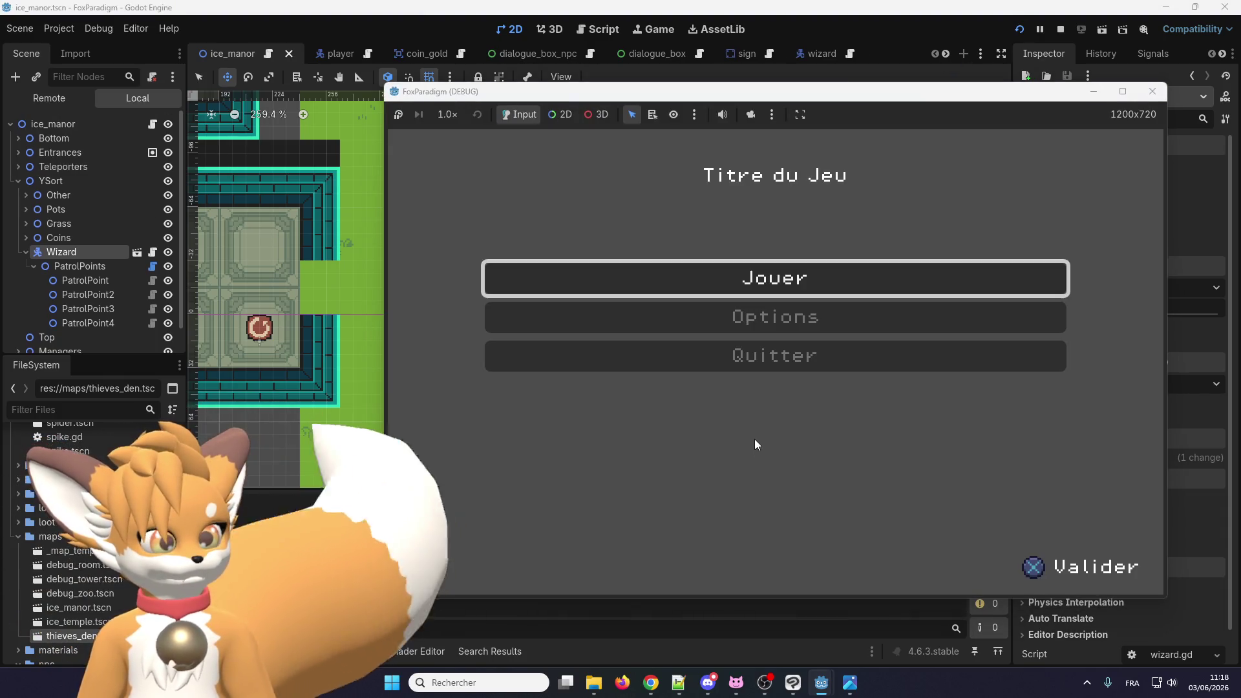
pyautogui.press('Return')
pyautogui.press('Return')
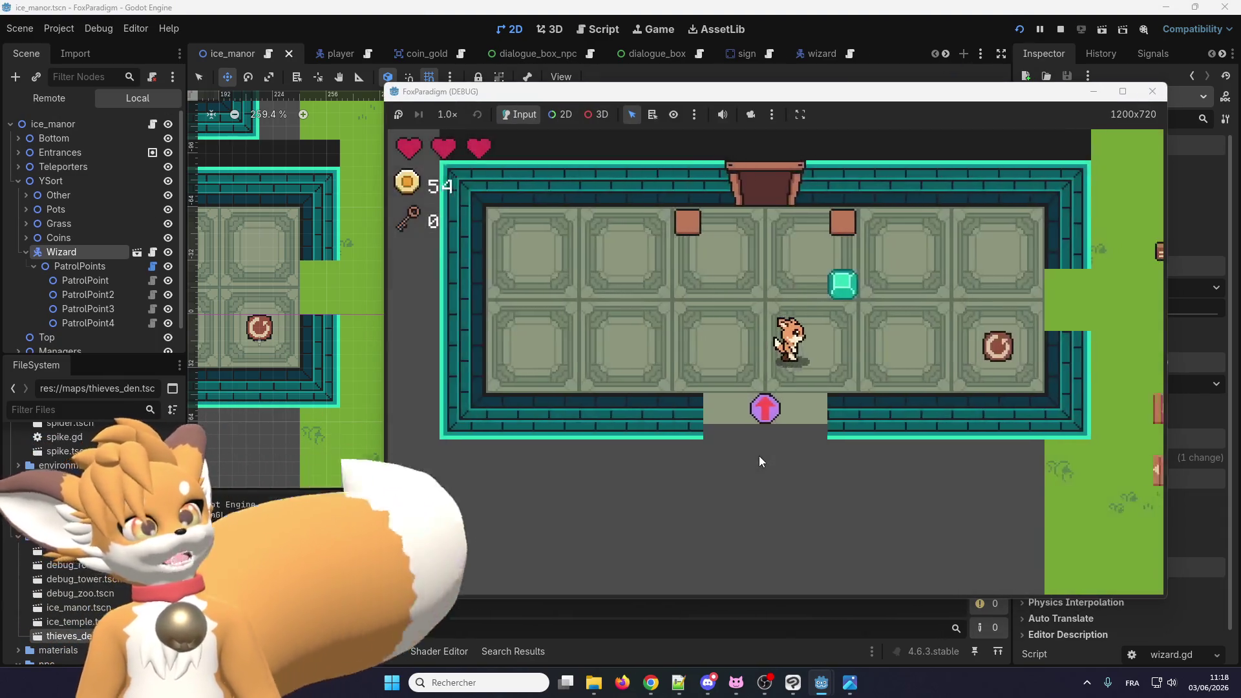
pyautogui.press('Right')
pyautogui.press('Up')
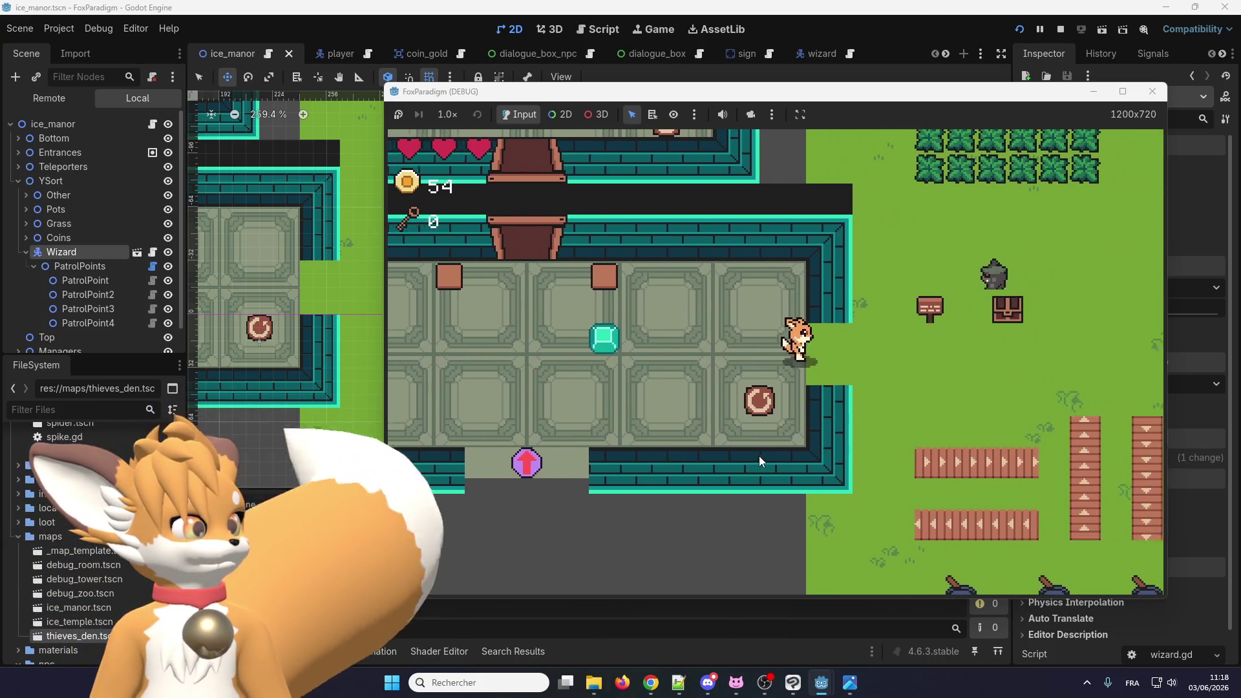
pyautogui.press('Right')
pyautogui.press('Down')
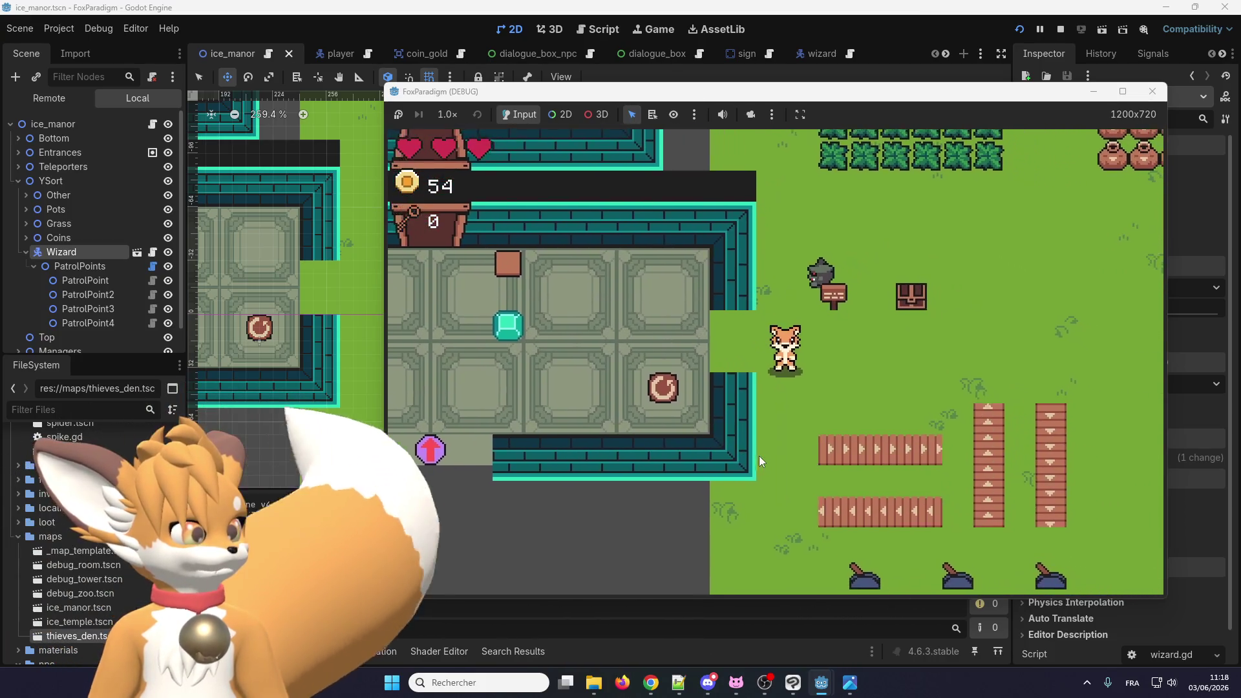
pyautogui.press('Down')
pyautogui.press('Right')
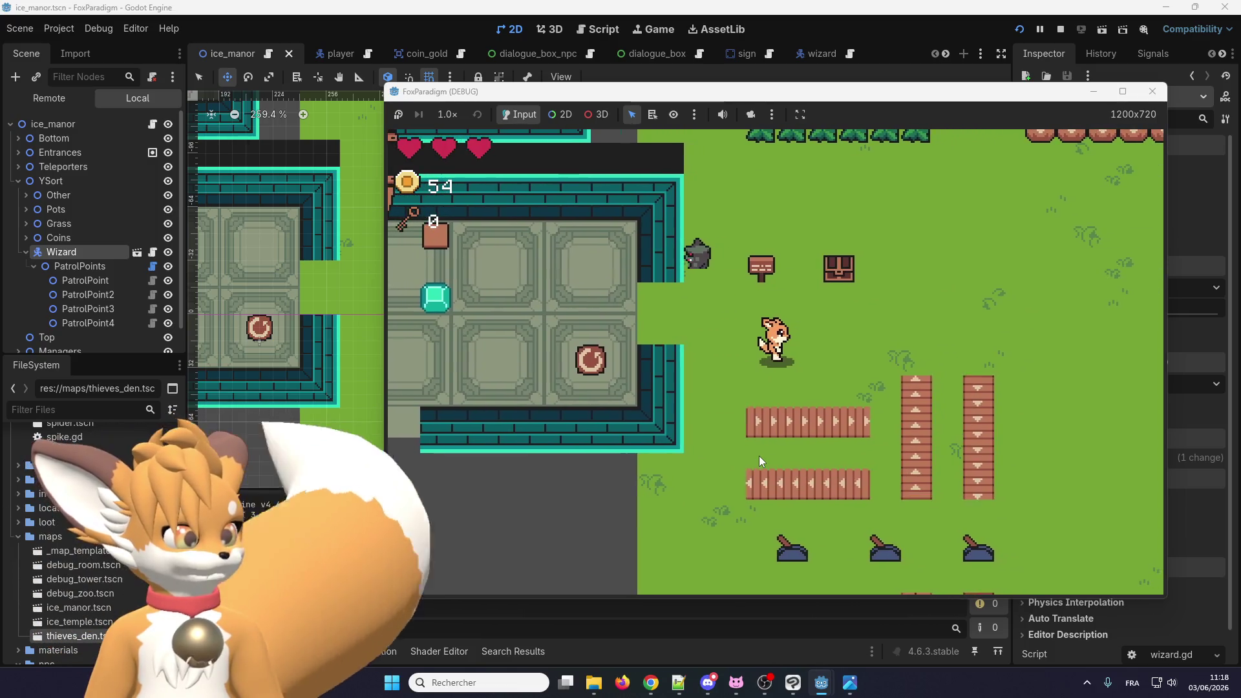
pyautogui.press('F8')
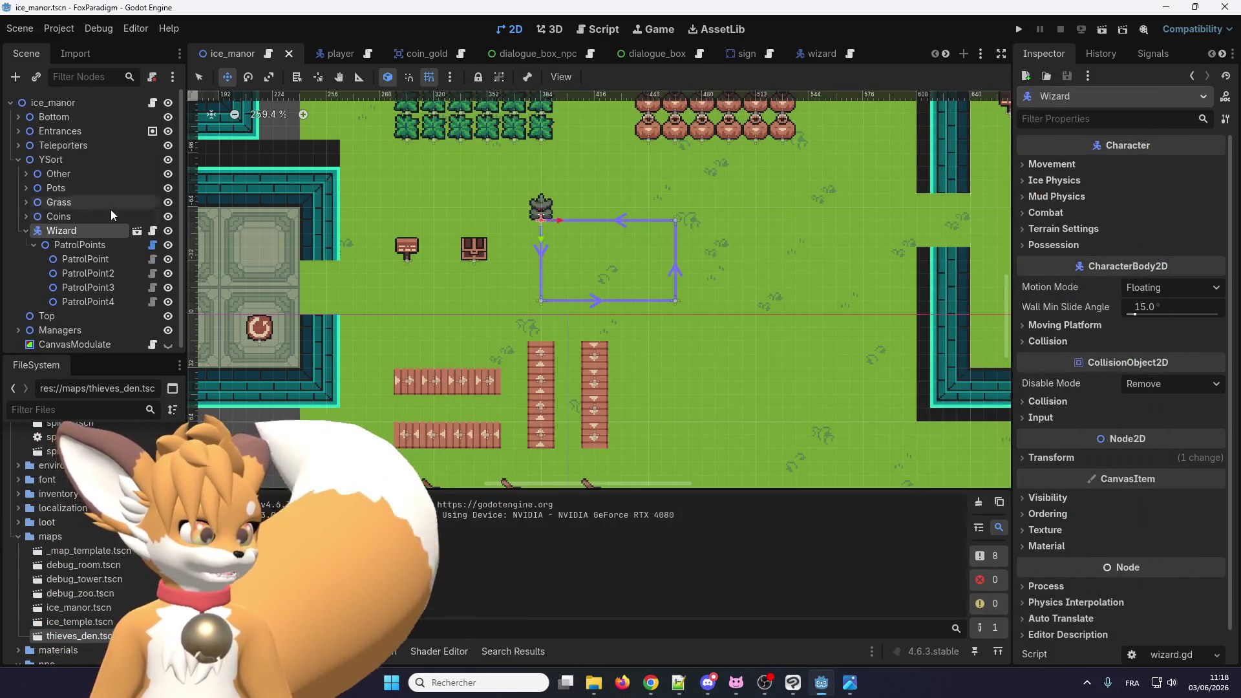
# Step: Select PatrolPoints, then open the wizard scene's wizard.gd script
pyautogui.click(93, 249)
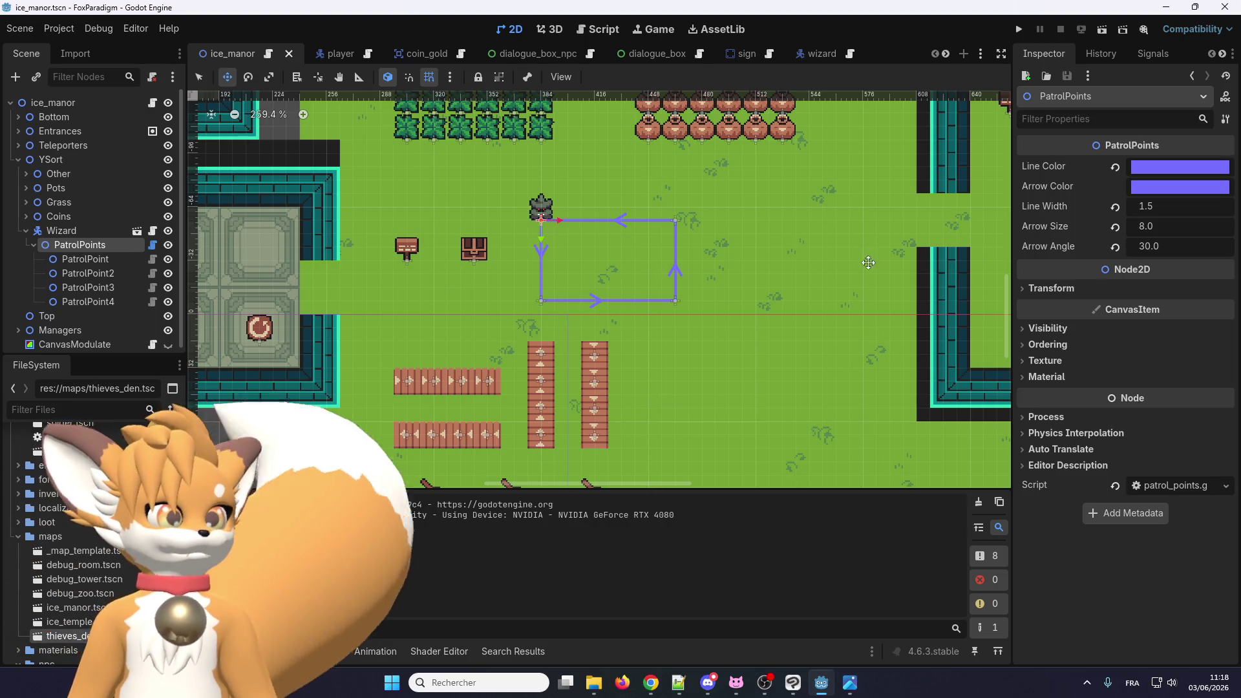
pyautogui.click(804, 57)
pyautogui.click(832, 55)
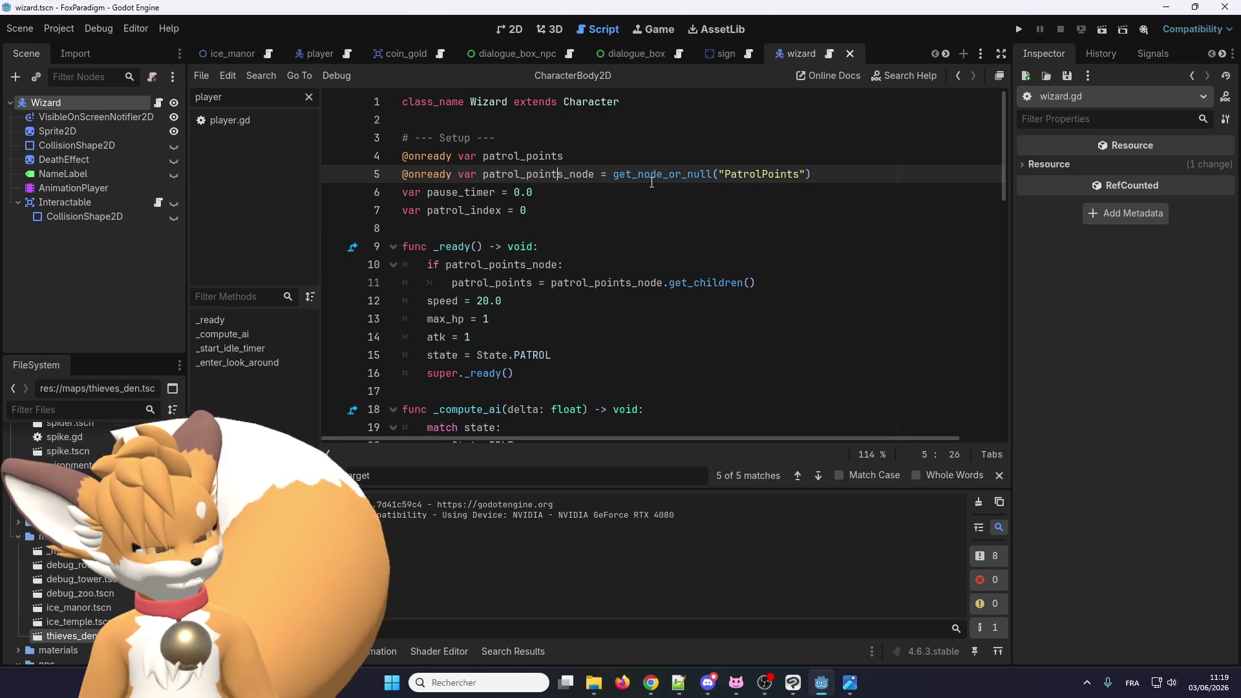
# Step: Close the sign, dialogue_box, coin_gold, thieves_den and slime scene tabs
pyautogui.click(727, 53)
pyautogui.click(772, 54)
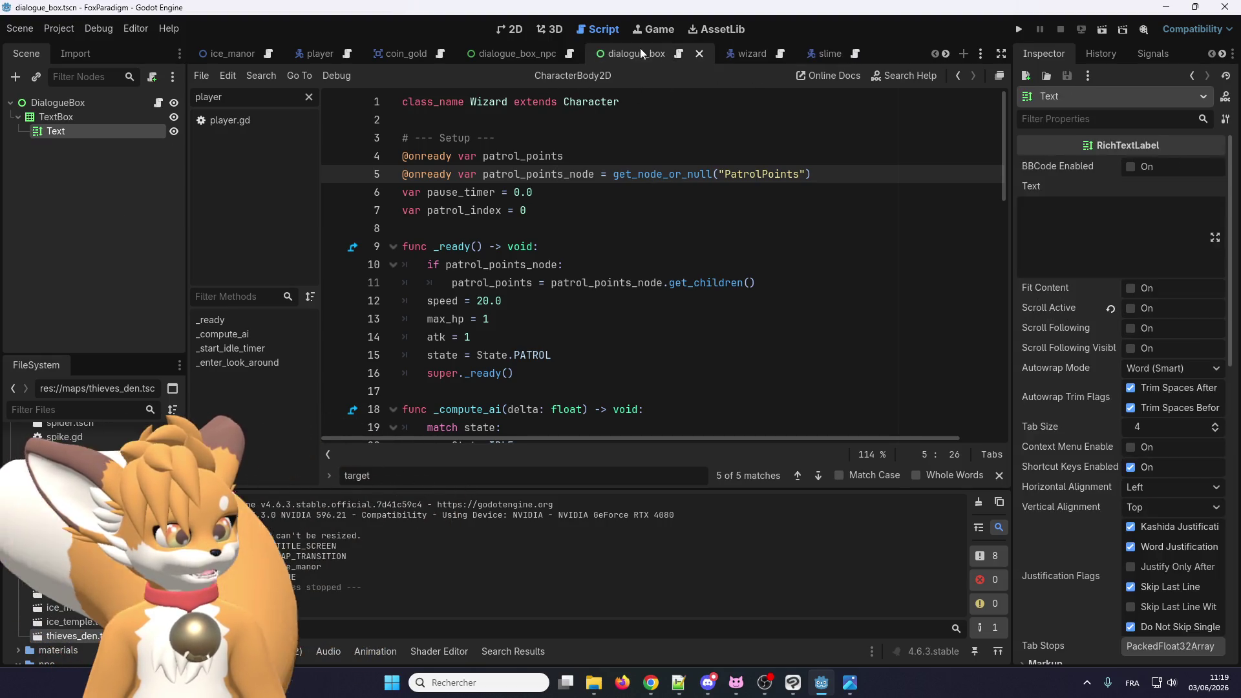
pyautogui.click(699, 53)
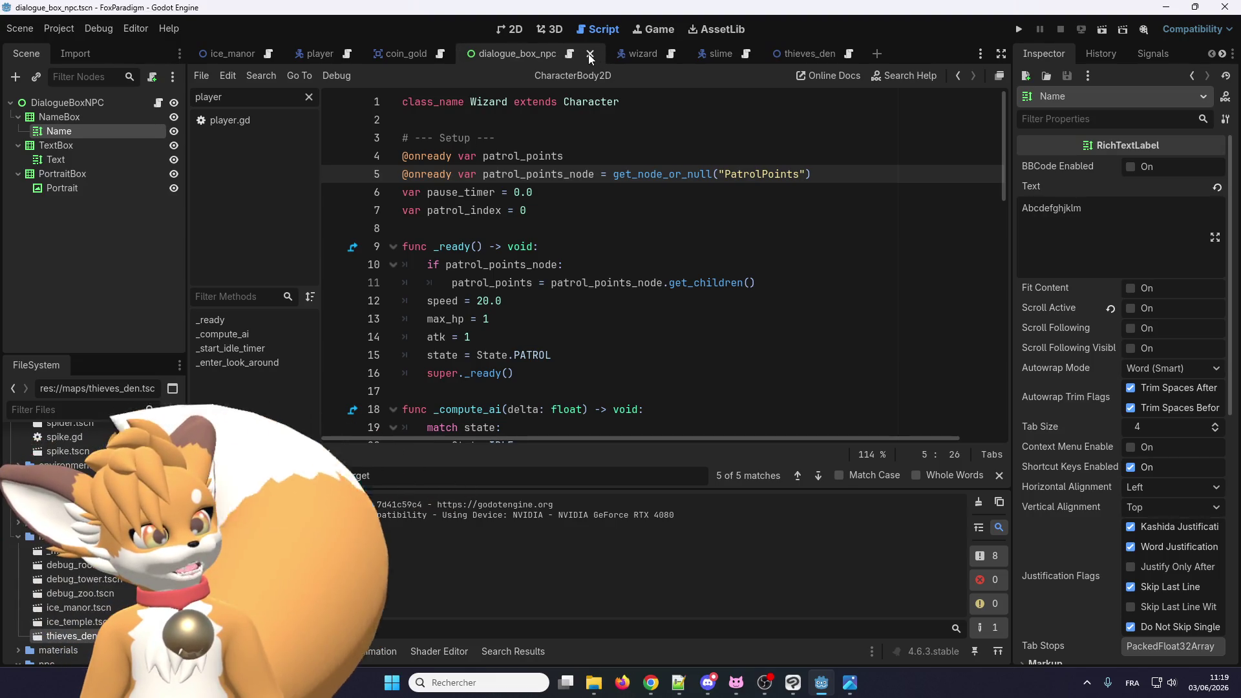
pyautogui.click(424, 56)
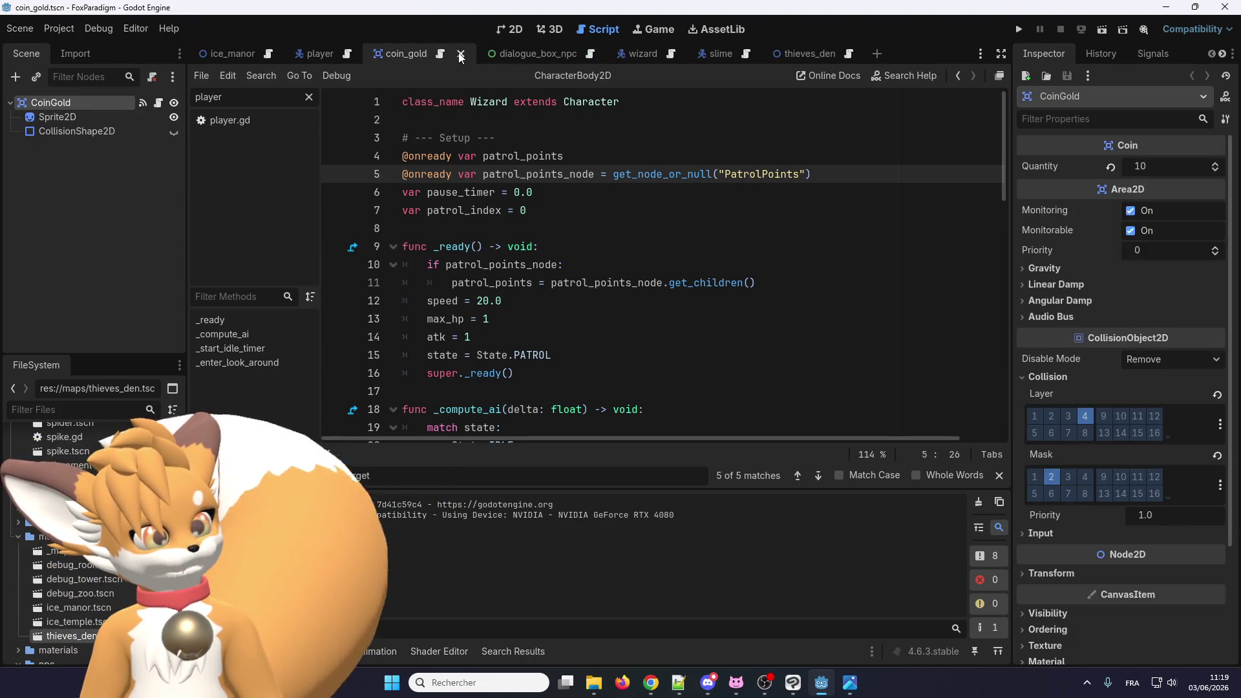
pyautogui.click(461, 55)
pyautogui.click(696, 52)
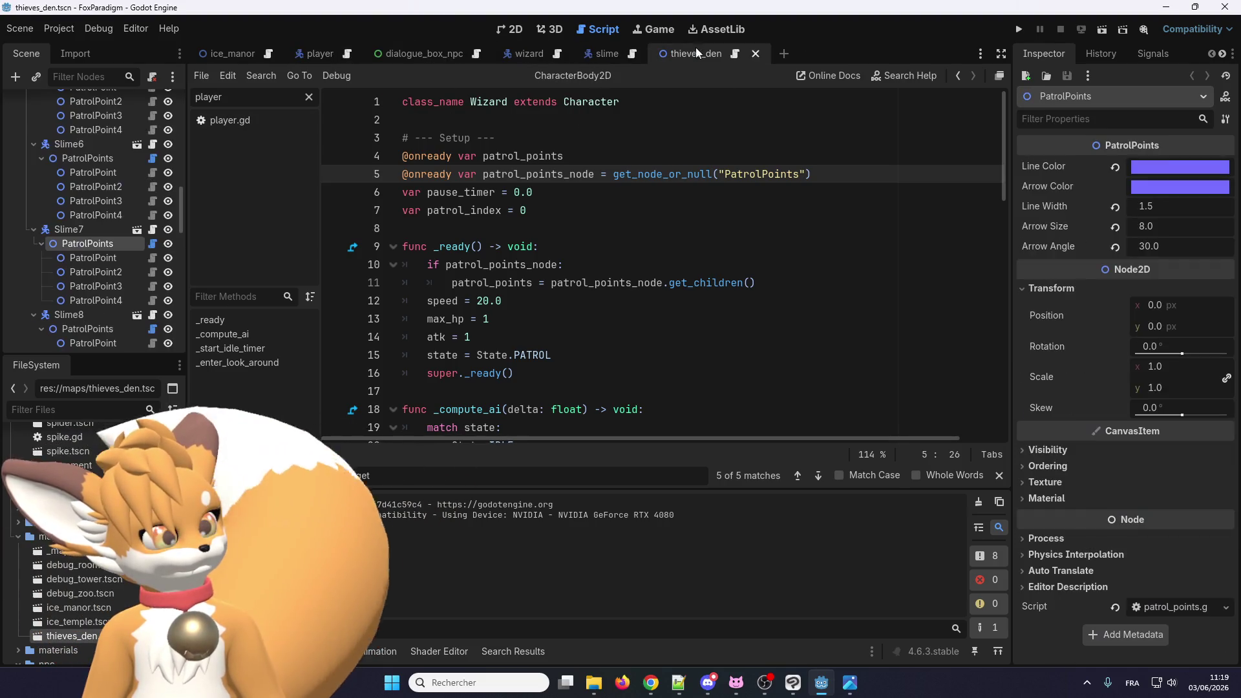
pyautogui.click(756, 54)
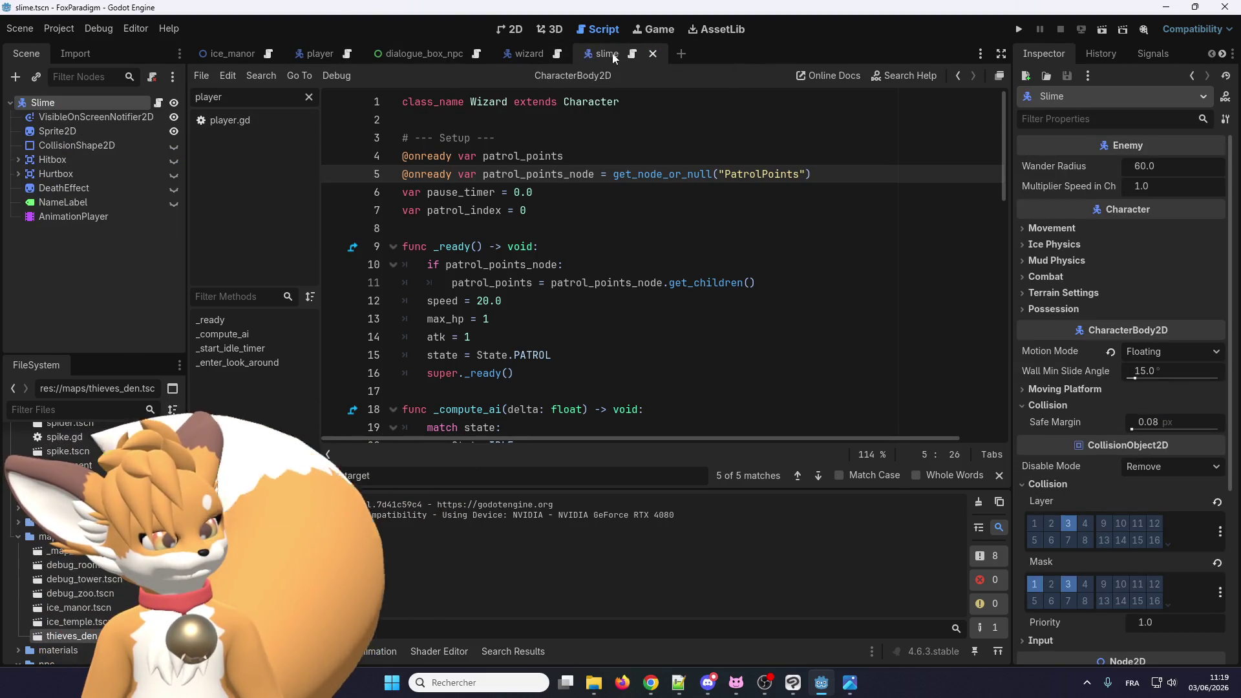
pyautogui.click(653, 54)
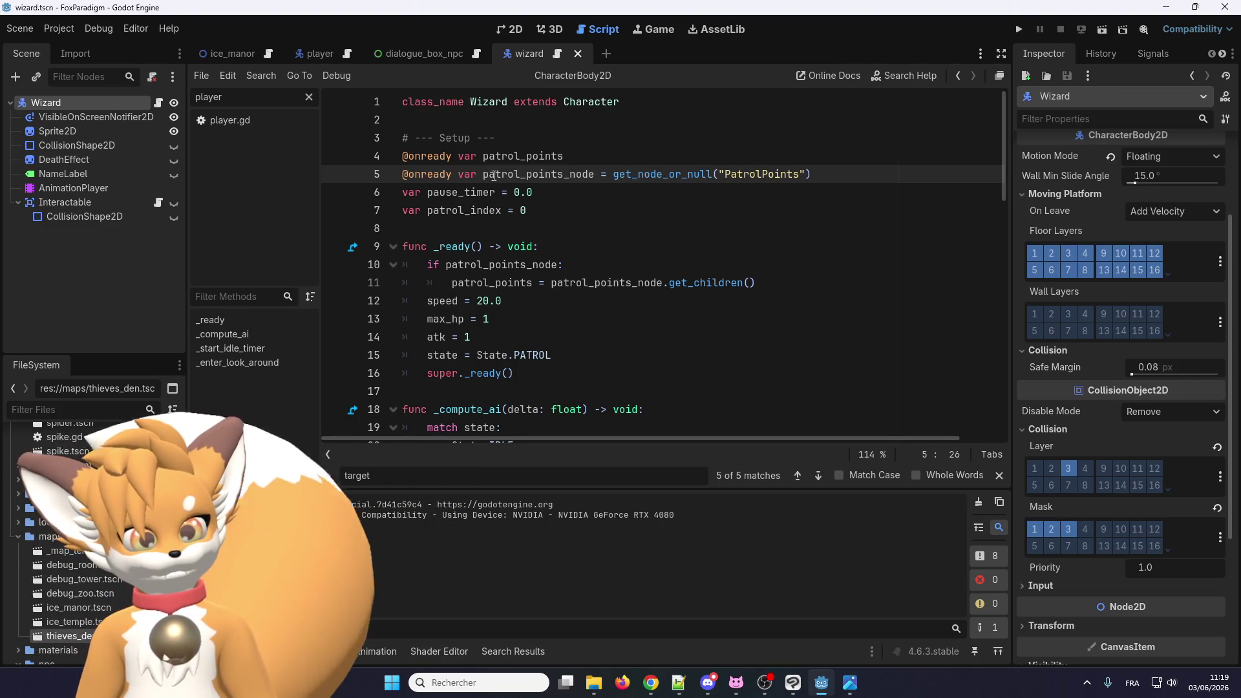
# Step: Open enemy.gd and remove the start_position assignment line from its _ready
pyautogui.scroll(-2, 562, 220)
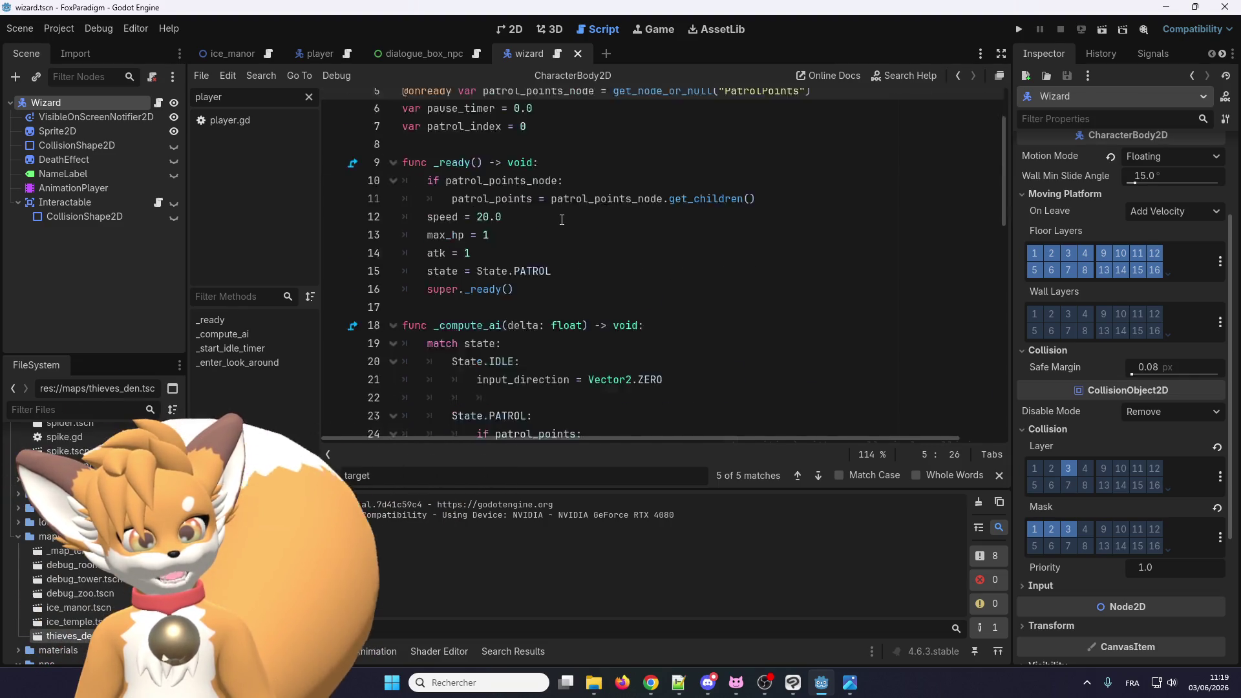
pyautogui.scroll(2, 562, 220)
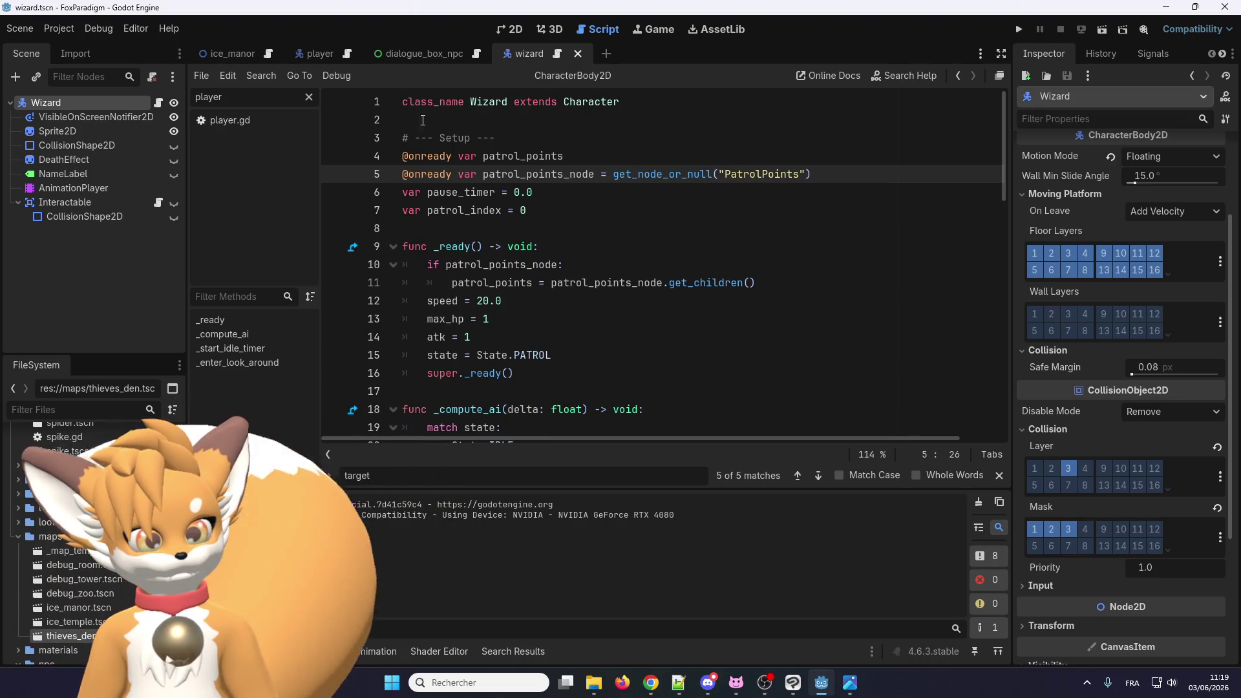
pyautogui.write('e')
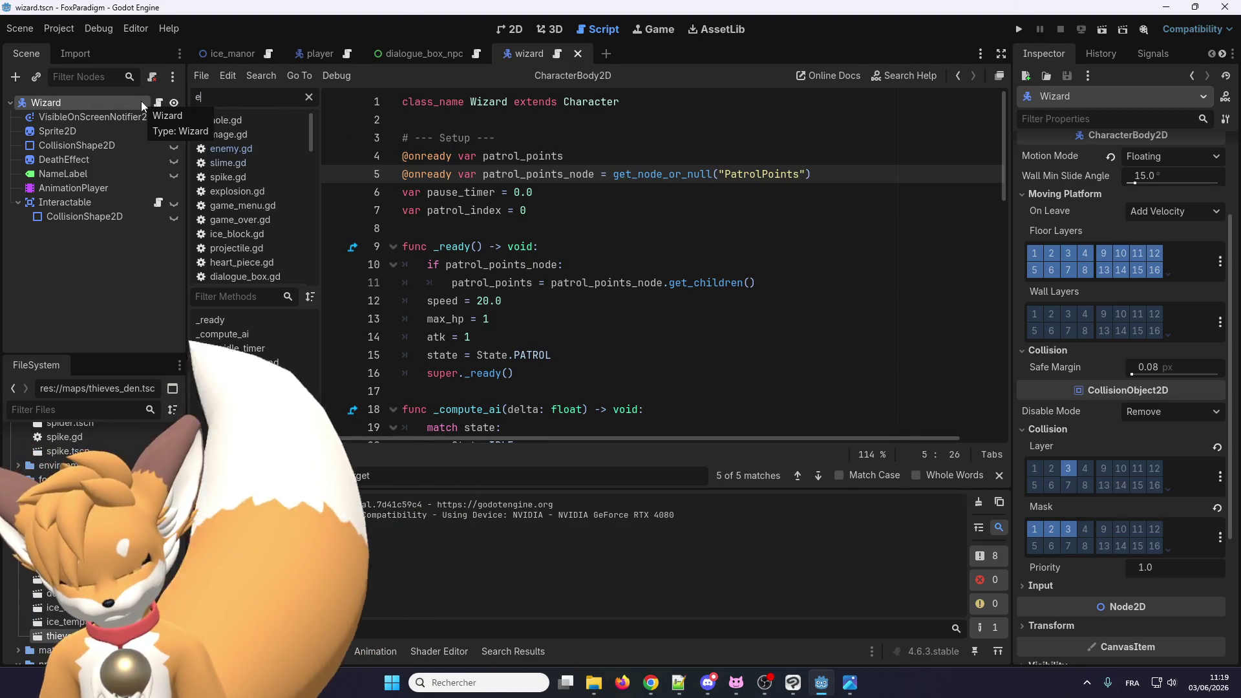
pyautogui.write('nemy')
pyautogui.click(251, 121)
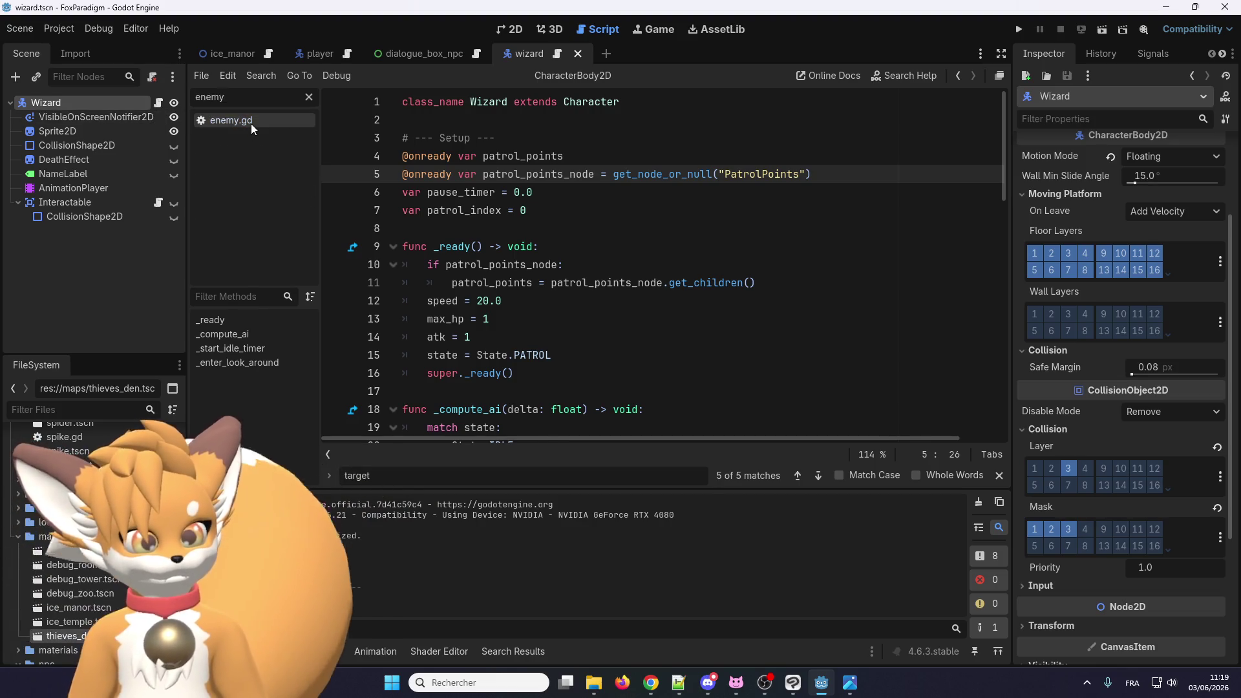
pyautogui.scroll(20, 487, 236)
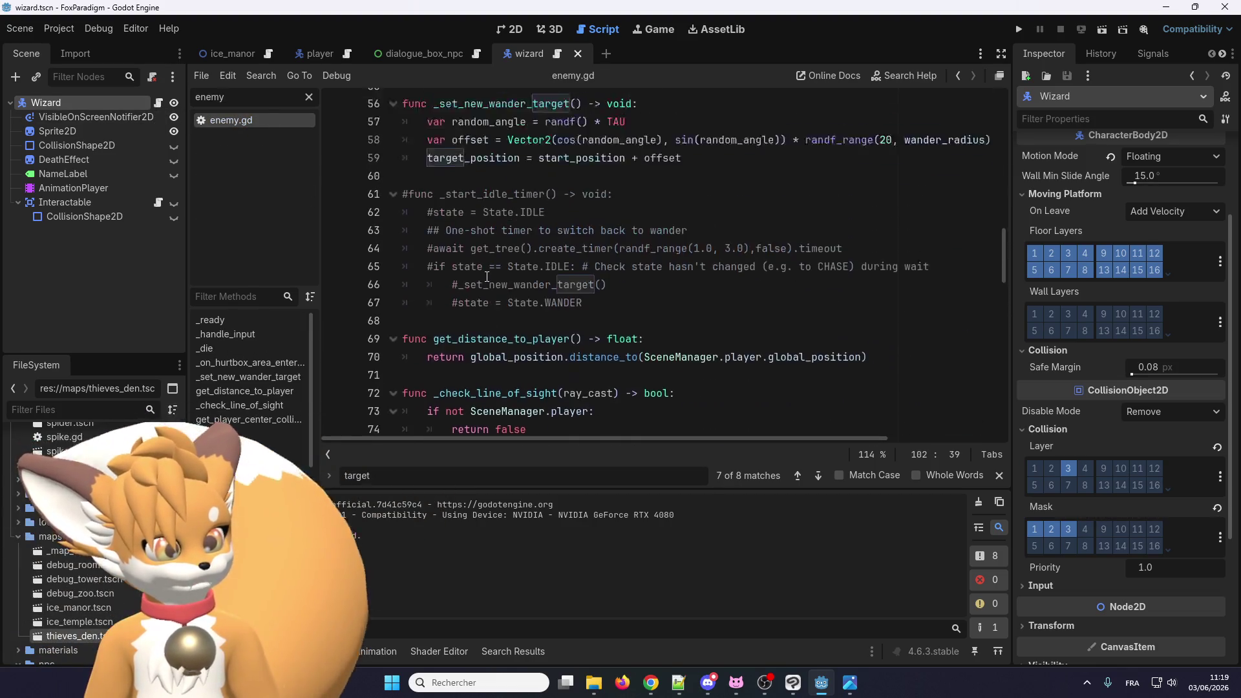
pyautogui.scroll(1, 488, 277)
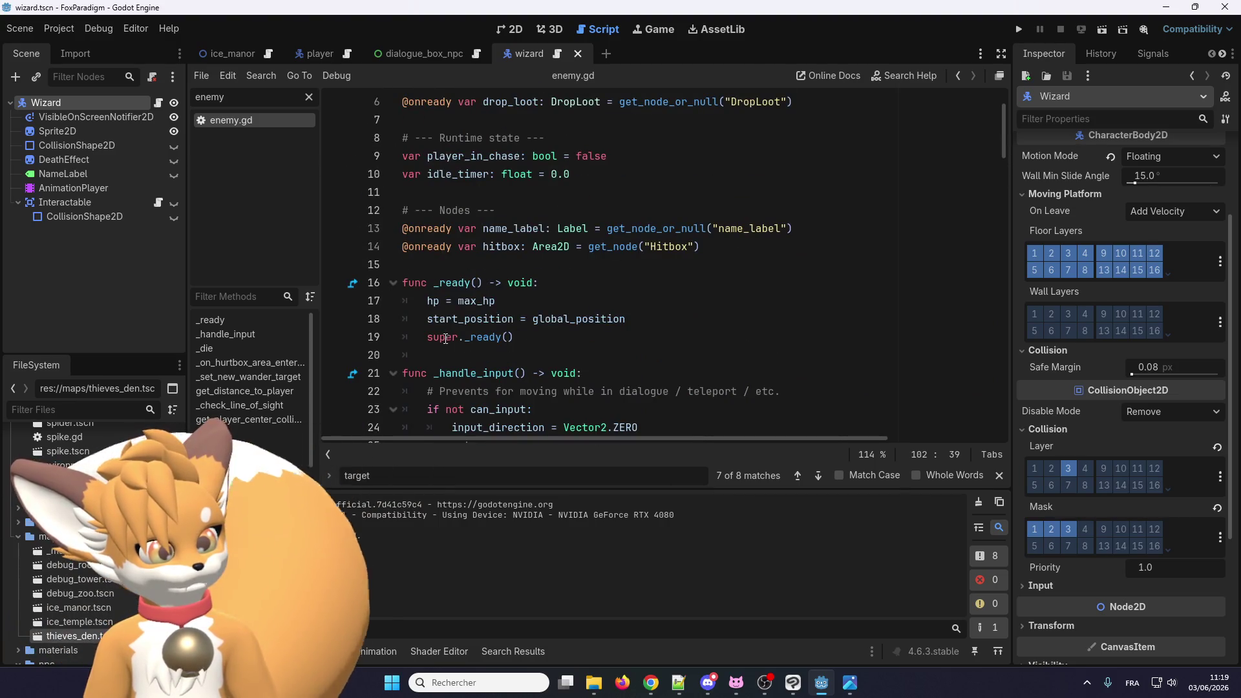
pyautogui.moveTo(638, 319)
pyautogui.mouseDown()
pyautogui.moveTo(453, 337)
pyautogui.moveTo(425, 322)
pyautogui.mouseUp()
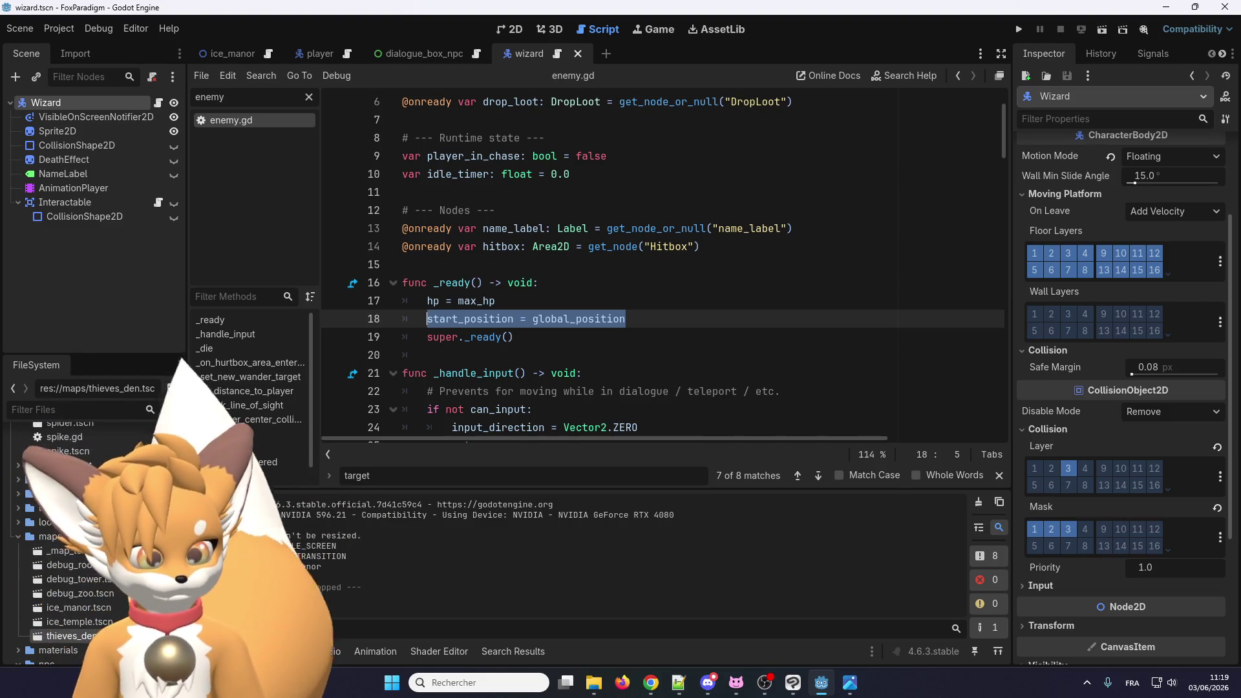
pyautogui.click(486, 309)
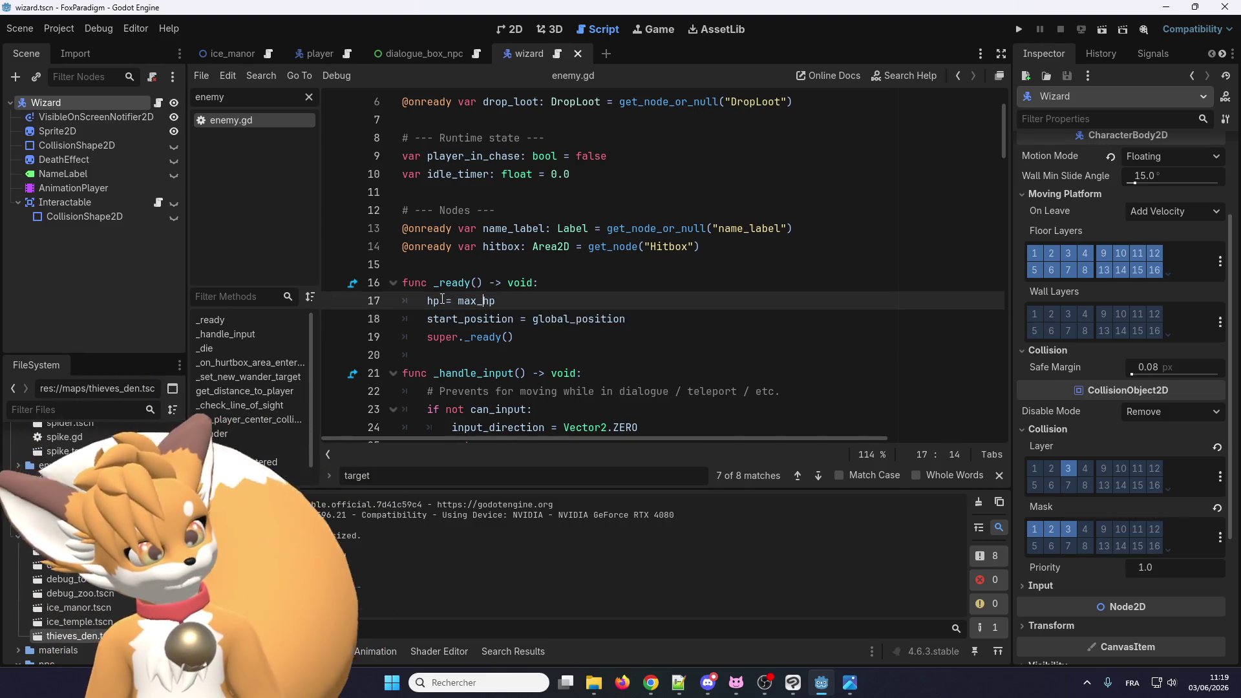
pyautogui.scroll(2, 452, 299)
pyautogui.scroll(-2, 523, 301)
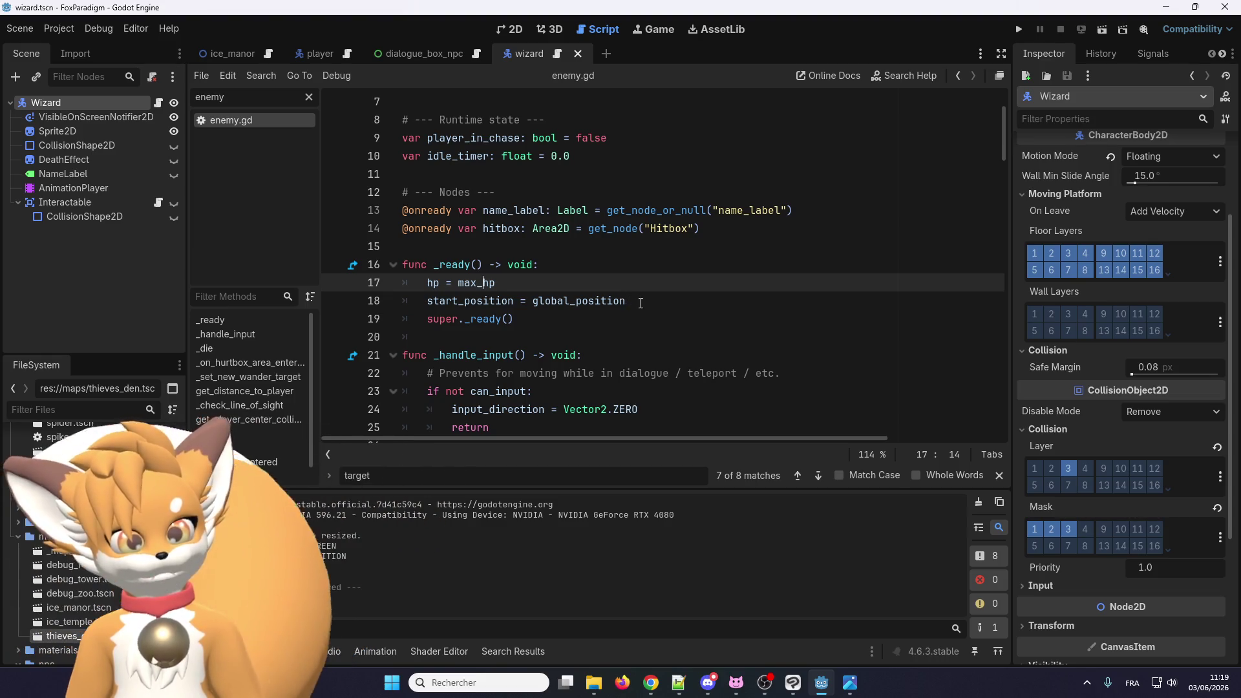
pyautogui.moveTo(655, 307); pyautogui.dragTo(422, 306)
pyautogui.hotkey('ctrl', 'c')
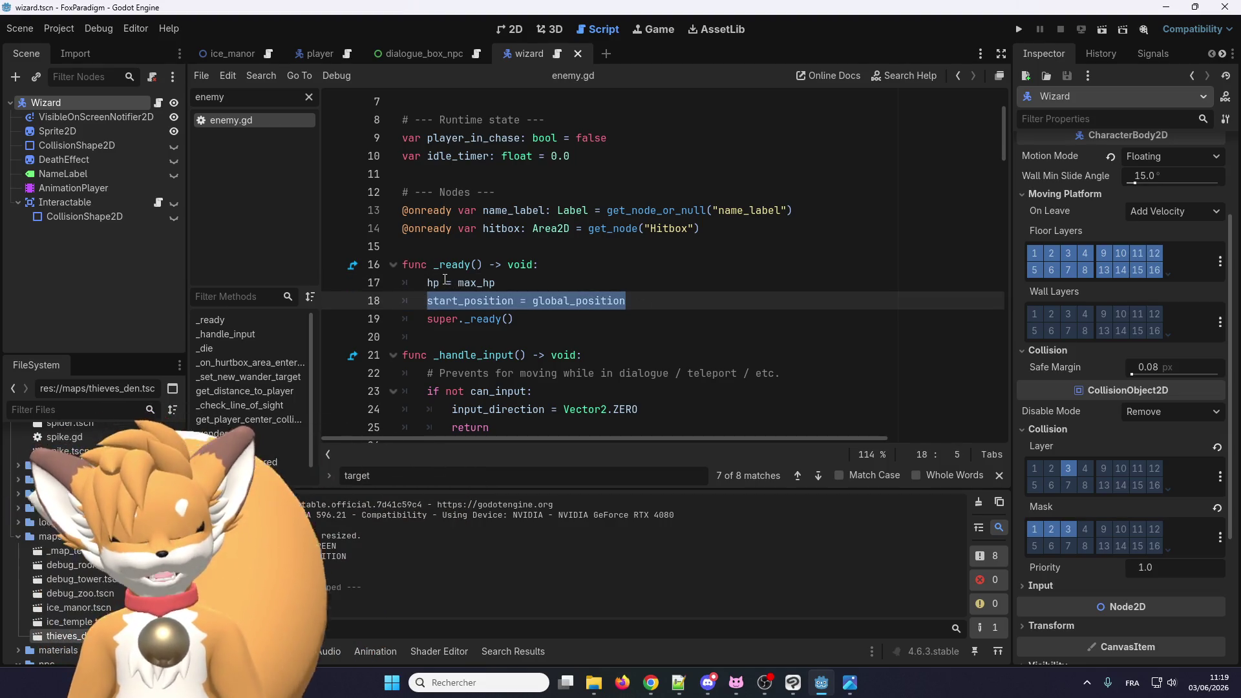
pyautogui.press('BackSpace')
pyautogui.press('BackSpace')
pyautogui.press('BackSpace')
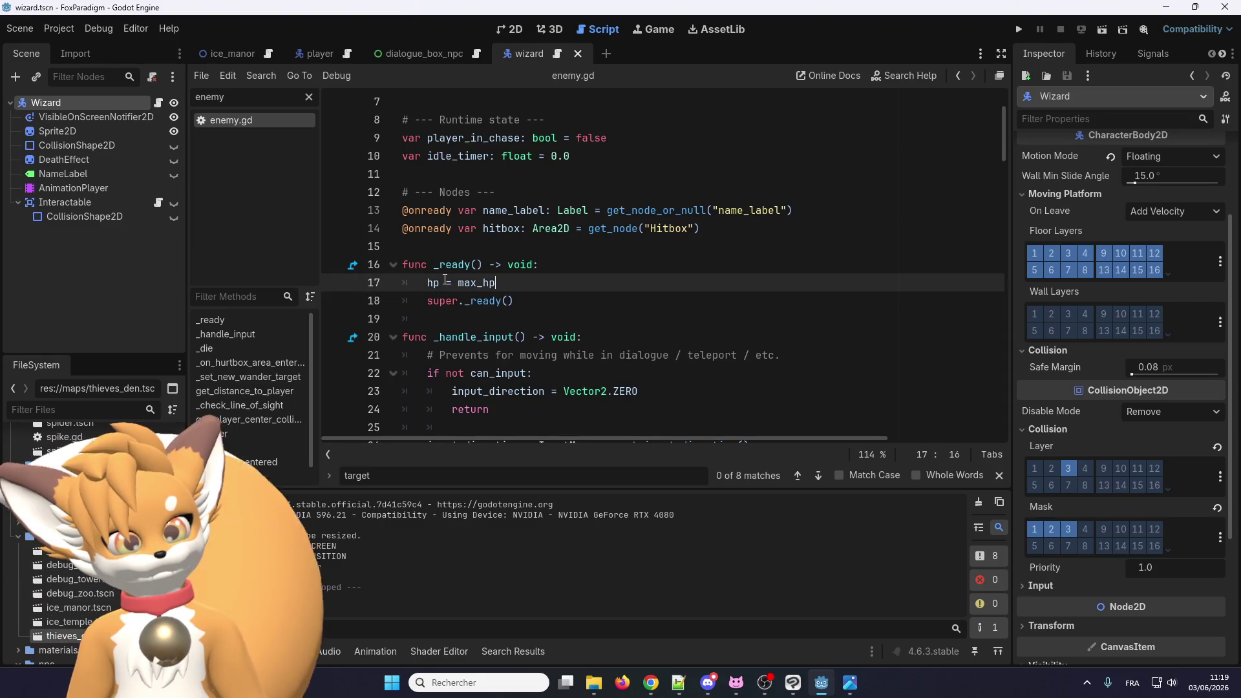
# Step: In the parent _ready, paste start_position = global_position below motion_mode, with a blank line above for a comment
pyautogui.rightClick(482, 300)
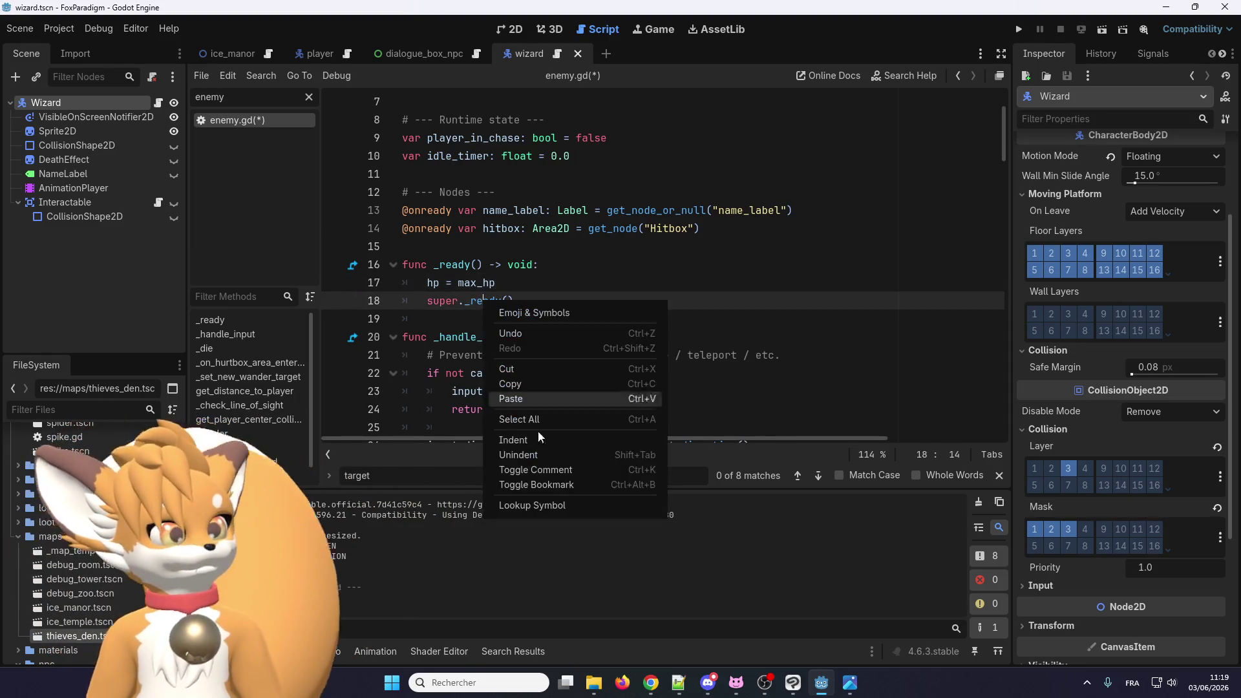
pyautogui.click(517, 505)
pyautogui.scroll(-7, 505, 277)
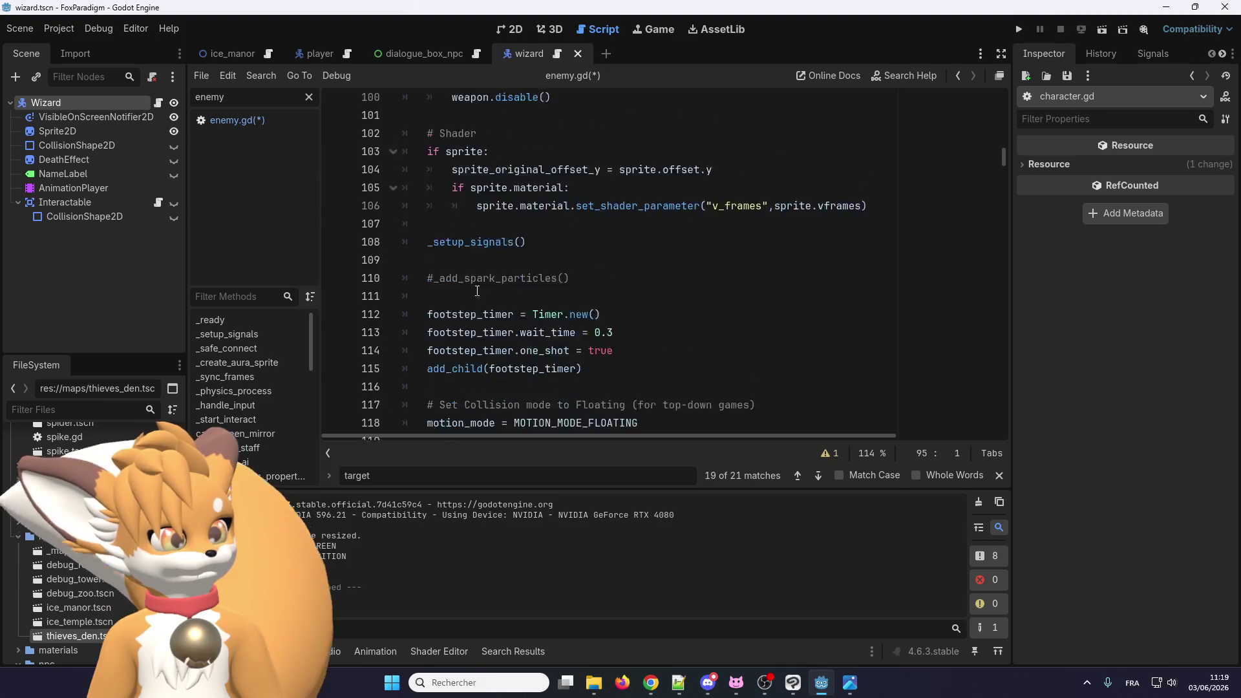
pyautogui.scroll(4, 647, 349)
pyautogui.click(655, 356)
pyautogui.press('Return')
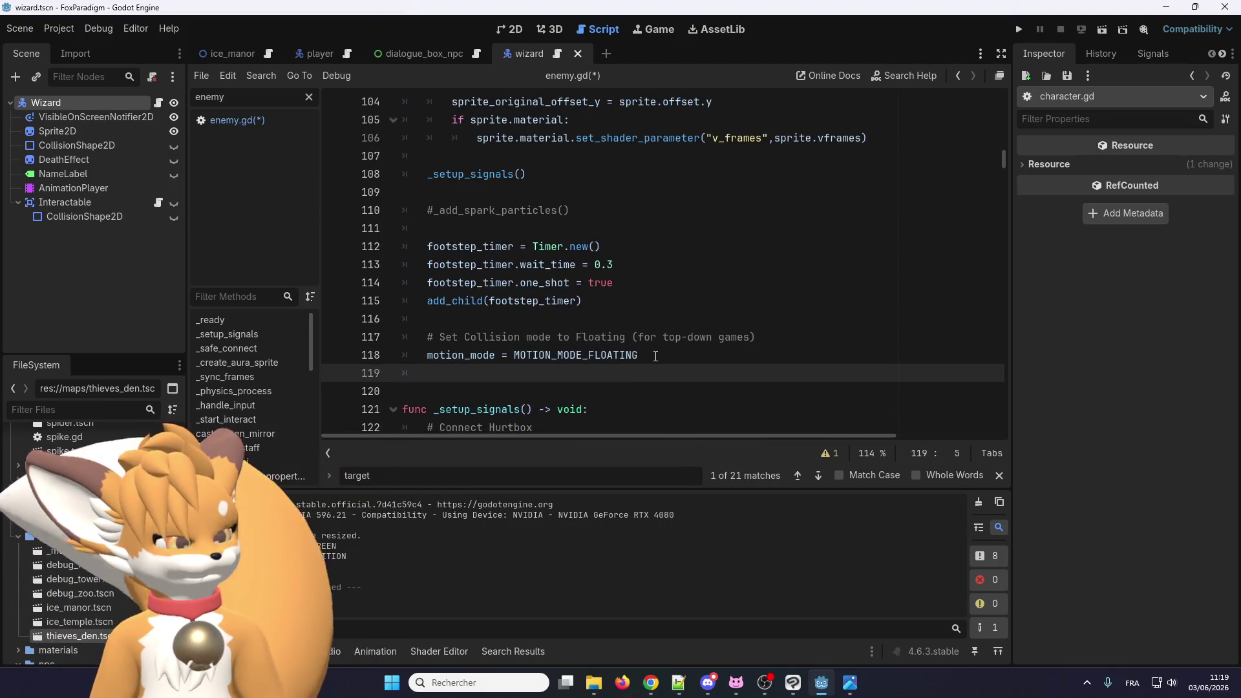
pyautogui.press('Return')
pyautogui.hotkey('ctrl', 'v')
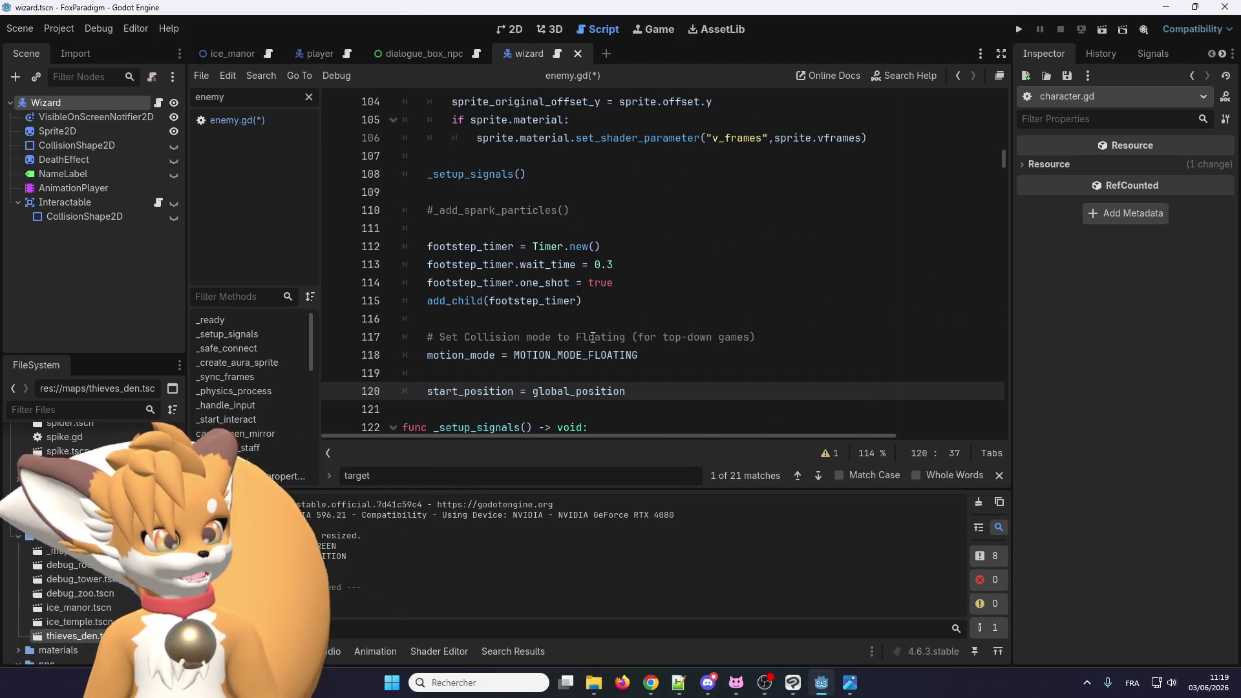
pyautogui.scroll(3, 568, 396)
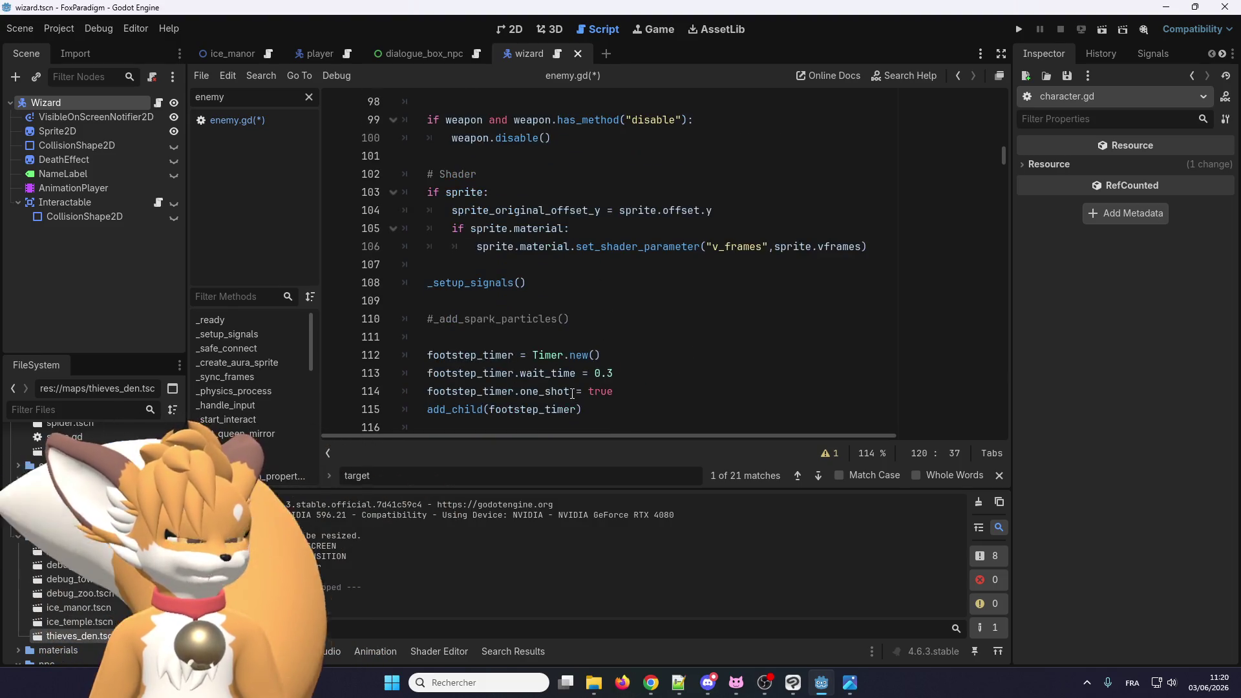
pyautogui.scroll(1, 580, 384)
pyautogui.scroll(-4, 549, 375)
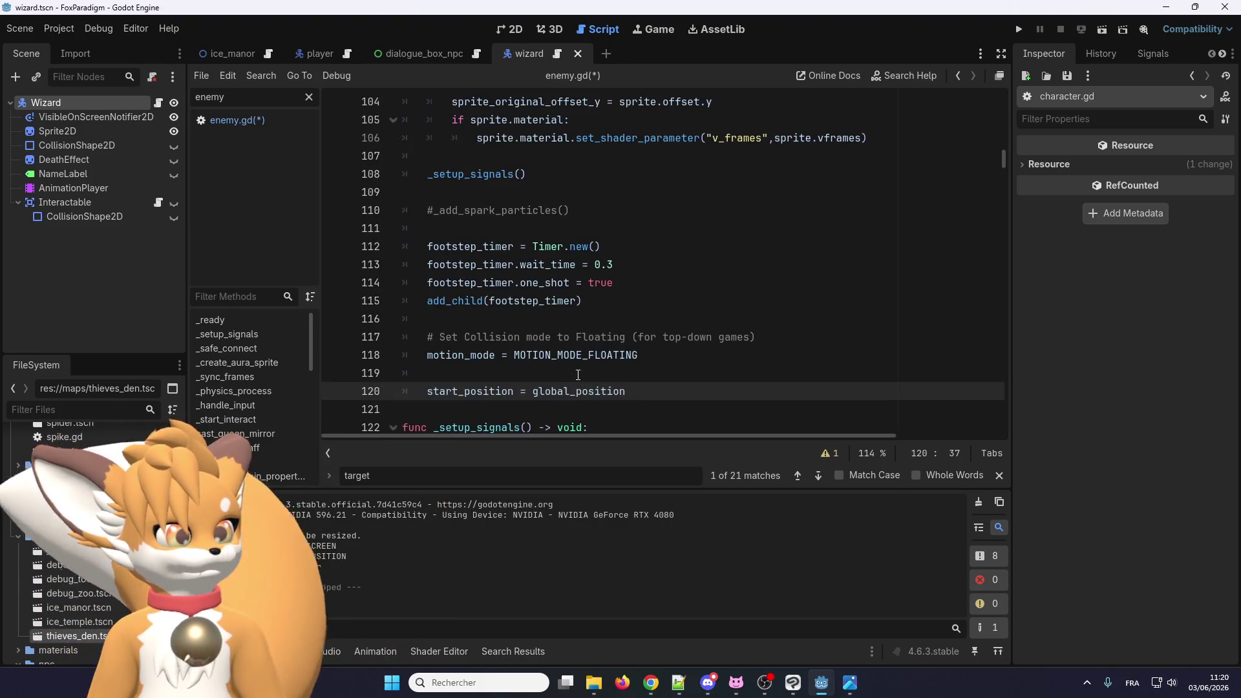
pyautogui.click(521, 373)
pyautogui.press('Return')
pyautogui.write('# Setup')
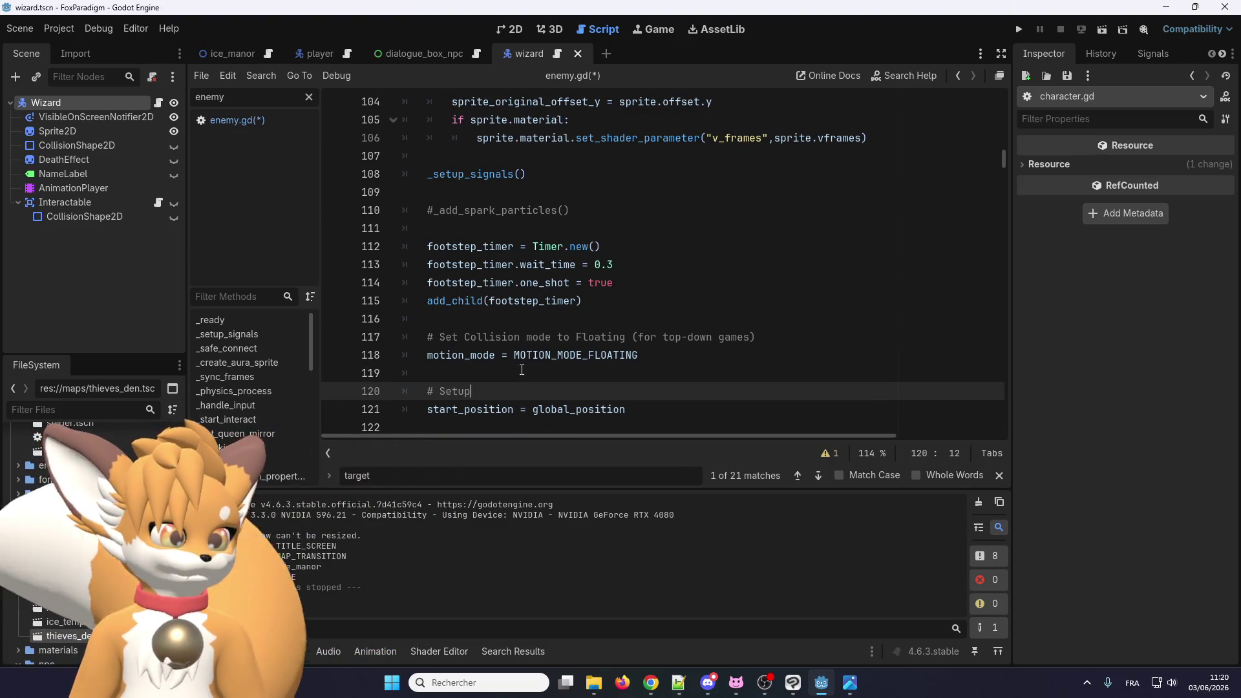
# Step: Run the project and walk the player out of the room onto the grass to test
pyautogui.click(1013, 30)
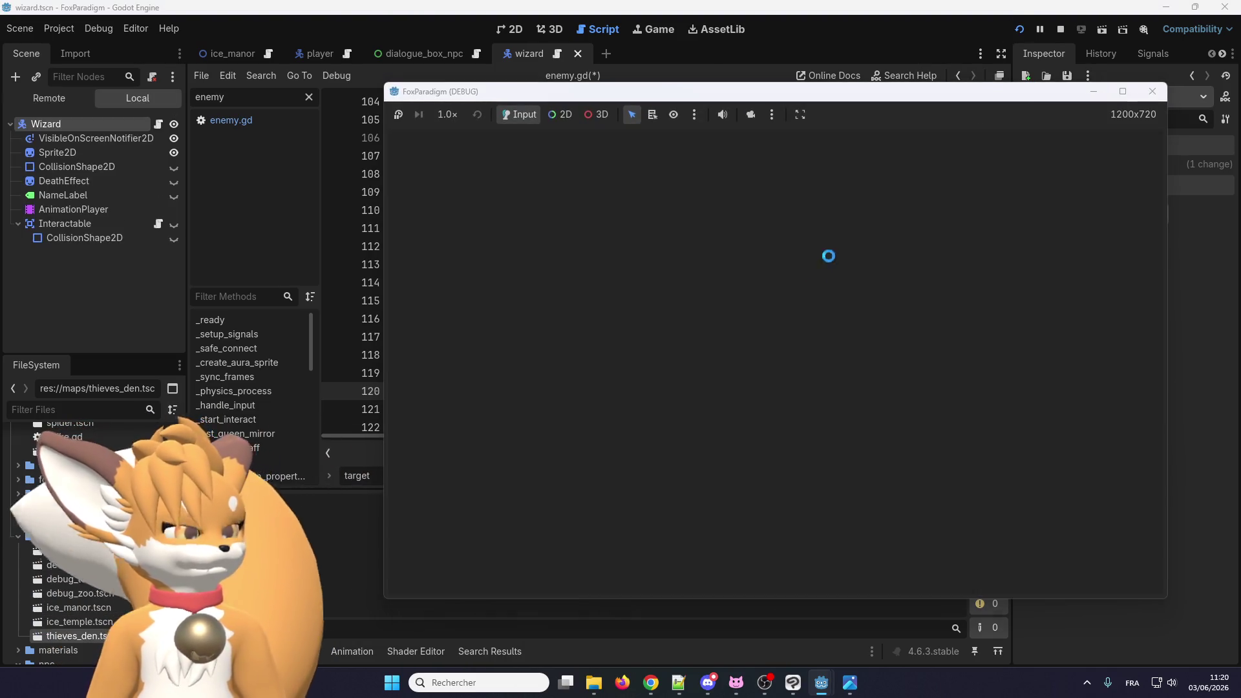
pyautogui.press('Return')
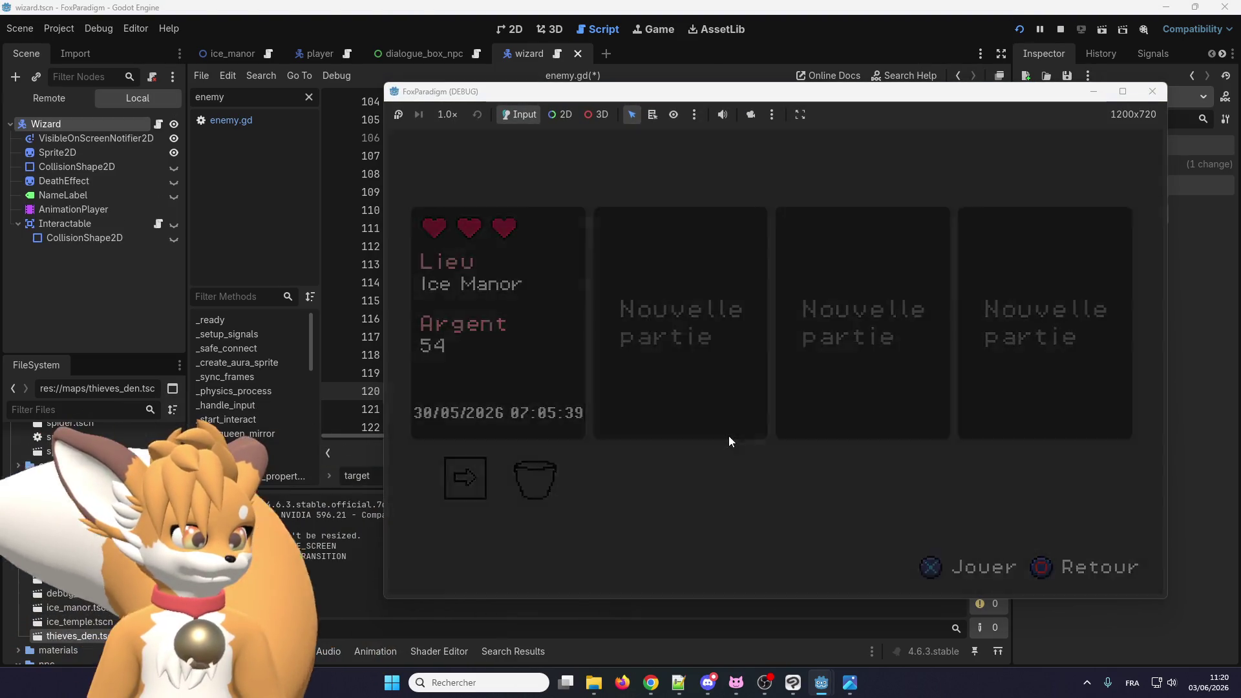
pyautogui.press('Return')
pyautogui.press('Right')
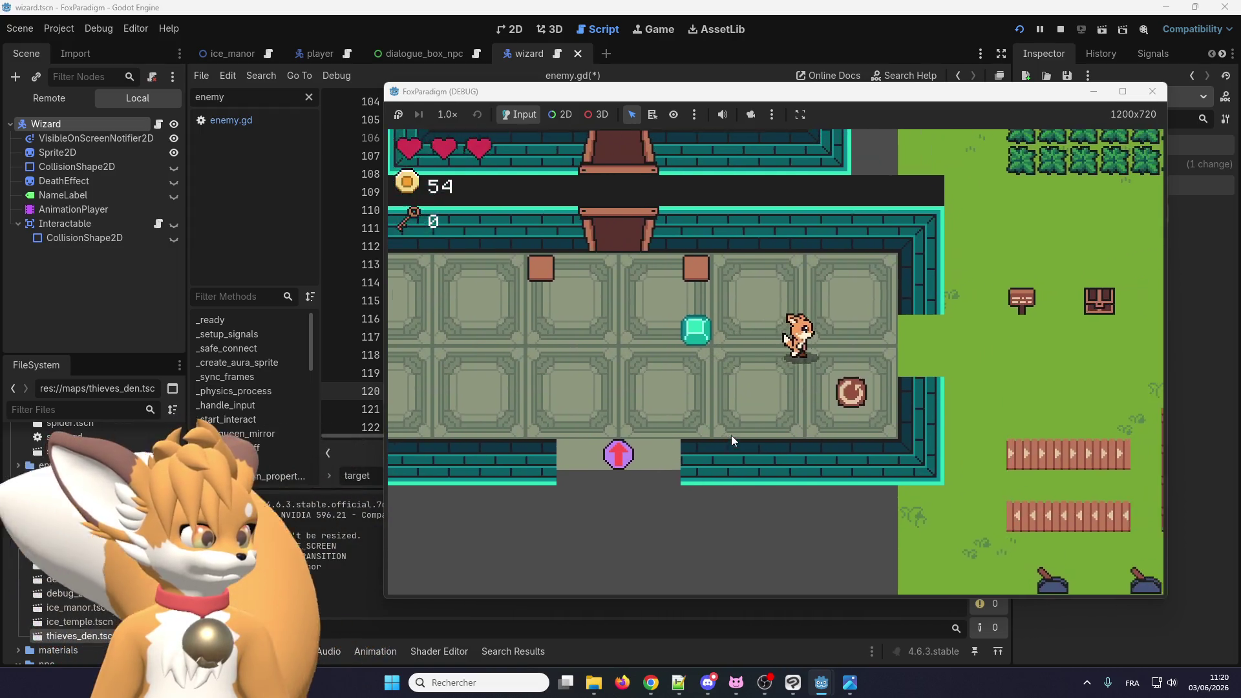
pyautogui.press('Right')
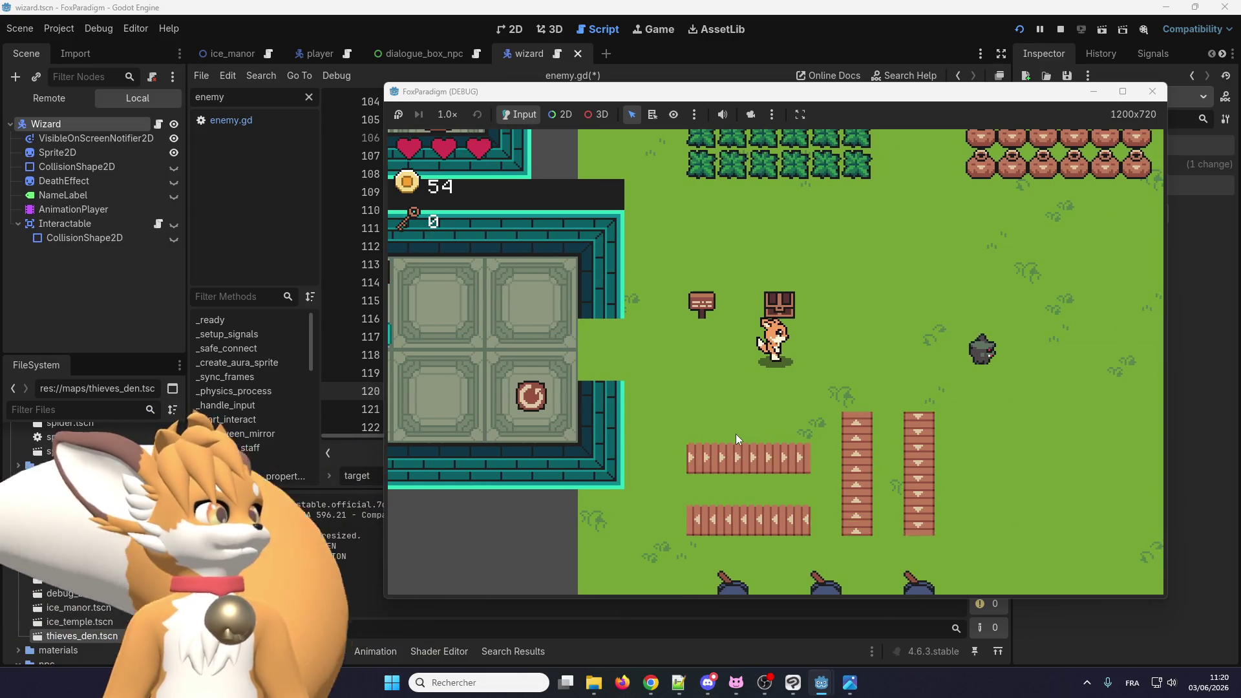
pyautogui.press('Down')
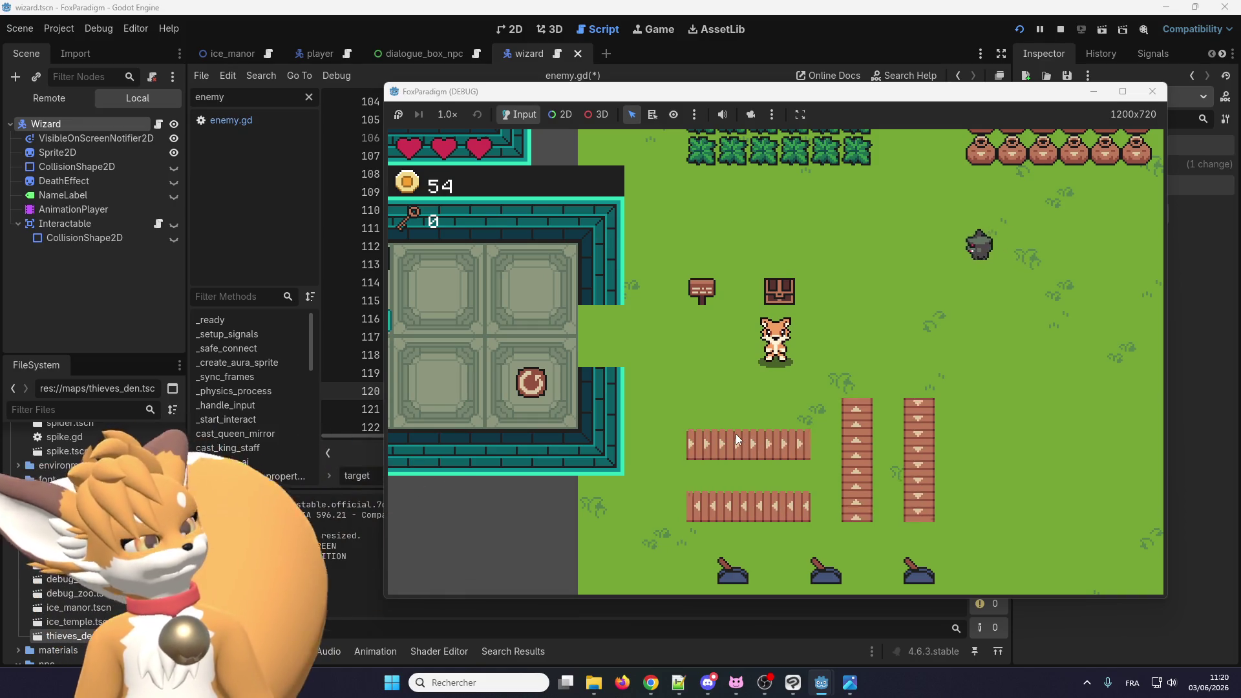
pyautogui.press('Left')
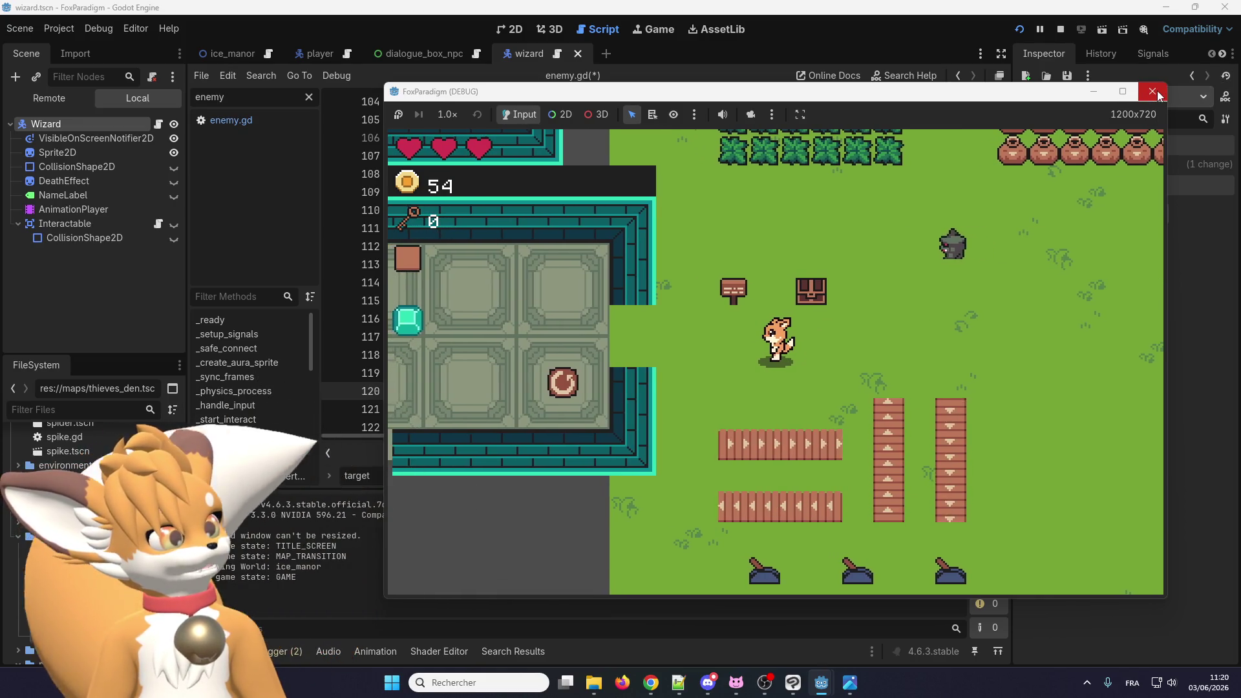
pyautogui.click(1153, 91)
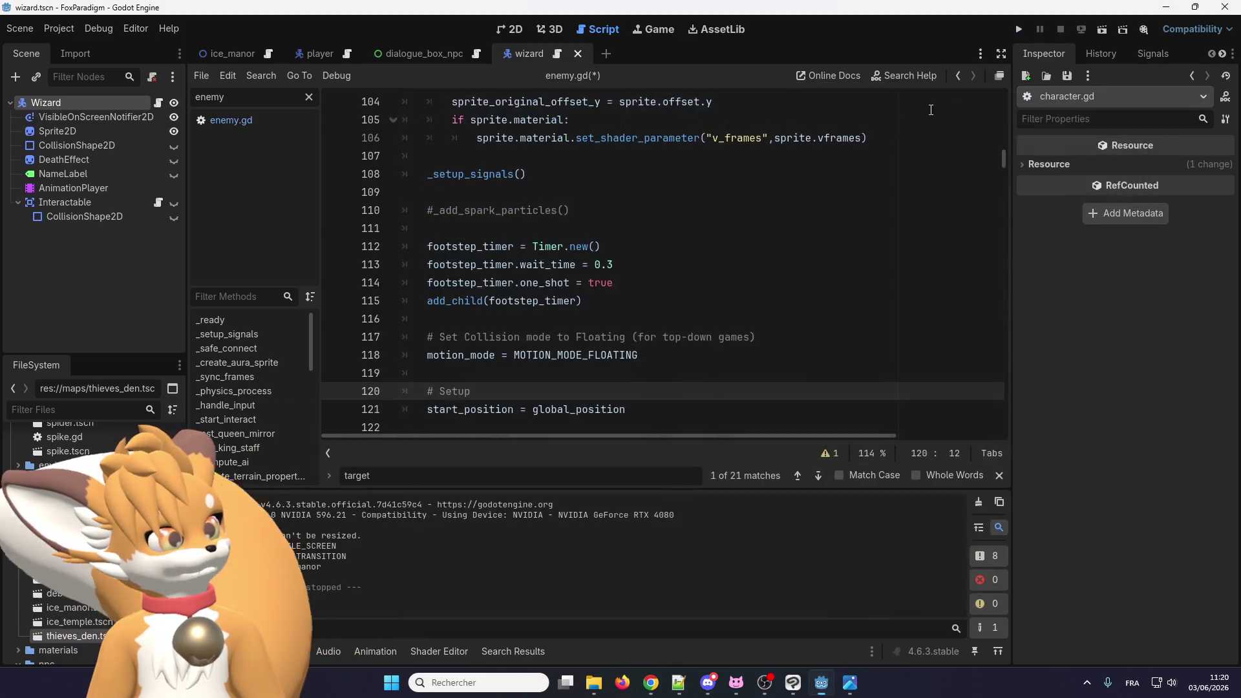
# Step: Change wizard.gd's speed from 20.0 to 80.0 and replay, walking the fox onto the grass
pyautogui.click(557, 60)
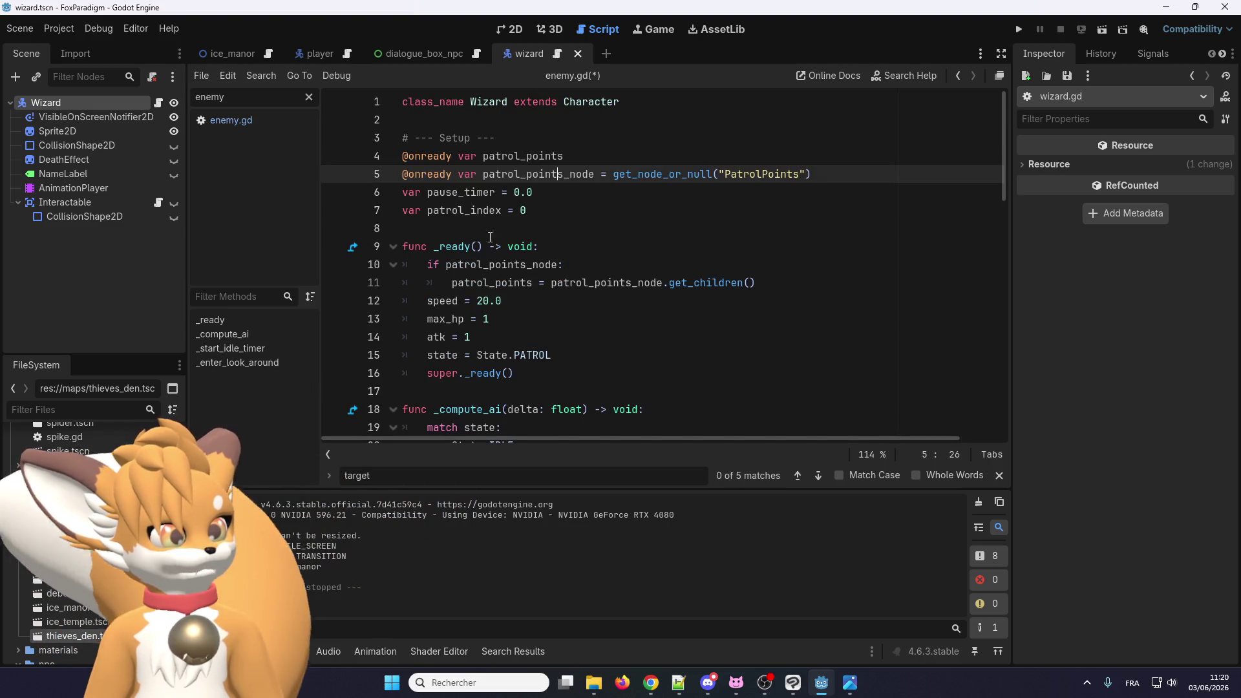
pyautogui.click(484, 302)
pyautogui.write('8')
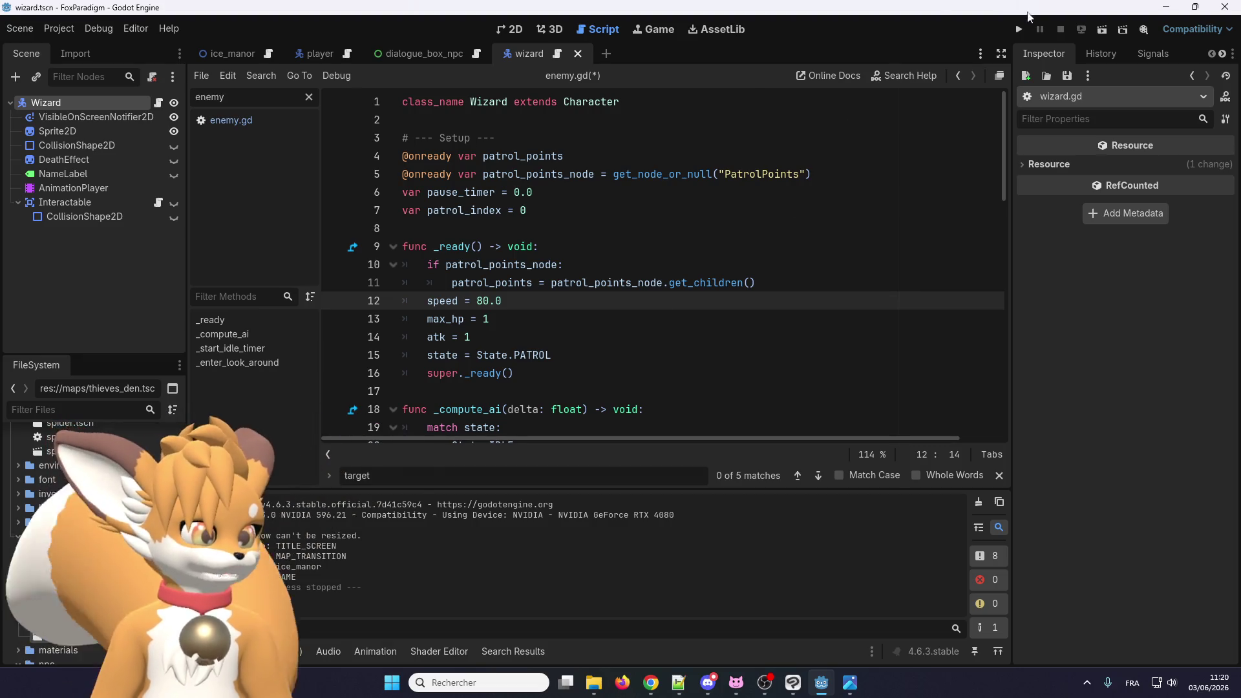
pyautogui.click(1020, 30)
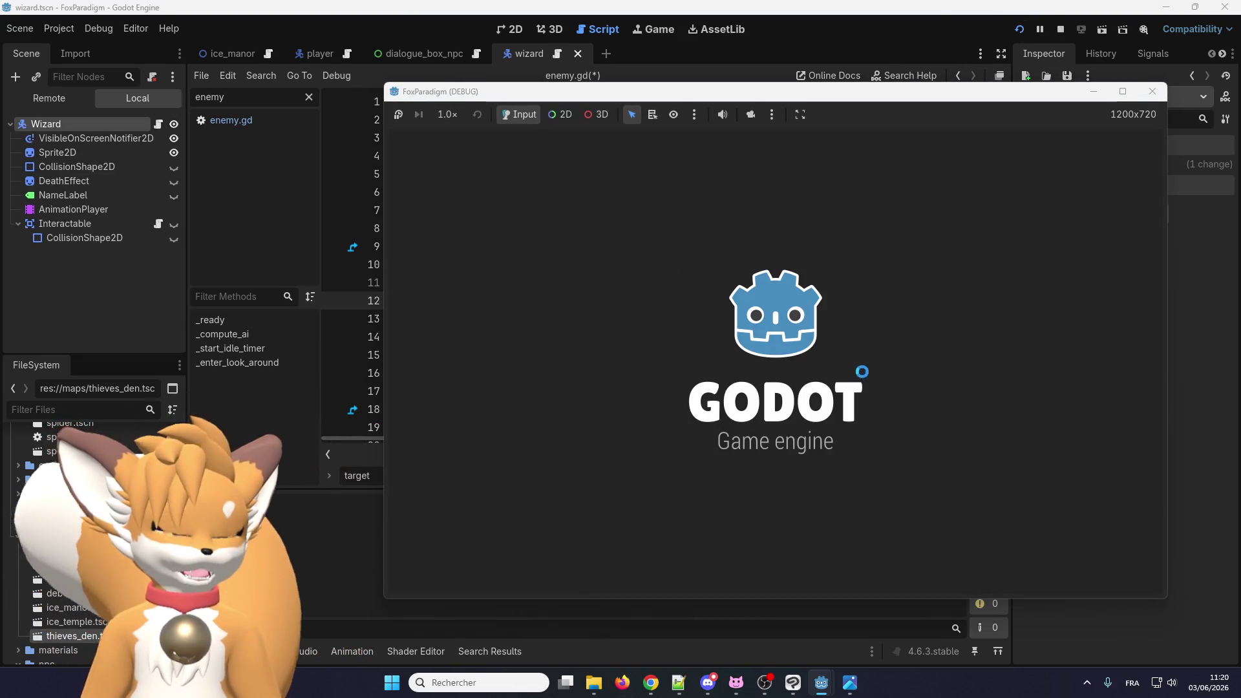
pyautogui.press('Return')
pyautogui.press('Return')
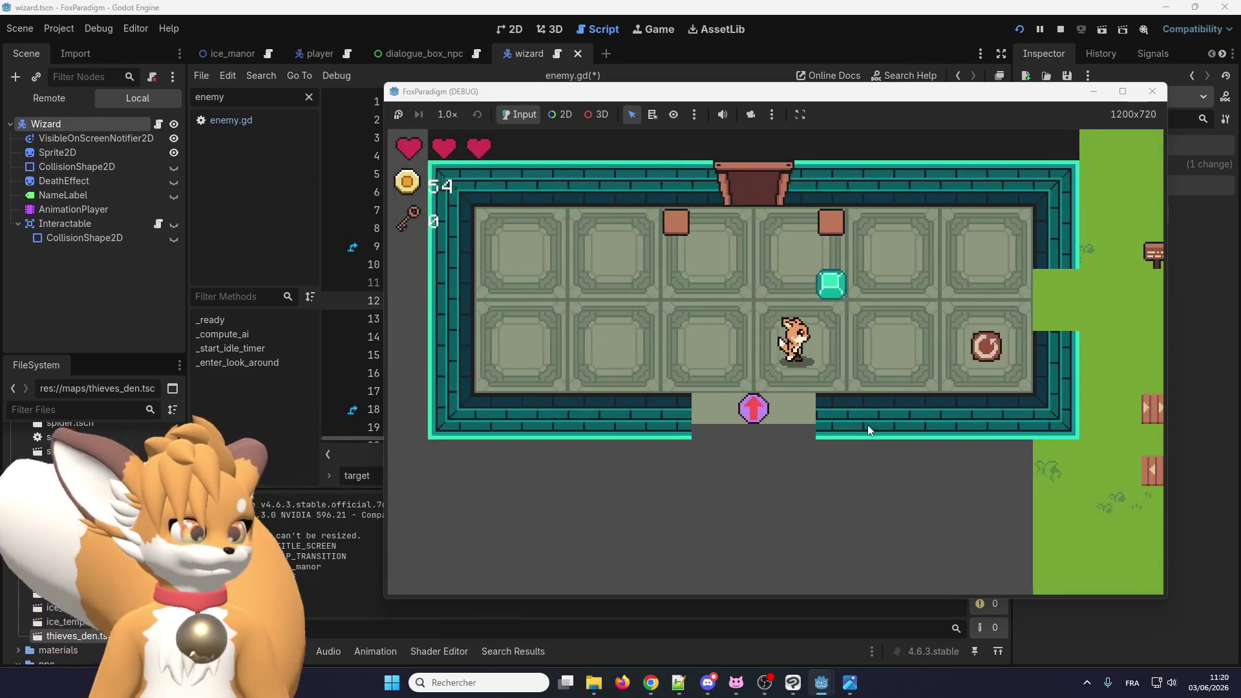
pyautogui.press('Right')
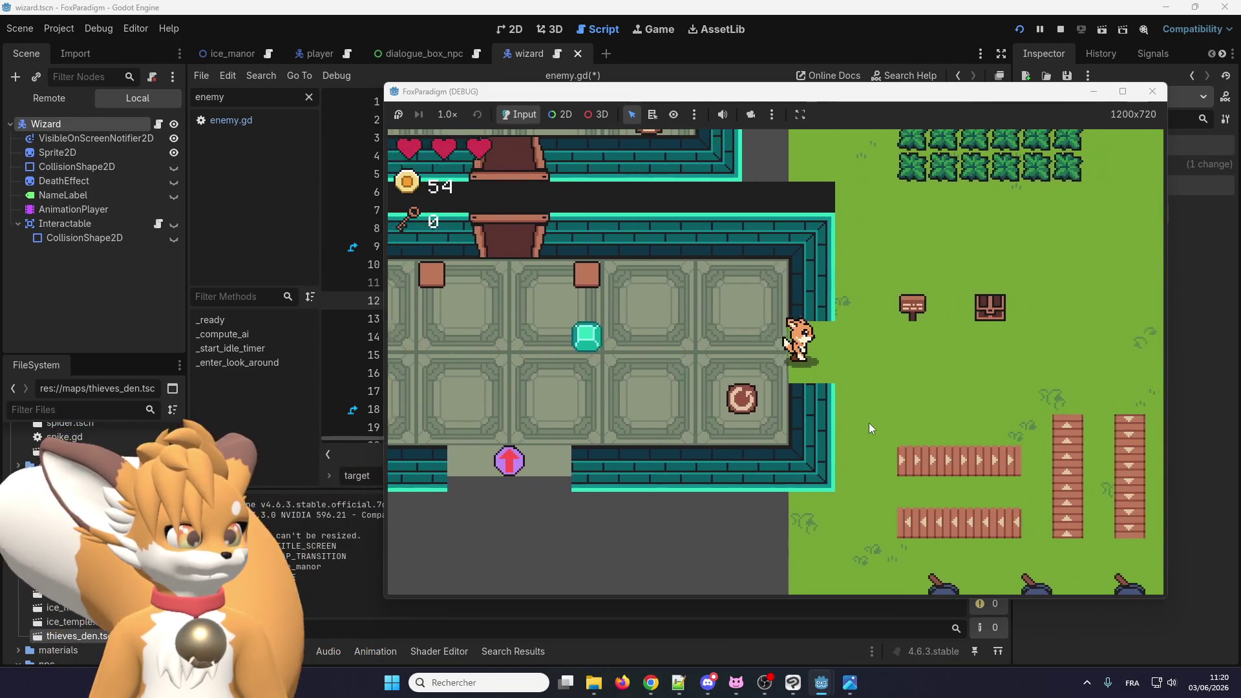
pyautogui.press('Right')
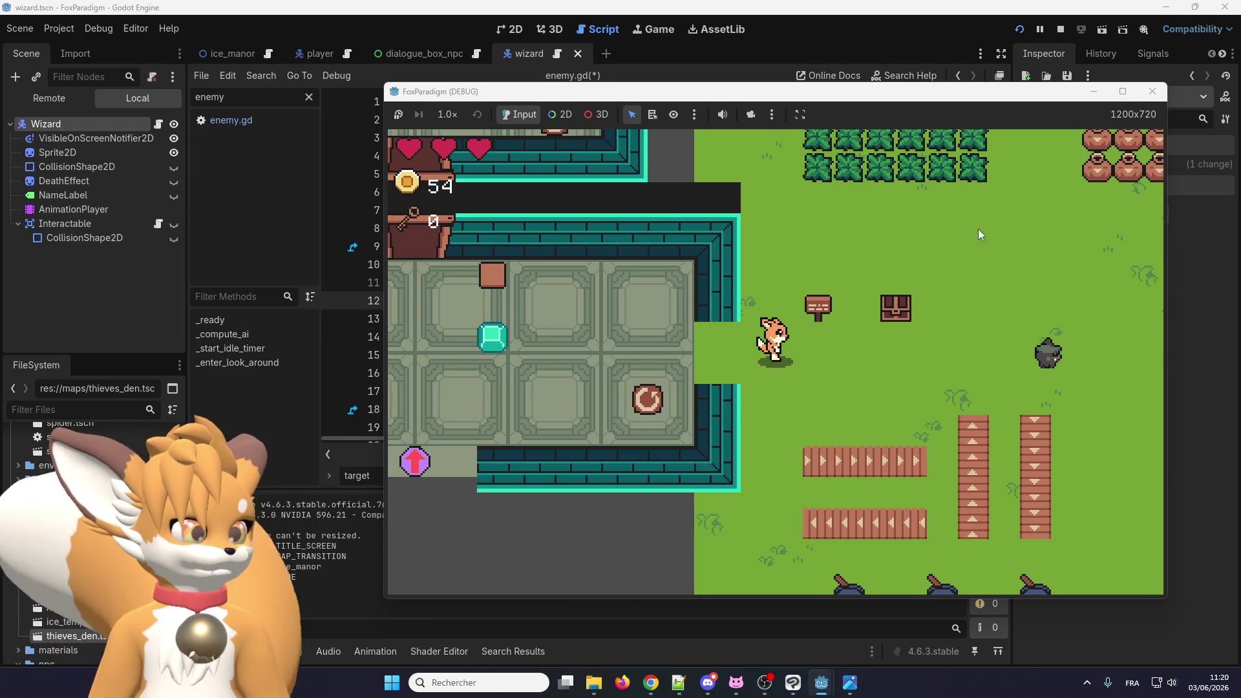
pyautogui.click(776, 7)
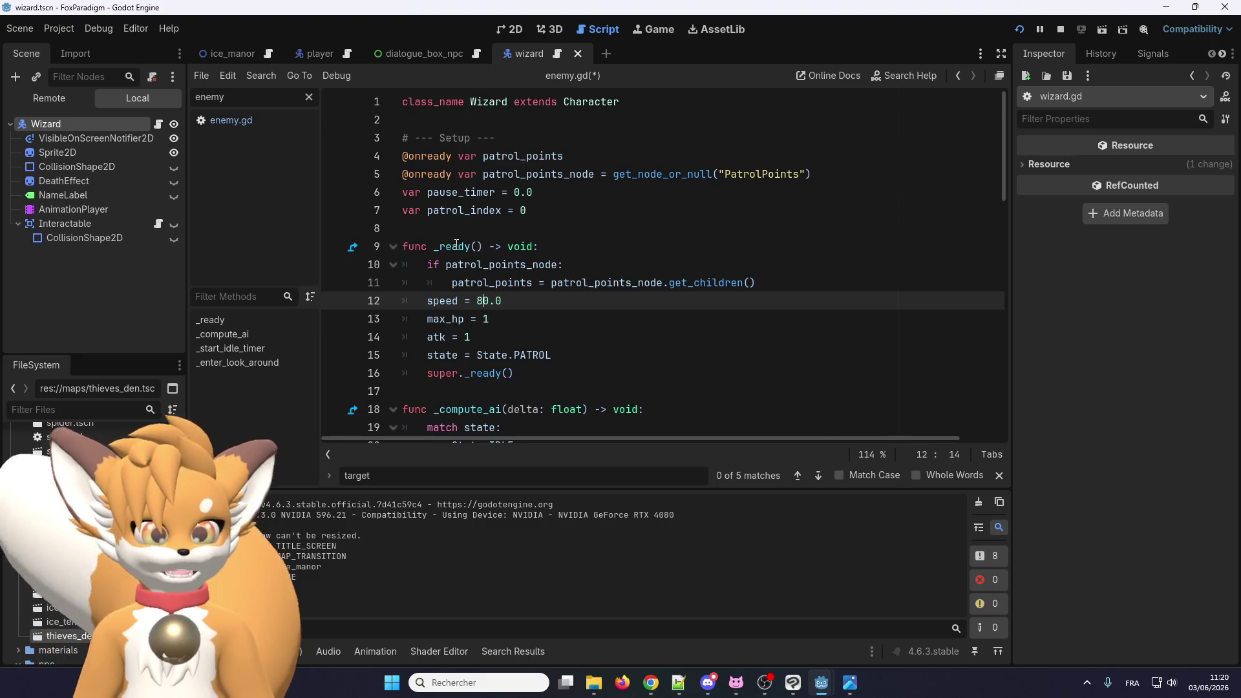
# Step: Inspect the Wizard node's Movement properties, then stop the running game
pyautogui.click(138, 126)
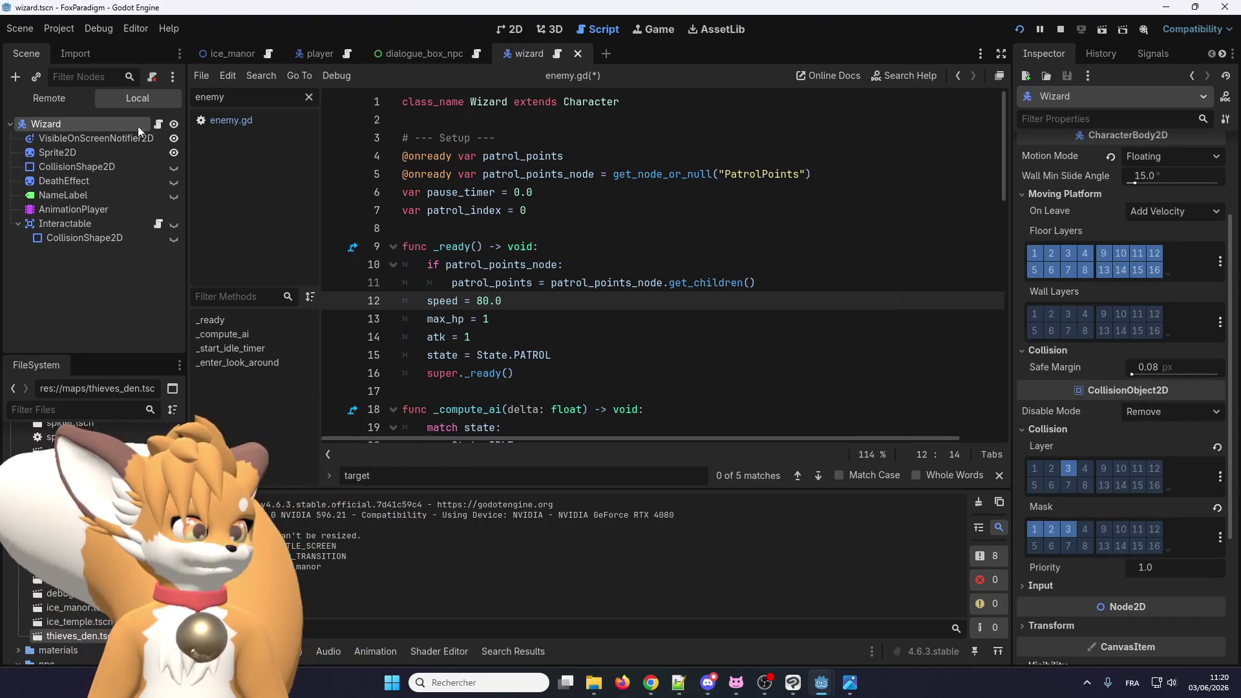
pyautogui.scroll(3, 1093, 171)
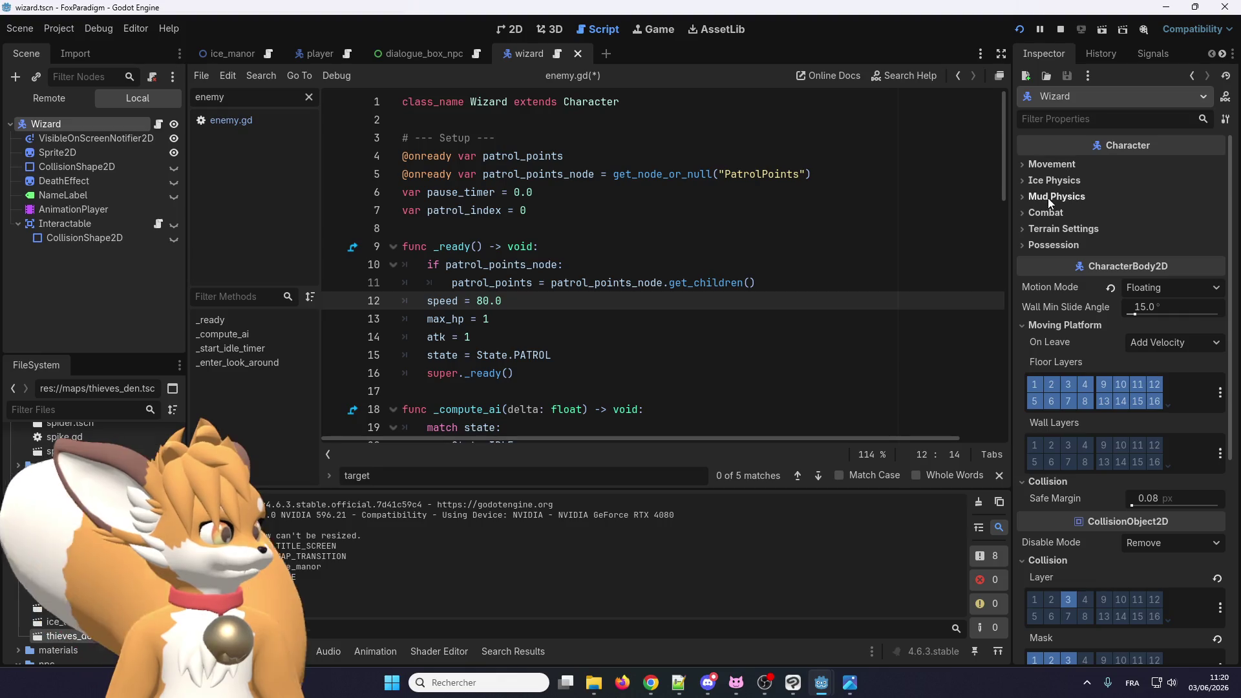
pyautogui.click(1053, 165)
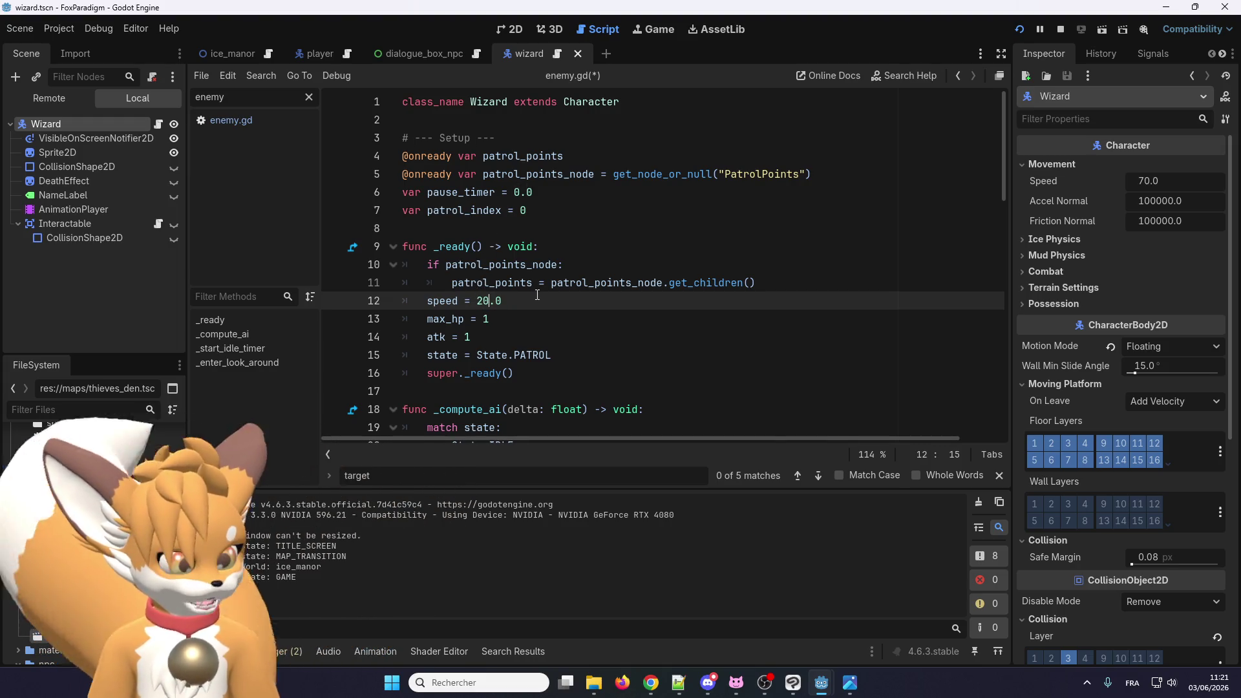
pyautogui.click(1063, 29)
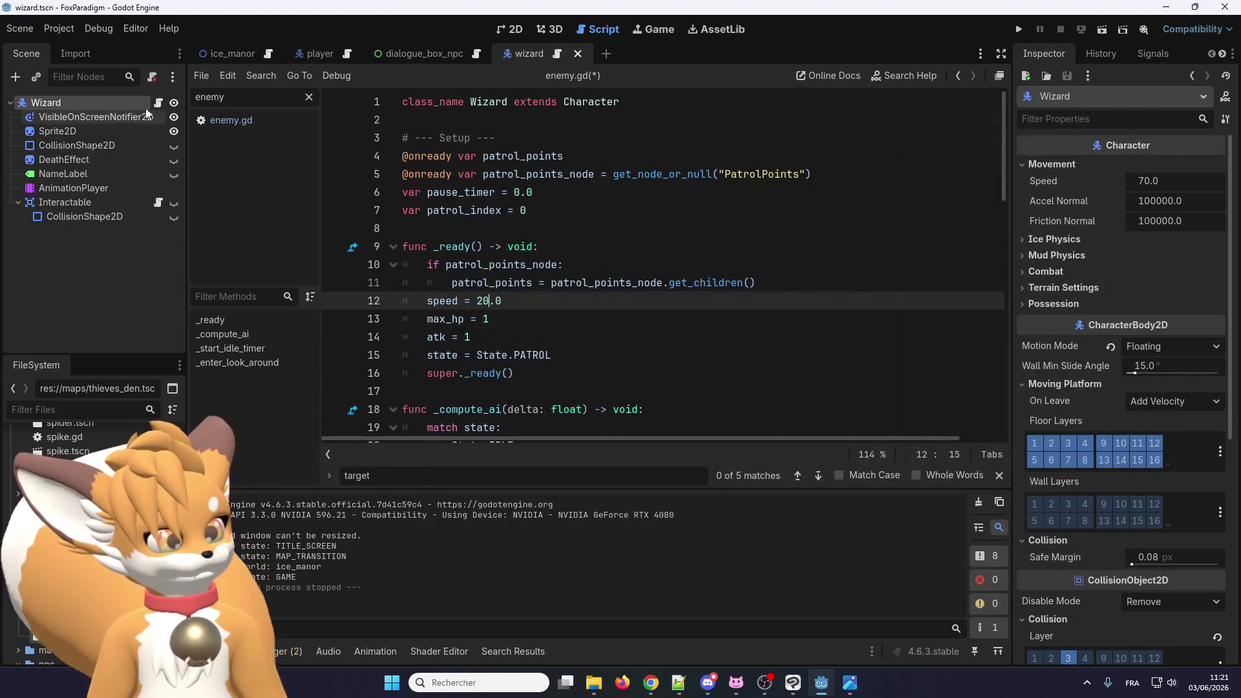
# Step: Set the ice_manor Wizard's Movement Speed to 90.0 and playtest walking out onto the grass
pyautogui.click(229, 54)
pyautogui.click(91, 233)
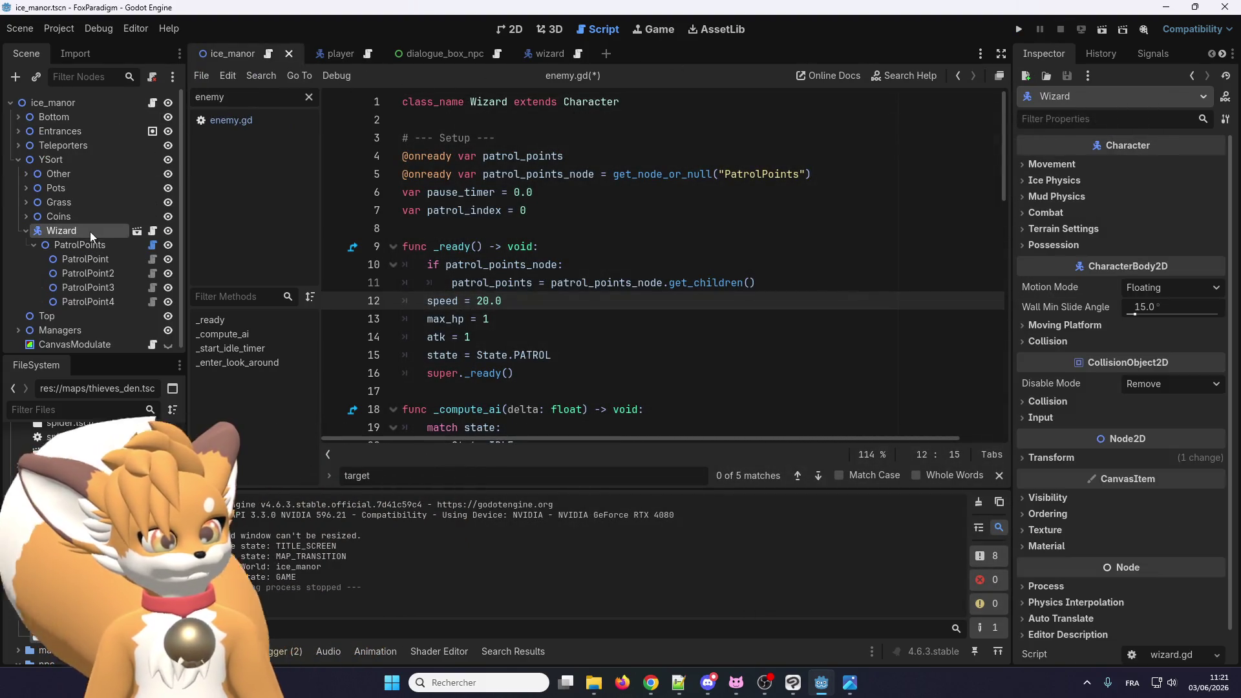
pyautogui.click(1051, 165)
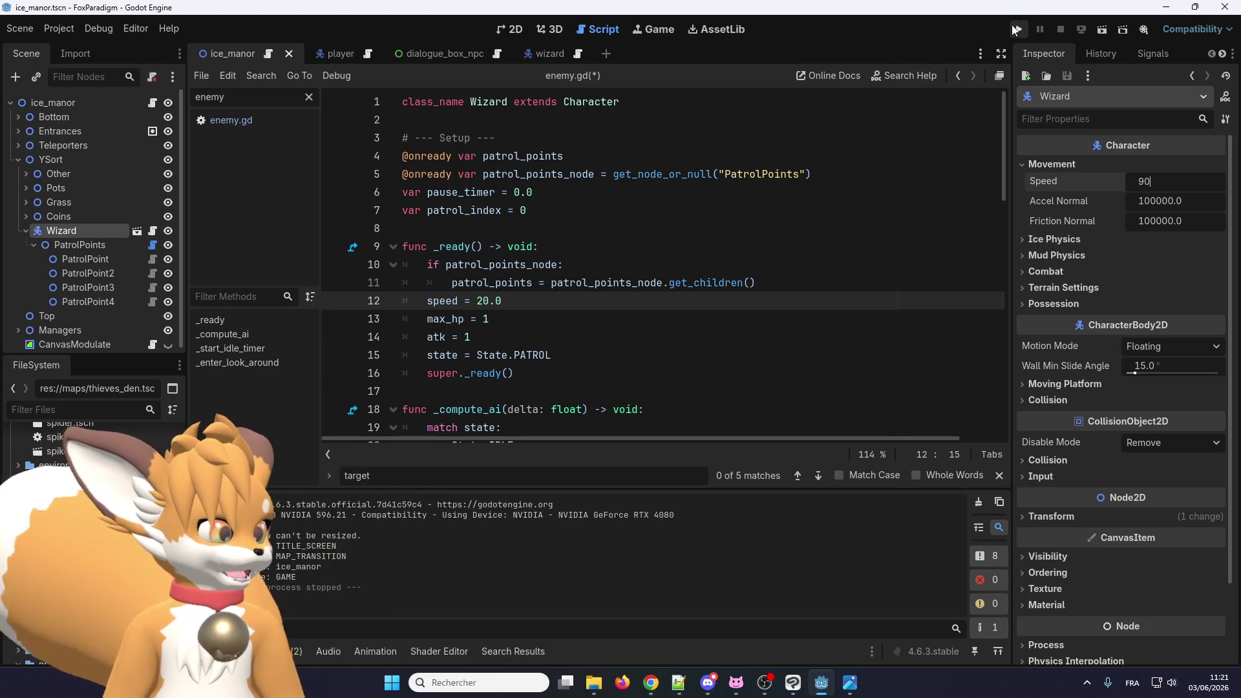
pyautogui.click(1020, 29)
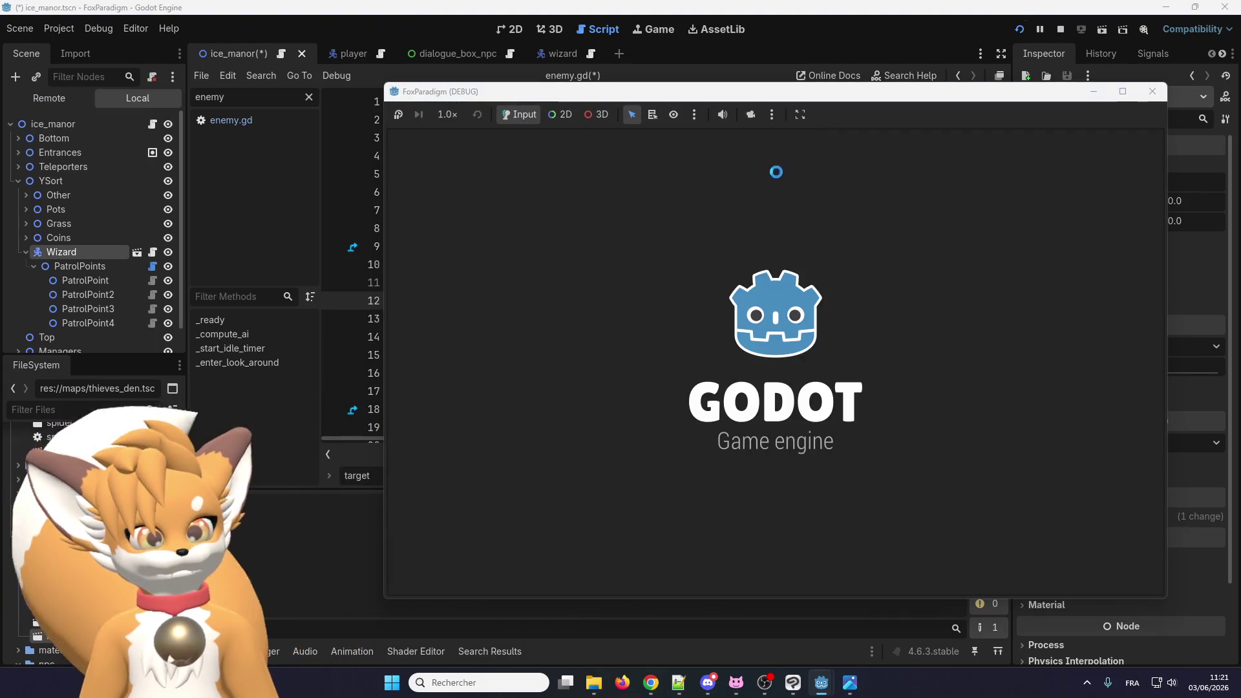
pyautogui.press('Return')
pyautogui.press('Return')
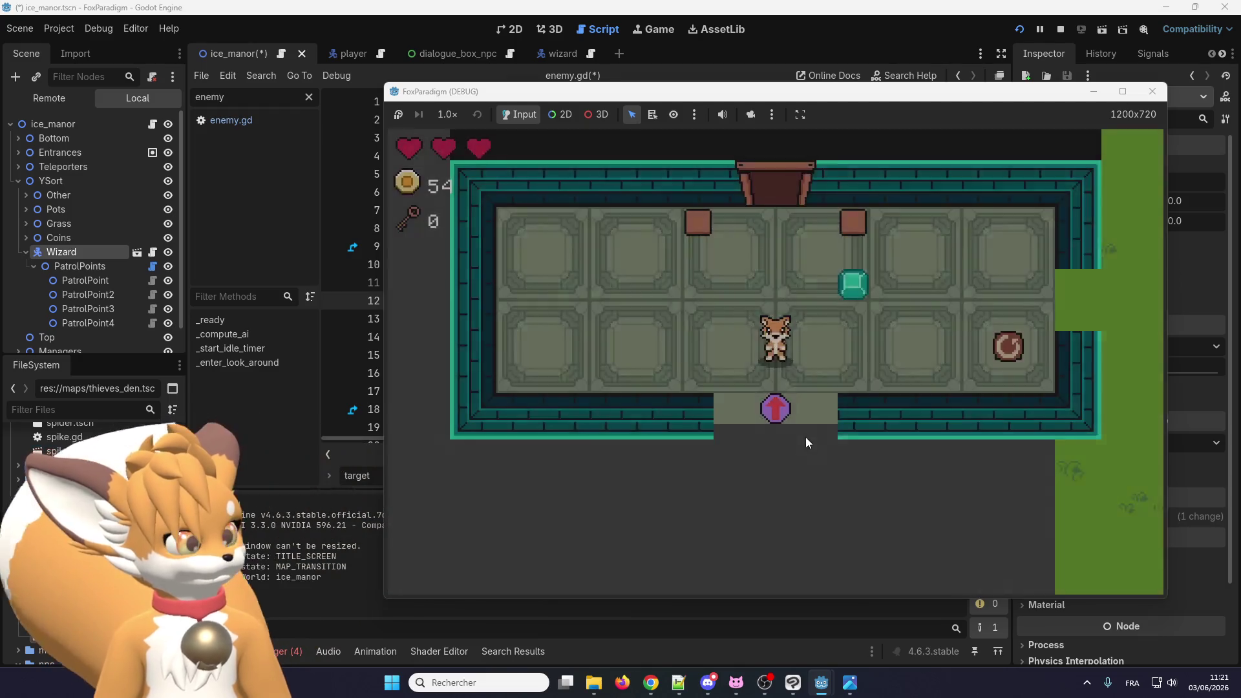
pyautogui.press('Right')
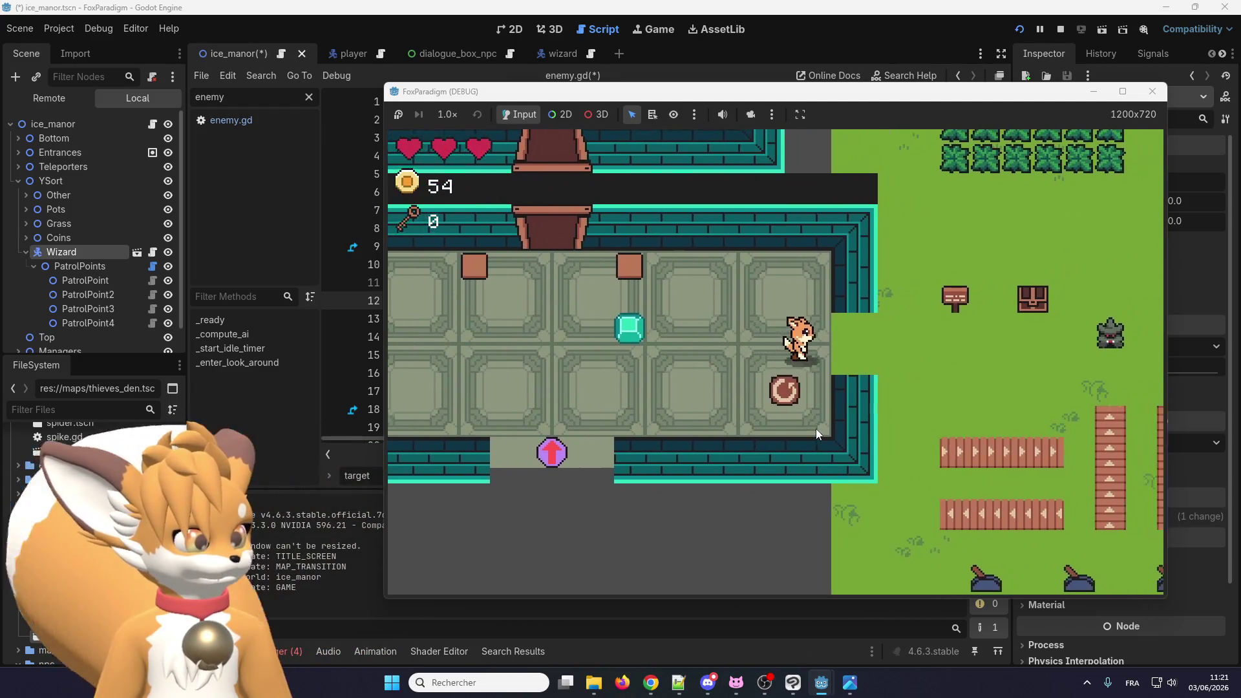
pyautogui.press('Right')
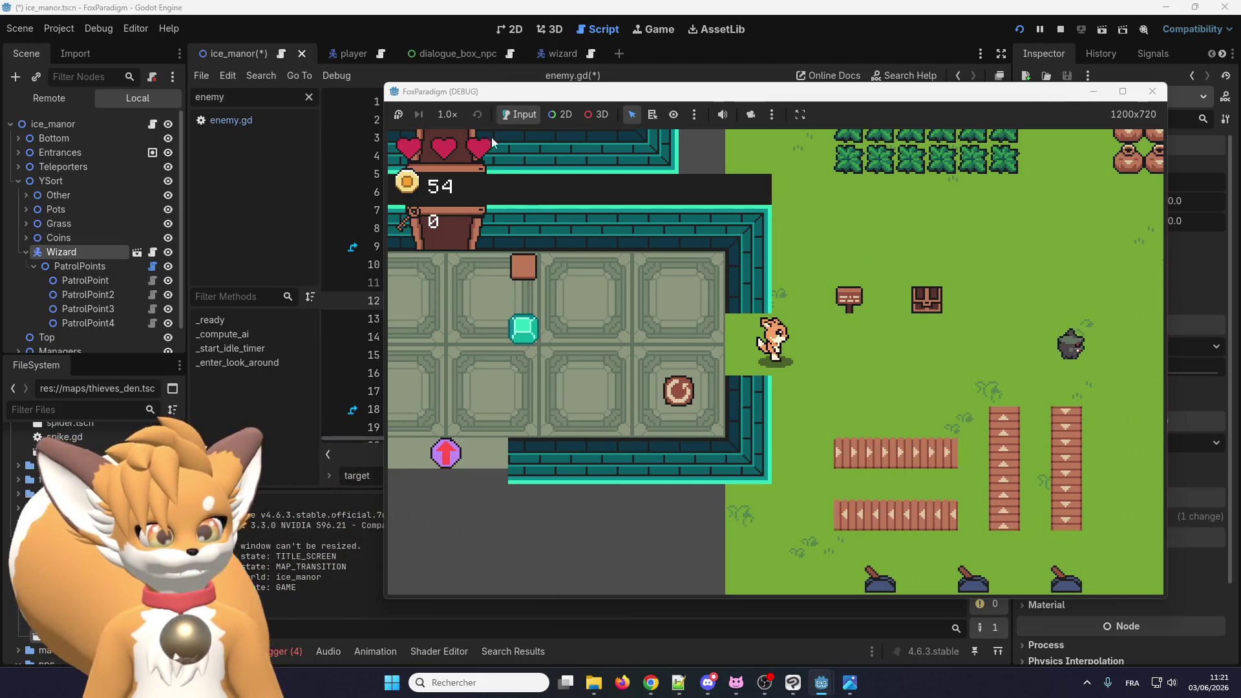
pyautogui.press('F8')
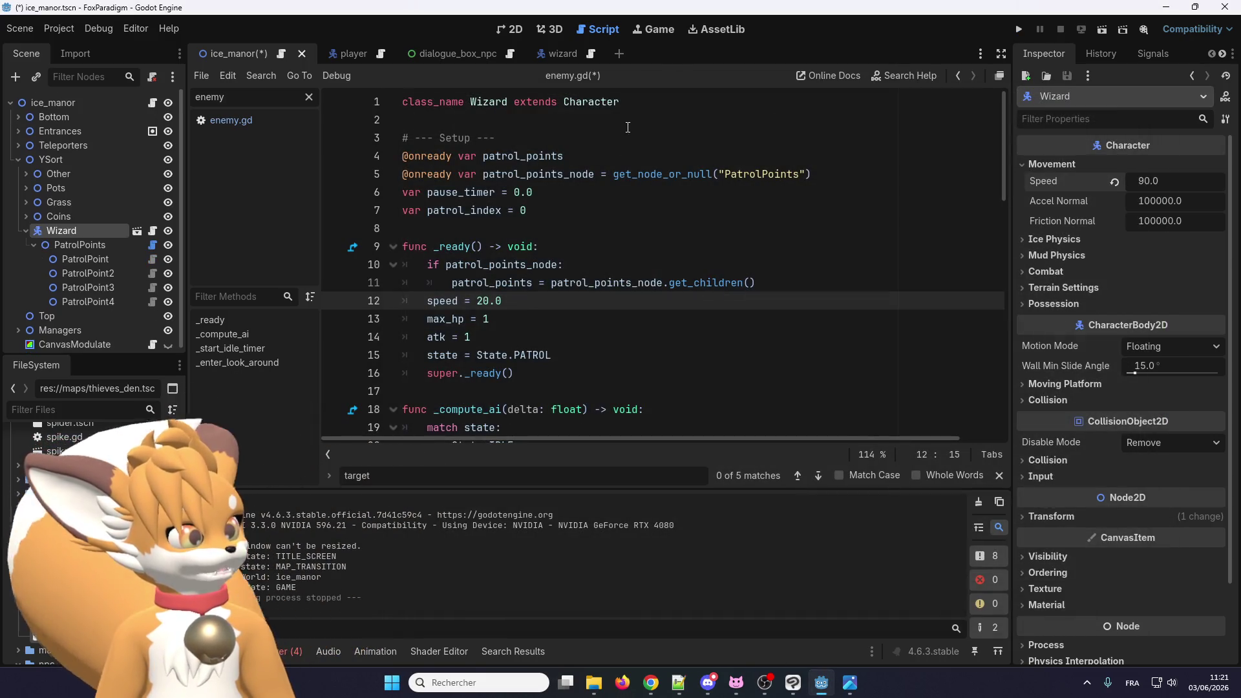
# Step: Add a func _init() and move the speed, max_hp and atk lines from _ready into it
pyautogui.click(494, 226)
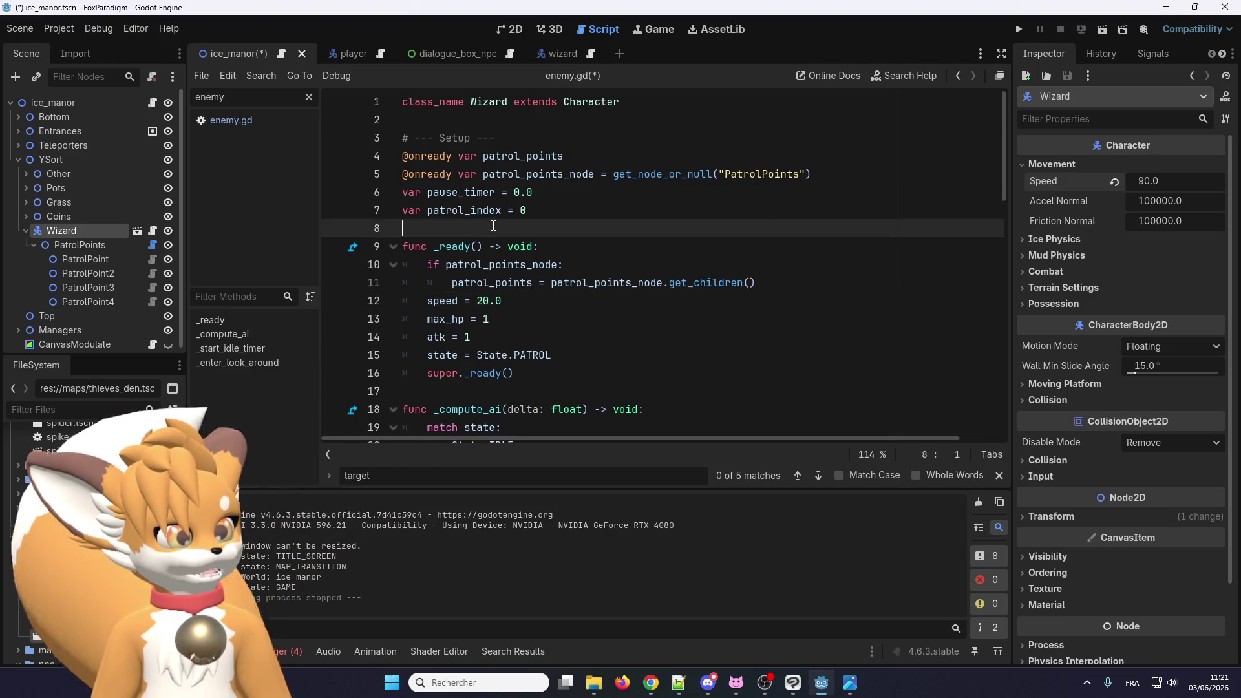
pyautogui.press('Return')
pyautogui.write('func _init() -> void:')
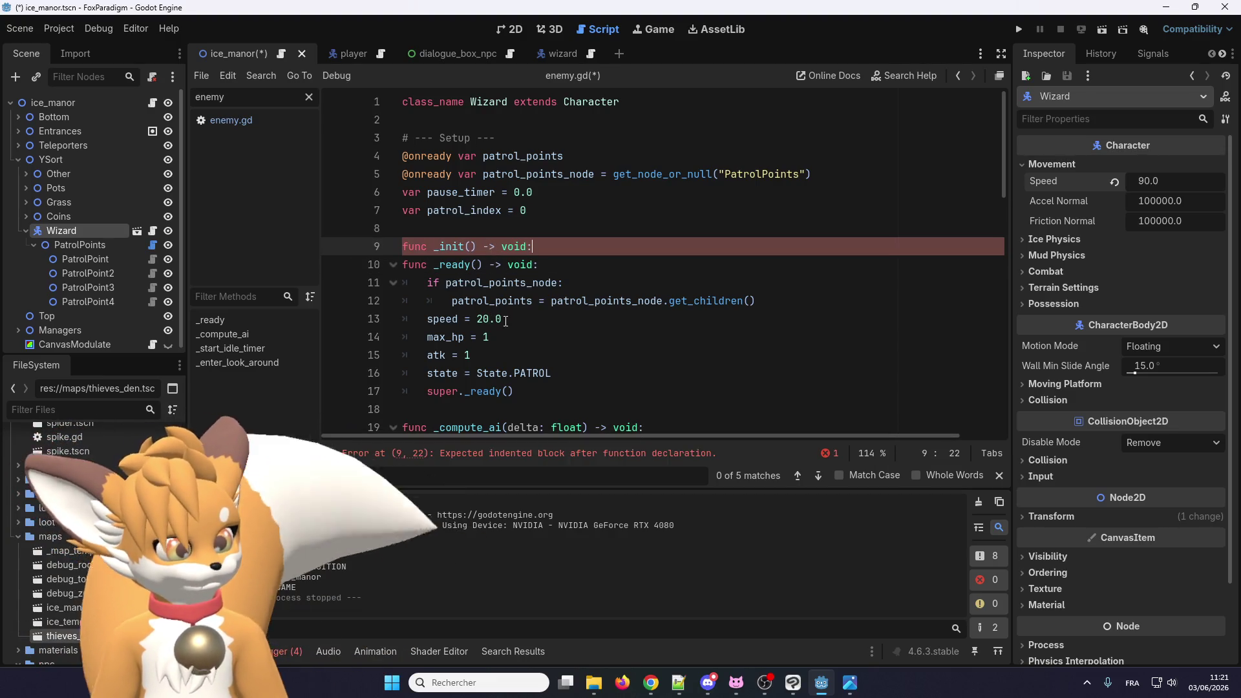
pyautogui.click(498, 318)
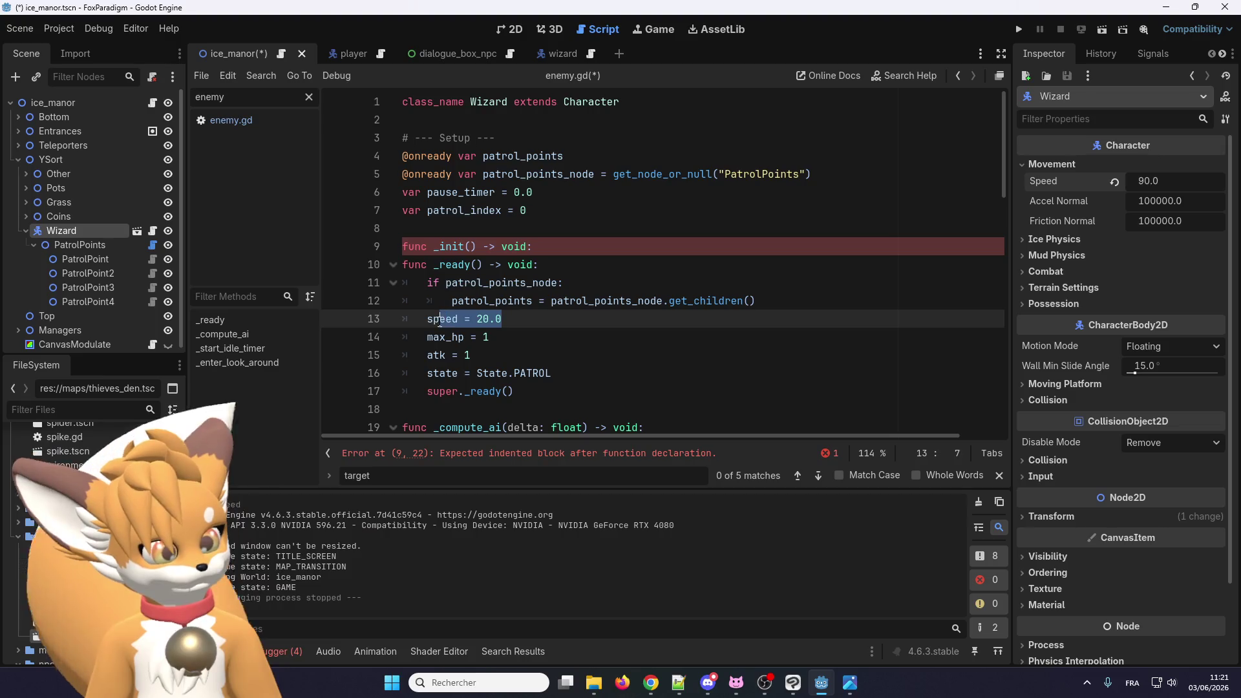
pyautogui.click(472, 355)
pyautogui.keyDown('shift'); pyautogui.click(427, 319); pyautogui.keyUp('shift')
pyautogui.press('BackSpace')
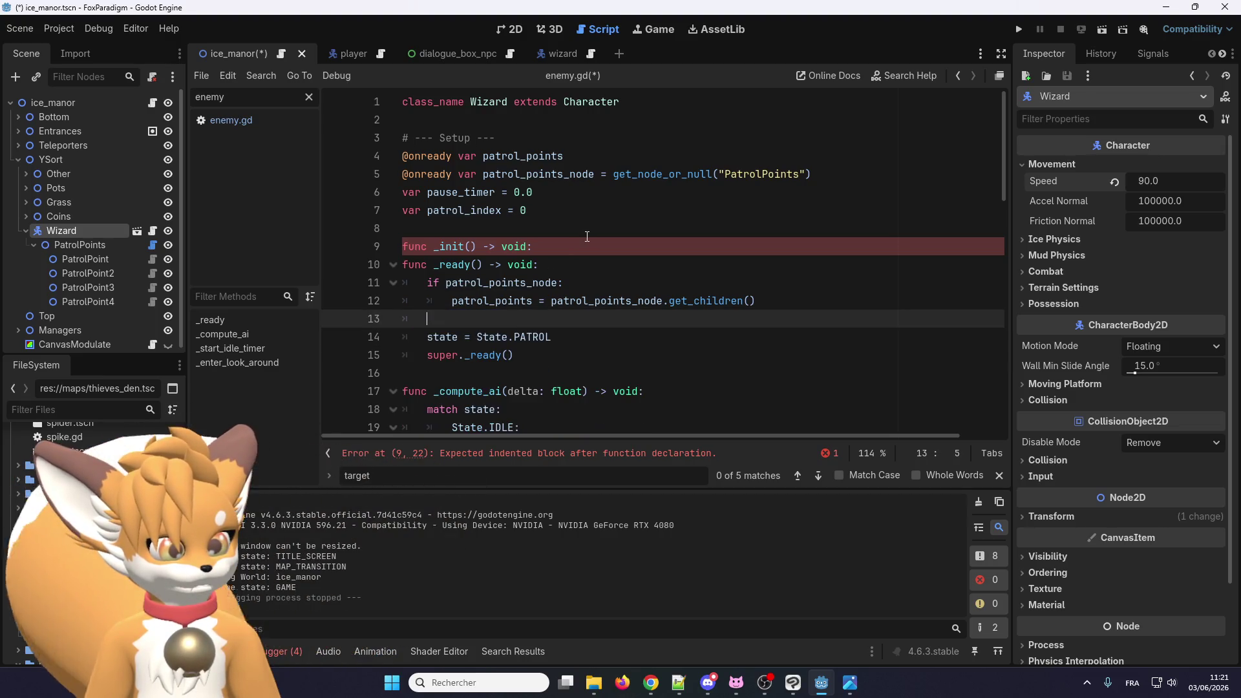
pyautogui.click(583, 240)
pyautogui.press('Return')
pyautogui.write('speed = 20.0 \tmax_hp = 1 \tatk = 1')
pyautogui.press('Return')
# Step: Delete the leftover blank line and the max_hp and atk lines, keeping speed = 20.0, then run
pyautogui.scroll(-2, 600, 244)
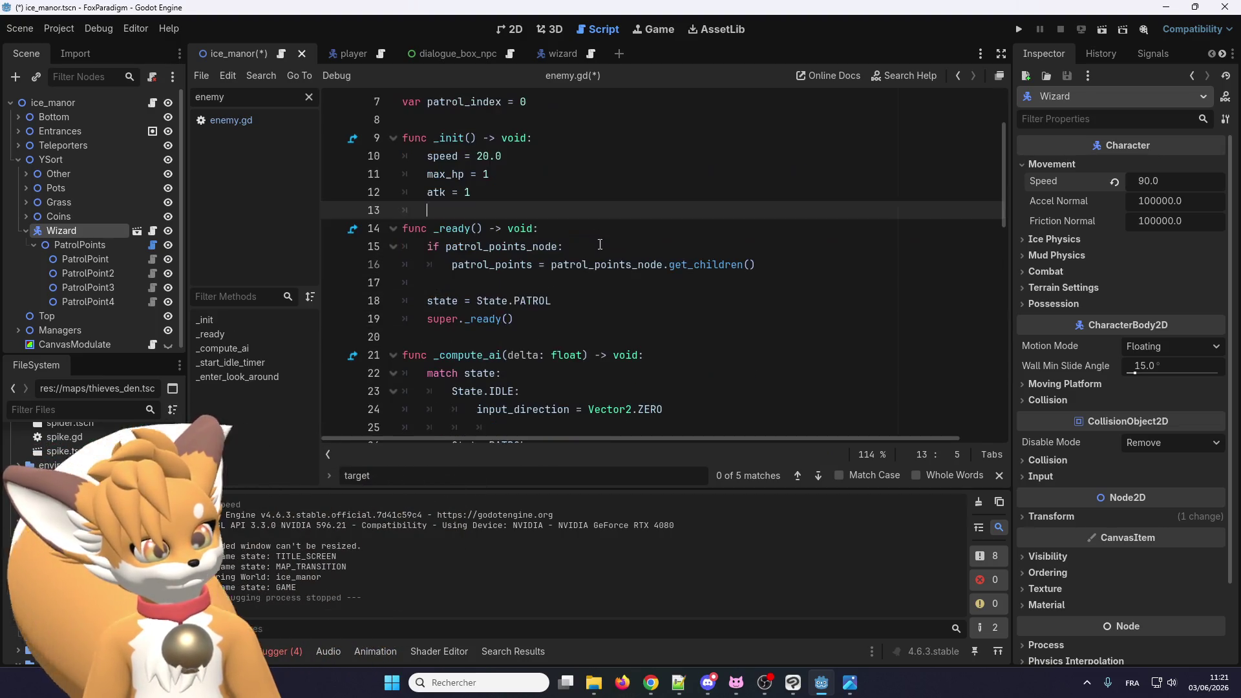
pyautogui.click(483, 283)
pyautogui.press('BackSpace')
pyautogui.press('BackSpace')
pyautogui.scroll(2, 517, 285)
pyautogui.click(557, 283)
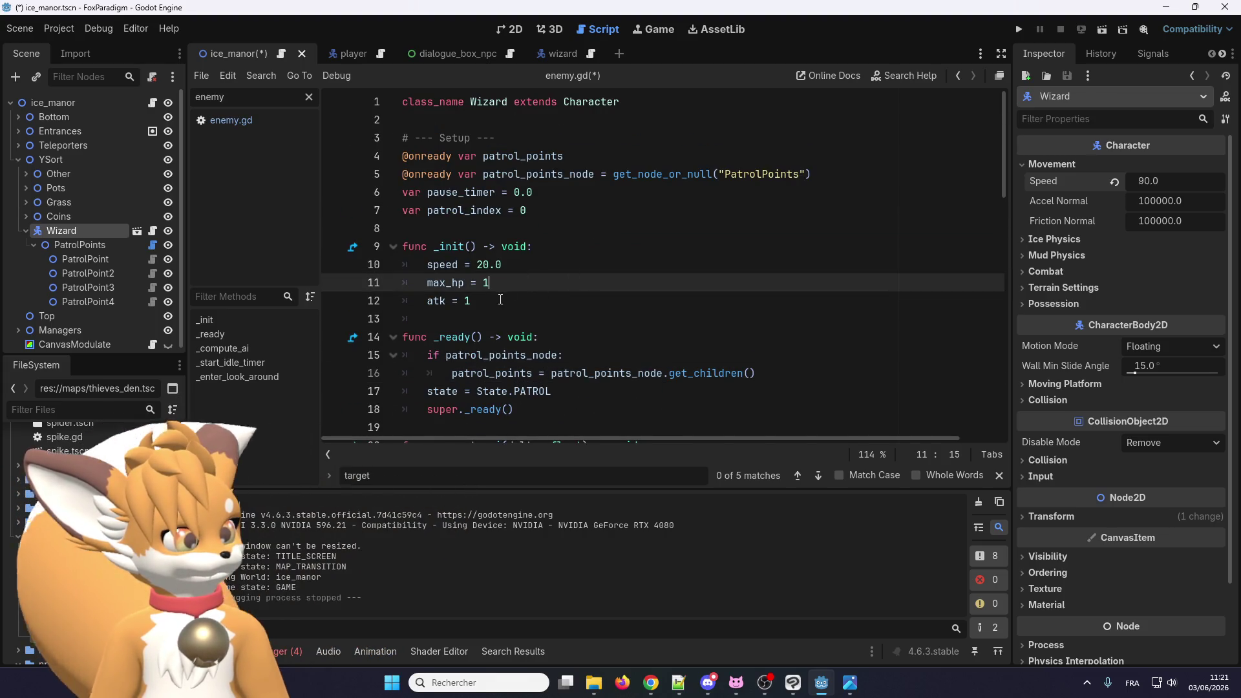
pyautogui.moveTo(500, 300); pyautogui.dragTo(384, 283)
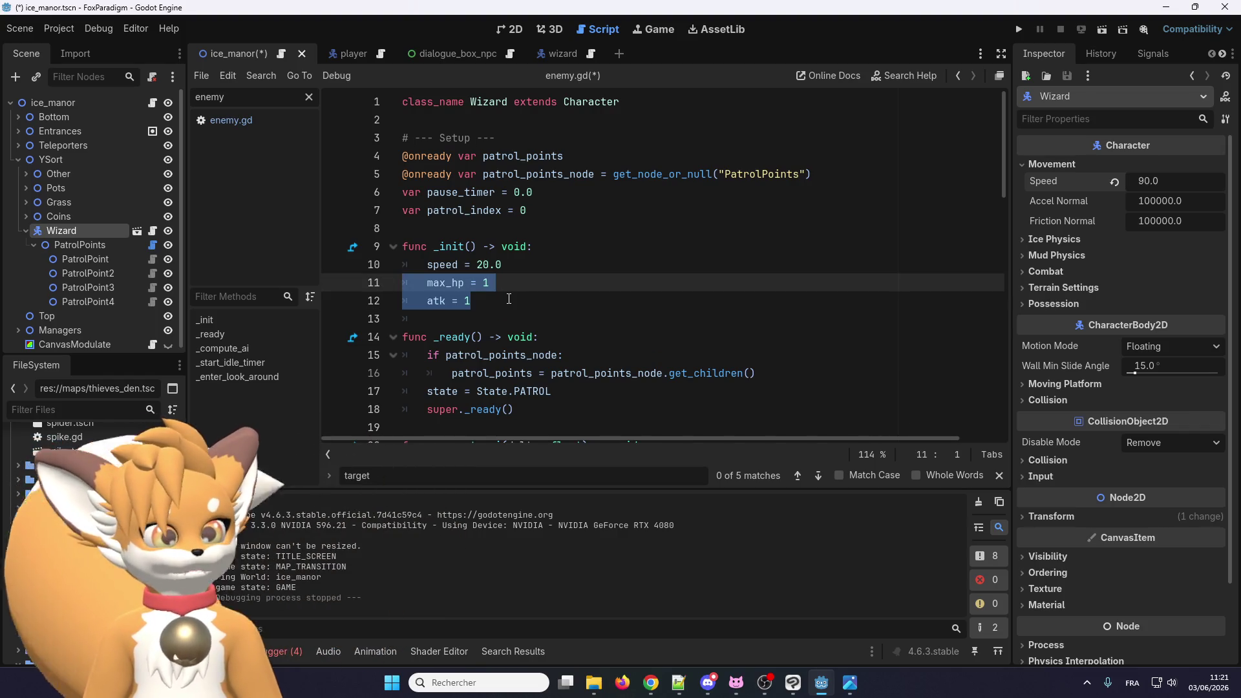
pyautogui.press('BackSpace')
pyautogui.press('BackSpace')
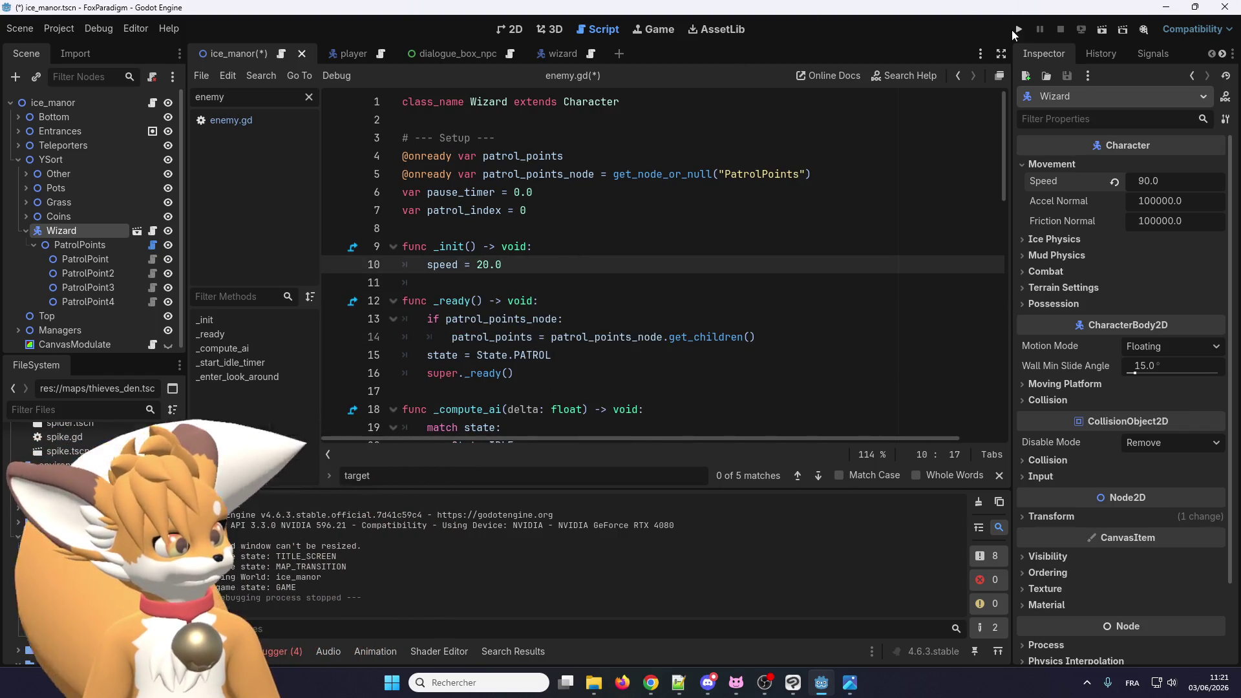
pyautogui.click(1014, 30)
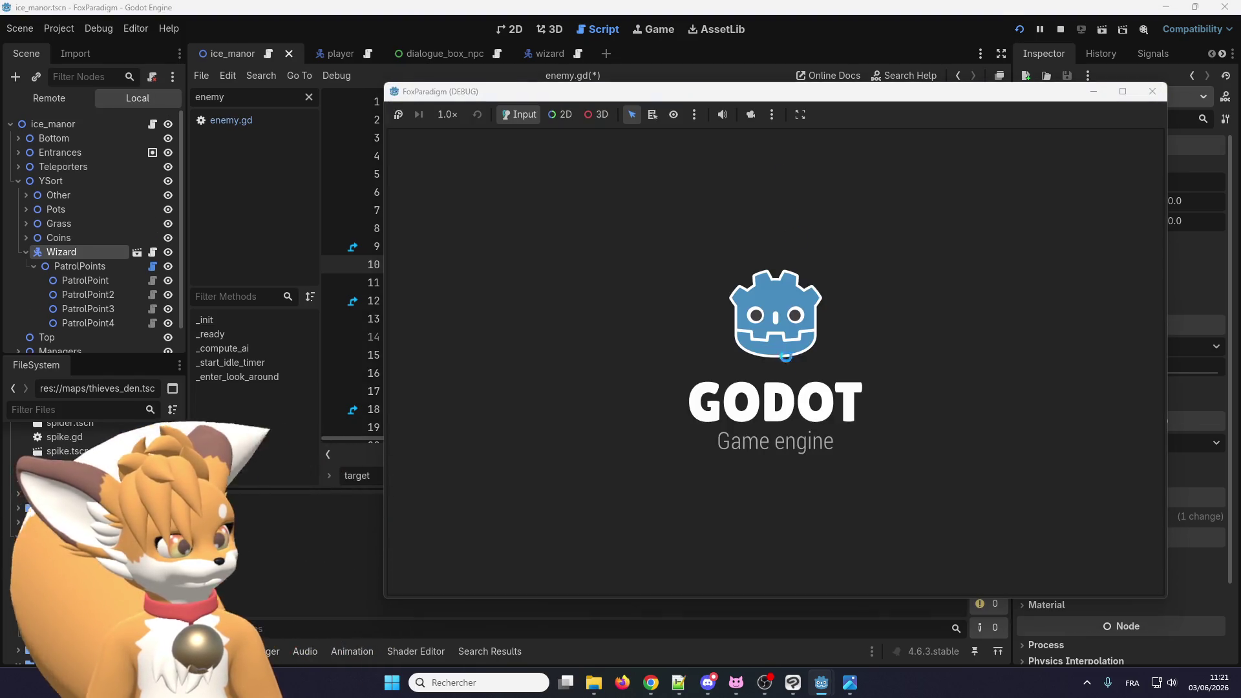
# Step: Playtest walking the fox onto the grass, then reset the Wizard's Speed to its default
pyautogui.press('Return')
pyautogui.press('Return')
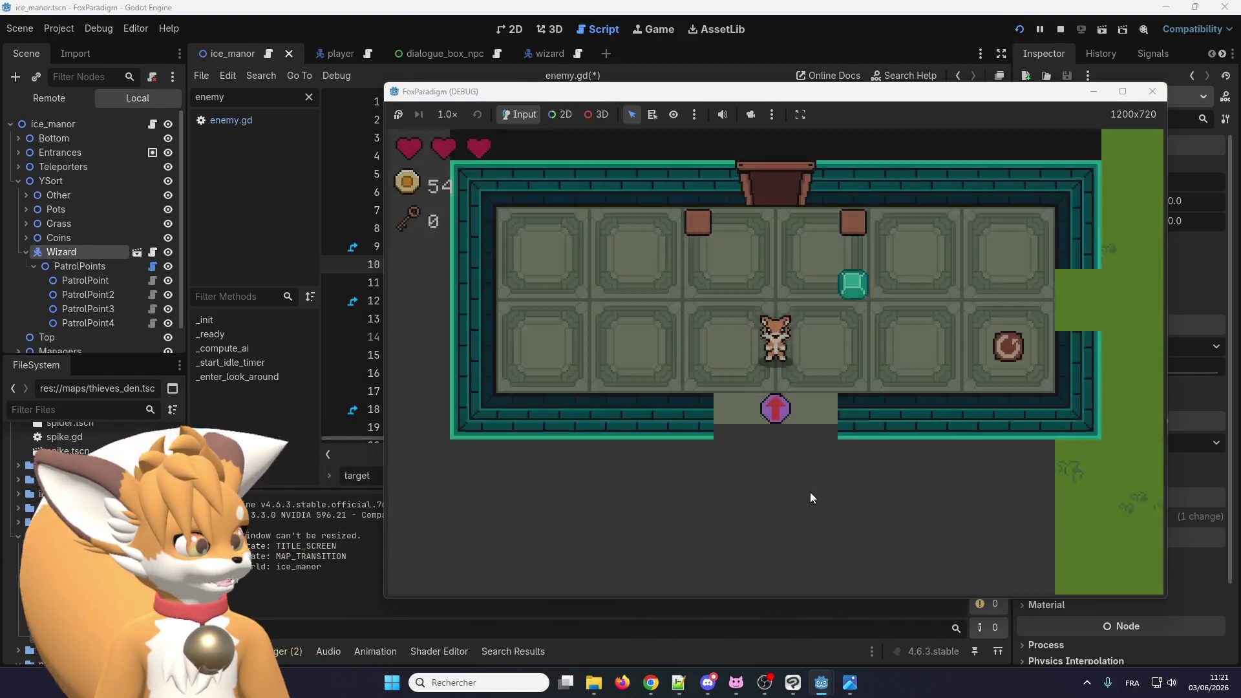
pyautogui.press('Right')
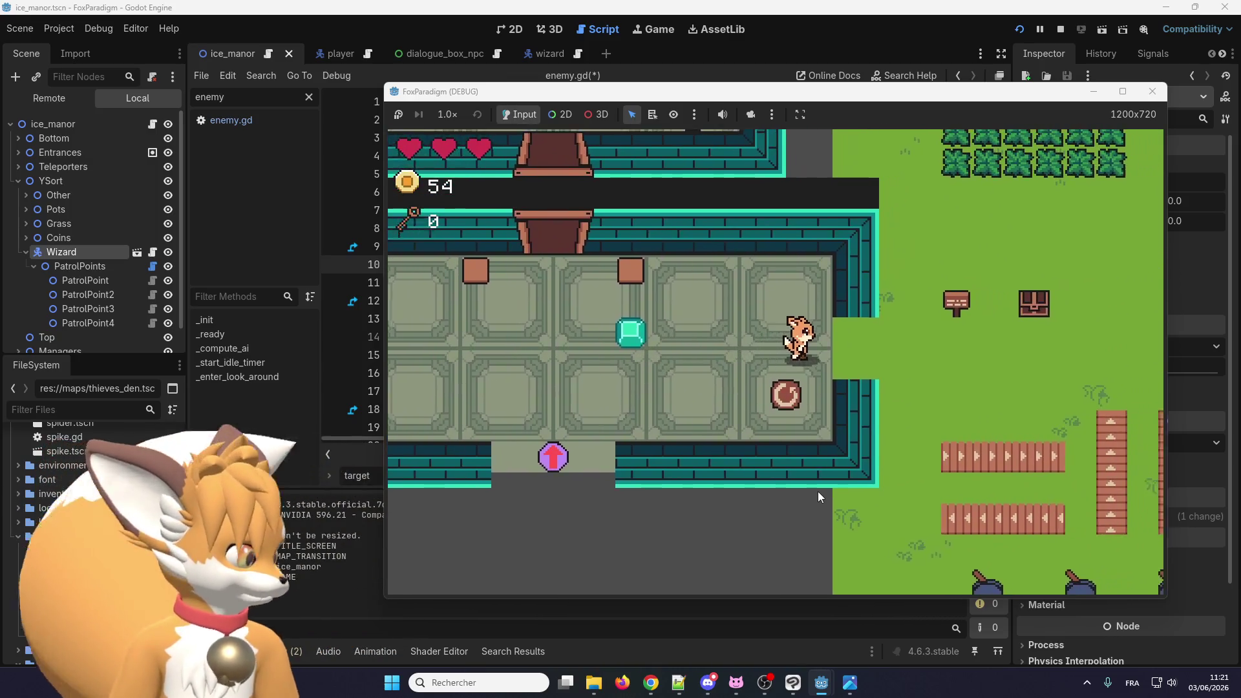
pyautogui.press('Right')
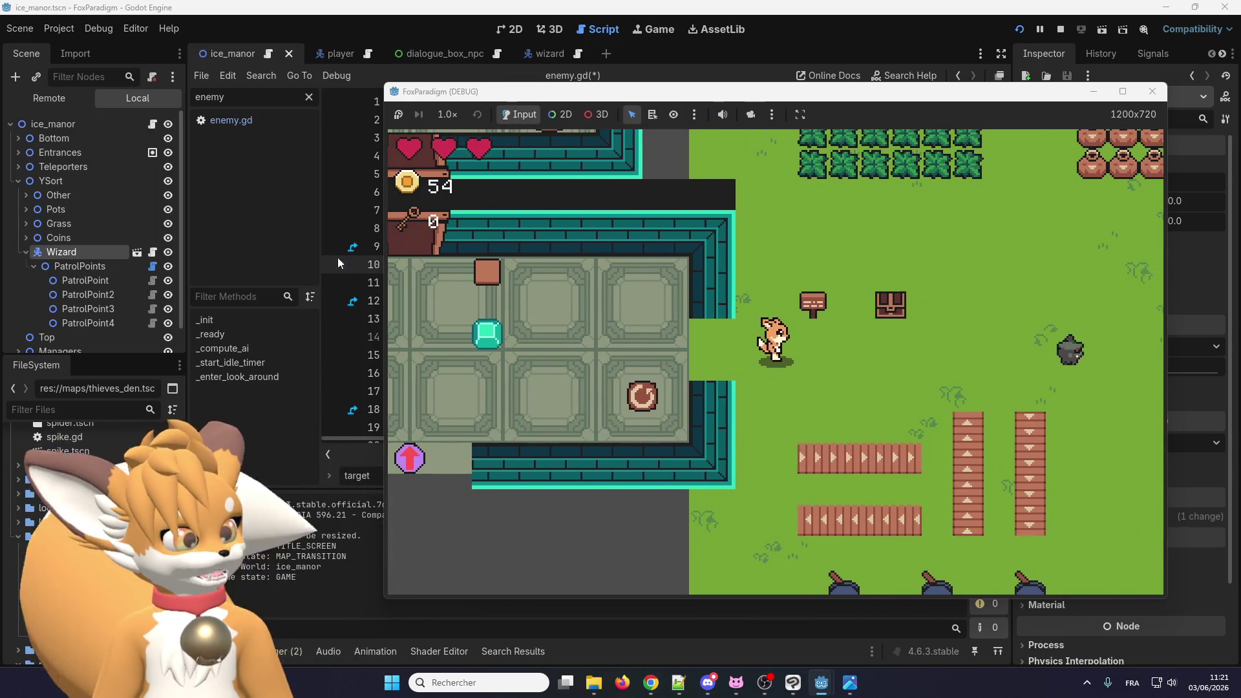
pyautogui.click(1152, 91)
pyautogui.click(71, 201)
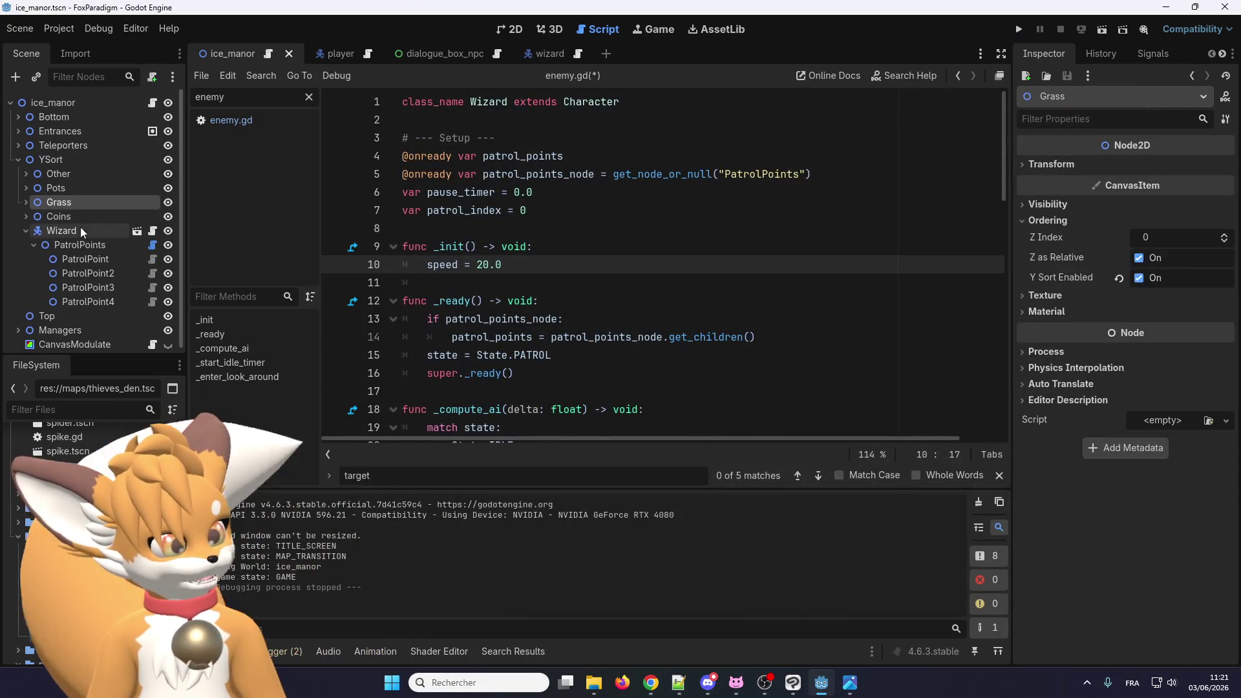
pyautogui.click(82, 231)
pyautogui.click(1114, 183)
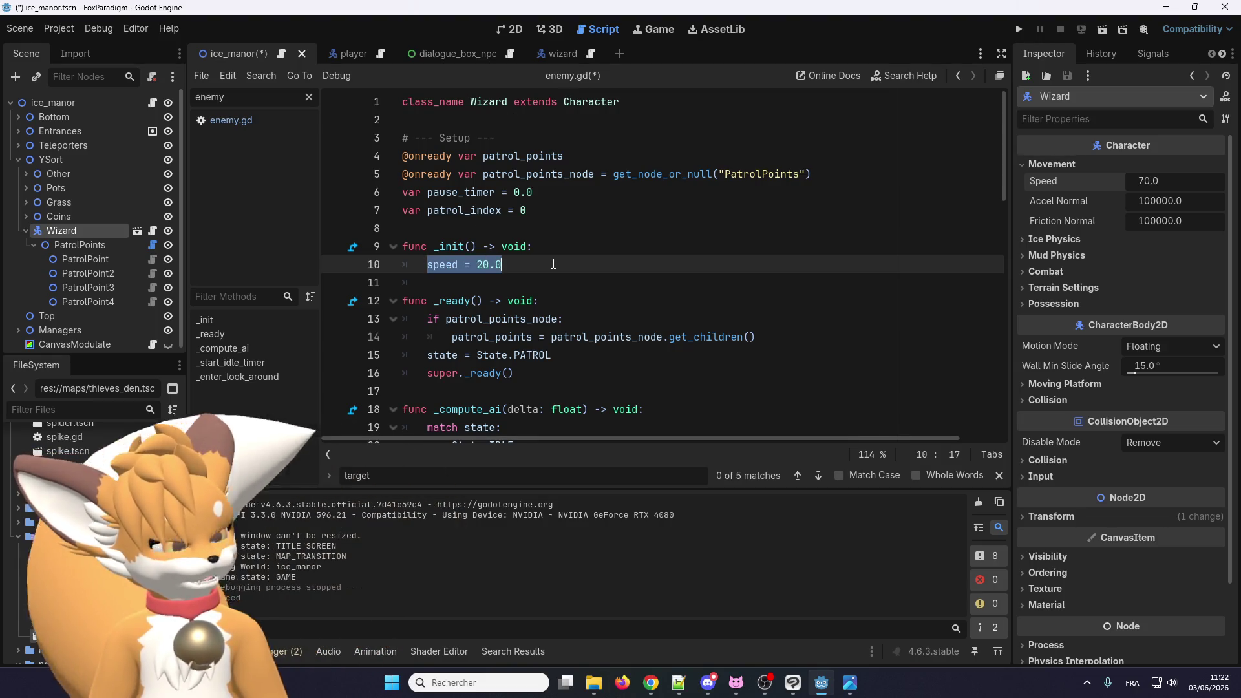
# Step: Relaunch the game and steer the fox beside the wandering wizard until Parler appears, then stop
pyautogui.click(1018, 29)
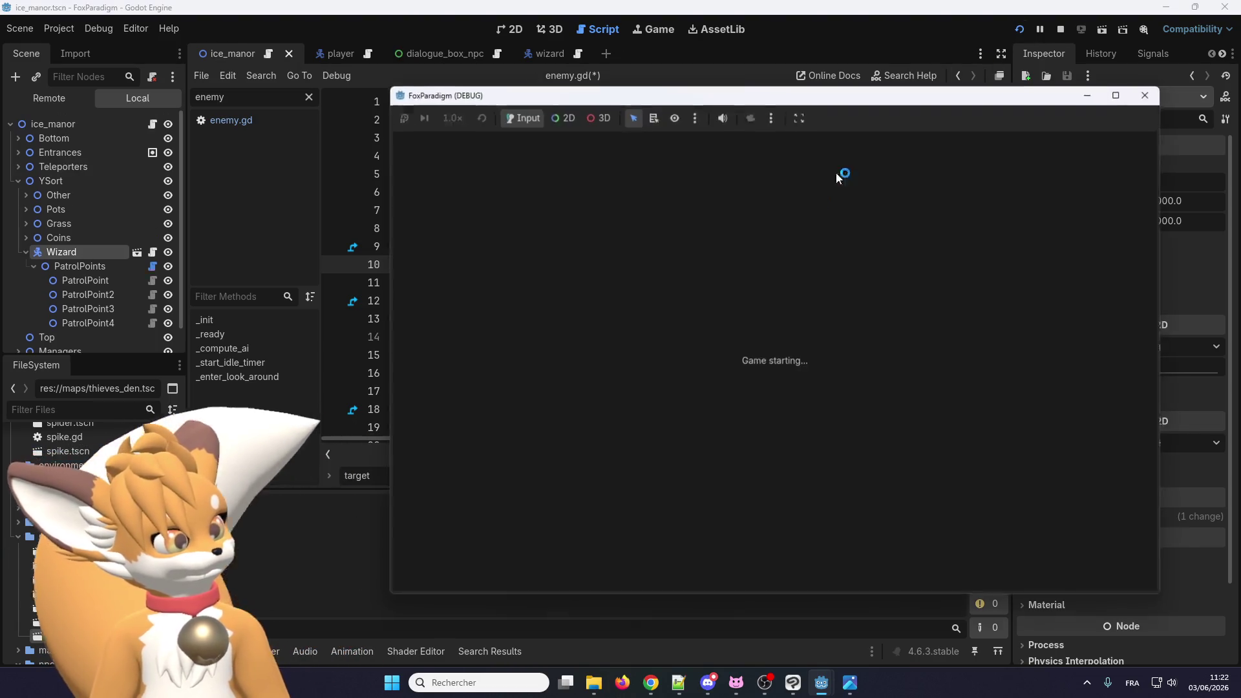
pyautogui.press('Return')
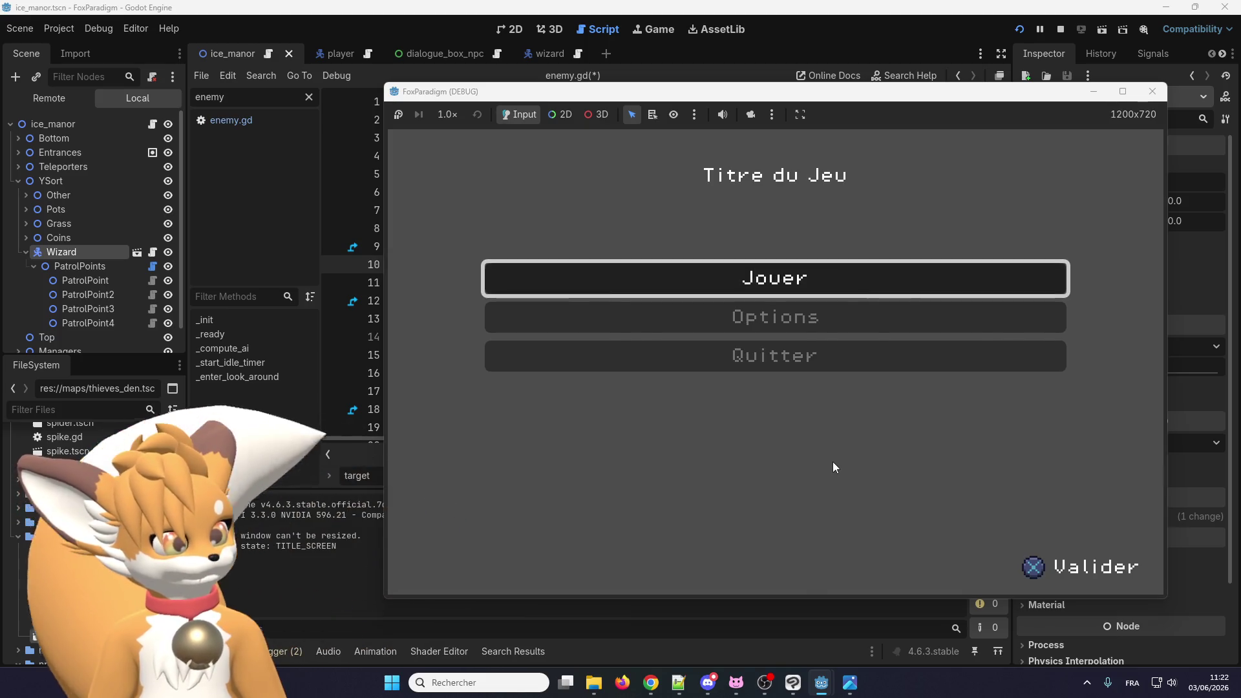
pyautogui.press('Return')
pyautogui.press('Right')
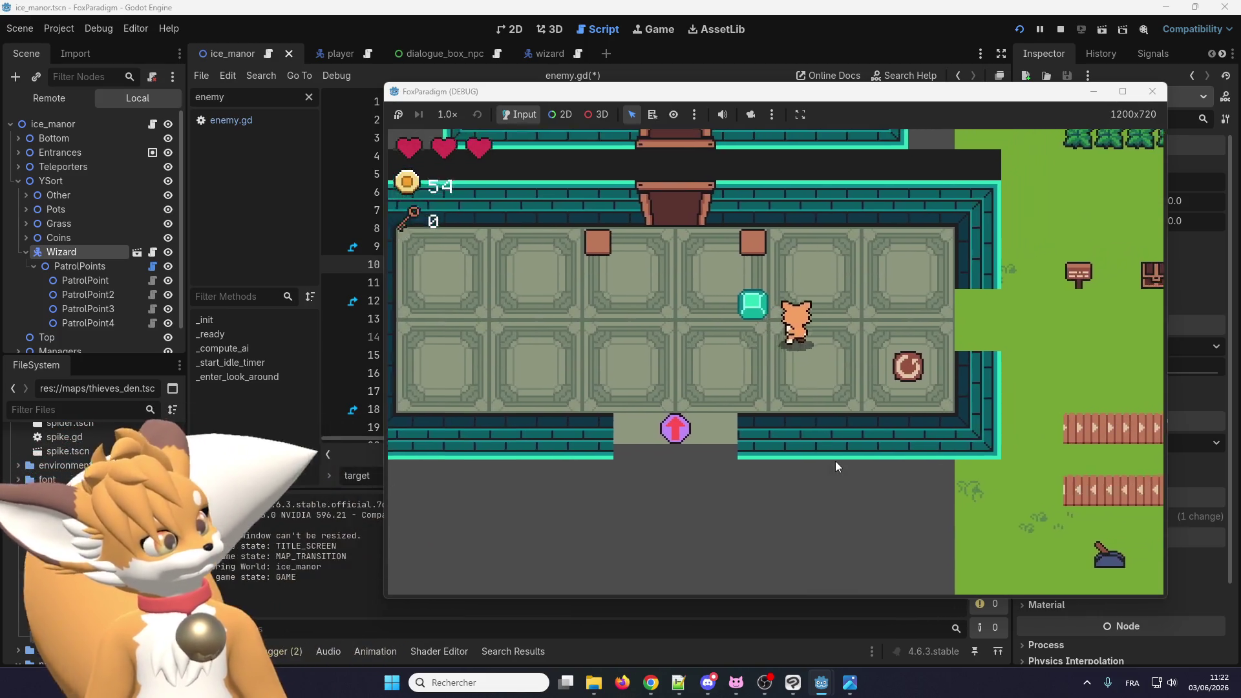
pyautogui.press('Right')
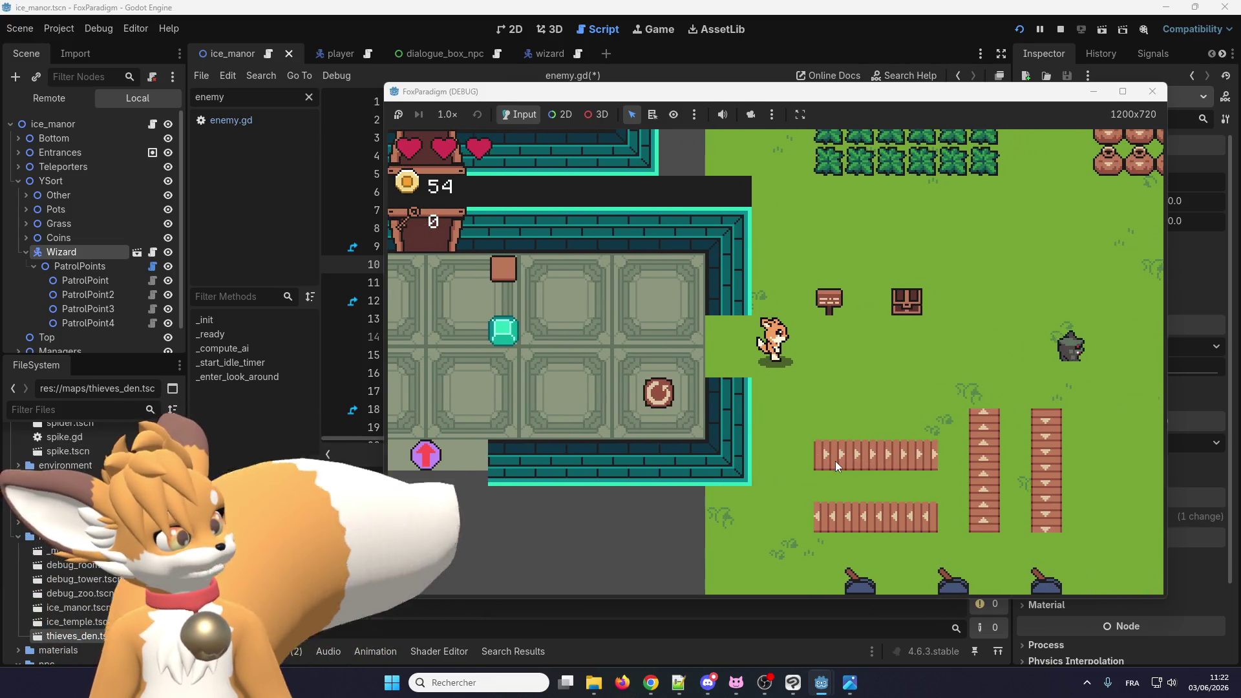
pyautogui.press('Right')
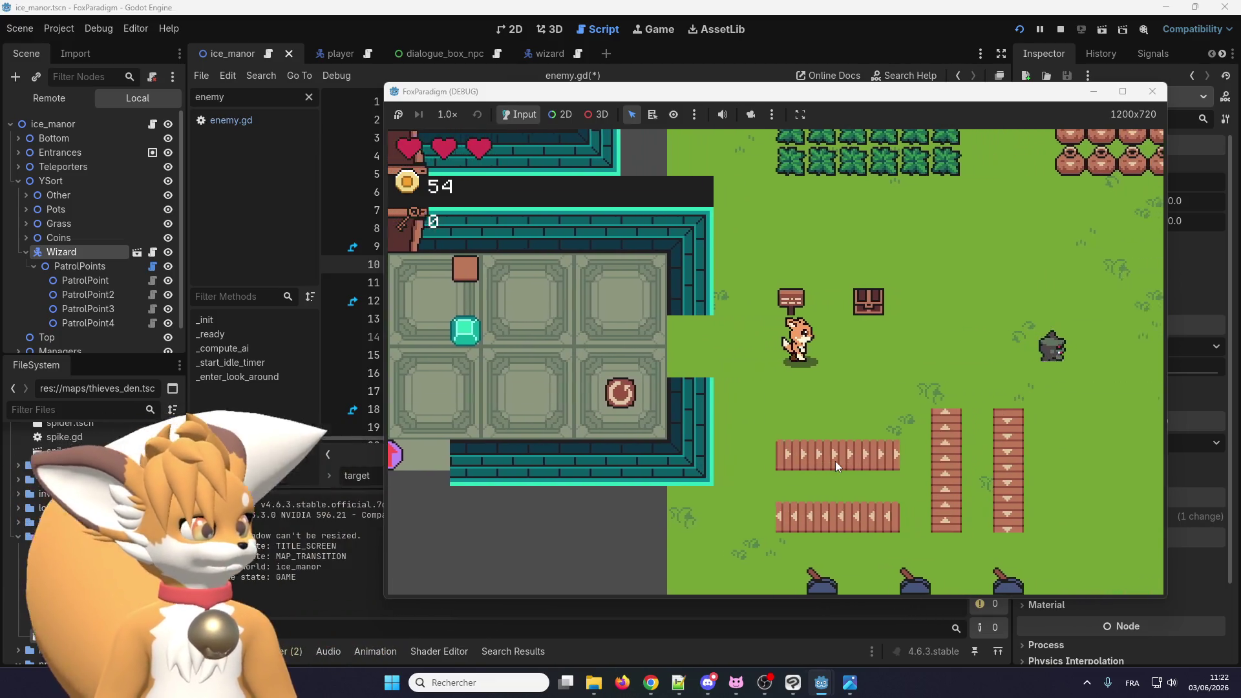
pyautogui.press('Up')
pyautogui.press('Right')
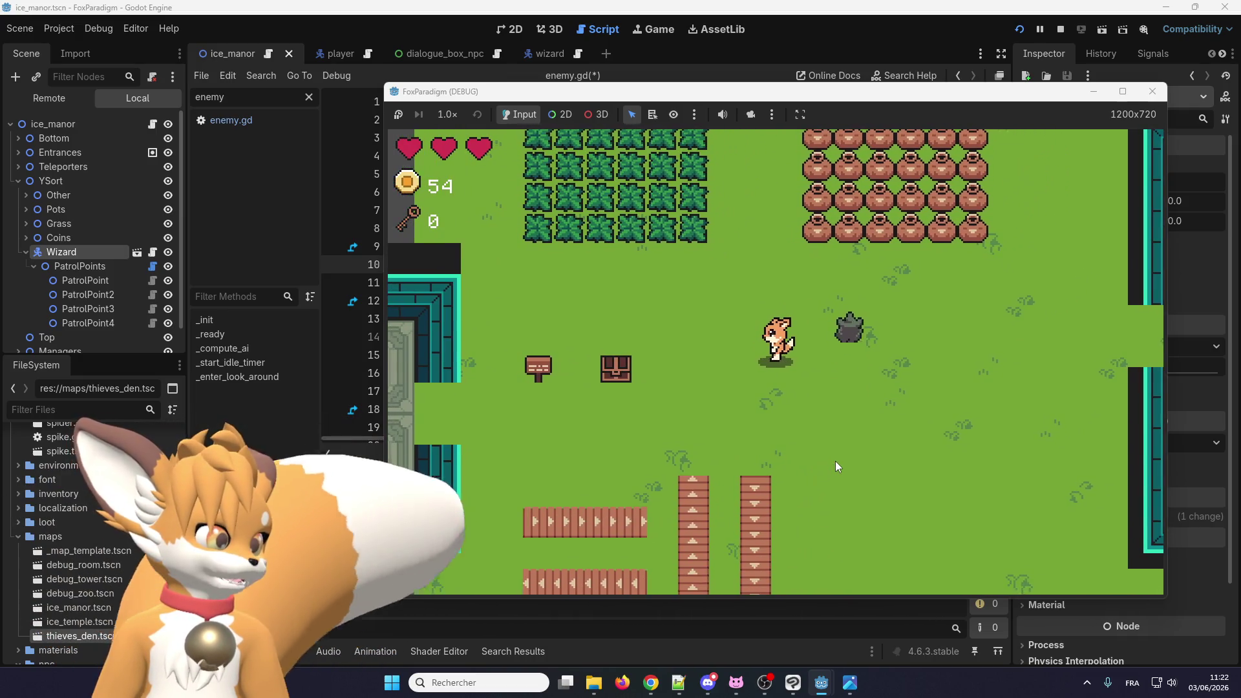
pyautogui.press('Up')
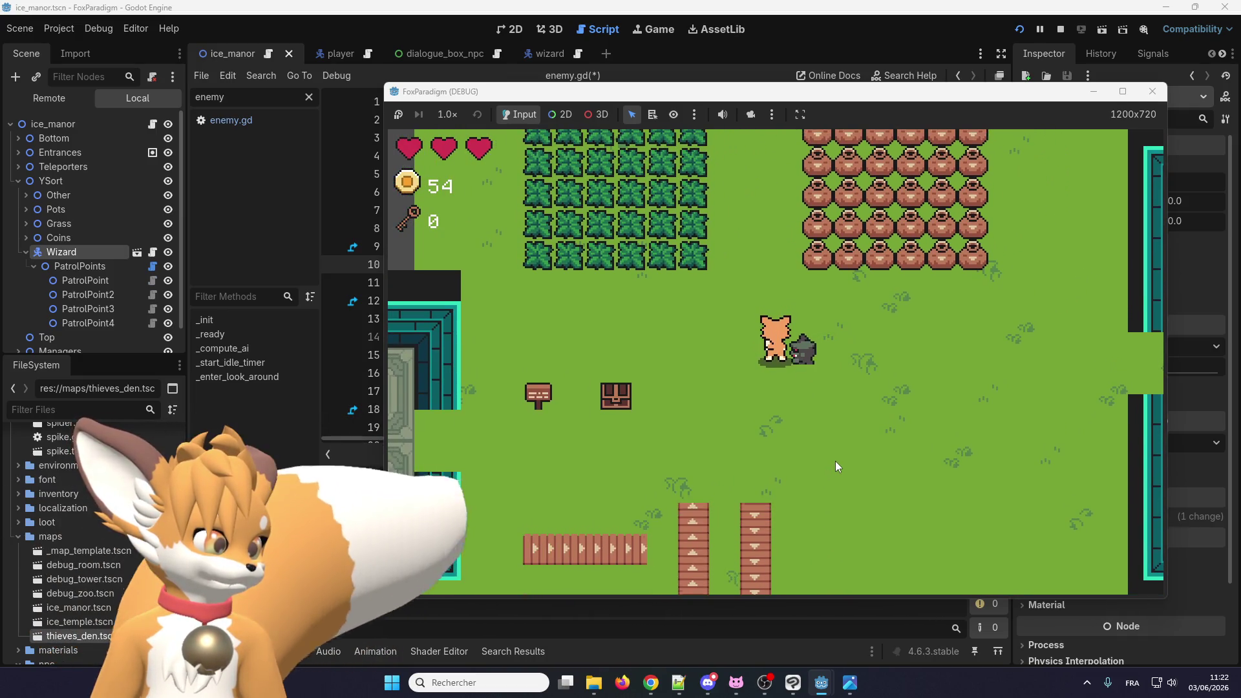
pyautogui.press('Right')
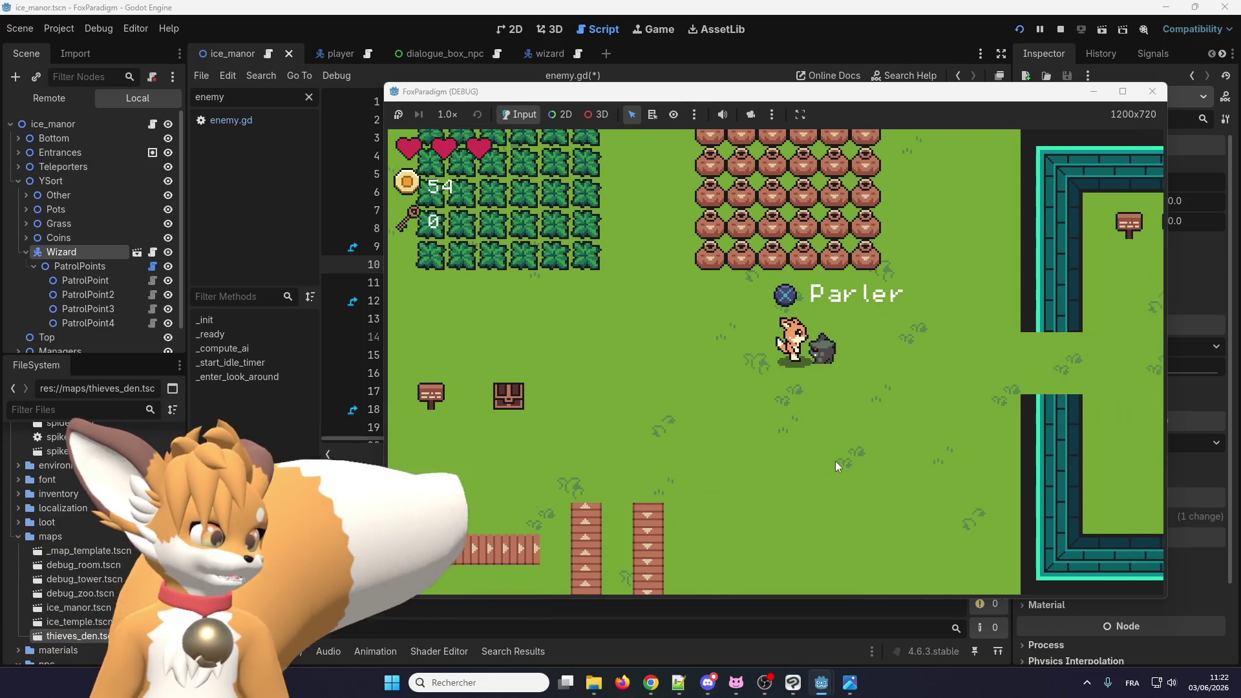
pyautogui.press('Down')
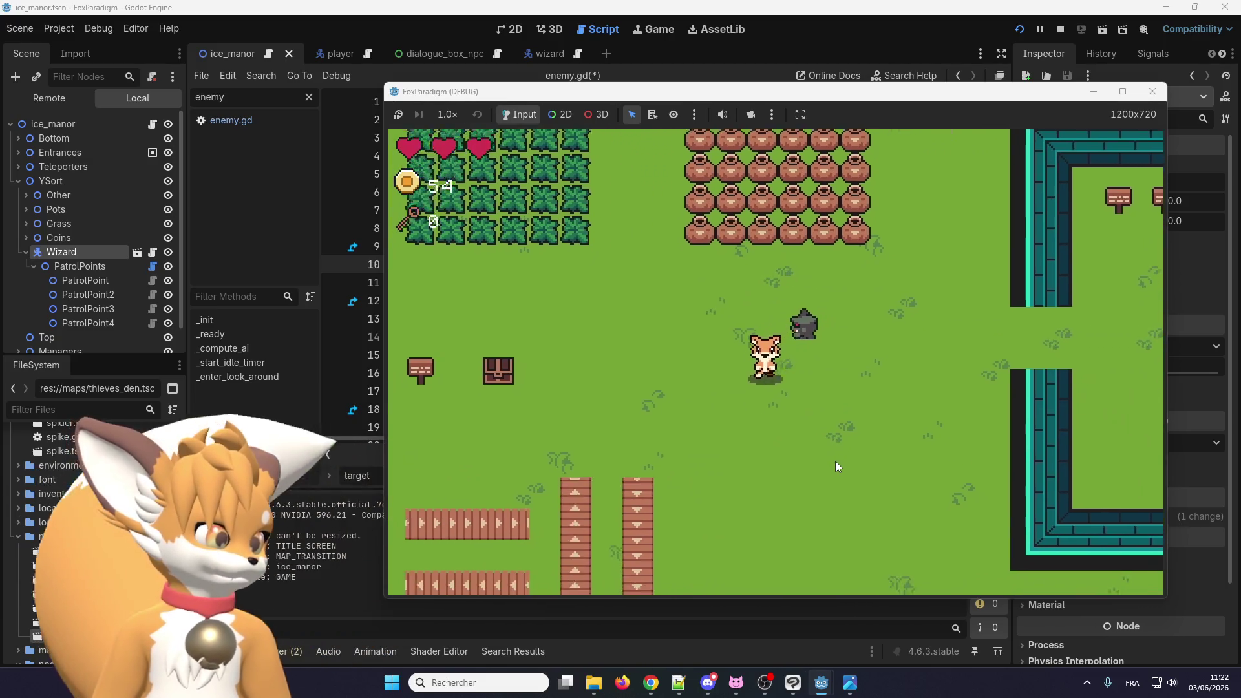
pyautogui.press('Up')
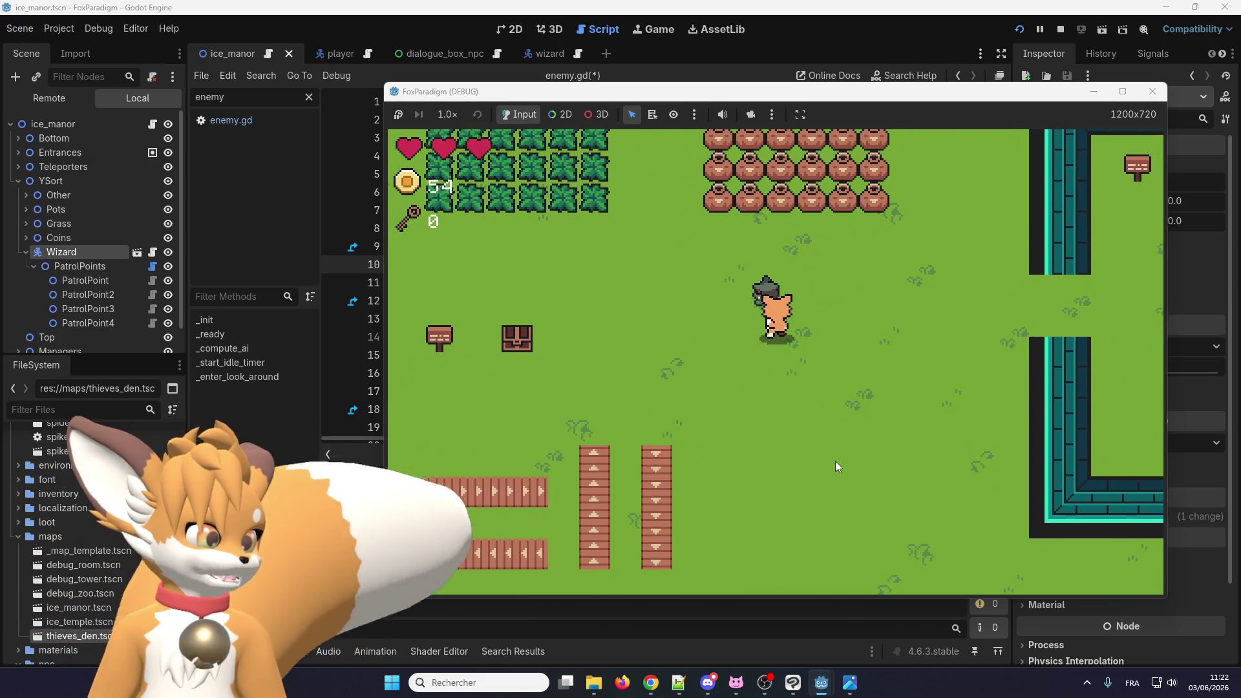
pyautogui.press('Up')
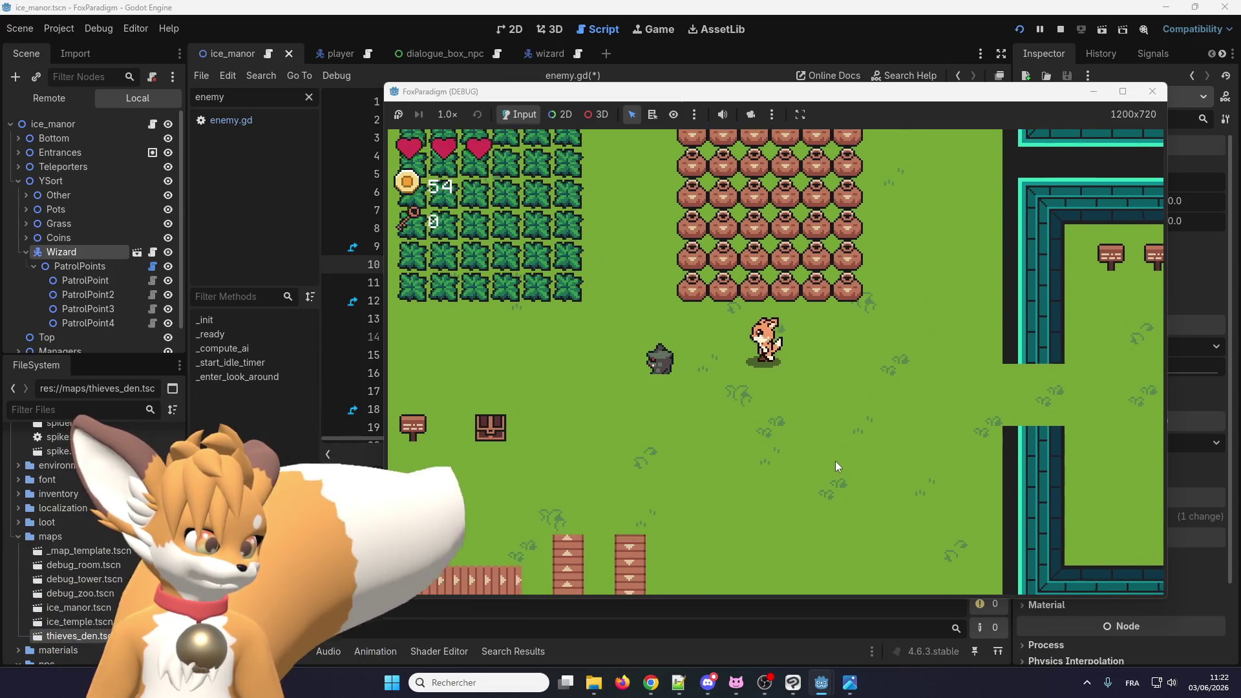
pyautogui.press('Left')
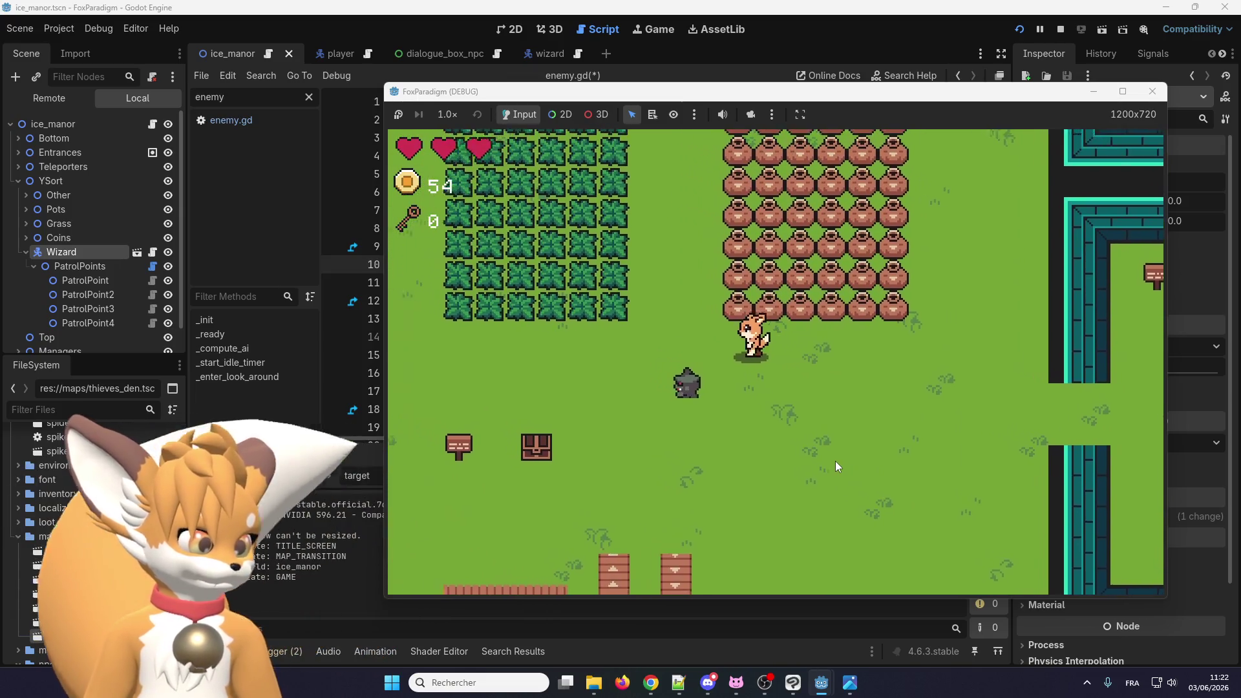
pyautogui.press('Down')
pyautogui.press('Left')
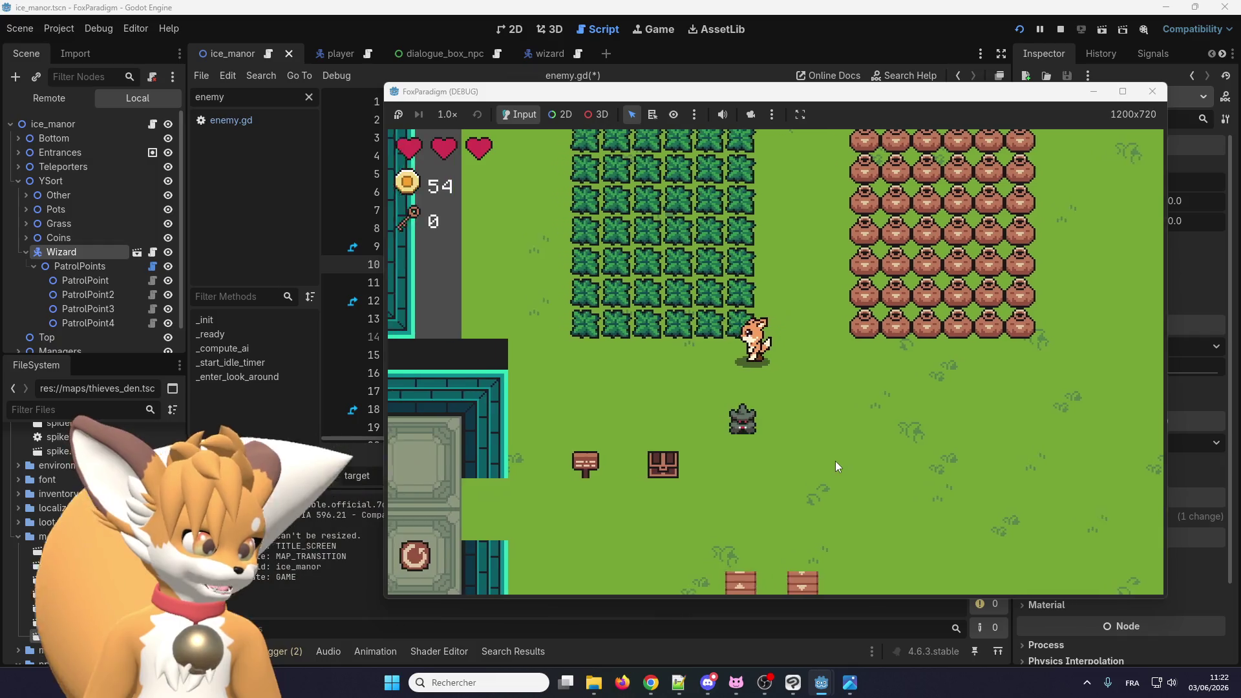
pyautogui.press('Down')
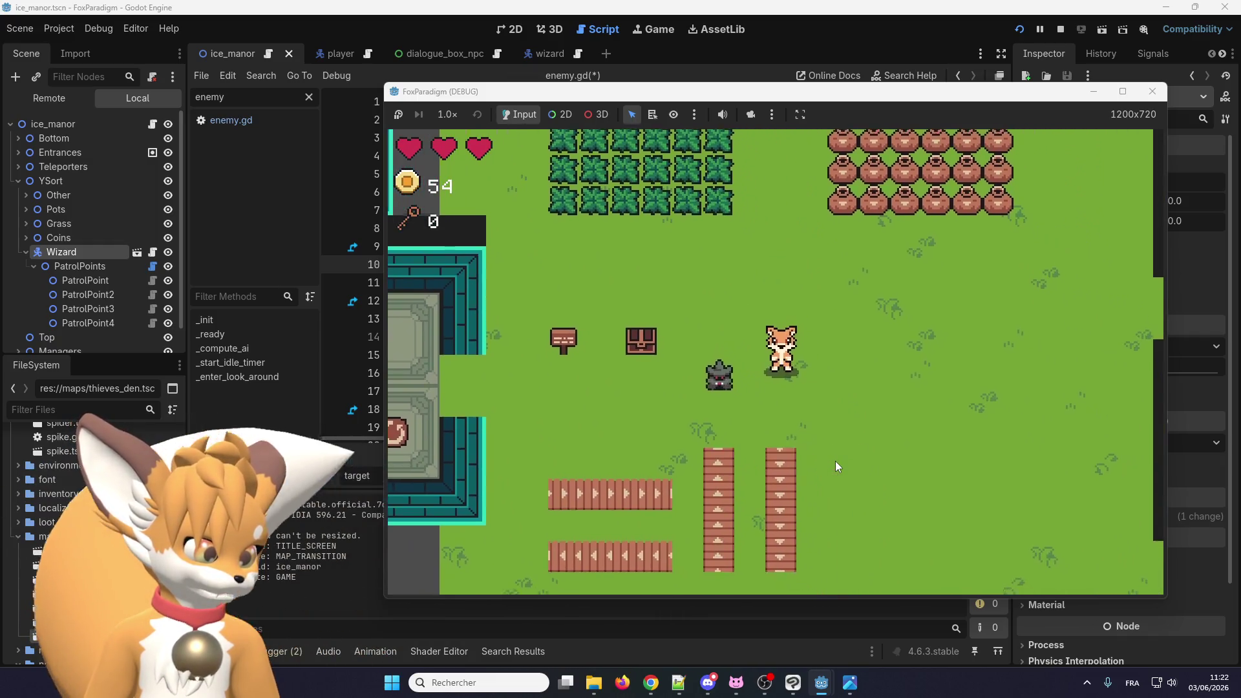
pyautogui.press('Right')
pyautogui.press('Down')
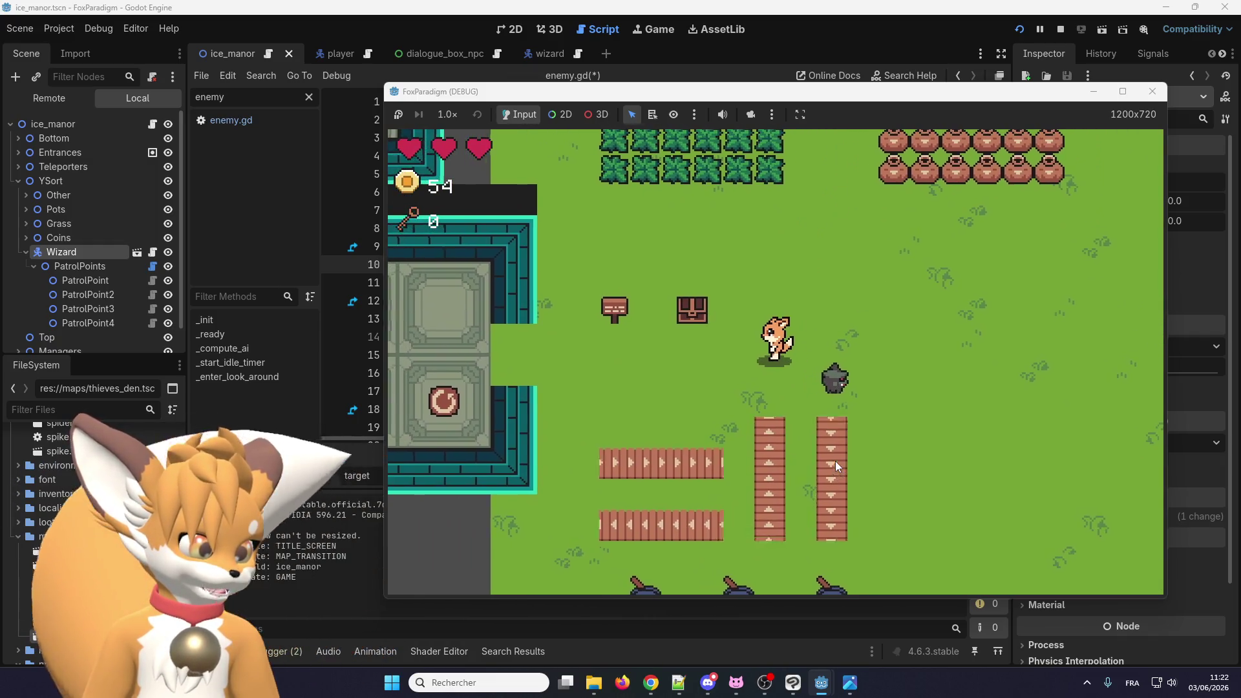
pyautogui.press('Right')
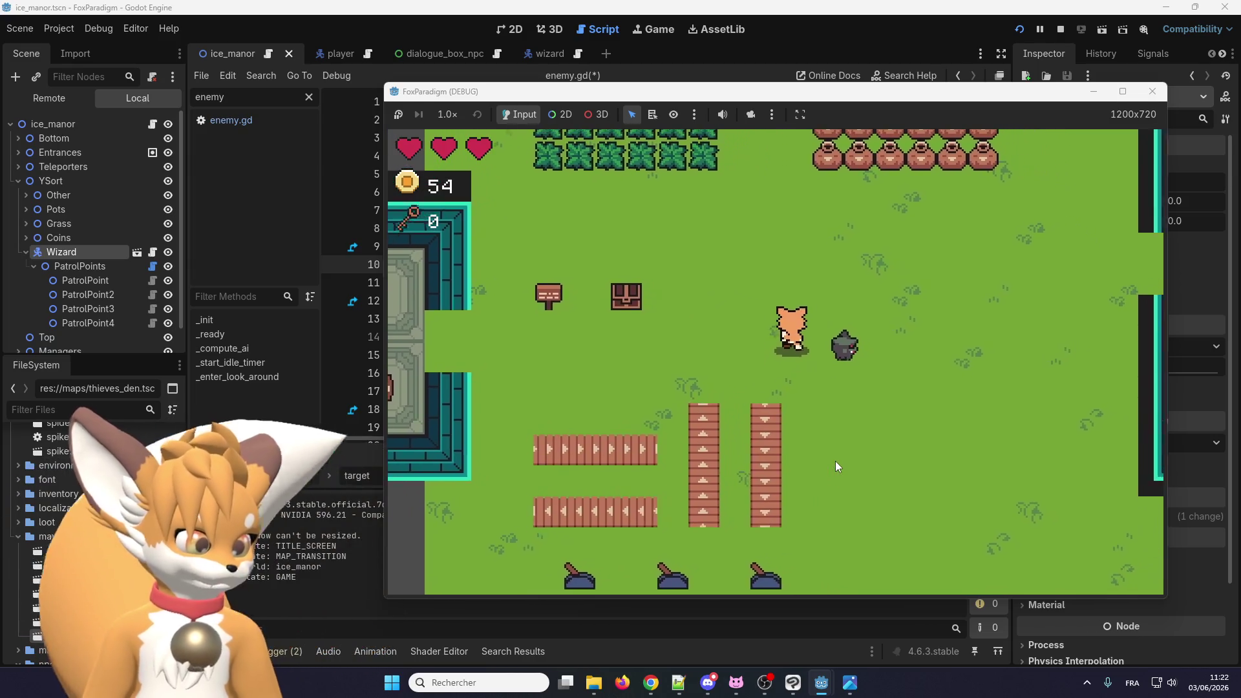
pyautogui.press('Up')
pyautogui.press('Left')
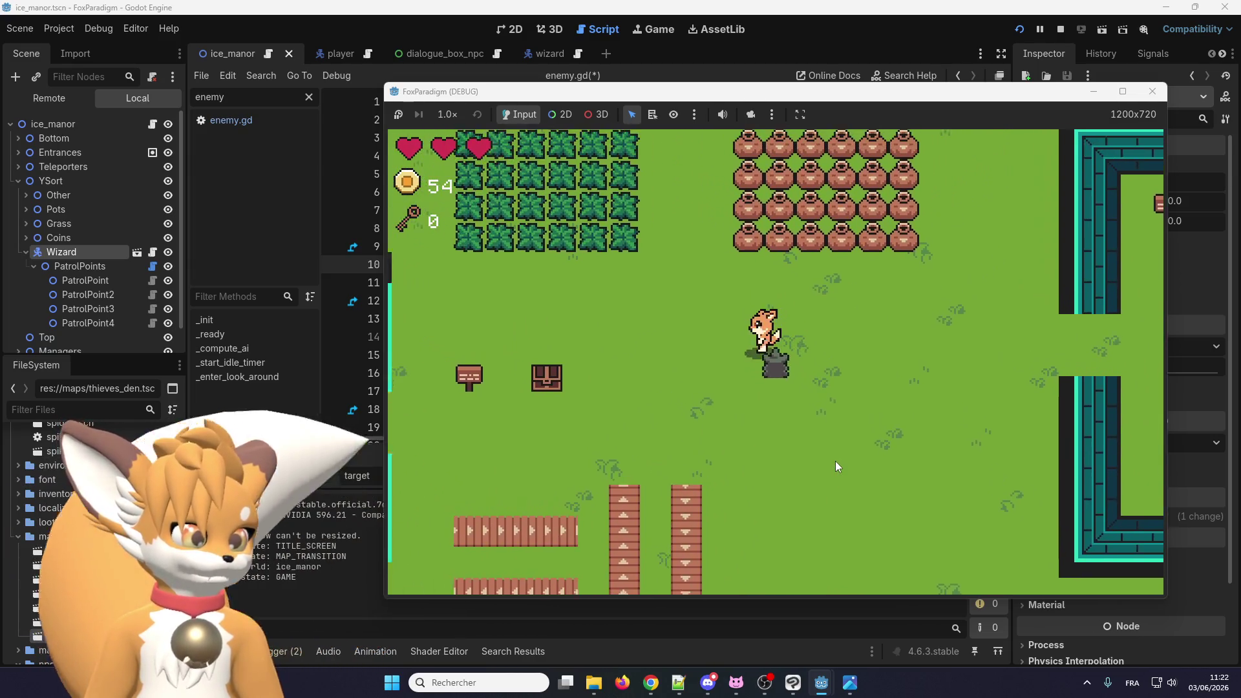
pyautogui.press('Down')
pyautogui.press('Down')
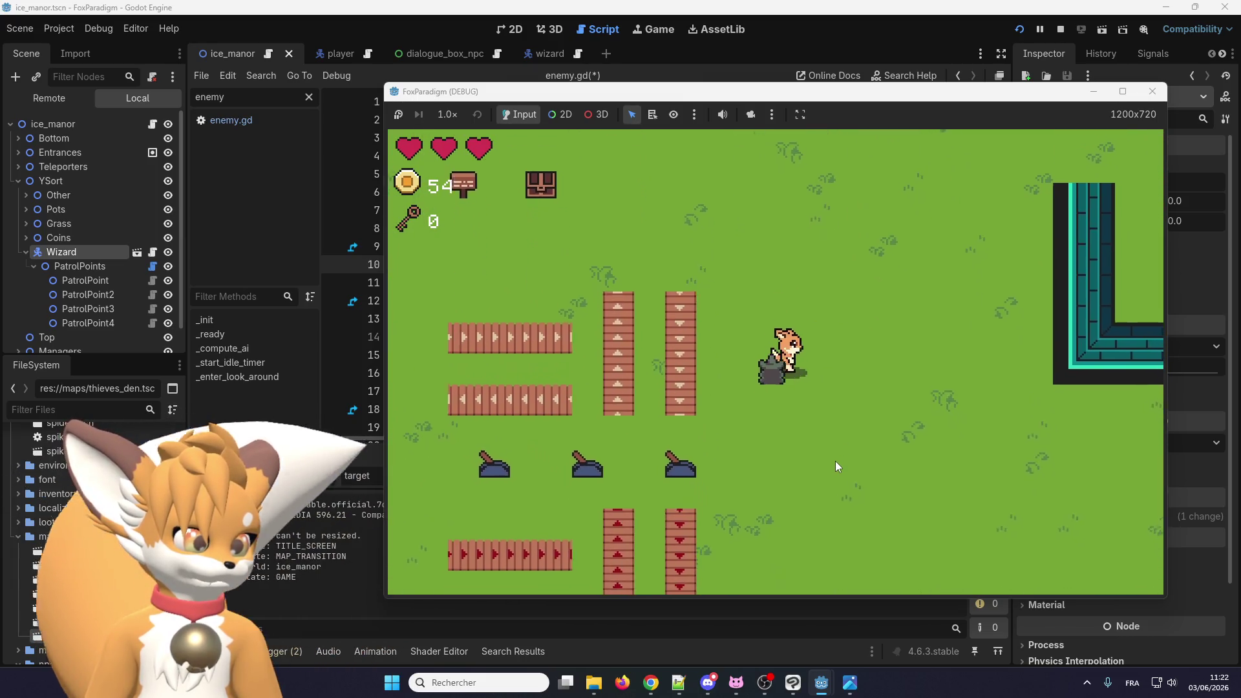
pyautogui.press('Right')
pyautogui.press('Left')
pyautogui.press('Left')
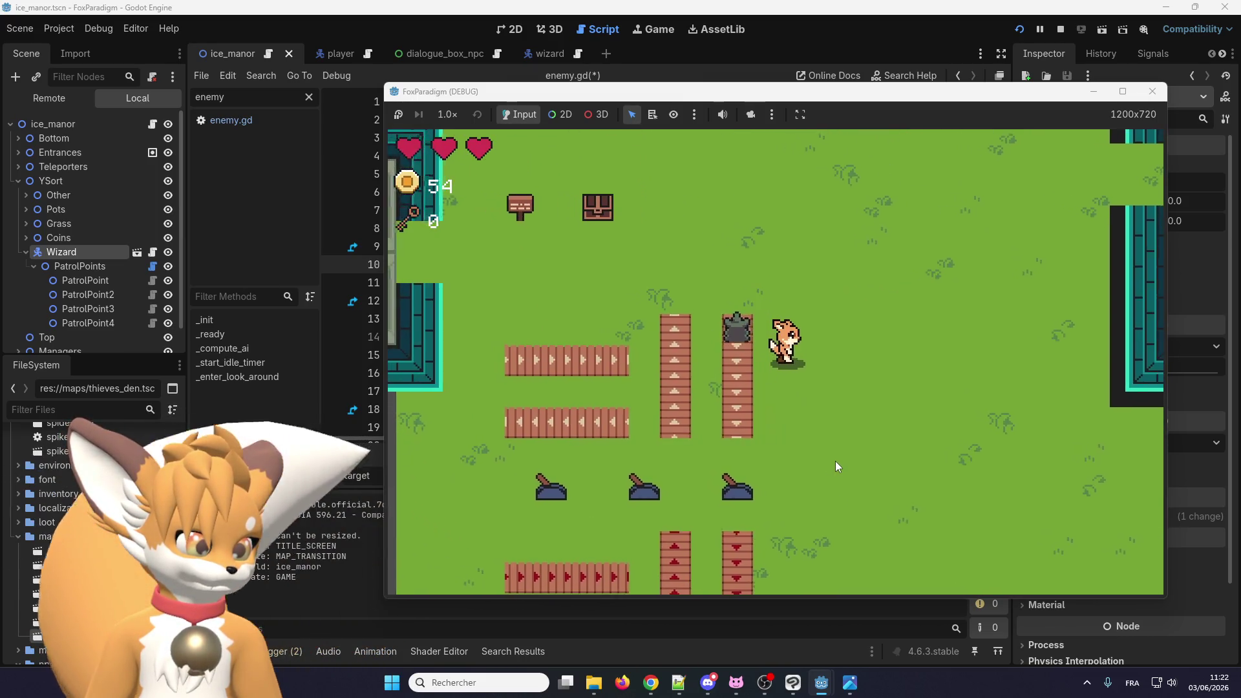
pyautogui.press('Up')
pyautogui.press('Left')
pyautogui.press('Right')
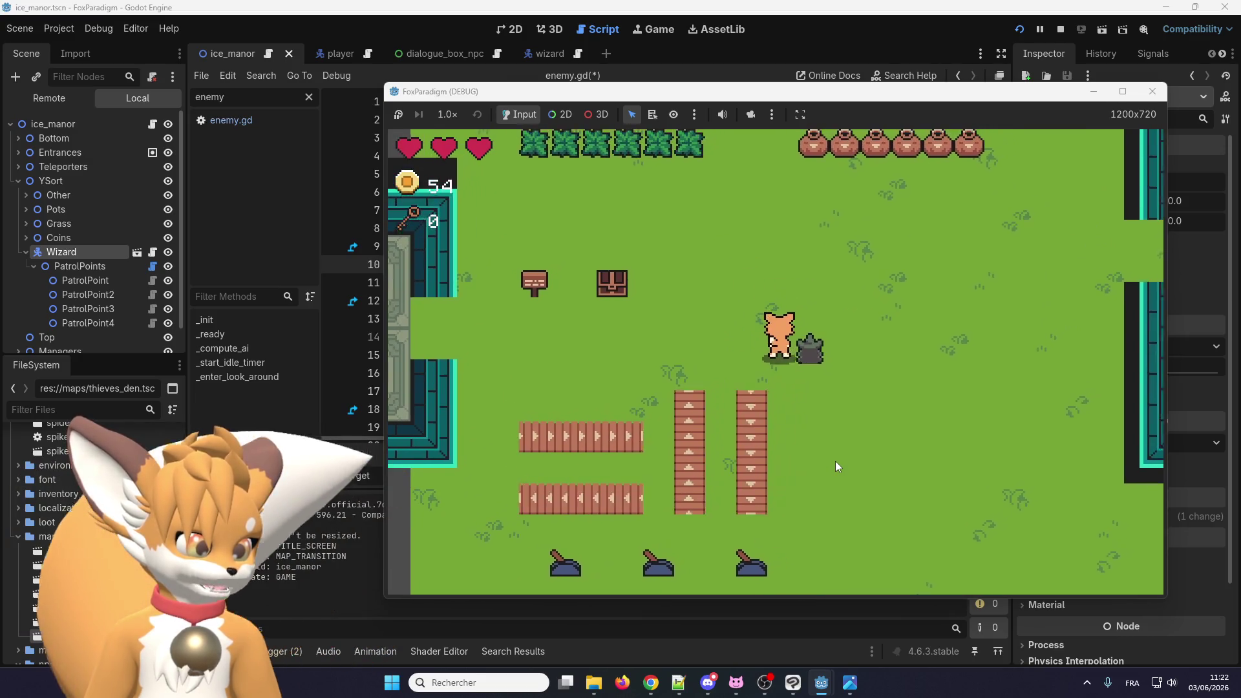
pyautogui.press('Up')
pyautogui.press('Down')
pyautogui.press('Down')
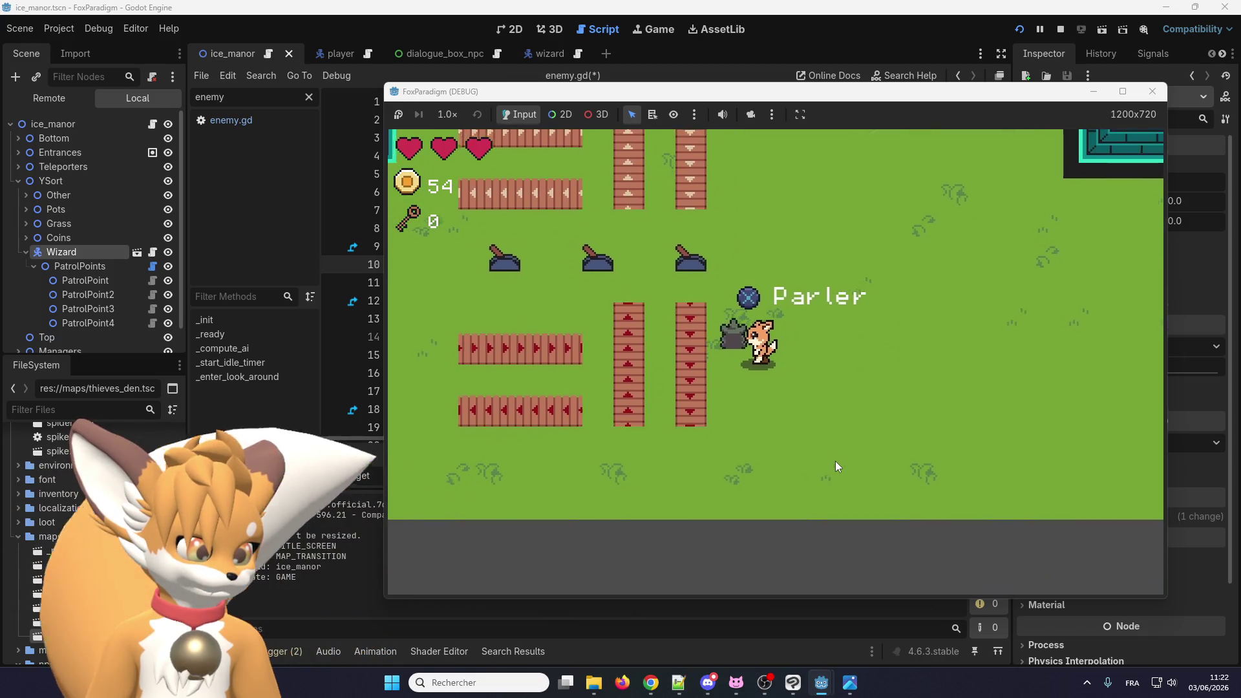
pyautogui.press('Left')
pyautogui.press('Up')
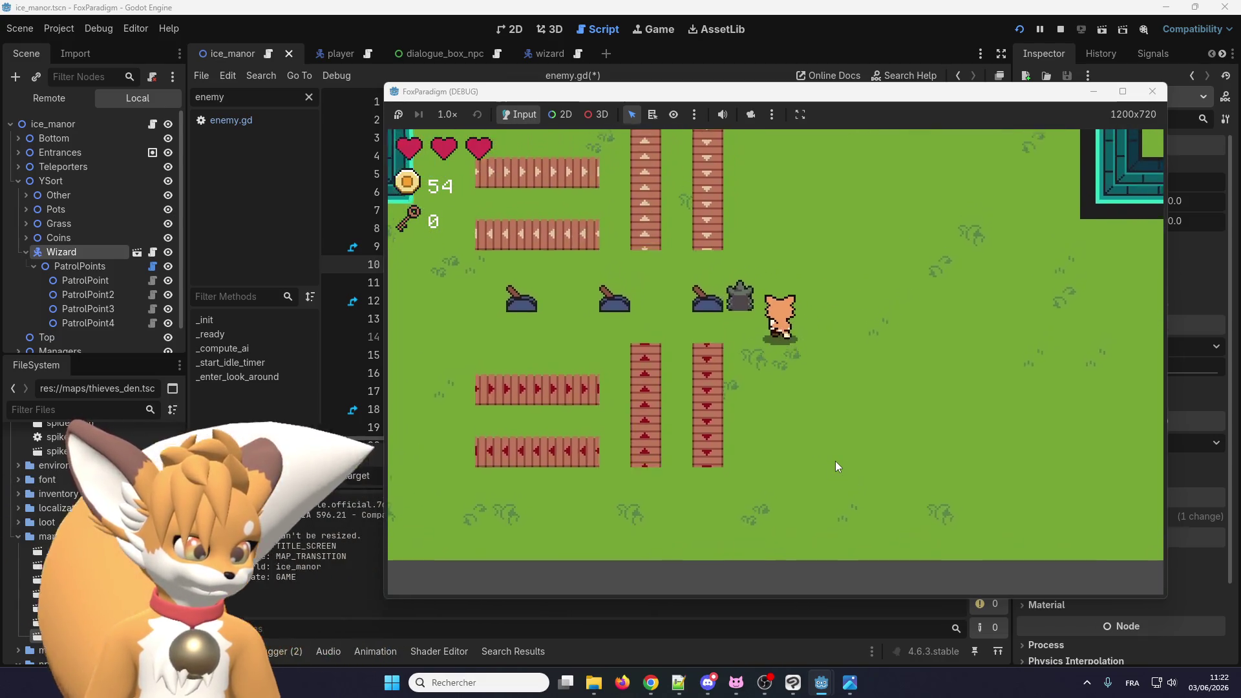
pyautogui.press('Down')
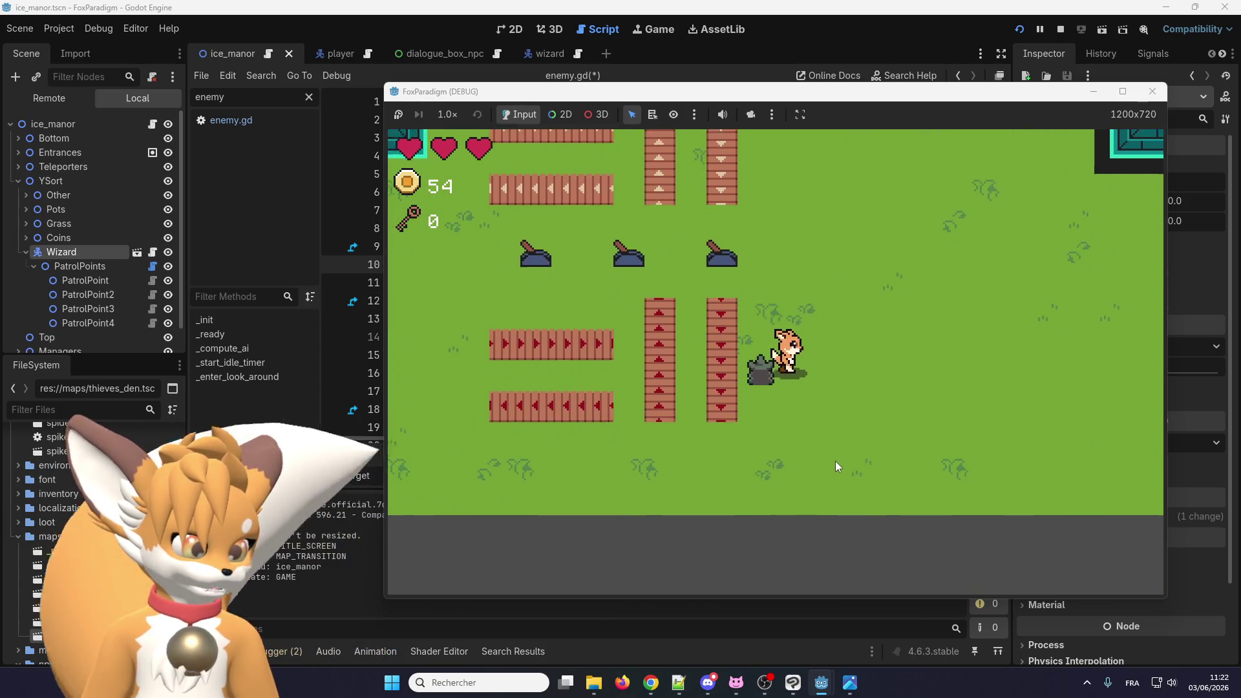
pyautogui.press('Up')
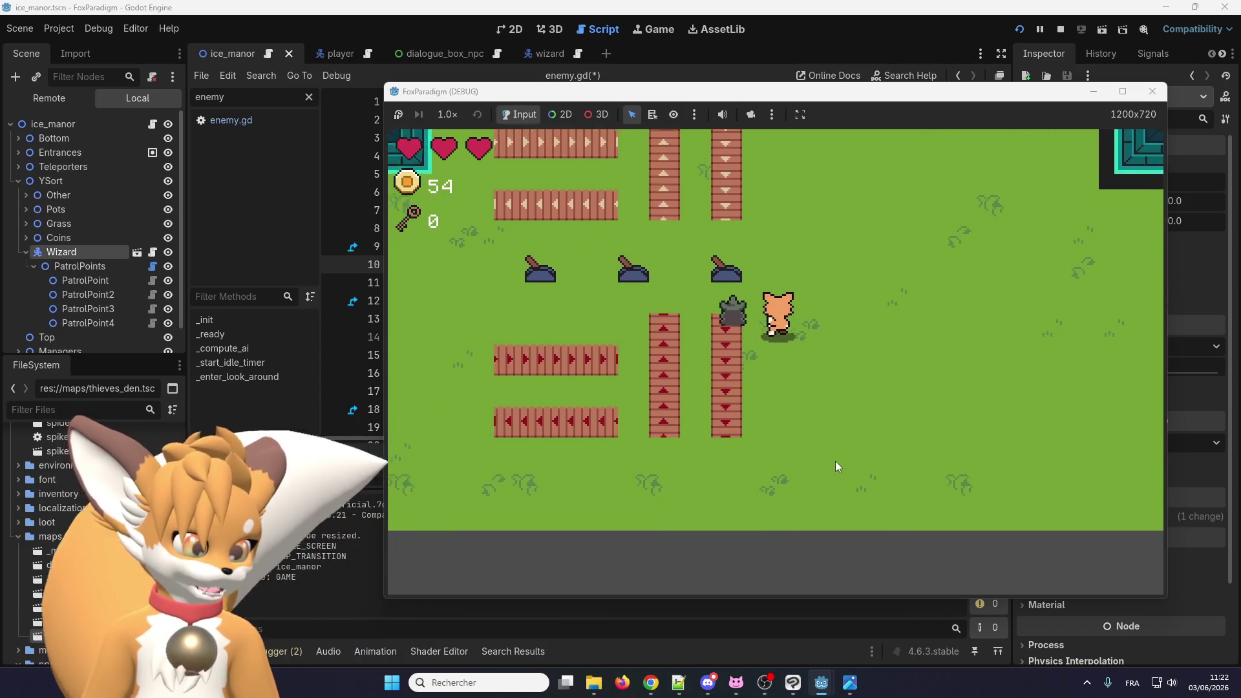
pyautogui.press('Down')
pyautogui.press('Left')
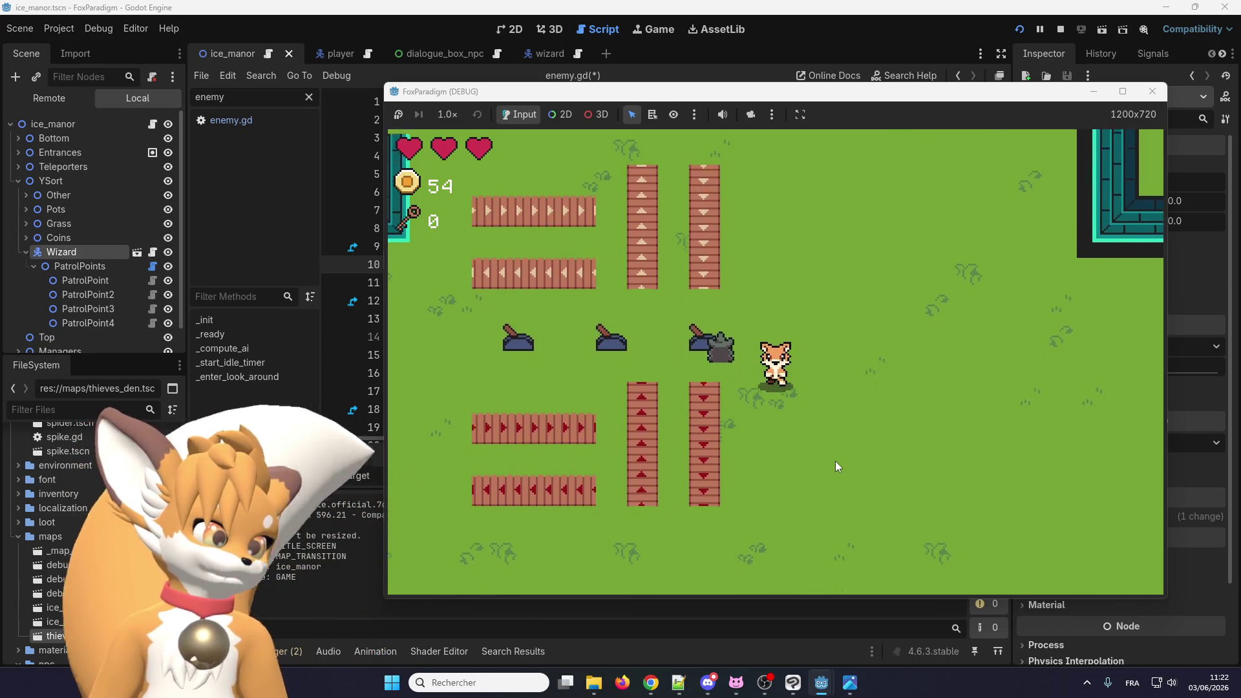
pyautogui.press('Up')
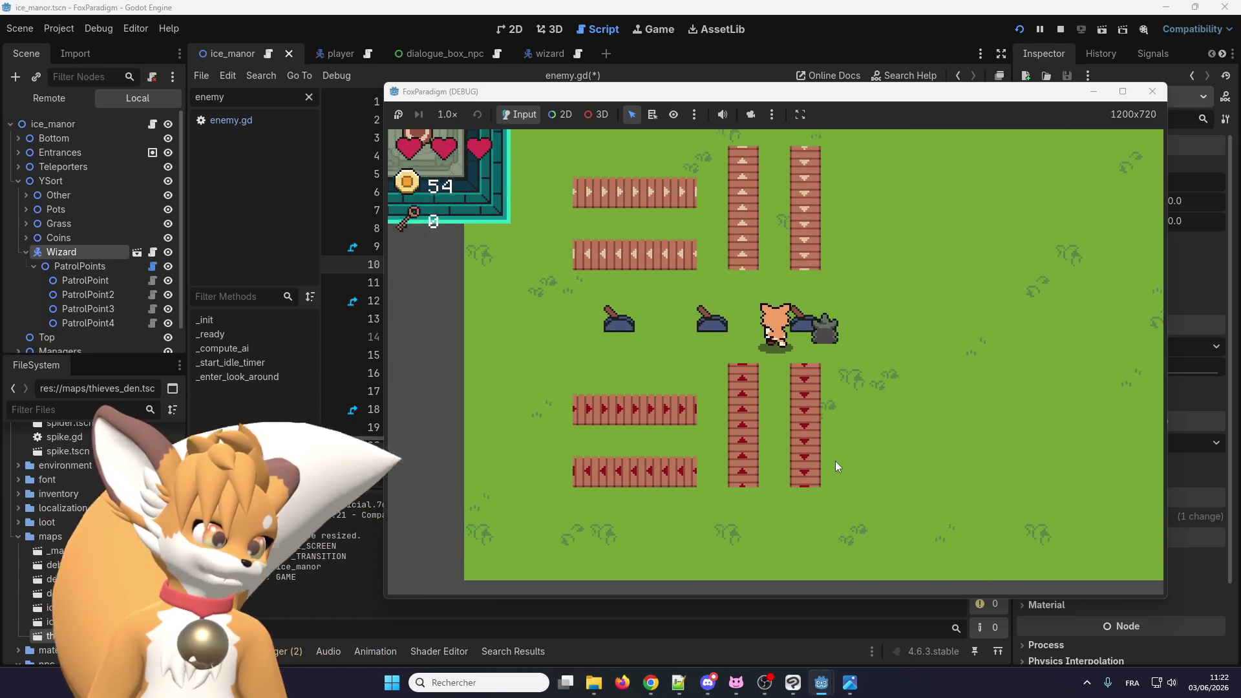
pyautogui.press('Right')
pyautogui.press('Right')
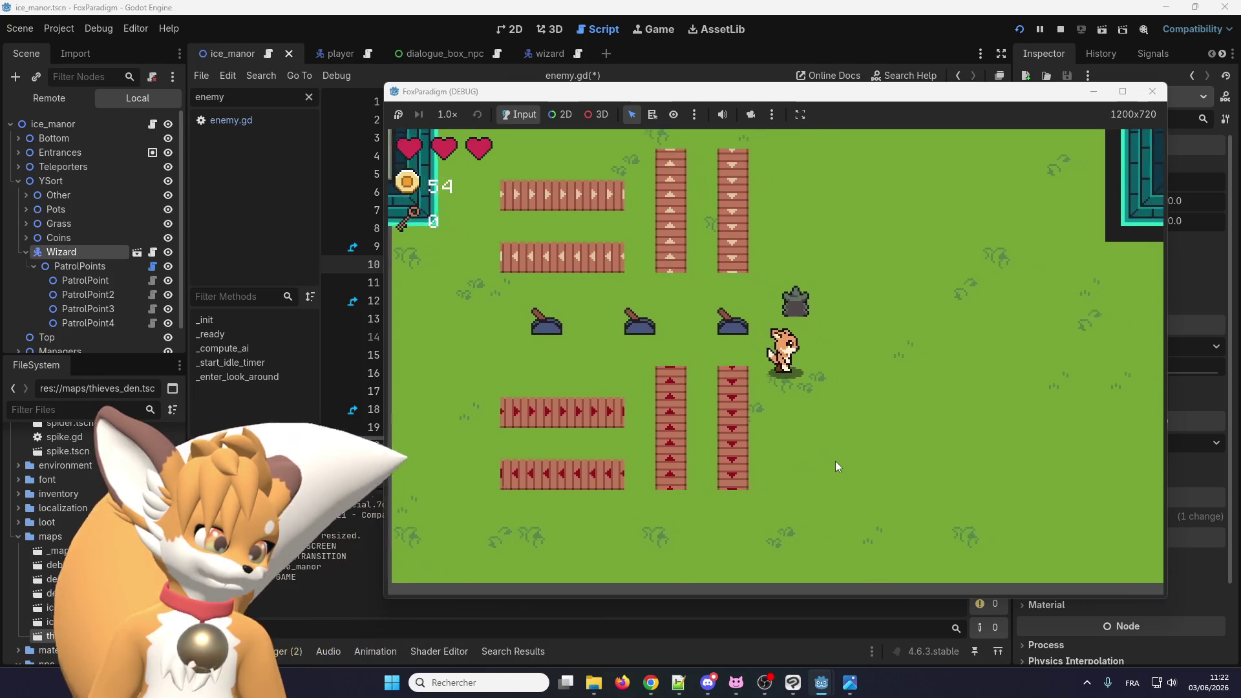
pyautogui.press('Up')
pyautogui.press('Up')
pyautogui.press('Left')
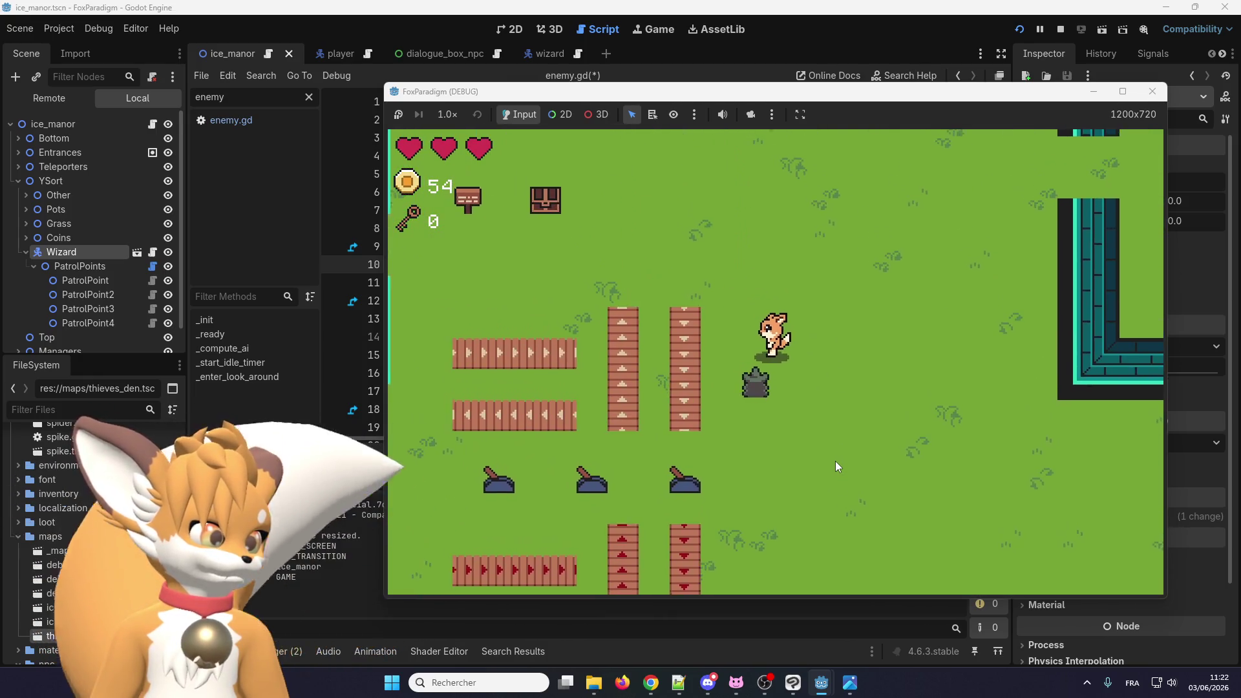
pyautogui.press('Up')
pyautogui.press('Left')
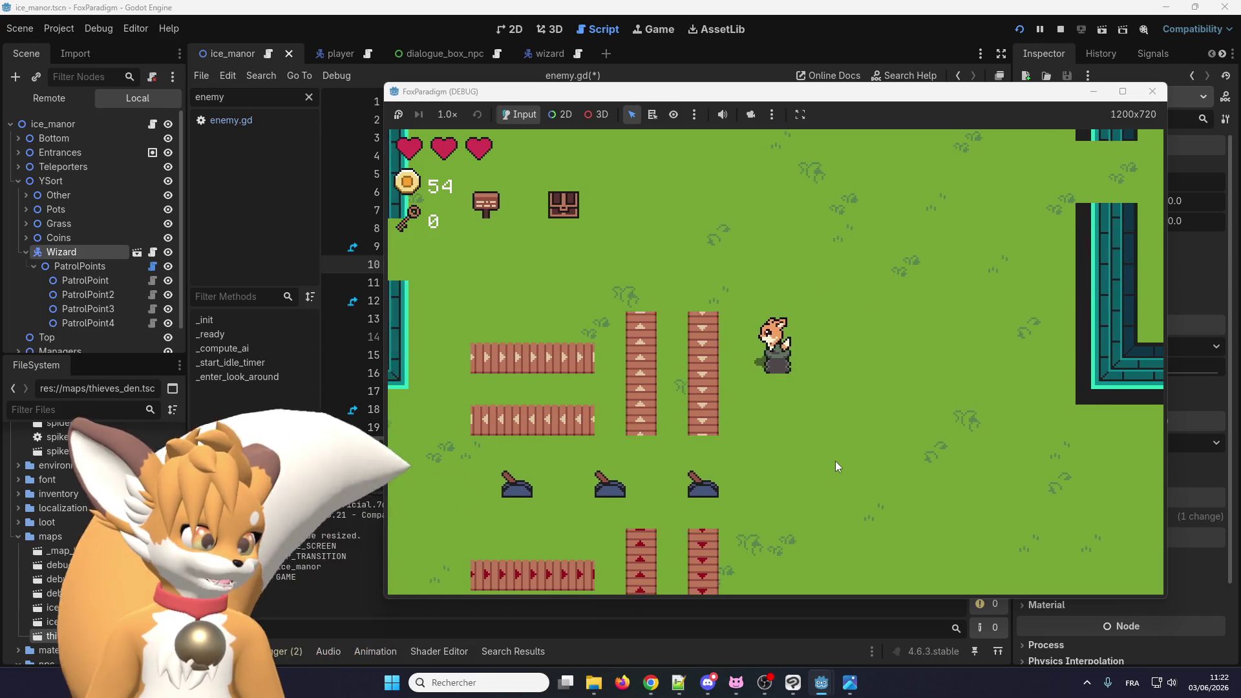
pyautogui.press('Right')
pyautogui.press('Down')
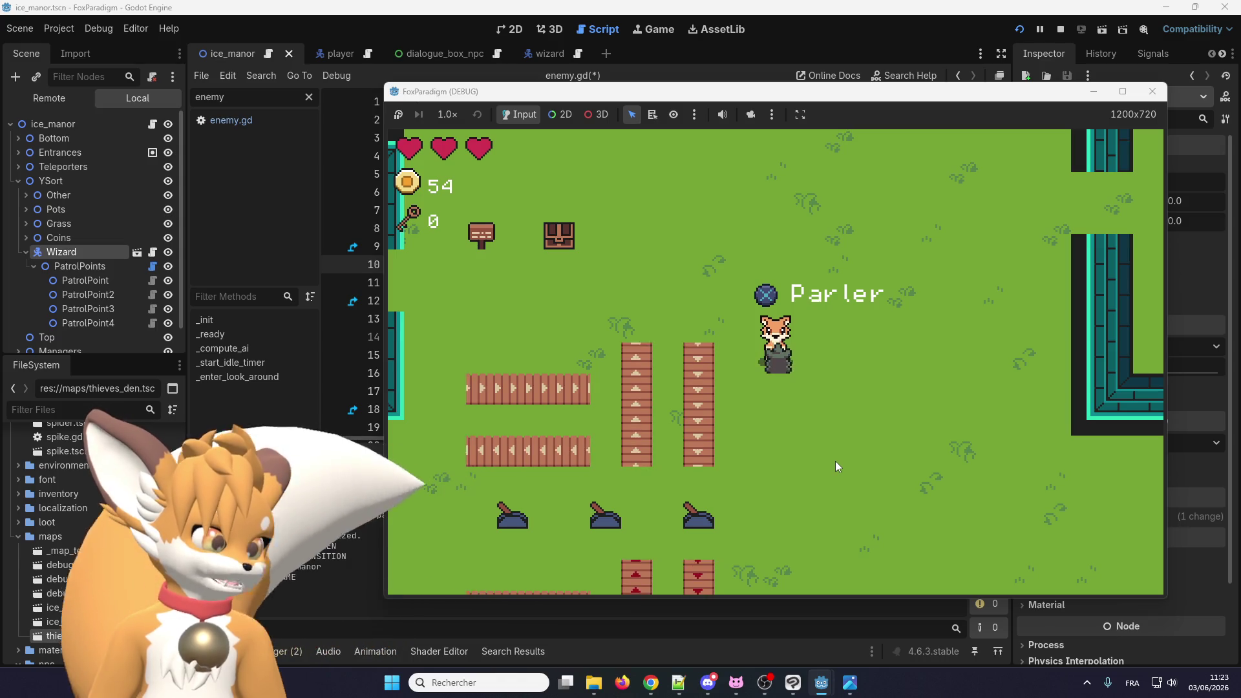
pyautogui.press('Up')
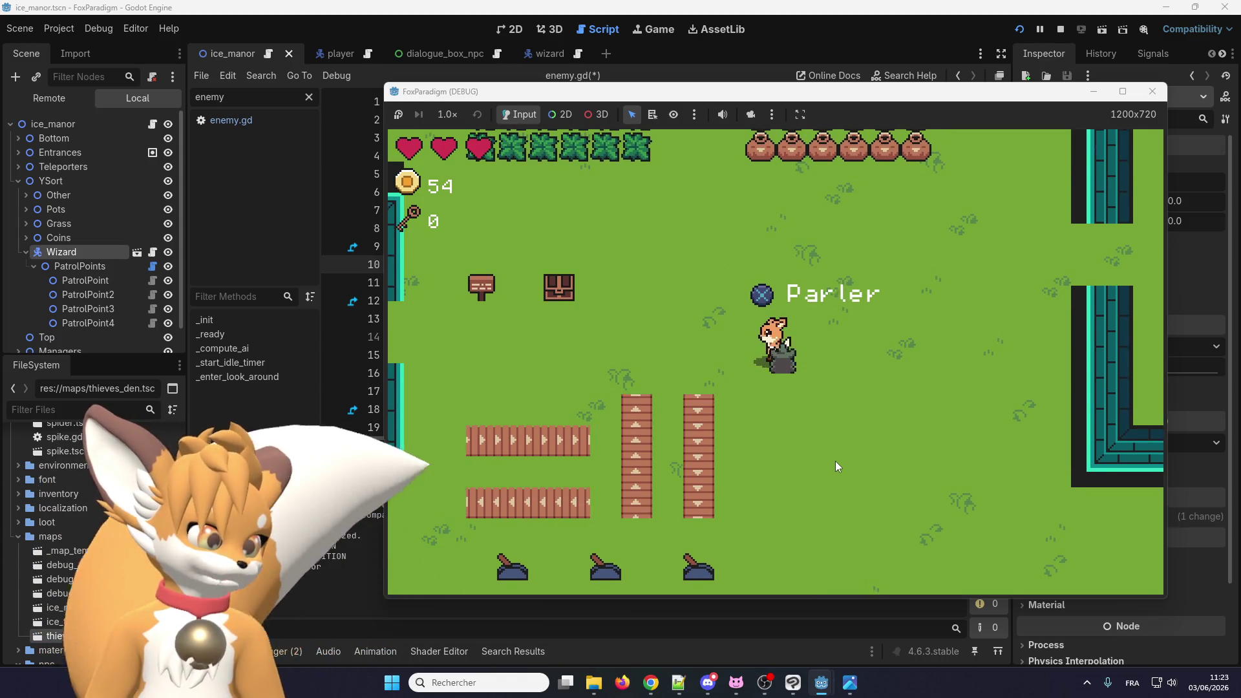
pyautogui.press('Left')
pyautogui.press('Up')
pyautogui.press('Up')
pyautogui.press('Left')
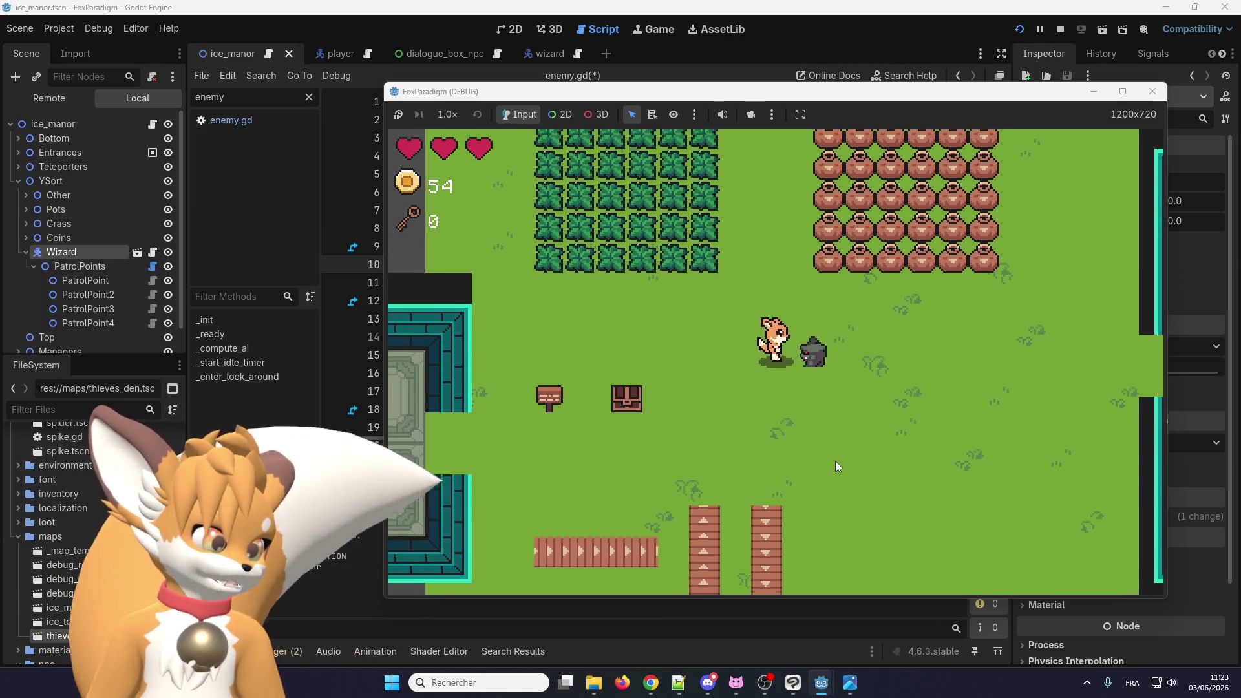
pyautogui.press('Left')
pyautogui.press('Down')
pyautogui.press('Down')
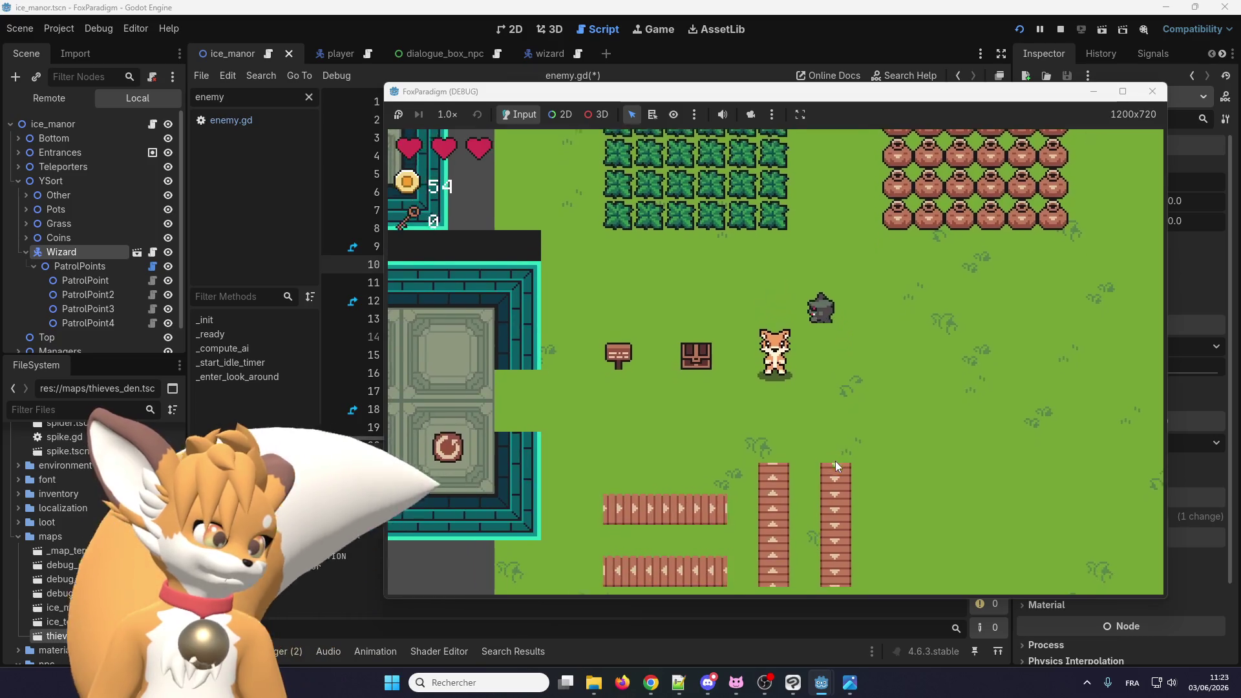
pyautogui.press('Right')
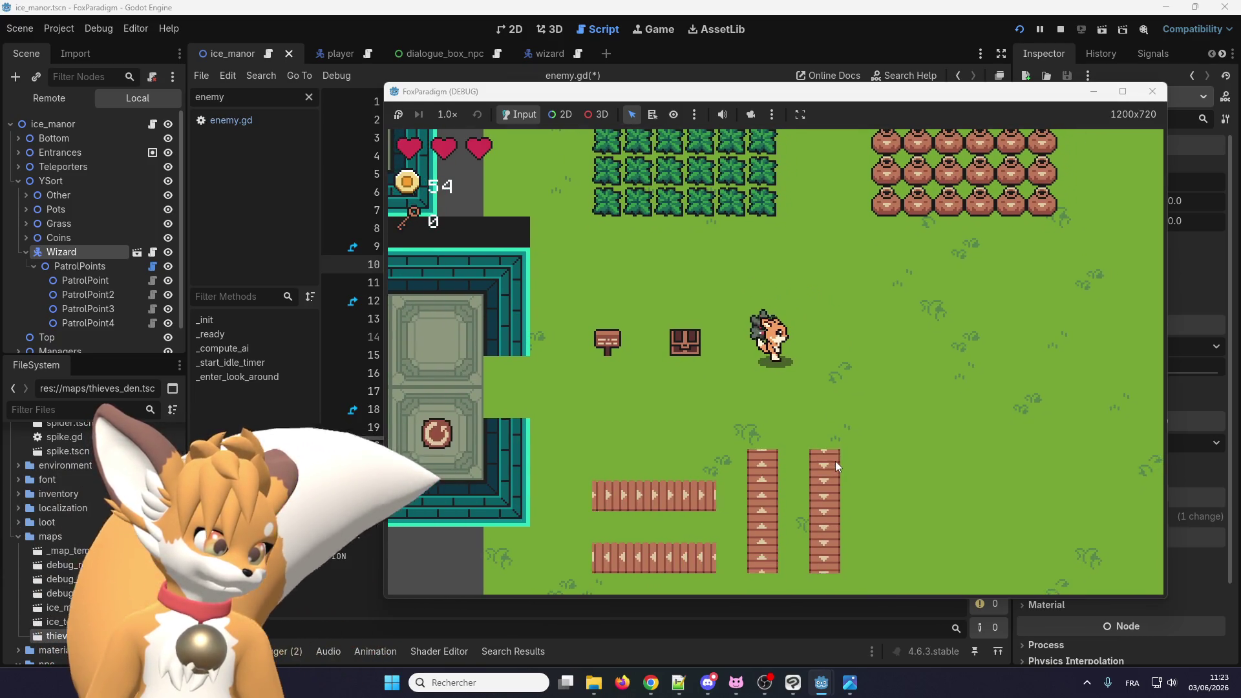
pyautogui.press('Up')
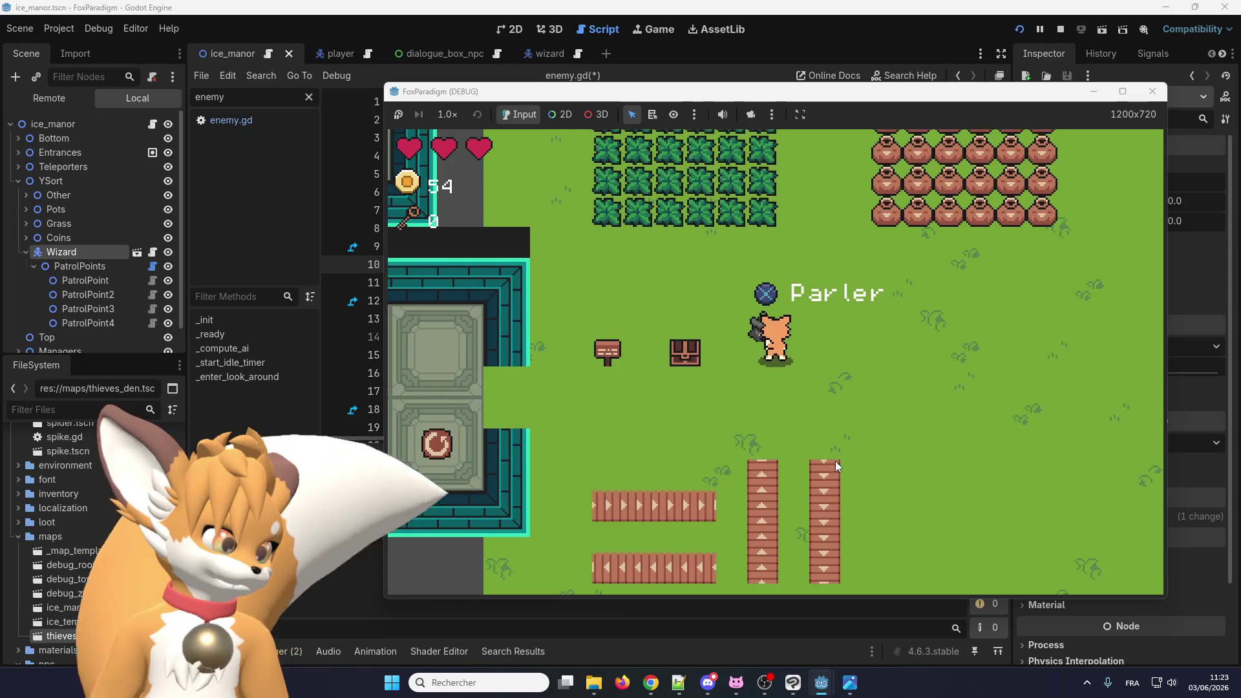
pyautogui.click(1153, 91)
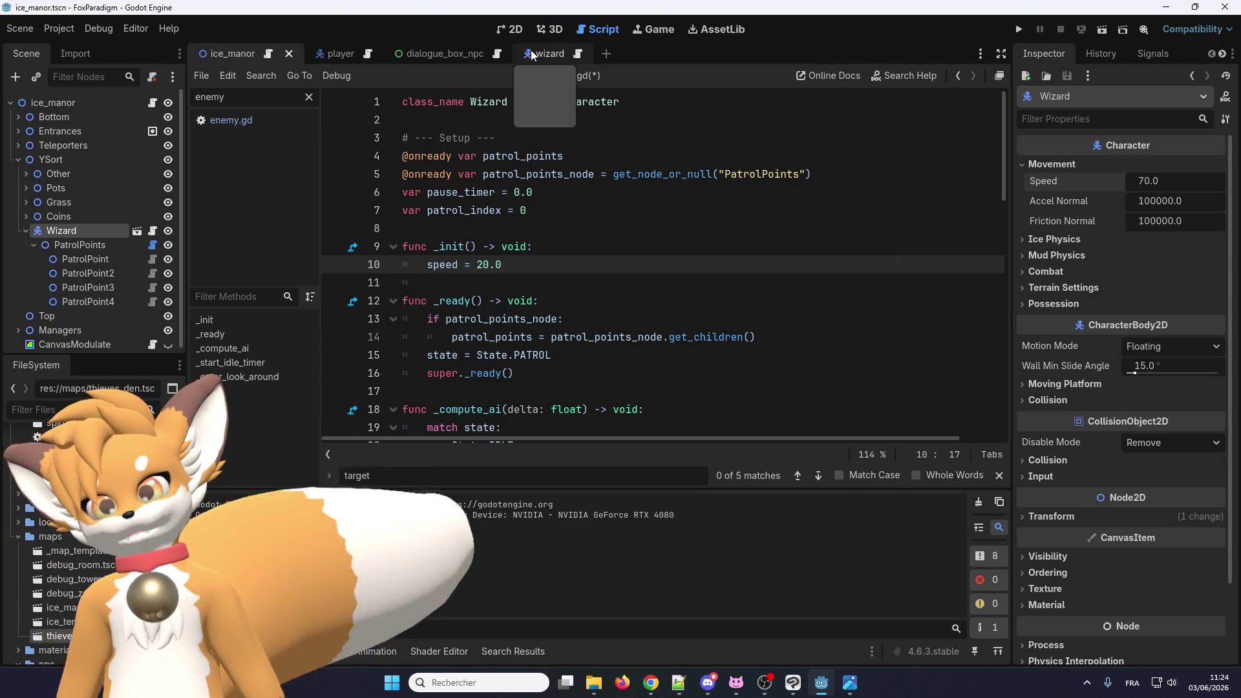
# Step: Save with Ctrl+S and show the wizard scene on the 2D canvas
pyautogui.click(526, 174)
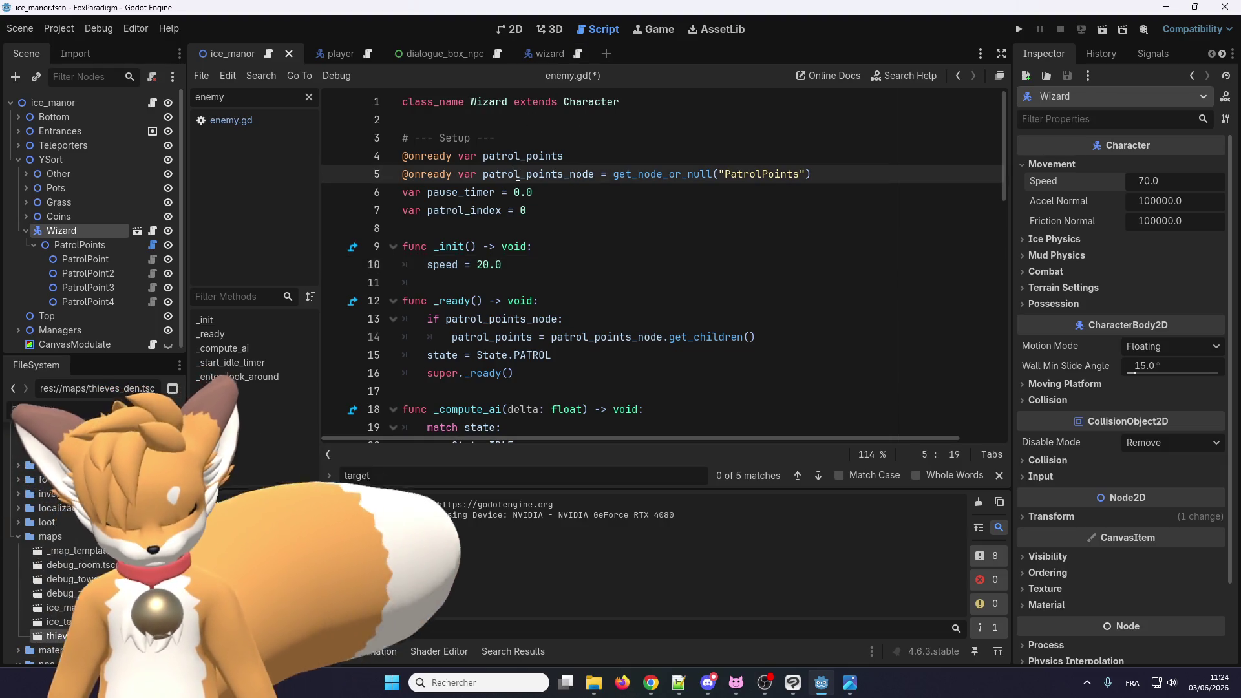
pyautogui.hotkey('ctrl', 's')
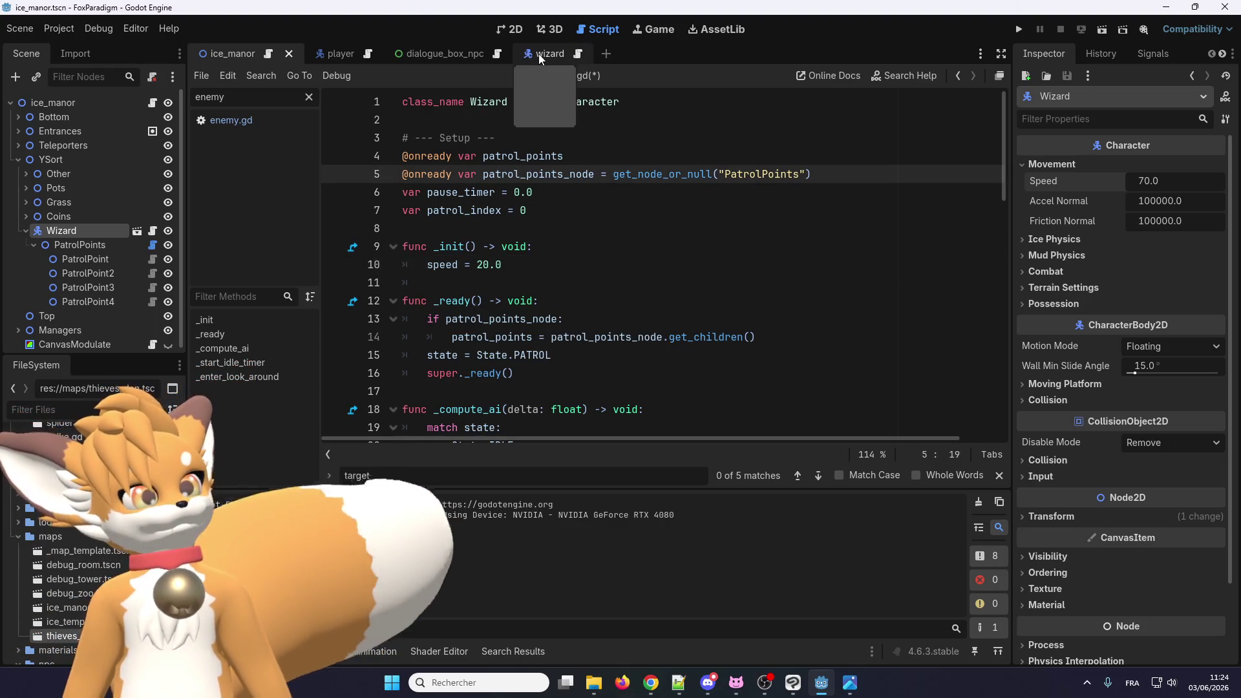
pyautogui.click(540, 56)
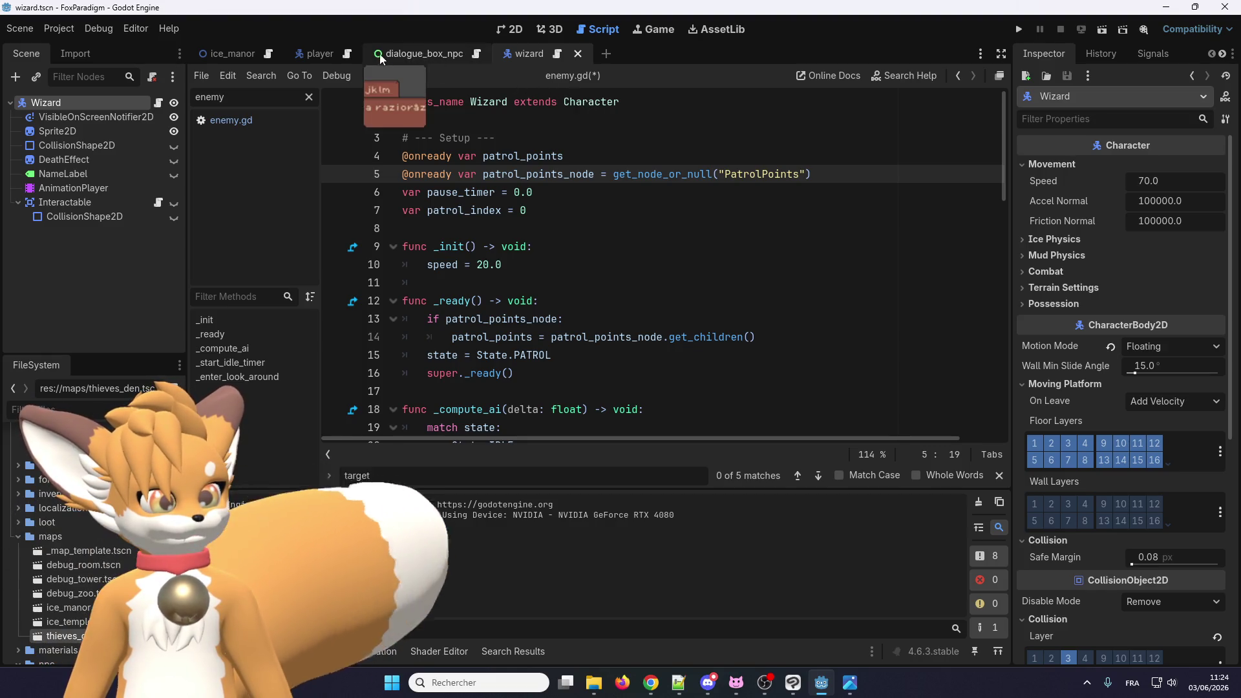
pyautogui.click(513, 30)
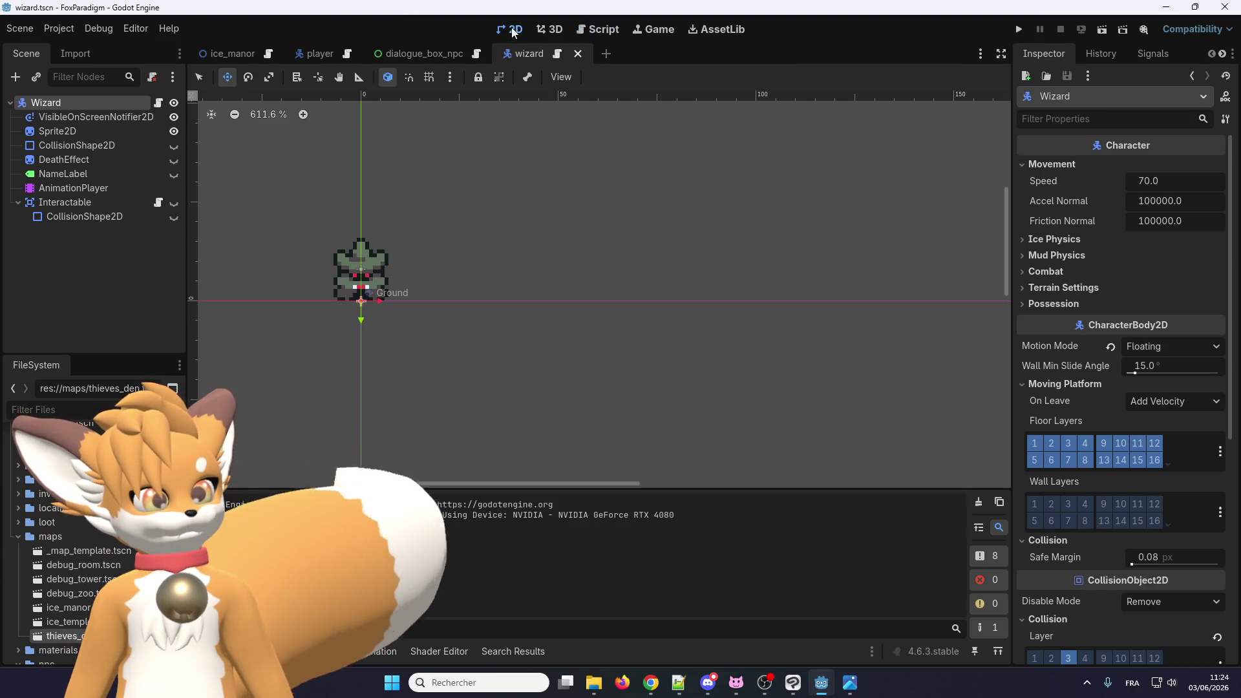
# Step: Save, view the dialogue_box_npc scene, then select the wizard's Interactable node to check HINT_TALK
pyautogui.moveTo(481, 50)
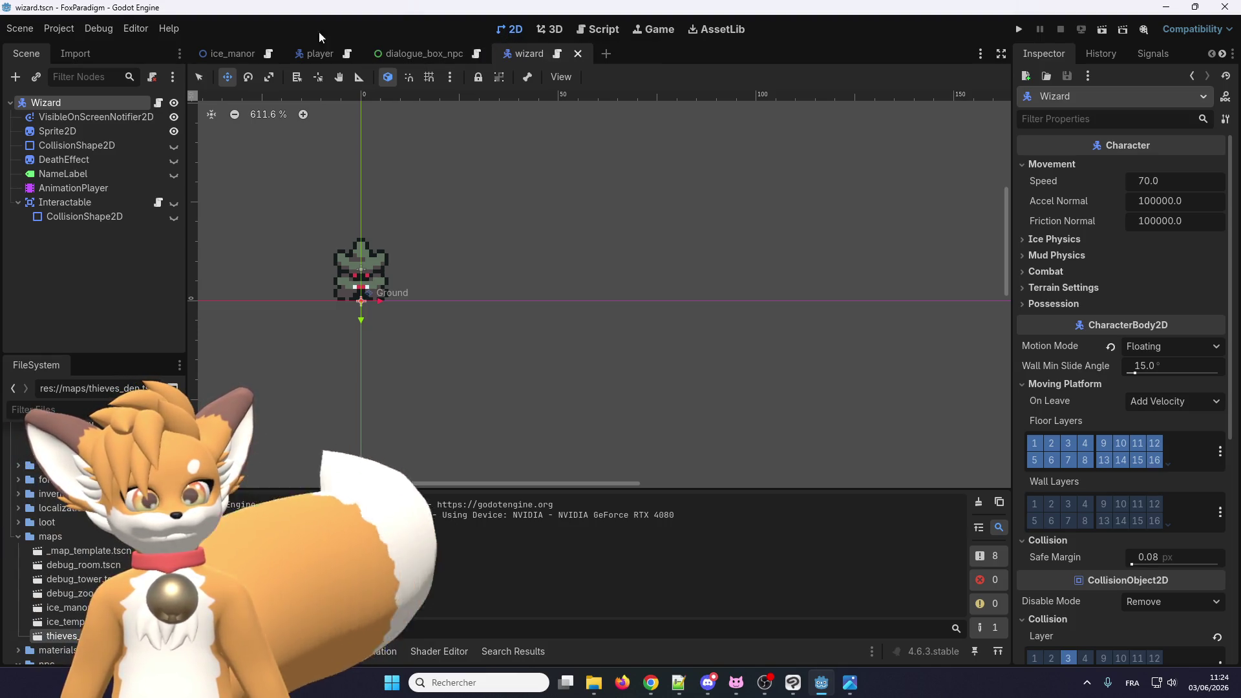
pyautogui.click(20, 28)
pyautogui.click(45, 129)
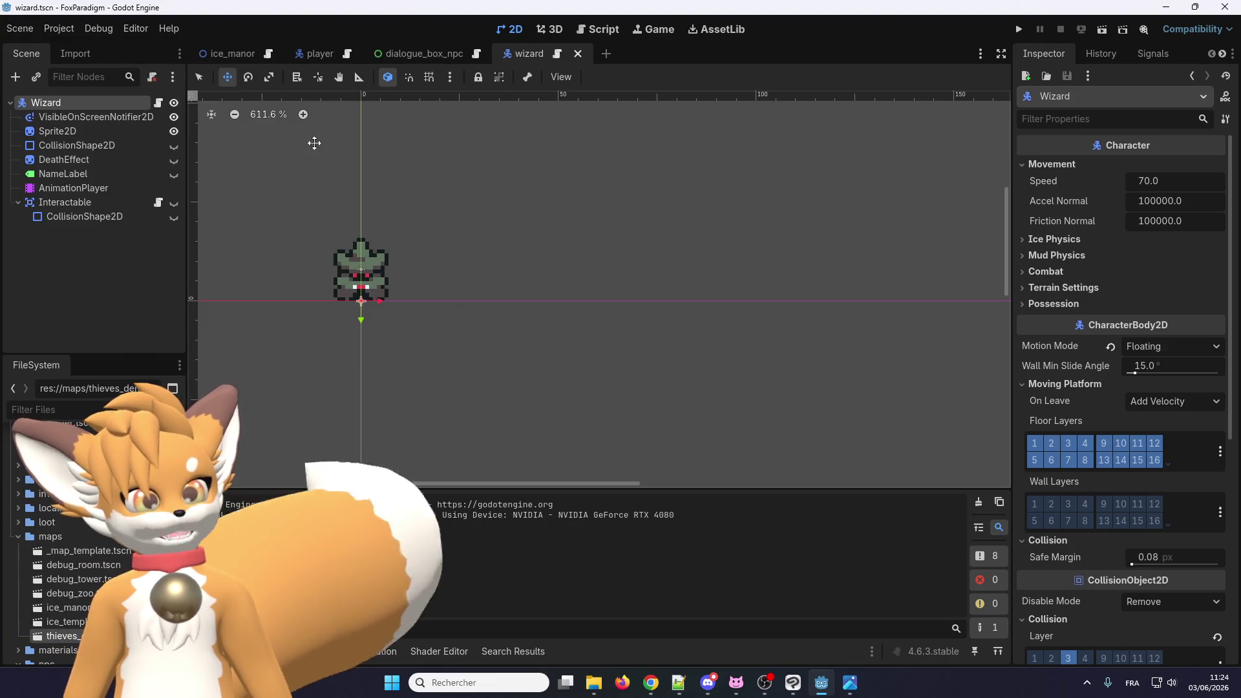
pyautogui.click(437, 54)
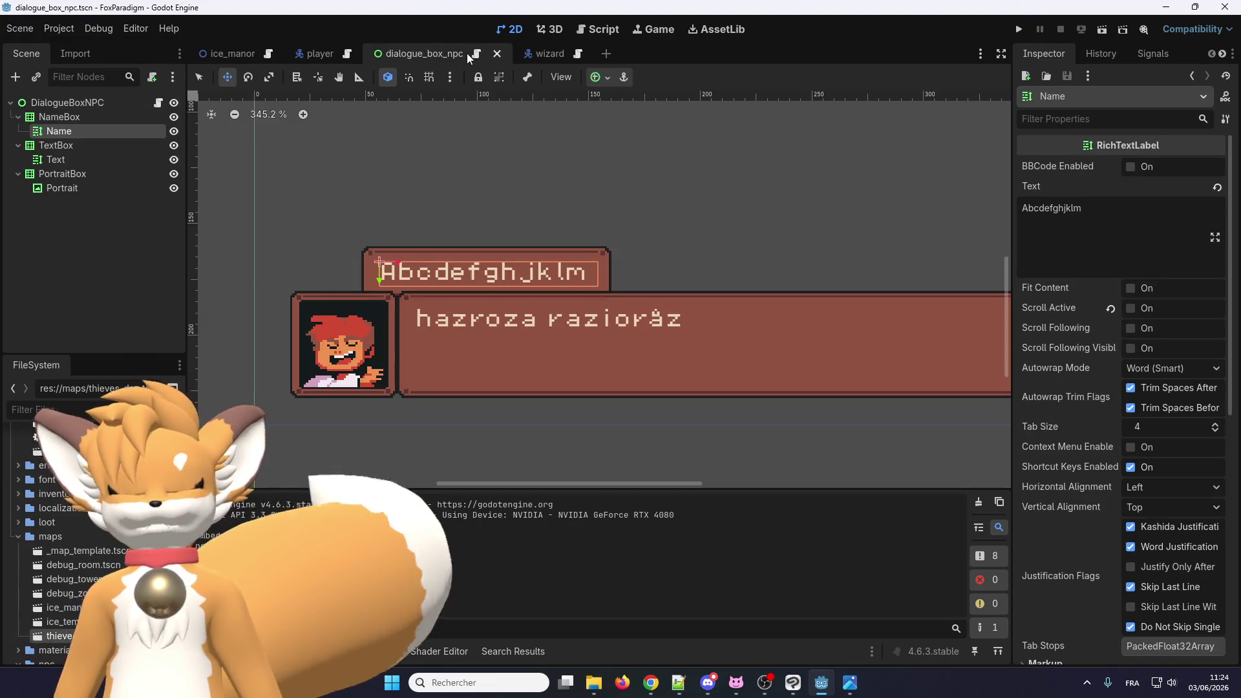
pyautogui.click(537, 57)
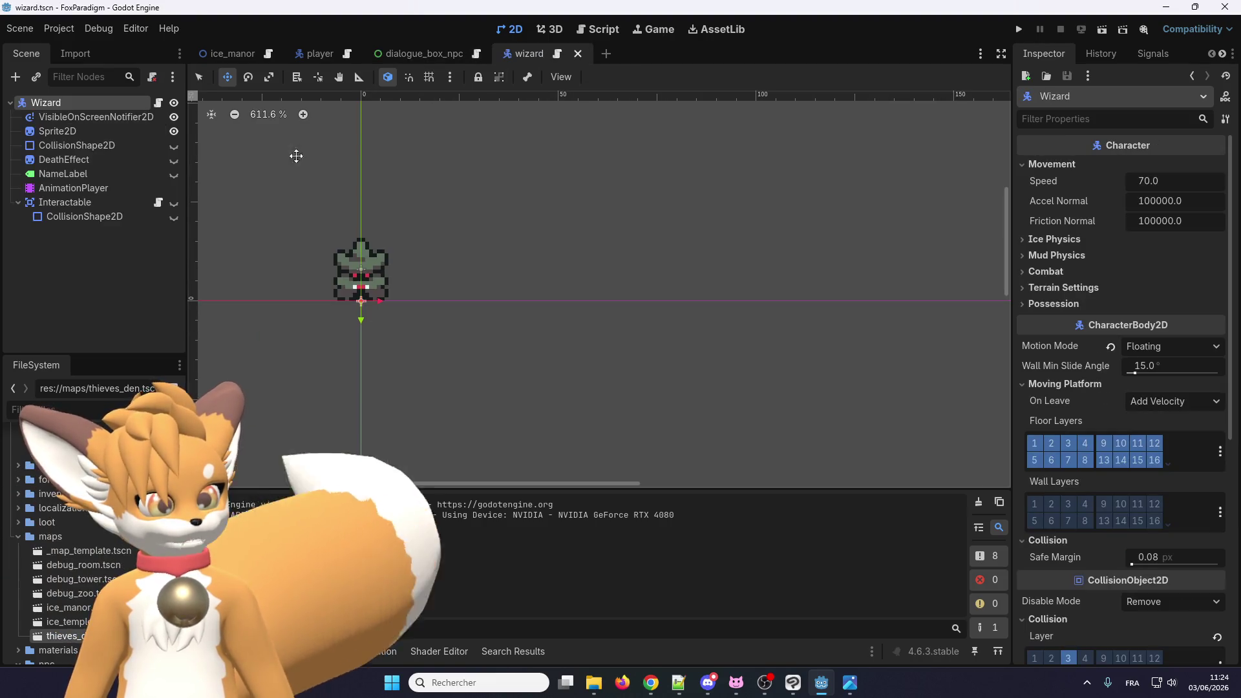
pyautogui.click(90, 208)
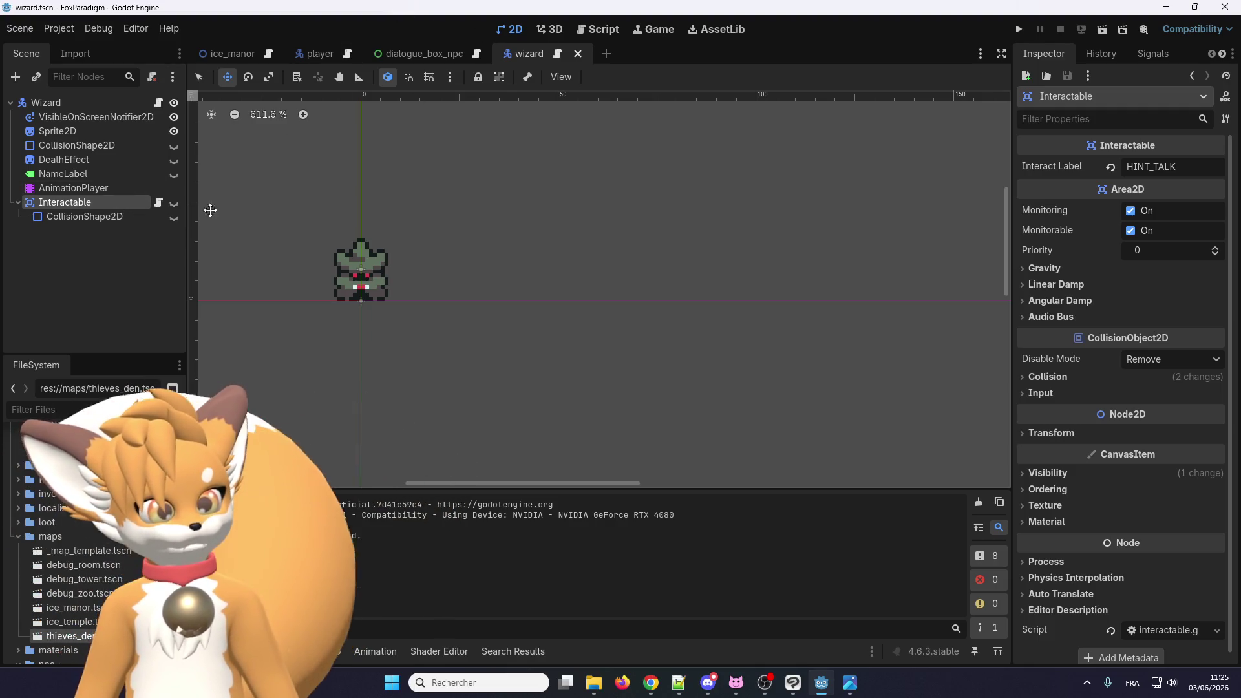
# Step: Toggle the Interactable area's visibility and open the Interactable node's script
pyautogui.click(173, 203)
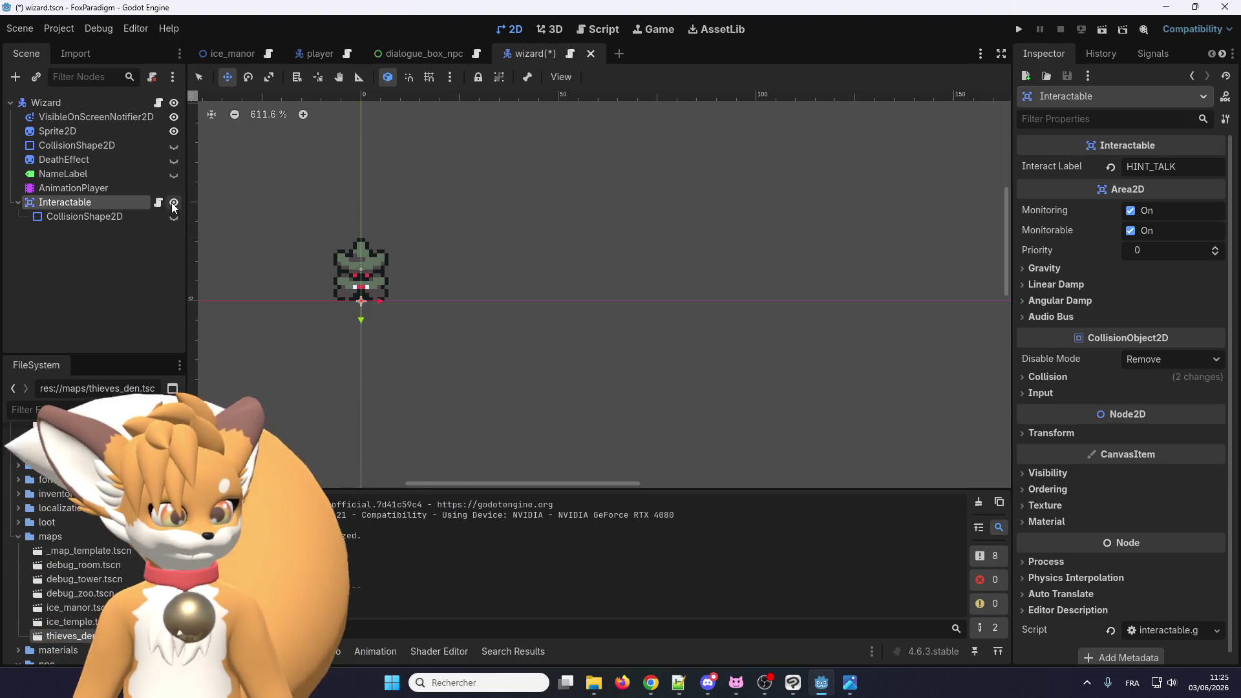
pyautogui.click(173, 203)
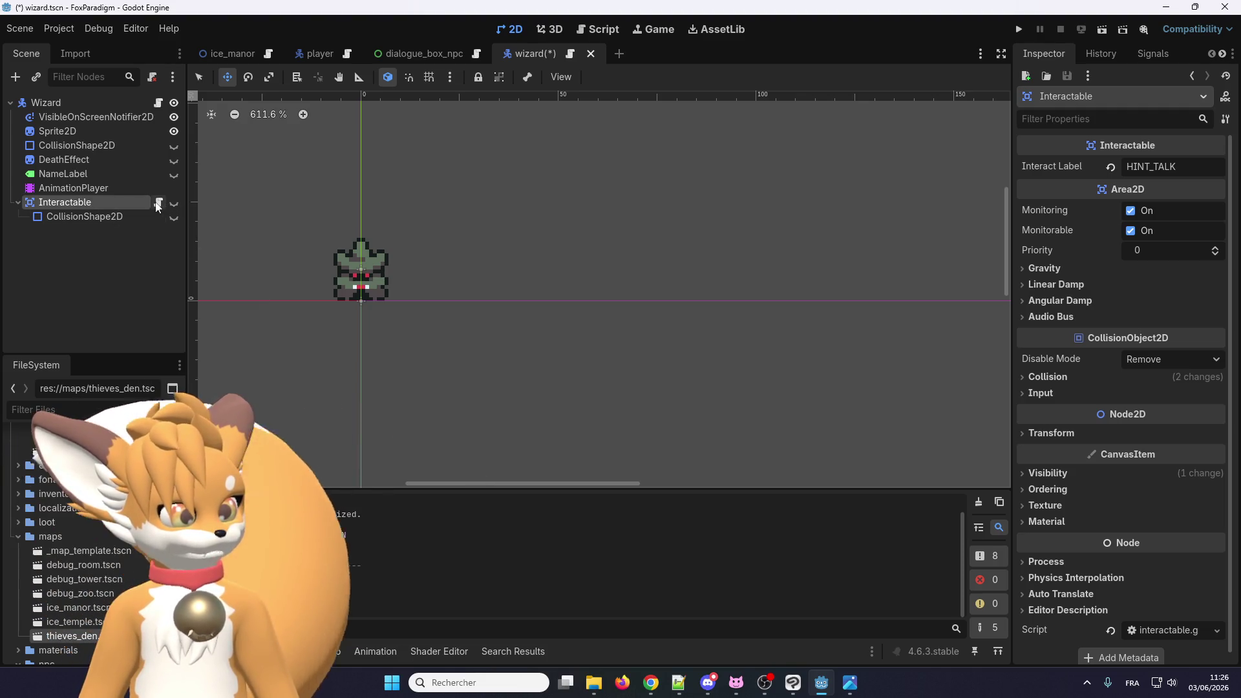
pyautogui.click(159, 203)
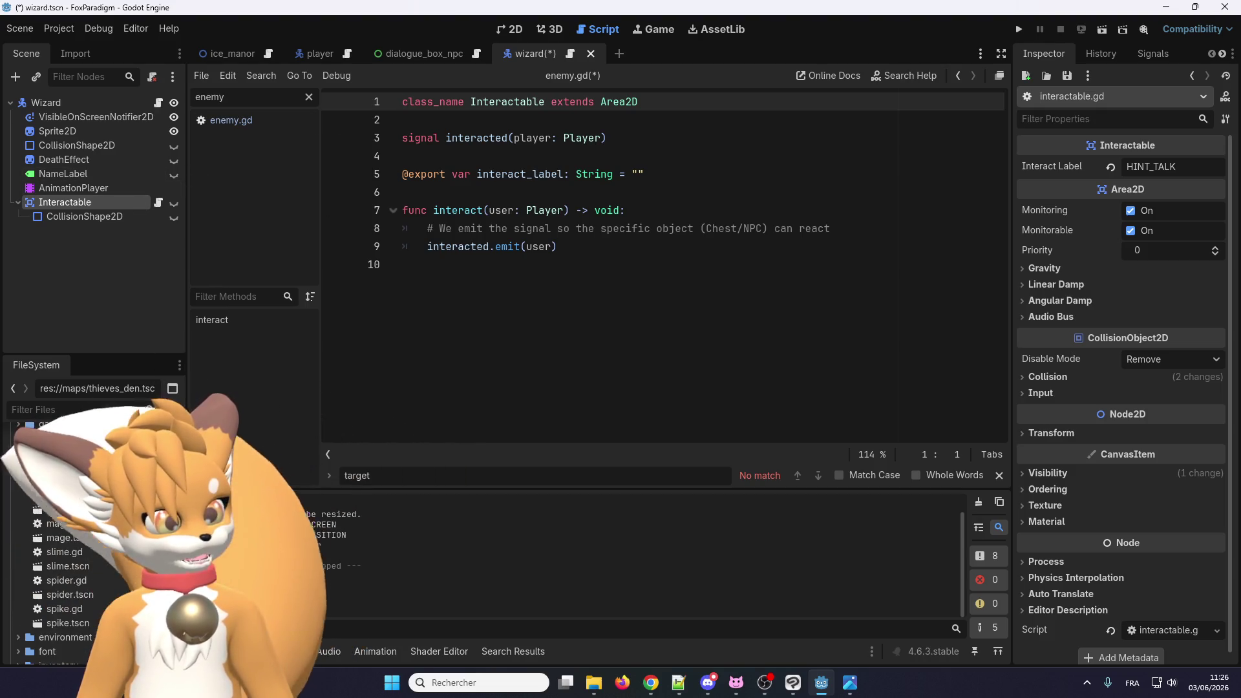
# Step: Filter the FileSystem by 'sign' and open sign.tscn in its own tab
pyautogui.click(59, 411)
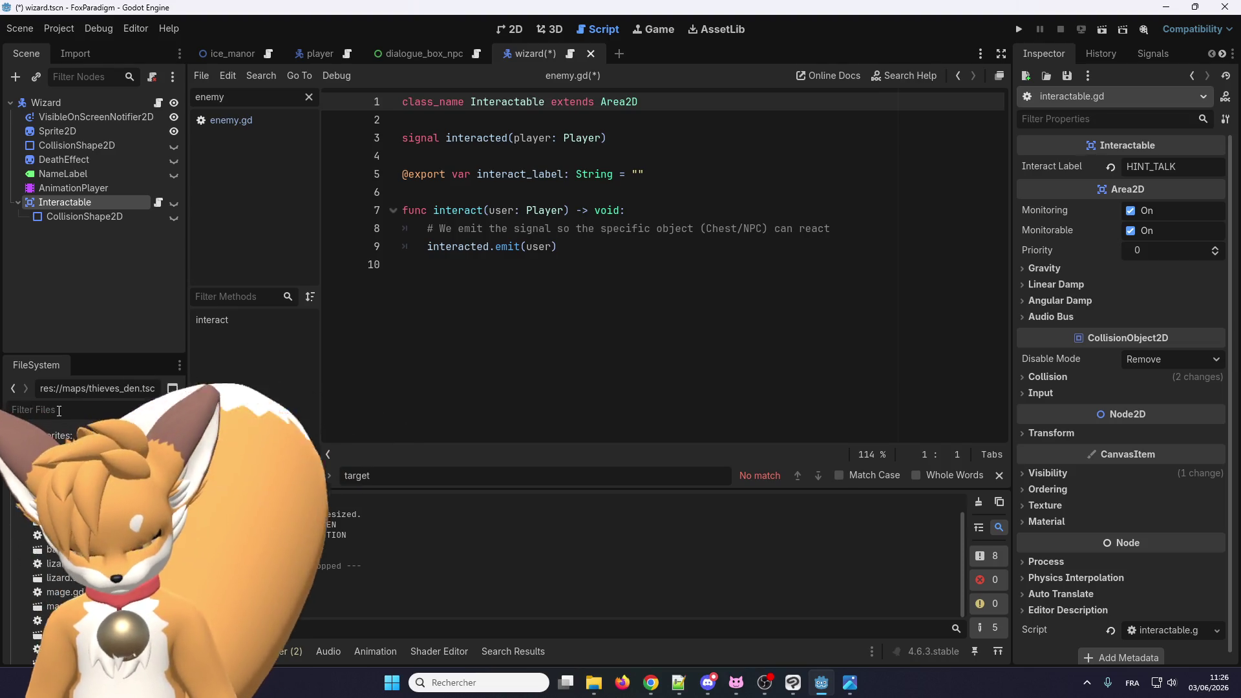
pyautogui.write('sign')
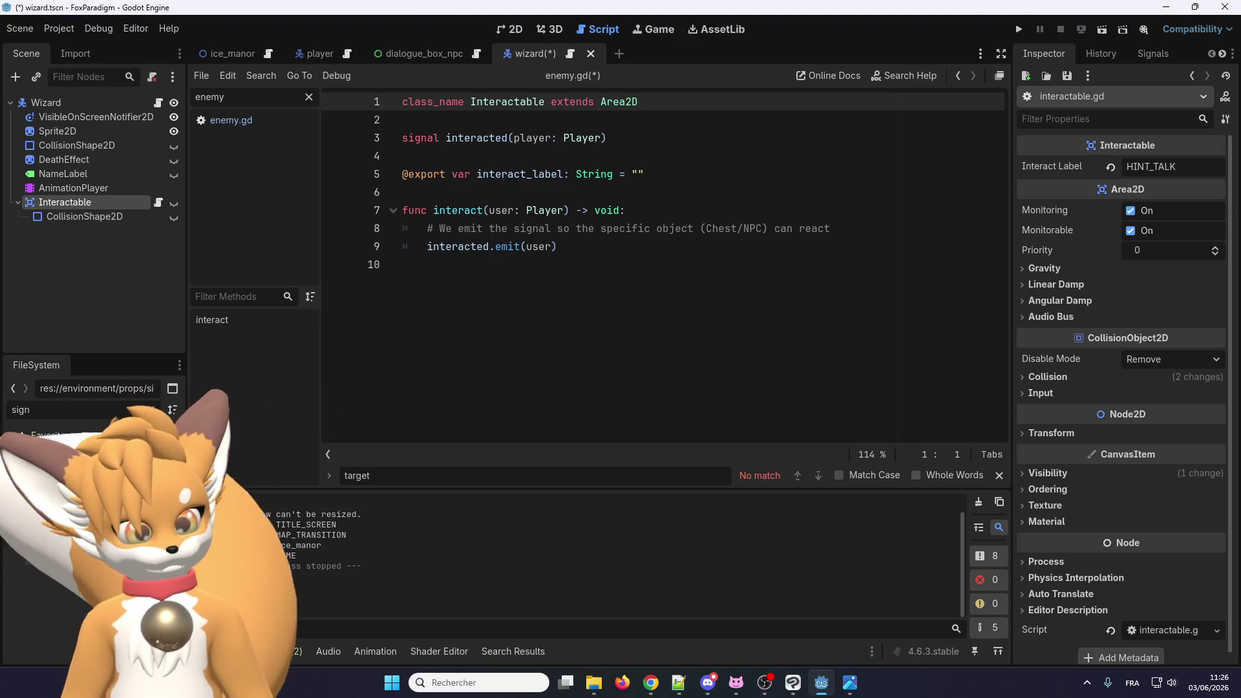
pyautogui.doubleClick(61, 564)
pyautogui.click(116, 102)
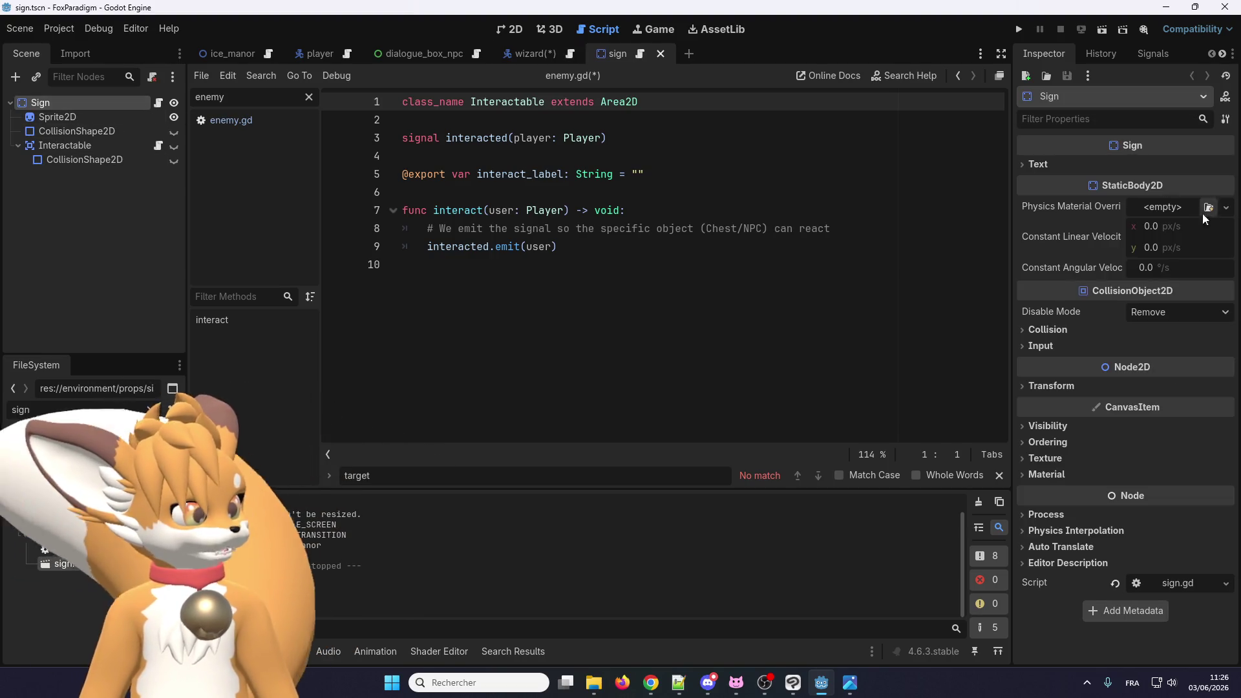
# Step: Inspect the Sign's Text properties and Interactable node, then open sign.gd
pyautogui.click(1037, 164)
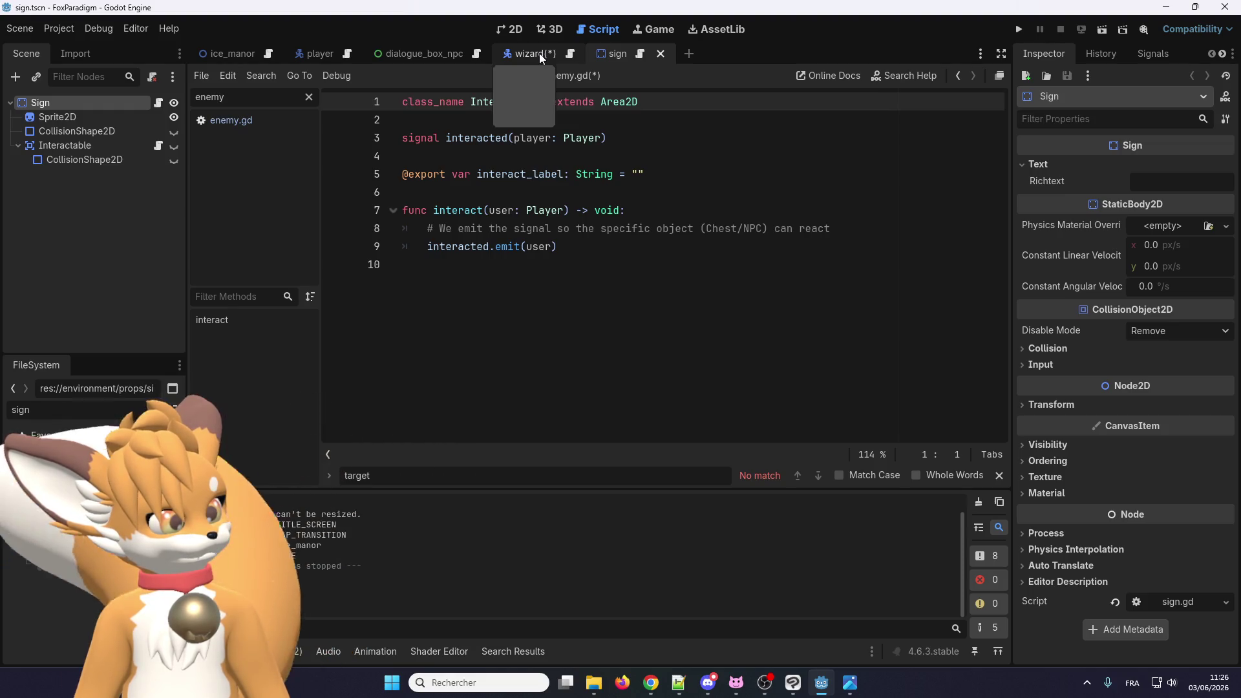
pyautogui.click(118, 150)
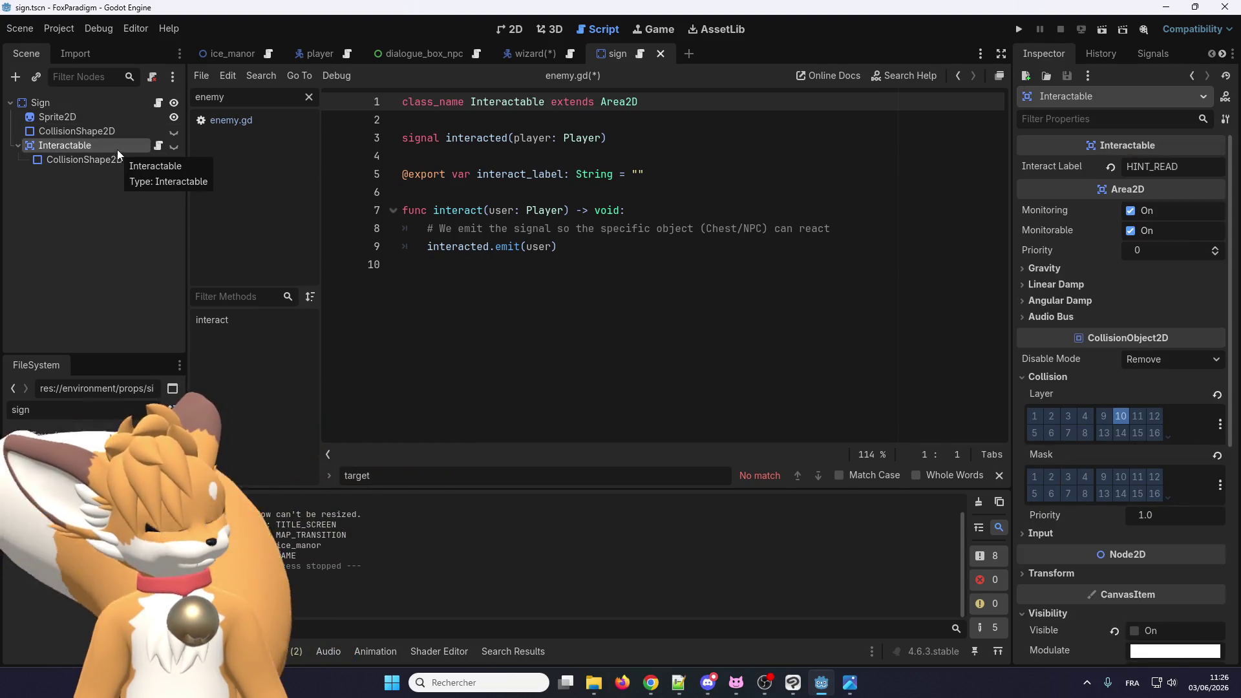
pyautogui.click(101, 107)
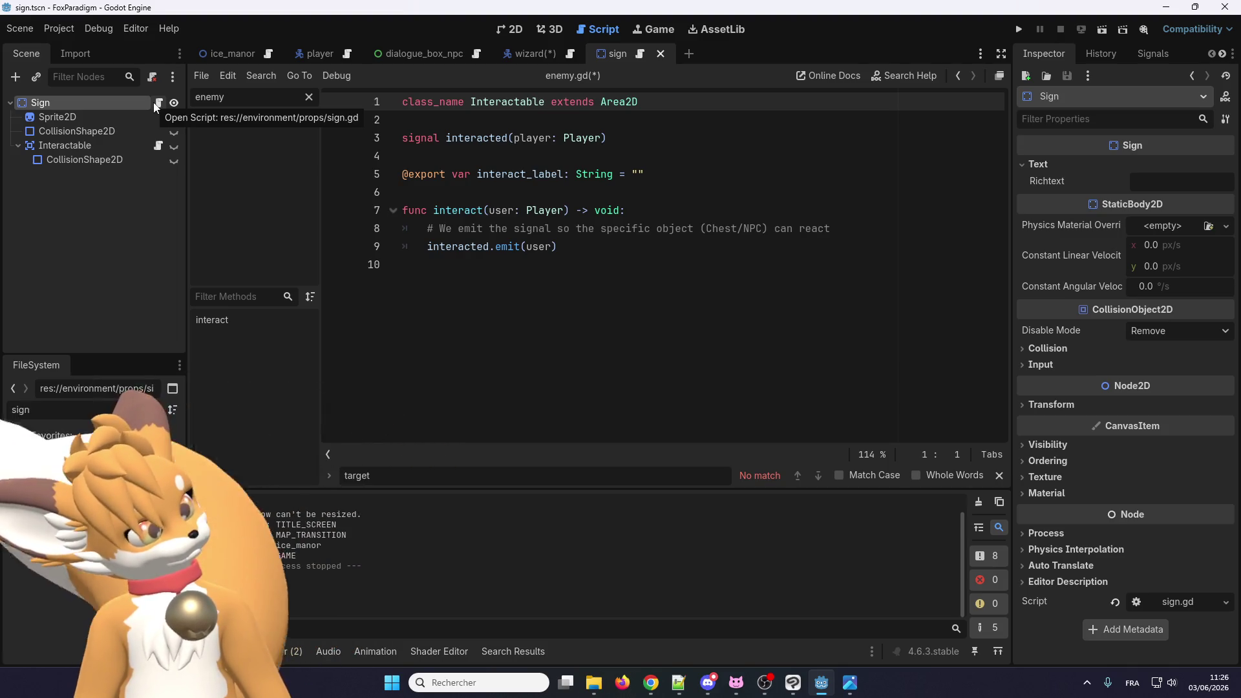
pyautogui.click(157, 105)
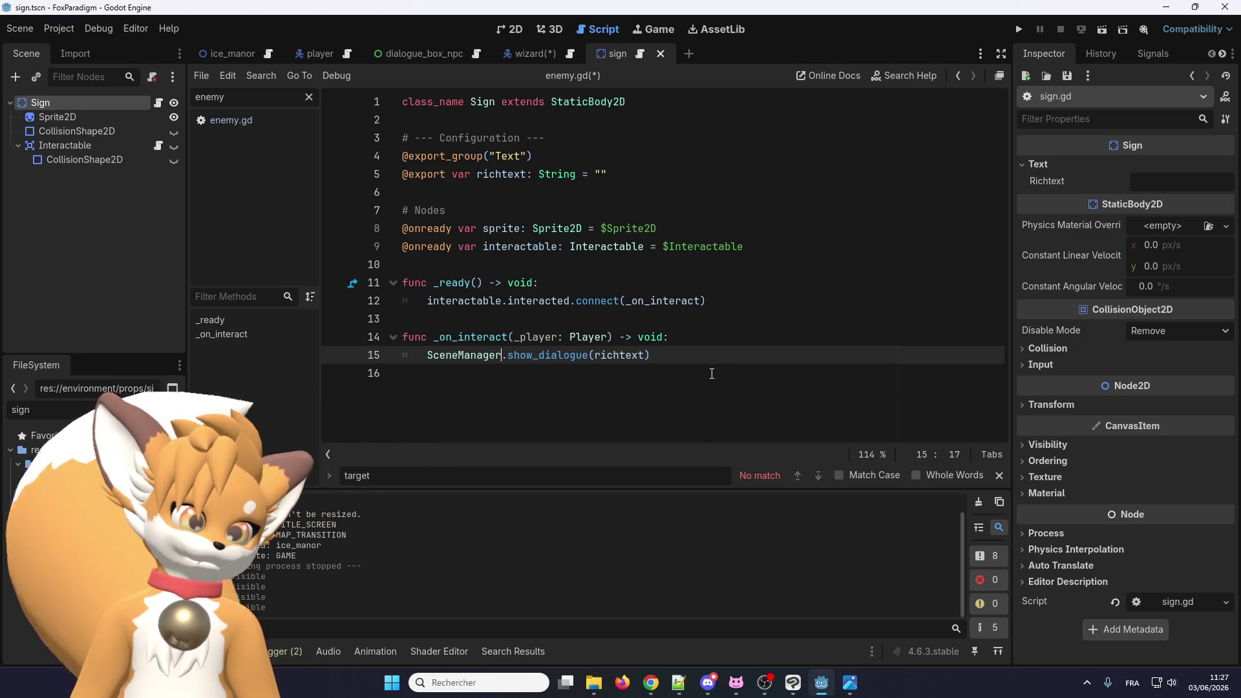
# Step: Copy sign.gd lines 3–16 and paste them at line 2 of wizard.gd
pyautogui.moveTo(711, 373)
pyautogui.mouseDown()
pyautogui.moveTo(647, 362)
pyautogui.moveTo(413, 123)
pyautogui.moveTo(401, 119)
pyautogui.moveTo(397, 137)
pyautogui.mouseUp()
pyautogui.rightClick(420, 143)
pyautogui.click(447, 226)
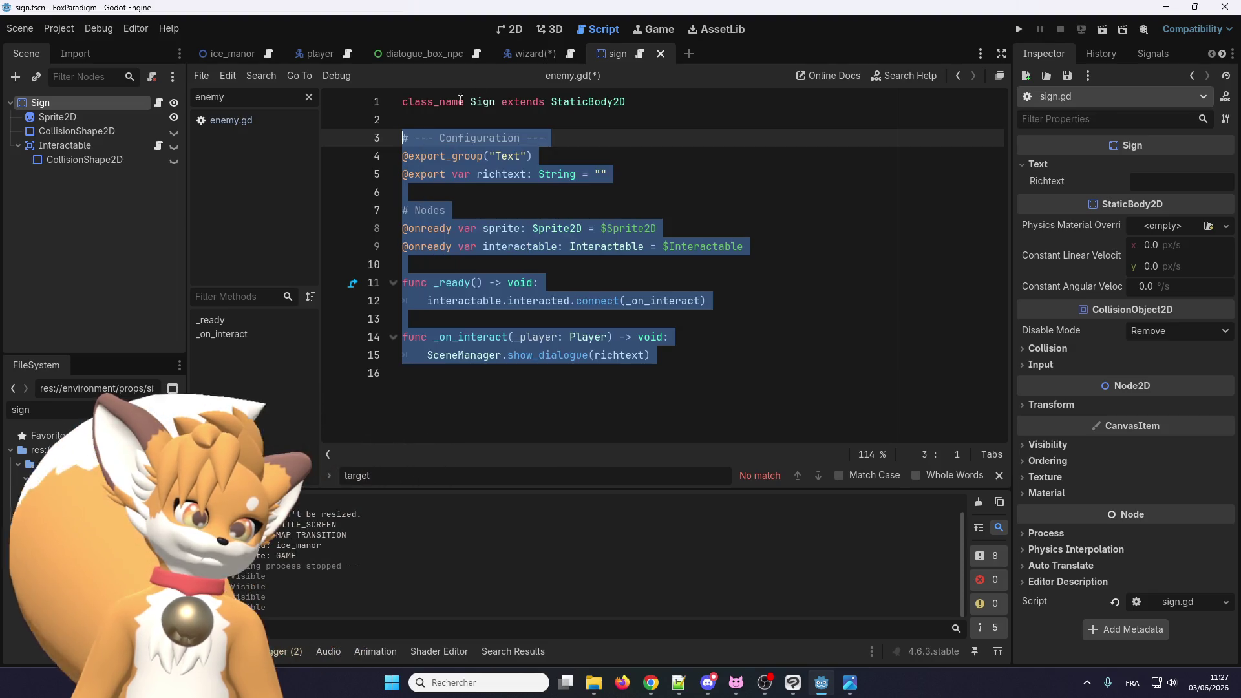
pyautogui.click(522, 52)
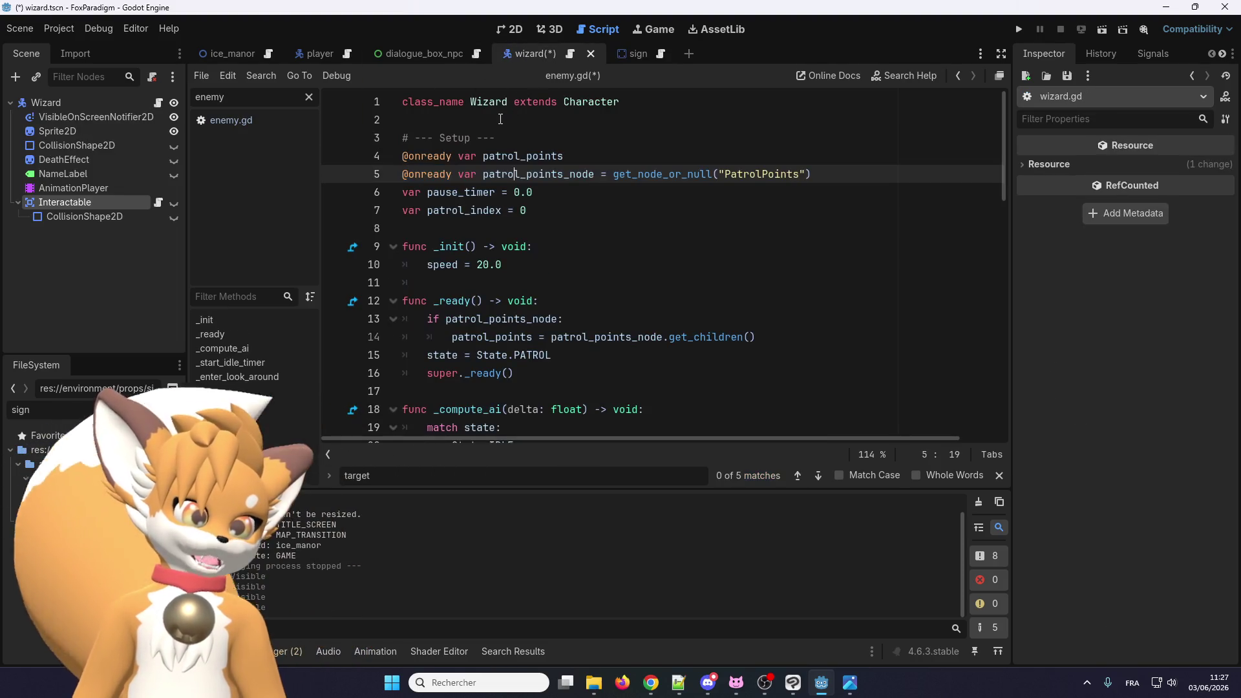
pyautogui.click(495, 120)
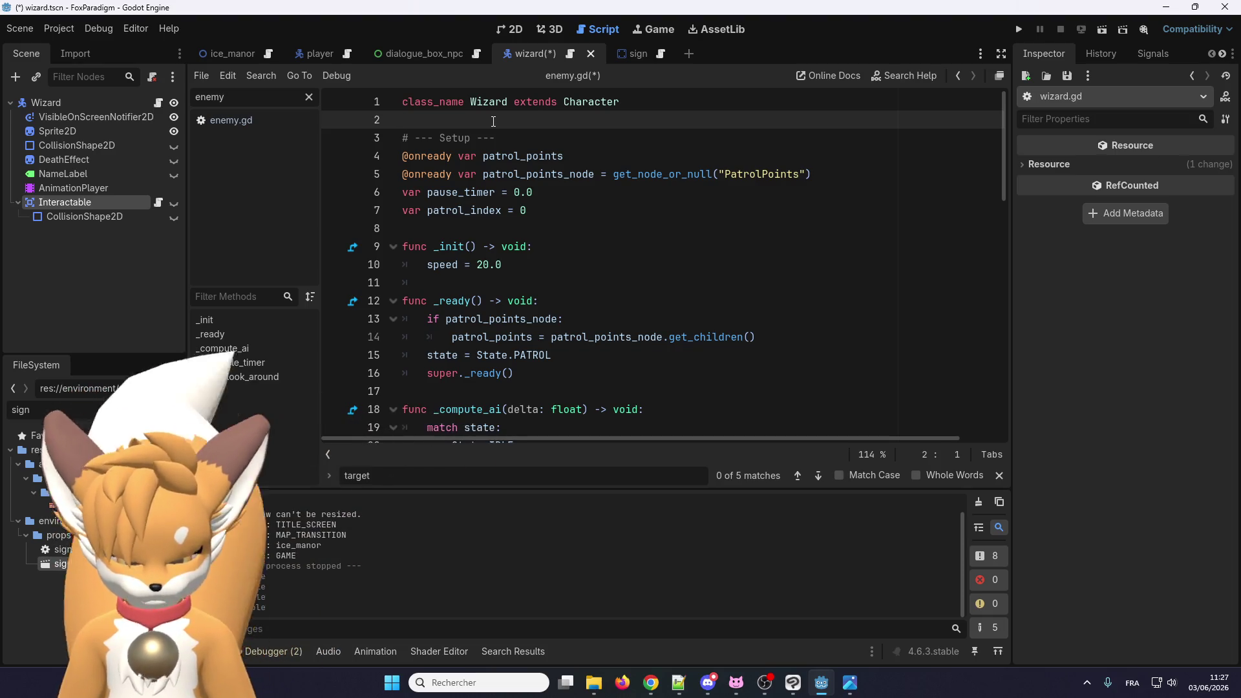
pyautogui.hotkey('ctrl', 'v')
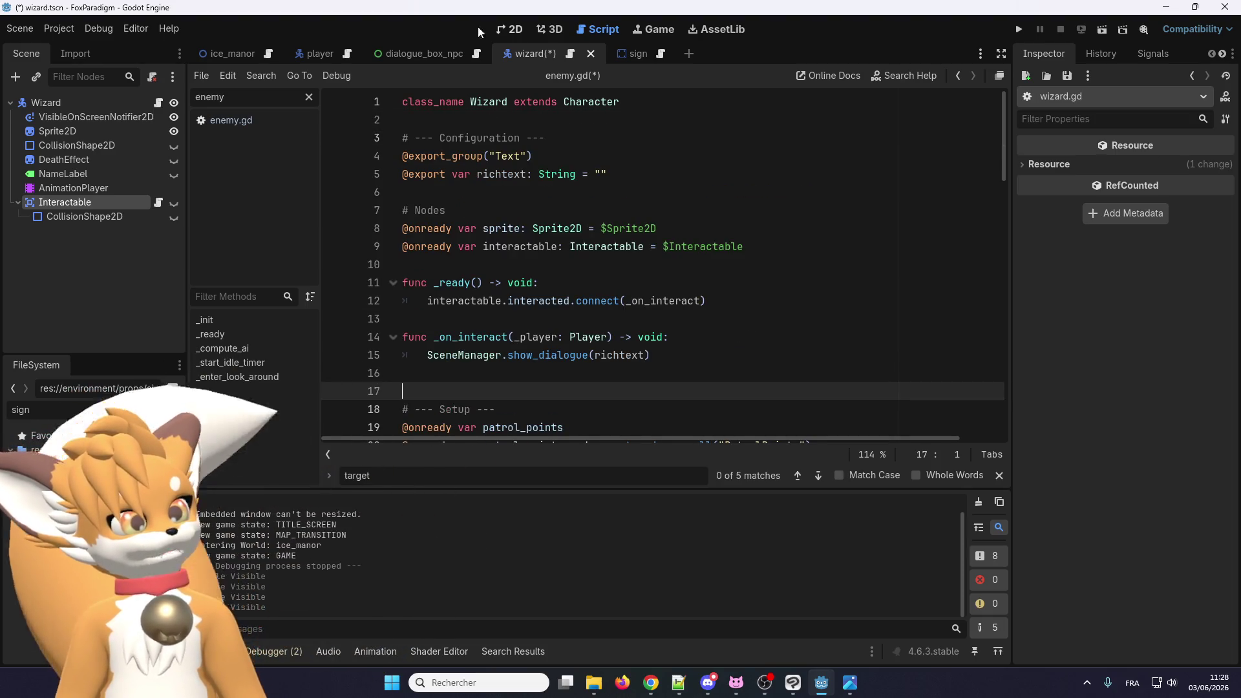
# Step: Delete the unneeded sprite variable line from the pasted code
pyautogui.click(502, 170)
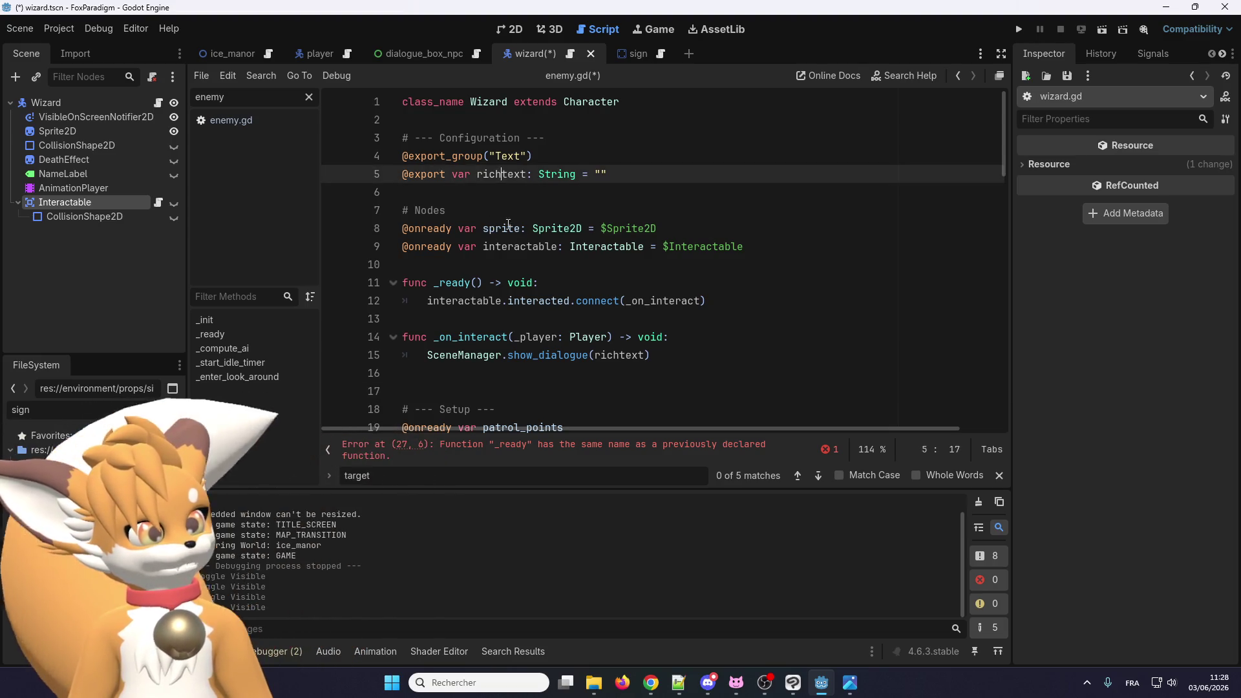
pyautogui.doubleClick(494, 226)
pyautogui.scroll(-5, 505, 220)
pyautogui.scroll(5, 505, 221)
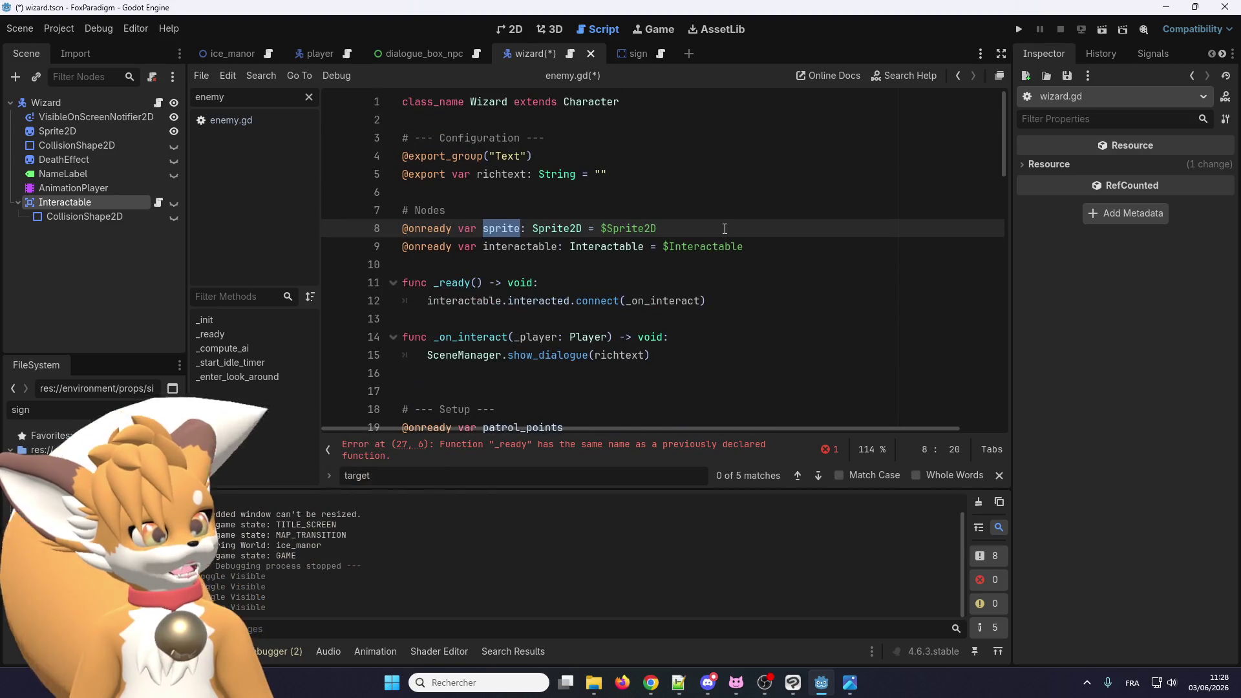
pyautogui.moveTo(657, 229); pyautogui.dragTo(402, 229)
pyautogui.press('BackSpace')
pyautogui.press('BackSpace')
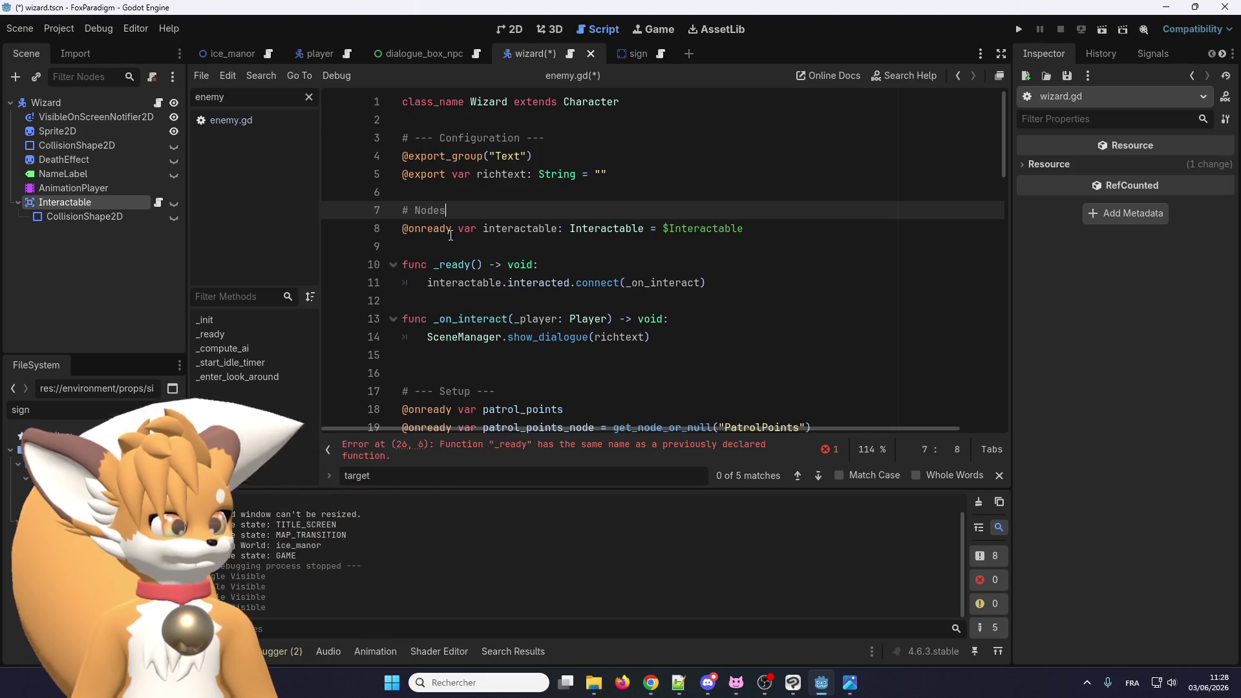
# Step: Move the # Nodes comment and interactable variable down over the Setup comment
pyautogui.scroll(-1, 560, 182)
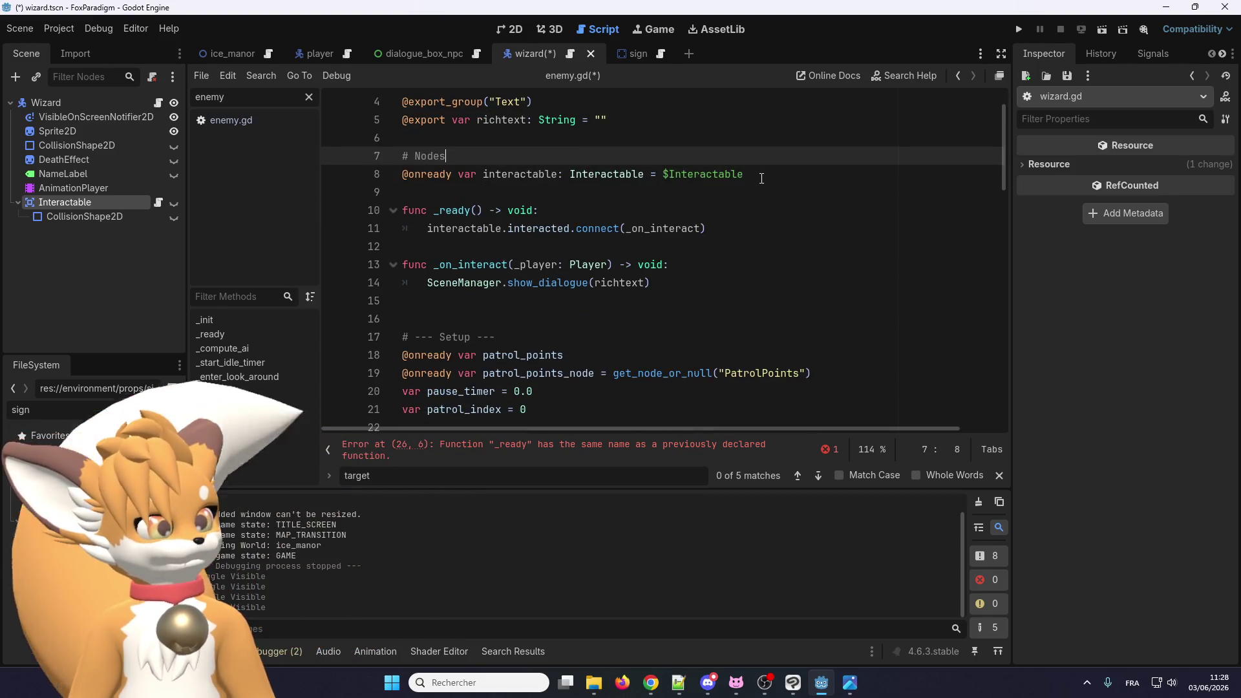
pyautogui.moveTo(745, 174); pyautogui.dragTo(393, 149)
pyautogui.hotkey('ctrl', 'x')
pyautogui.moveTo(497, 319); pyautogui.dragTo(370, 316)
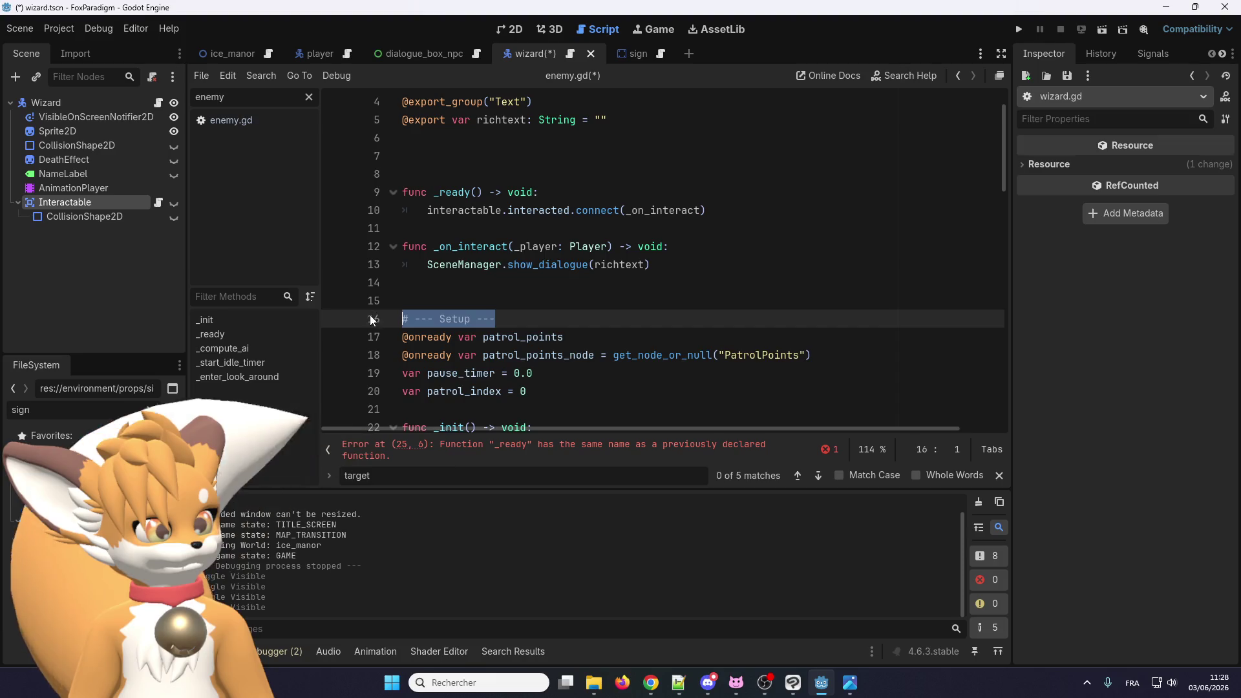
pyautogui.hotkey('ctrl', 'v')
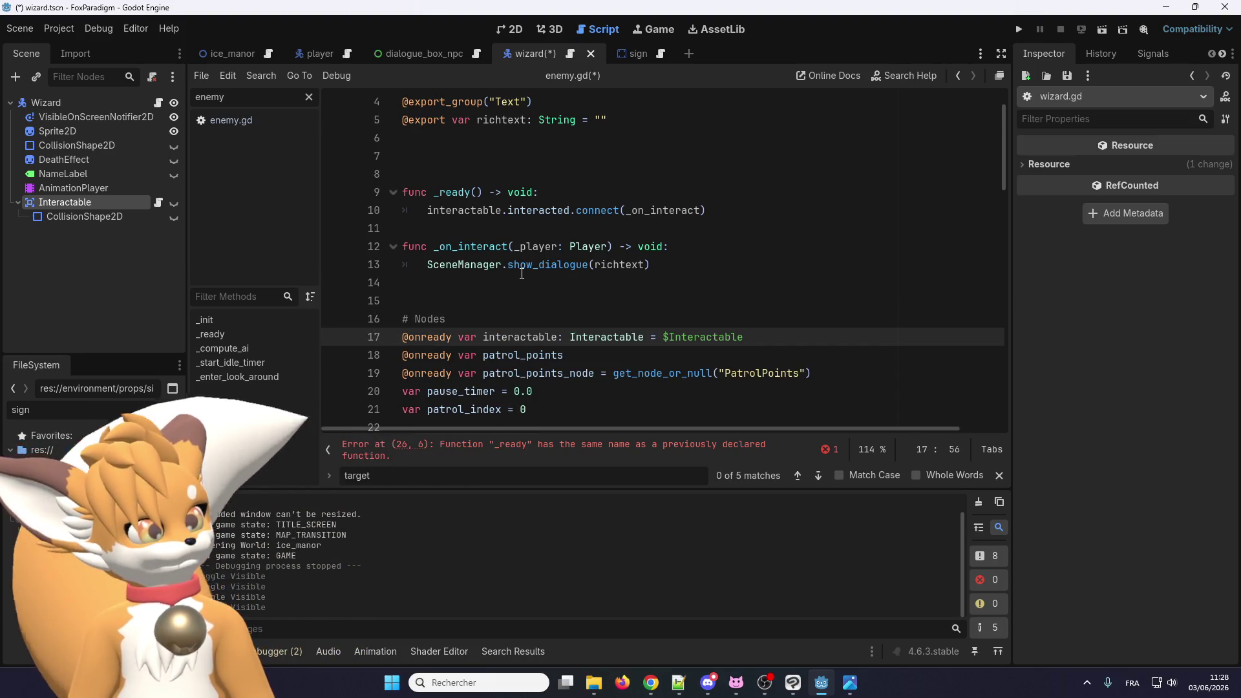
# Step: Move the interacted signal connect call into the Wizard's _ready after super._ready()
pyautogui.scroll(1, 453, 225)
pyautogui.click(454, 226)
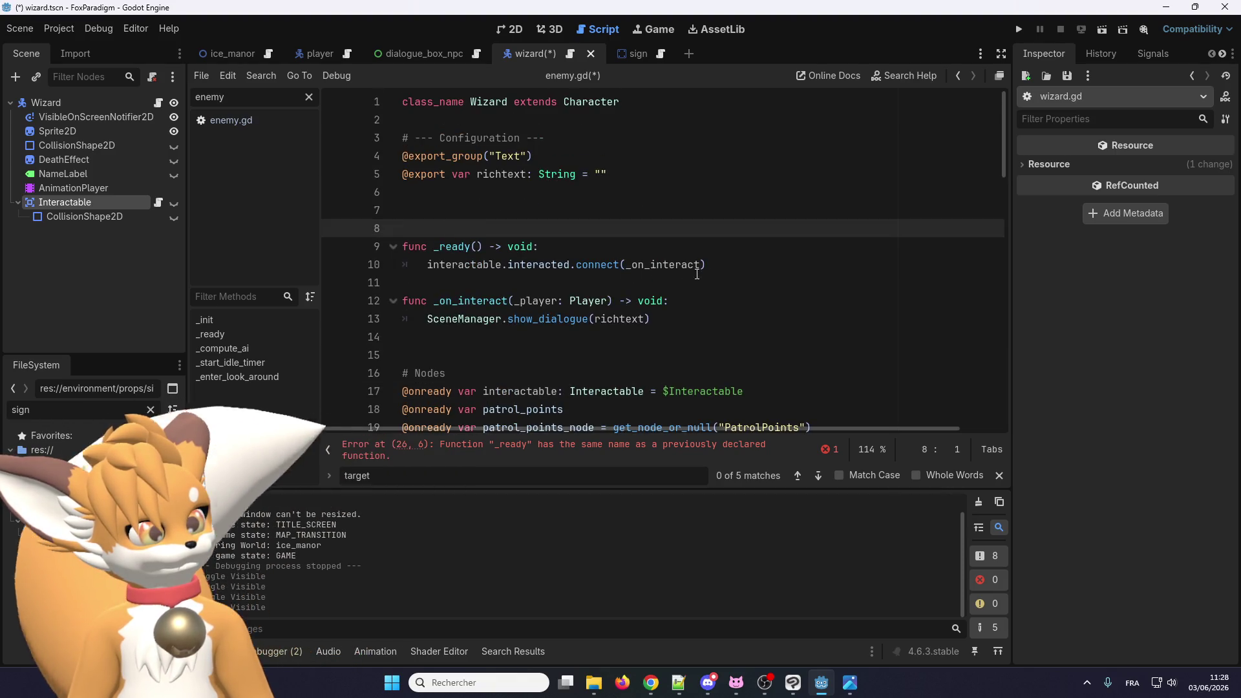
pyautogui.moveTo(707, 264); pyautogui.dragTo(426, 273)
pyautogui.scroll(-6, 549, 300)
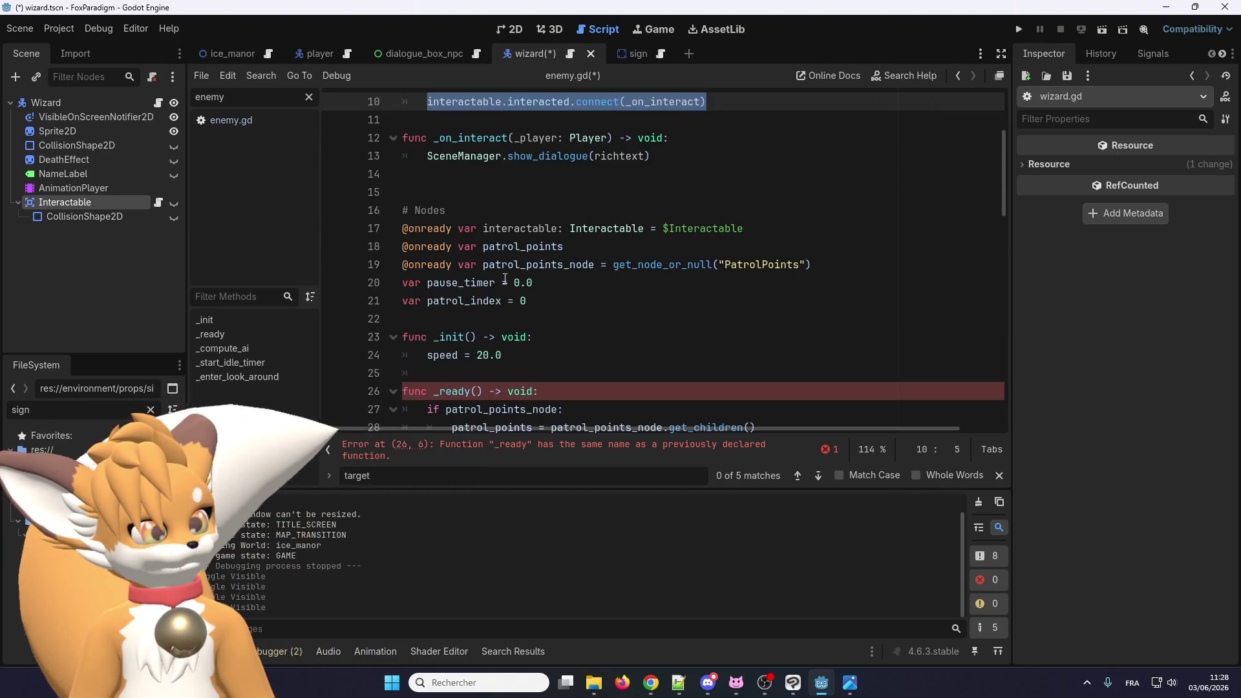
pyautogui.click(549, 299)
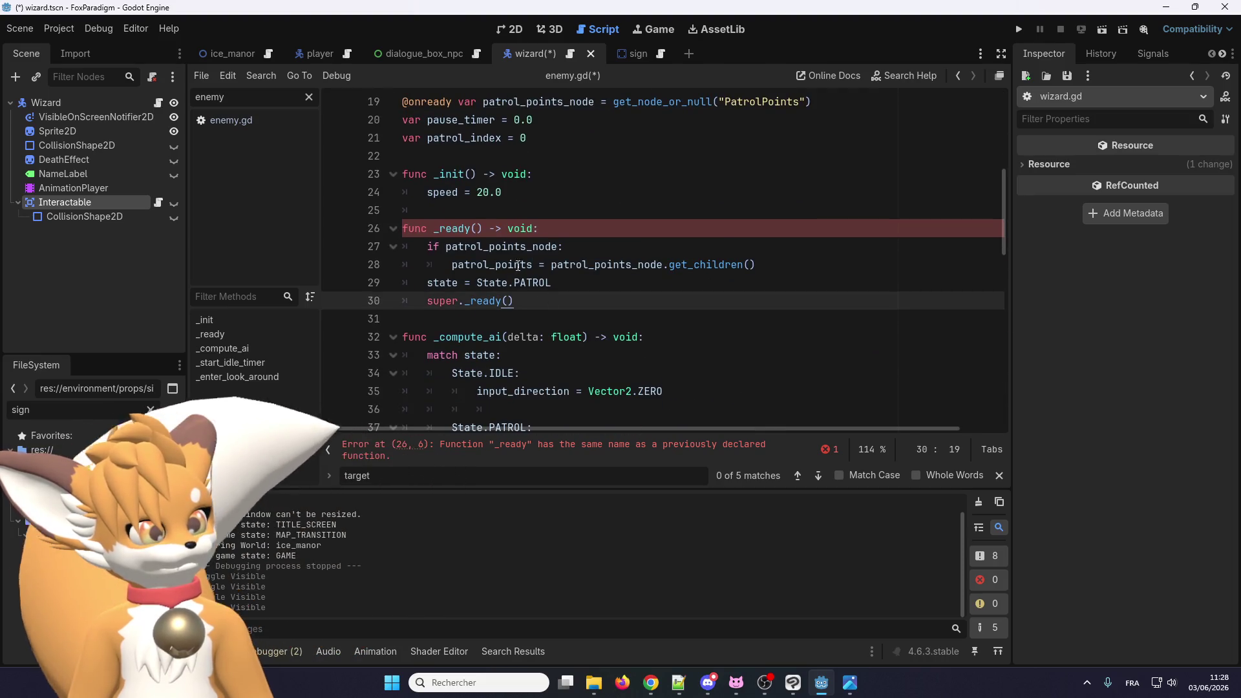
pyautogui.press('Return')
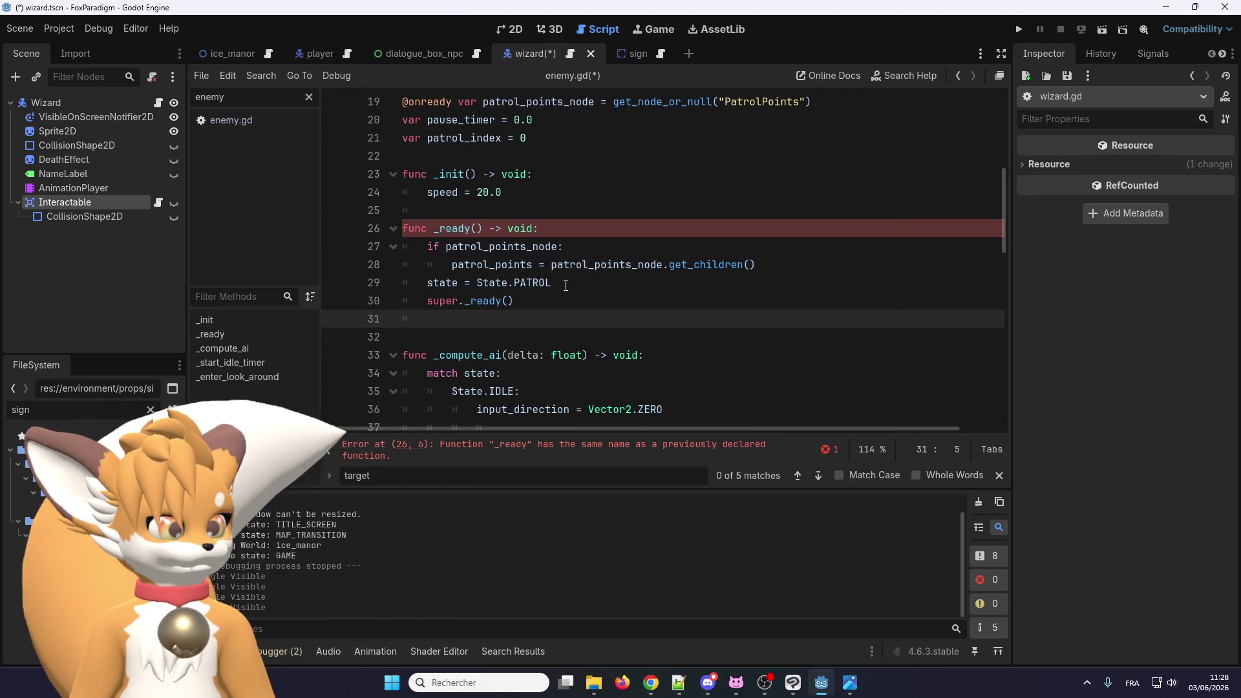
pyautogui.hotkey('ctrl', 'v')
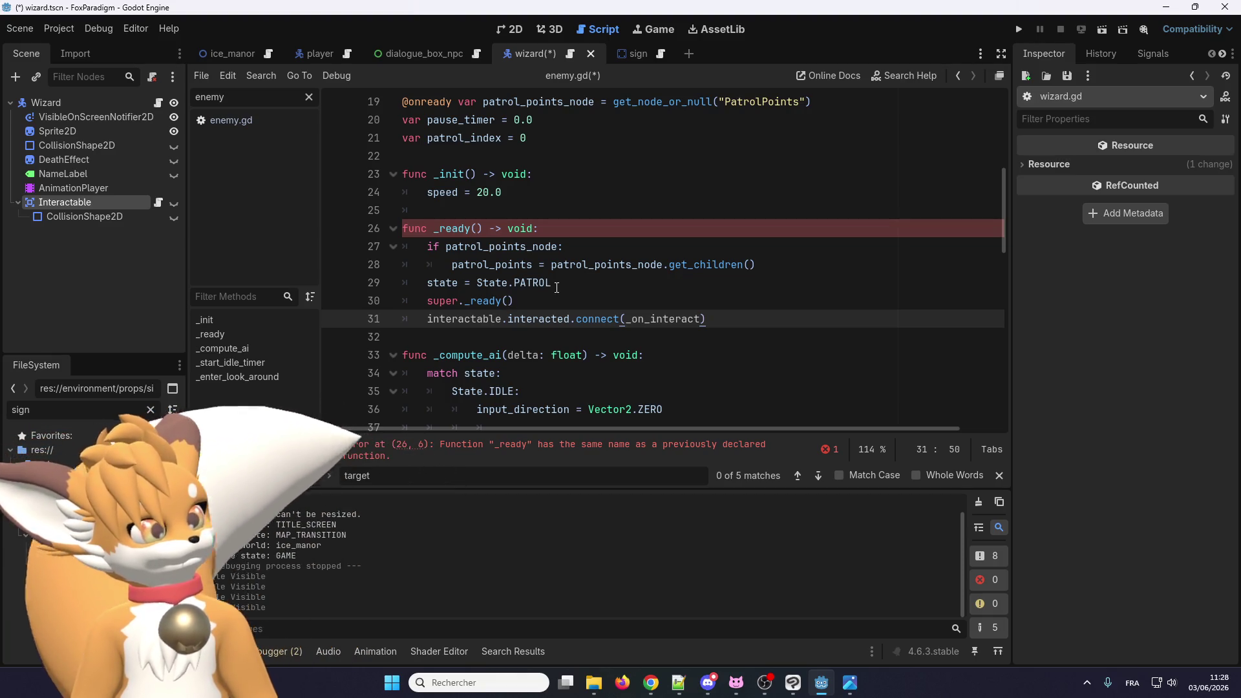
pyautogui.click(554, 294)
pyautogui.press('Return')
pyautogui.click(565, 283)
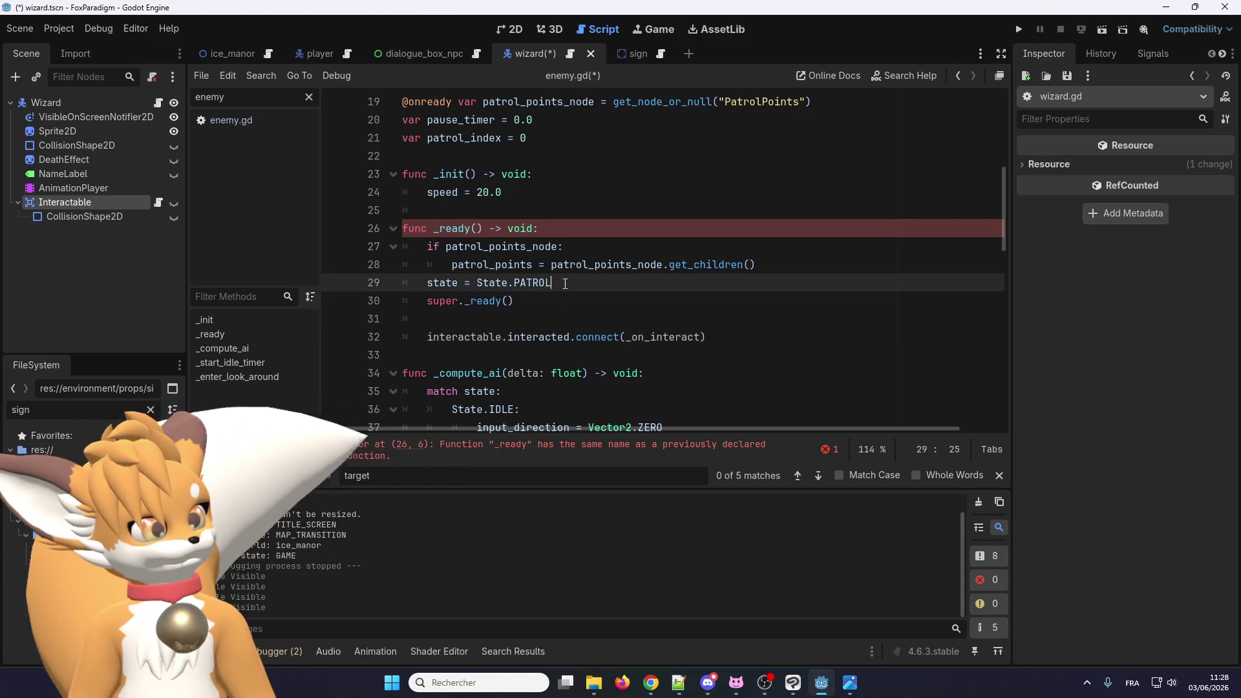
pyautogui.press('Return')
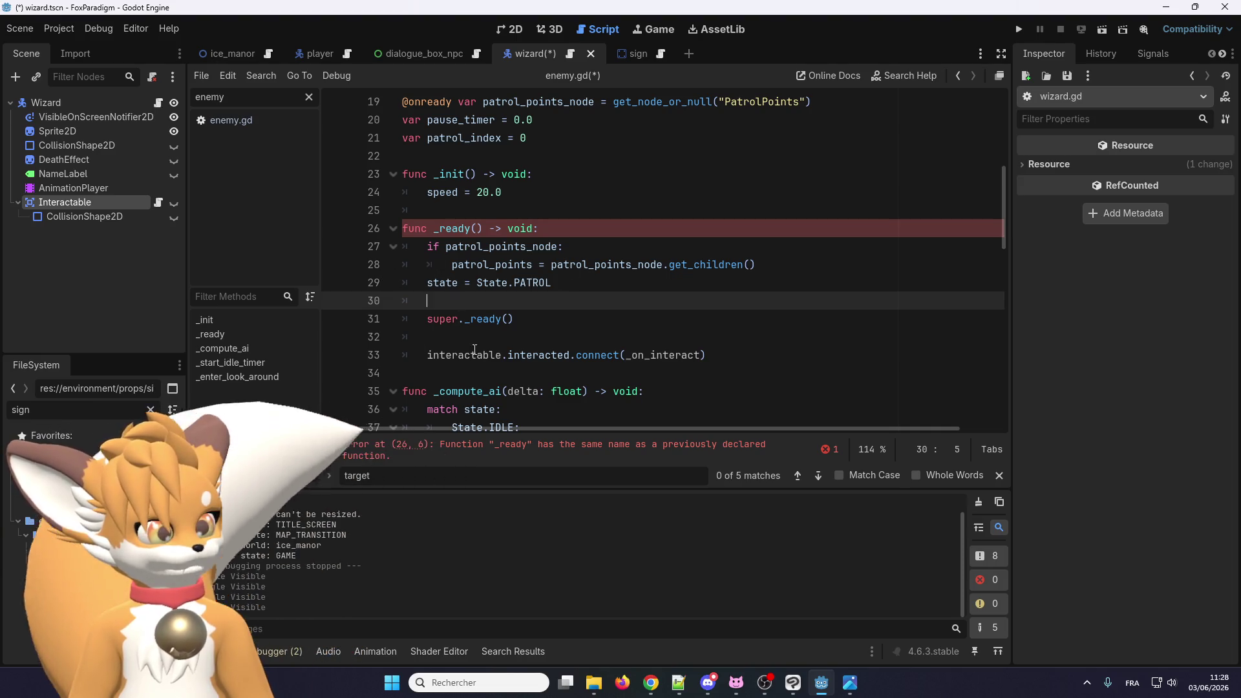
# Step: Delete the duplicate pasted _ready function and cut the _on_interact function
pyautogui.scroll(6, 558, 300)
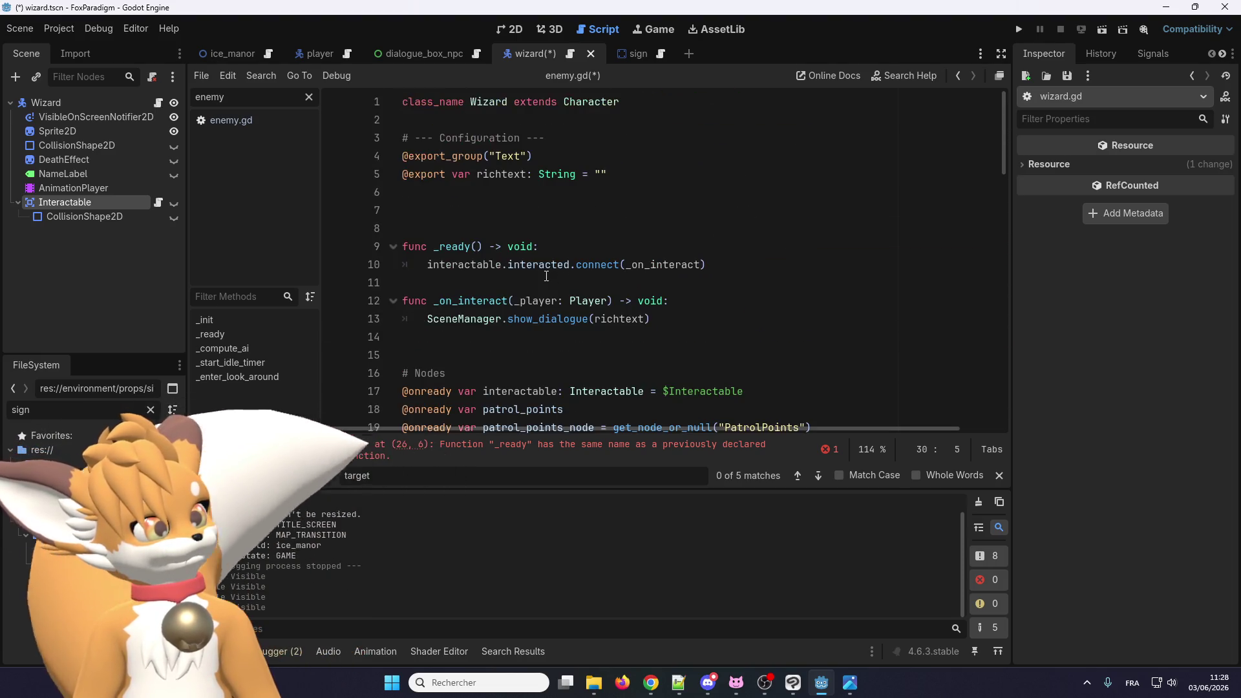
pyautogui.moveTo(539, 278); pyautogui.dragTo(380, 227)
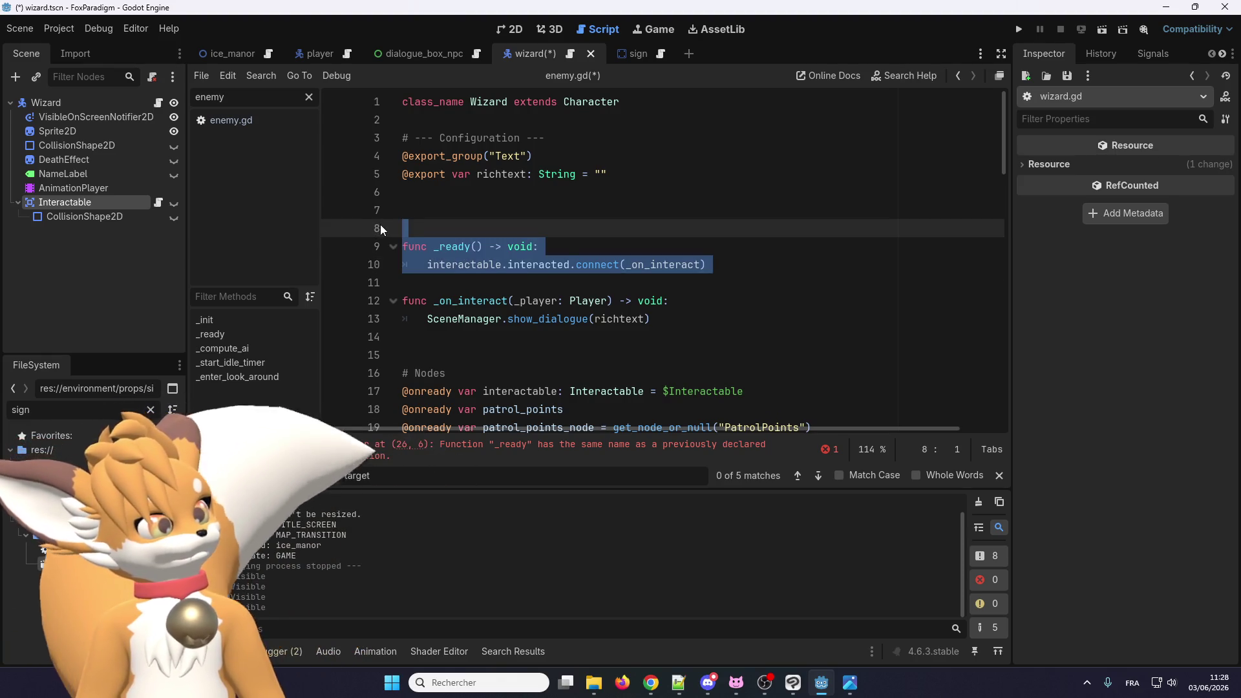
pyautogui.press('Delete')
pyautogui.moveTo(650, 282); pyautogui.dragTo(379, 261)
pyautogui.hotkey('ctrl', 'c')
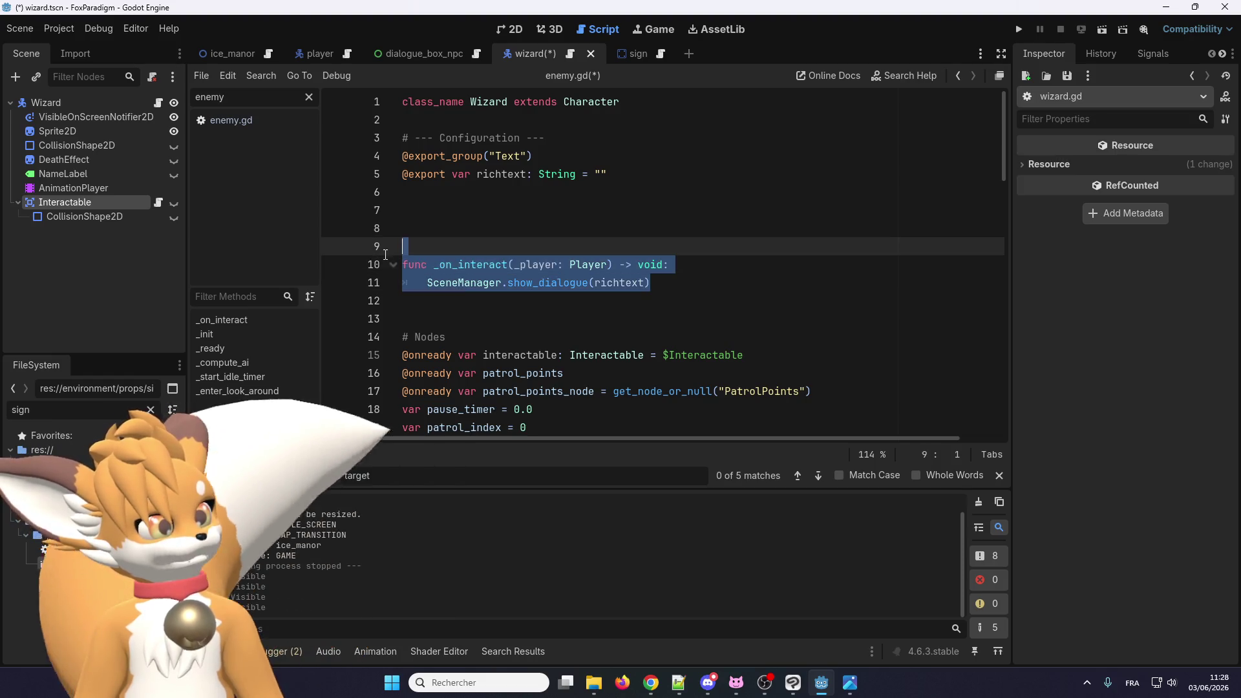
pyautogui.press('Delete')
pyautogui.scroll(-12, 542, 273)
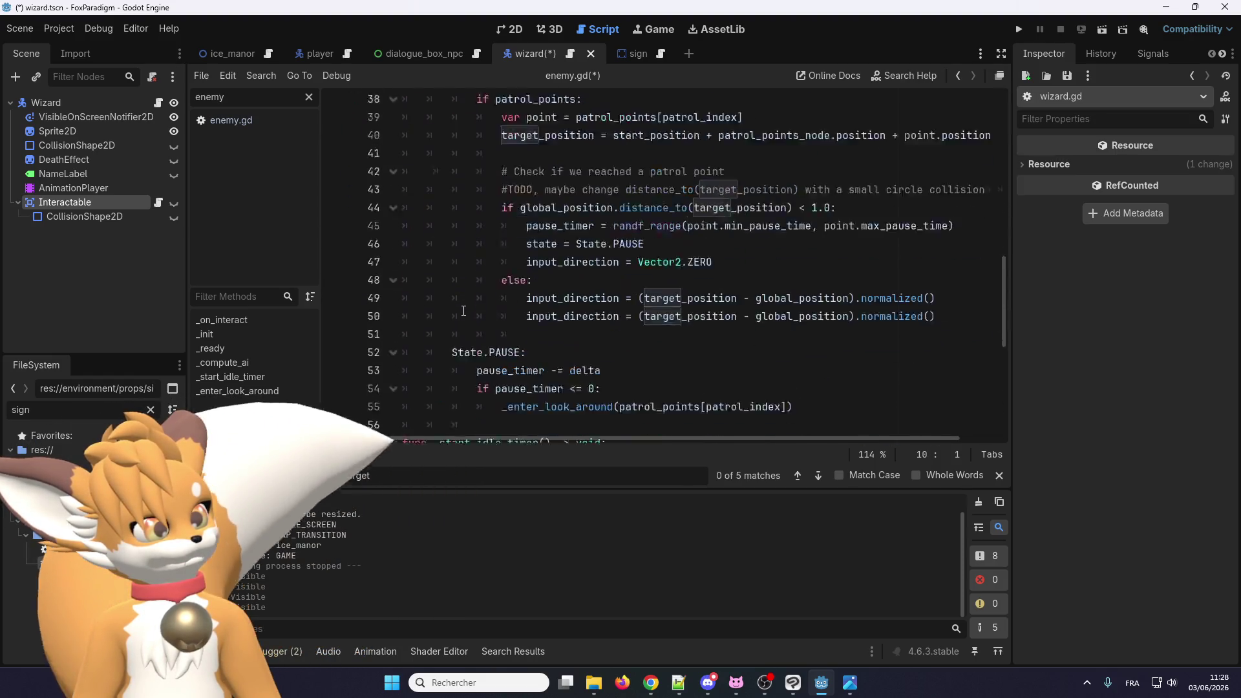
# Step: Paste the _on_interact function at the end of wizard.gd
pyautogui.scroll(4, 452, 297)
pyautogui.scroll(-7, 408, 324)
pyautogui.scroll(-4, 408, 324)
pyautogui.click(438, 412)
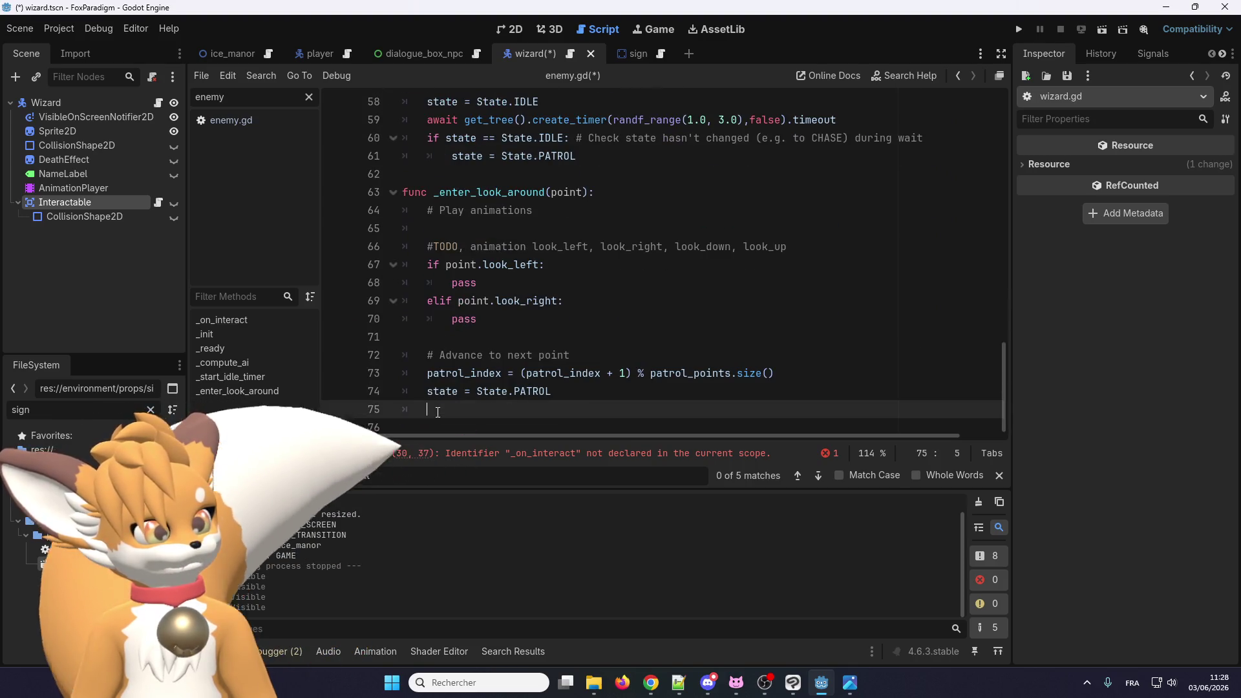
pyautogui.press('BackSpace')
pyautogui.press('Return')
pyautogui.hotkey('ctrl', 'v')
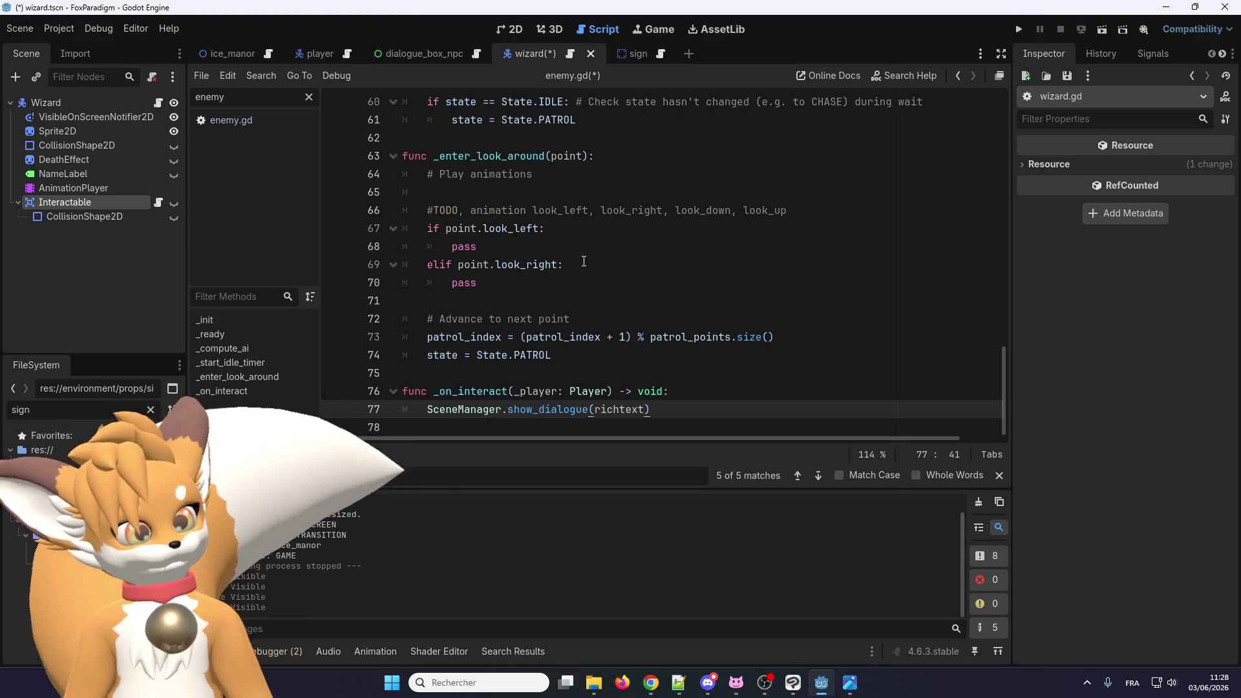
pyautogui.doubleClick(622, 409)
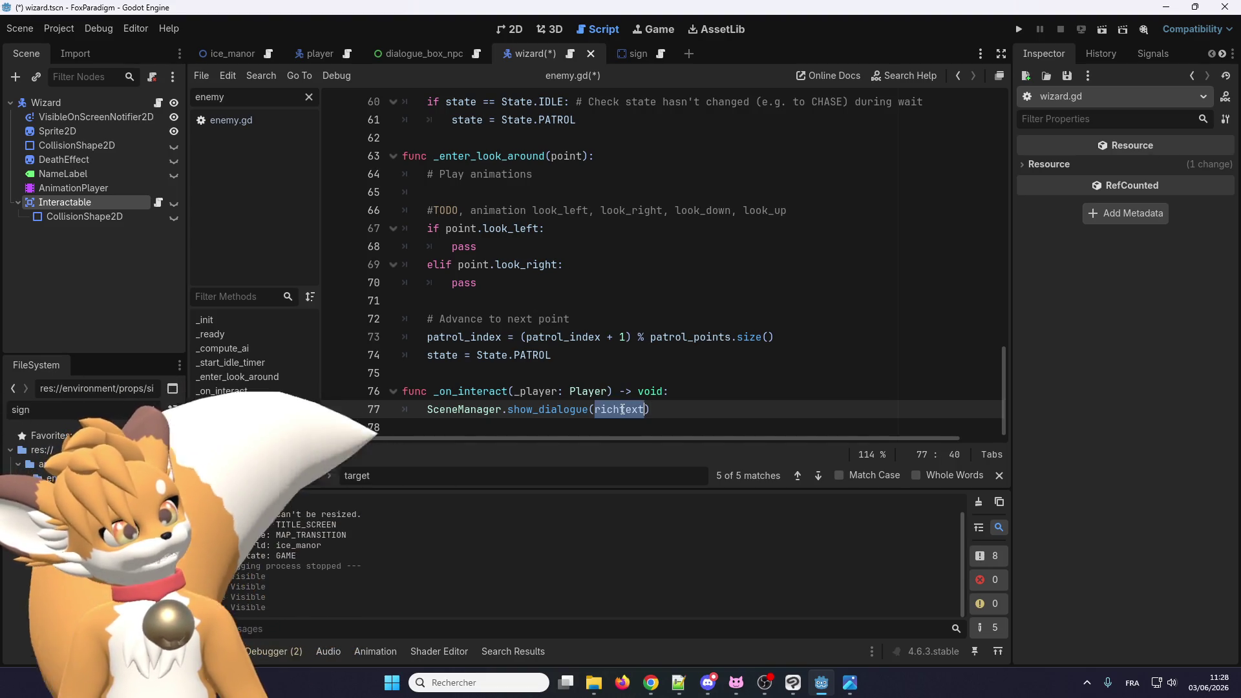
pyautogui.click(481, 377)
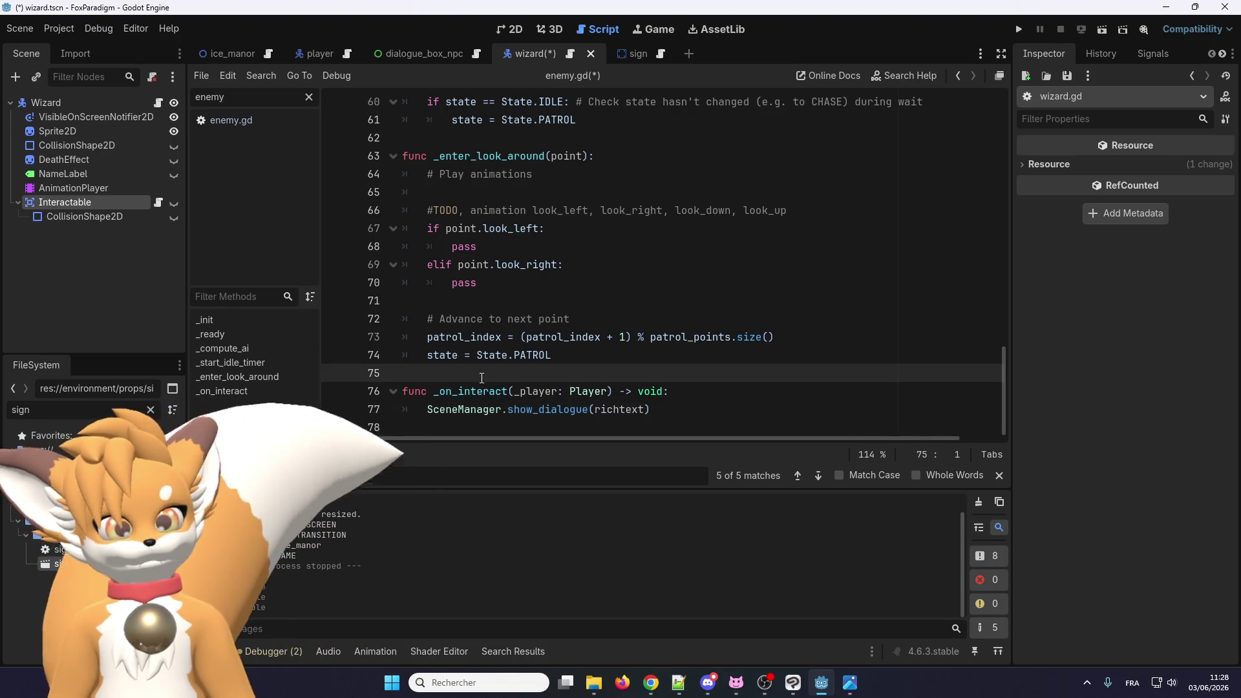
pyautogui.click(468, 409)
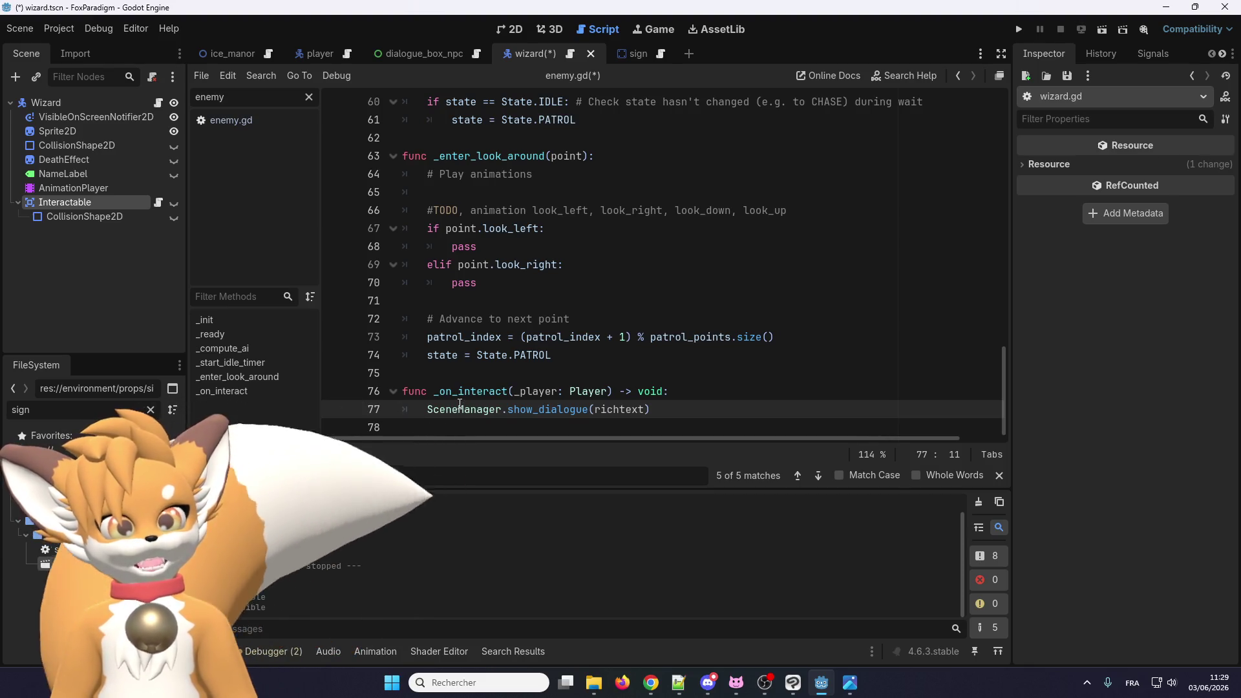
# Step: Remove the stray blank lines so # Nodes directly follows the richtext export
pyautogui.scroll(20, 460, 402)
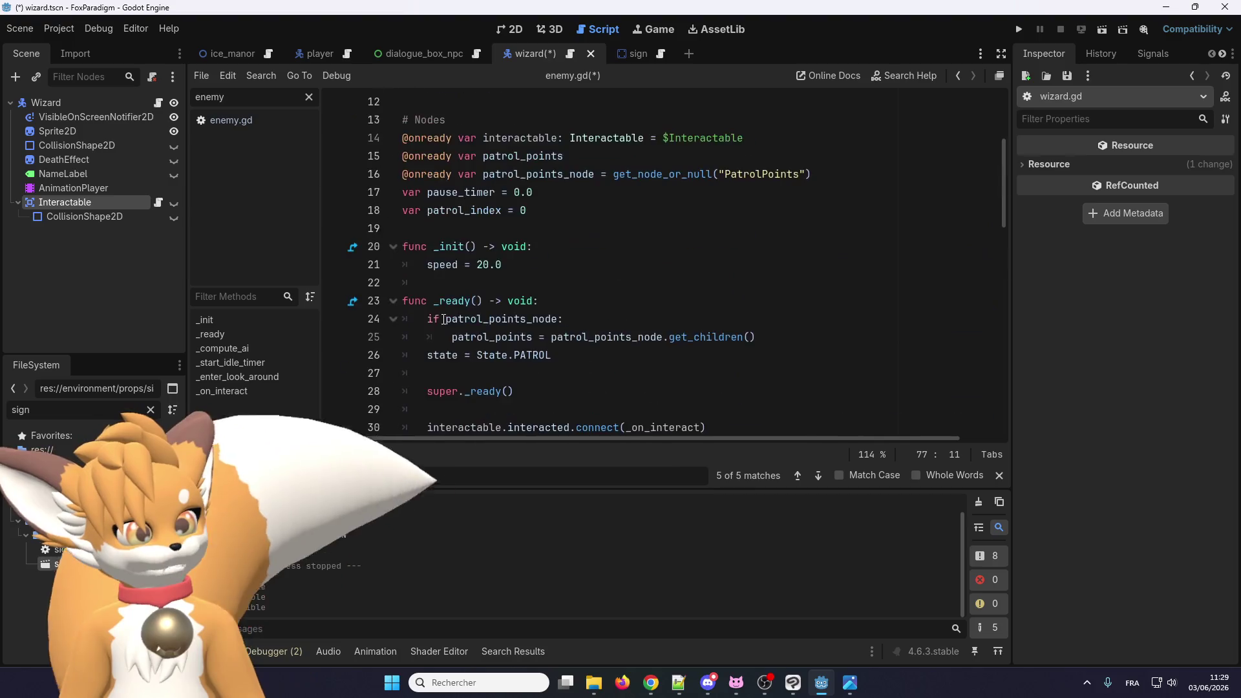
pyautogui.moveTo(449, 300); pyautogui.dragTo(446, 246)
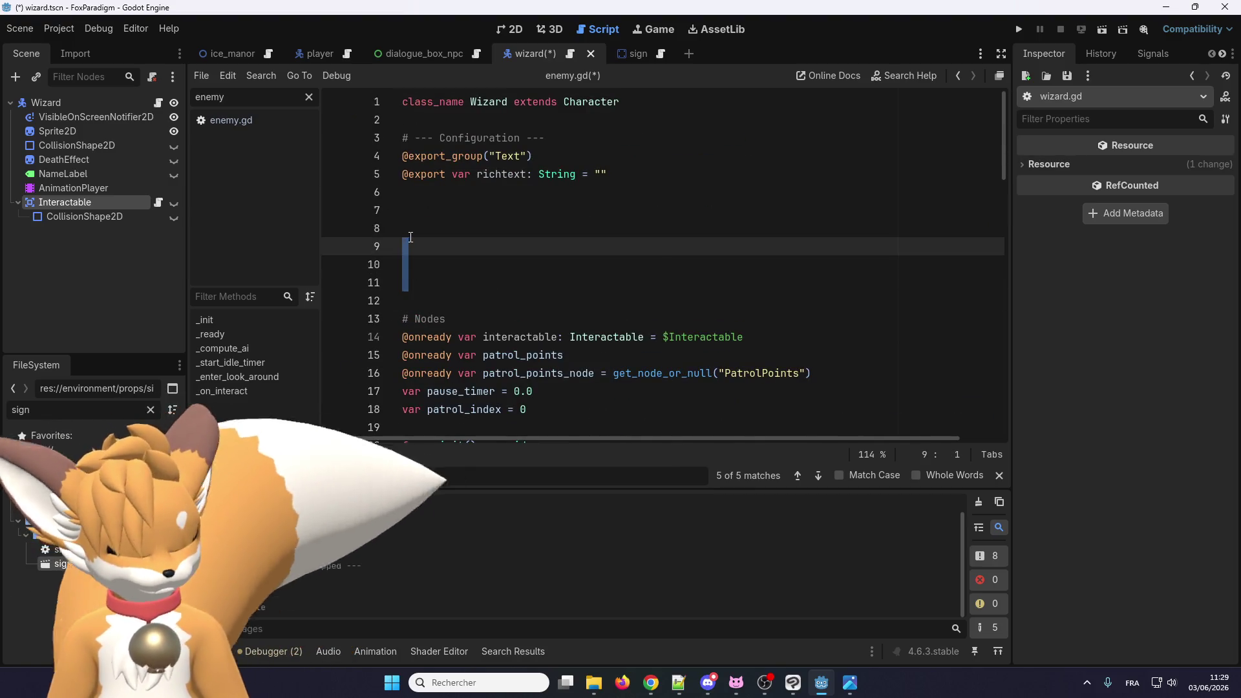
pyautogui.press('BackSpace')
pyautogui.press('BackSpace')
pyautogui.press('BackSpace')
pyautogui.scroll(-18, 536, 193)
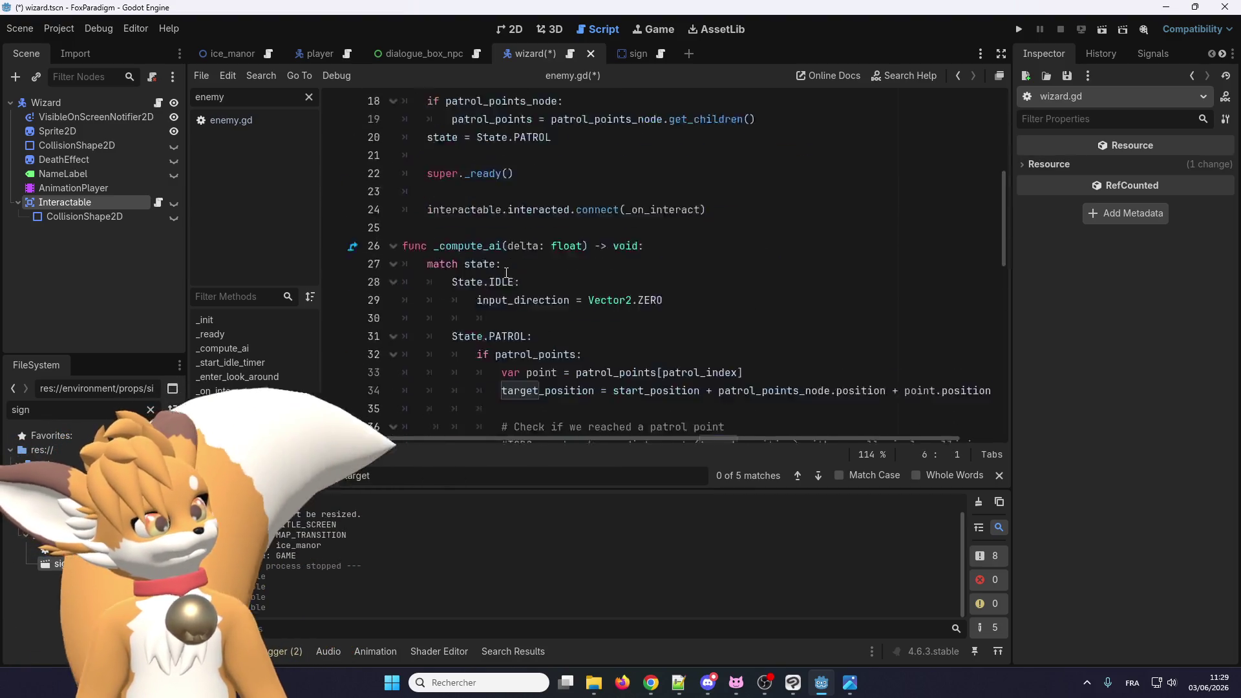
pyautogui.doubleClick(604, 410)
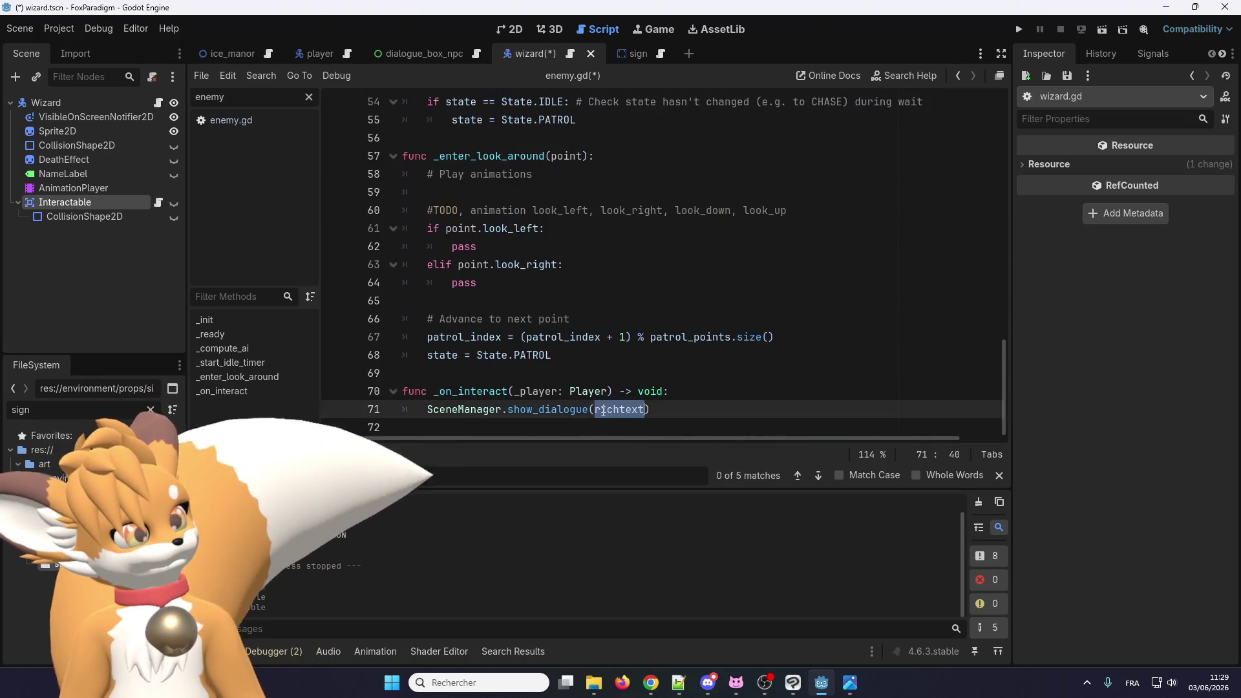
pyautogui.scroll(18, 598, 362)
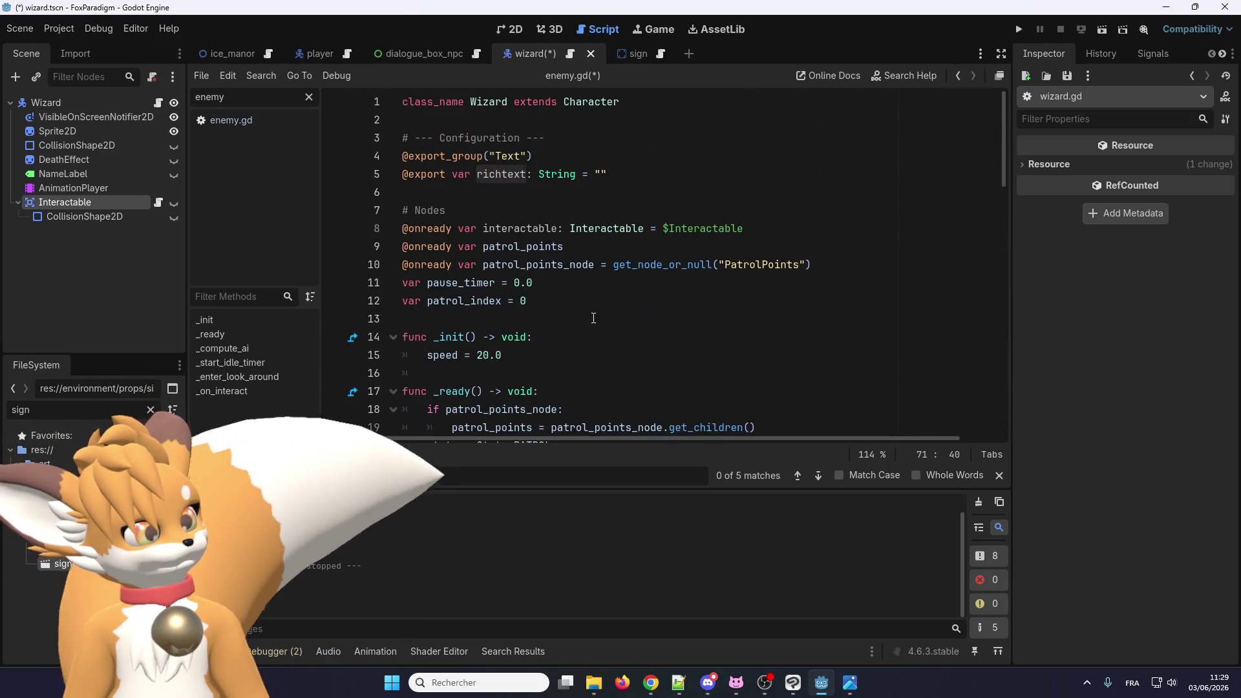
pyautogui.click(33, 29)
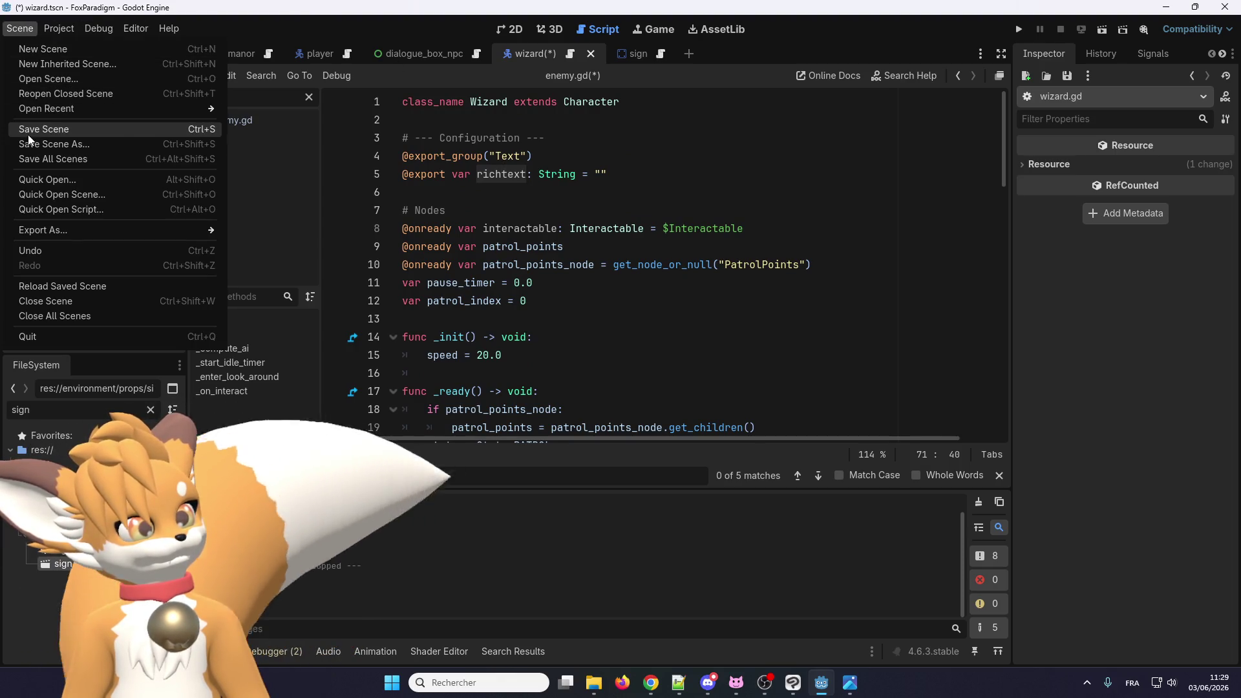
# Step: Save the Wizard scene and set its Richtext to 'Bonjour, comment ça va ?'
pyautogui.click(29, 134)
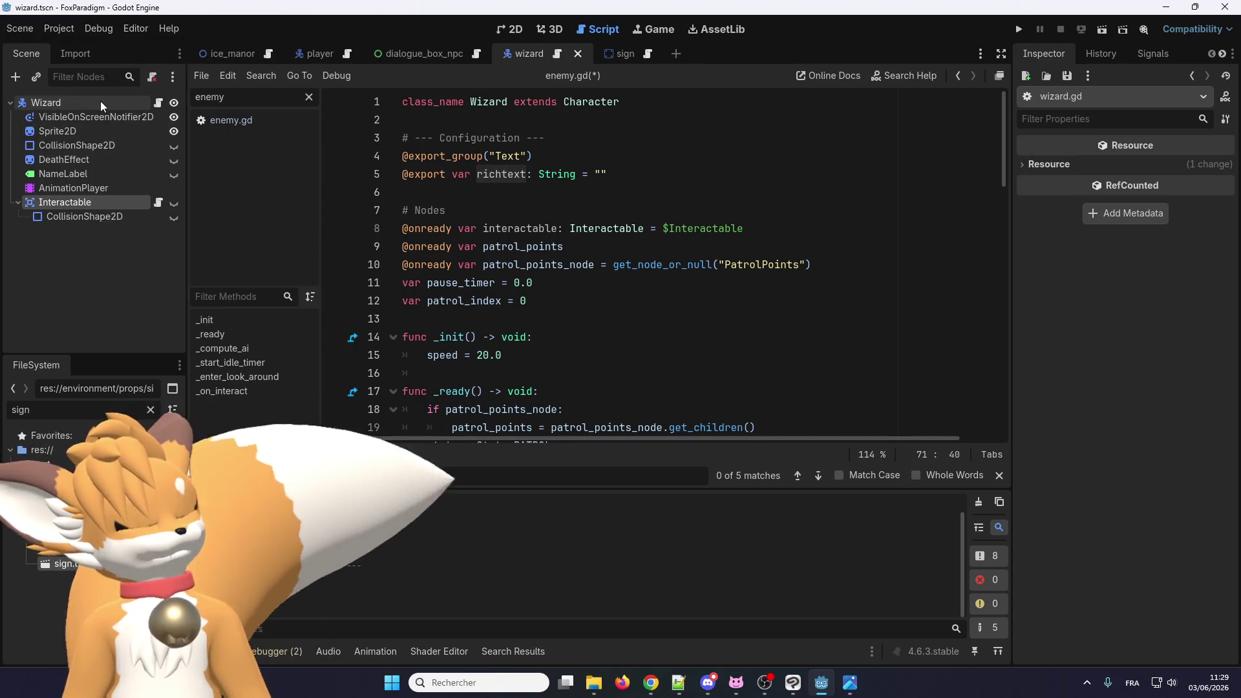
pyautogui.click(100, 102)
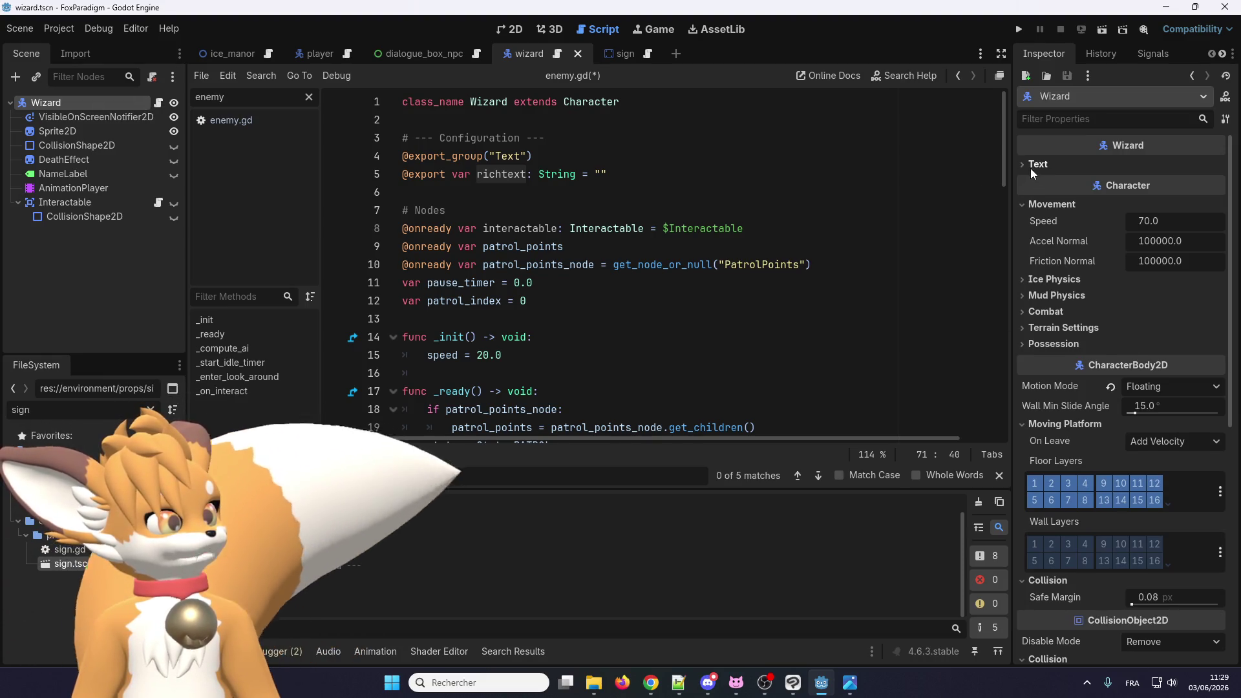
pyautogui.click(1031, 166)
pyautogui.click(1145, 181)
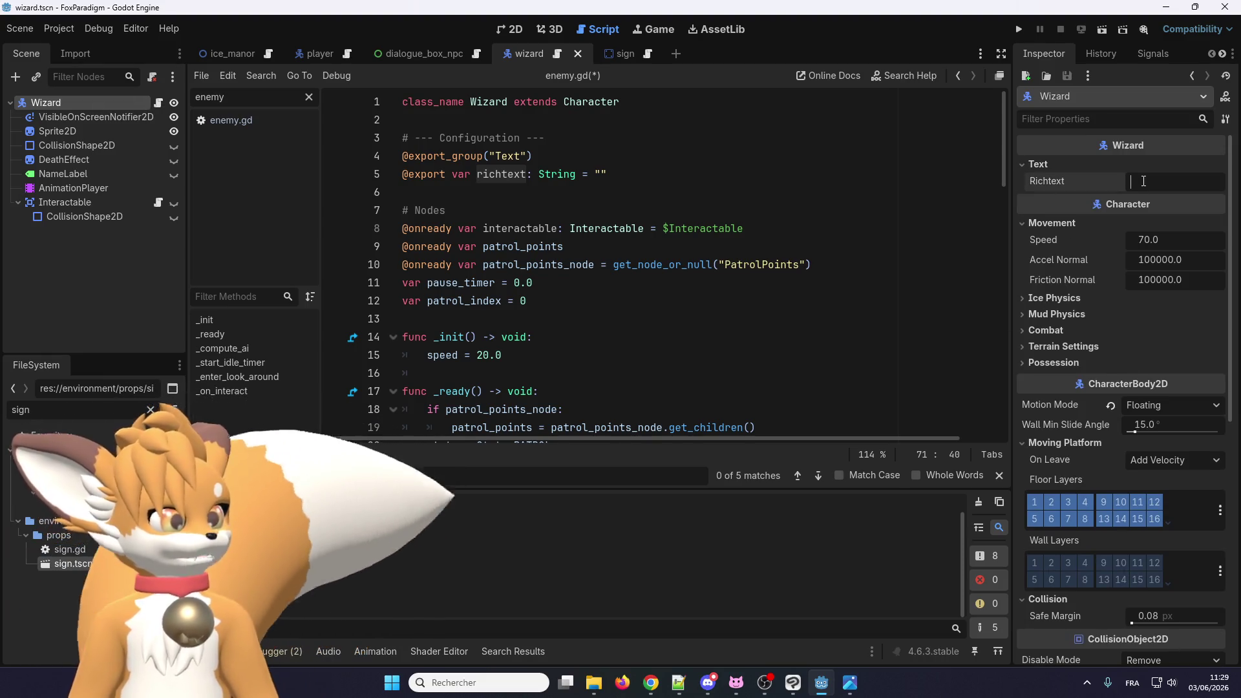
pyautogui.write('Bonjour, comment')
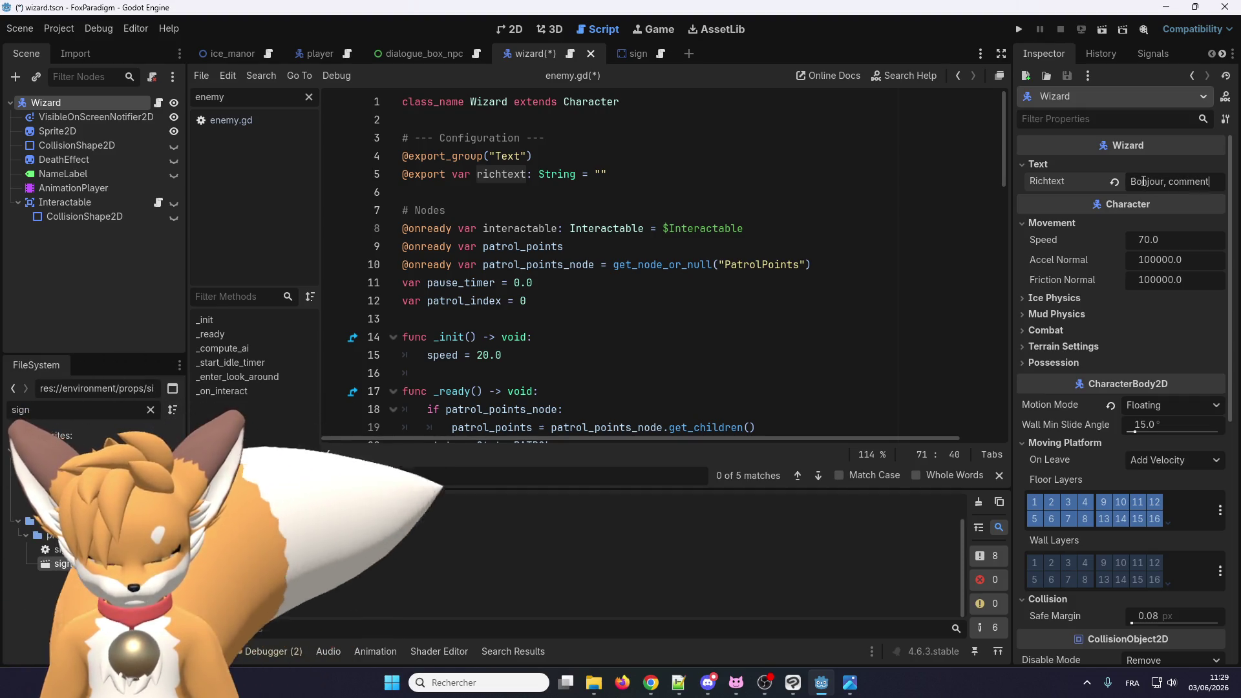
pyautogui.write(' ça va ?')
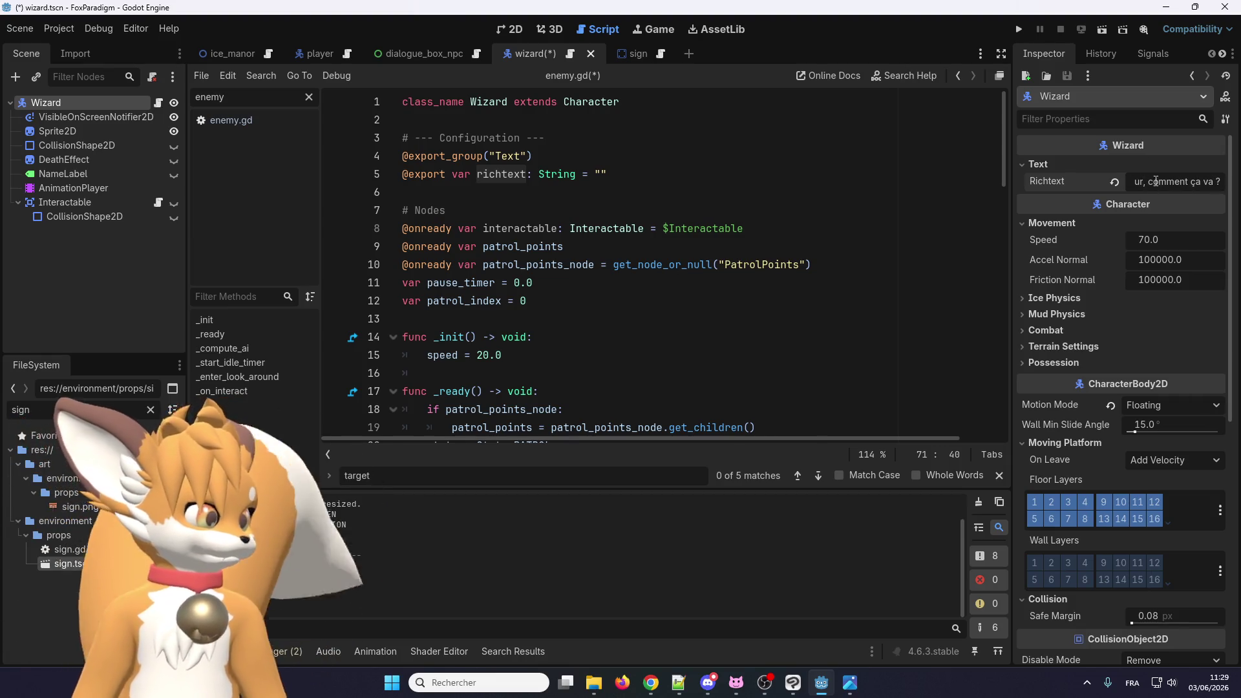
pyautogui.press('Return')
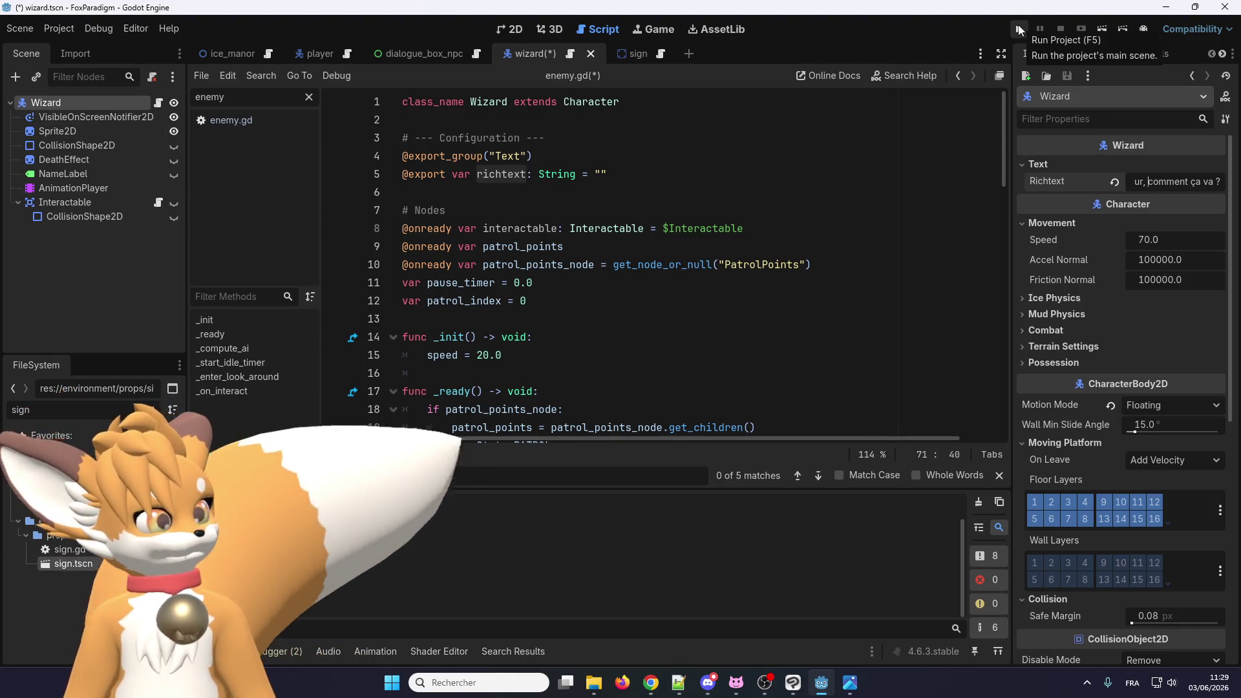
# Step: Run the project, load the save and walk the fox to the wizard to talk
pyautogui.click(1019, 29)
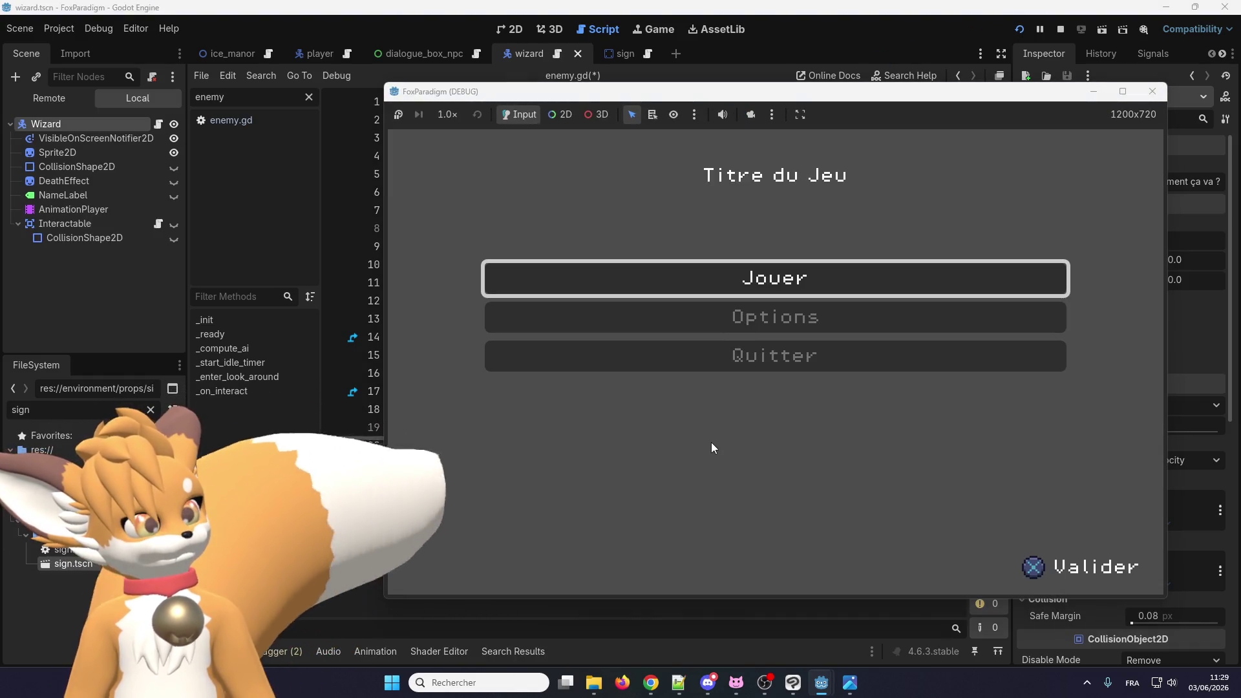
pyautogui.press('Return')
pyautogui.press('Return')
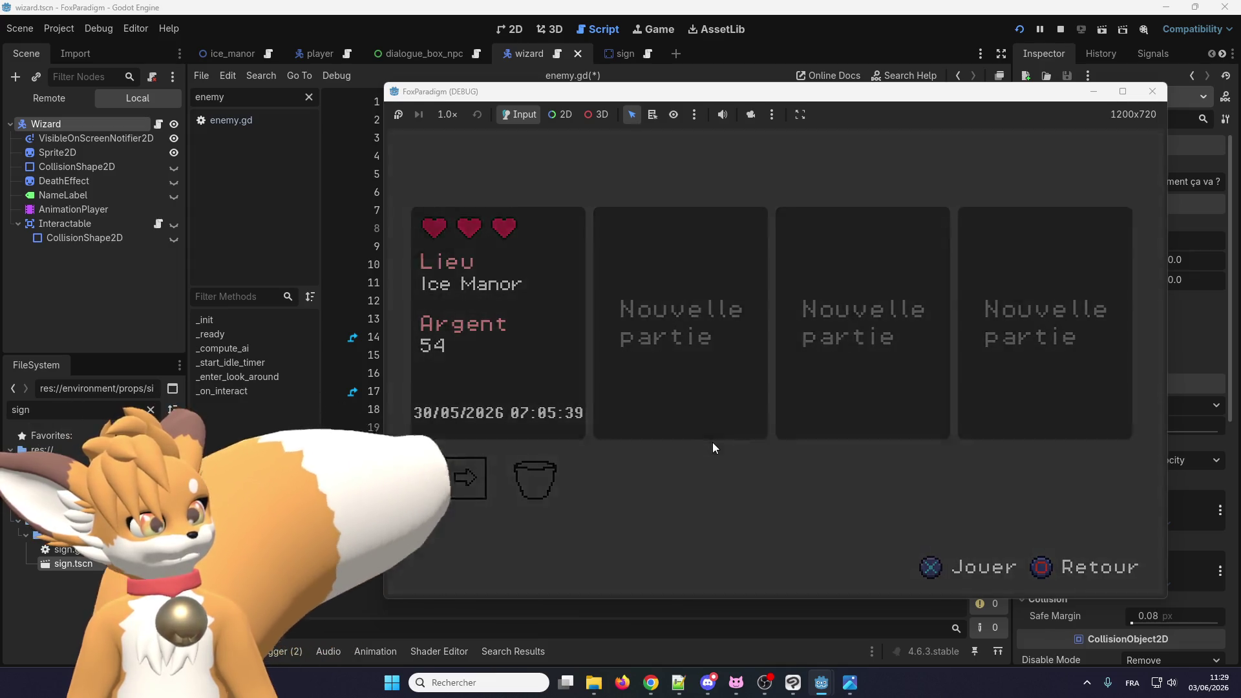
pyautogui.press('Right')
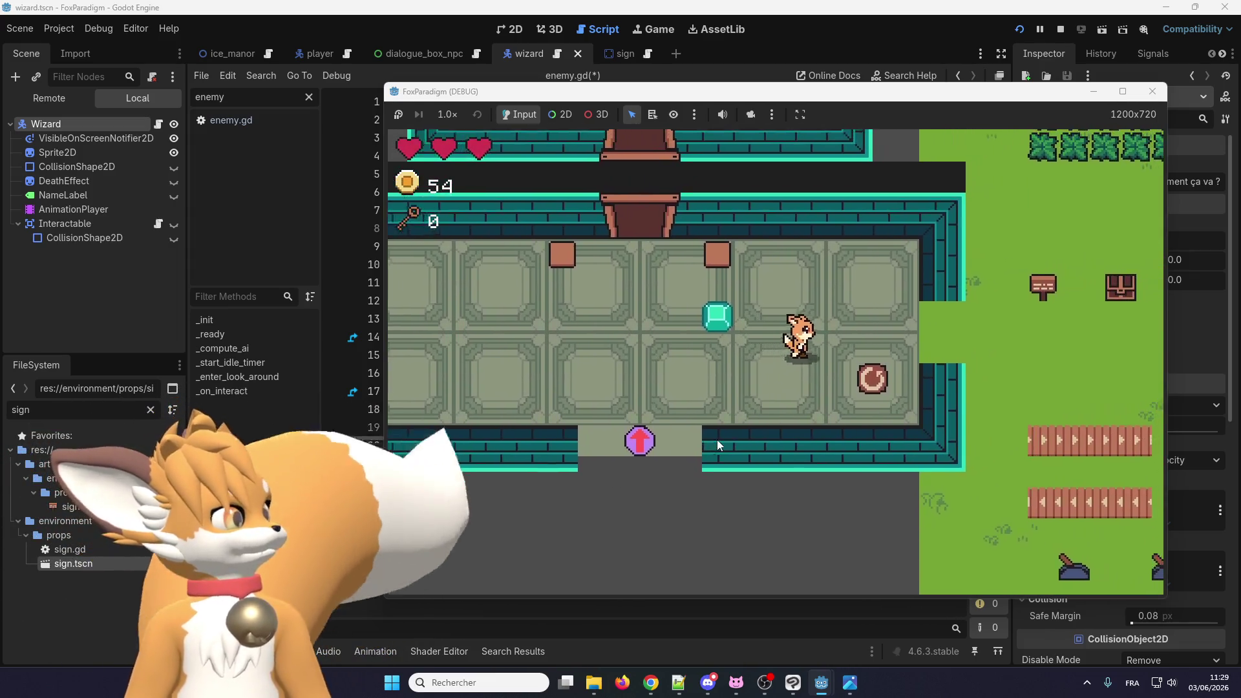
pyautogui.press('Right')
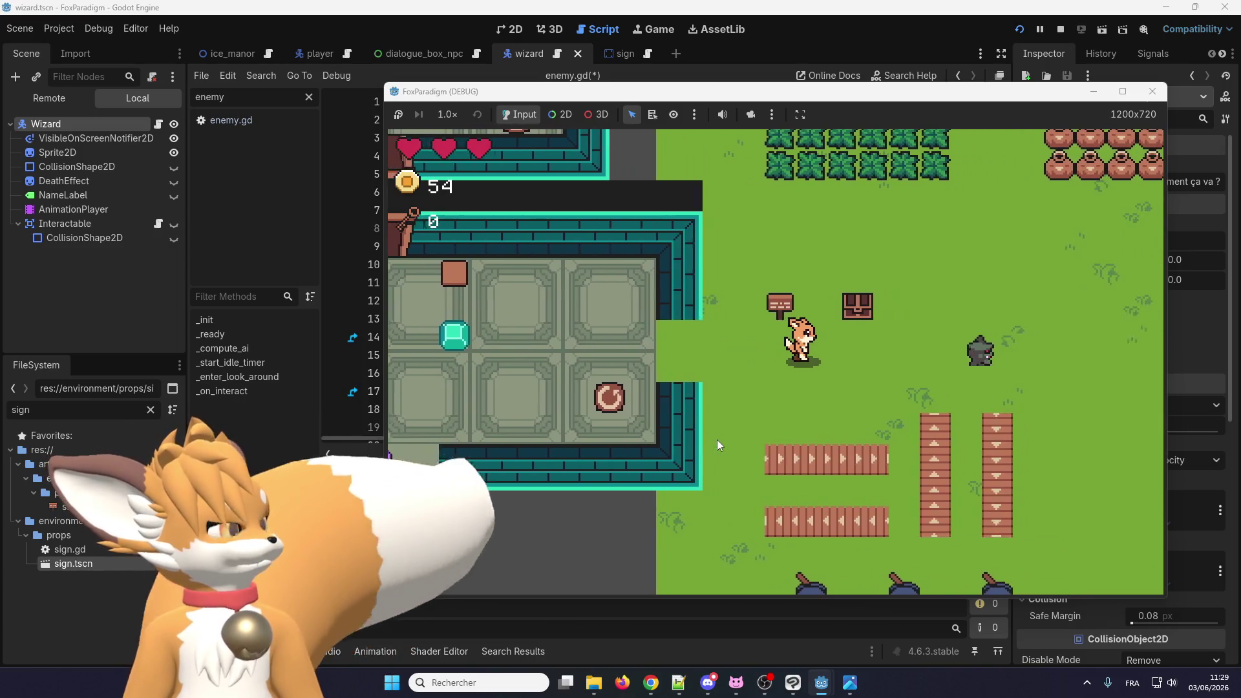
pyautogui.press('Right')
pyautogui.press('e')
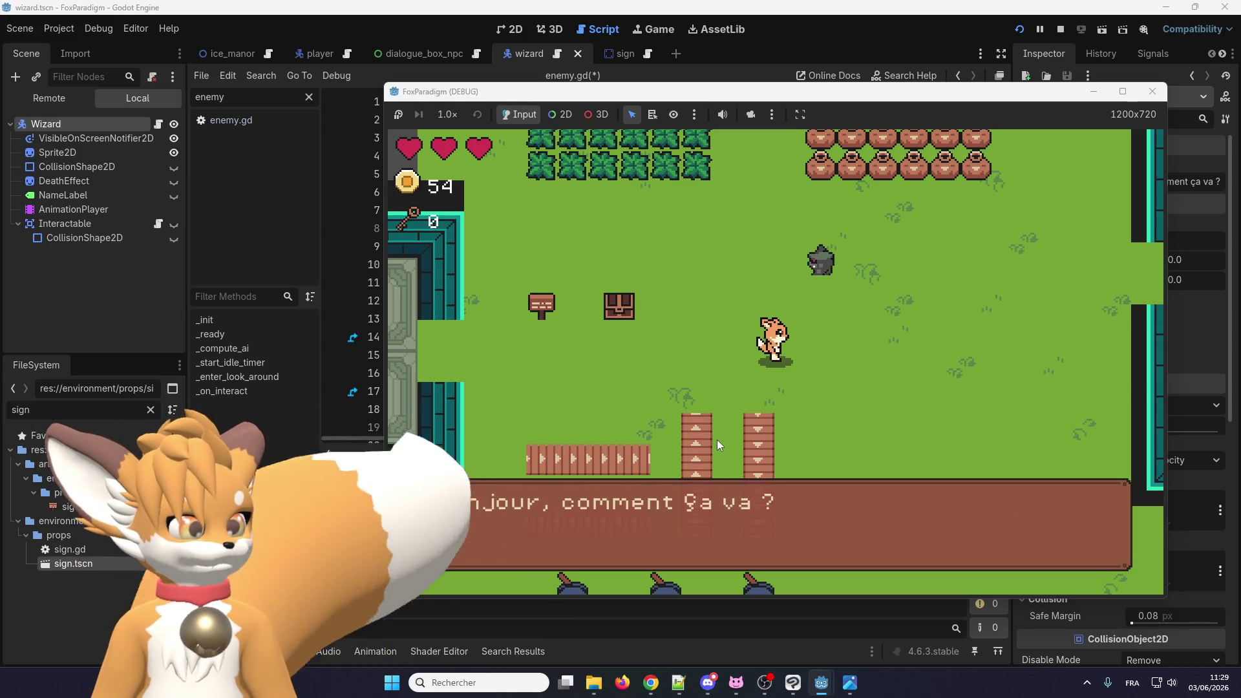
# Step: Close the dialogue, return to the wizard and talk again to confirm the greeting
pyautogui.press('Left')
pyautogui.press('Up')
pyautogui.press('Left')
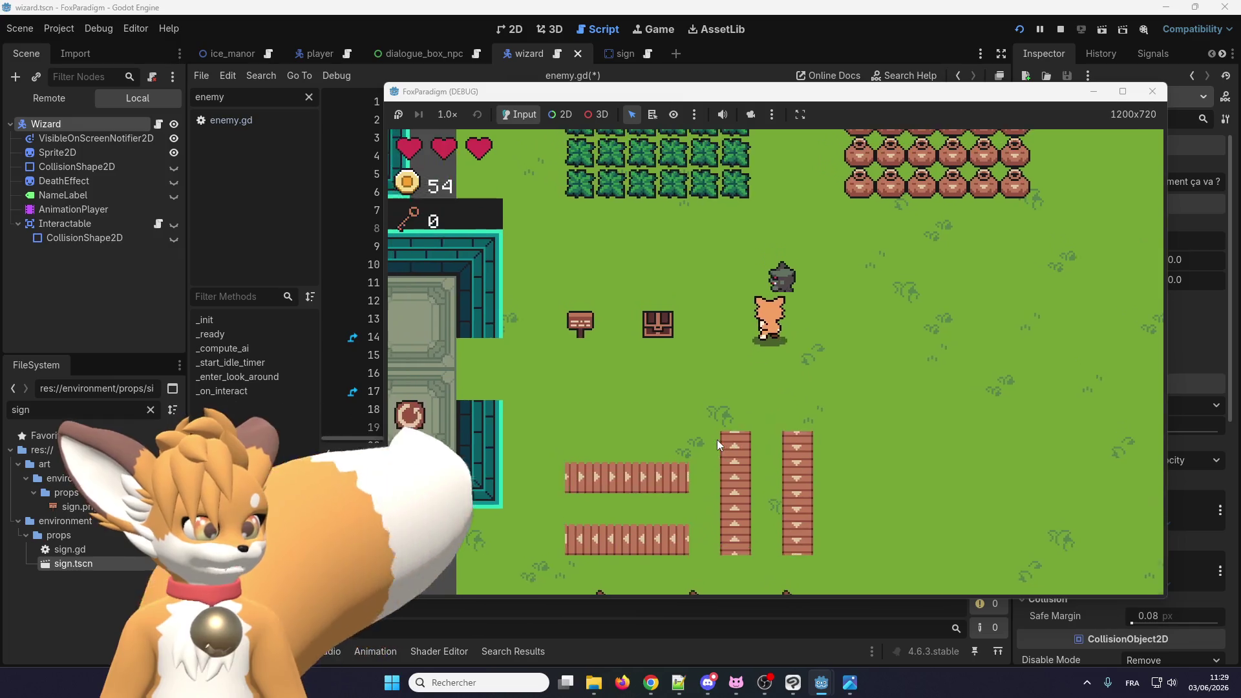
pyautogui.press('e')
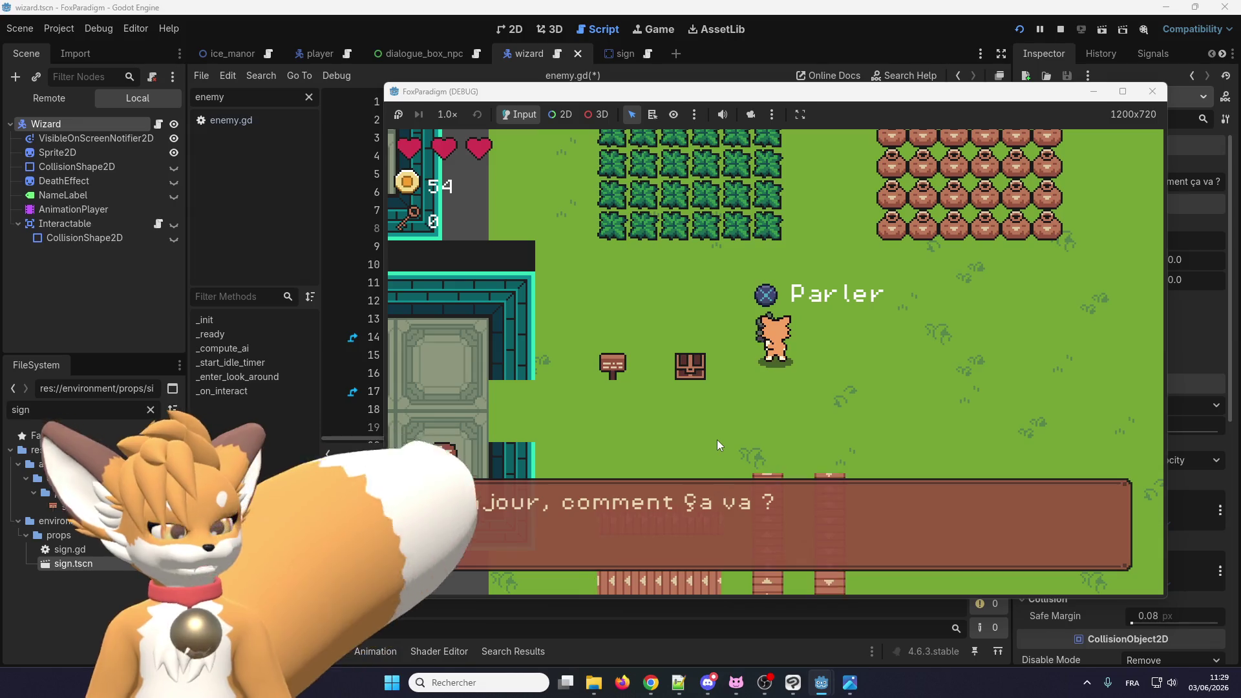
pyautogui.press('e')
pyautogui.press('e')
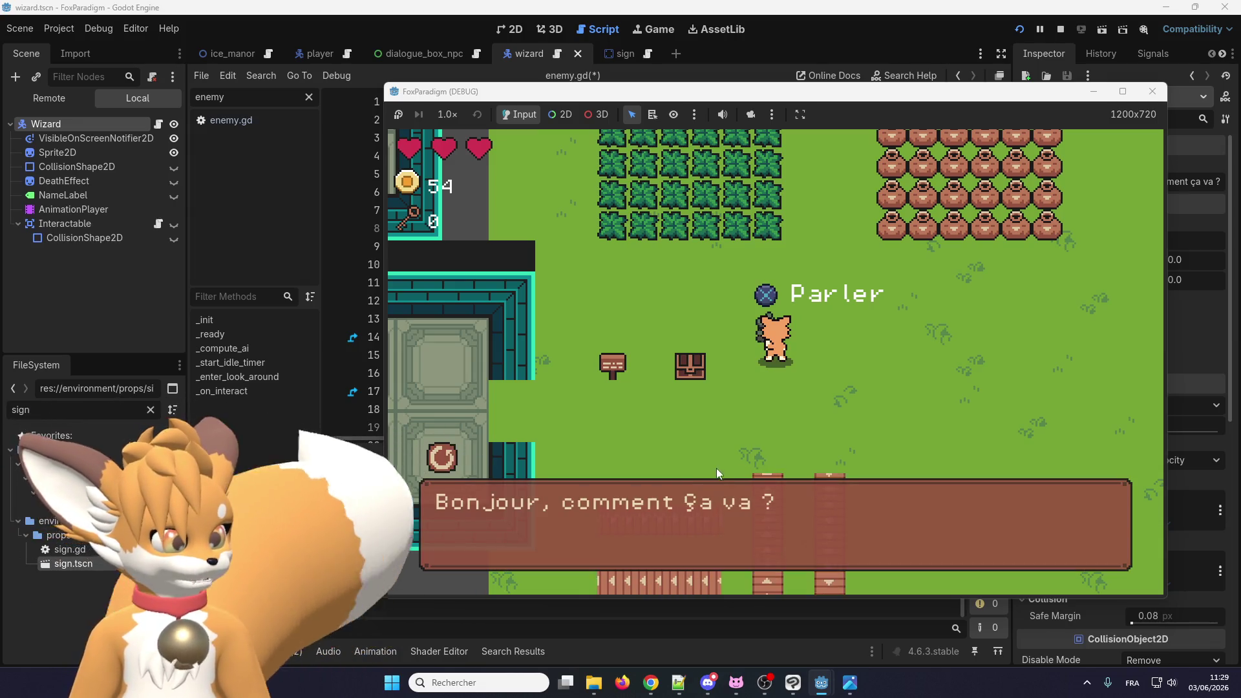
pyautogui.press('e')
pyautogui.press('Down')
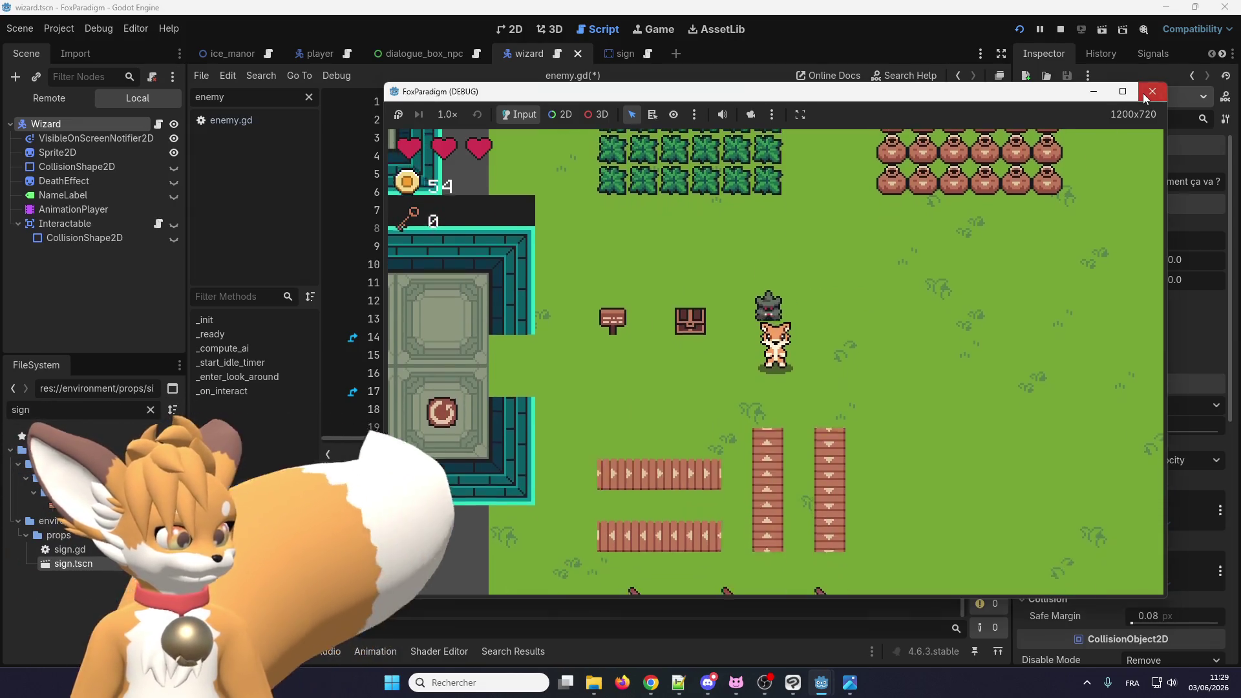
# Step: Close the game, view the dialogue_box_npc layout, and return to wizard.gd
pyautogui.click(1144, 97)
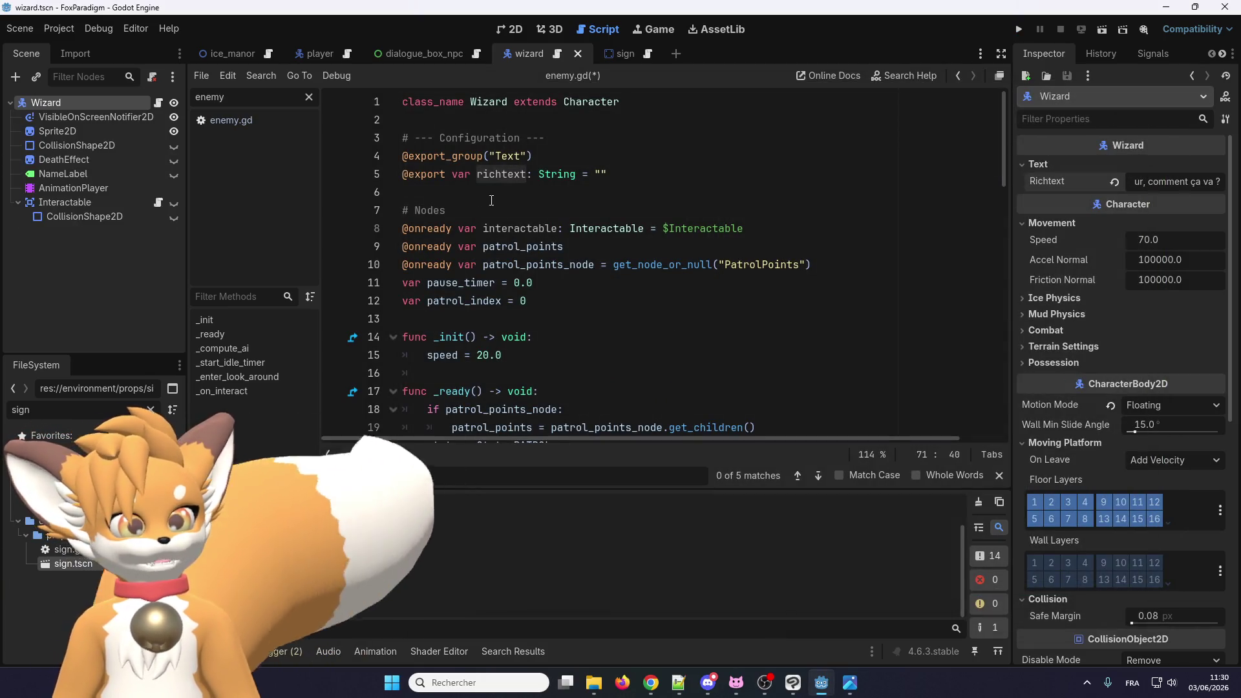
pyautogui.click(424, 52)
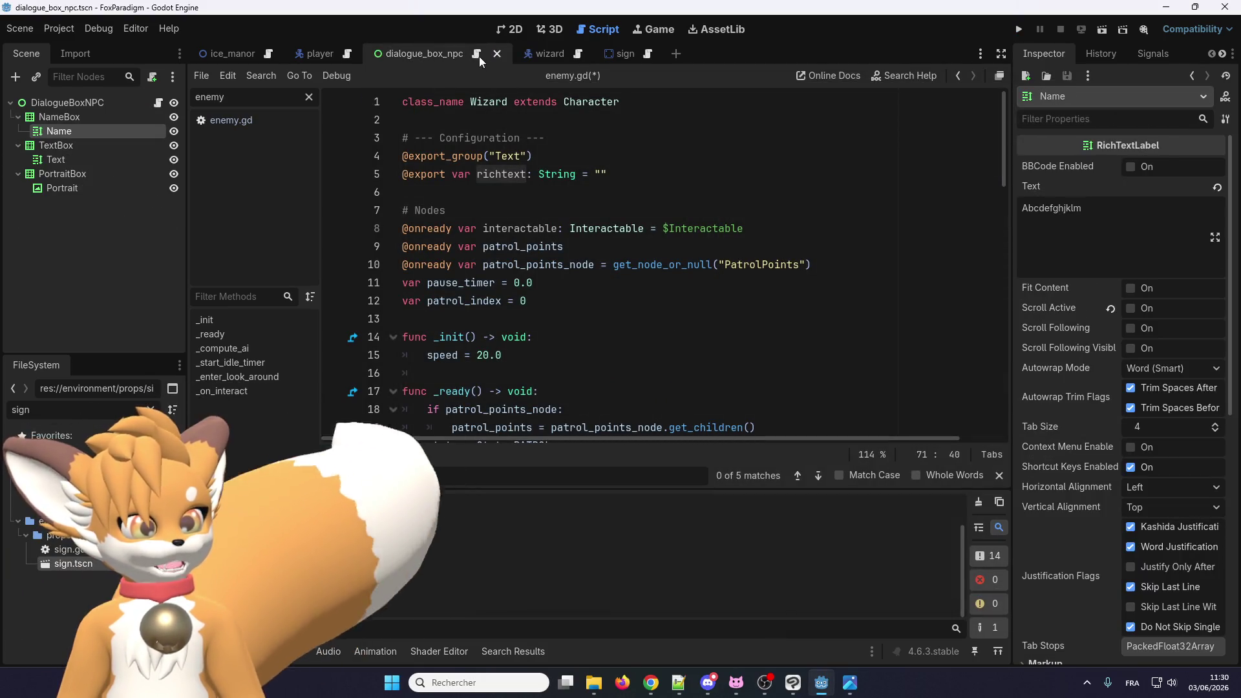
pyautogui.hotkey('ctrl', 'F1')
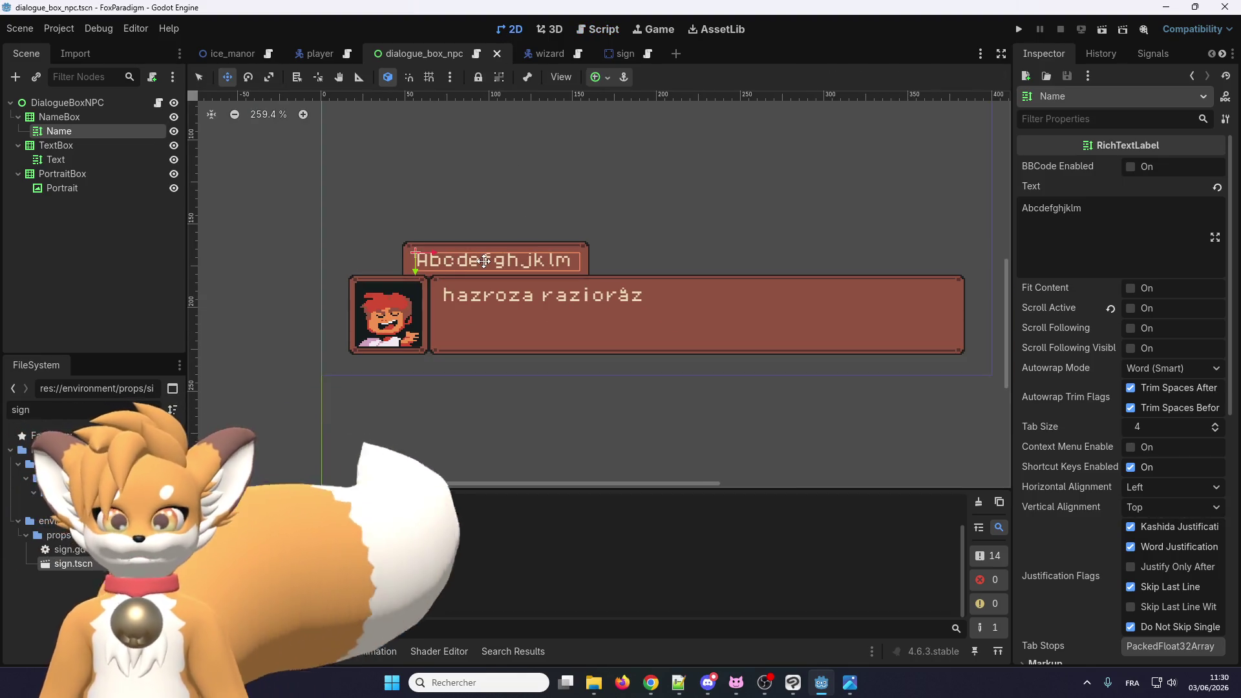
pyautogui.click(546, 56)
pyautogui.hotkey('ctrl', 'F3')
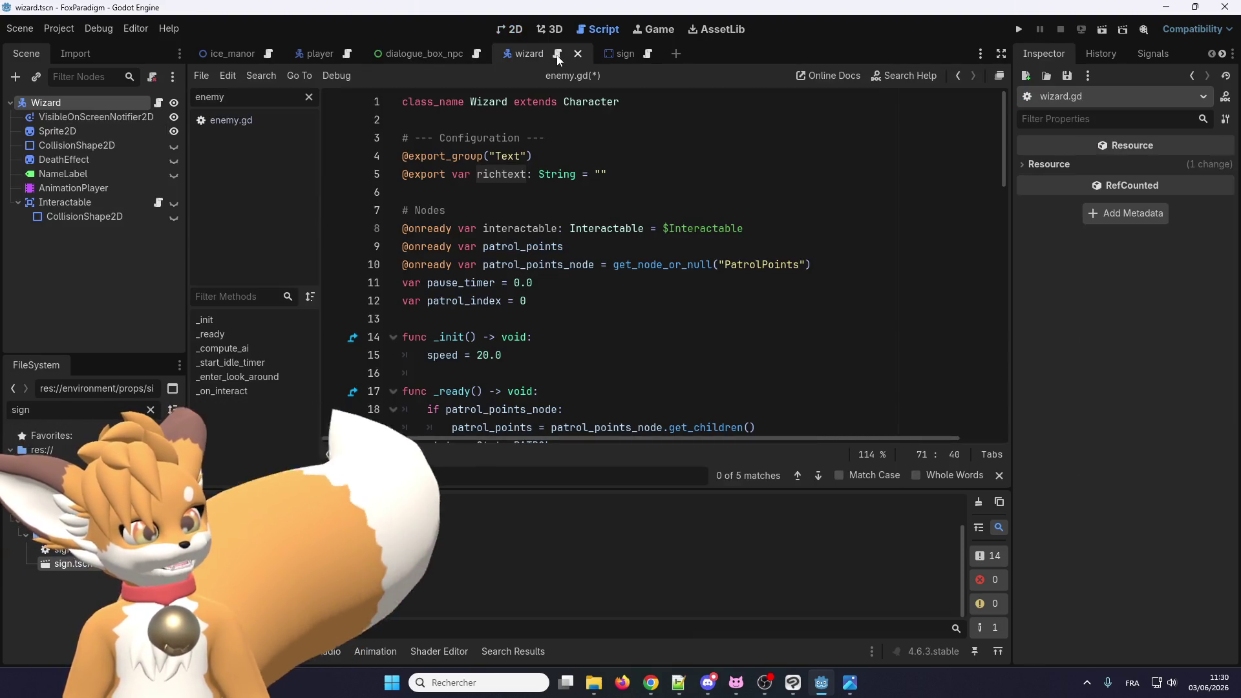
pyautogui.scroll(-4, 574, 295)
pyautogui.scroll(-12, 574, 294)
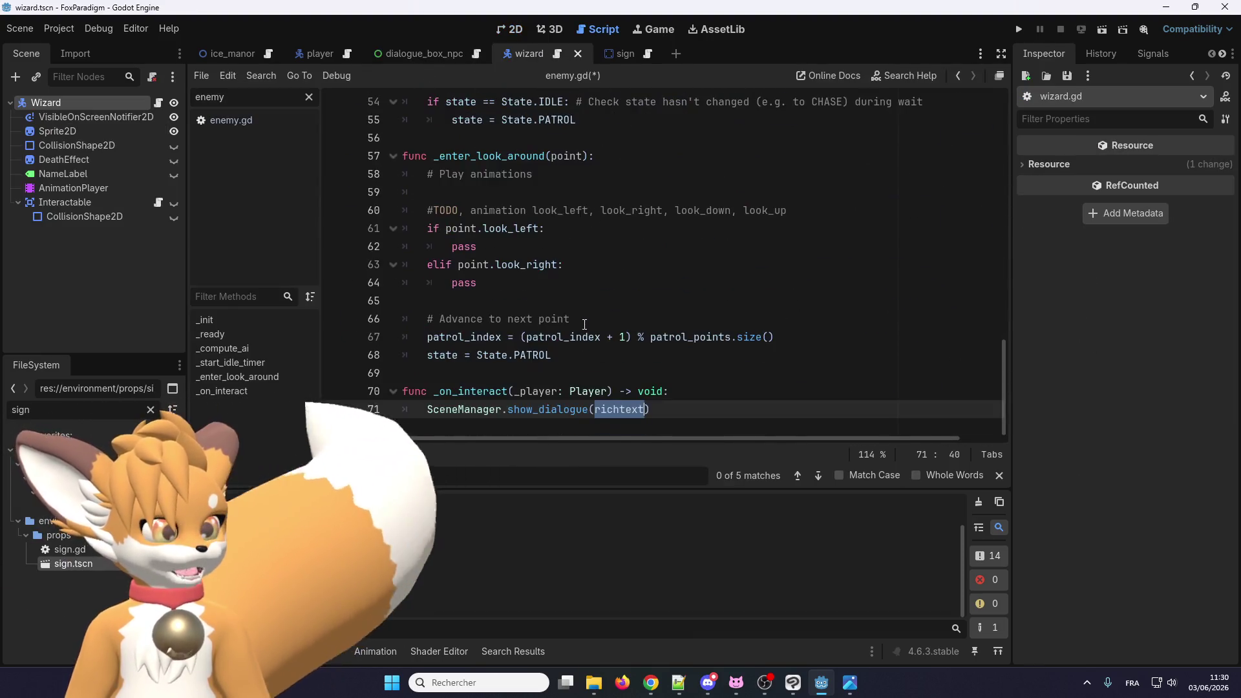
# Step: Change the _on_interact call from show_dialogue to show_dialogue_npc
pyautogui.click(539, 409)
pyautogui.rightClick(539, 409)
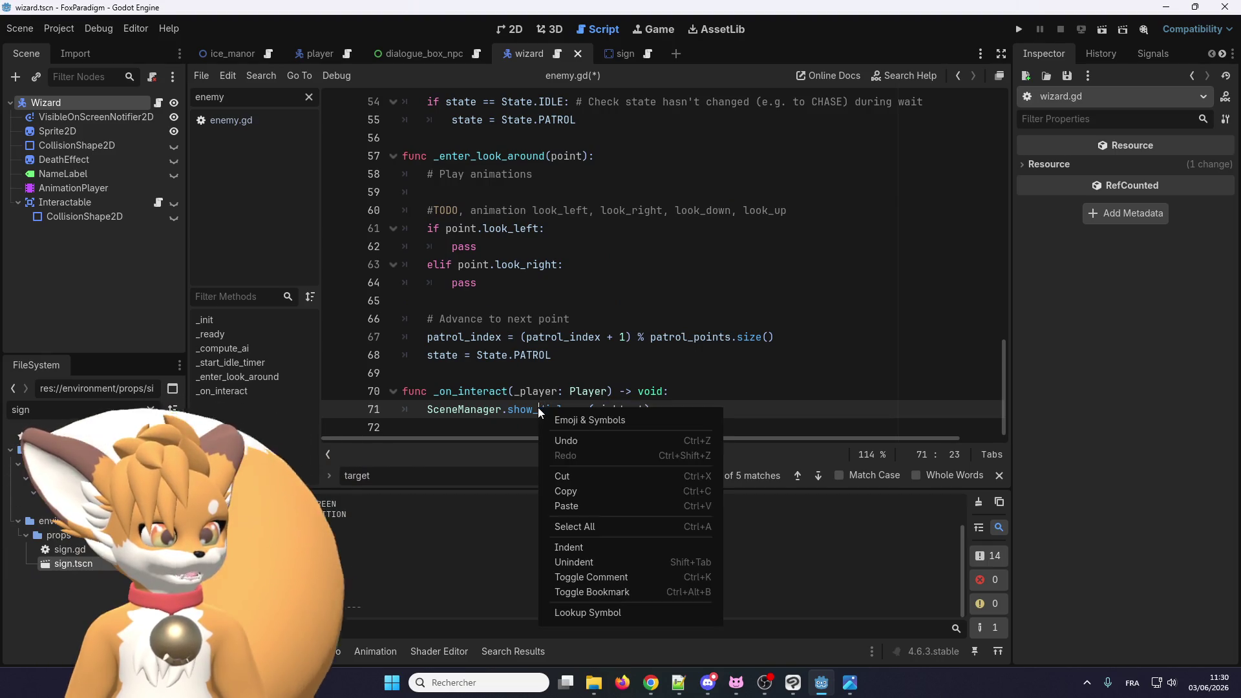
pyautogui.click(598, 612)
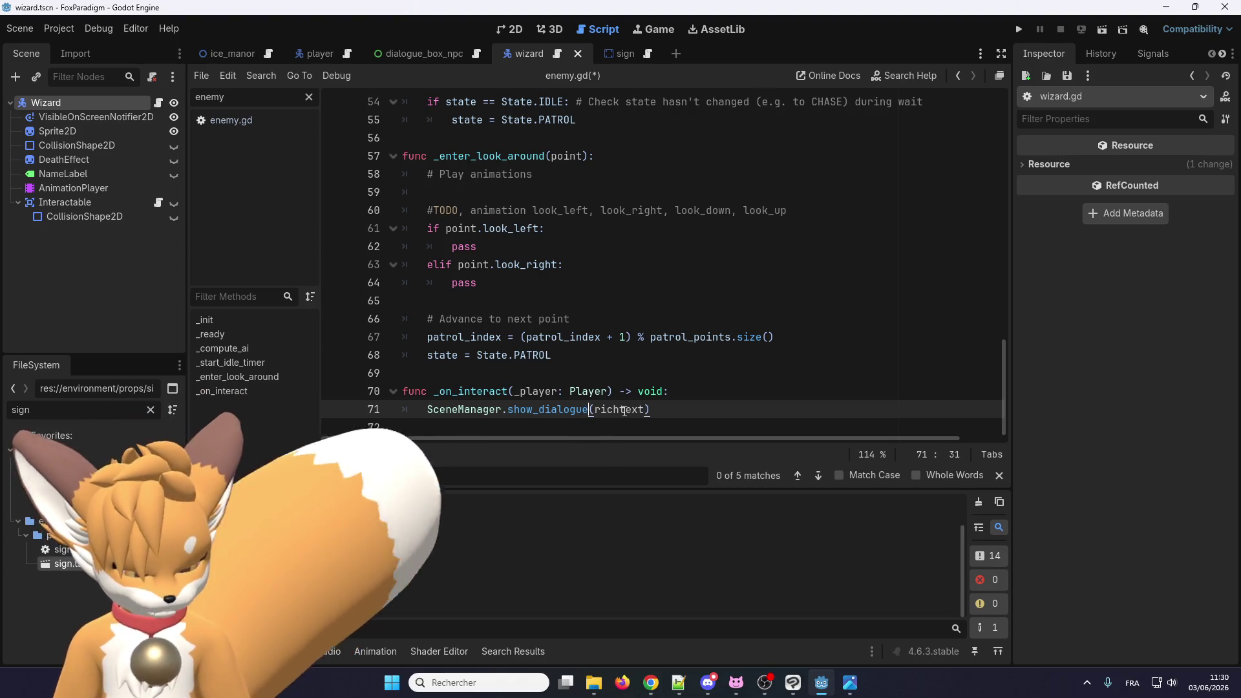
pyautogui.write('_npc')
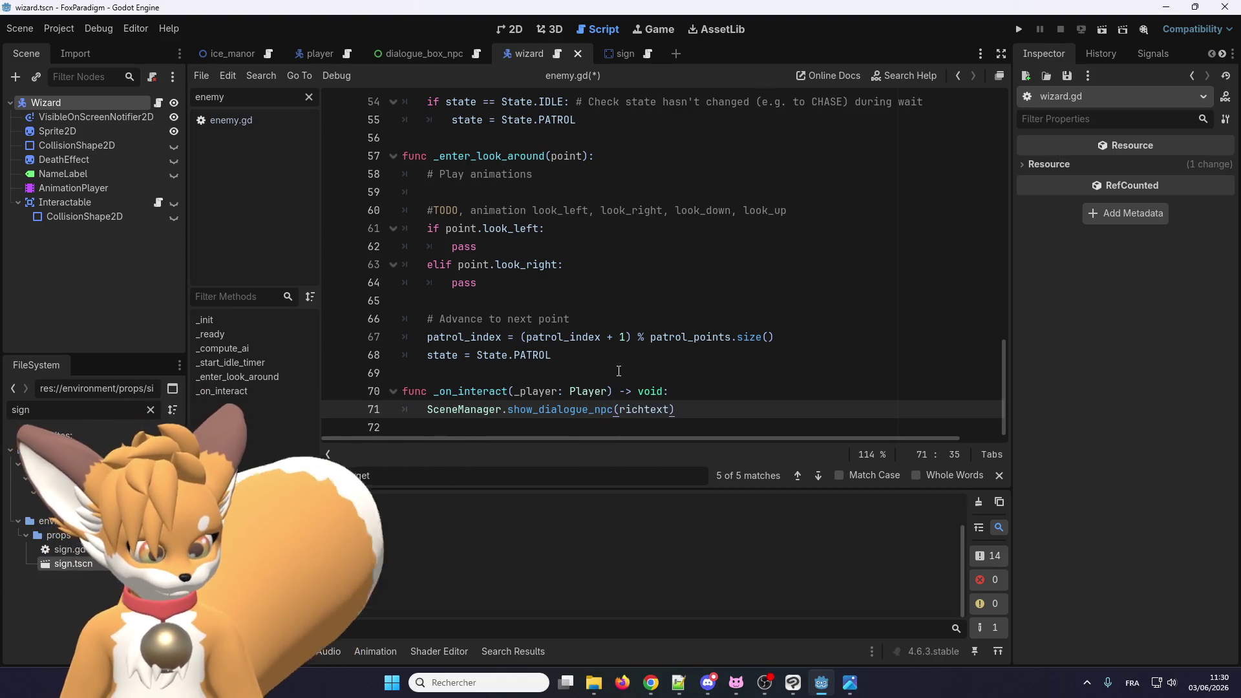
pyautogui.click(600, 380)
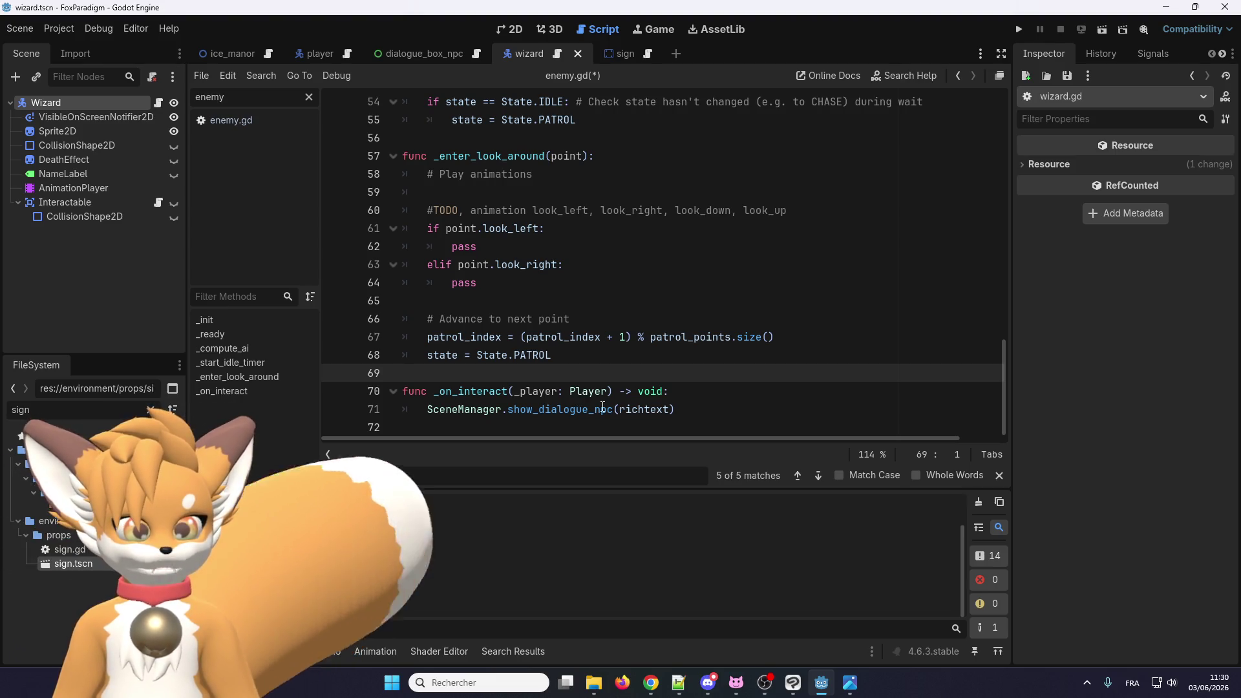
# Step: Look up the SceneManager symbol to open scene_manager.gd
pyautogui.doubleClick(567, 411)
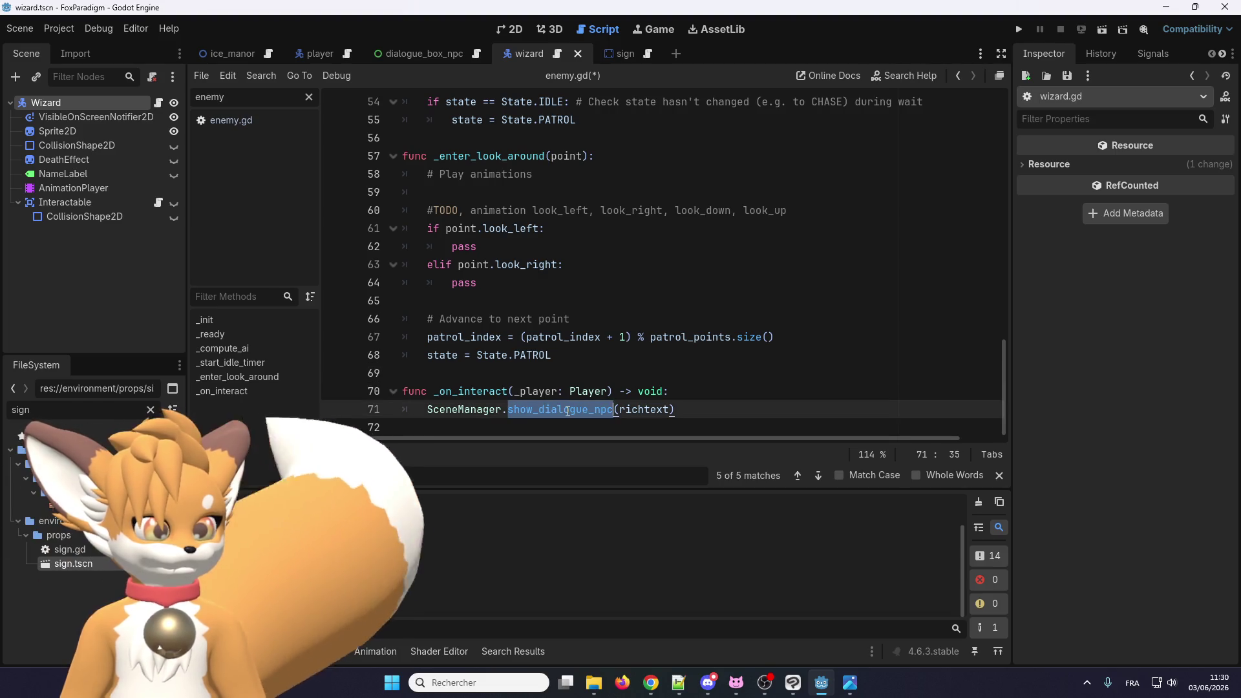
pyautogui.click(545, 391)
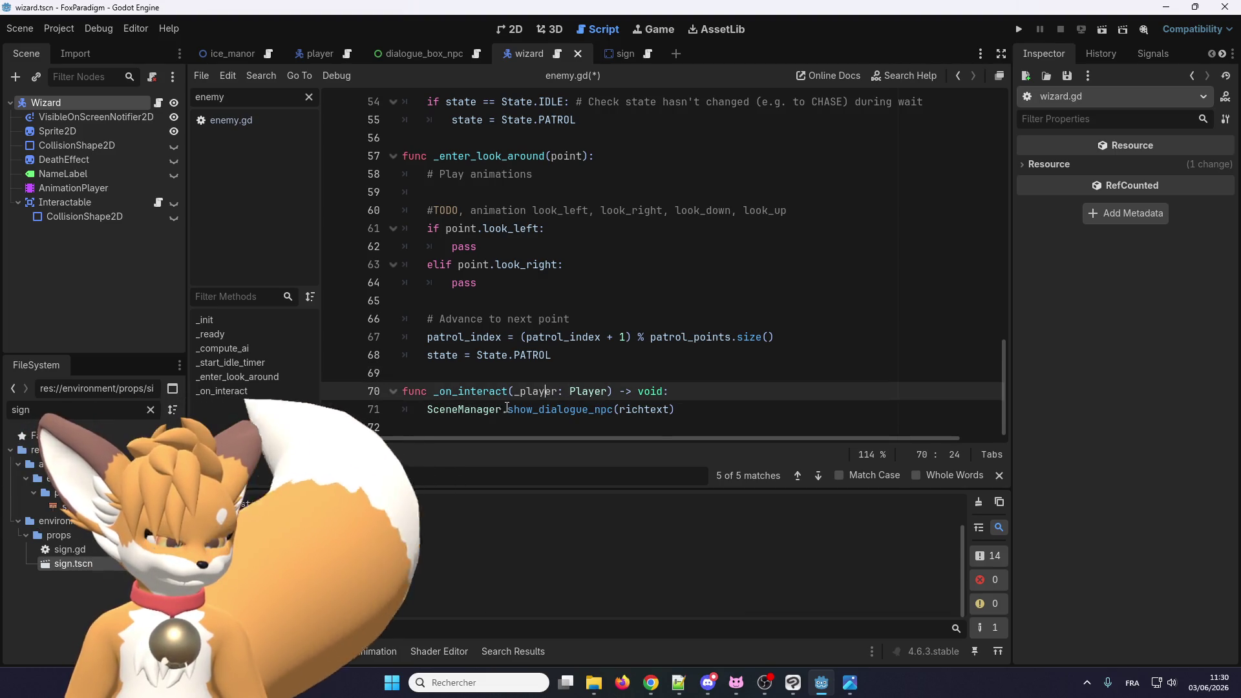
pyautogui.rightClick(482, 410)
pyautogui.click(530, 614)
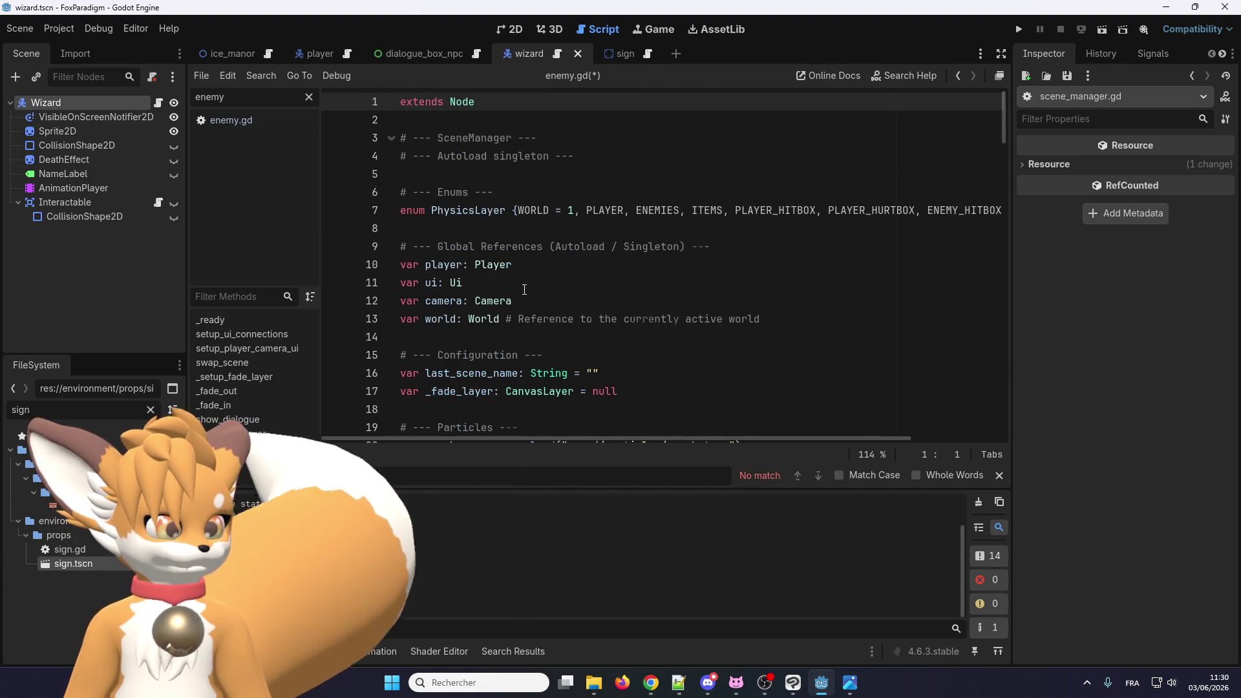
# Step: Jump from SceneManager's ui show_dialogue call to its definition in ui.gd
pyautogui.scroll(-15, 525, 292)
pyautogui.scroll(-17, 545, 323)
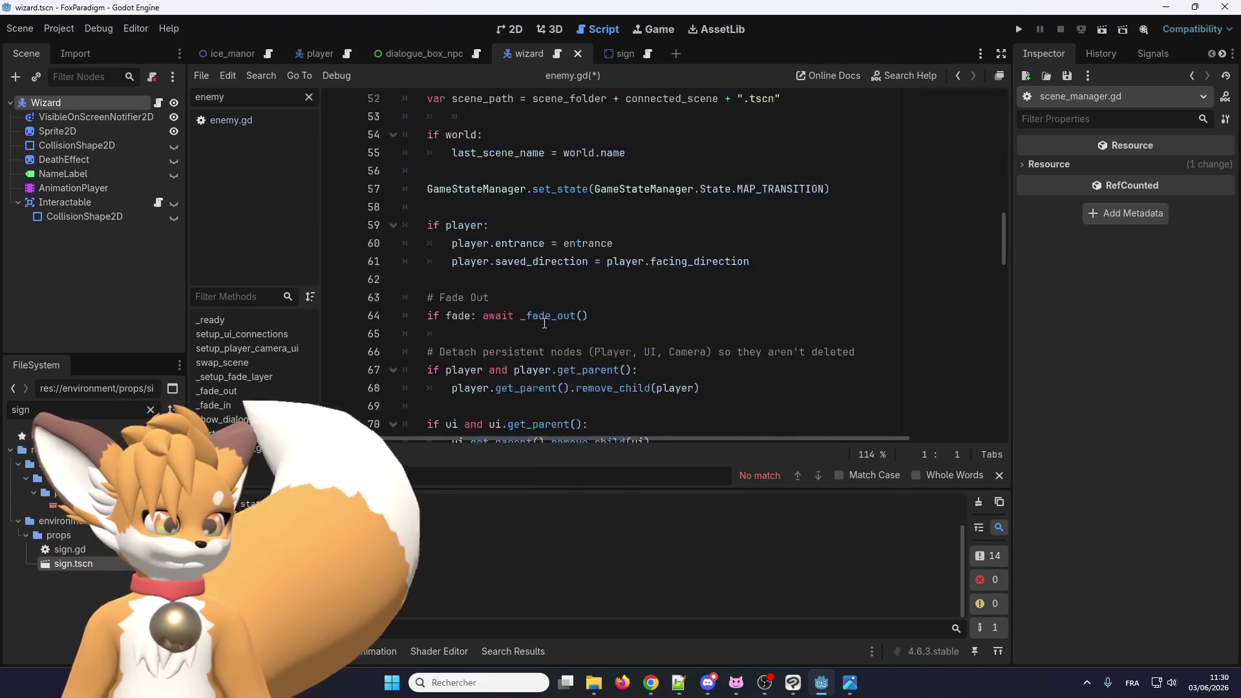
pyautogui.scroll(-3, 548, 323)
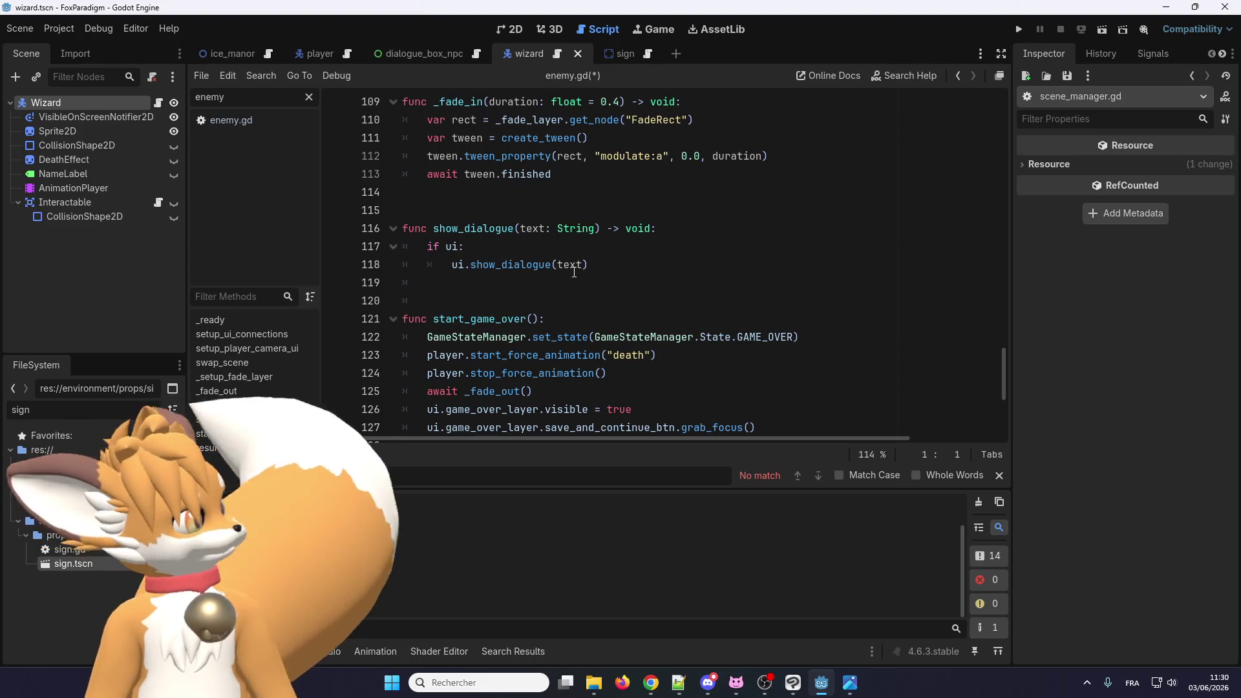
pyautogui.rightClick(526, 266)
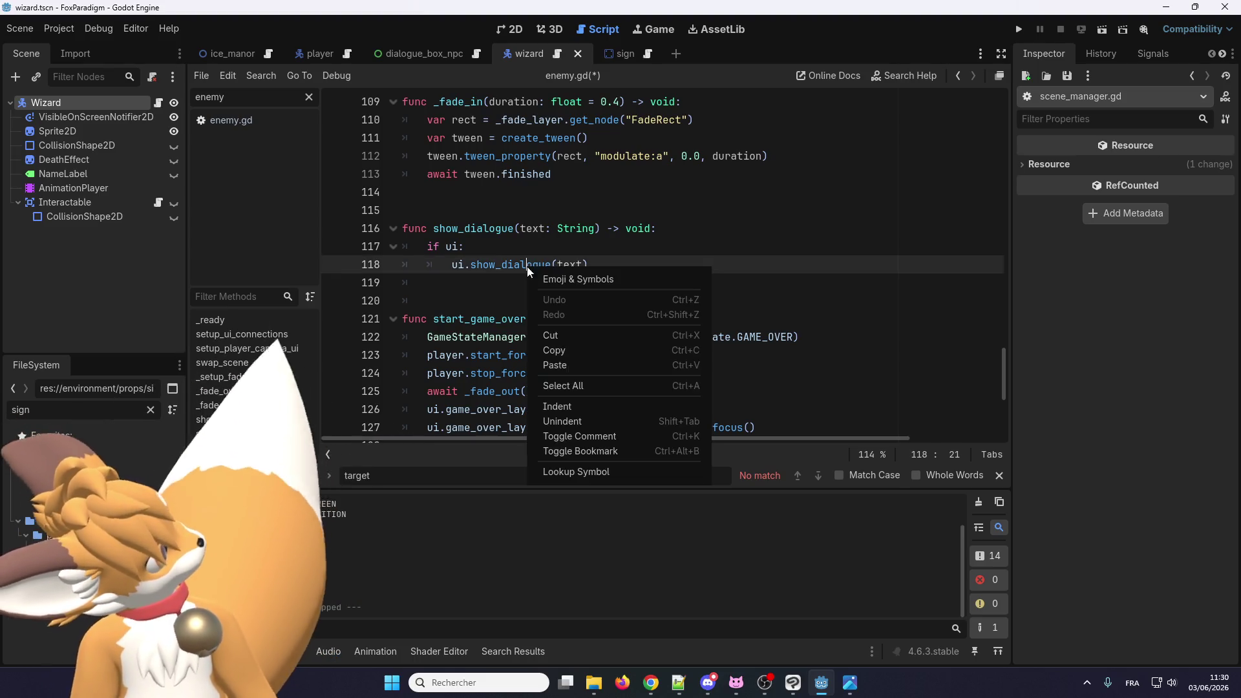
pyautogui.click(560, 470)
# Step: Rename ui.gd's show_dialogue function to show_dialogue_simple
pyautogui.scroll(3, 565, 360)
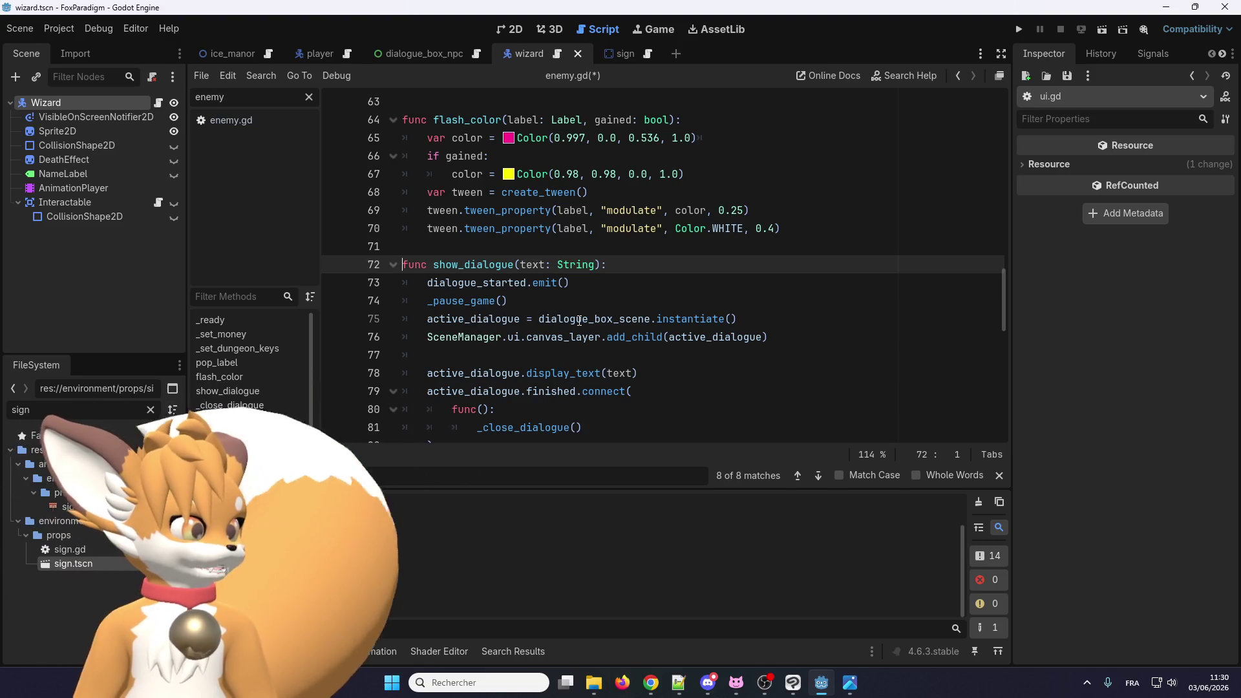
pyautogui.scroll(-1, 460, 338)
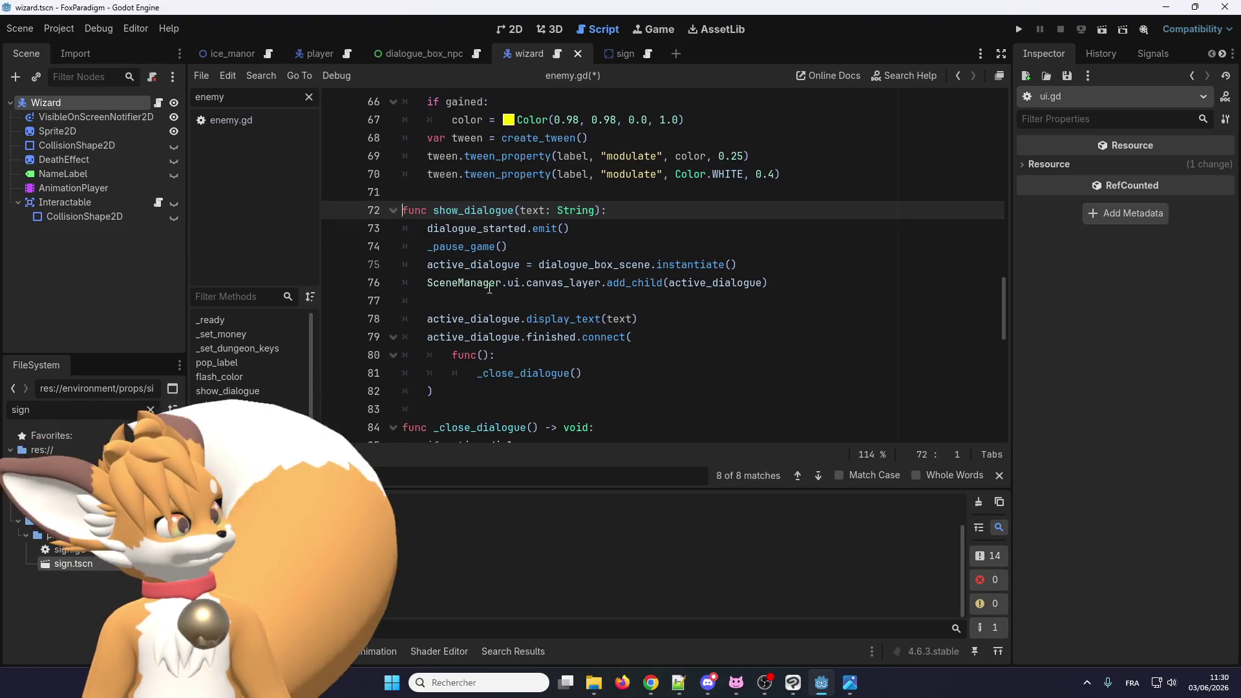
pyautogui.scroll(-1, 478, 304)
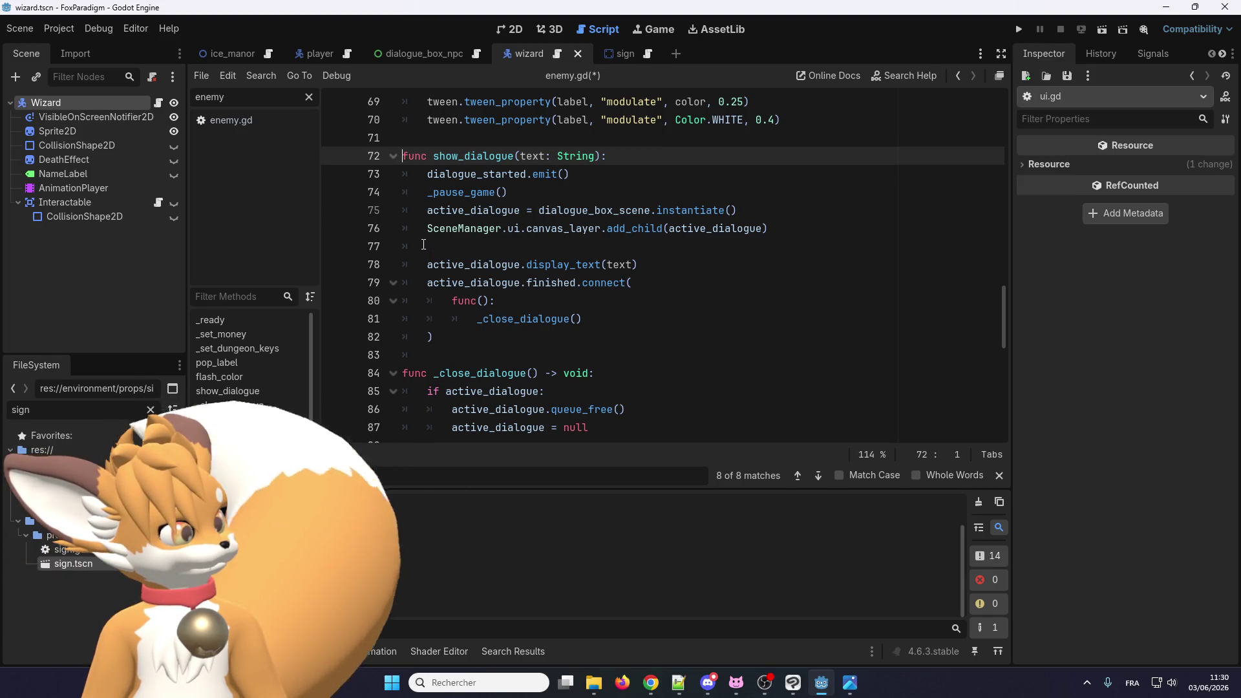
pyautogui.scroll(3, 423, 244)
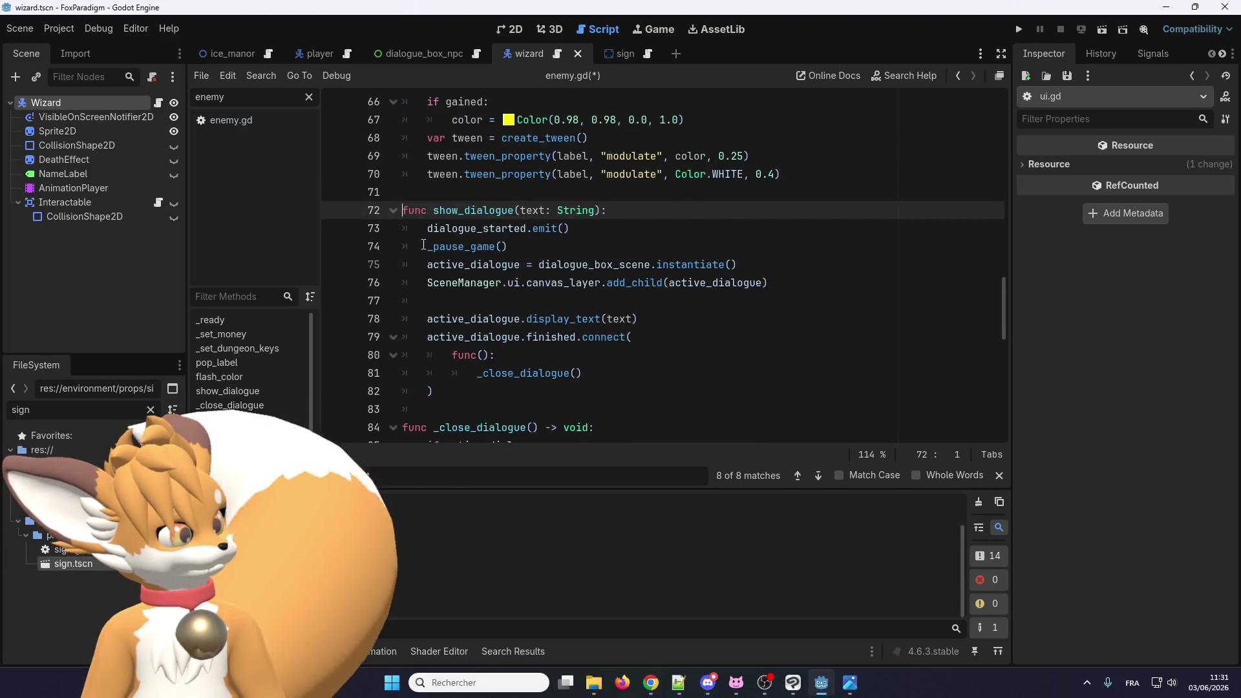
pyautogui.scroll(-3, 424, 244)
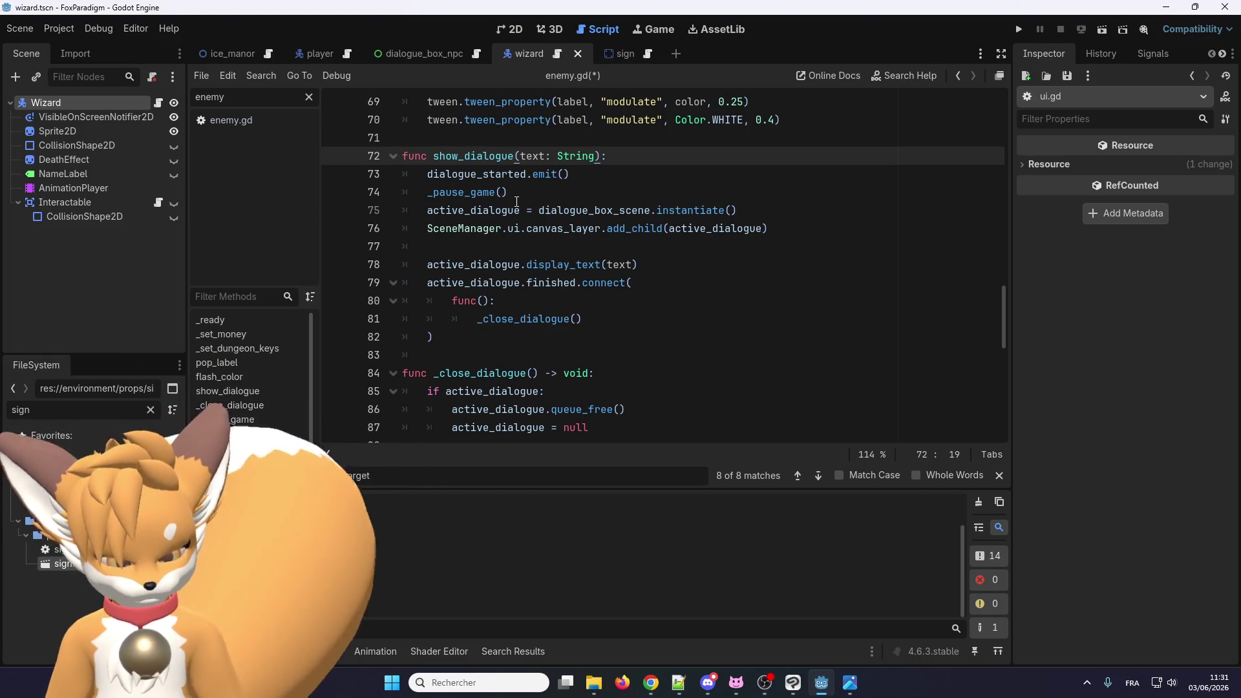
pyautogui.write('_simple')
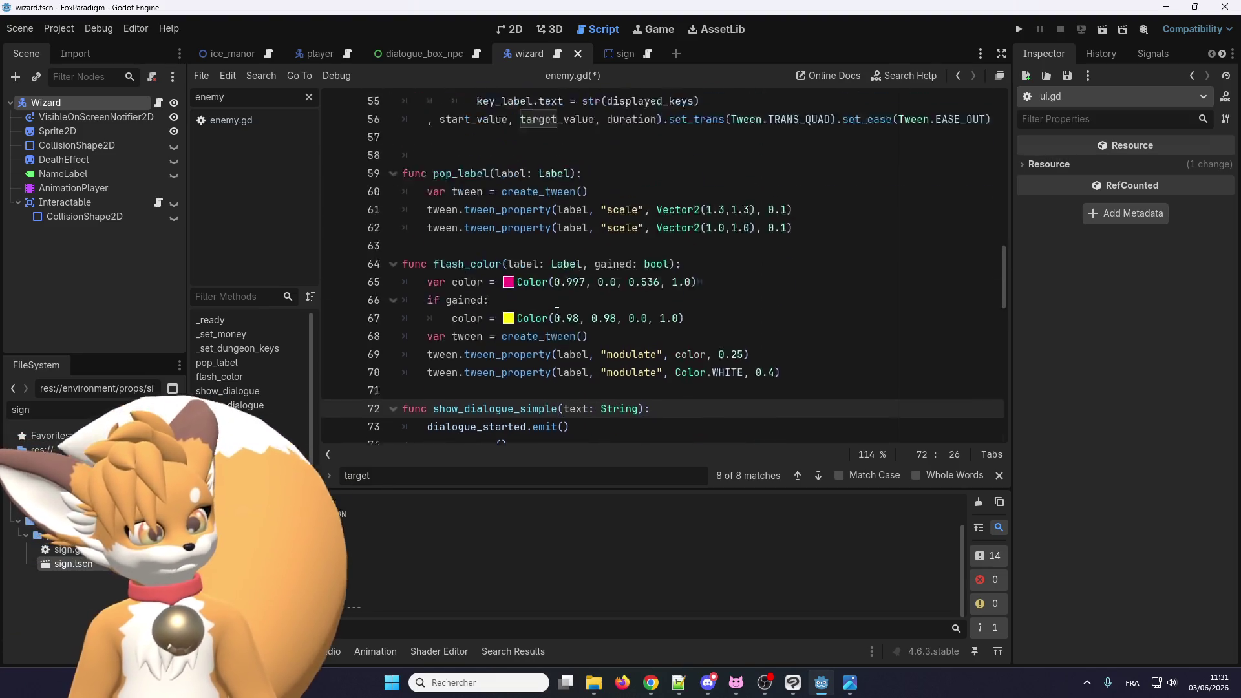
pyautogui.scroll(18, 556, 312)
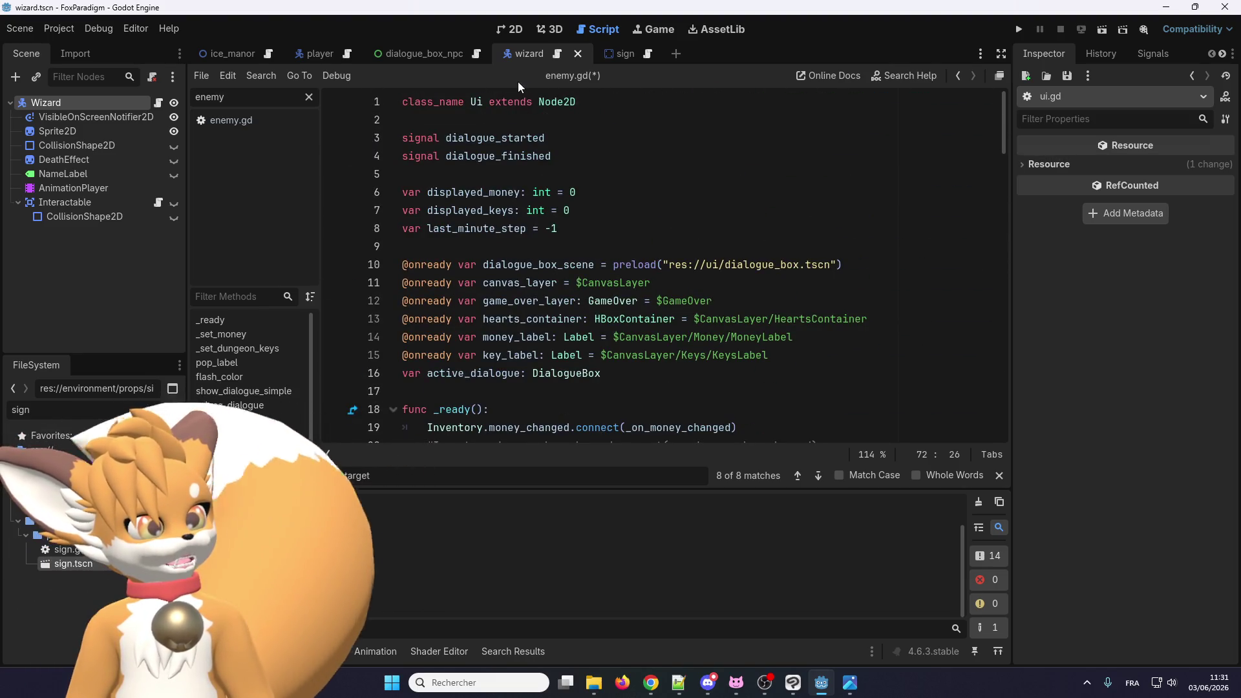
pyautogui.scroll(-9, 501, 218)
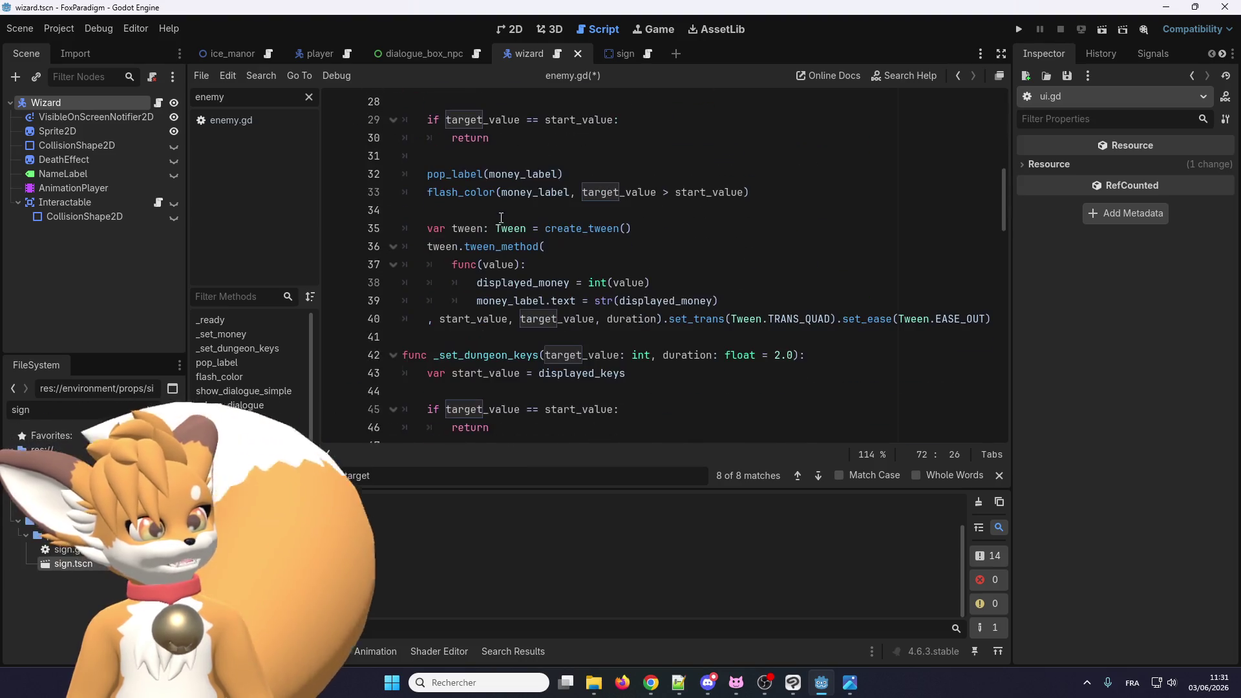
pyautogui.scroll(-12, 501, 218)
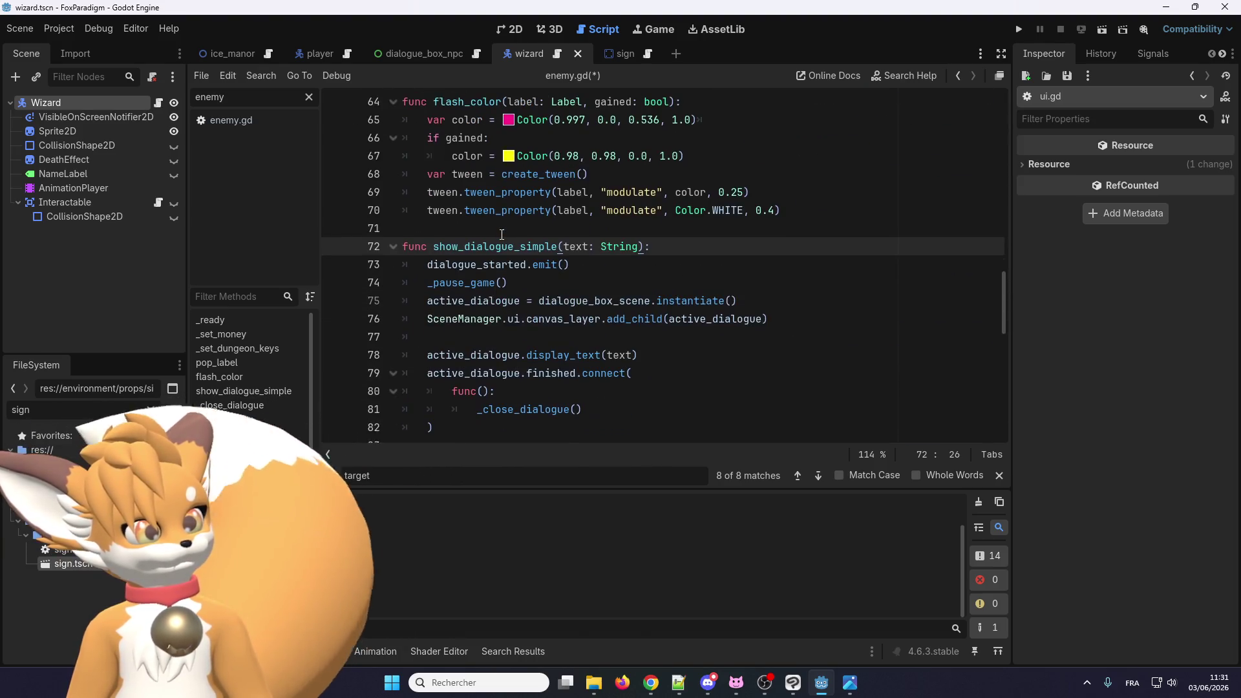
pyautogui.scroll(-1, 502, 235)
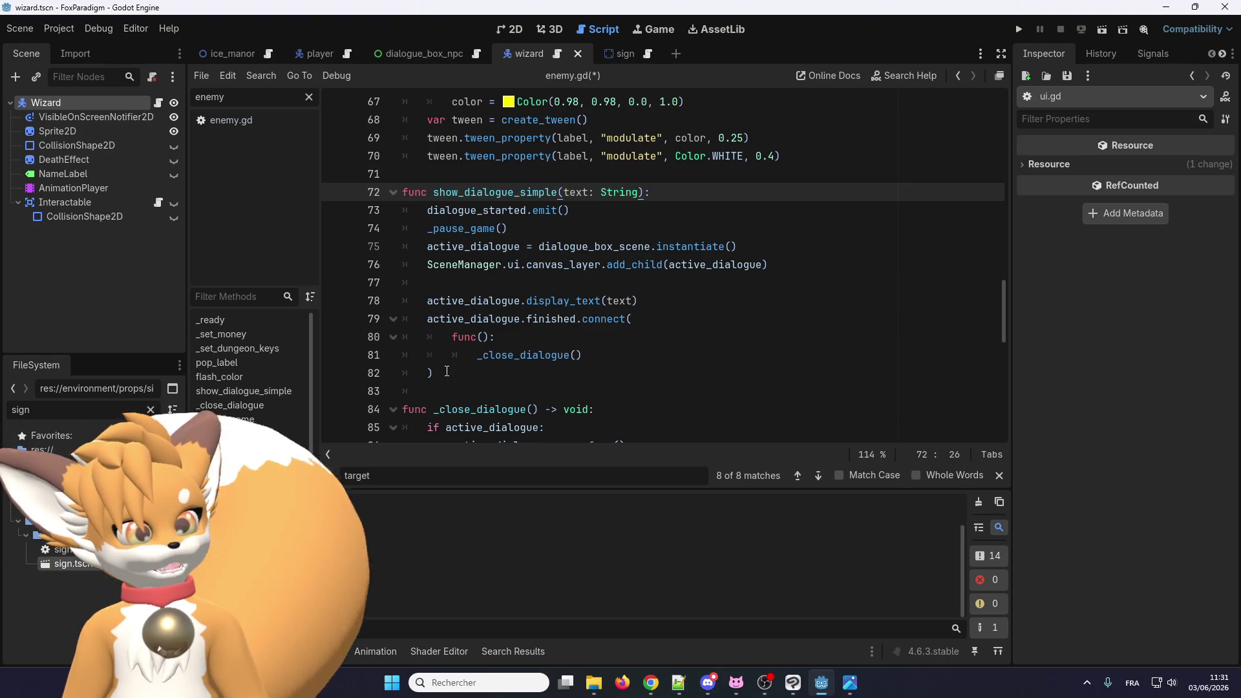
# Step: Filter the script list by 'dialo'
pyautogui.doubleClick(254, 98)
pyautogui.write('dialo')
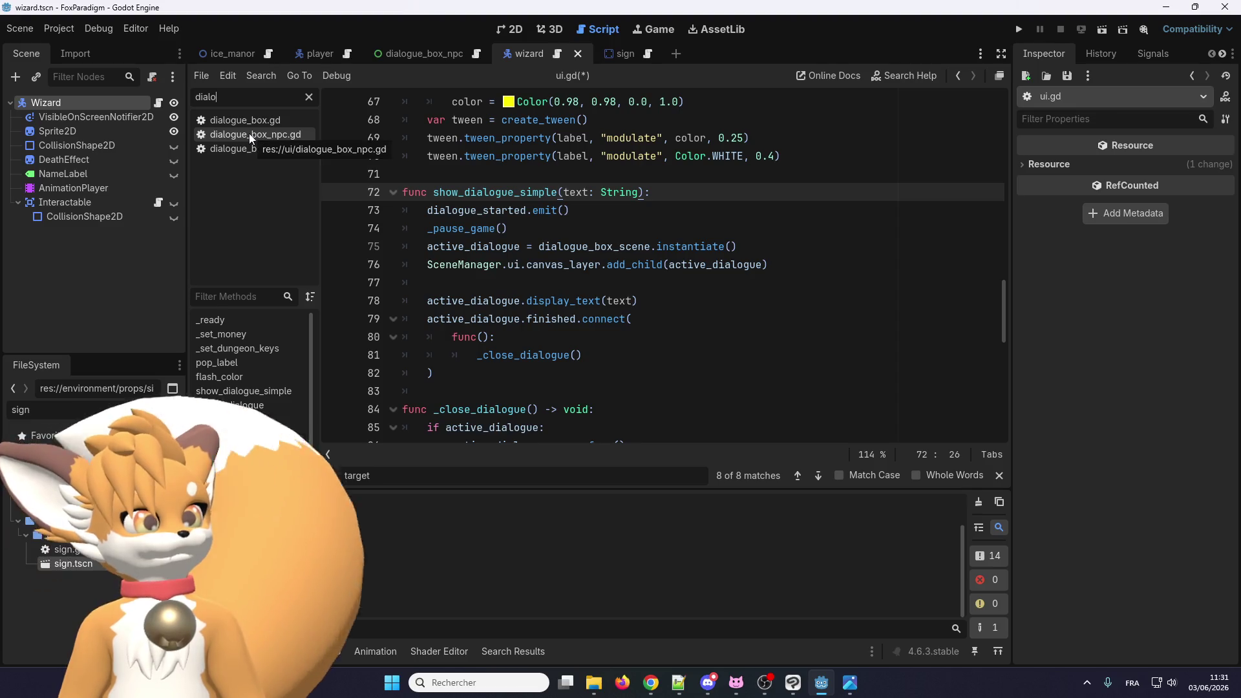
pyautogui.scroll(-4, 496, 366)
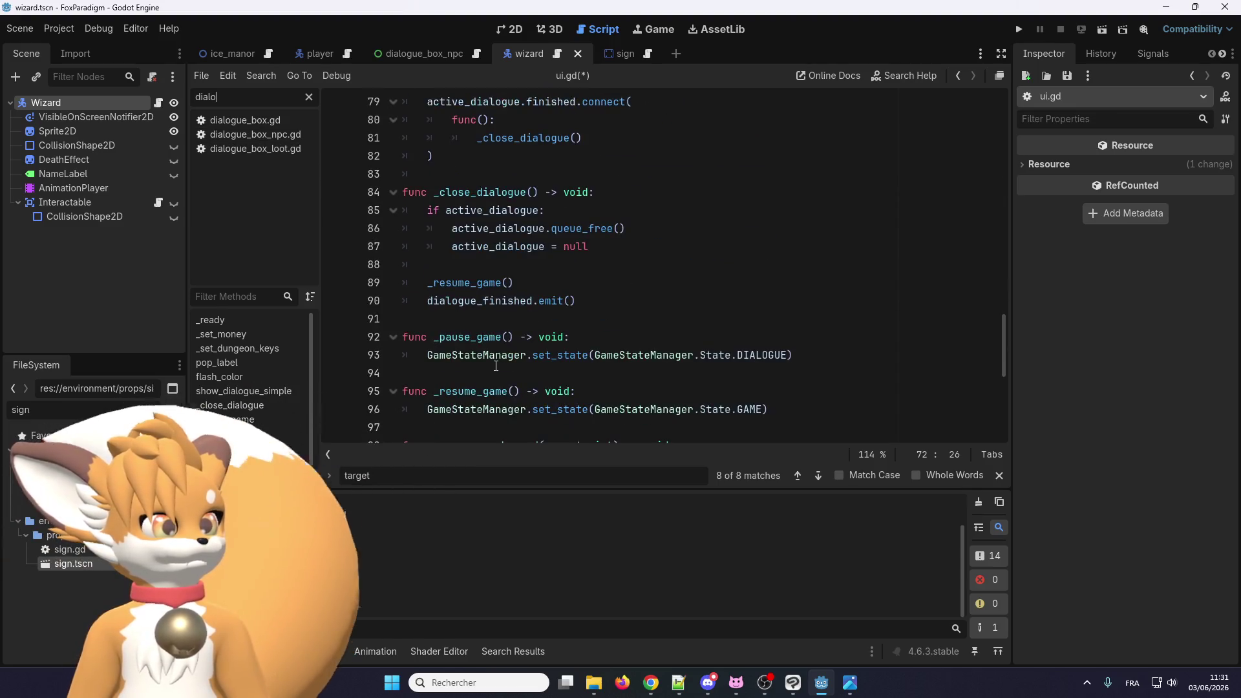
pyautogui.scroll(4, 496, 364)
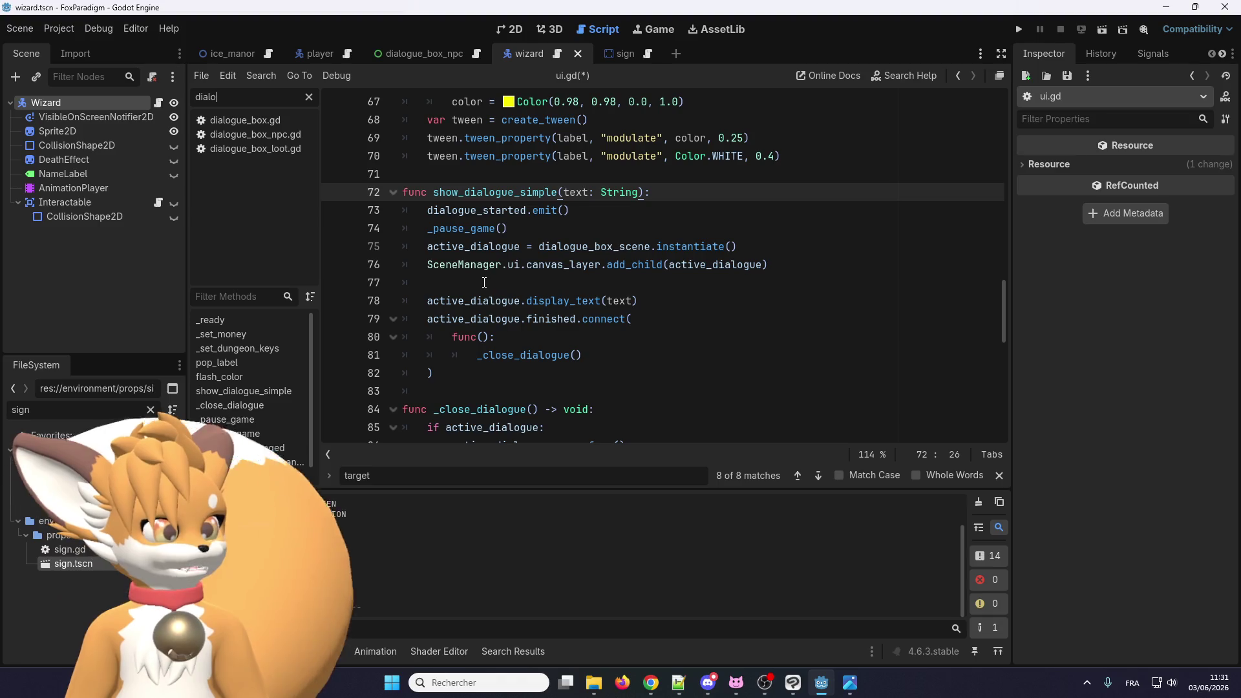
# Step: Delete the 'SceneManager.ui.' prefix on line 76 so add_child goes through canvas_layer
pyautogui.doubleClick(507, 266)
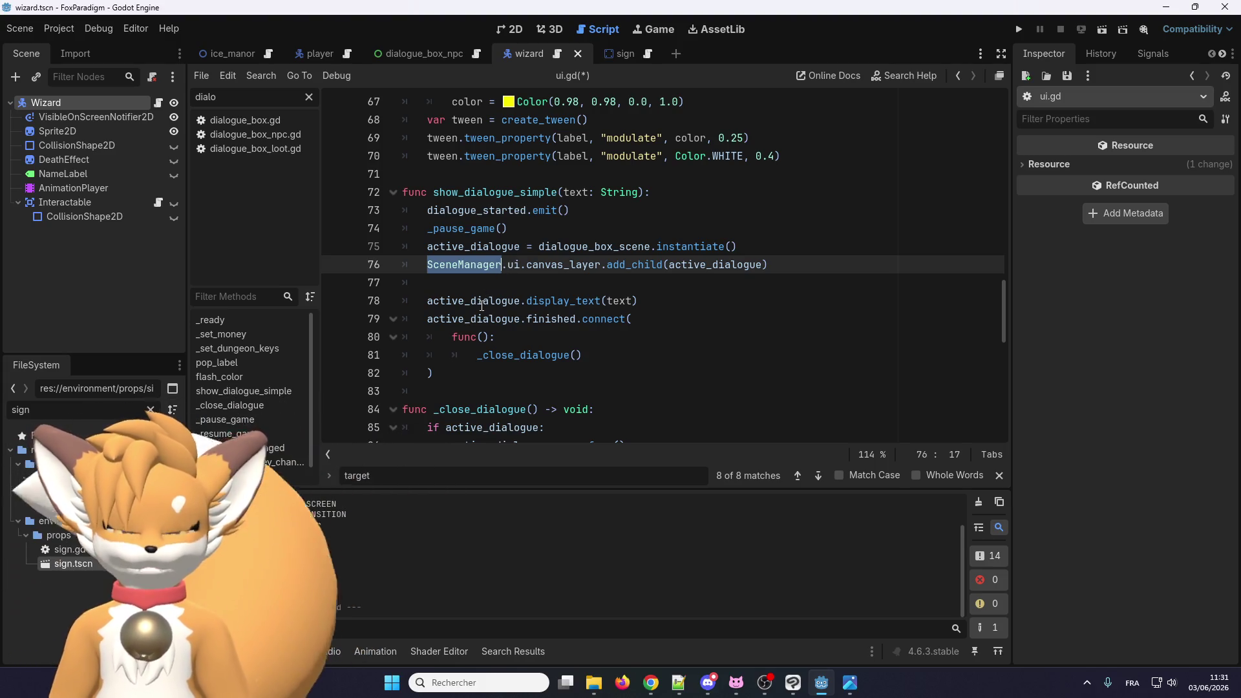
pyautogui.scroll(7, 485, 313)
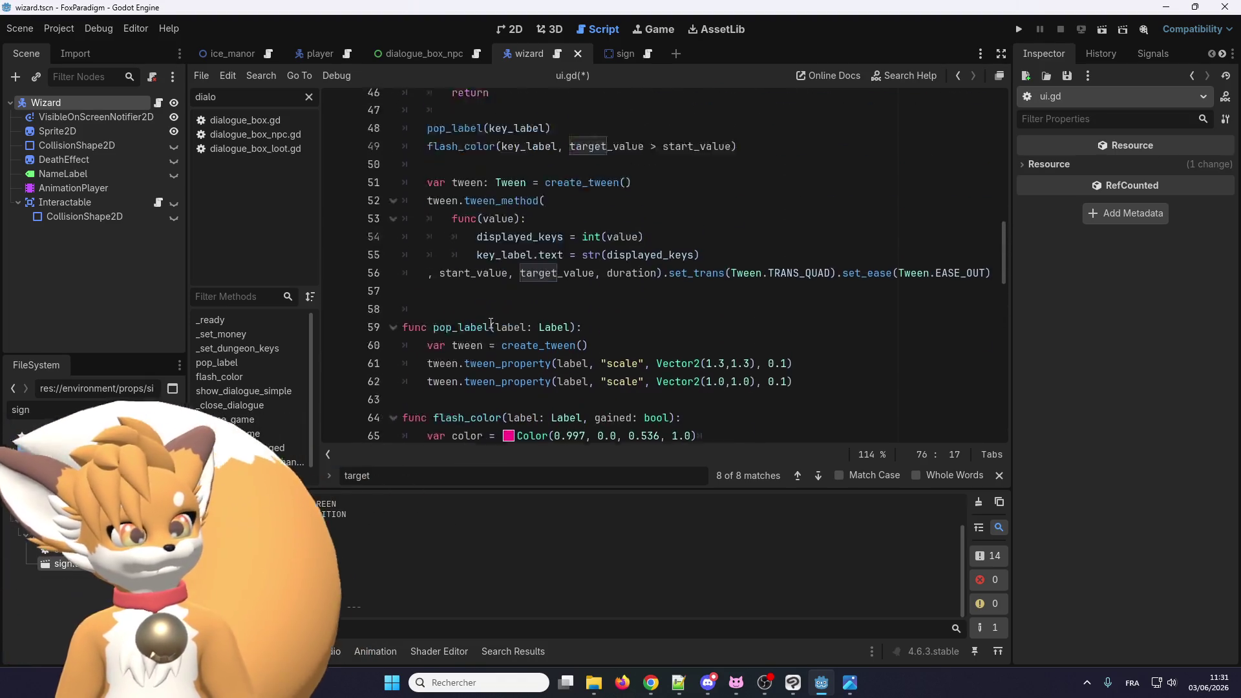
pyautogui.scroll(15, 492, 323)
pyautogui.scroll(-20, 505, 304)
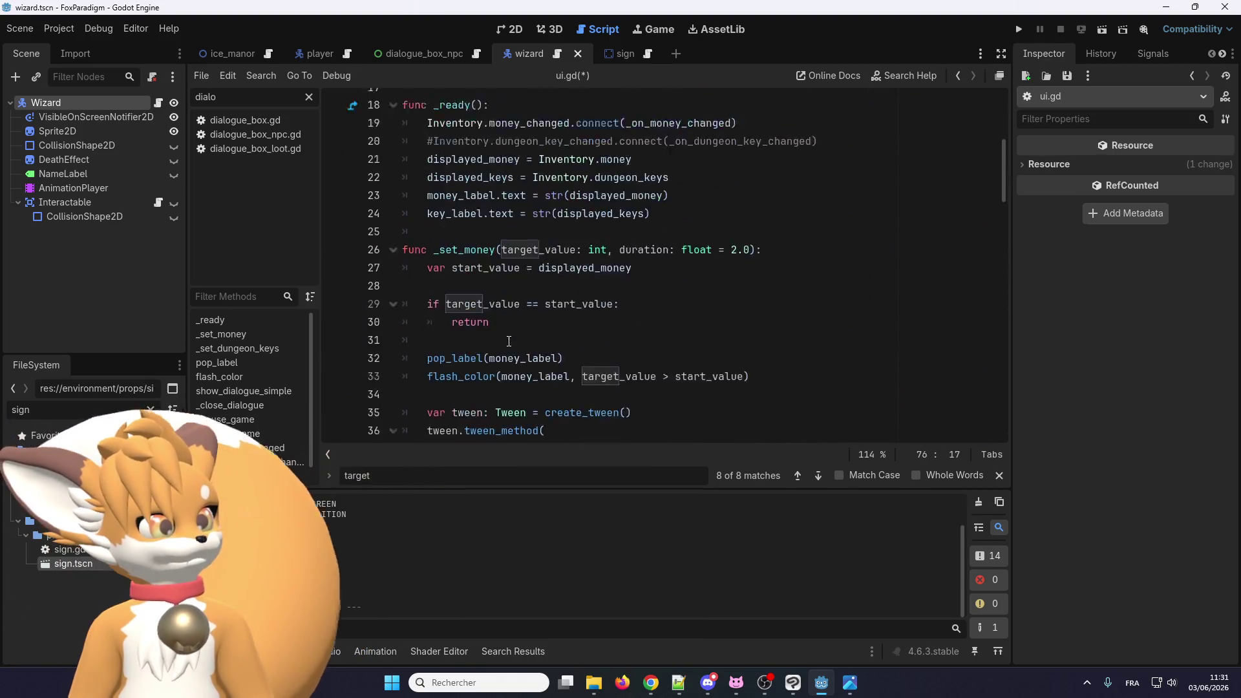
pyautogui.scroll(2, 523, 275)
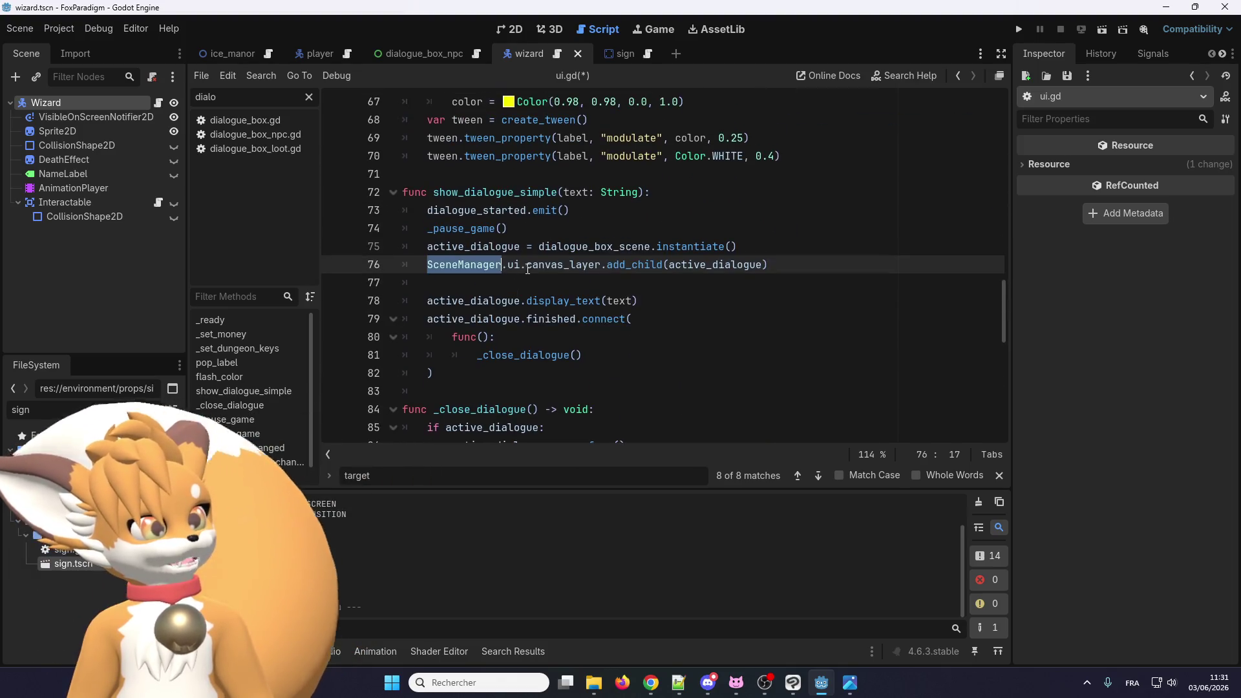
pyautogui.moveTo(529, 260); pyautogui.dragTo(426, 263)
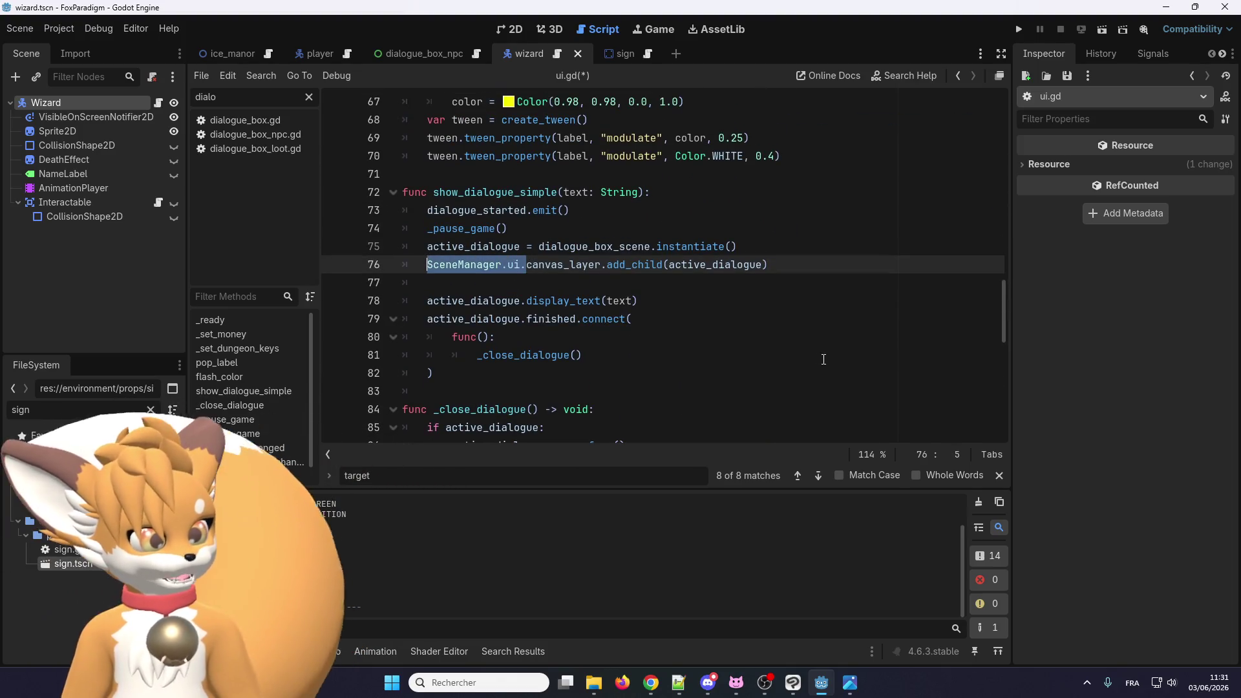
pyautogui.press('BackSpace')
# Step: Duplicate show_dialogue_simple below itself and rename the copy show_dialogue_npc
pyautogui.click(639, 292)
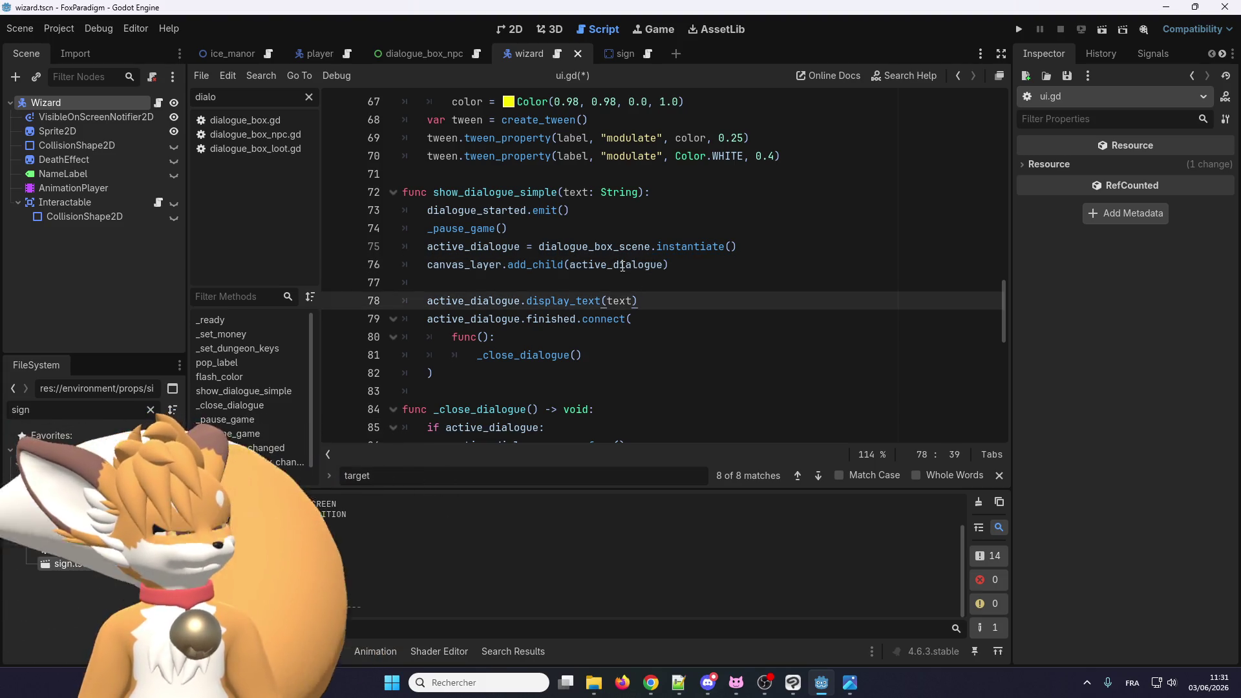
pyautogui.scroll(3, 555, 275)
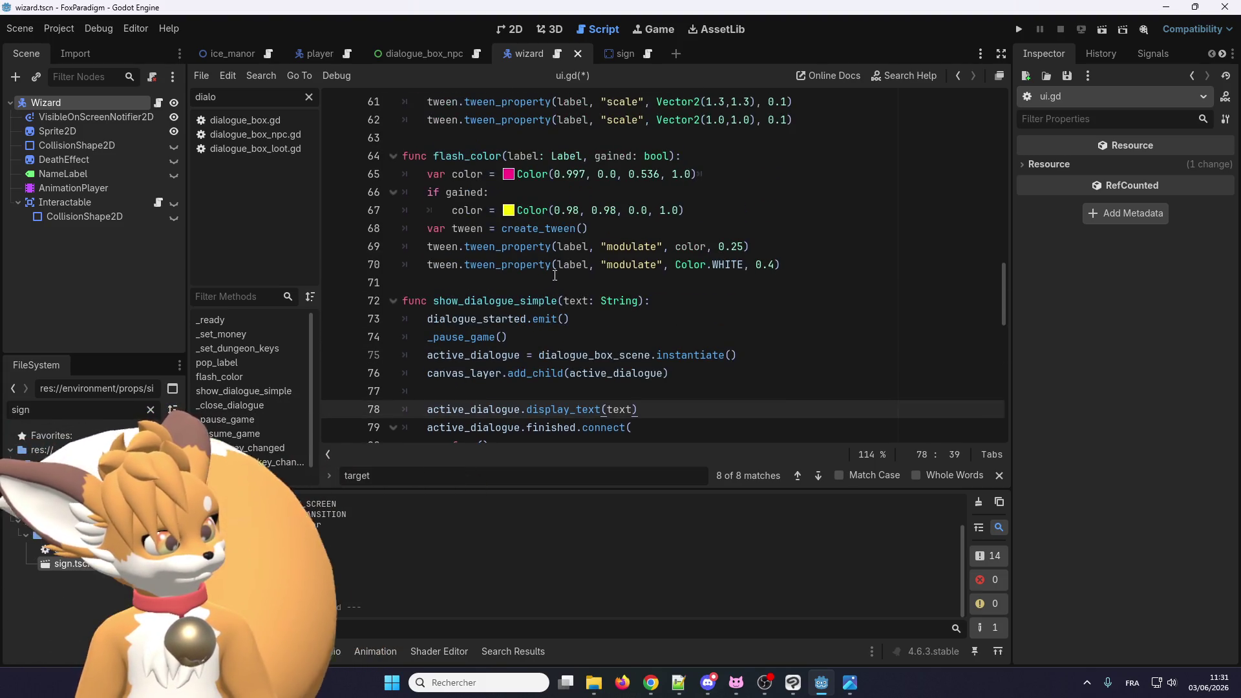
pyautogui.scroll(-3, 543, 297)
pyautogui.scroll(2, 536, 309)
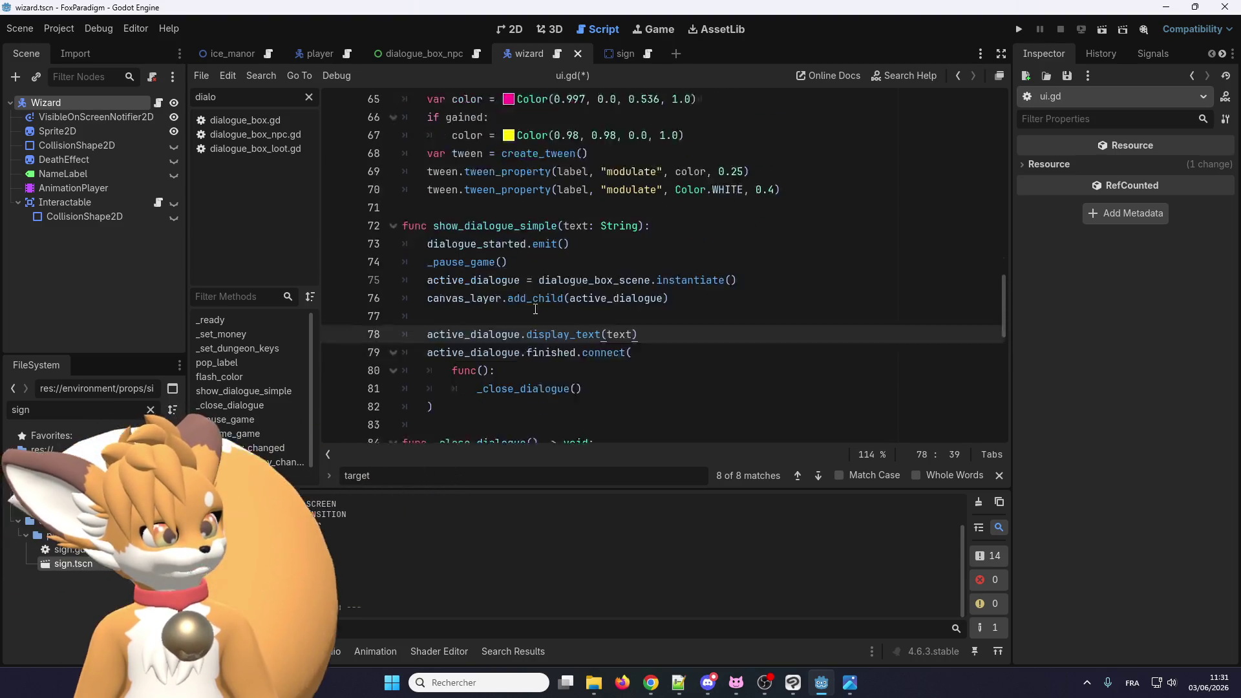
pyautogui.scroll(-2, 535, 309)
pyautogui.moveTo(429, 337)
pyautogui.mouseDown()
pyautogui.moveTo(420, 156)
pyautogui.moveTo(402, 137)
pyautogui.mouseUp()
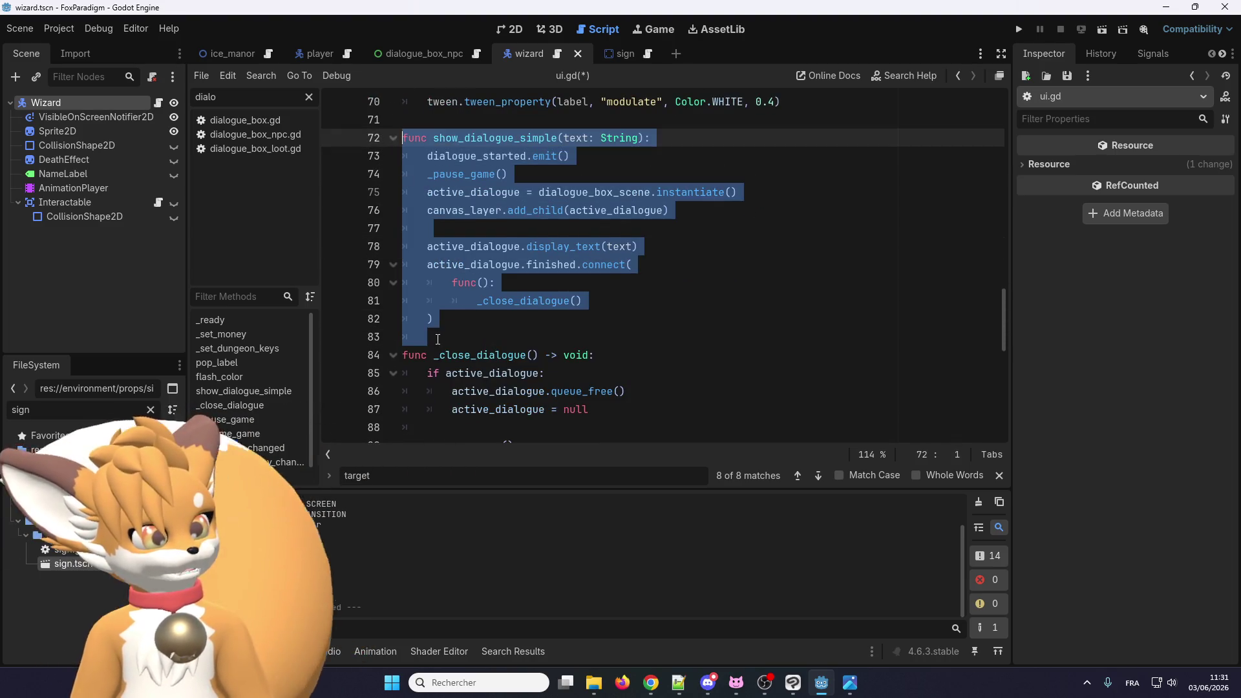
pyautogui.hotkey('ctrl', 'c')
pyautogui.click(438, 338)
pyautogui.hotkey('ctrl', 'v')
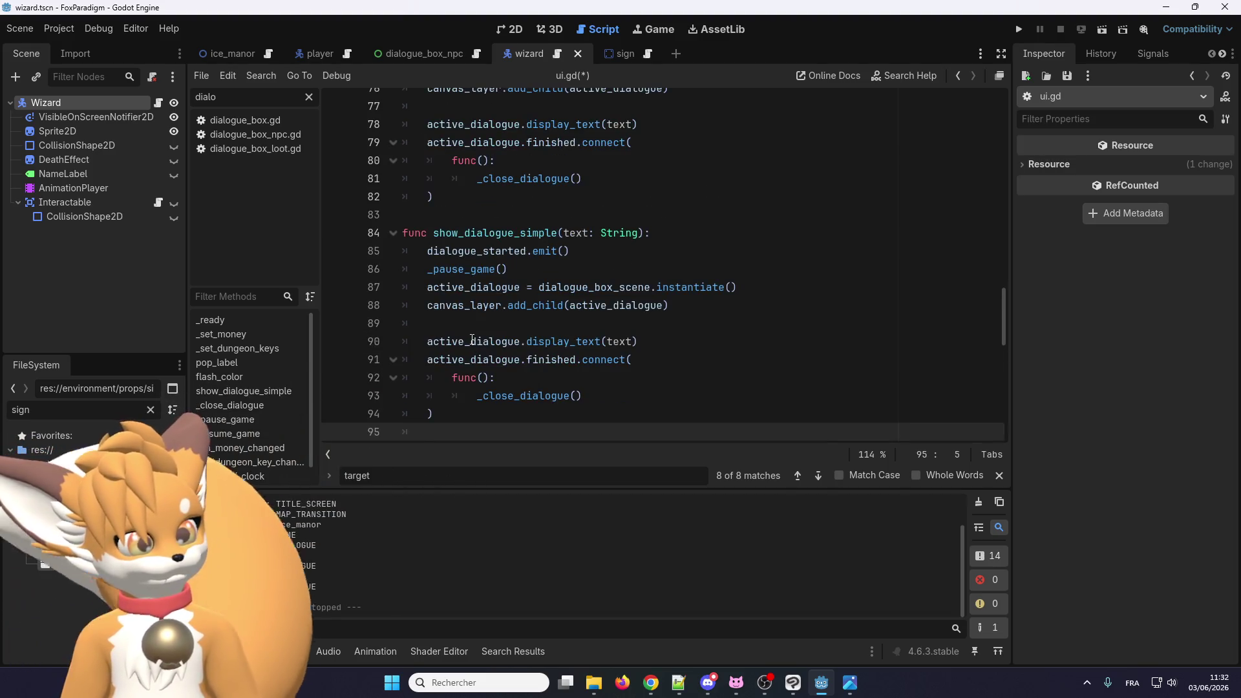
pyautogui.scroll(2, 549, 294)
pyautogui.moveTo(560, 301); pyautogui.dragTo(528, 303)
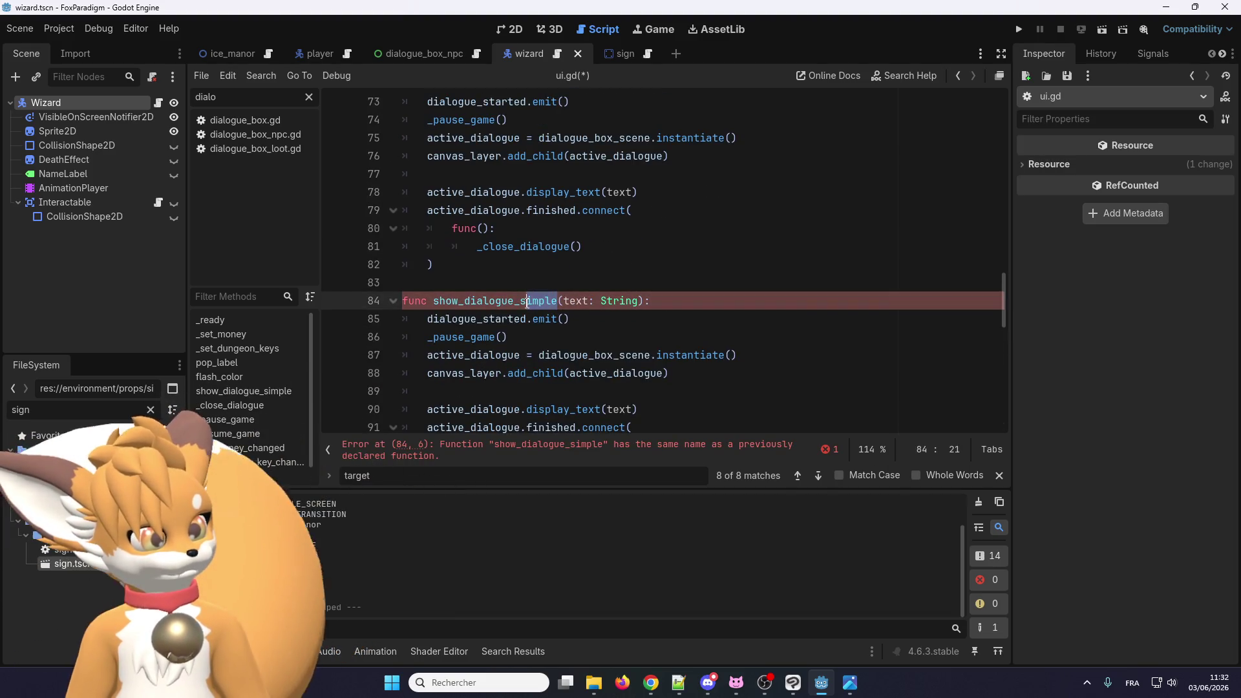
pyautogui.write('npc')
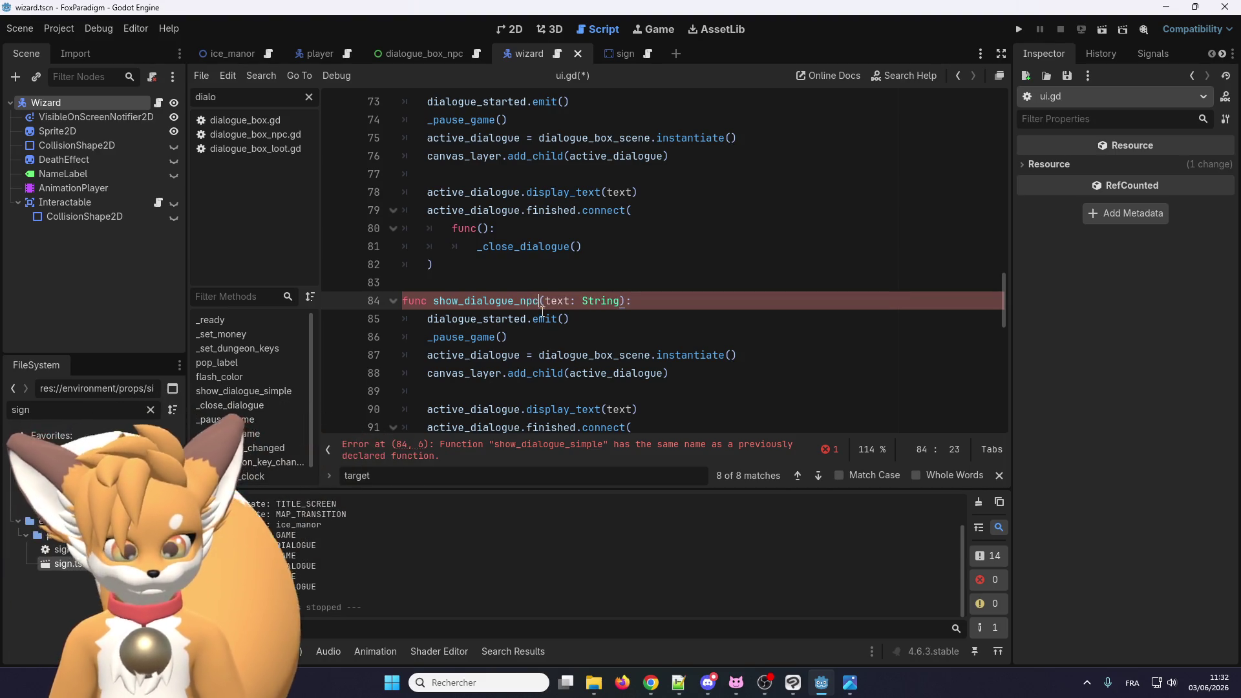
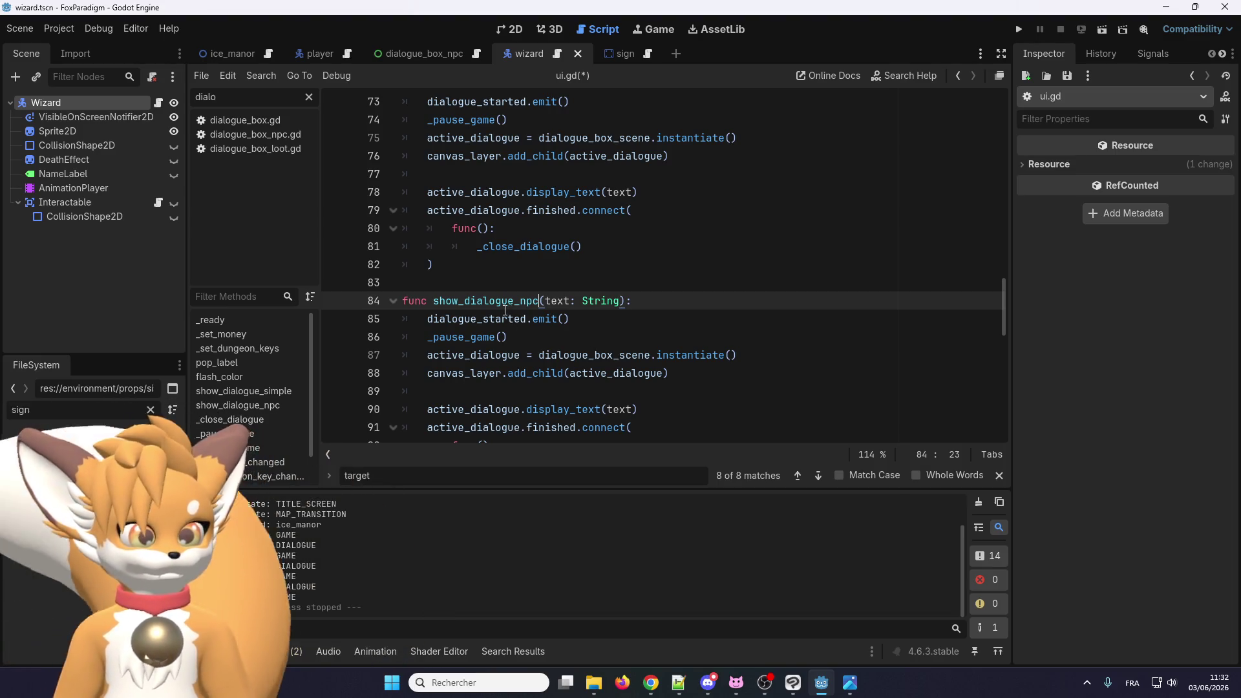
# Step: Change line 87's instantiate call in show_dialogue_npc to use dialogue_box_npc_scene
pyautogui.scroll(2, 505, 311)
pyautogui.scroll(2, 556, 332)
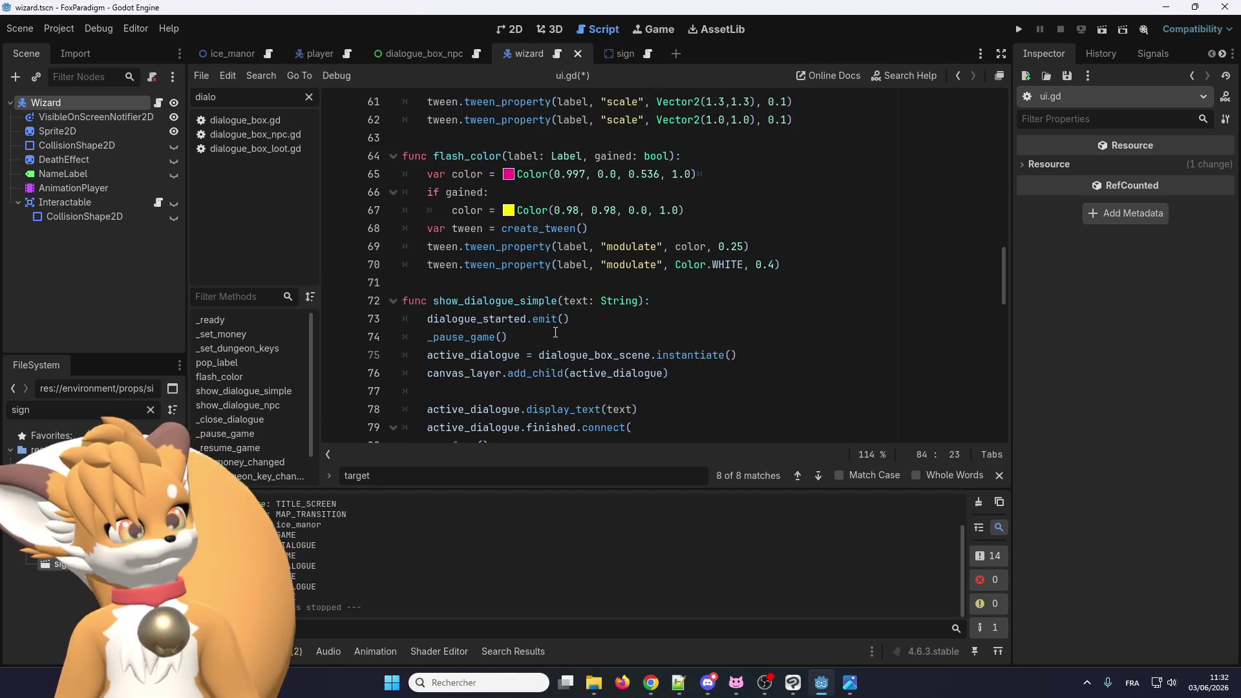
pyautogui.scroll(2, 556, 332)
pyautogui.scroll(-6, 530, 349)
pyautogui.scroll(5, 502, 372)
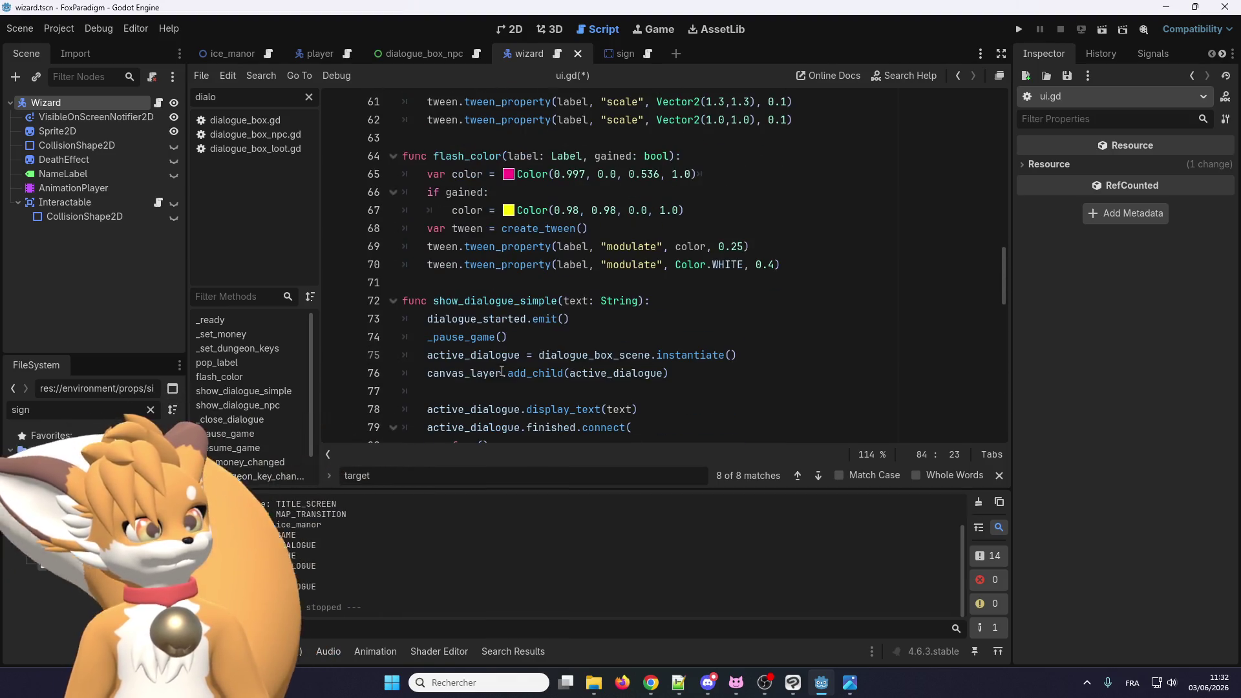
pyautogui.scroll(-4, 506, 349)
pyautogui.doubleClick(474, 319)
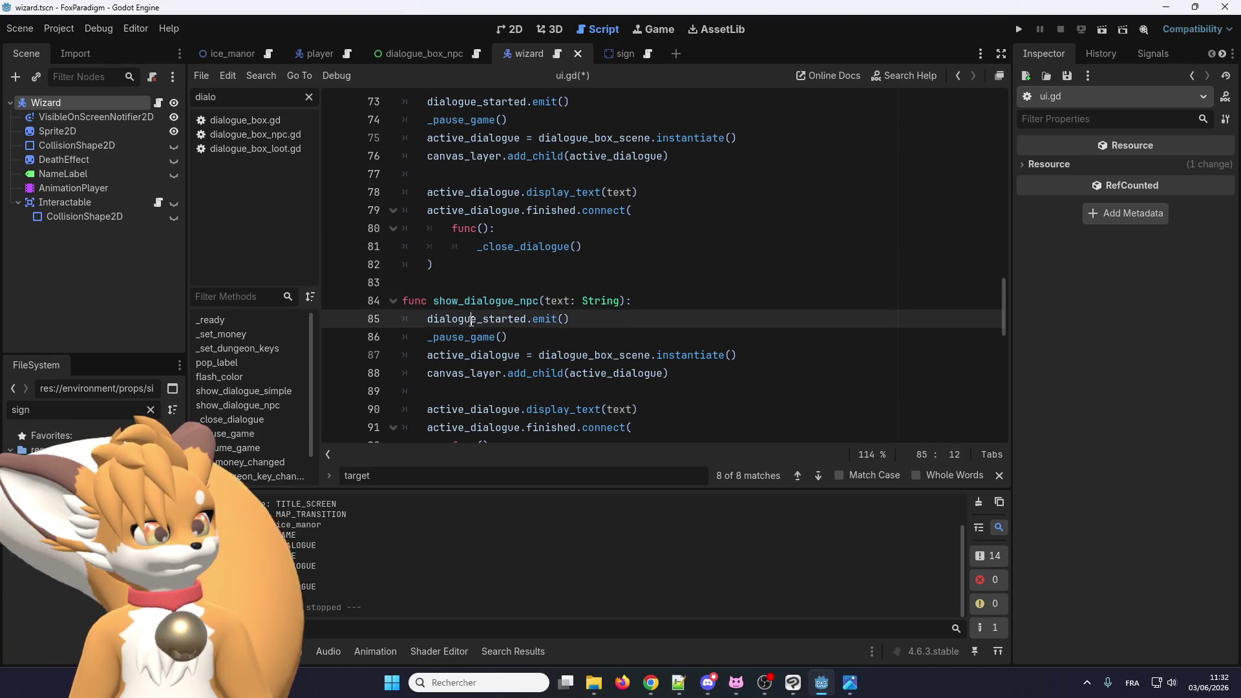
pyautogui.scroll(2, 474, 321)
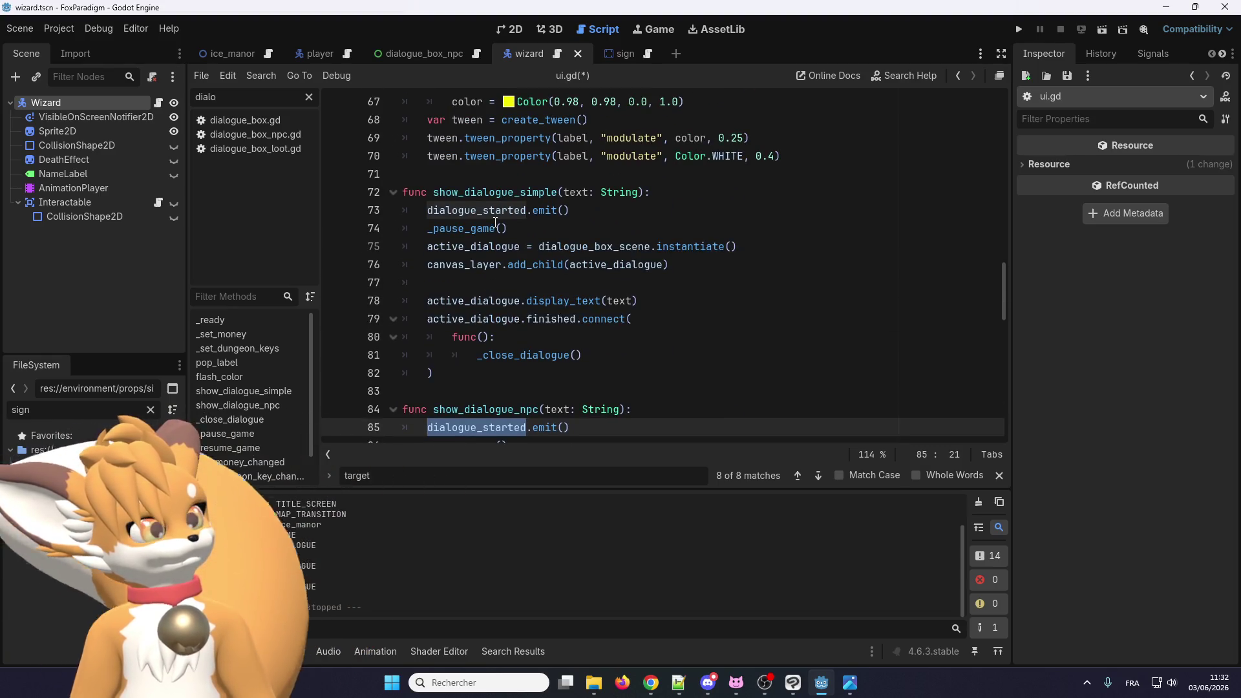
pyautogui.scroll(-3, 496, 223)
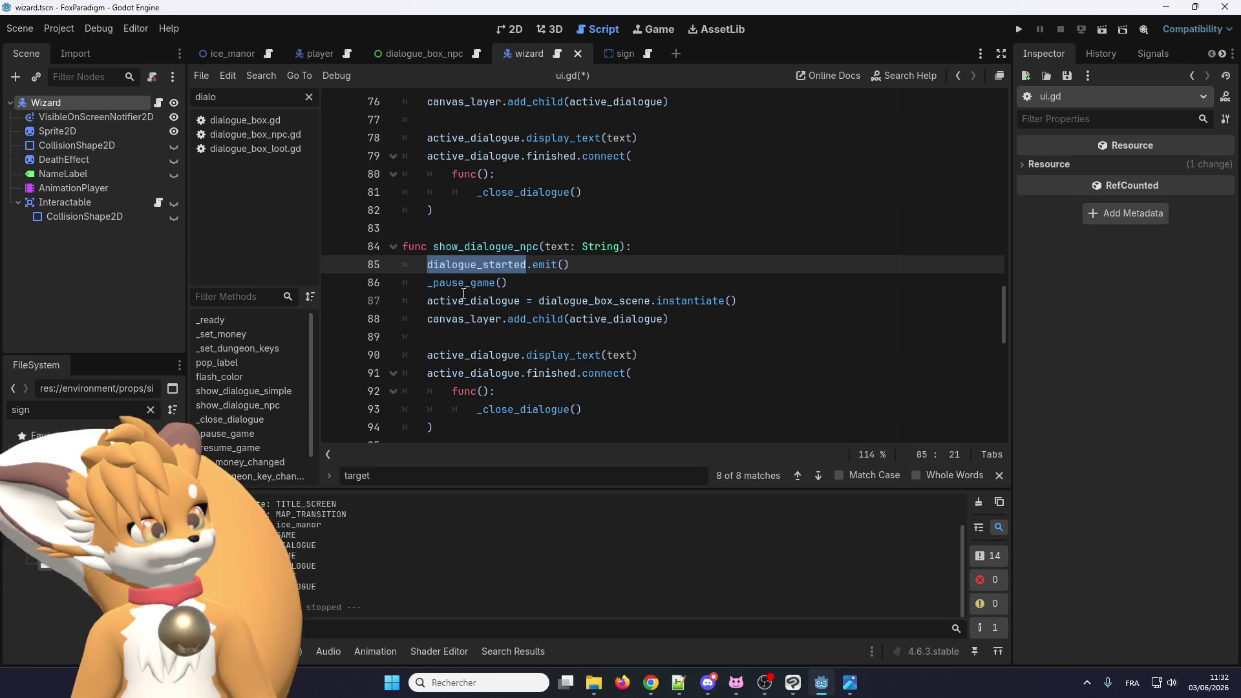
pyautogui.click(671, 302)
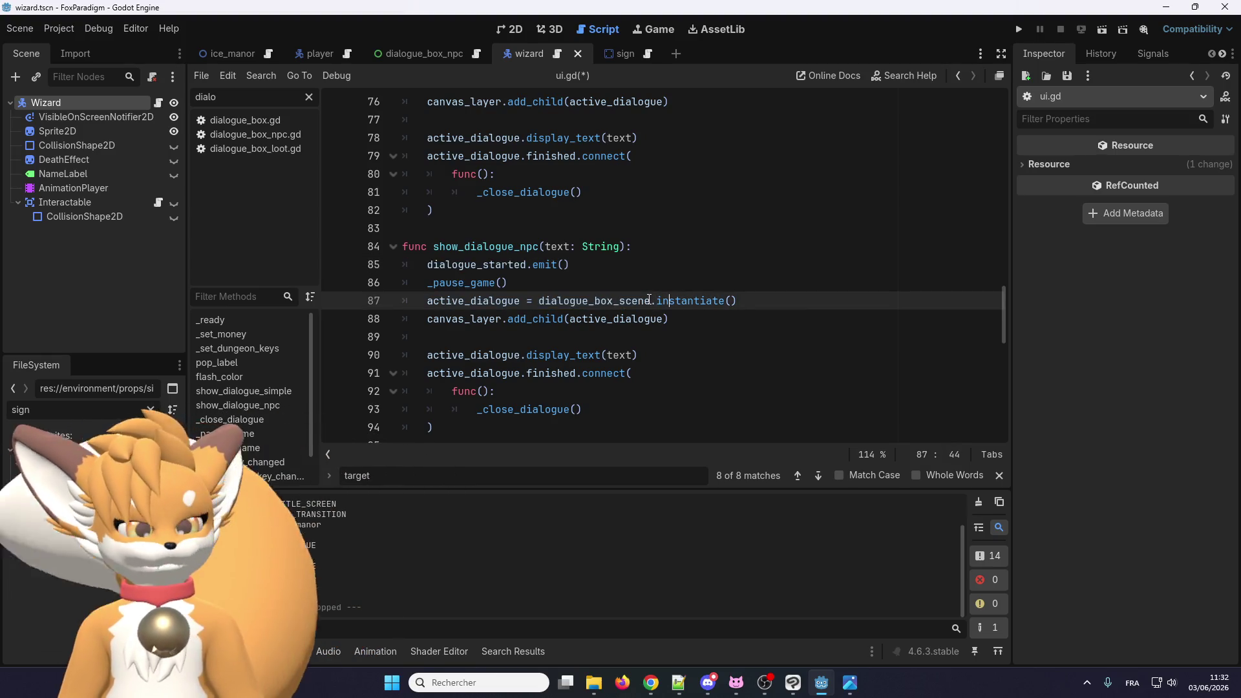
pyautogui.click(620, 303)
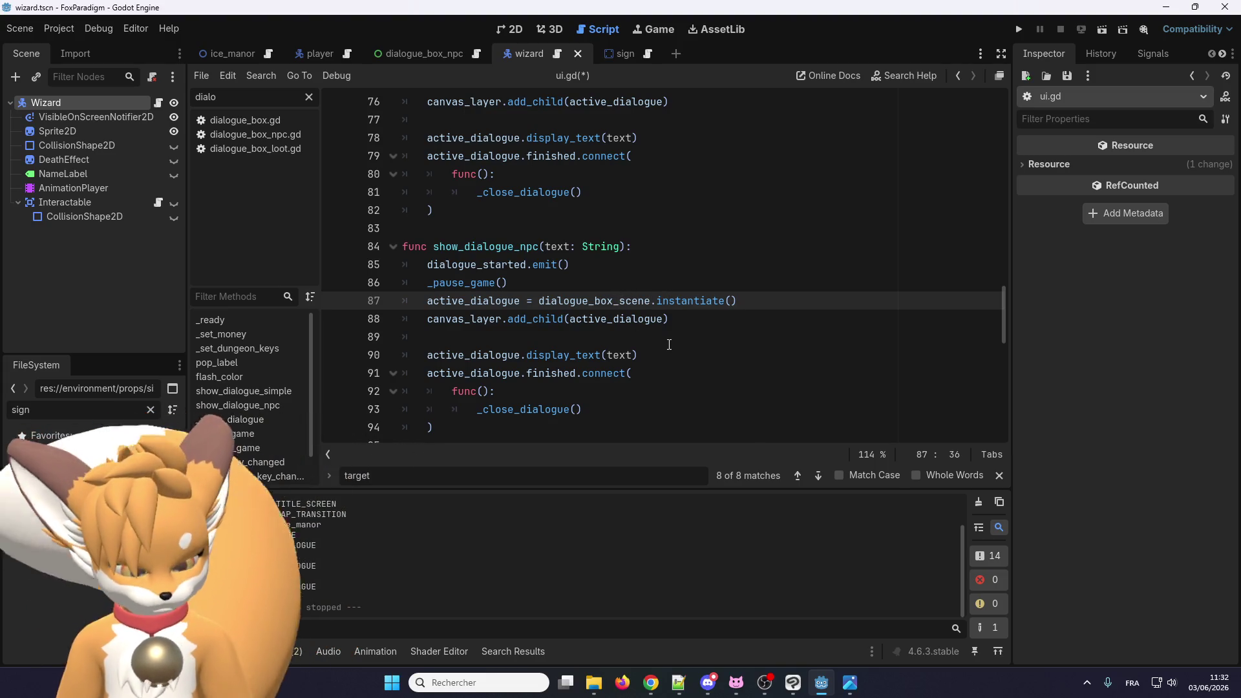
pyautogui.write('npc_')
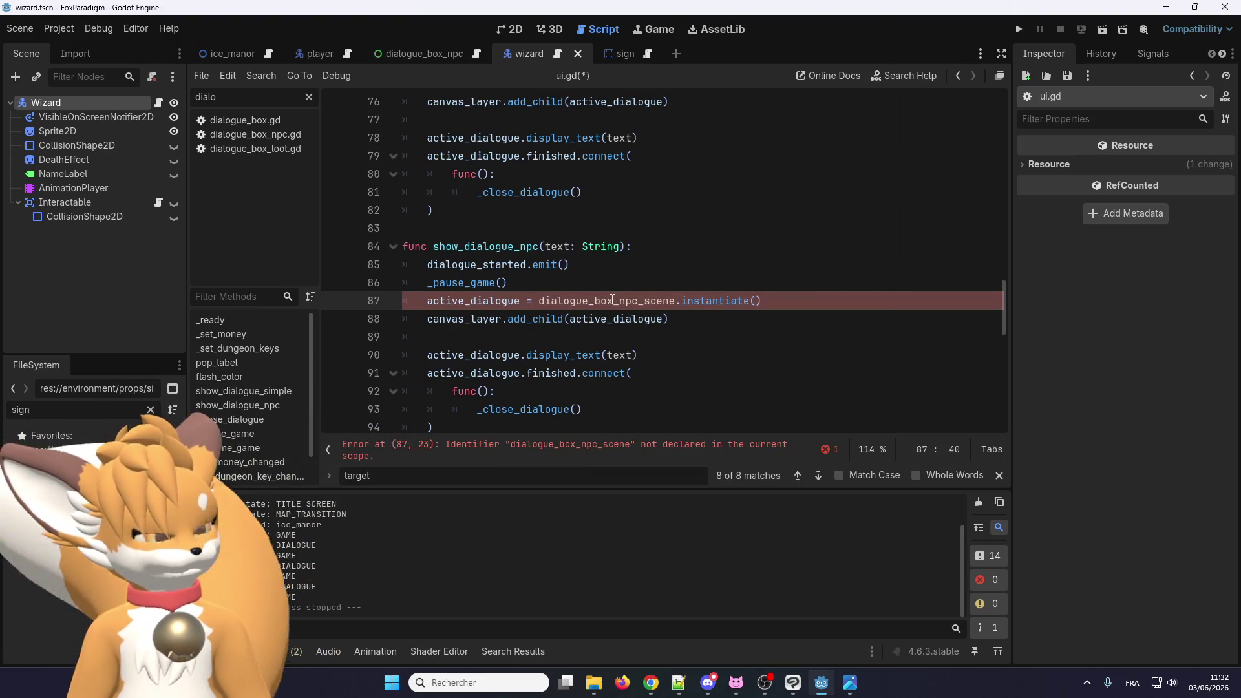
# Step: Change line 75's instantiate call to dialogue_box_simple_scene, then review both scene names
pyautogui.scroll(2, 640, 305)
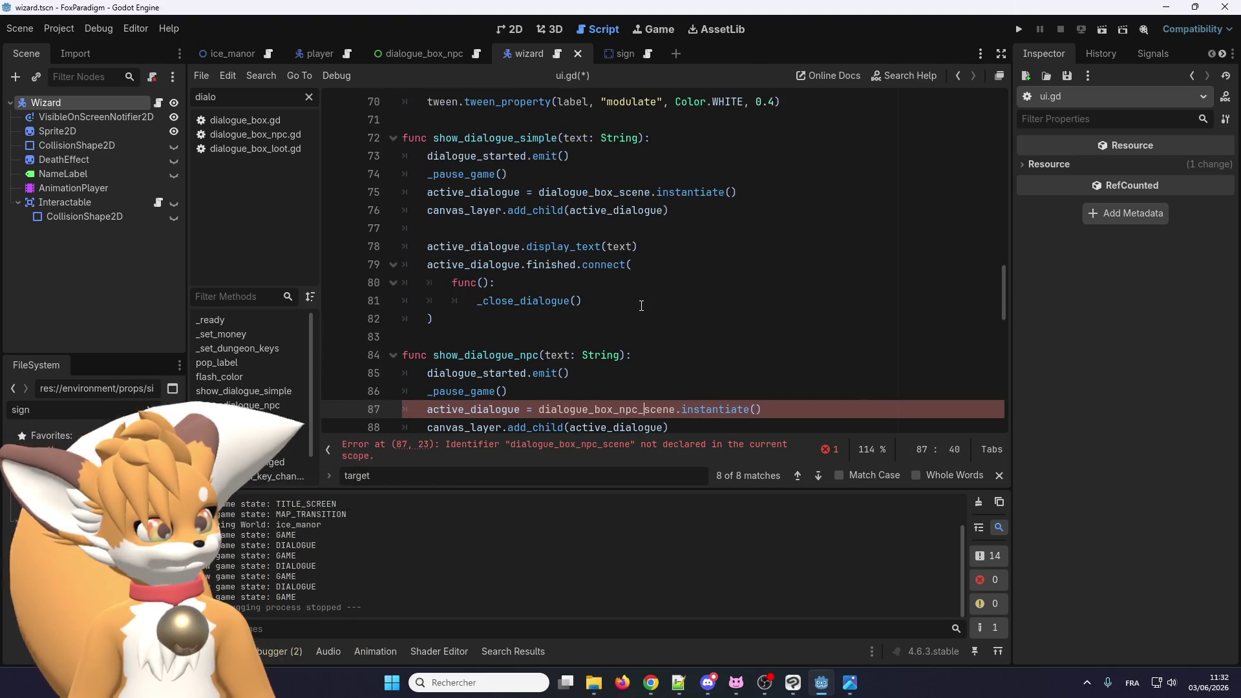
pyautogui.click(617, 192)
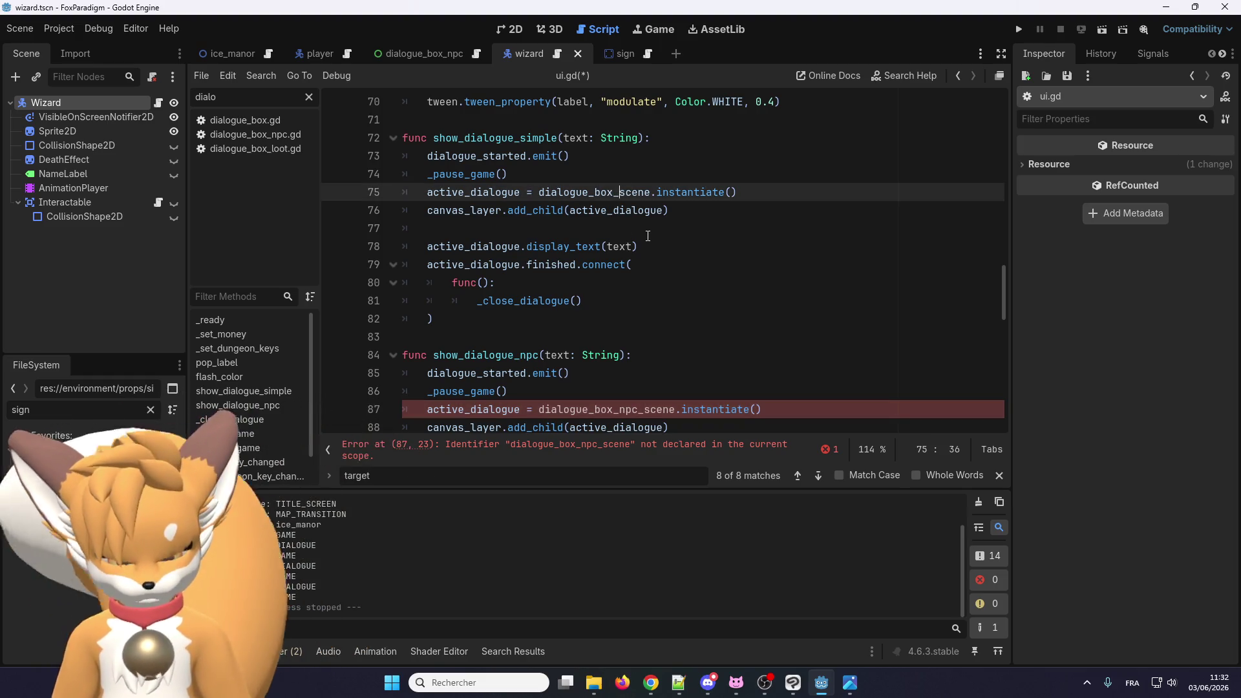
pyautogui.write('simple')
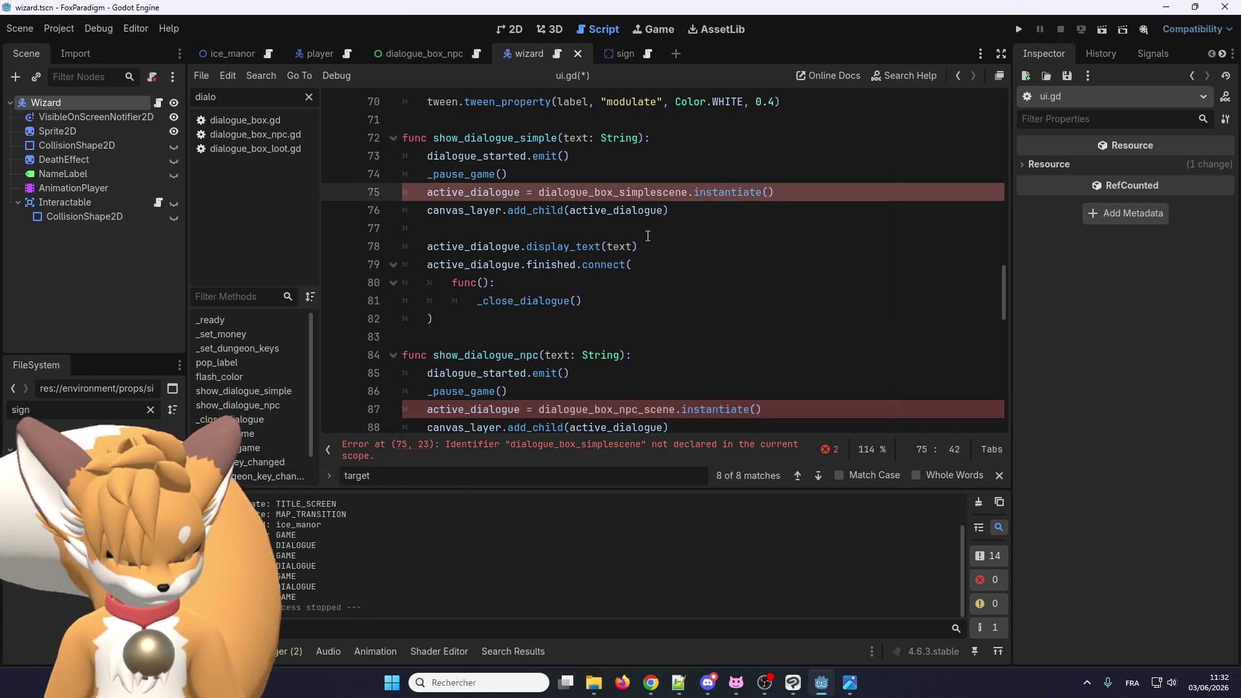
pyautogui.write('_')
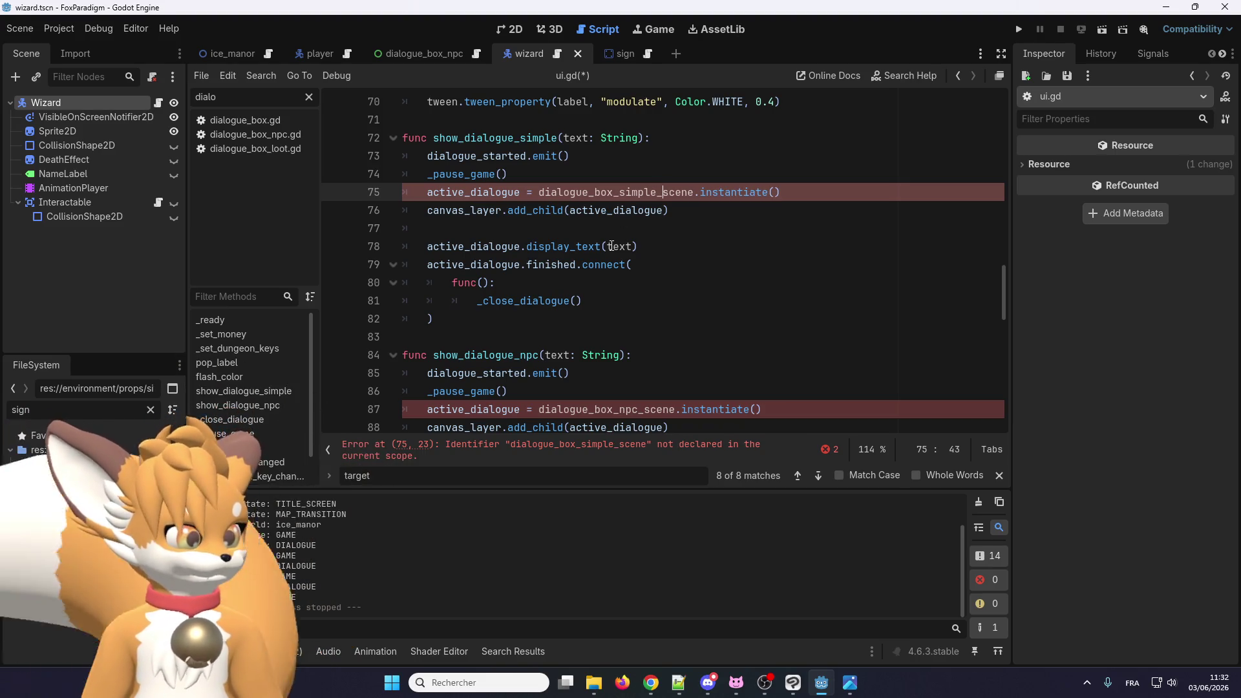
pyautogui.scroll(-1, 611, 246)
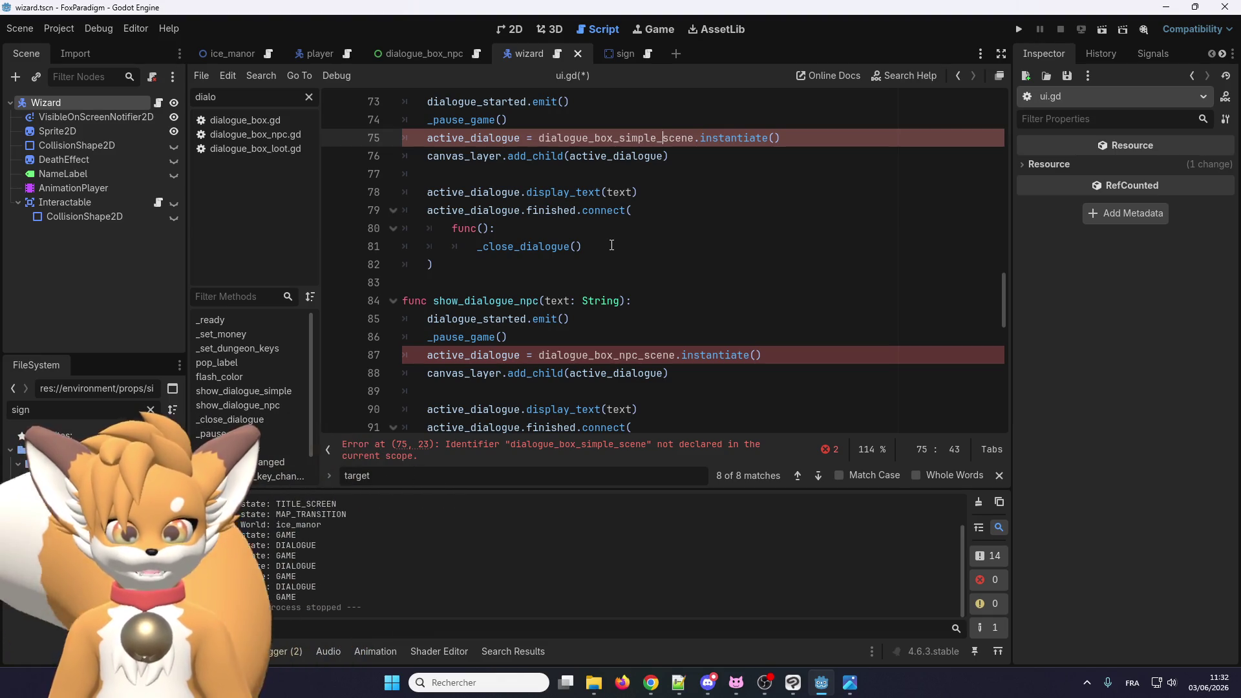
pyautogui.doubleClick(617, 354)
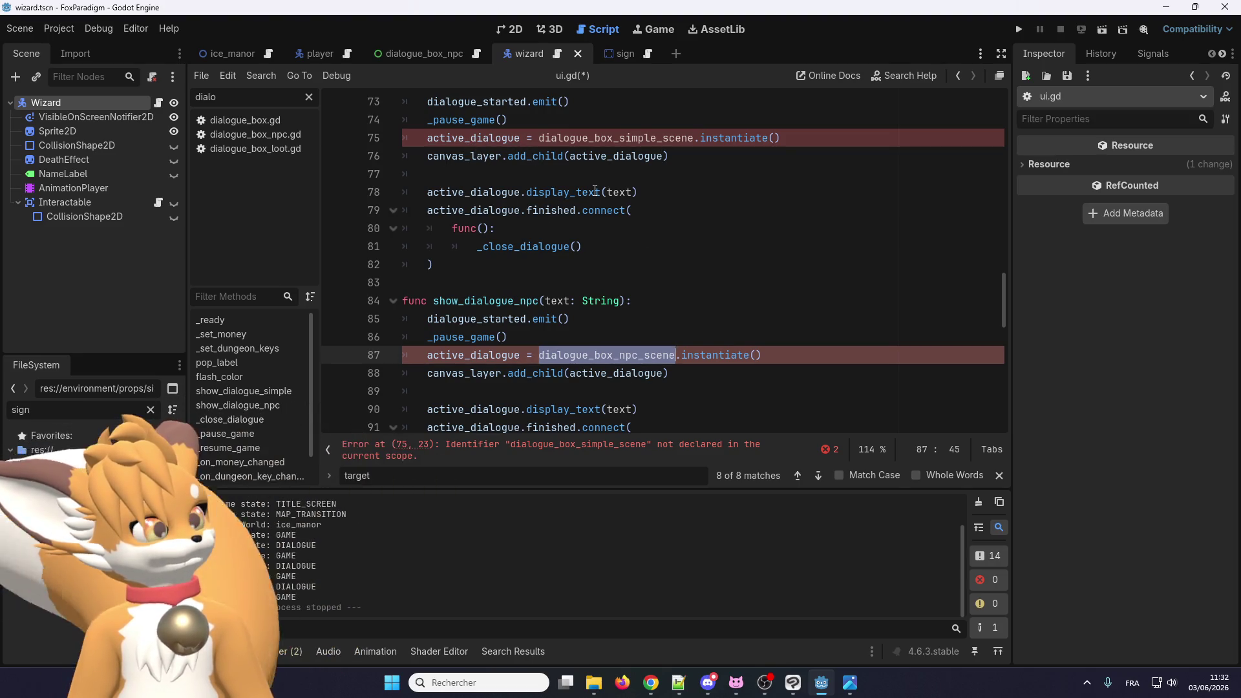
pyautogui.scroll(-1, 595, 191)
pyautogui.scroll(1, 556, 192)
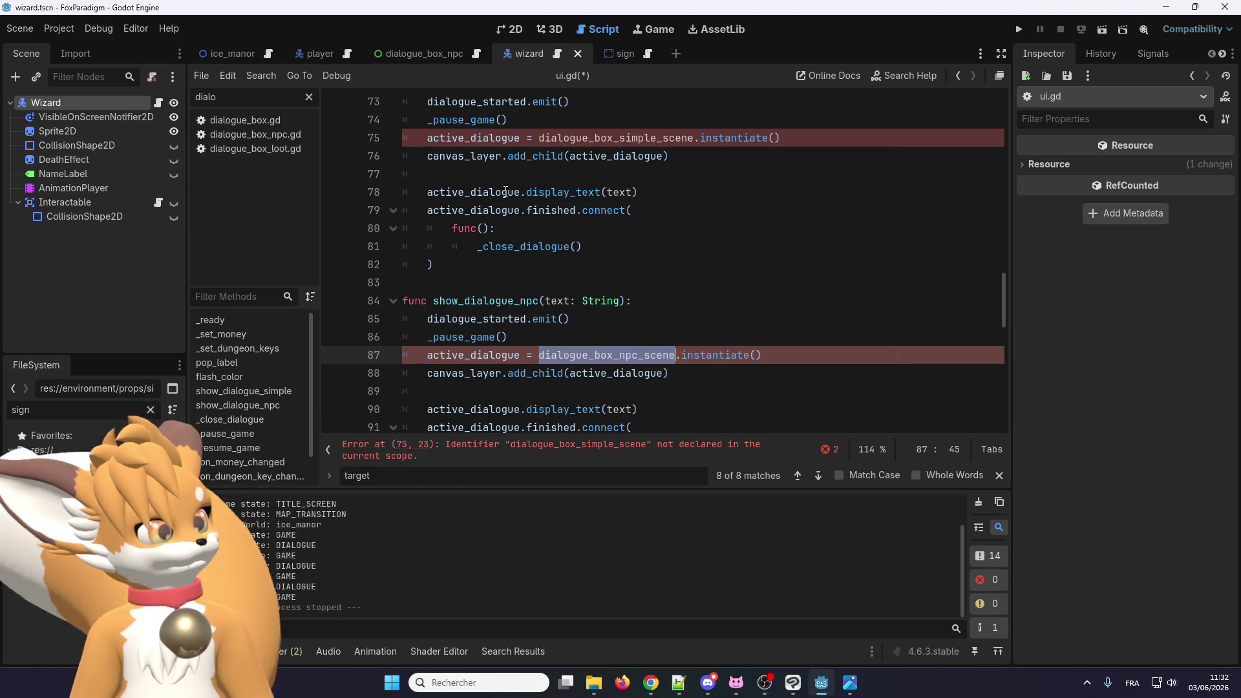
pyautogui.scroll(-1, 506, 191)
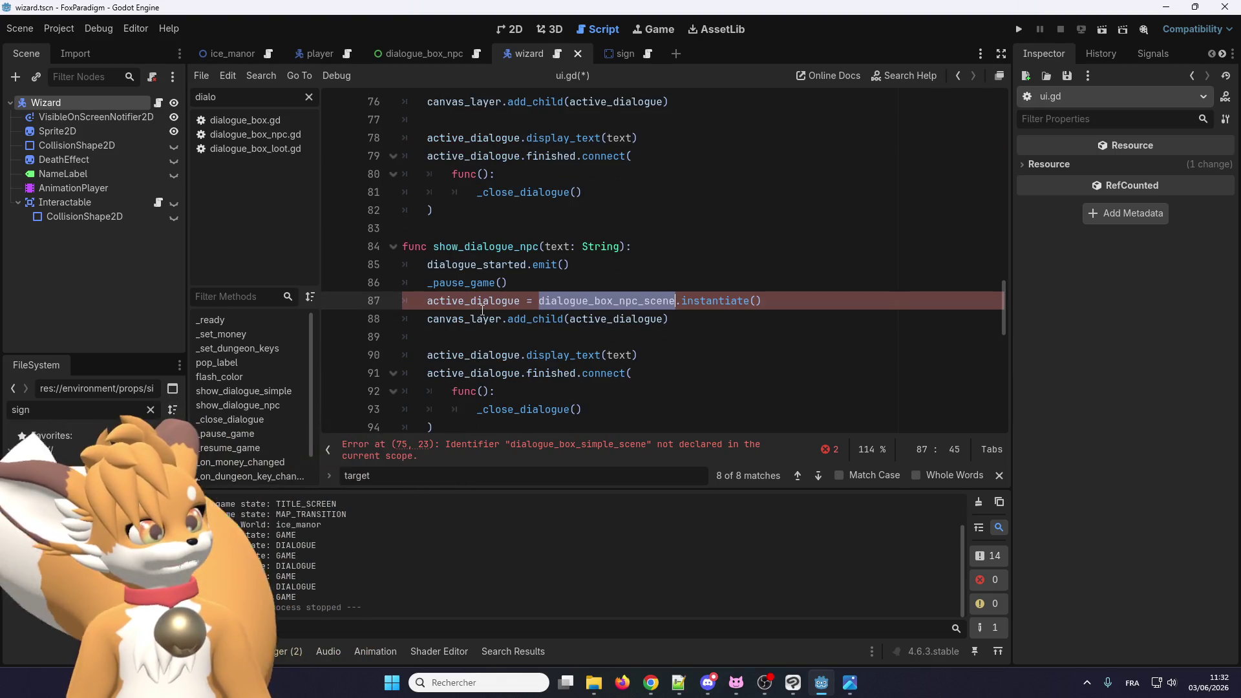
pyautogui.scroll(-2, 483, 314)
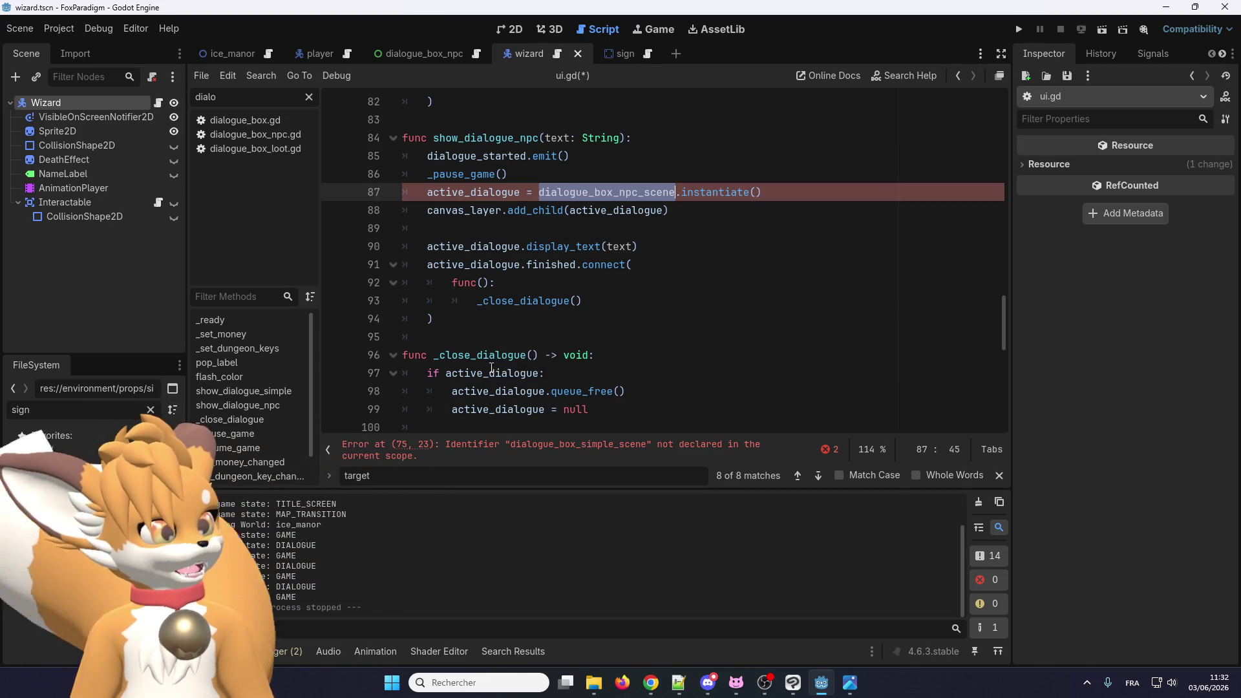
pyautogui.scroll(3, 499, 341)
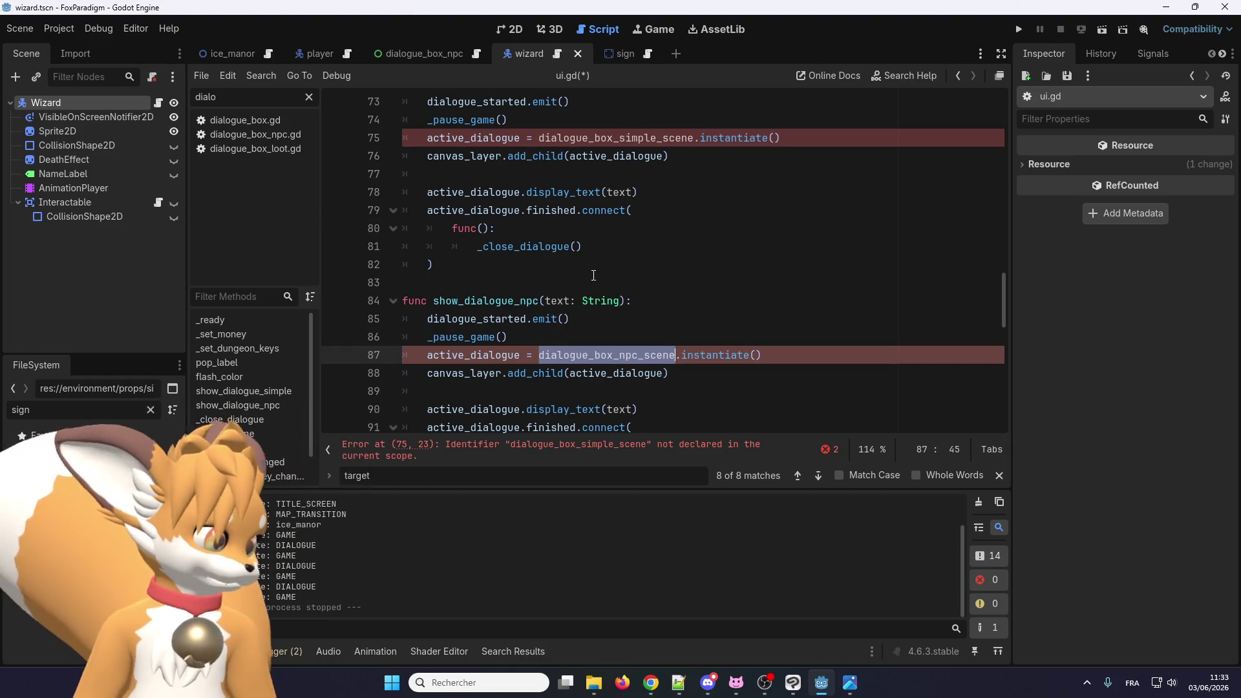
pyautogui.scroll(1, 607, 256)
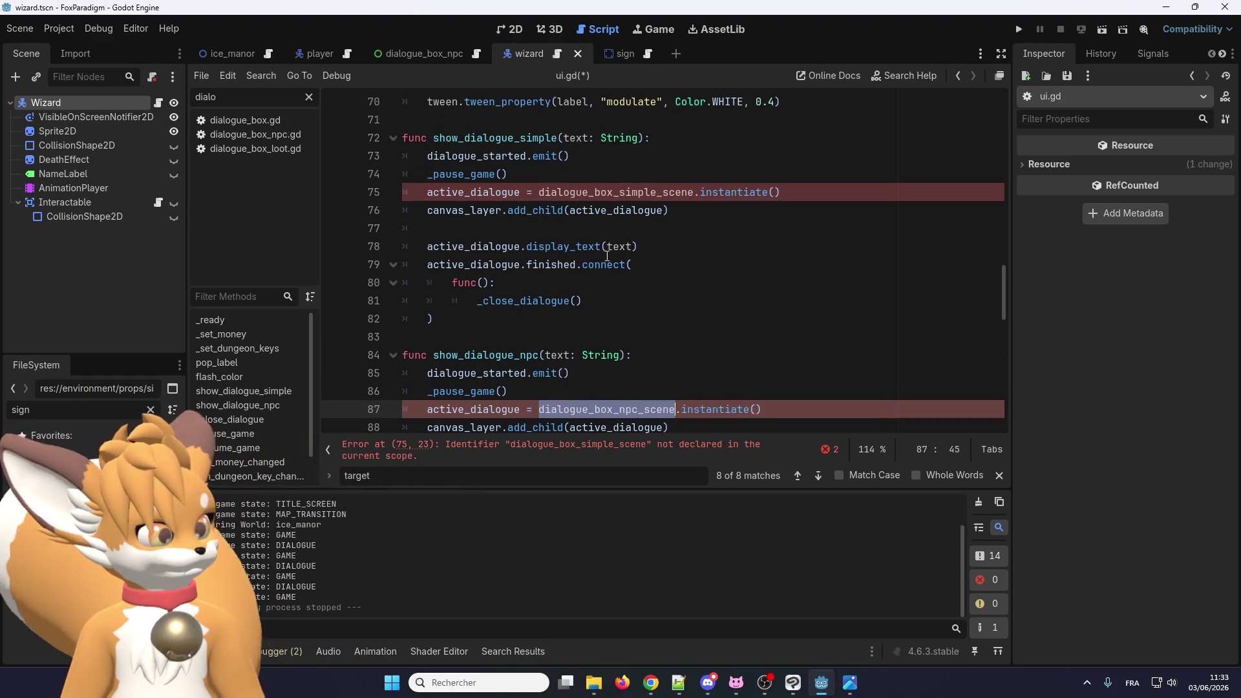
pyautogui.doubleClick(641, 194)
pyautogui.hotkey('ctrl', 'c')
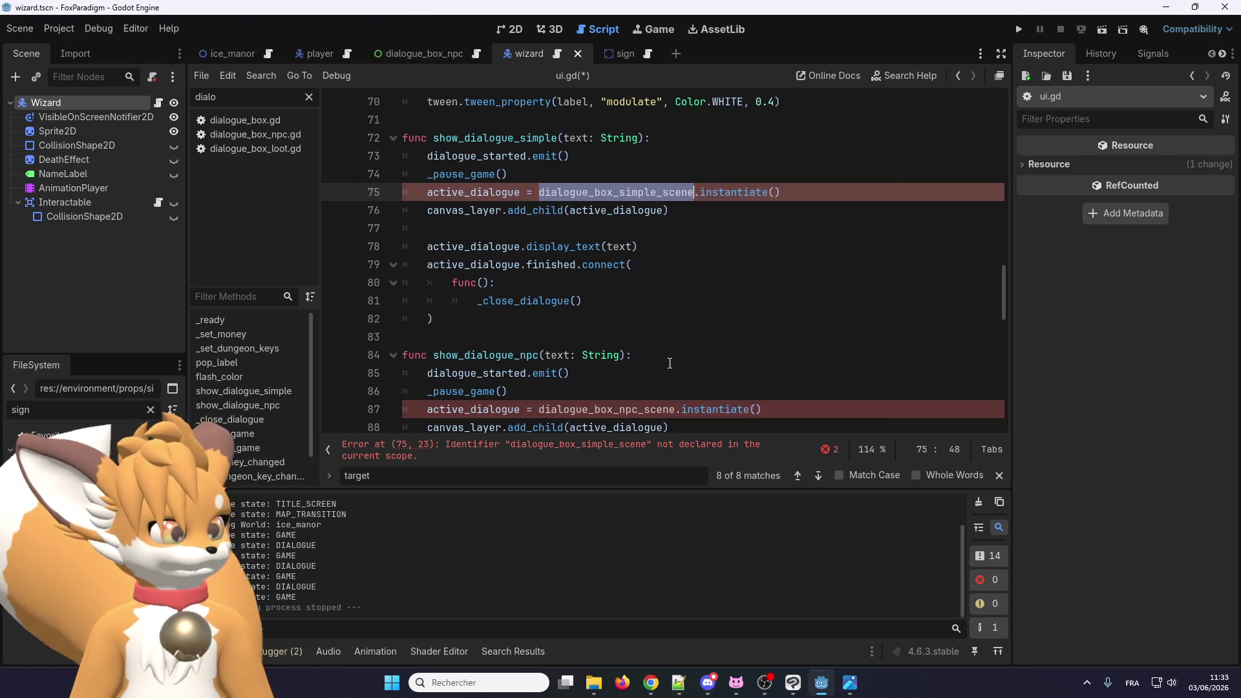
pyautogui.scroll(20, 670, 364)
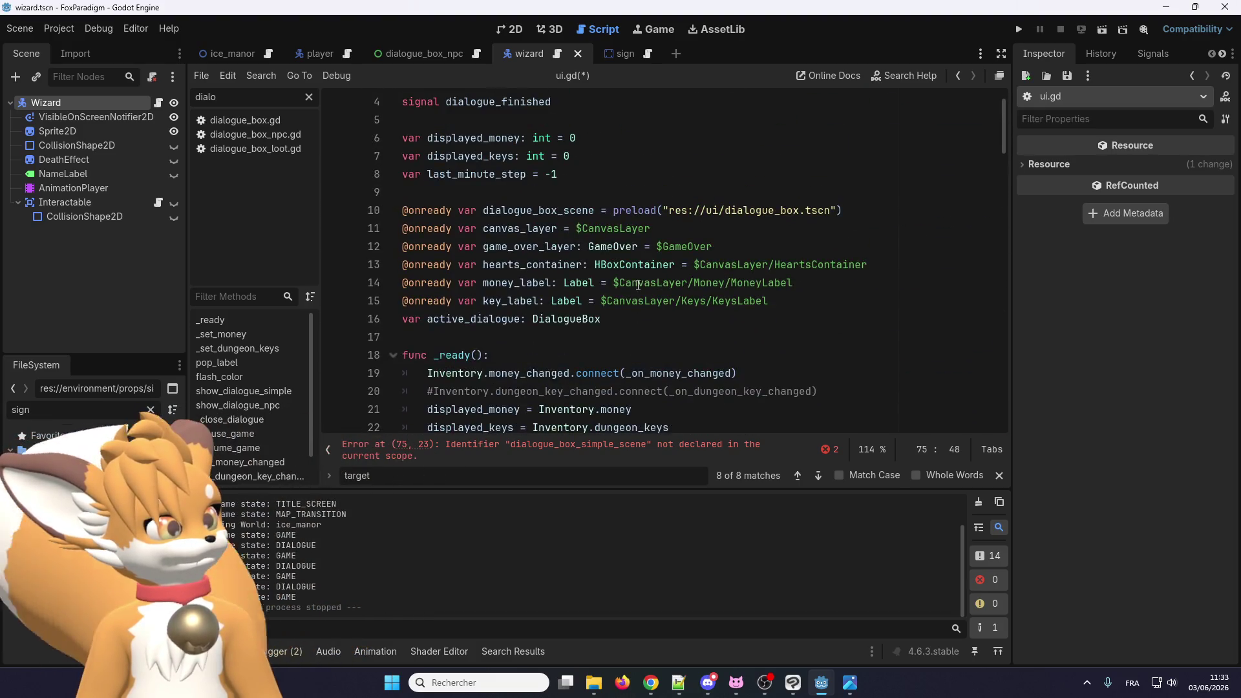
# Step: Rename line 10's variable to dialogue_box_simple_scene and duplicate it as an npc variant
pyautogui.doubleClick(571, 246)
pyautogui.doubleClick(572, 211)
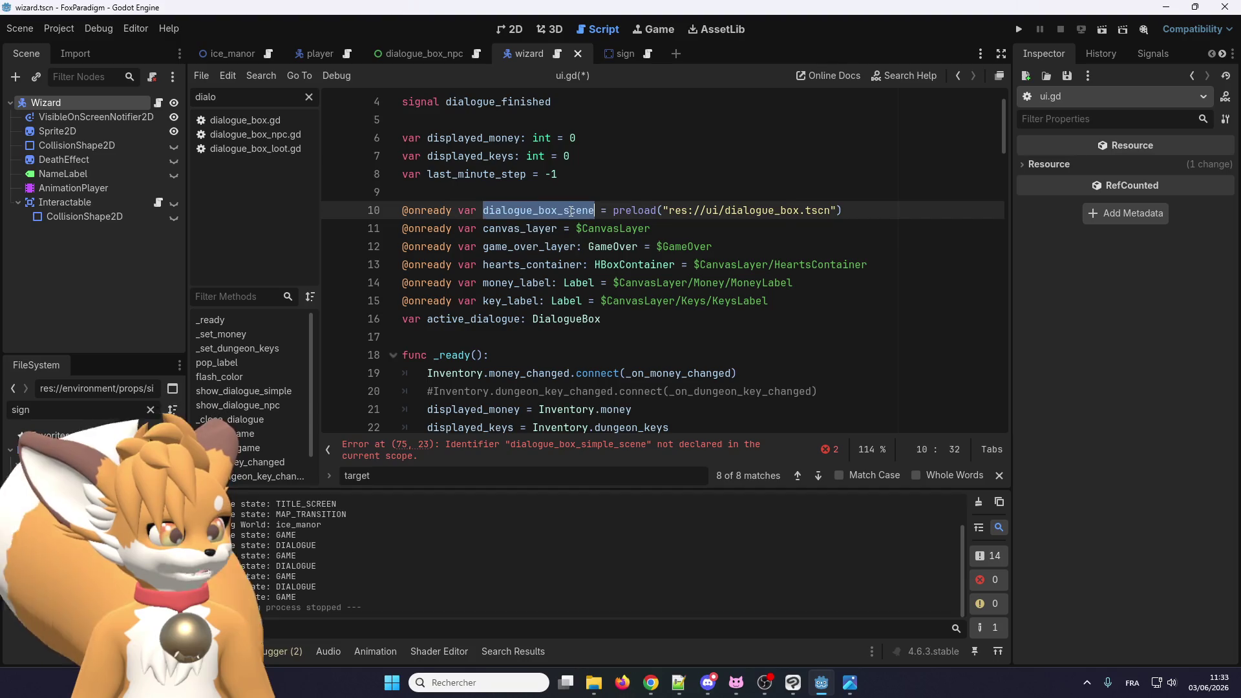
pyautogui.hotkey('ctrl', 'v')
pyautogui.hotkey('ctrl', 'shift', 'd')
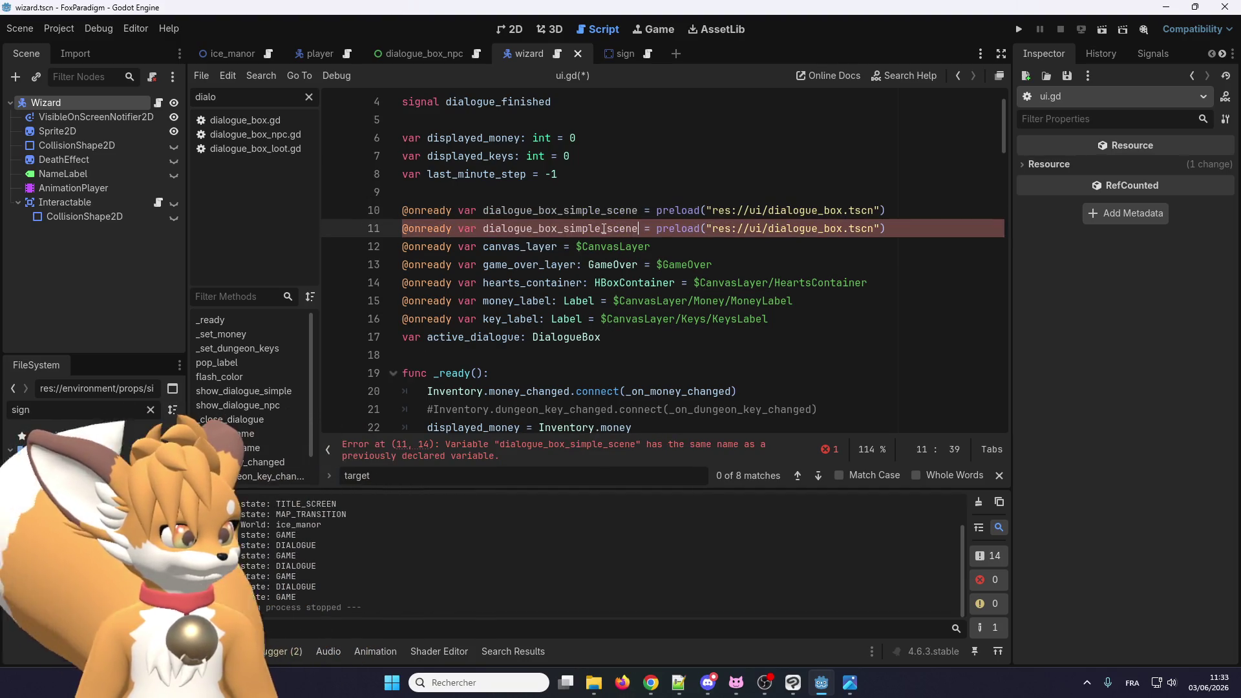
pyautogui.moveTo(601, 229); pyautogui.dragTo(550, 228)
pyautogui.write('x_npx')
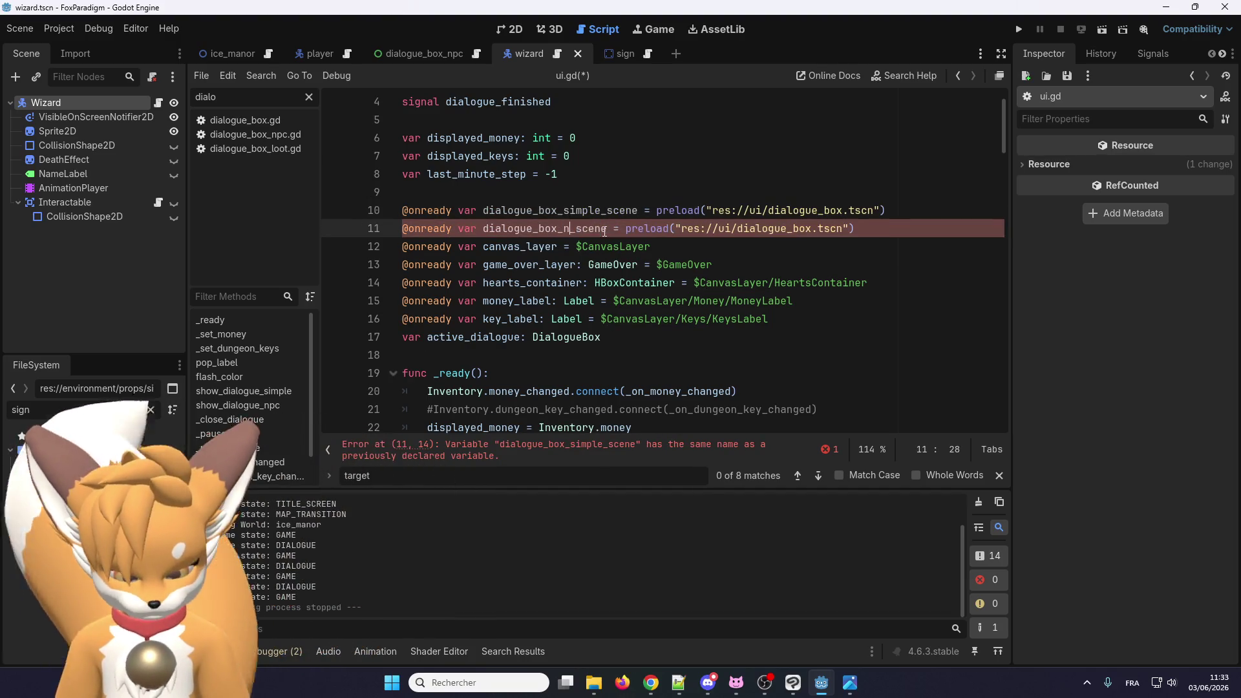
# Step: Point the preloads at dialogue_box_simple.tscn and dialogue_box_npc.tscn and save ui.gd
pyautogui.click(842, 211)
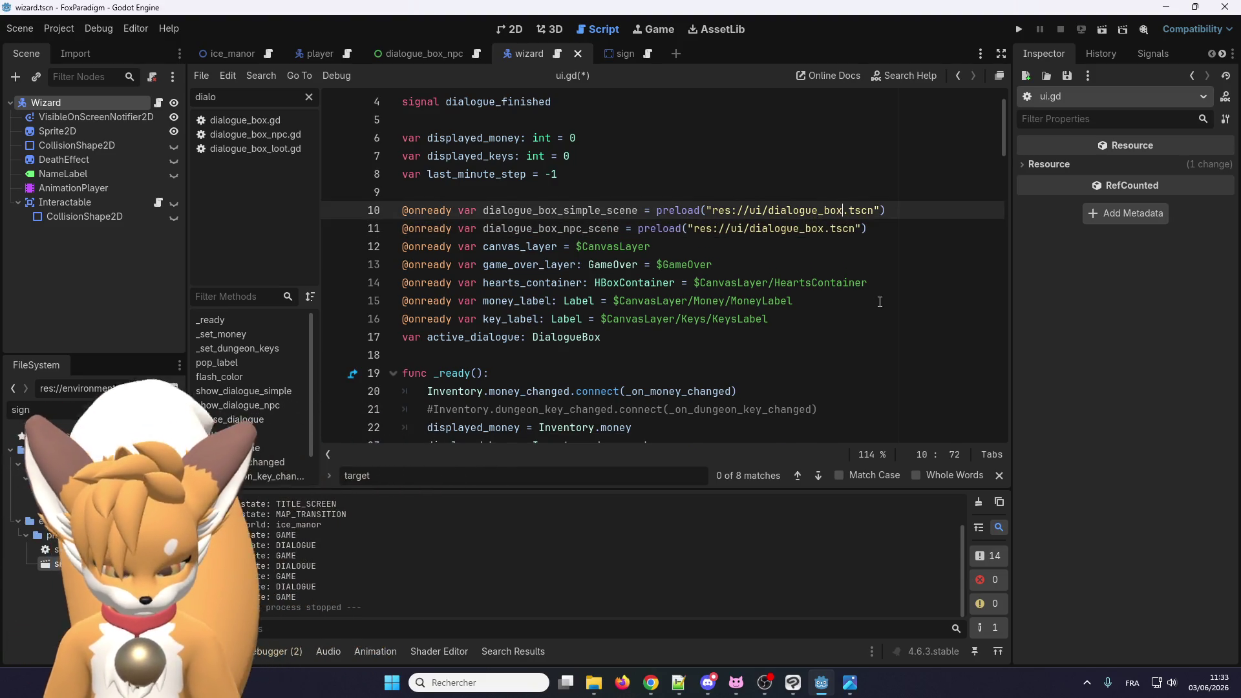
pyautogui.write('_simple')
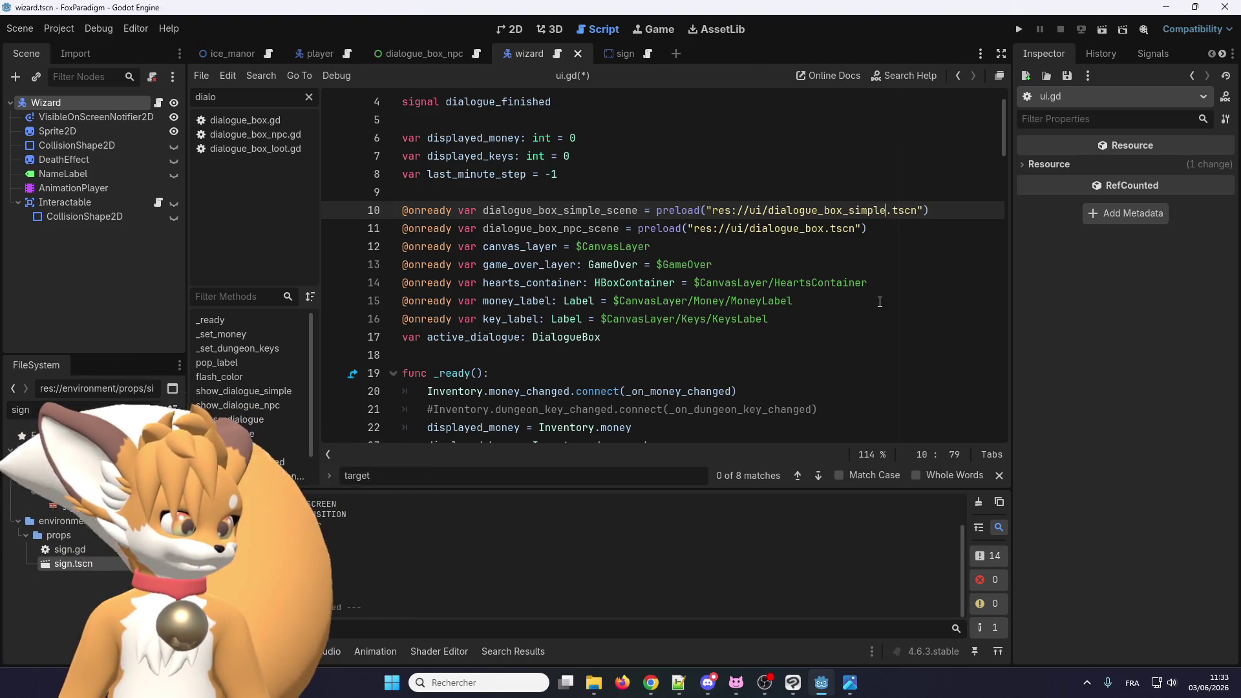
pyautogui.write('ple')
pyautogui.click(830, 229)
pyautogui.write('_npc')
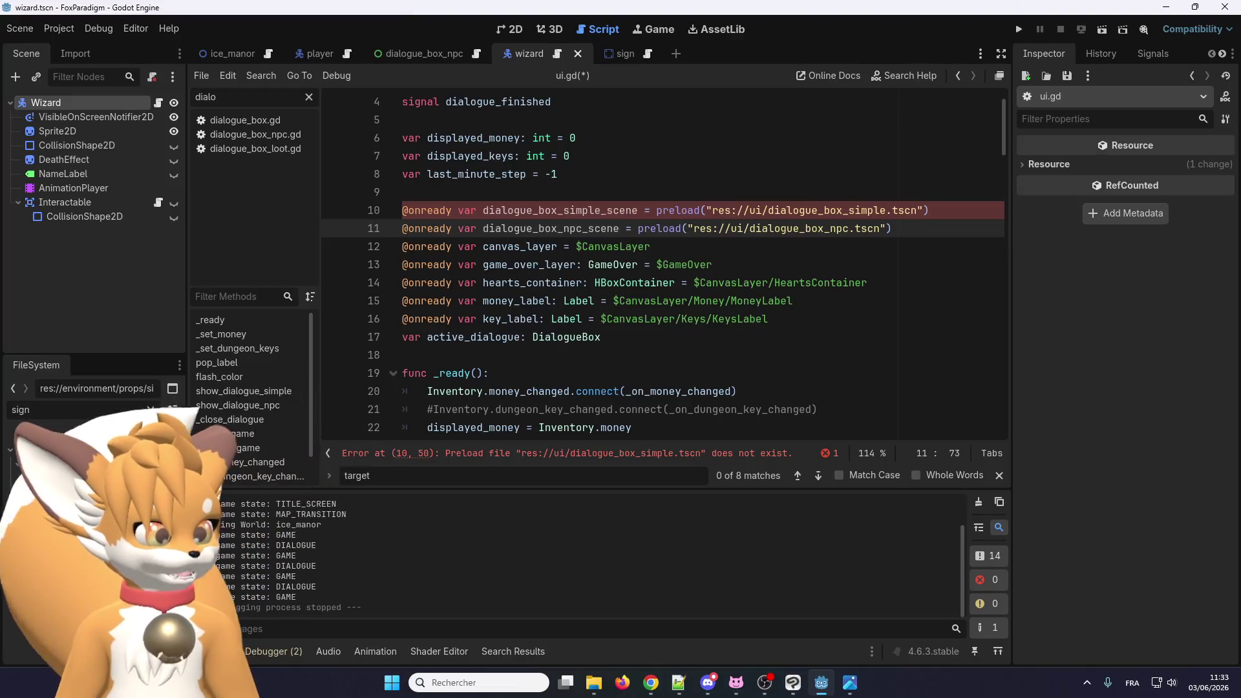
pyautogui.write('dialo')
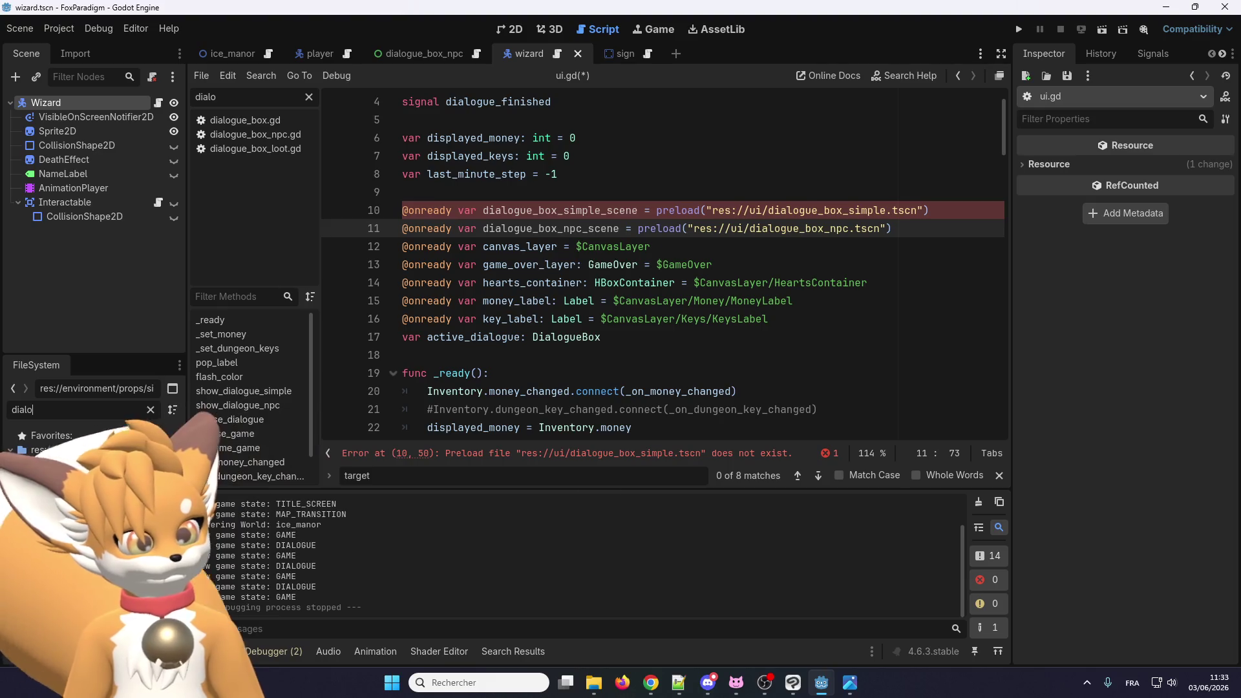
pyautogui.click(640, 264)
pyautogui.hotkey('ctrl', 's')
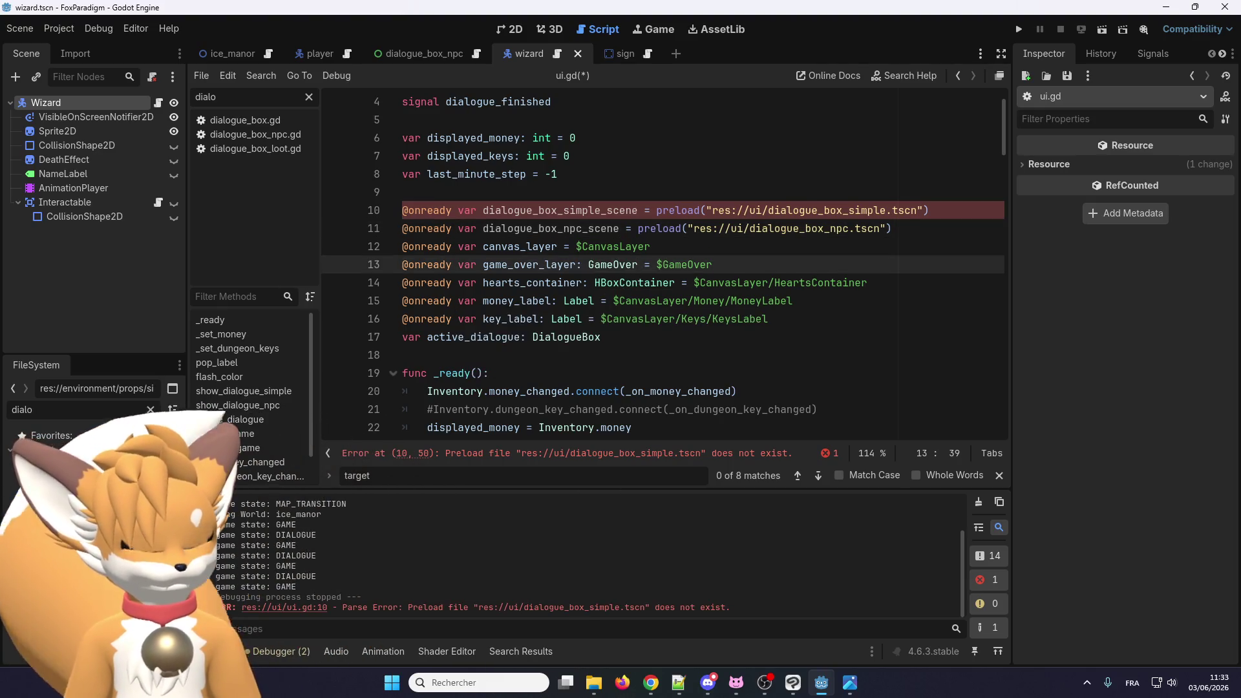
# Step: Open dialogue_box.tscn and rename its root node to DialogueBoxSimple
pyautogui.doubleClick(65, 563)
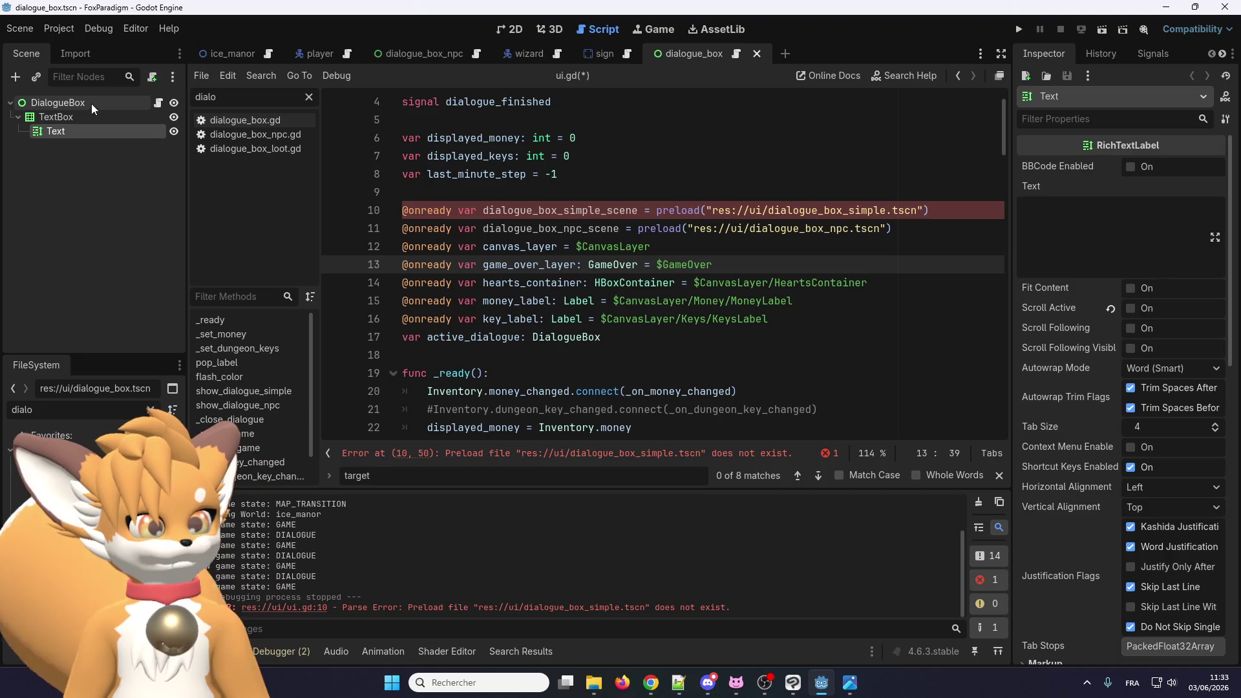
pyautogui.doubleClick(97, 103)
pyautogui.click(104, 104)
pyautogui.write('Simple')
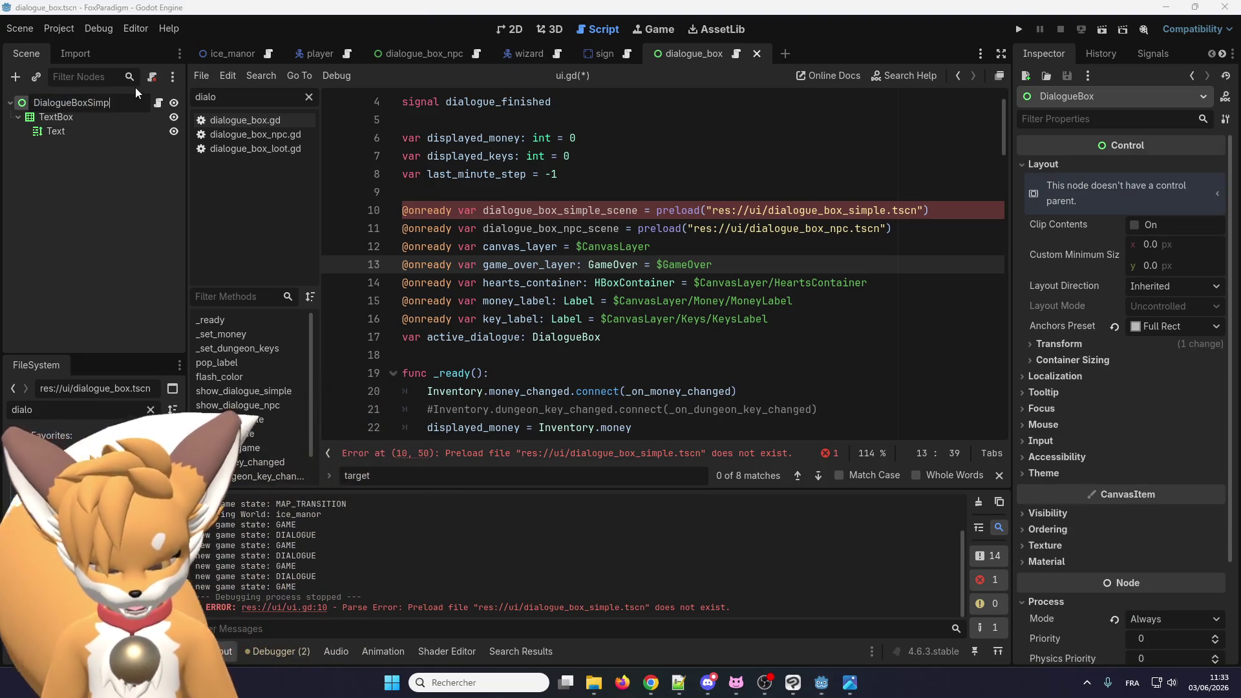
pyautogui.press('Return')
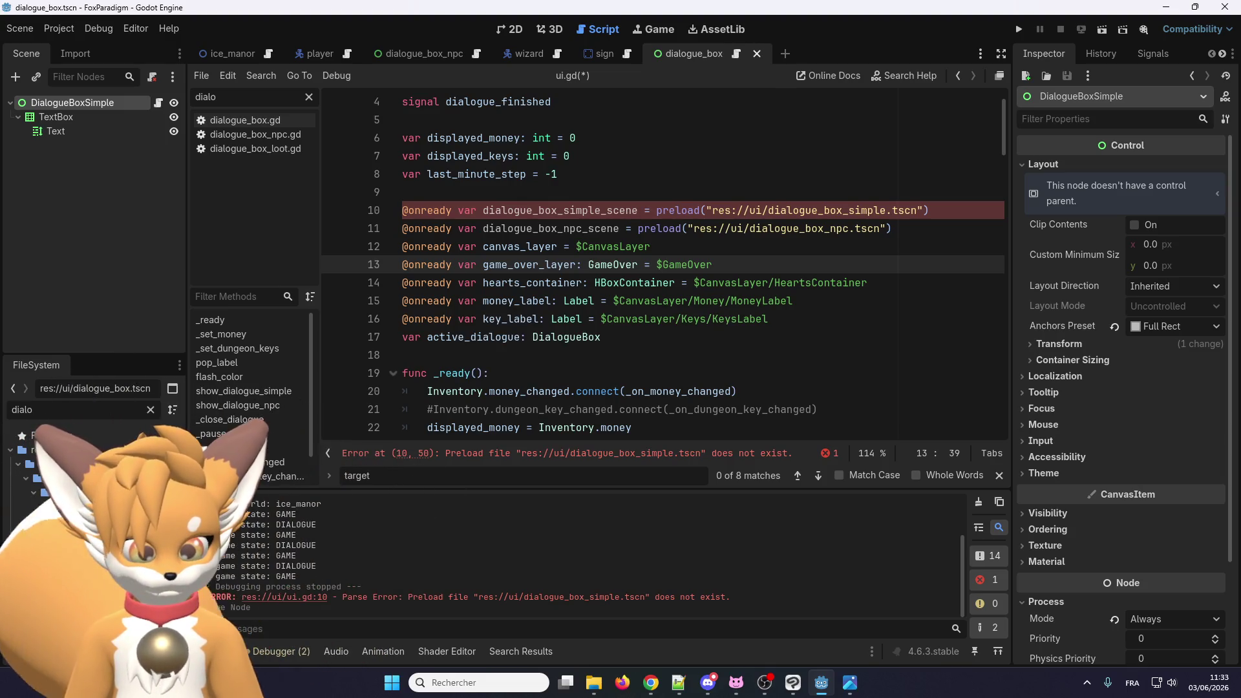
# Step: Save the scene, renaming the scene and script files to dialogue_box_simple
pyautogui.hotkey('ctrl', 's')
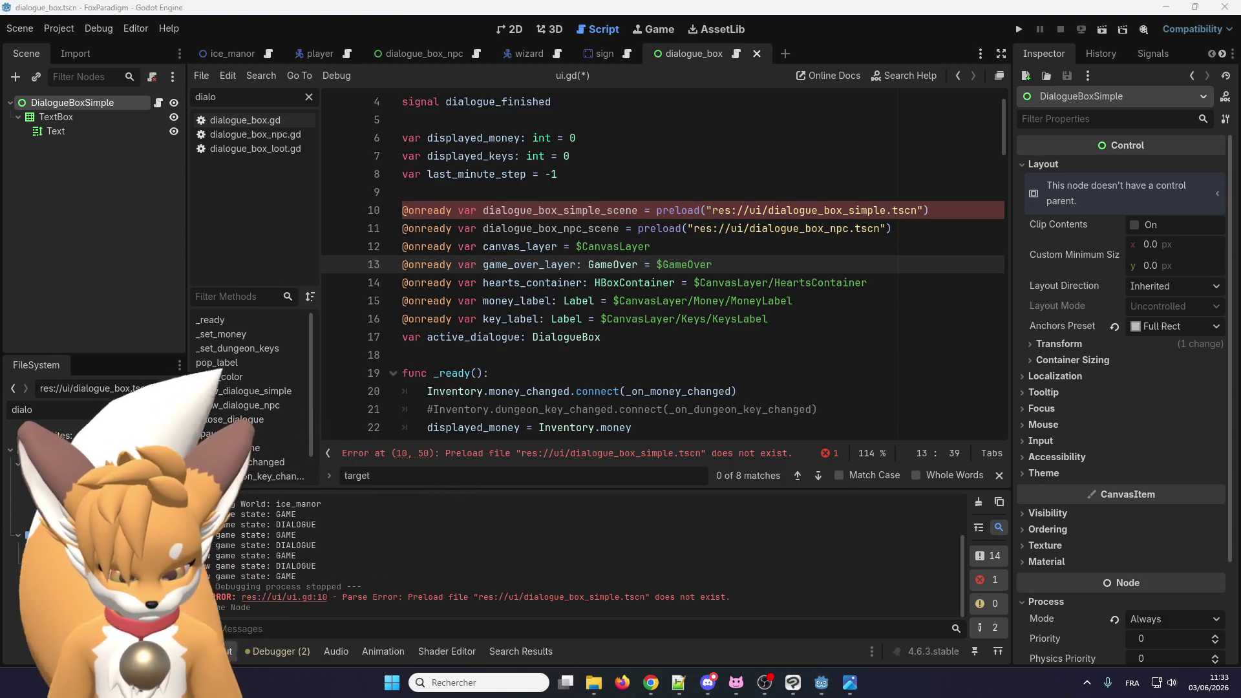
pyautogui.press('Return')
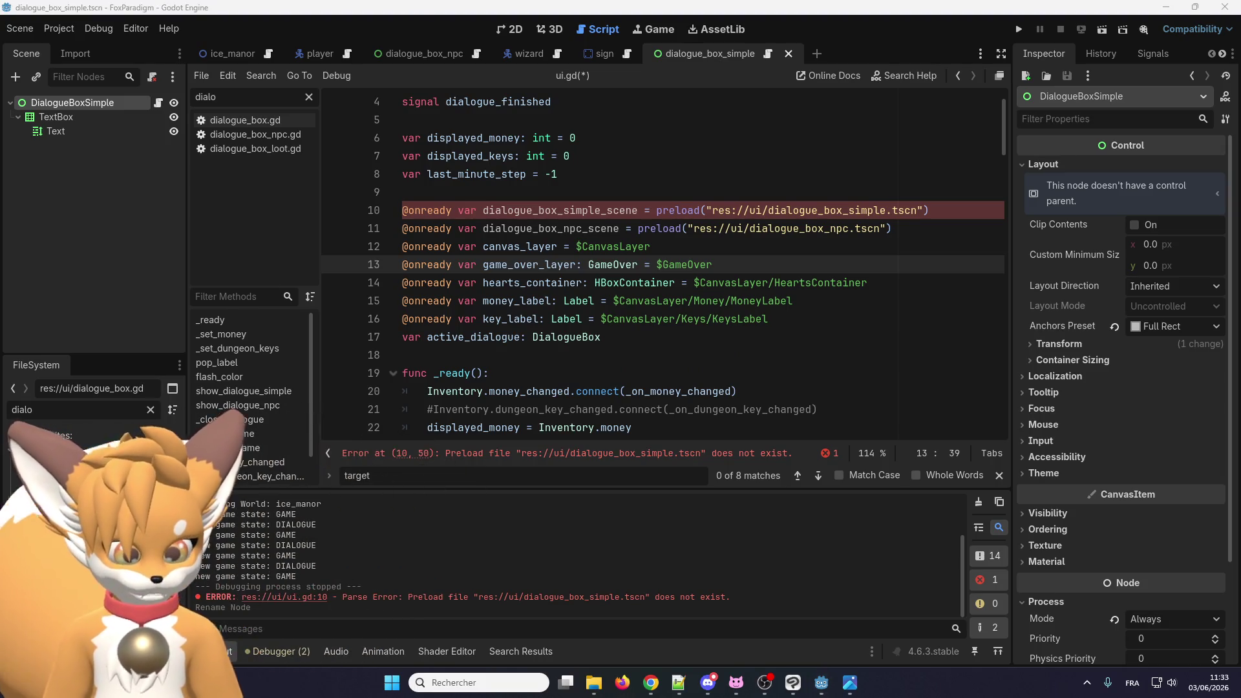
pyautogui.press('Return')
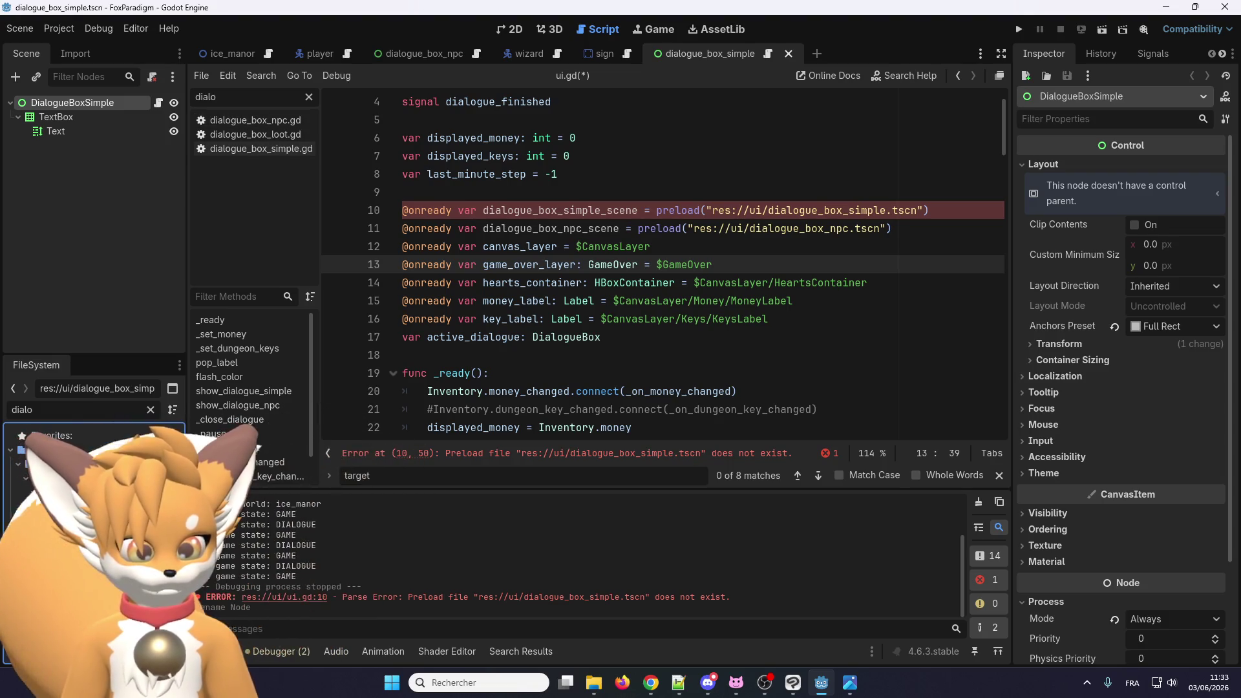
# Step: In dialogue_box_simple.gd, keep the class name as DialogueBox and save
pyautogui.click(261, 148)
pyautogui.scroll(4, 469, 215)
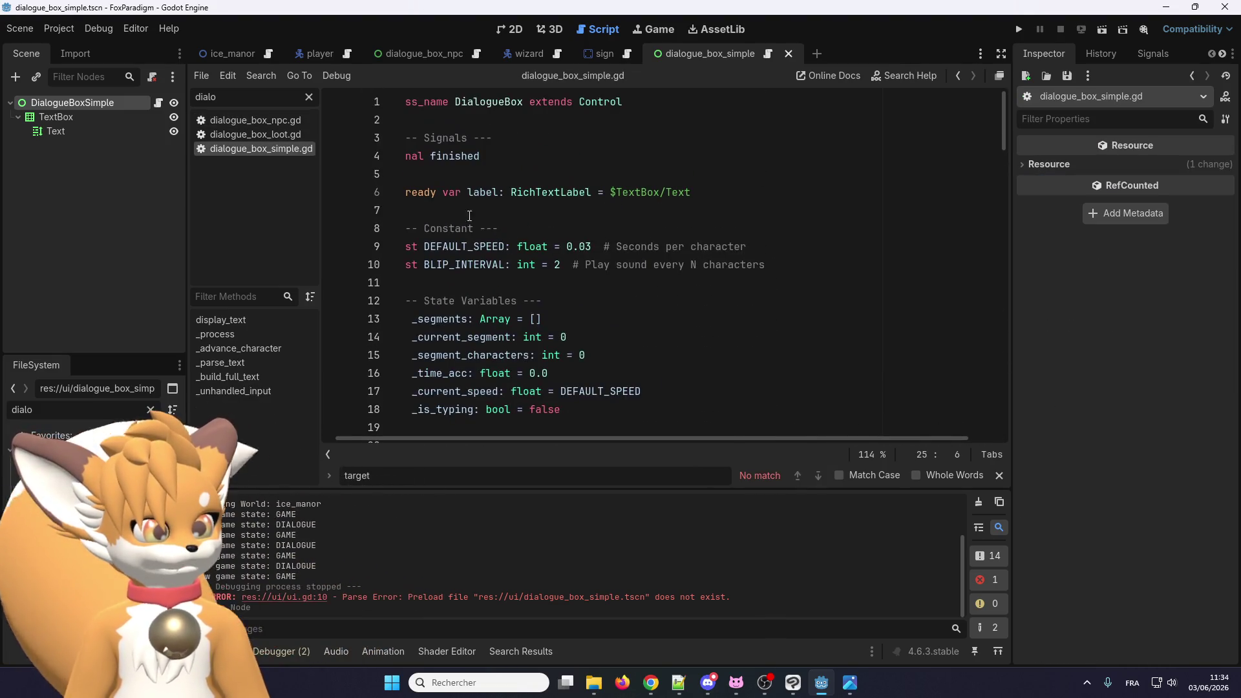
pyautogui.click(527, 99)
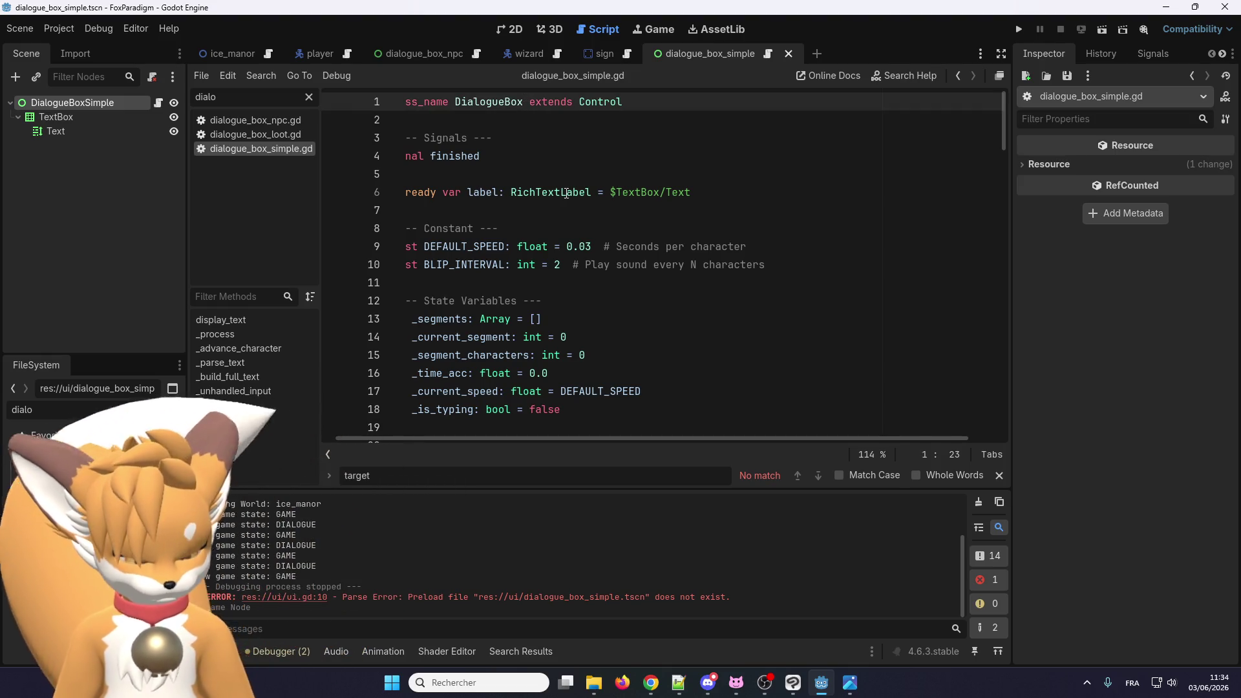
pyautogui.write('Simple')
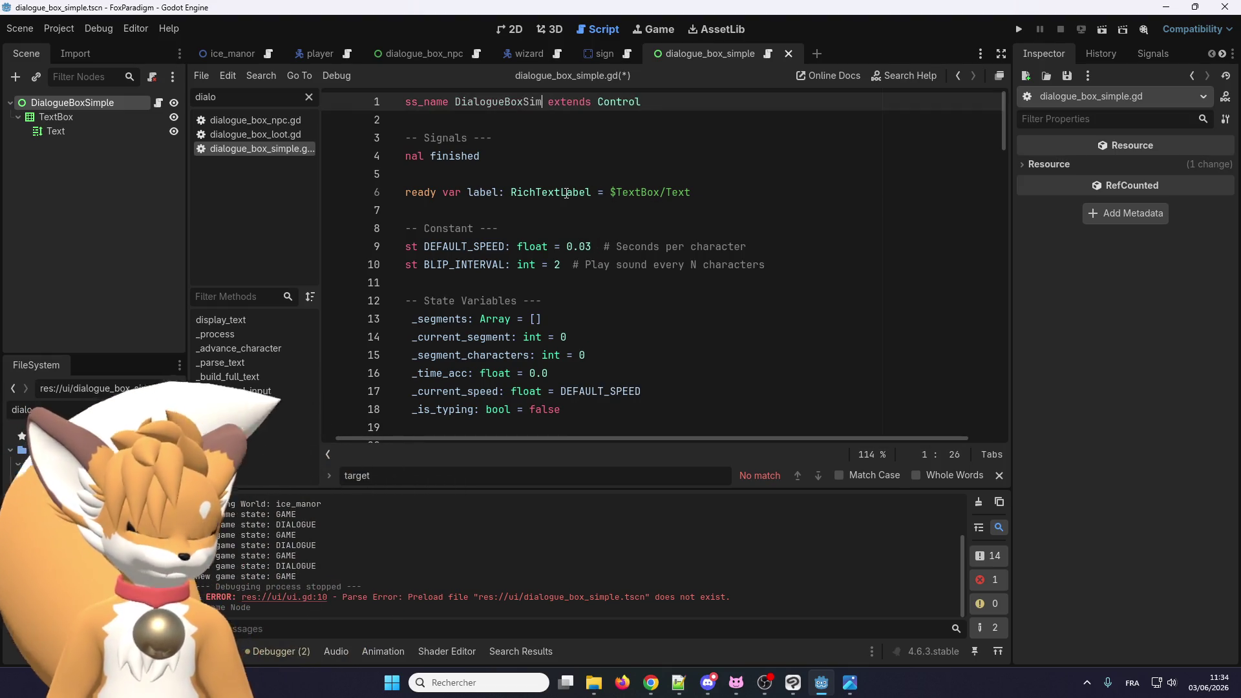
pyautogui.click(562, 156)
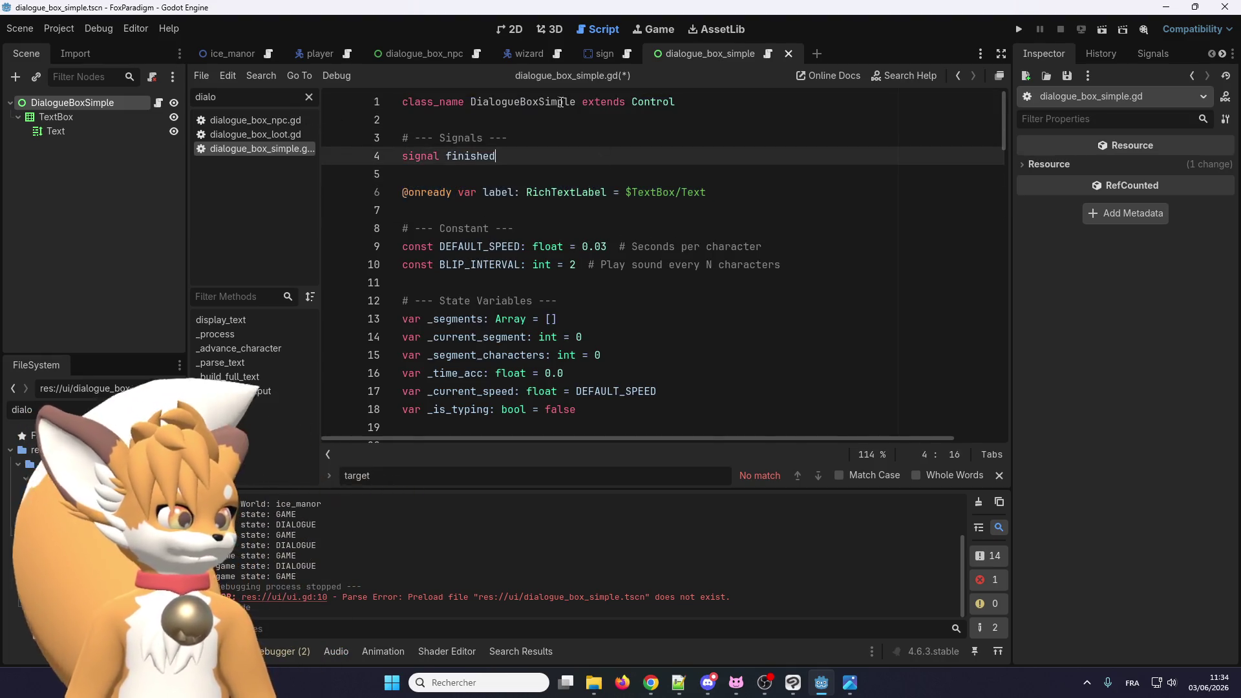
pyautogui.scroll(-5, 576, 329)
pyautogui.scroll(5, 576, 330)
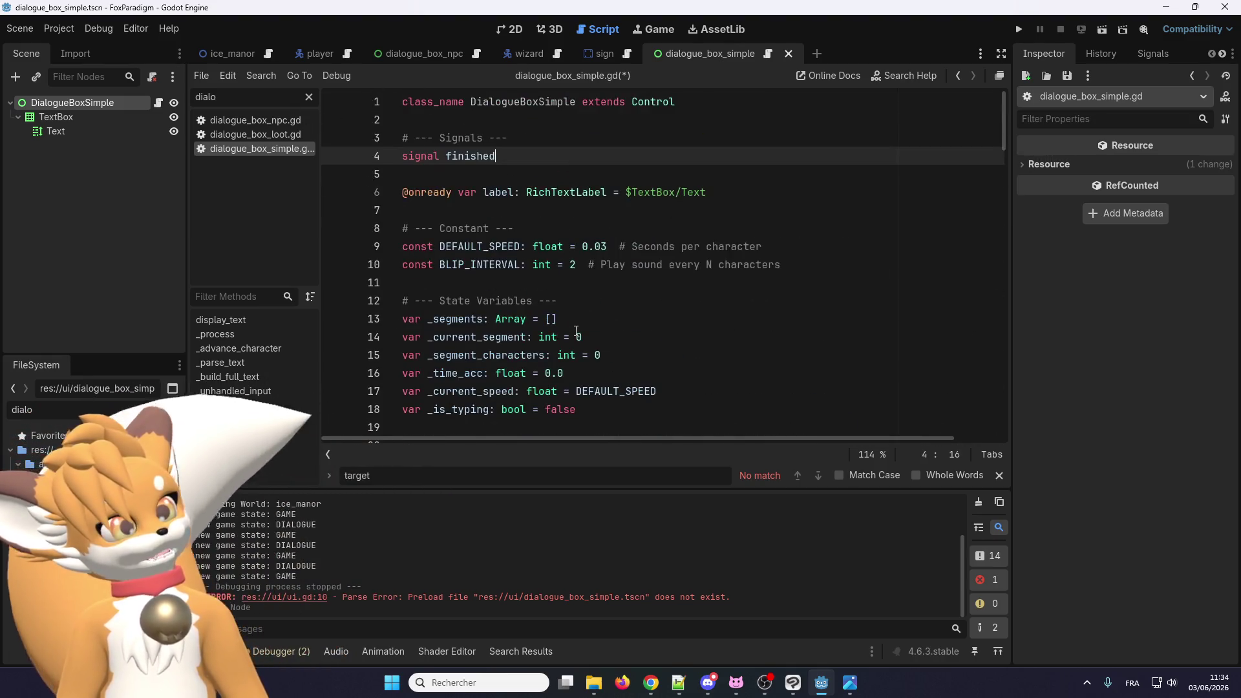
pyautogui.hotkey('ctrl', 'z')
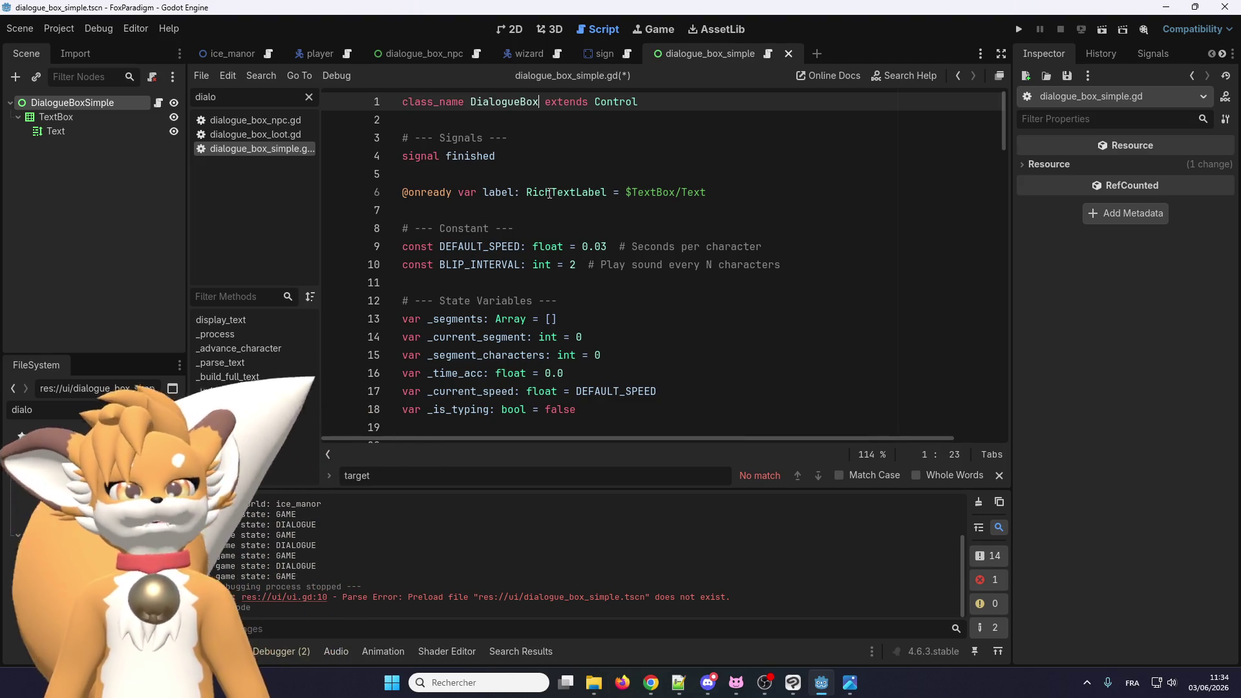
pyautogui.hotkey('ctrl', 's')
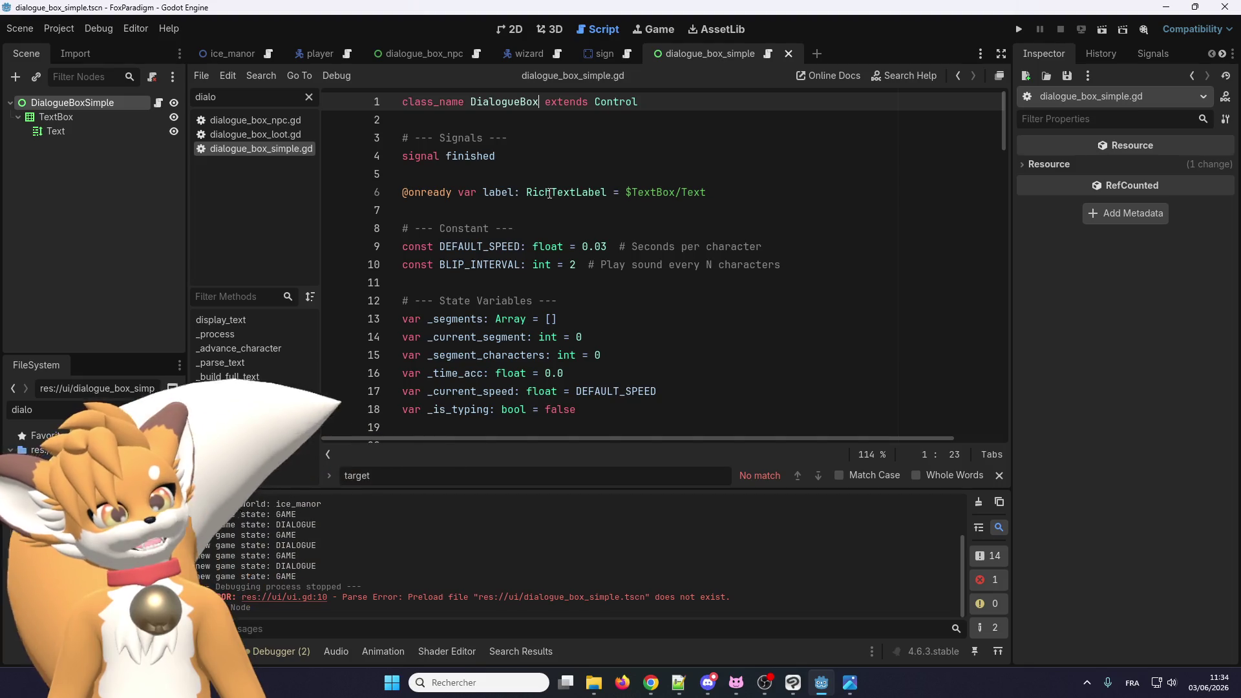
# Step: Rename the script file back to dialogue_box.gd in the FileSystem dock
pyautogui.moveTo(549, 194)
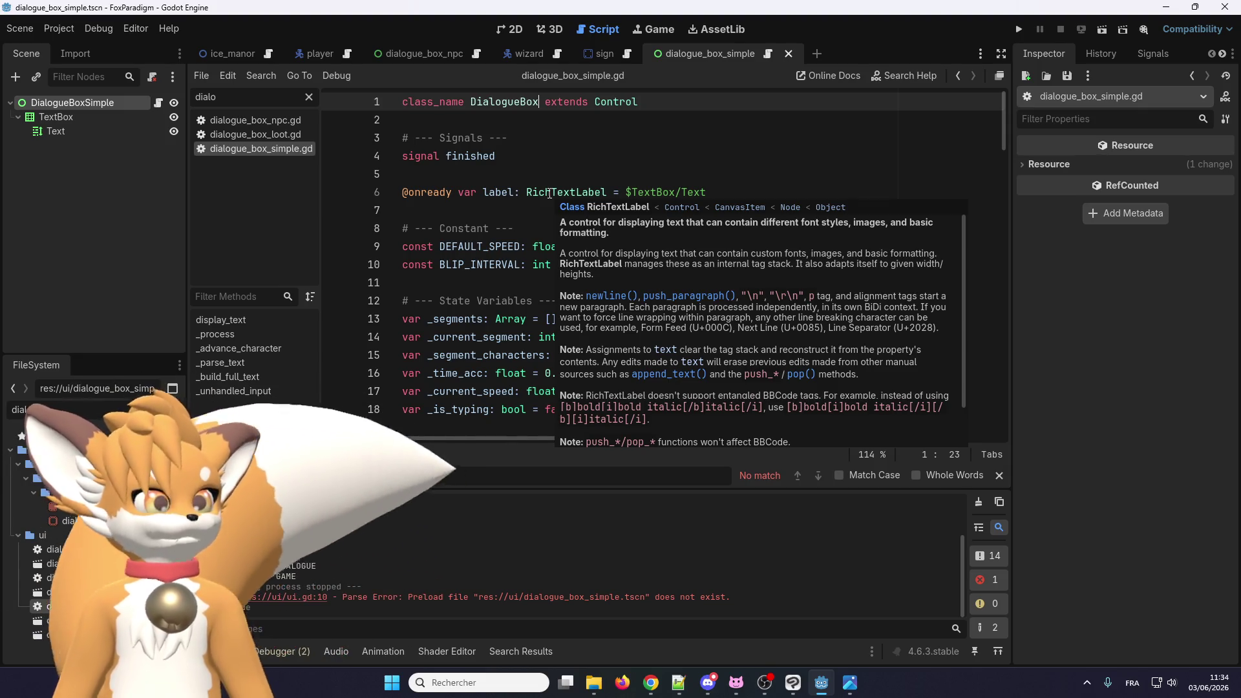
pyautogui.scroll(-6, 556, 168)
pyautogui.scroll(-20, 558, 163)
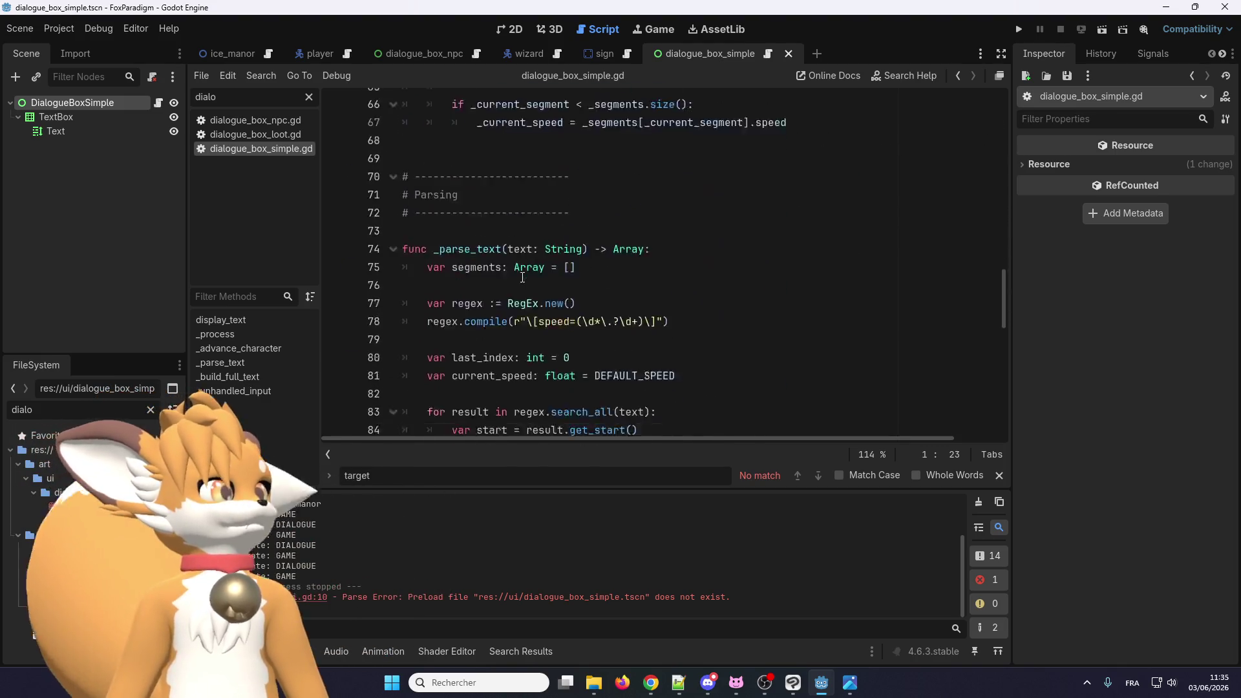
pyautogui.click(71, 592)
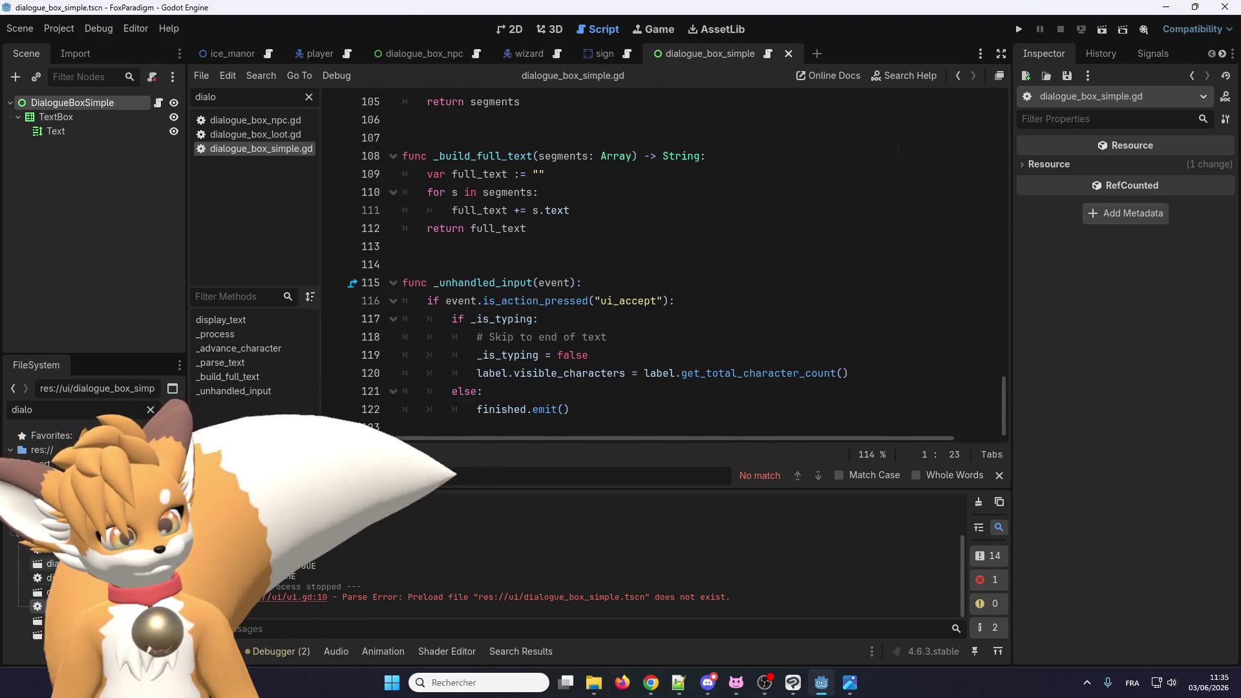
pyautogui.click(72, 607)
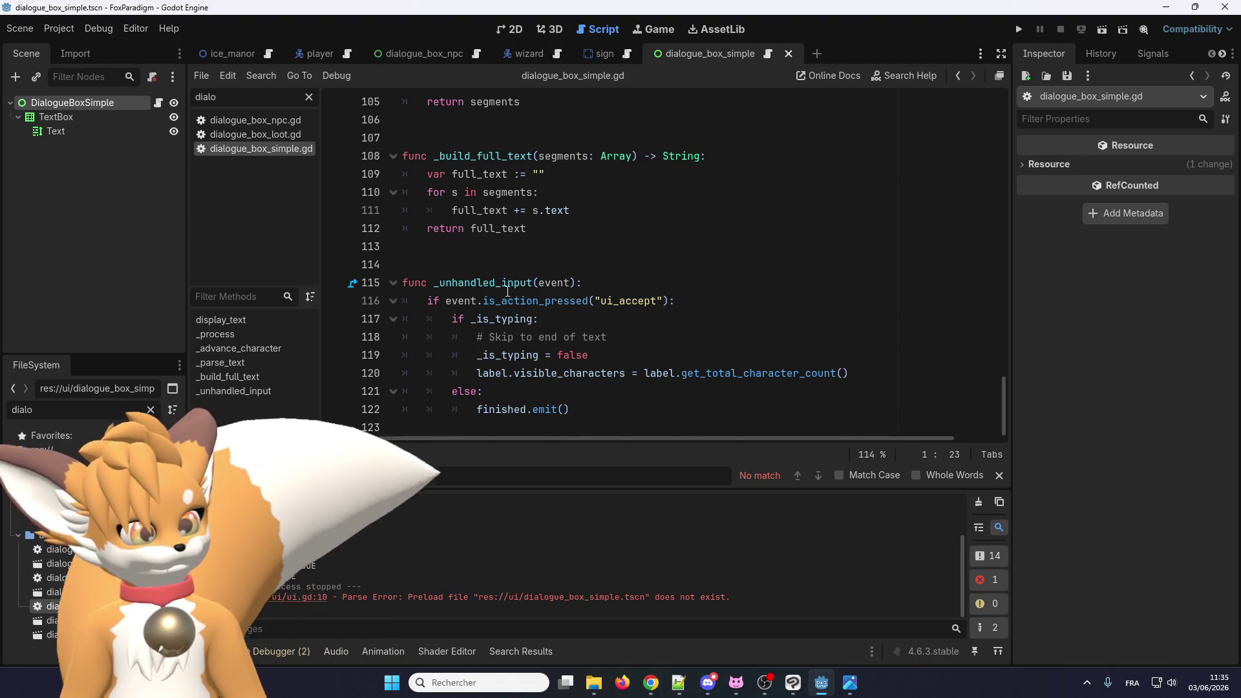
pyautogui.scroll(9, 505, 311)
pyautogui.scroll(20, 505, 311)
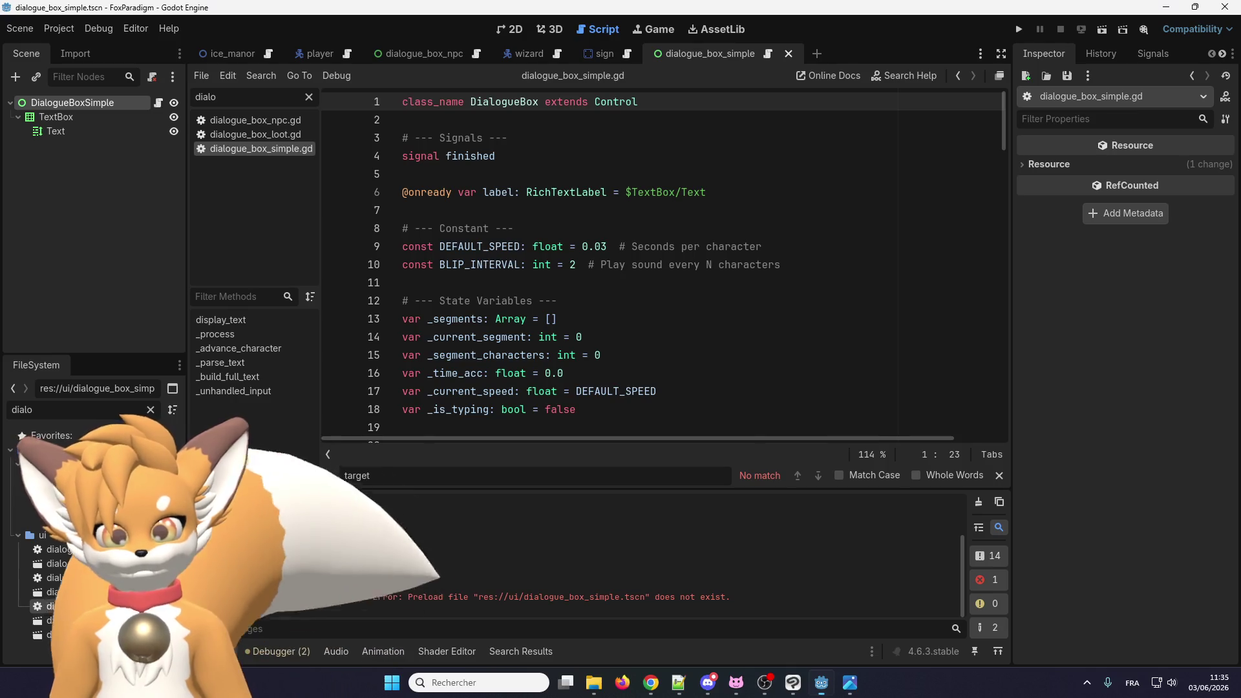
pyautogui.press('Return')
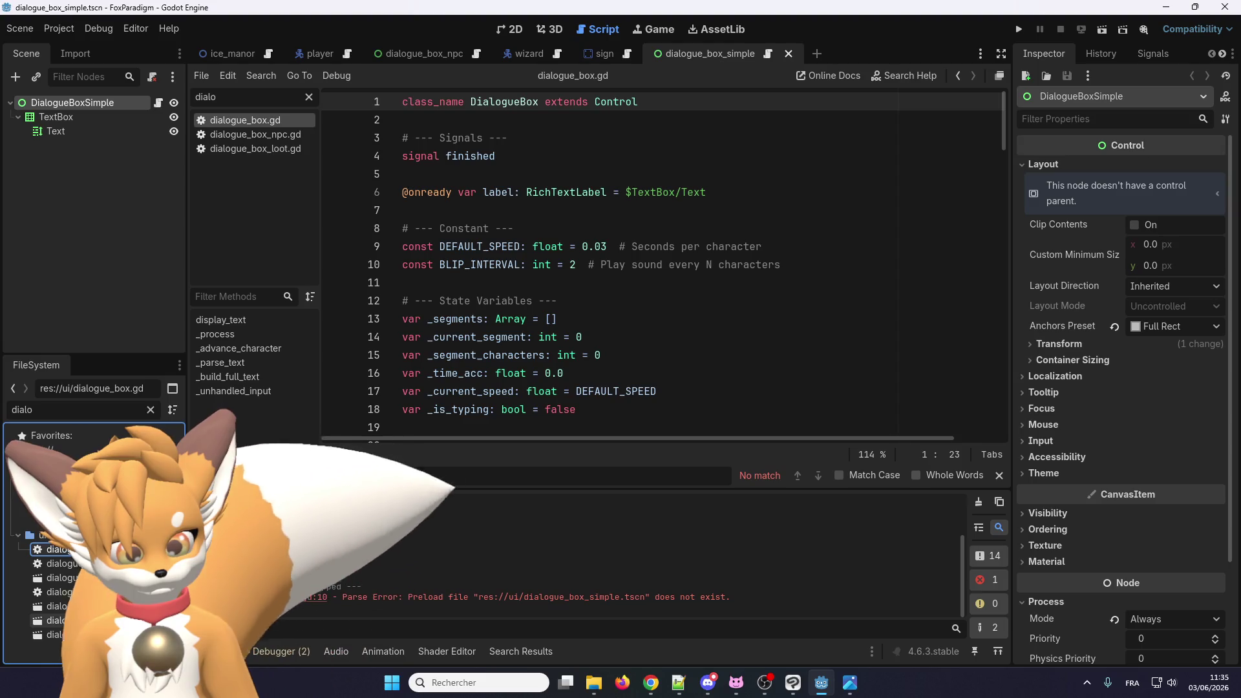
# Step: Detach DialogueBoxSimple's script and attach a newly created dialogue_box_simple.gd
pyautogui.click(64, 621)
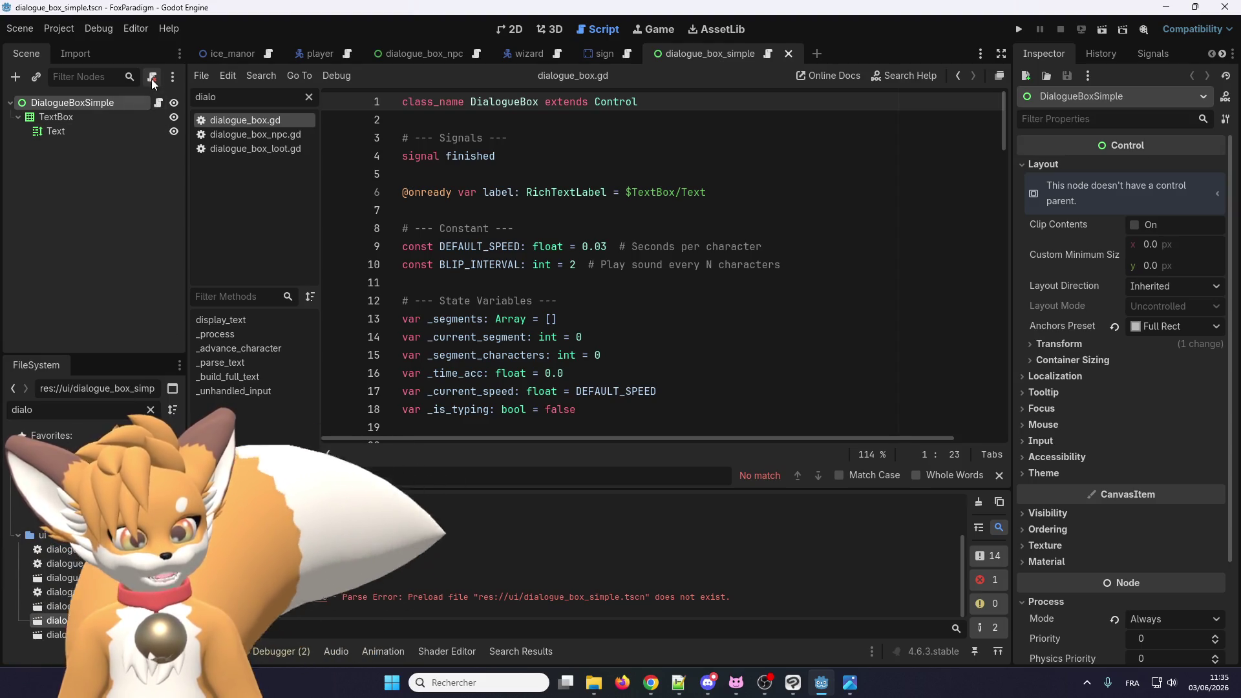
pyautogui.moveTo(661, 102); pyautogui.dragTo(398, 102)
pyautogui.hotkey('ctrl', 'c')
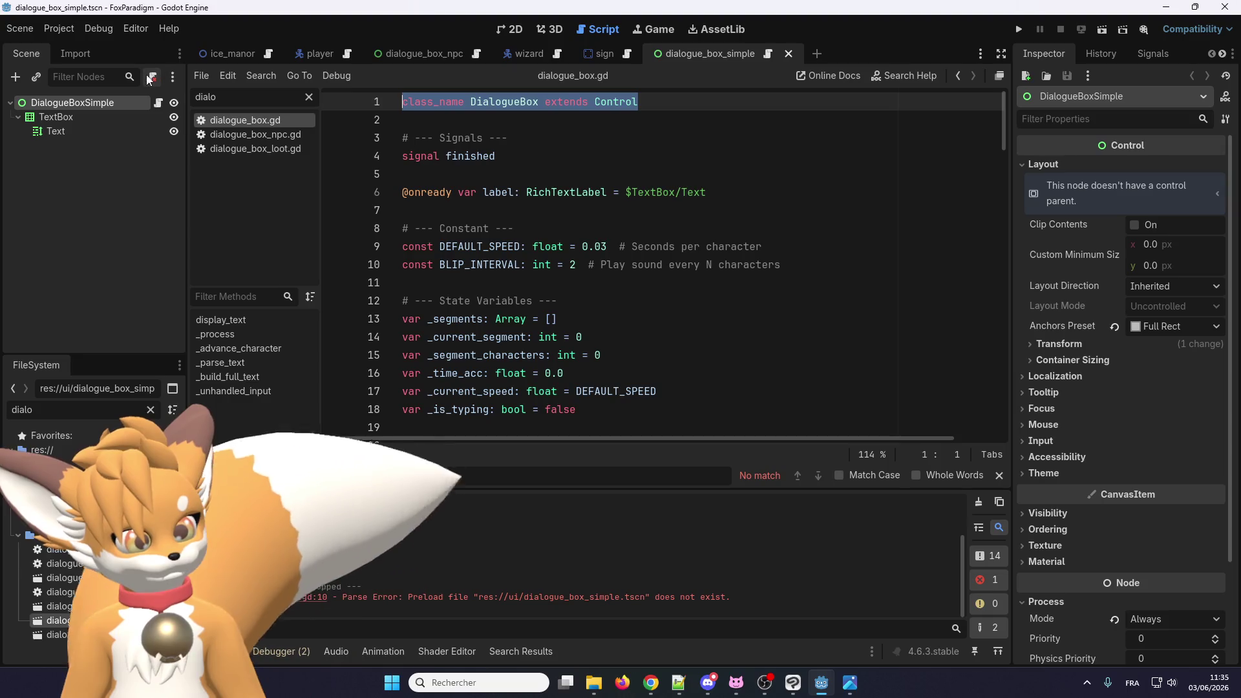
pyautogui.click(153, 78)
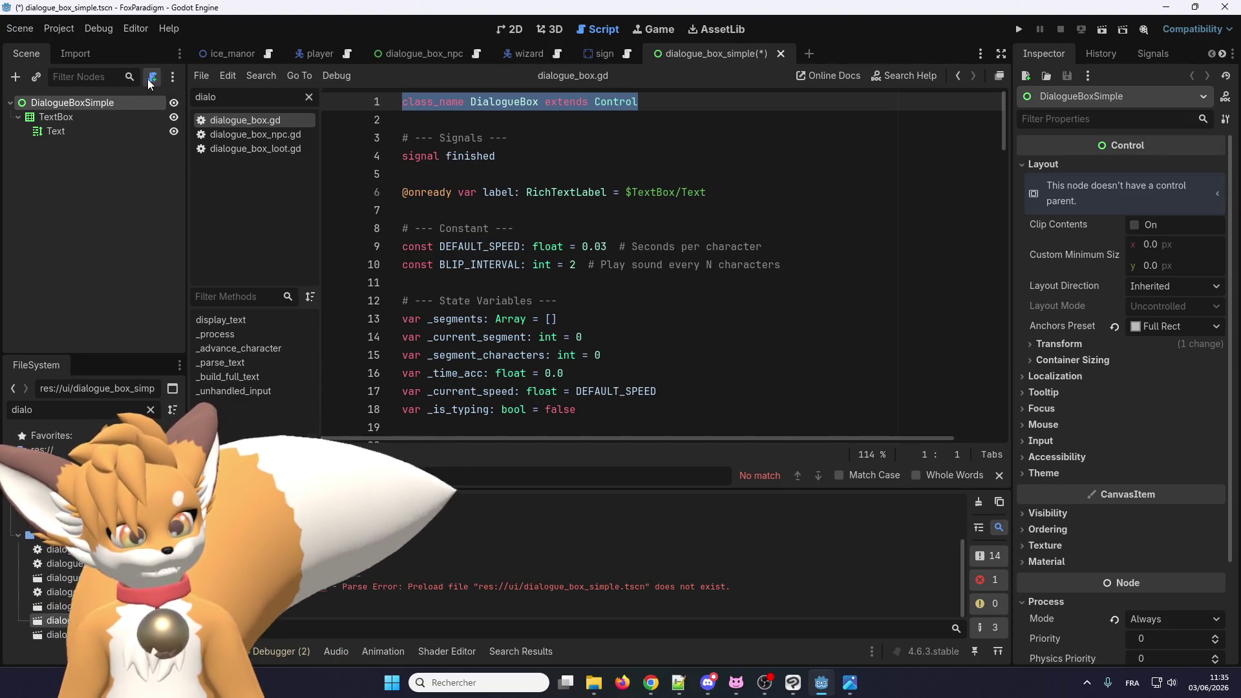
pyautogui.click(151, 77)
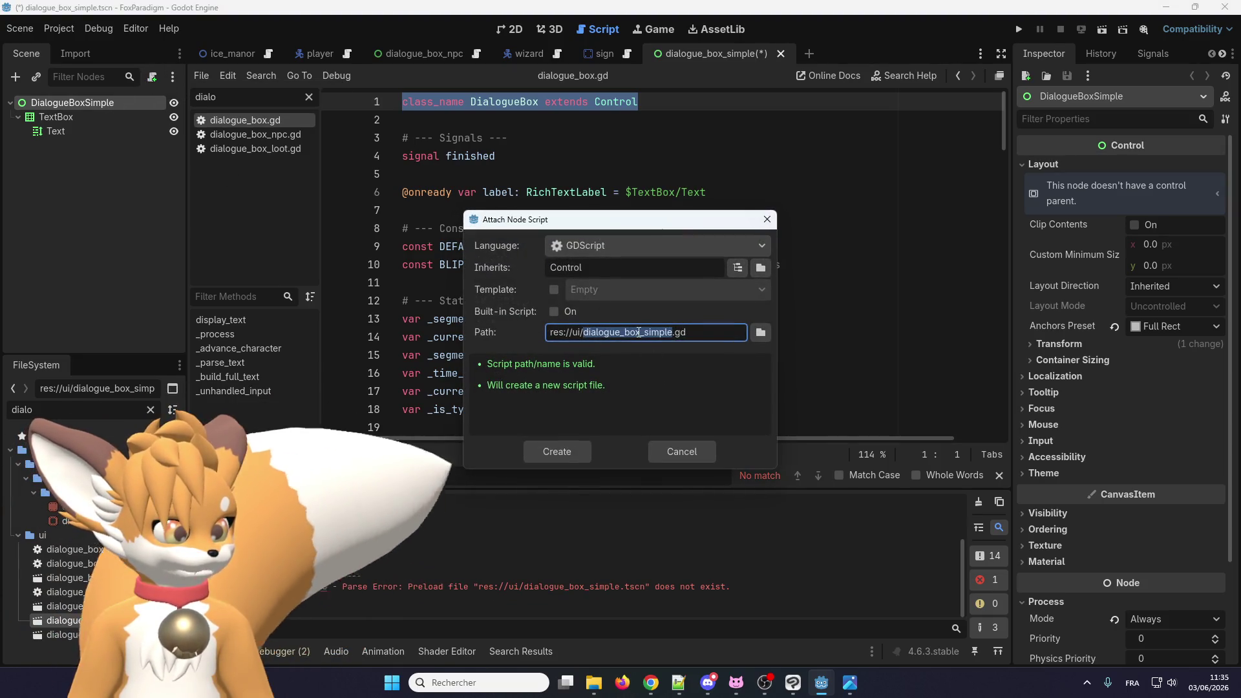
pyautogui.click(553, 451)
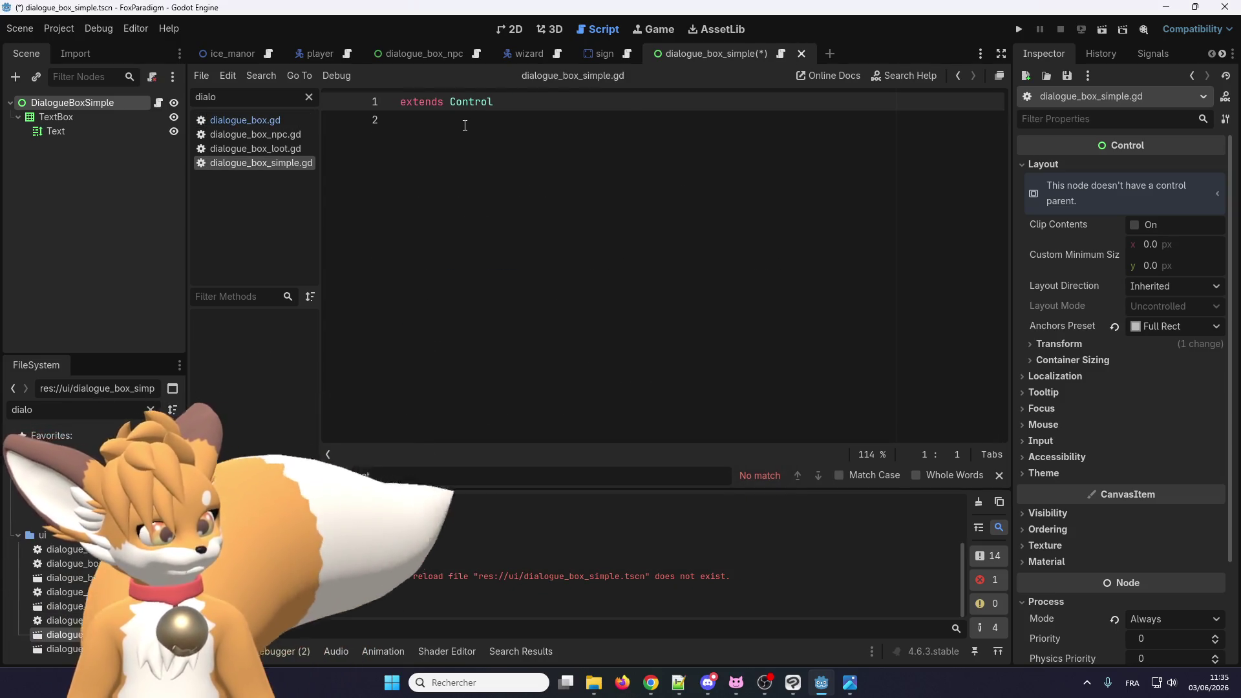
# Step: Write 'class_name DialogueBoxSimple extends DialogueBox' in the new script and save
pyautogui.hotkey('ctrl', 'a')
pyautogui.hotkey('ctrl', 'v')
pyautogui.doubleClick(517, 103)
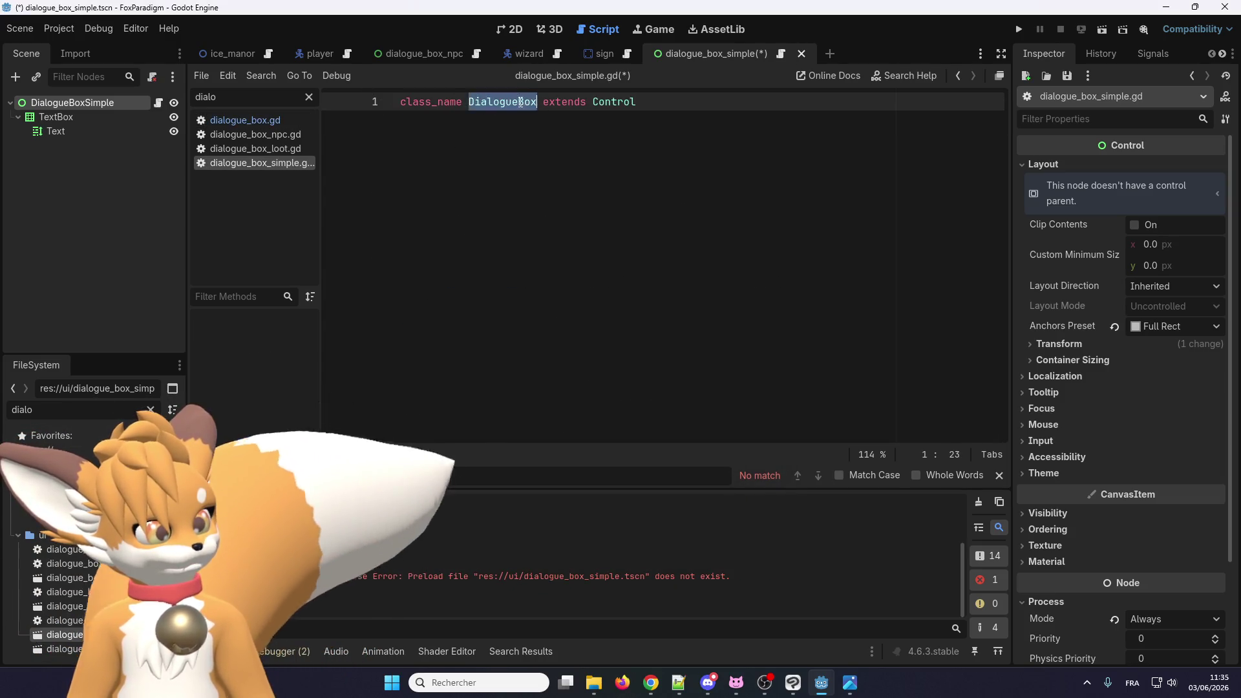
pyautogui.hotkey('ctrl', 'c')
pyautogui.press('End')
pyautogui.hotkey('ctrl', 'shift', 'Left')
pyautogui.hotkey('ctrl', 'v')
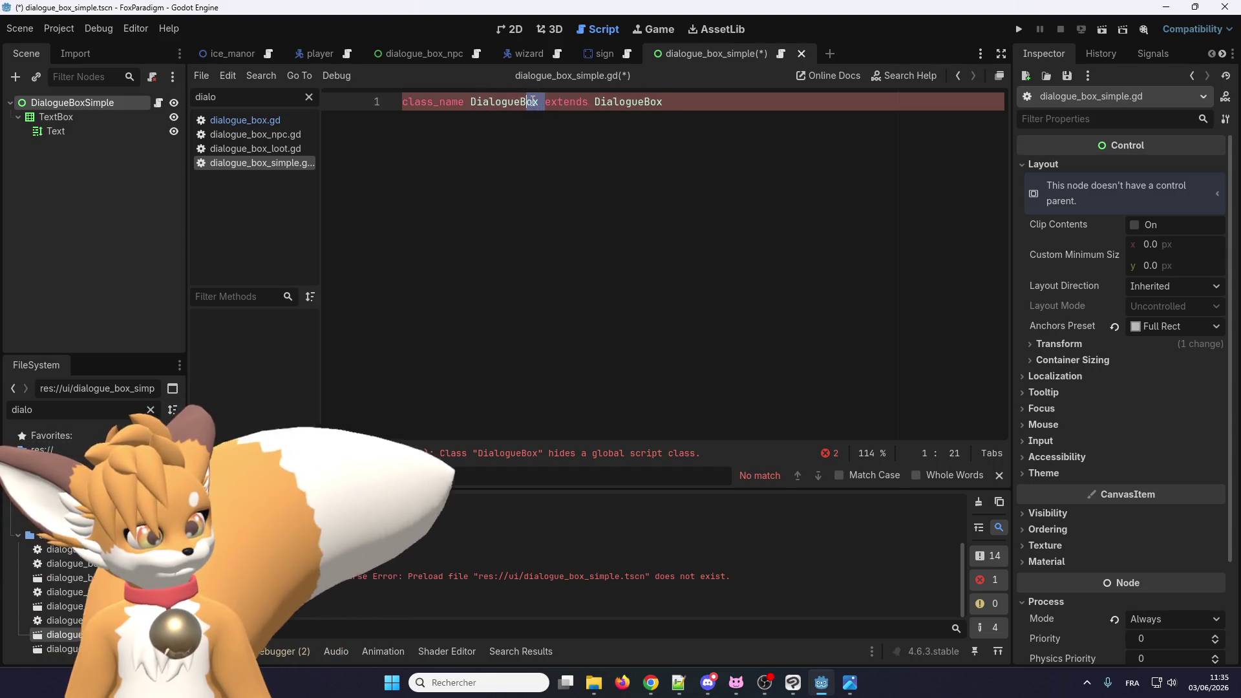
pyautogui.write('Simple')
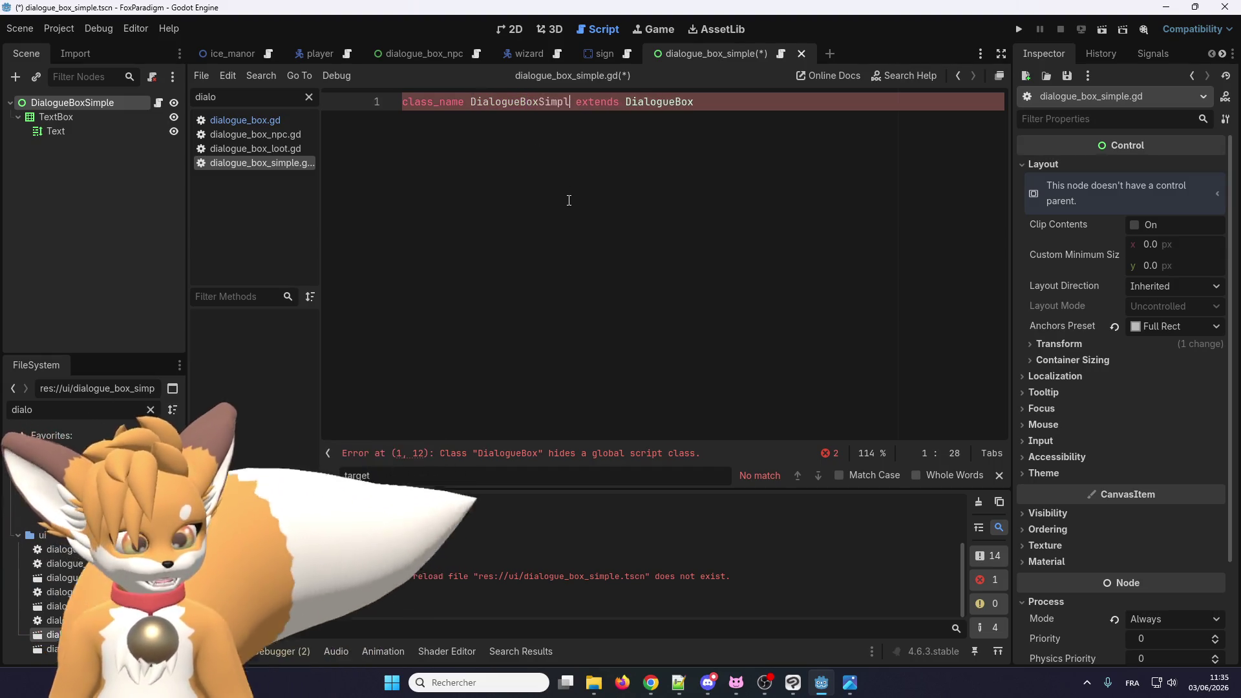
pyautogui.hotkey('ctrl', 'a')
pyautogui.click(634, 174)
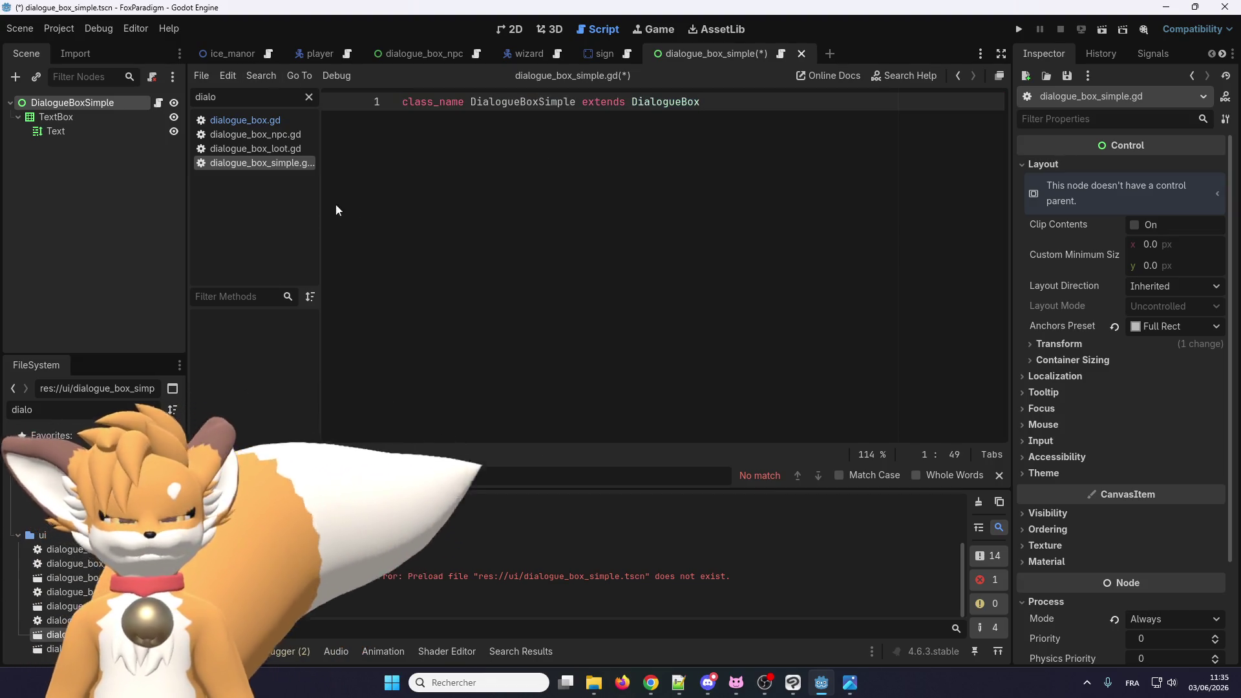
pyautogui.hotkey('ctrl', 's')
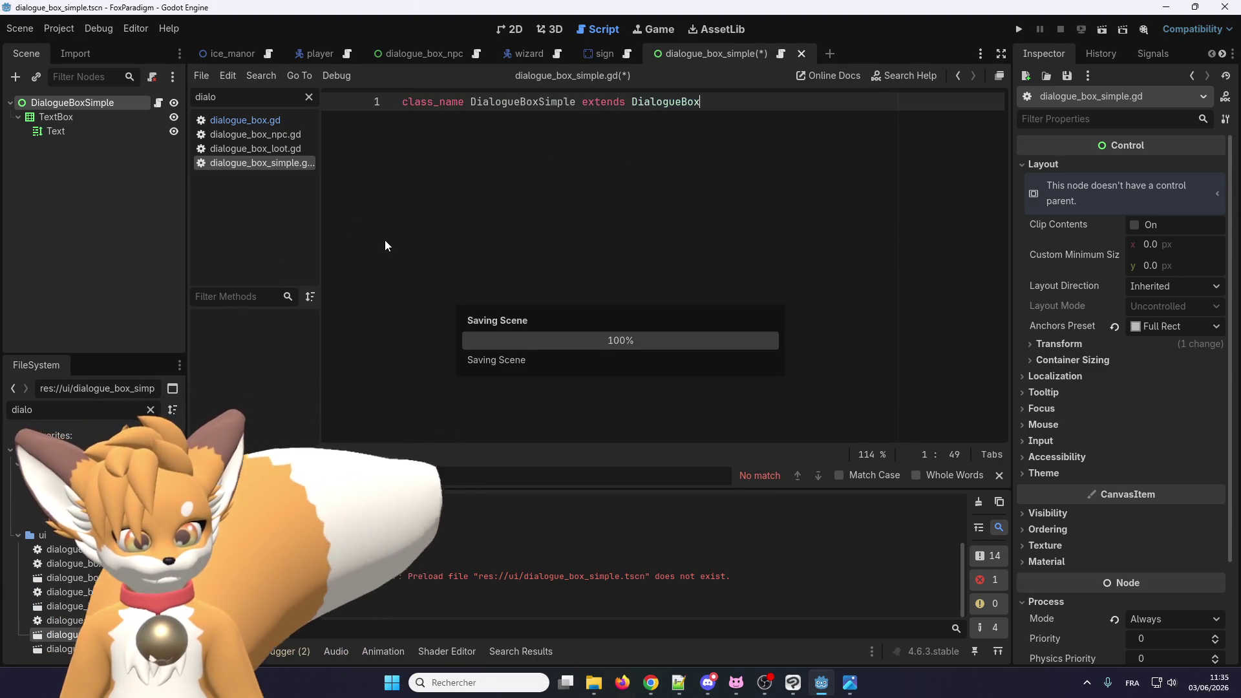
pyautogui.click(256, 134)
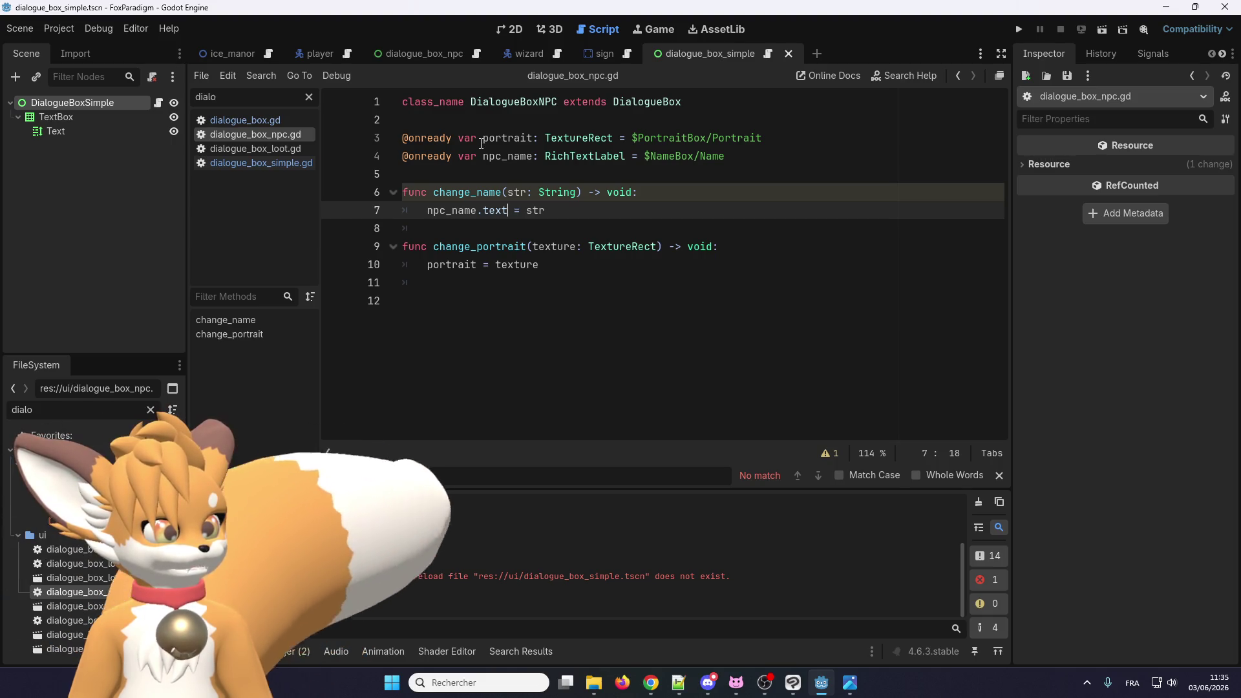
# Step: Select the change_name and change_portrait functions in dialogue_box_npc.gd
pyautogui.moveTo(715, 246); pyautogui.dragTo(348, 184)
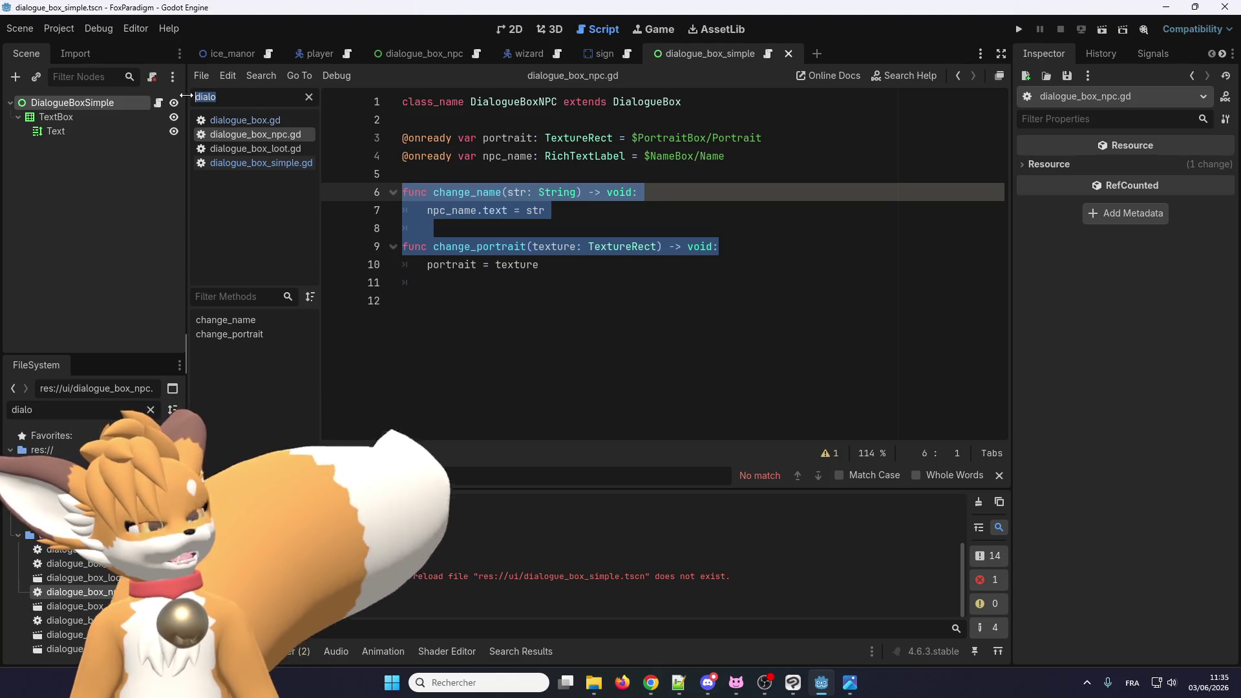
# Step: Filter the scripts by 'ui' and find the dialogue_box_npc_scene instantiate on line 88
pyautogui.write('ui')
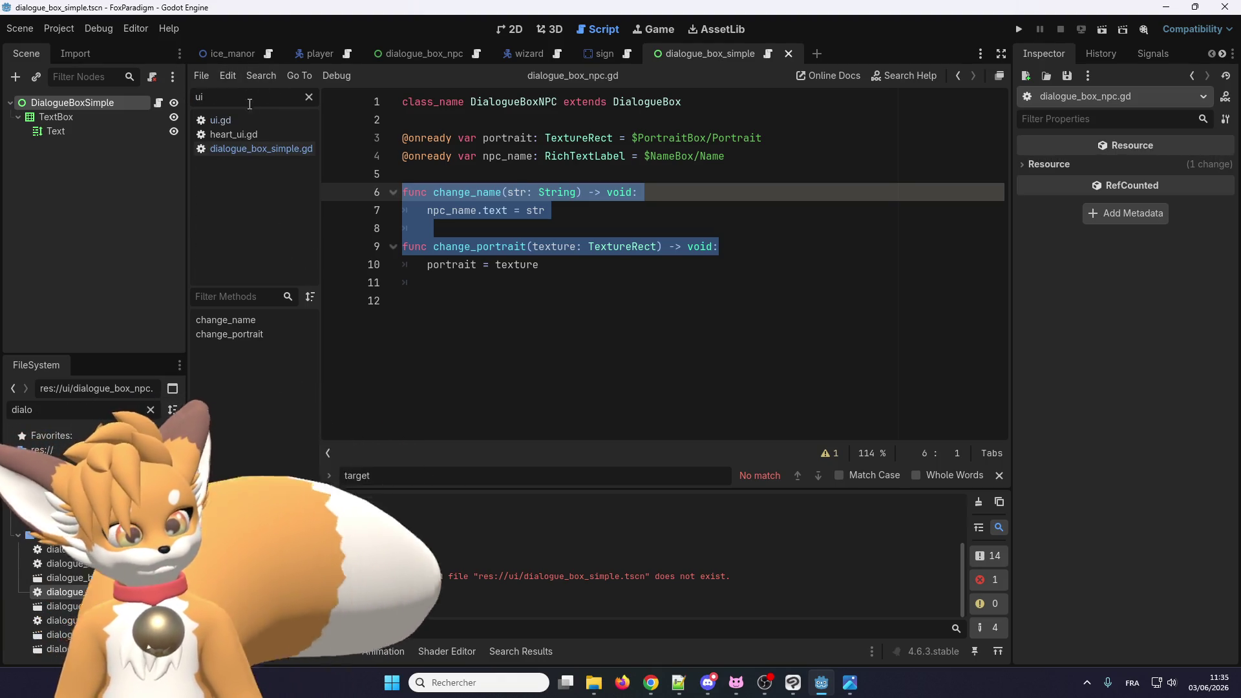
pyautogui.click(238, 119)
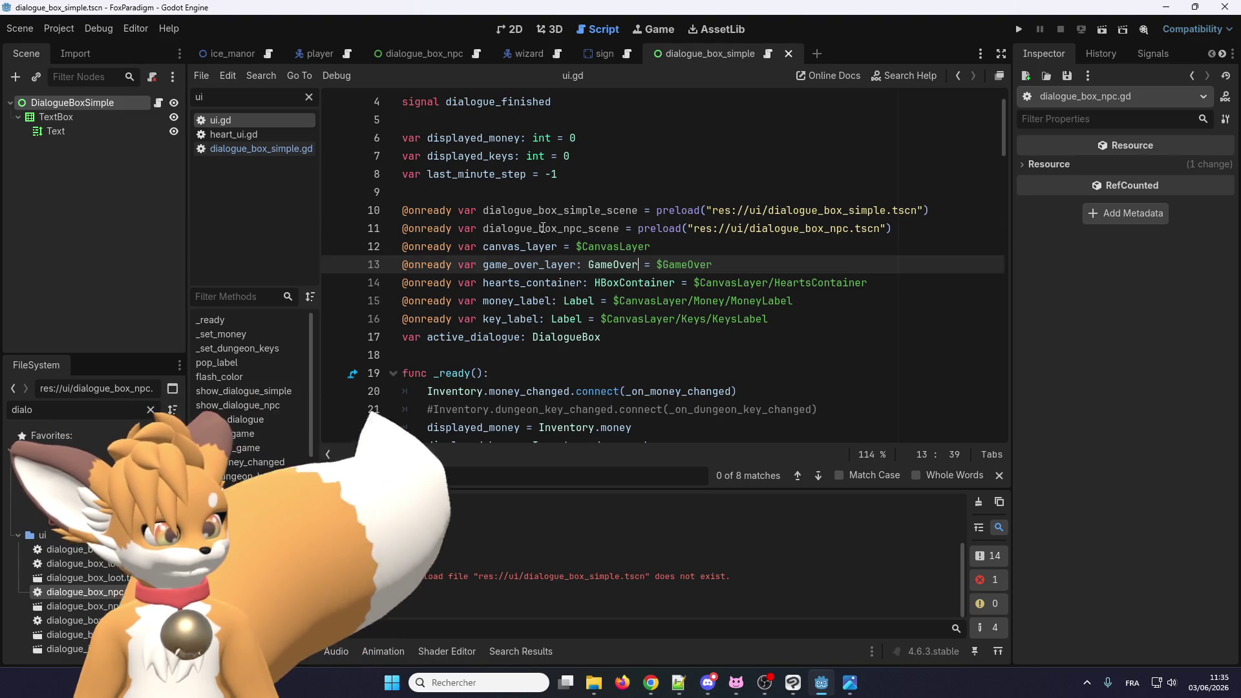
pyautogui.doubleClick(537, 230)
pyautogui.scroll(-10, 544, 331)
pyautogui.scroll(-13, 545, 331)
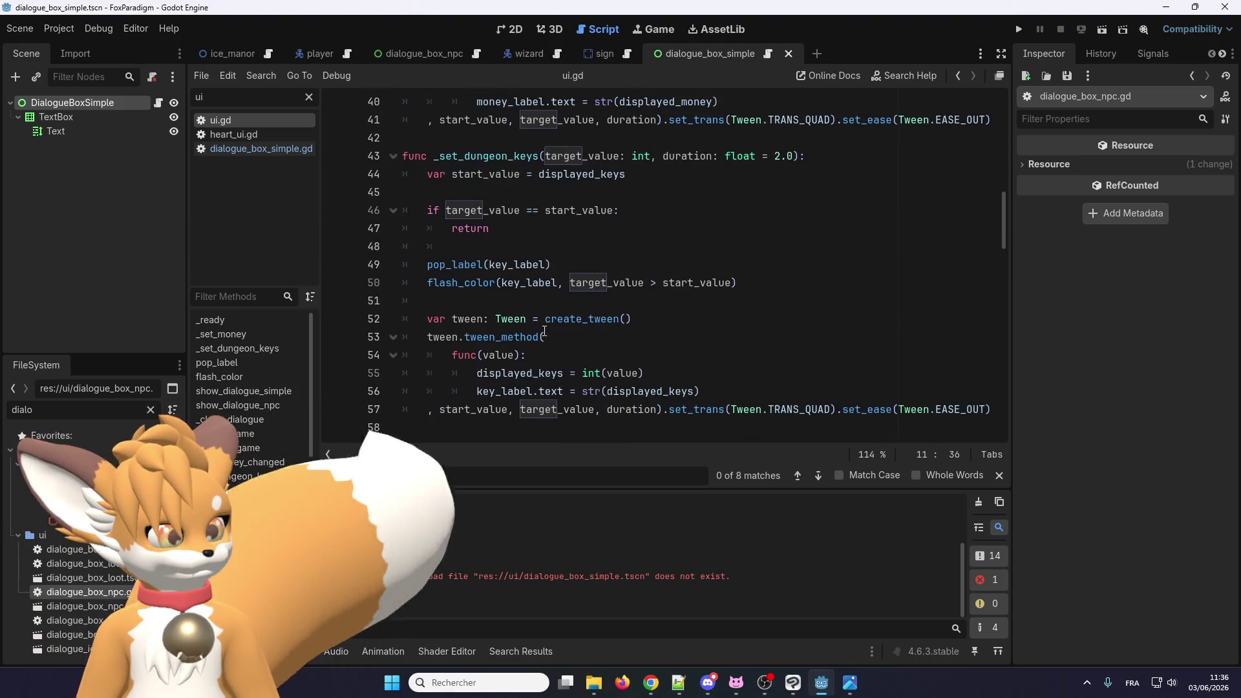
pyautogui.scroll(-4, 544, 331)
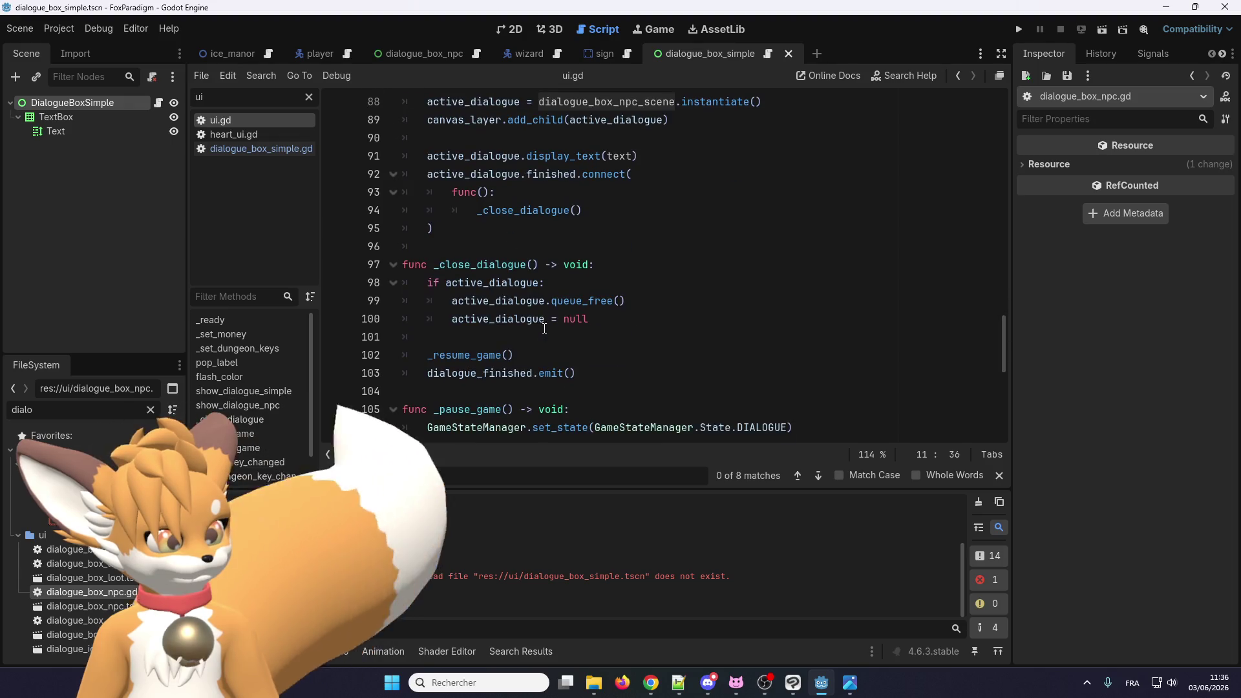
pyautogui.hotkey('ctrl', 'f')
pyautogui.press('Return')
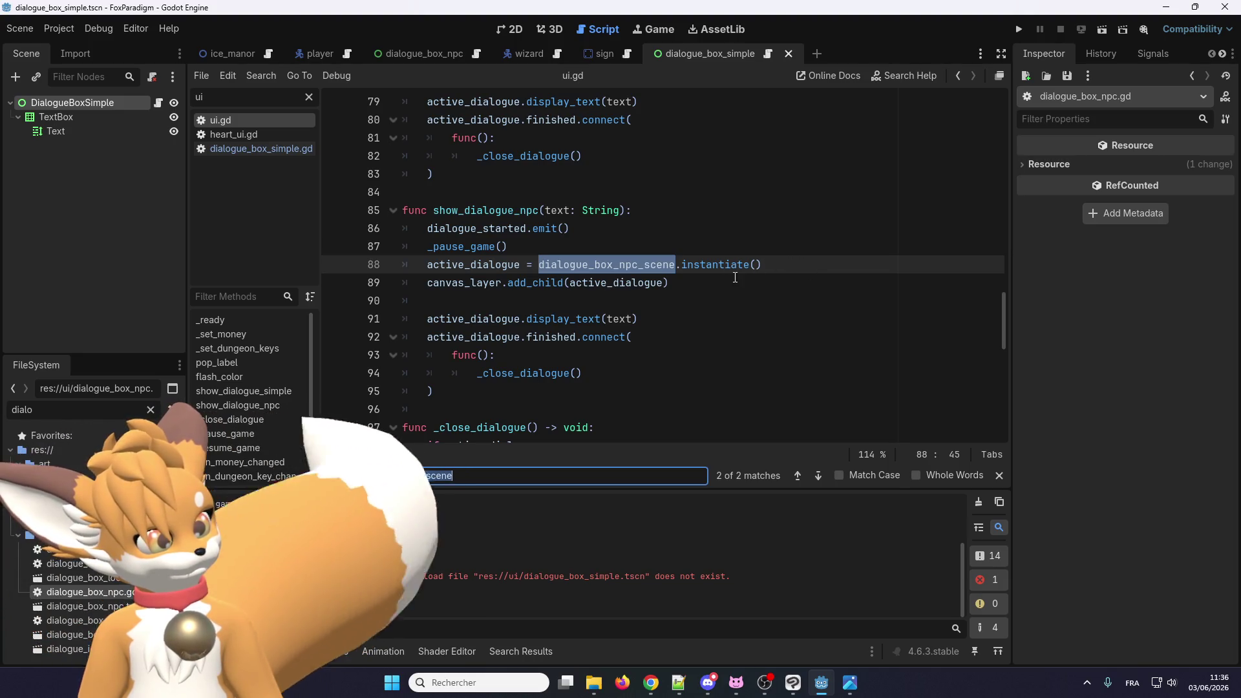
# Step: Paste the copied functions below line 88 and turn the first into active_dialogue.change_name("PonyLumen")
pyautogui.click(800, 265)
pyautogui.press('Return')
pyautogui.hotkey('ctrl', 'v')
pyautogui.press('Return')
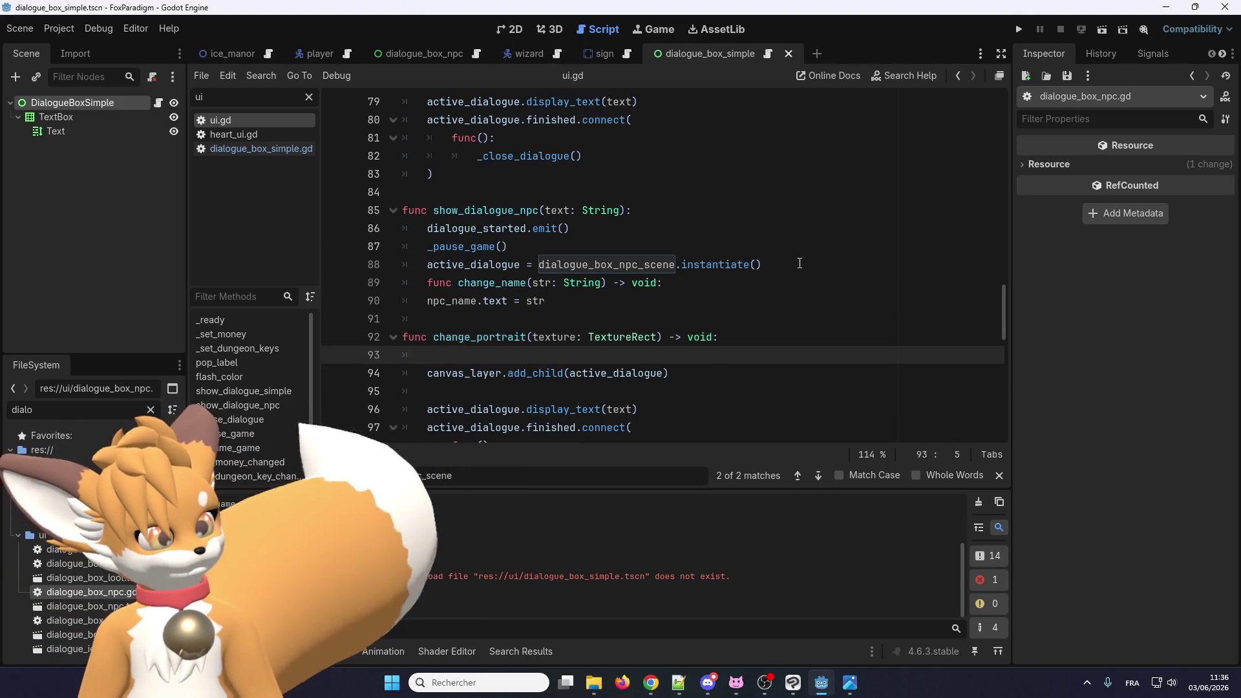
pyautogui.doubleClick(473, 264)
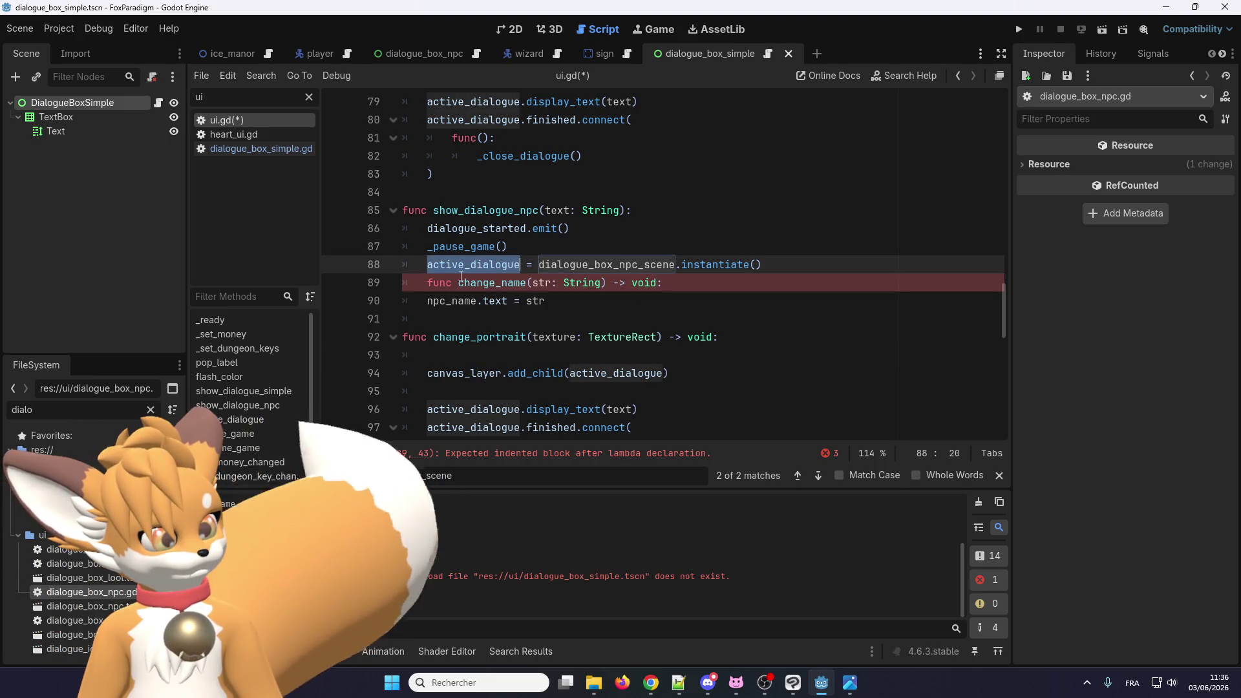
pyautogui.hotkey('ctrl', 'c')
pyautogui.doubleClick(439, 283)
pyautogui.hotkey('ctrl', 'v')
pyautogui.write('.')
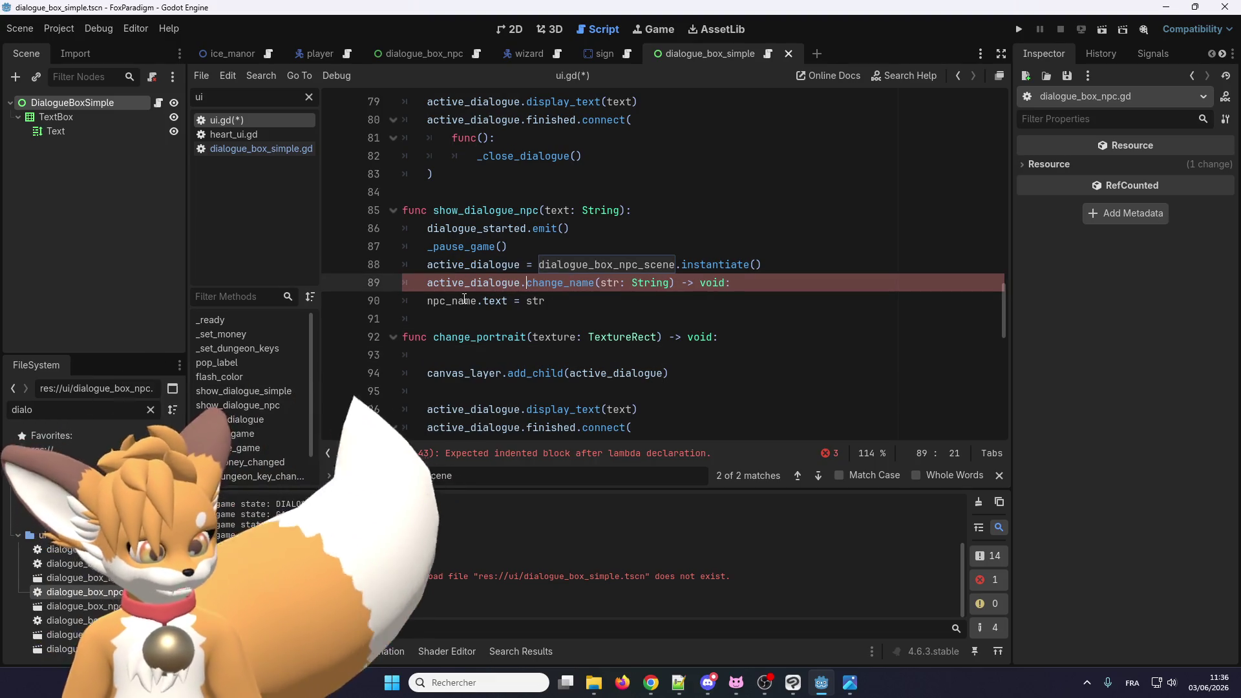
pyautogui.moveTo(671, 282); pyautogui.dragTo(600, 285)
pyautogui.write('"P')
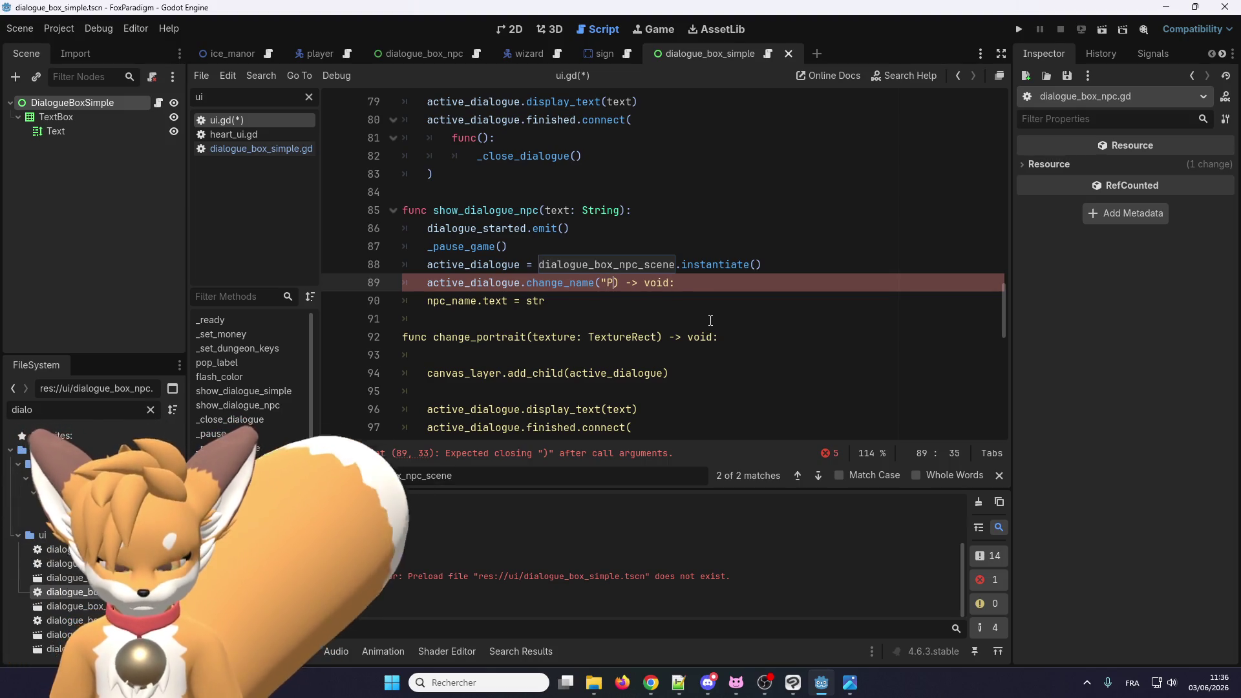
pyautogui.write('onyLumen')
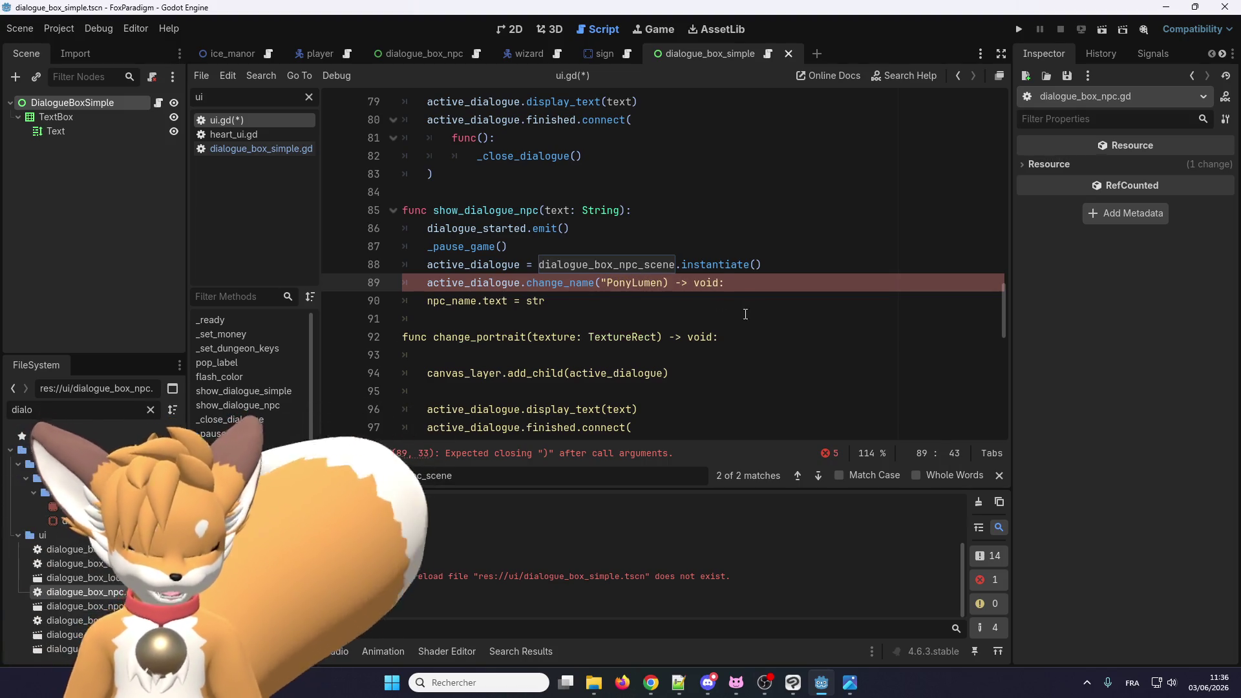
pyautogui.write('"')
pyautogui.moveTo(675, 282); pyautogui.dragTo(769, 282)
pyautogui.press('BackSpace')
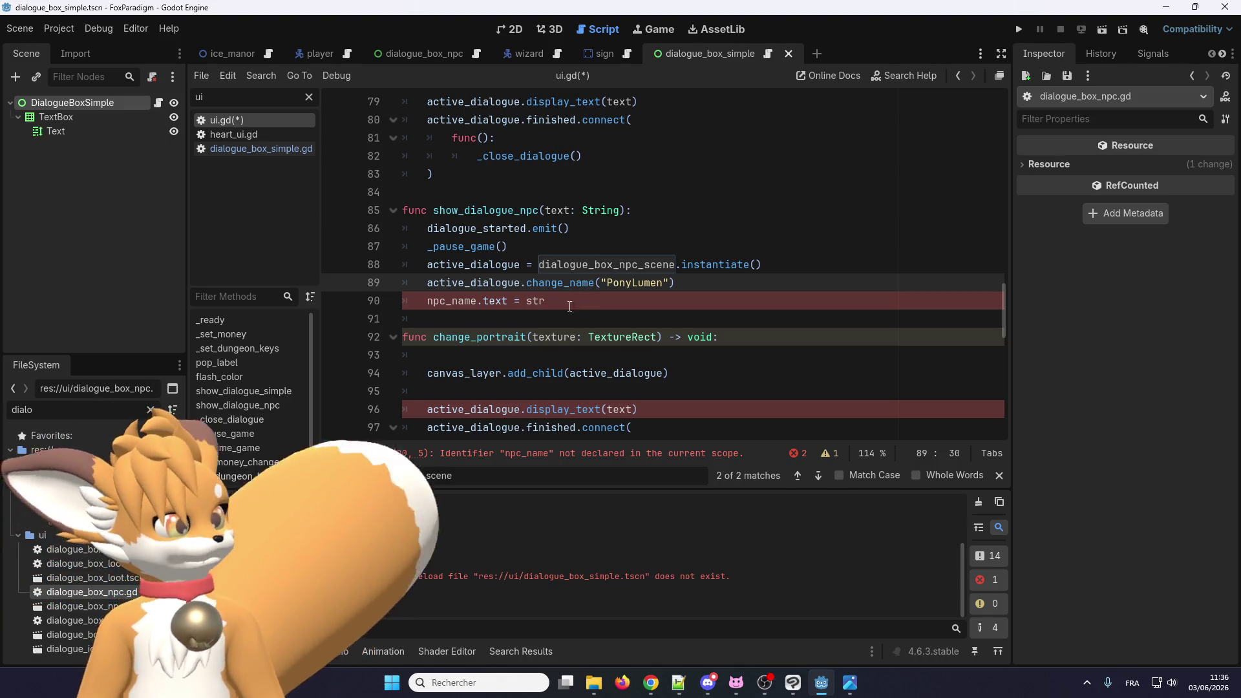
# Step: Turn the leftover code into a commented-out change_portrait call
pyautogui.click(441, 321)
pyautogui.hotkey('ctrl', 'z')
pyautogui.hotkey('ctrl', 'z')
pyautogui.hotkey('ctrl', 'z')
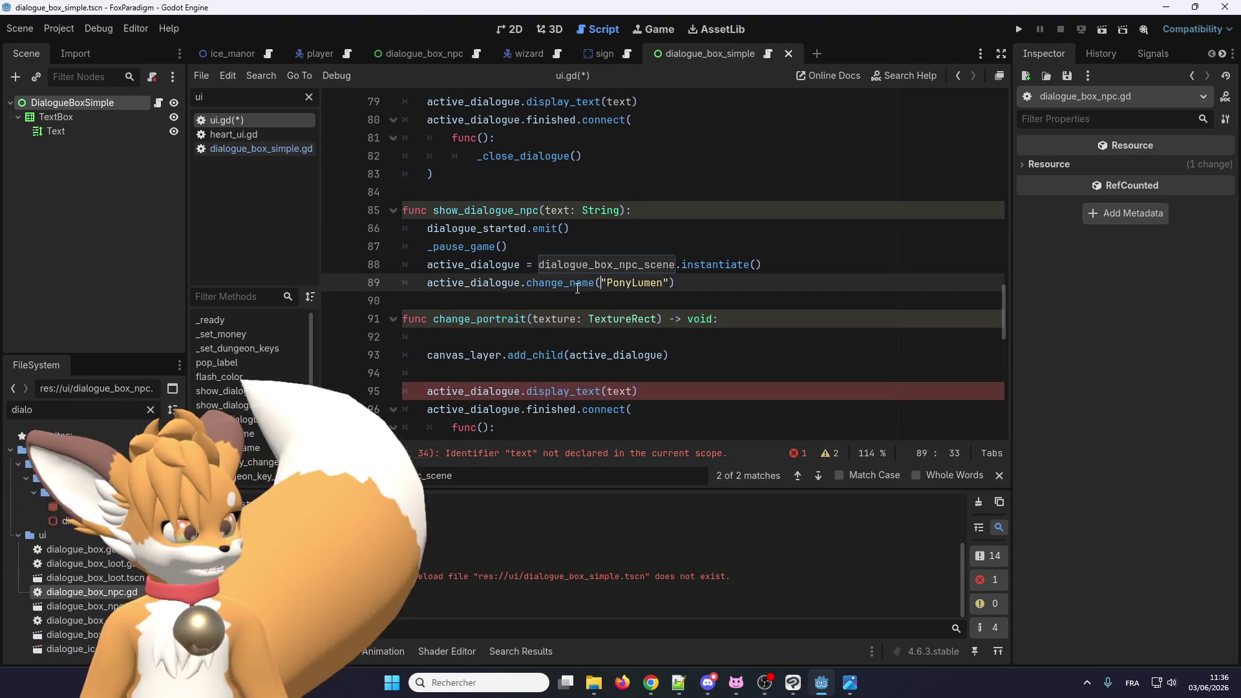
pyautogui.doubleClick(557, 301)
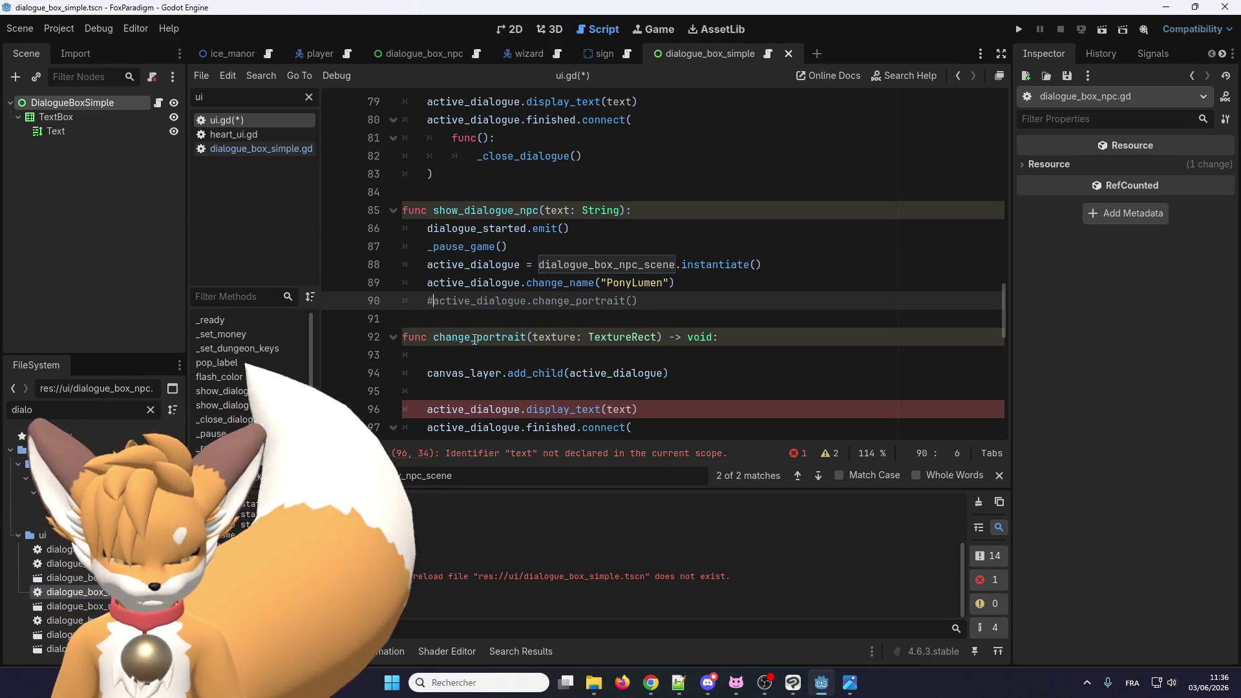
pyautogui.moveTo(726, 352); pyautogui.dragTo(403, 337)
pyautogui.press('BackSpace')
pyautogui.press('BackSpace')
pyautogui.press('BackSpace')
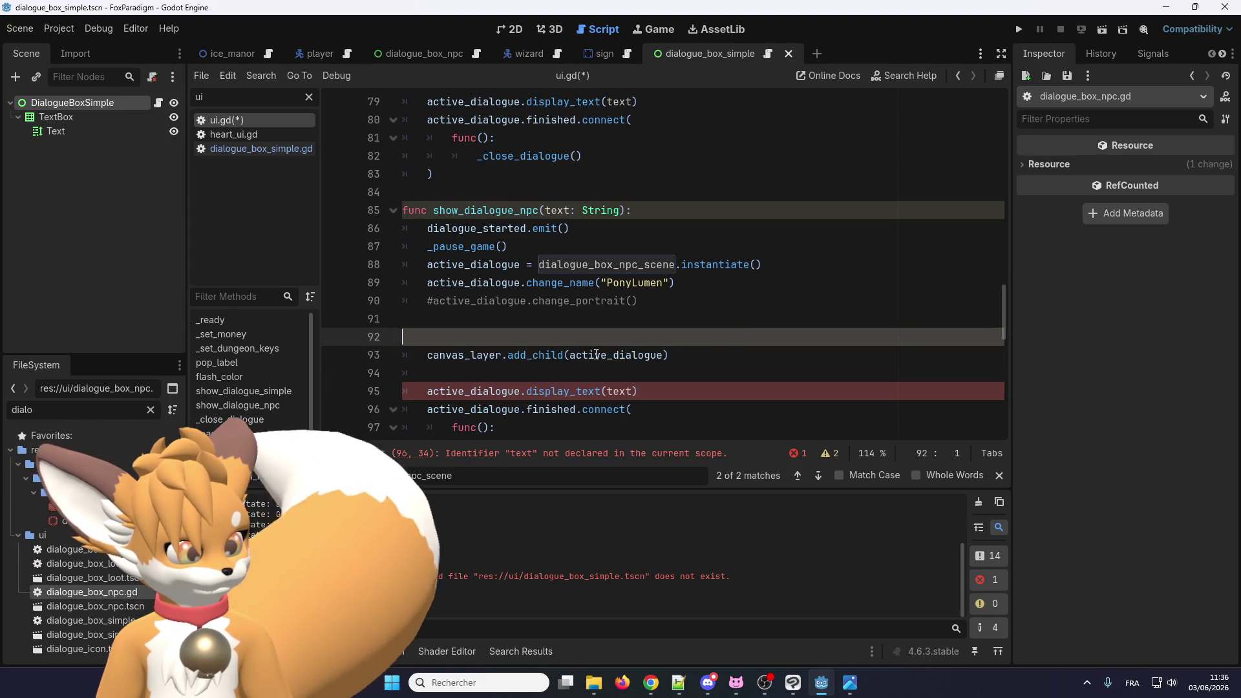
pyautogui.press('Return')
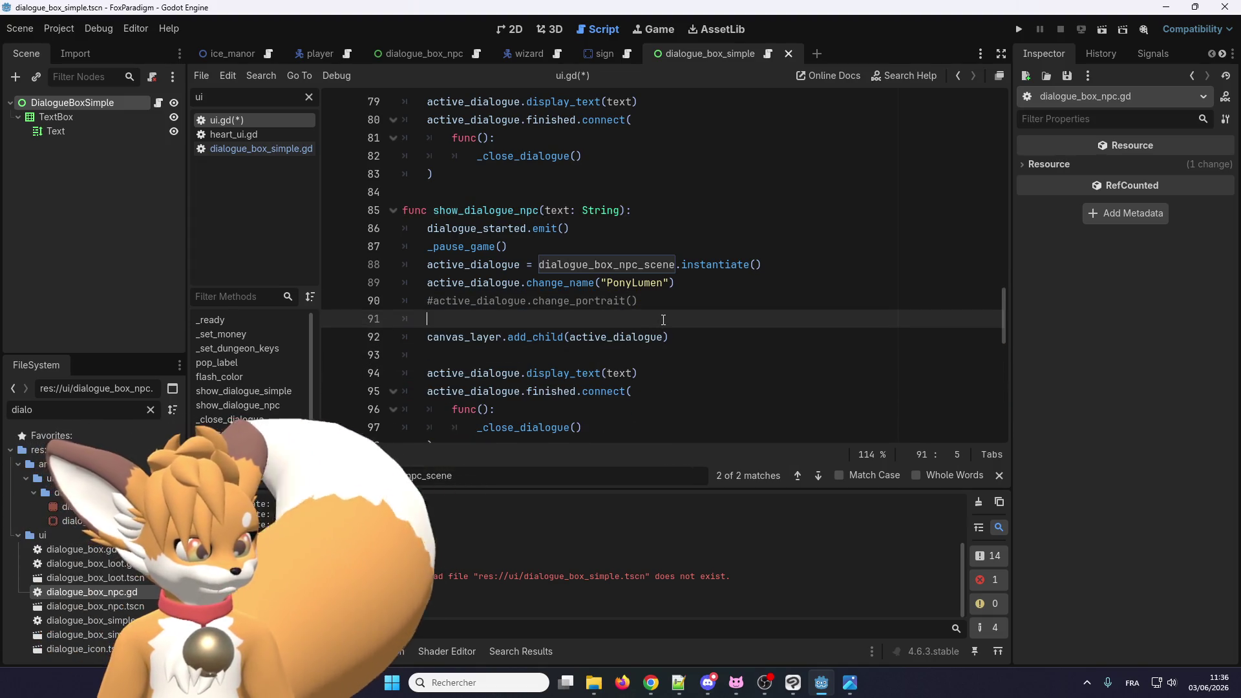
# Step: Tidy the blank lines in show_dialogue_npc and save ui.gd
pyautogui.click(773, 266)
pyautogui.press('Return')
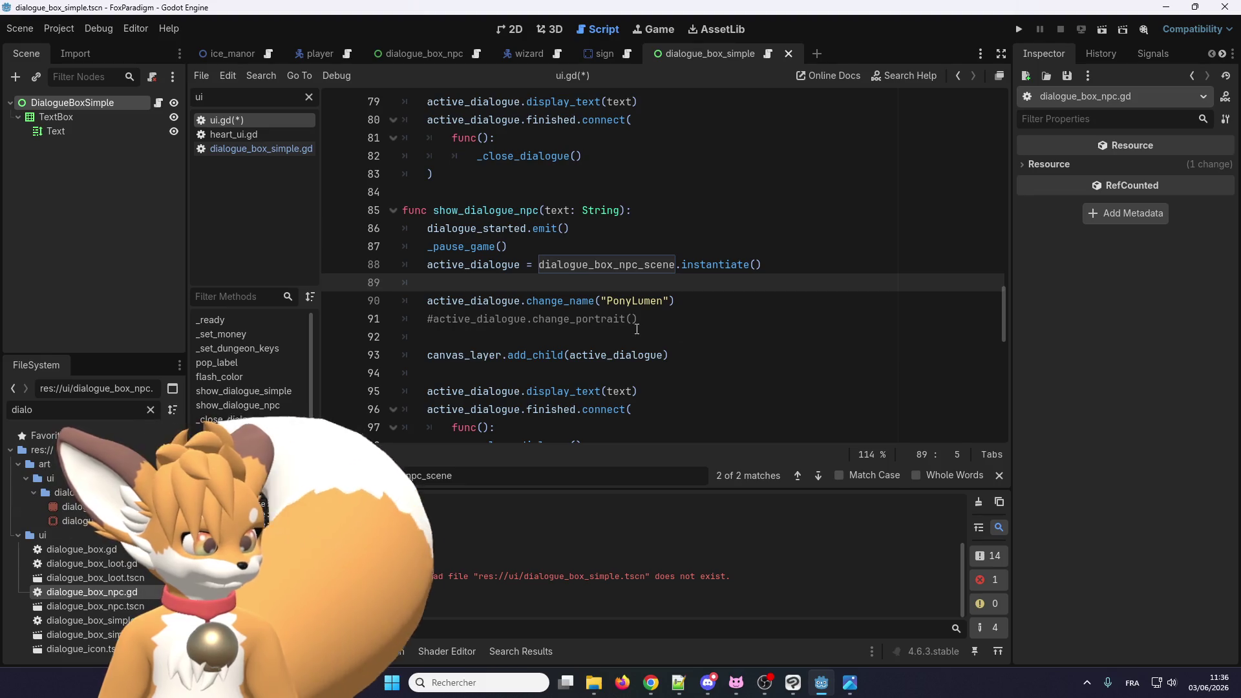
pyautogui.scroll(-2, 595, 271)
pyautogui.scroll(3, 595, 271)
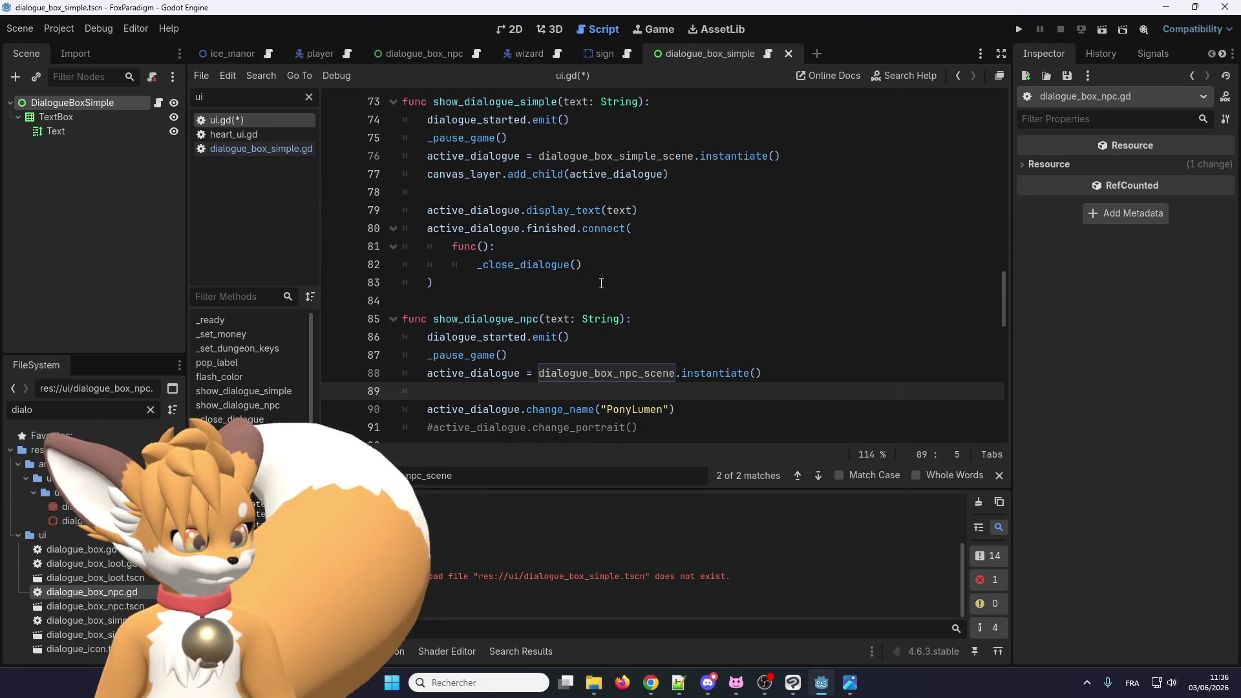
pyautogui.scroll(-1, 511, 349)
pyautogui.click(500, 365)
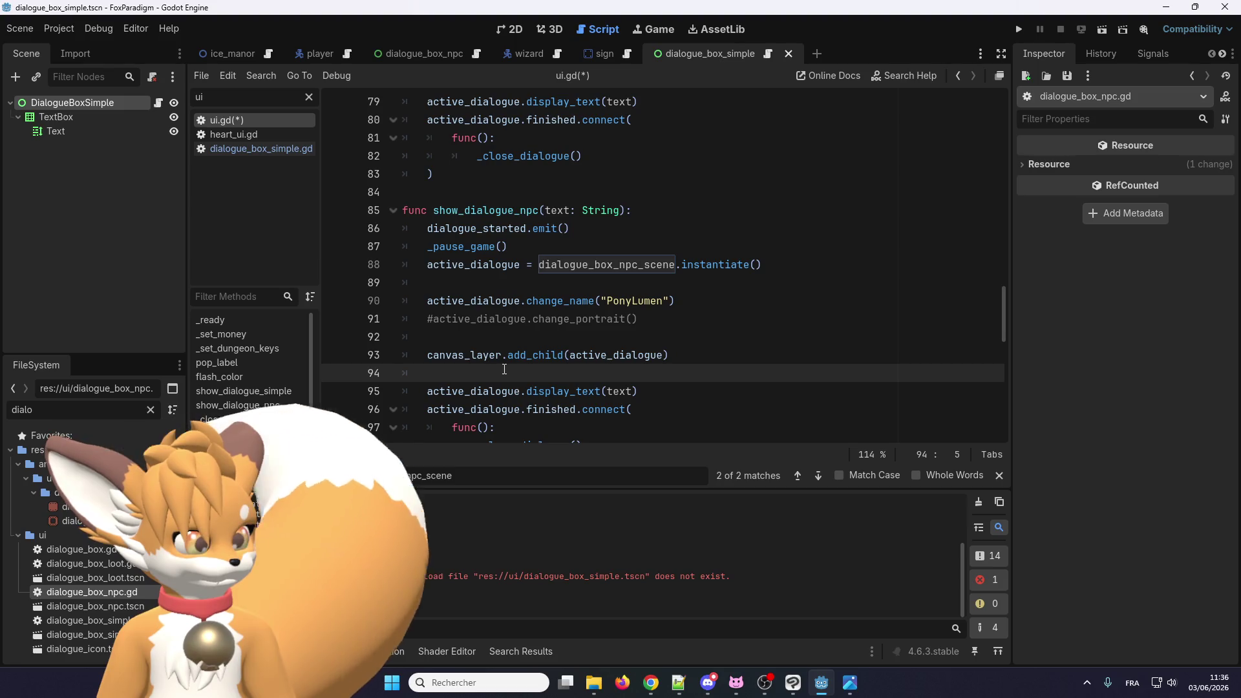
pyautogui.scroll(-3, 561, 337)
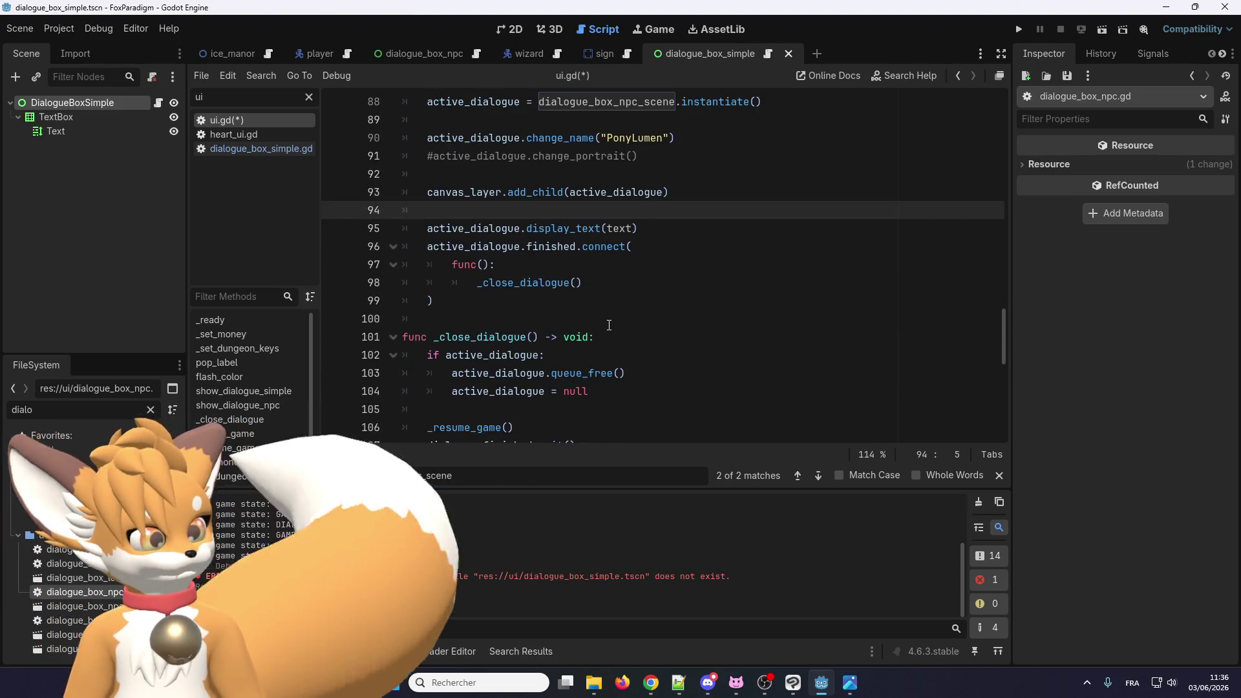
pyautogui.scroll(4, 566, 320)
pyautogui.click(537, 302)
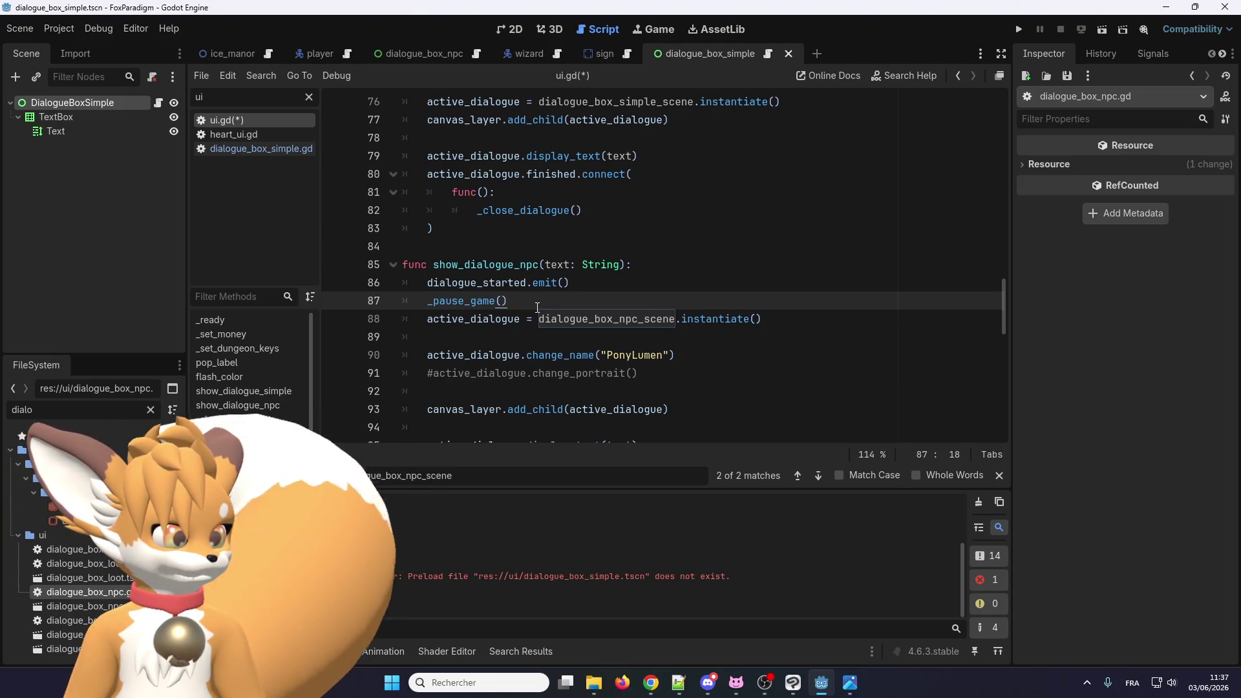
pyautogui.hotkey('ctrl', 's')
pyautogui.scroll(2, 530, 220)
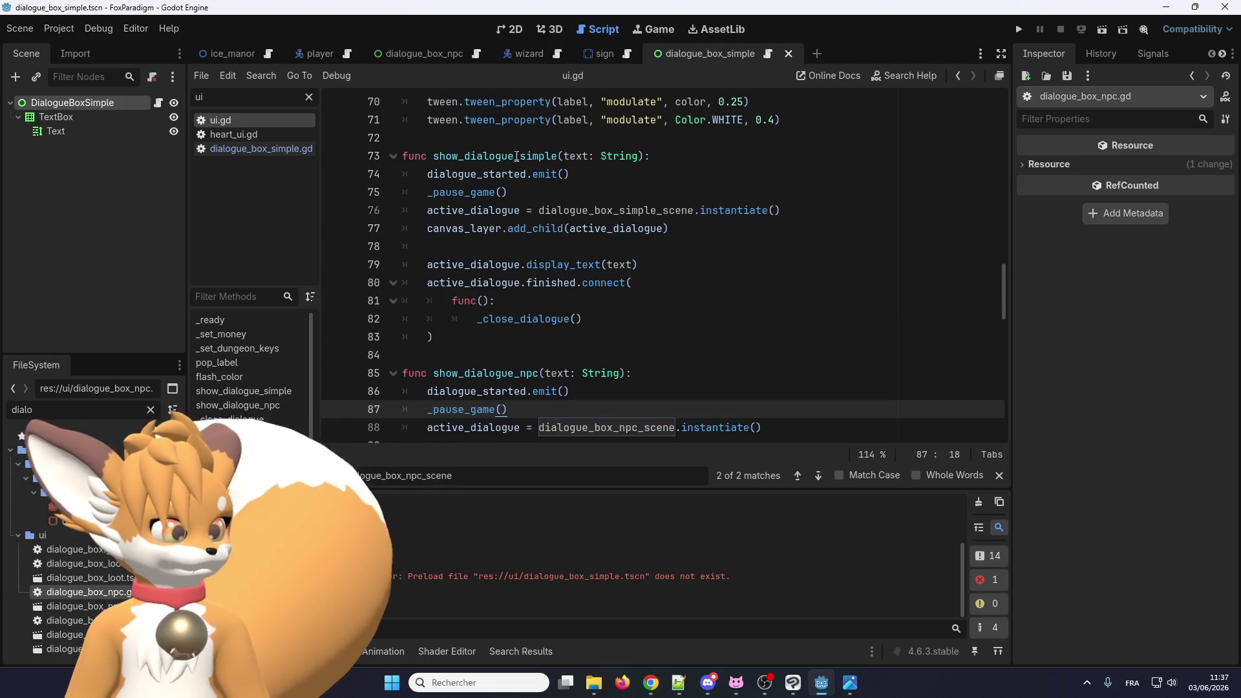
# Step: Search all project files for show_dialogue
pyautogui.moveTo(514, 156); pyautogui.dragTo(433, 156)
pyautogui.hotkey('ctrl', 'shift', 'f')
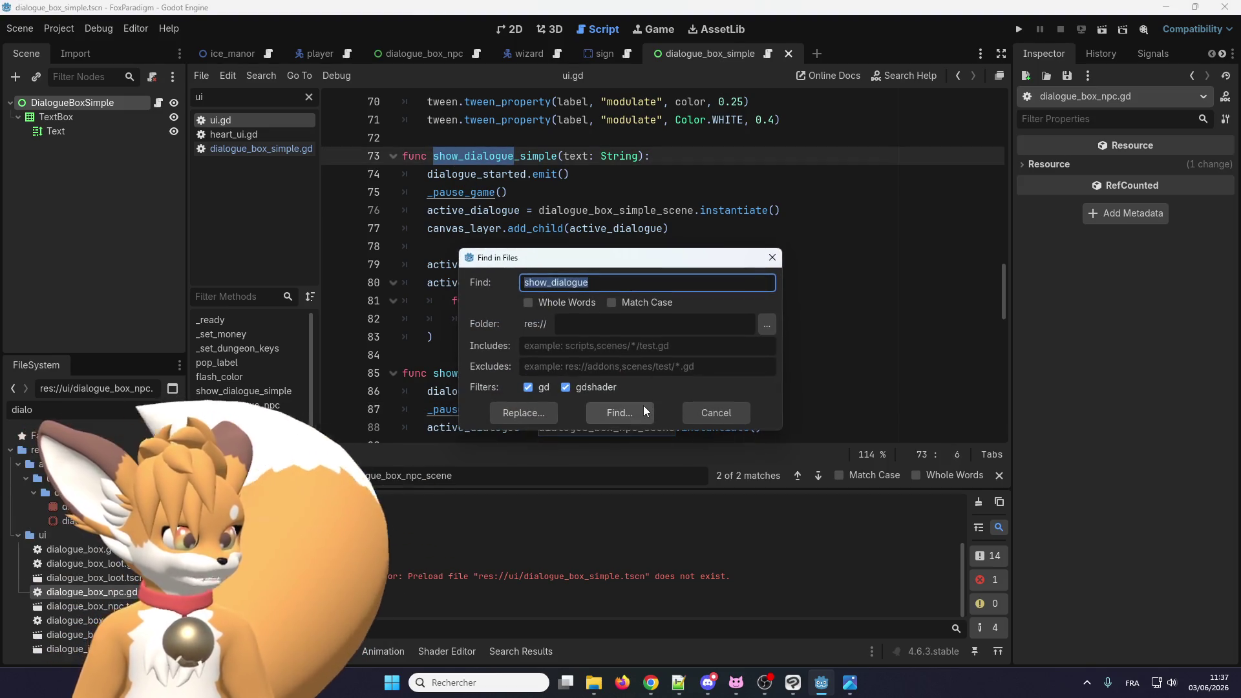
pyautogui.click(640, 409)
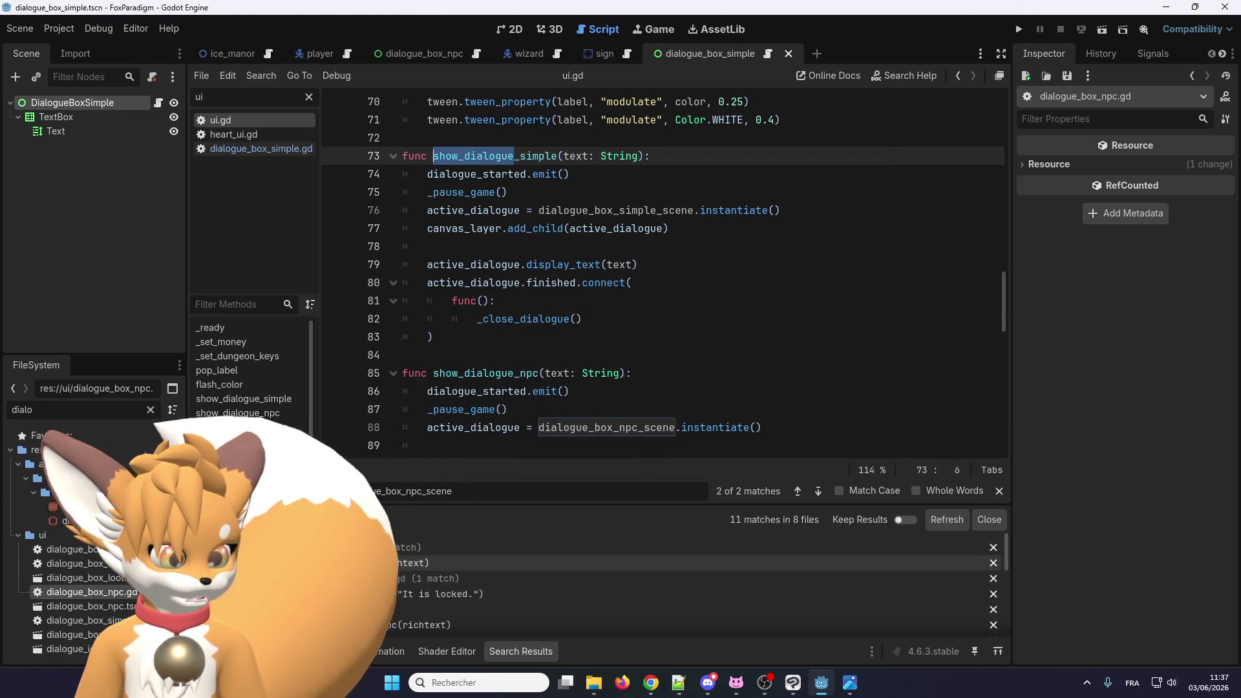
# Step: Change the show_dialogue calls in sign.gd and the locked door script to show_dialogue_simple
pyautogui.click(366, 563)
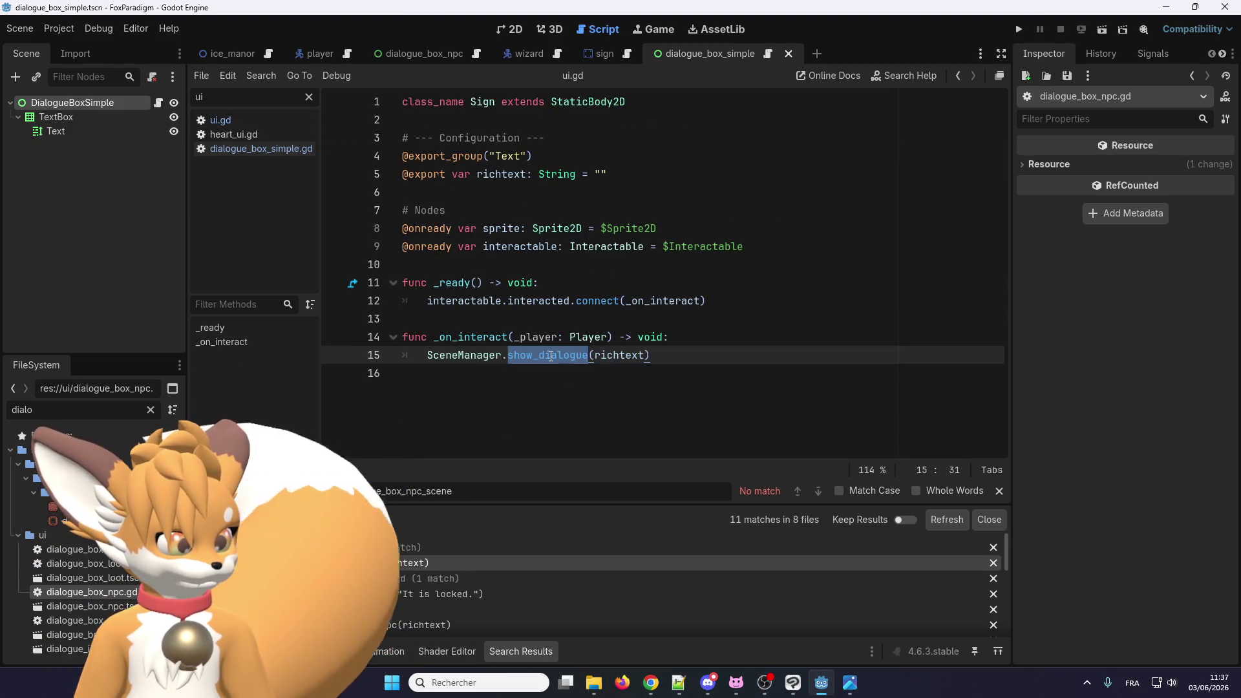
pyautogui.click(588, 355)
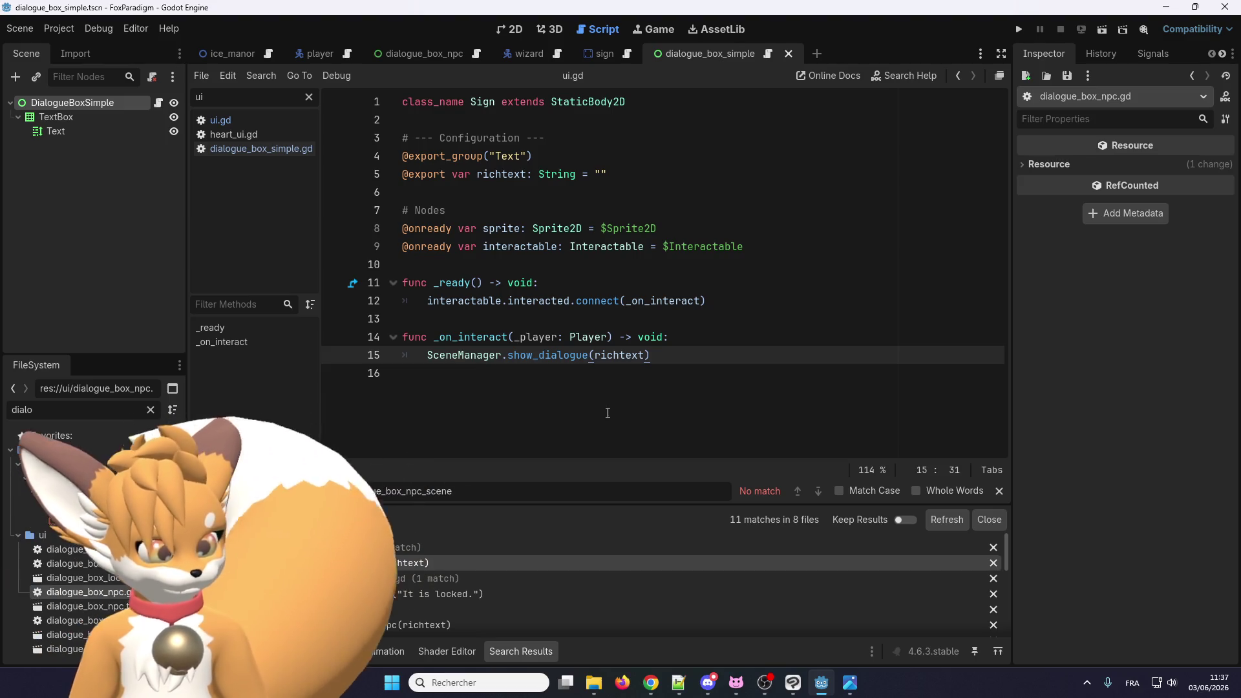
pyautogui.write('_simple')
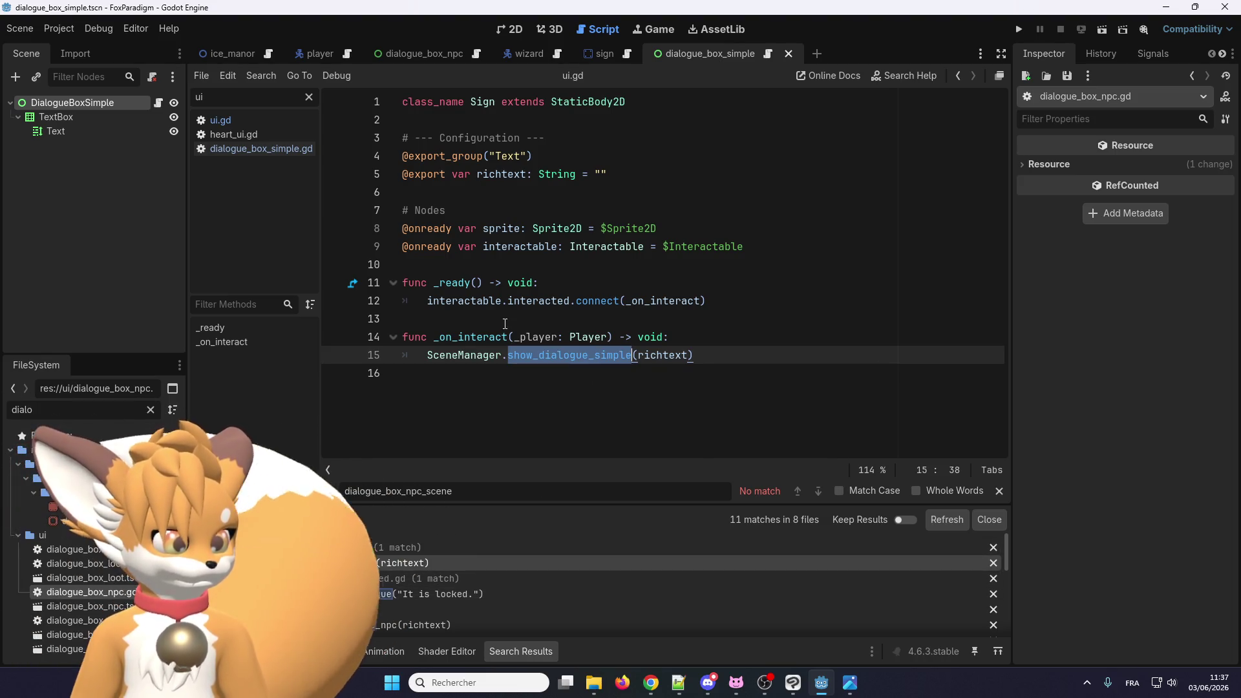
pyautogui.click(363, 594)
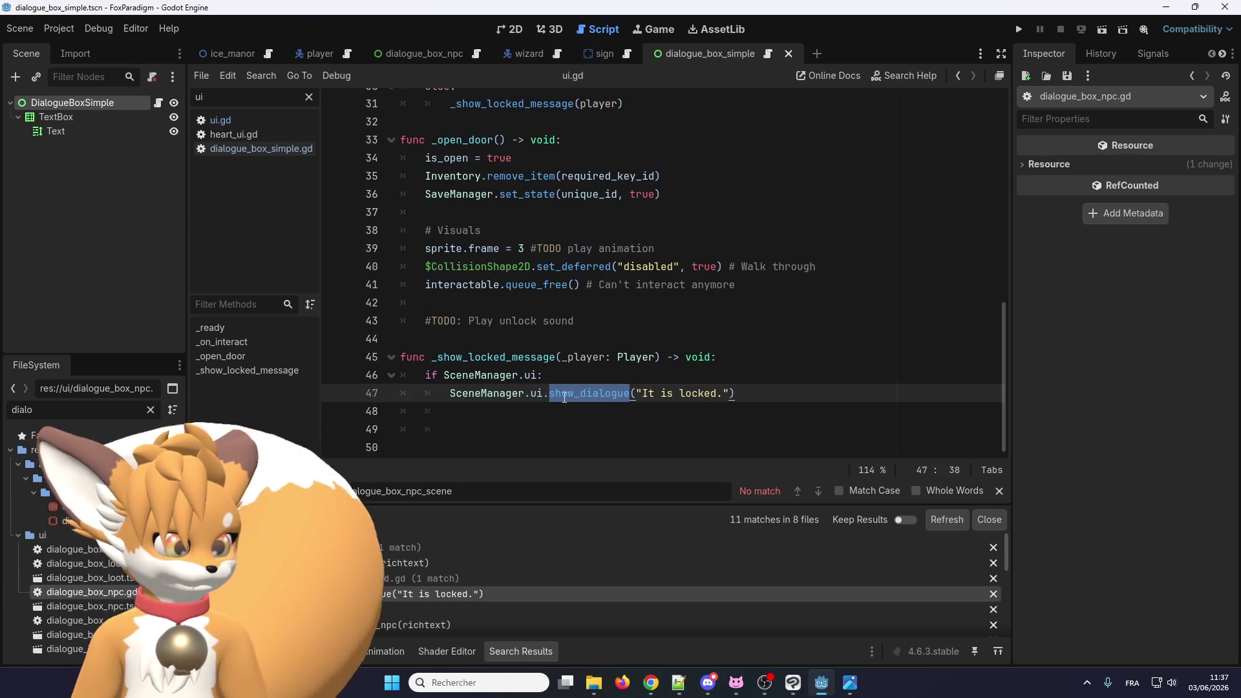
pyautogui.write('_simple')
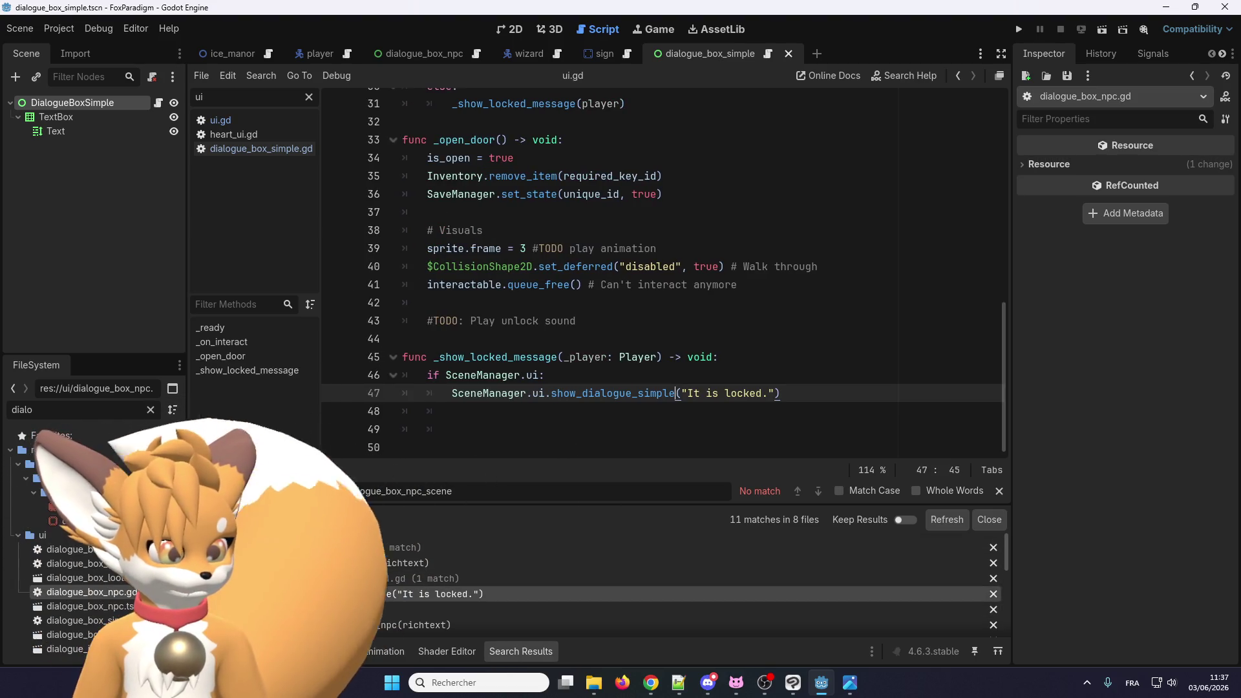
# Step: Step through the NPC and show_dialogue_icon results to the show_dialogue(text: String) definition
pyautogui.click(347, 611)
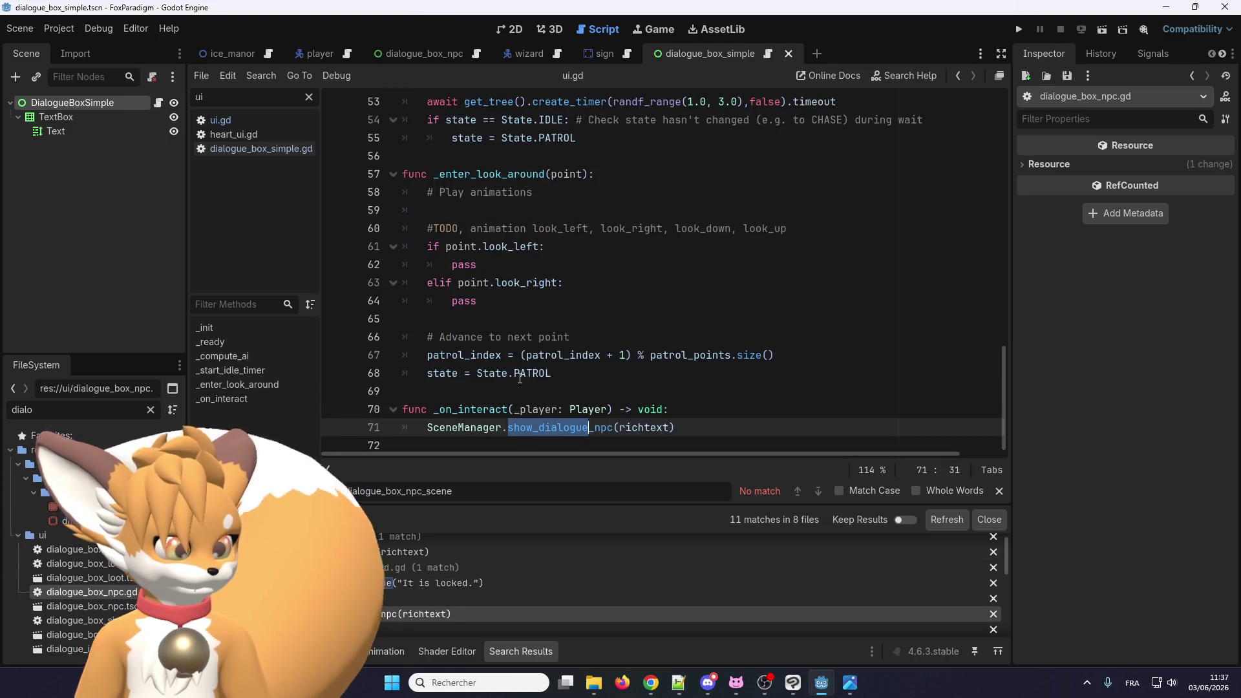
pyautogui.scroll(-2, 378, 615)
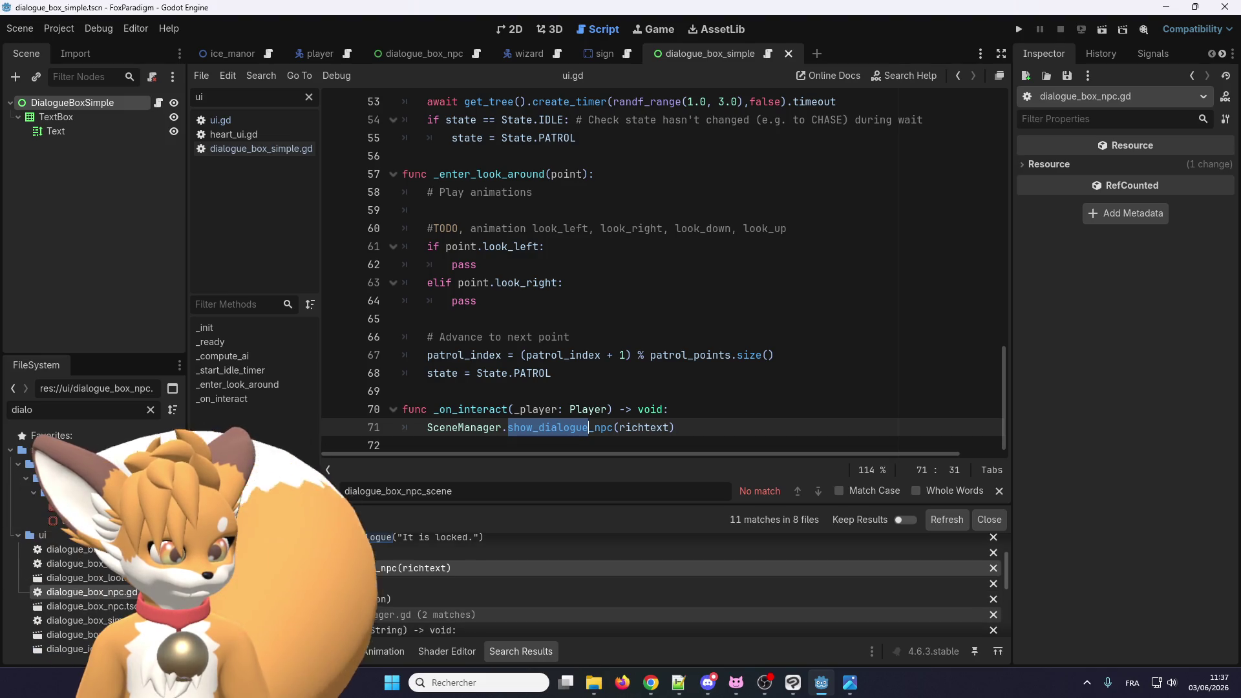
pyautogui.scroll(-3, 321, 599)
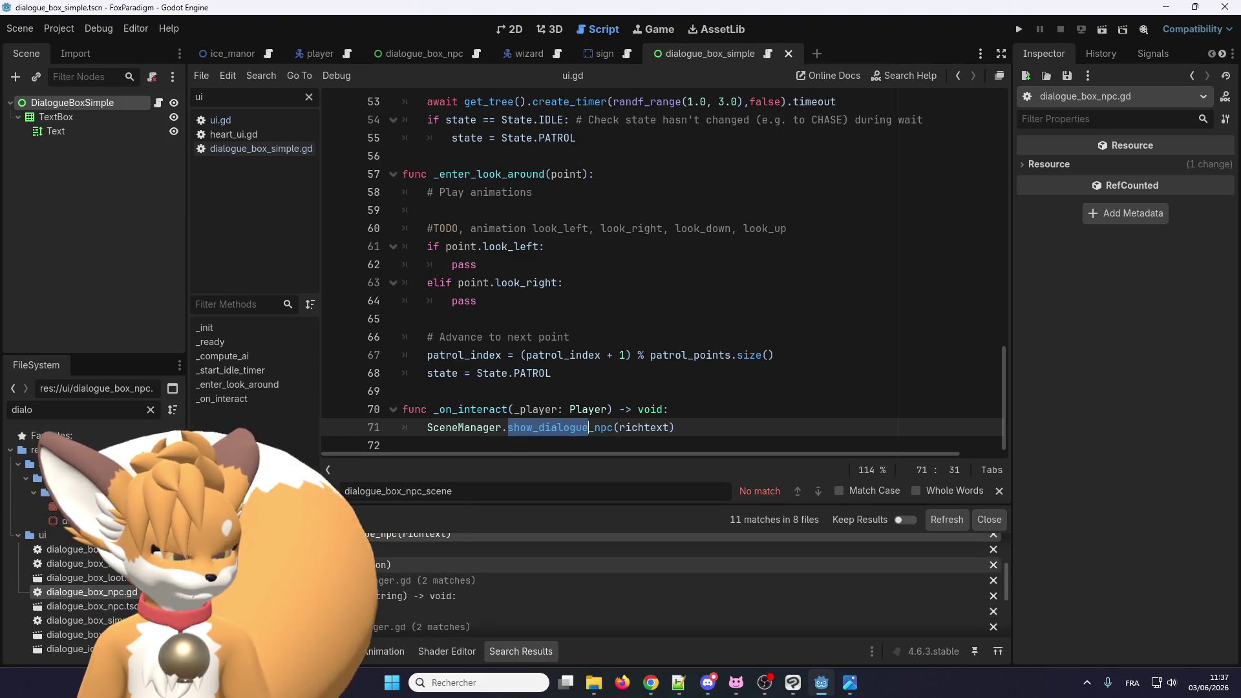
pyautogui.click(324, 567)
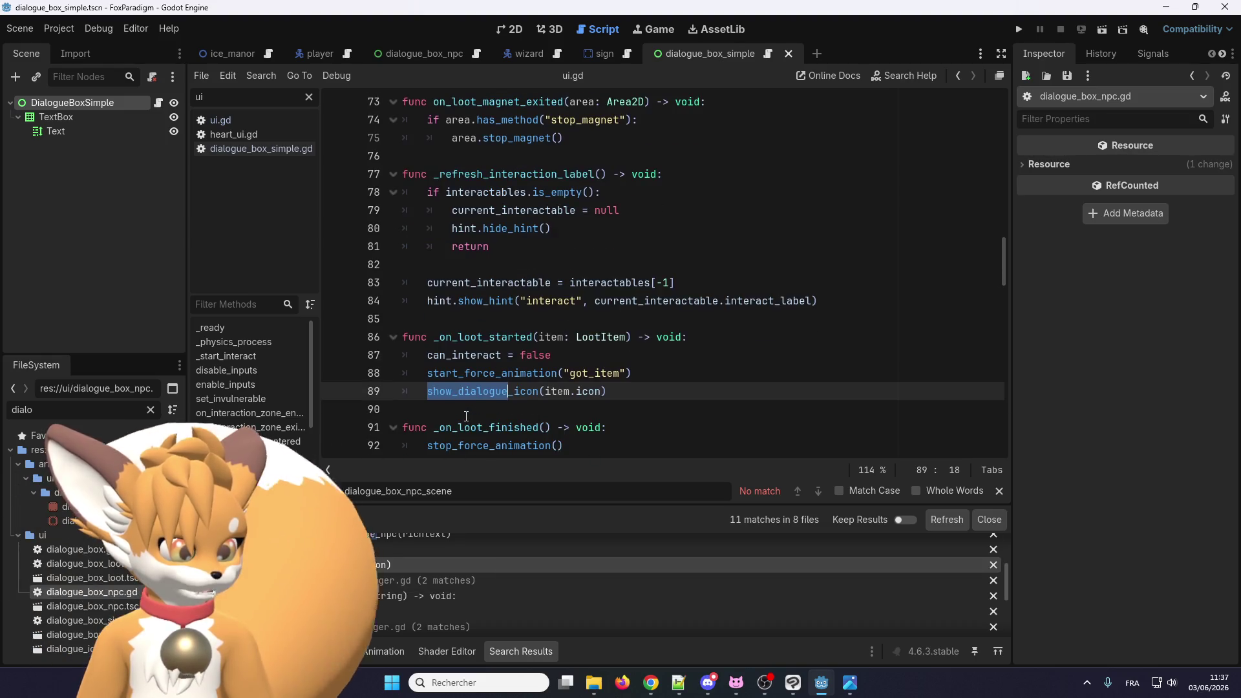
pyautogui.scroll(-1, 319, 605)
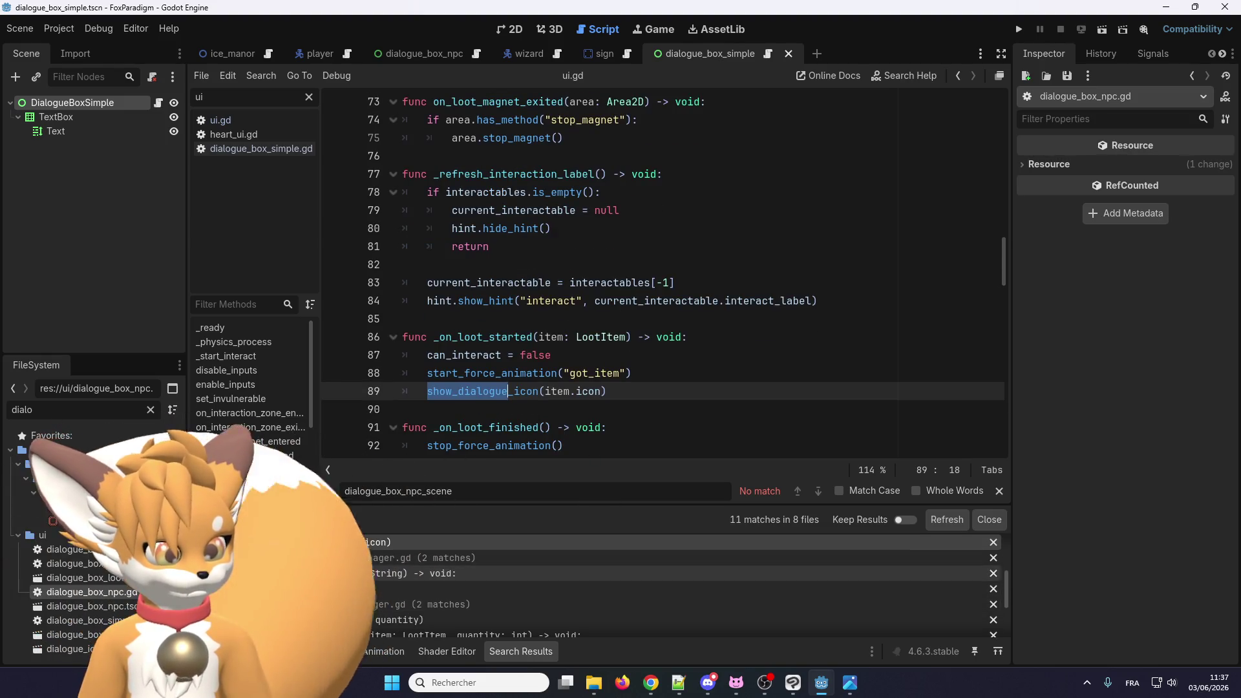
pyautogui.click(316, 573)
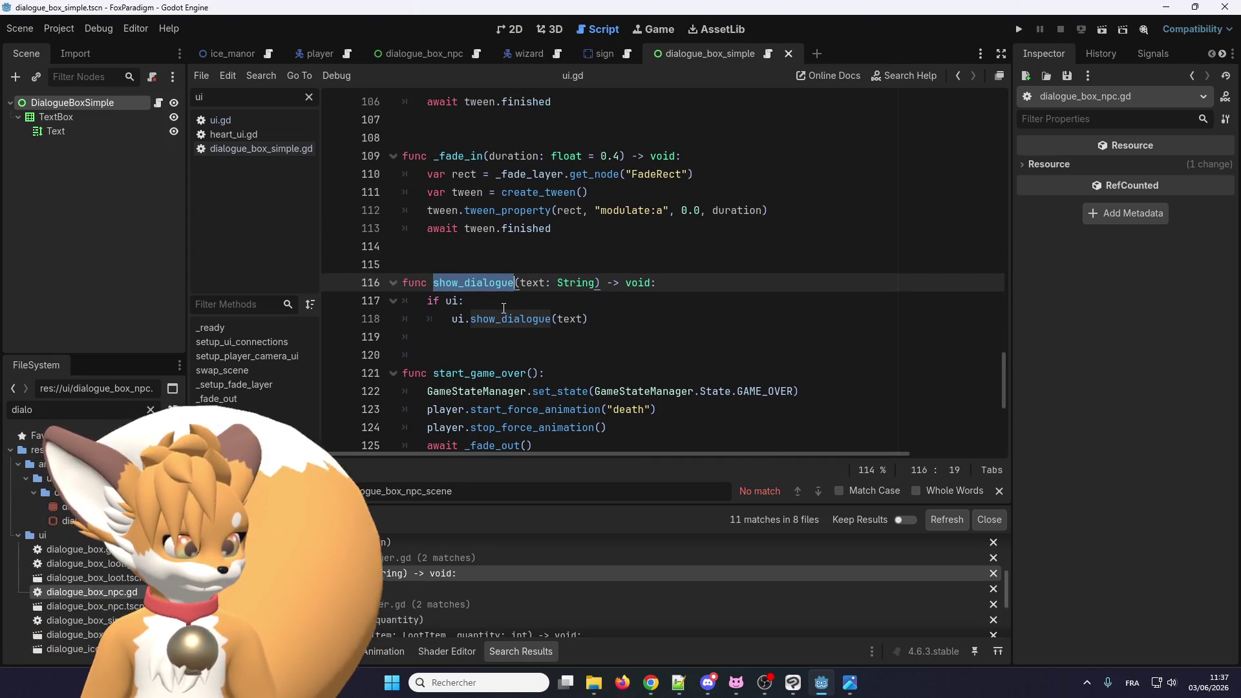
# Step: Rename the function and its ui call to show_dialogue_simple, then duplicate the function below
pyautogui.write('_simple')
pyautogui.click(551, 318)
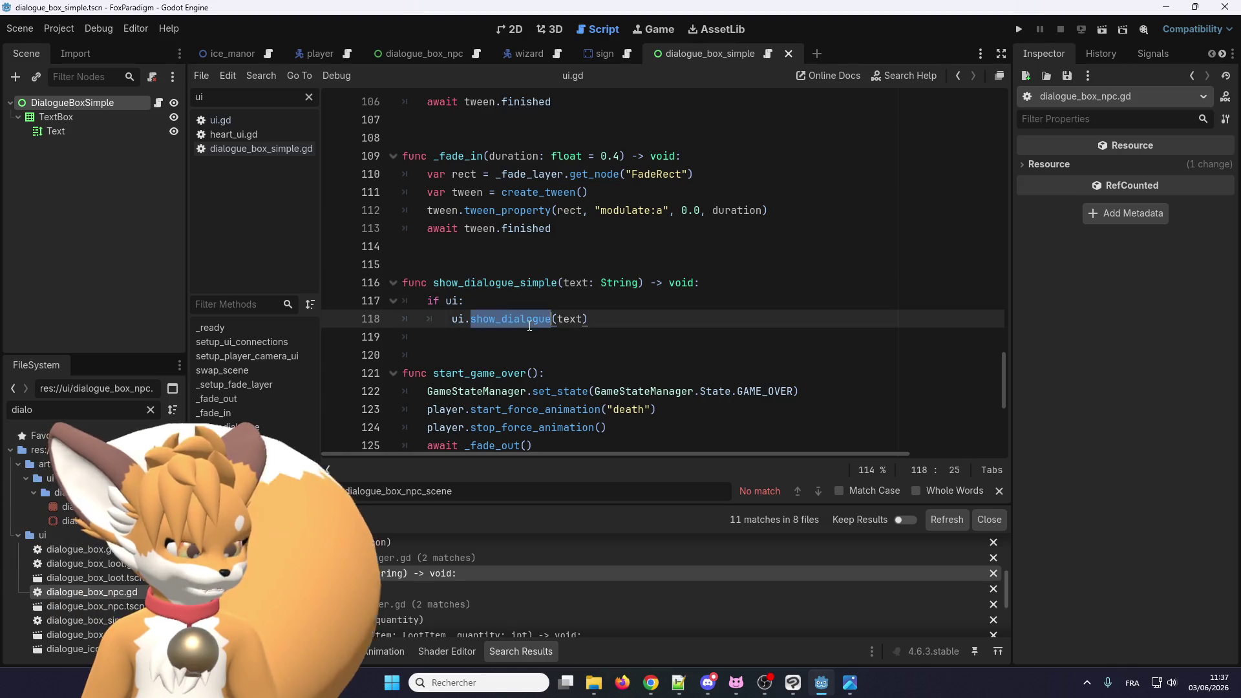
pyautogui.write('_simple')
pyautogui.moveTo(631, 319)
pyautogui.mouseDown()
pyautogui.moveTo(388, 301)
pyautogui.moveTo(371, 286)
pyautogui.mouseUp()
pyautogui.hotkey('ctrl', 'c')
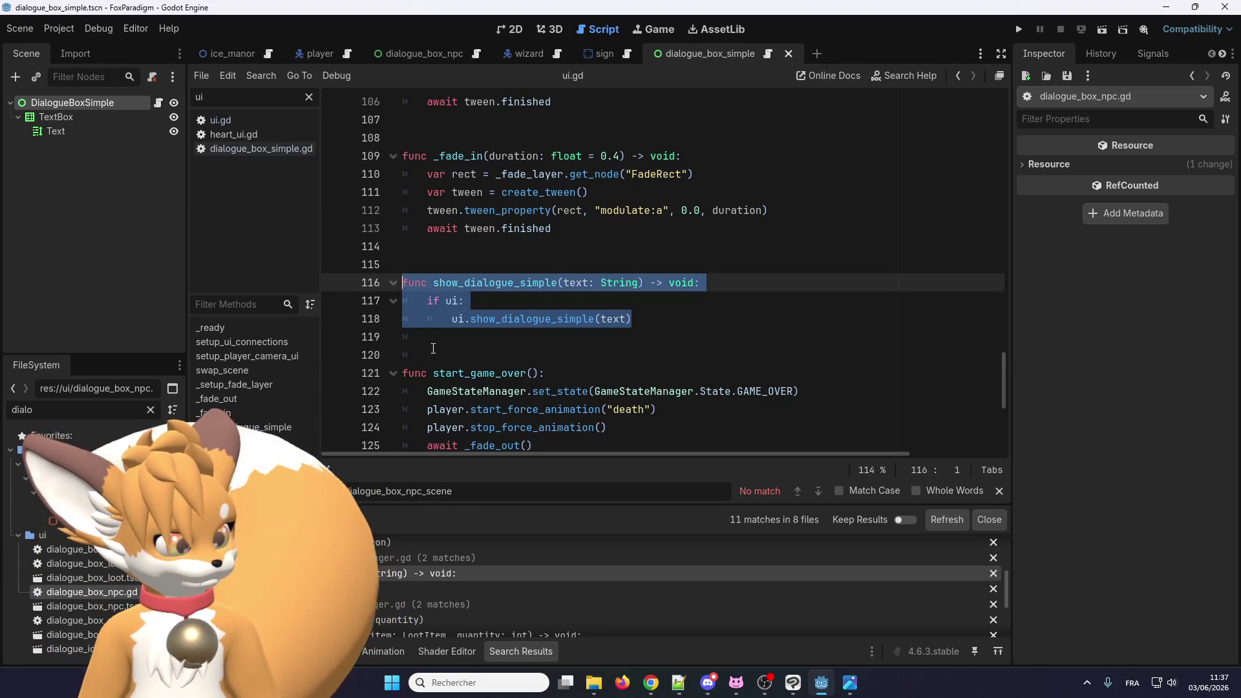
pyautogui.click(439, 352)
pyautogui.hotkey('ctrl', 'v')
pyautogui.press('Return')
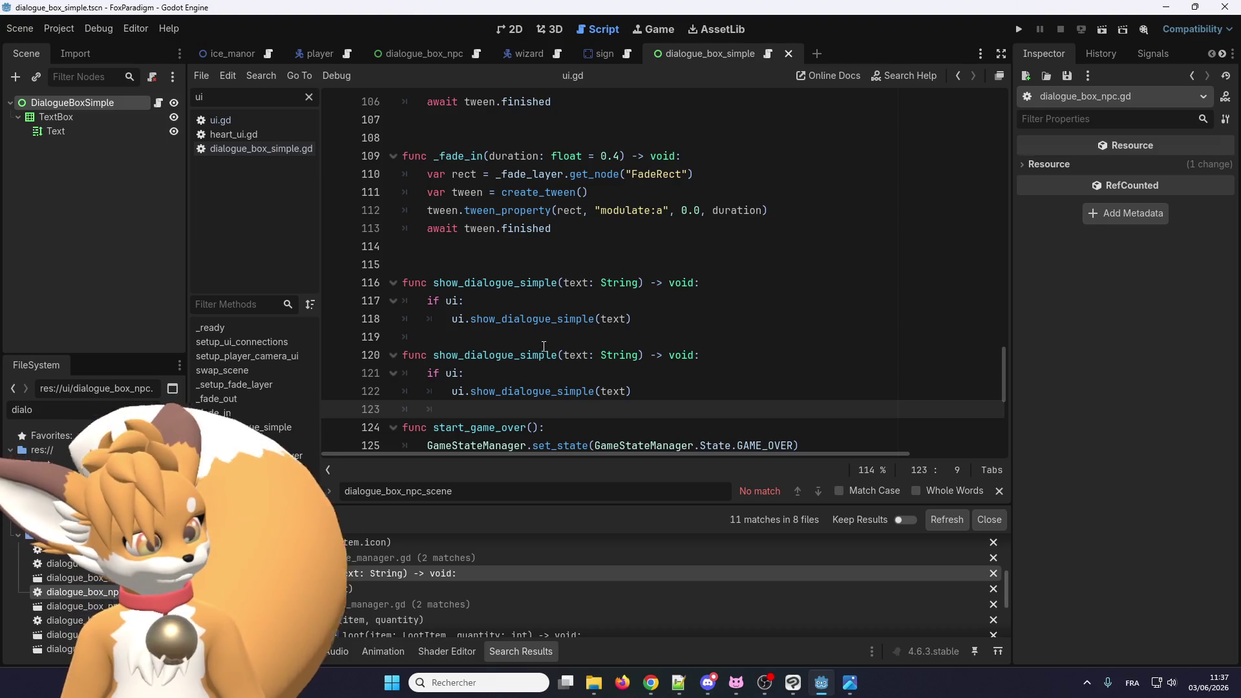
# Step: Rename the copy to show_dialogue_npc and add npc_name: String and portrait parameters
pyautogui.moveTo(556, 355); pyautogui.dragTo(522, 356)
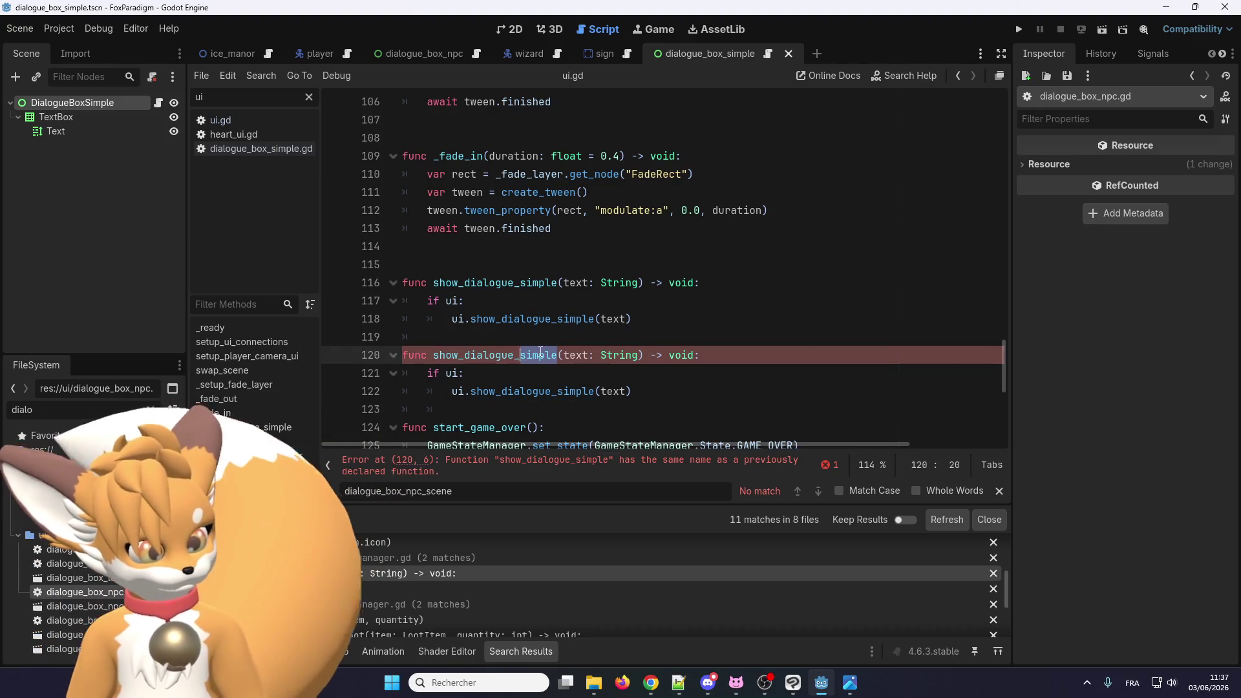
pyautogui.write('npc')
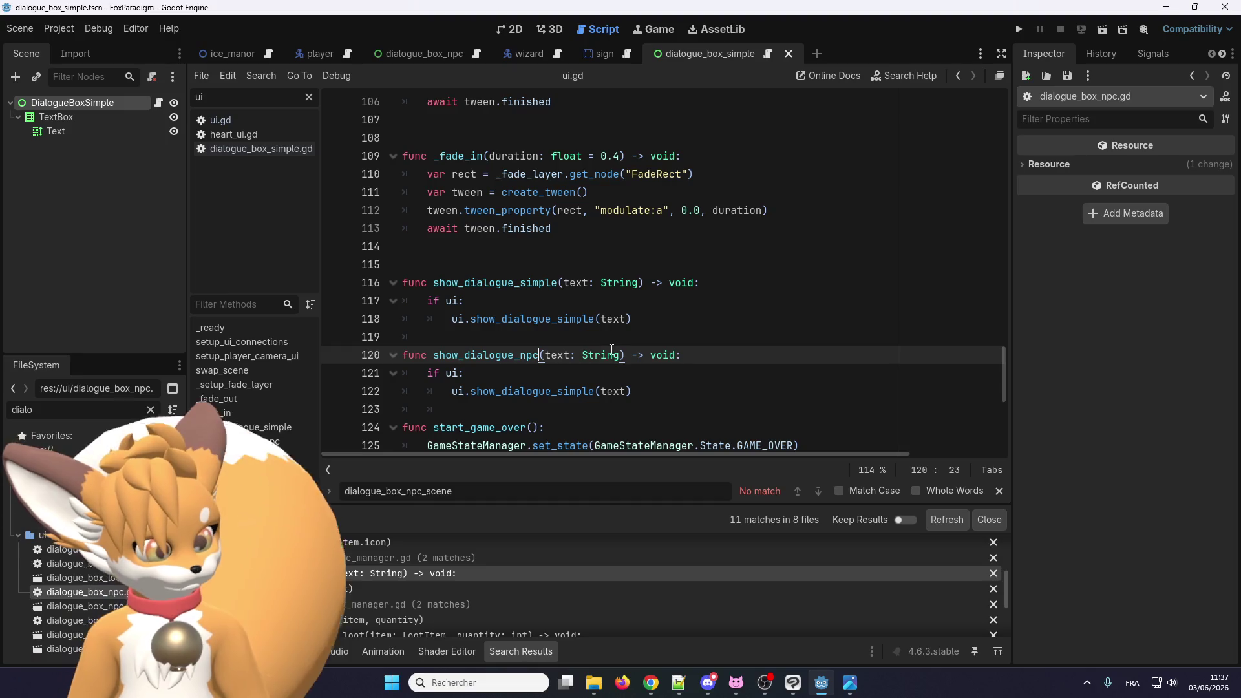
pyautogui.click(623, 355)
pyautogui.write(', npc_name')
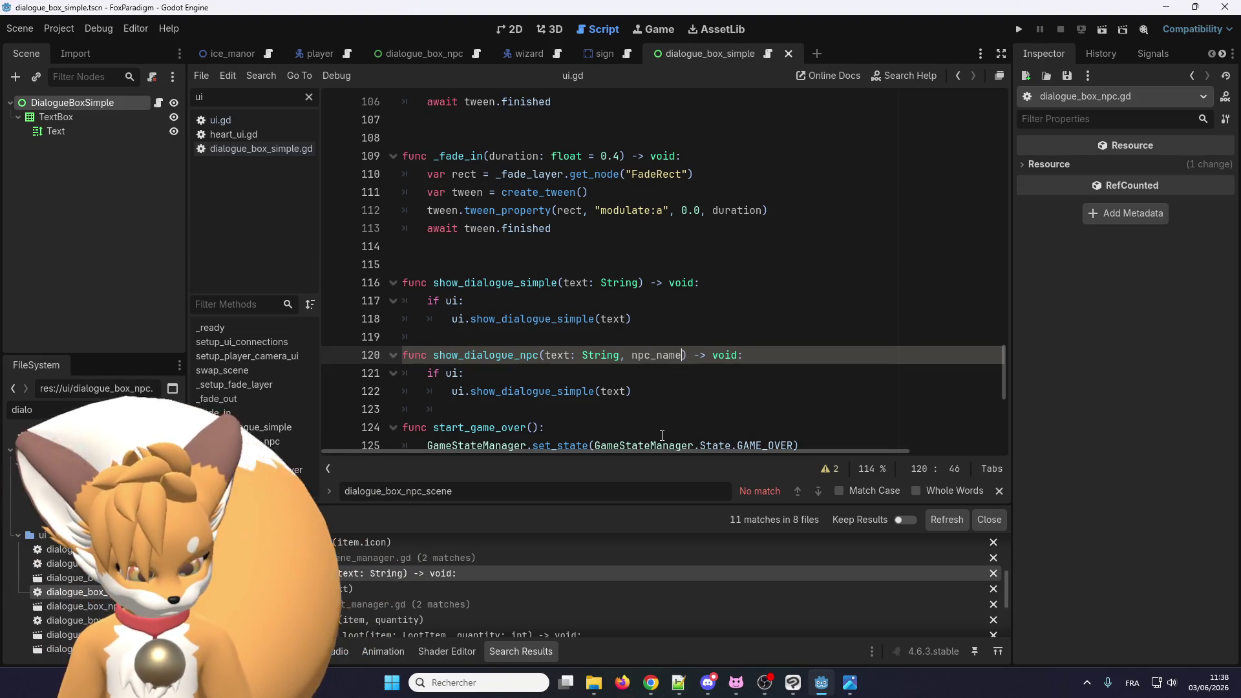
pyautogui.write('String, ')
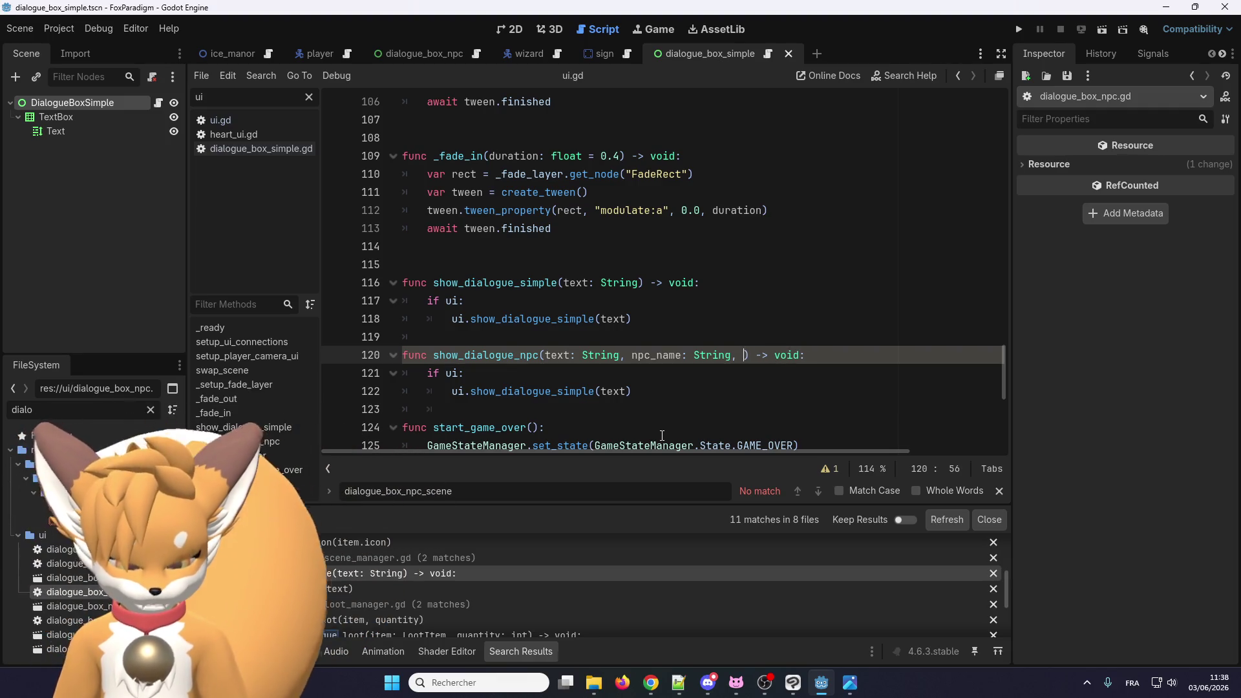
pyautogui.write('portrait: TextureRect')
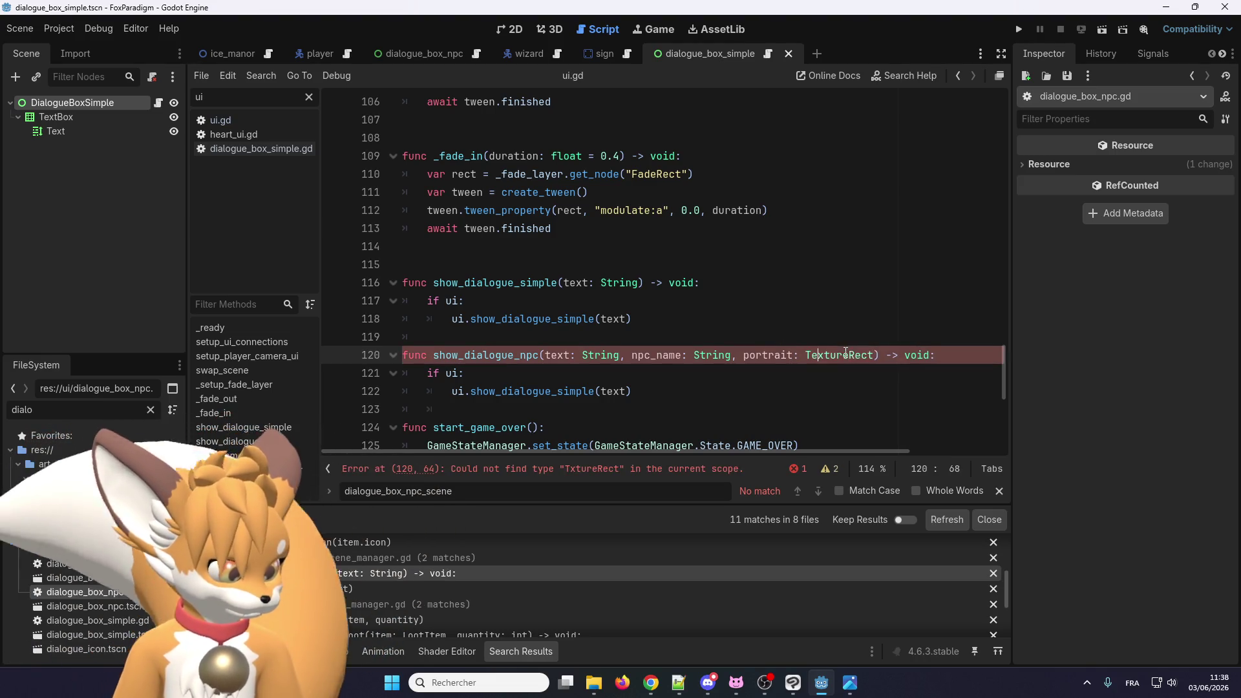
pyautogui.write('e')
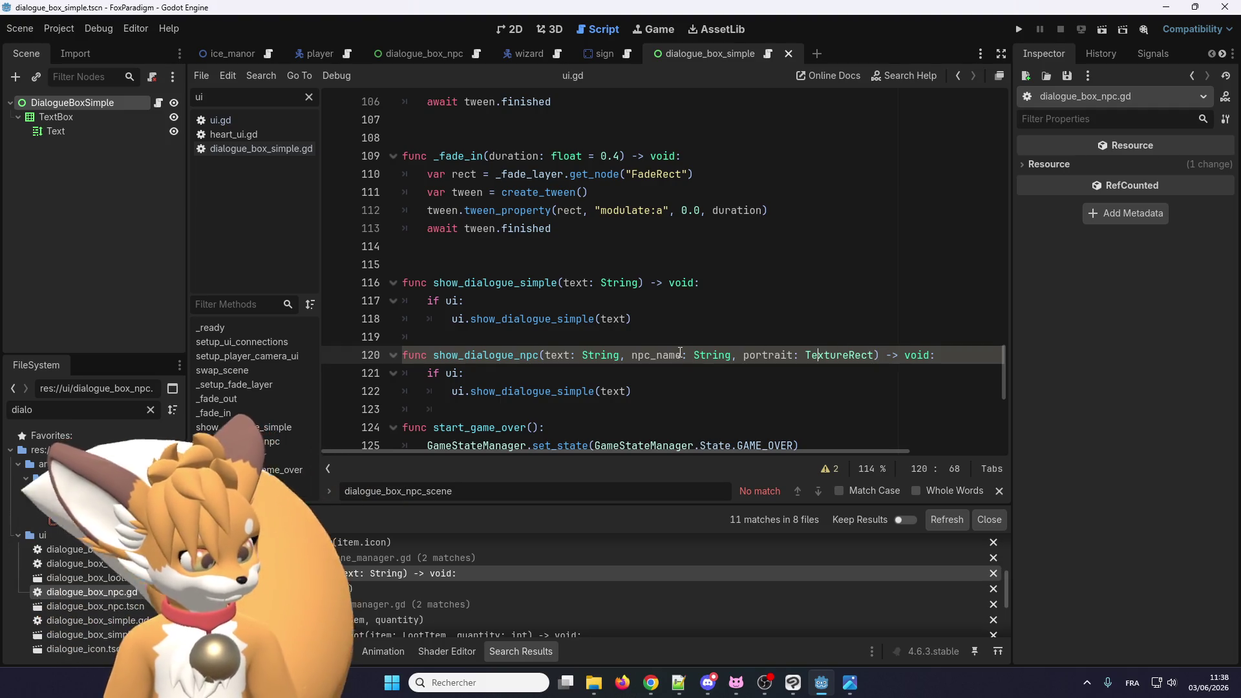
pyautogui.click(731, 355)
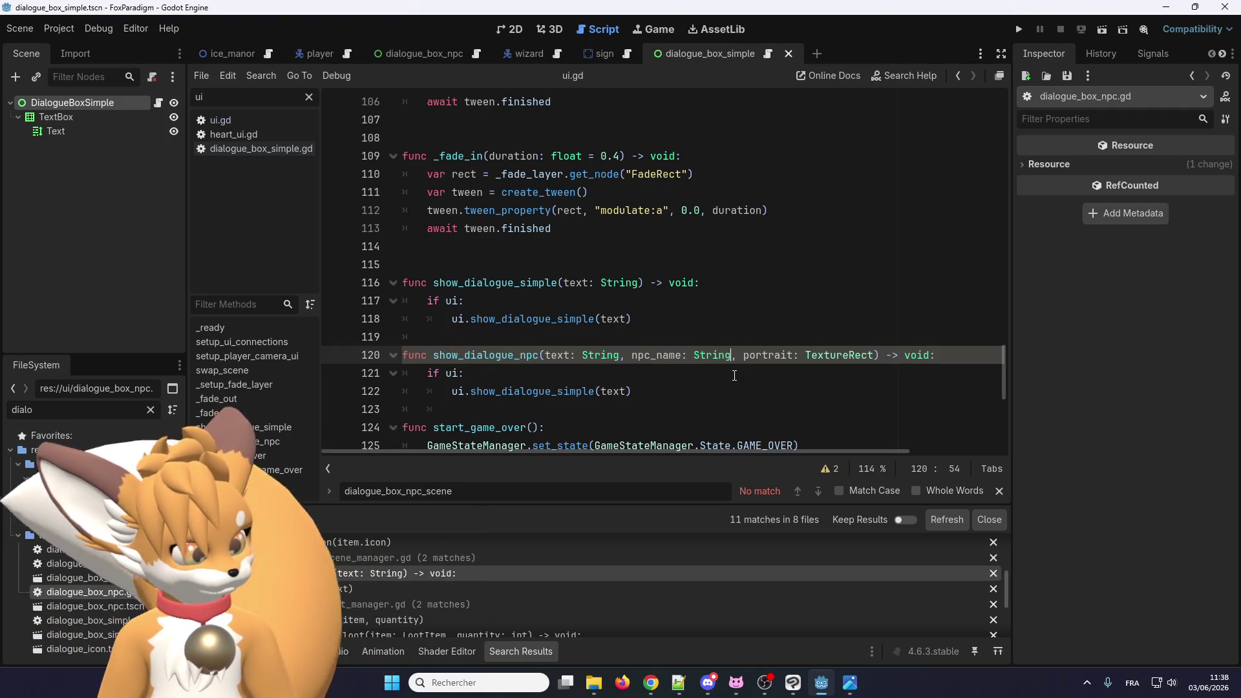
pyautogui.scroll(-1, 735, 376)
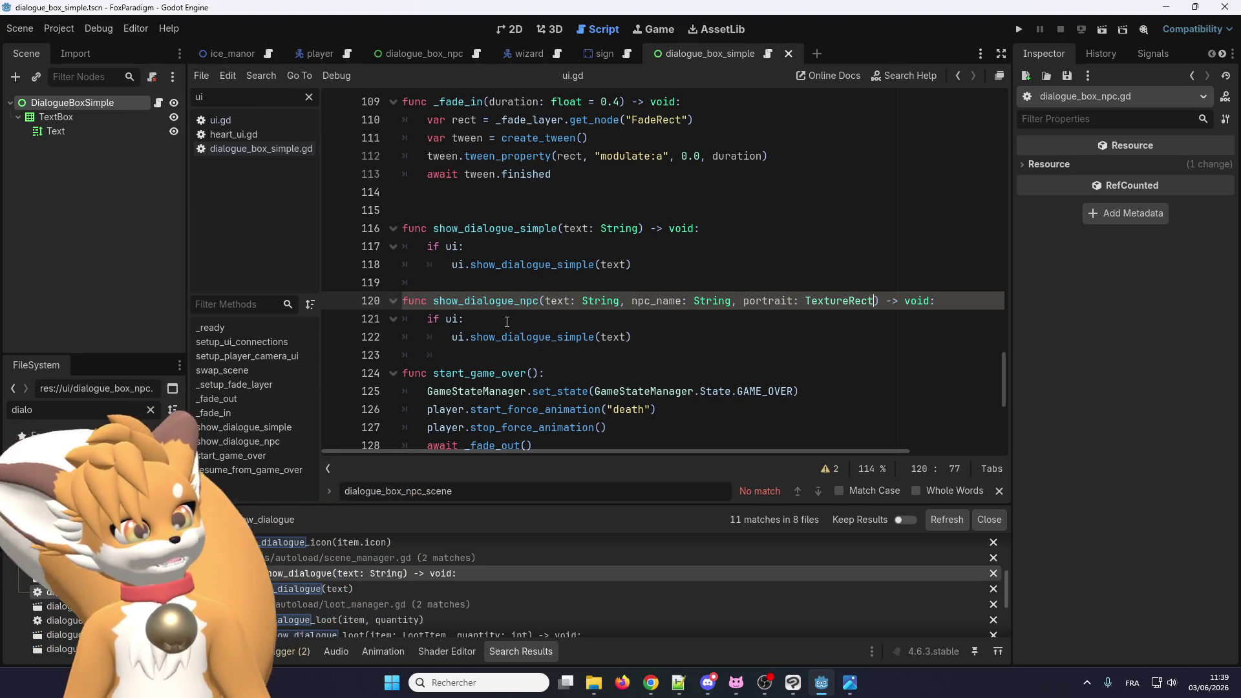
# Step: Change the copy's inner call from ui.show_dialogue_simple to ui.show_dialogue_npc
pyautogui.doubleClick(536, 301)
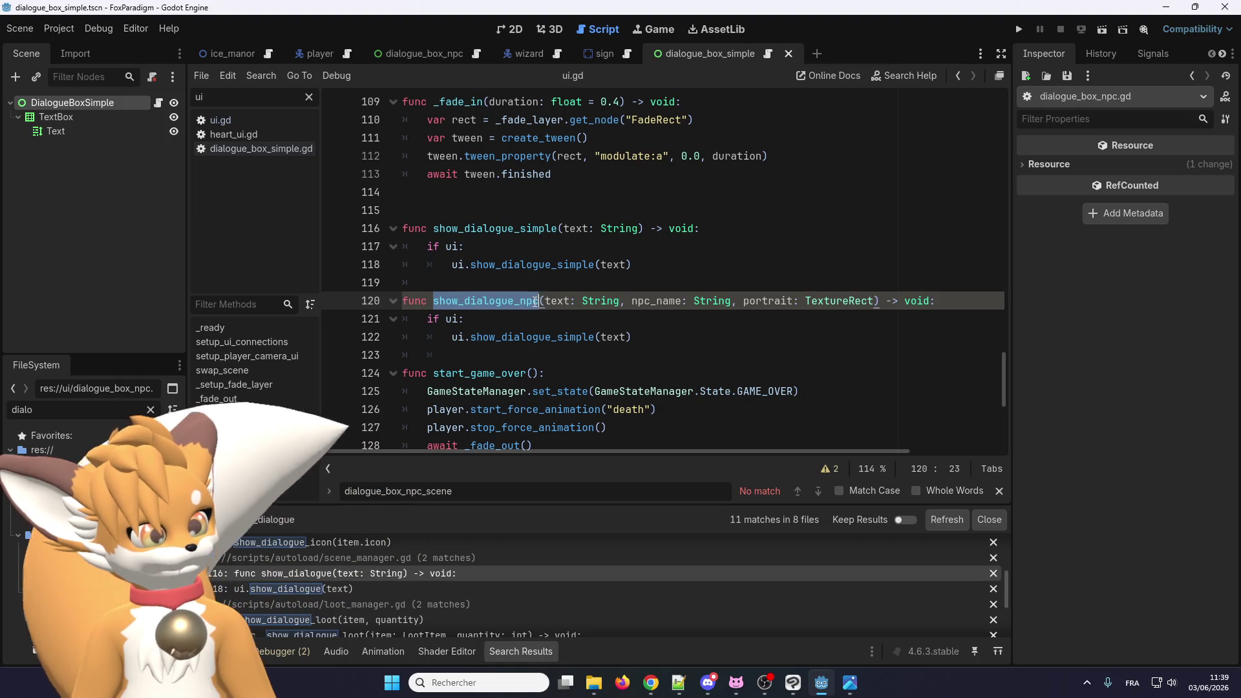
pyautogui.hotkey('ctrl', 'c')
pyautogui.doubleClick(548, 337)
pyautogui.hotkey('ctrl', 'v')
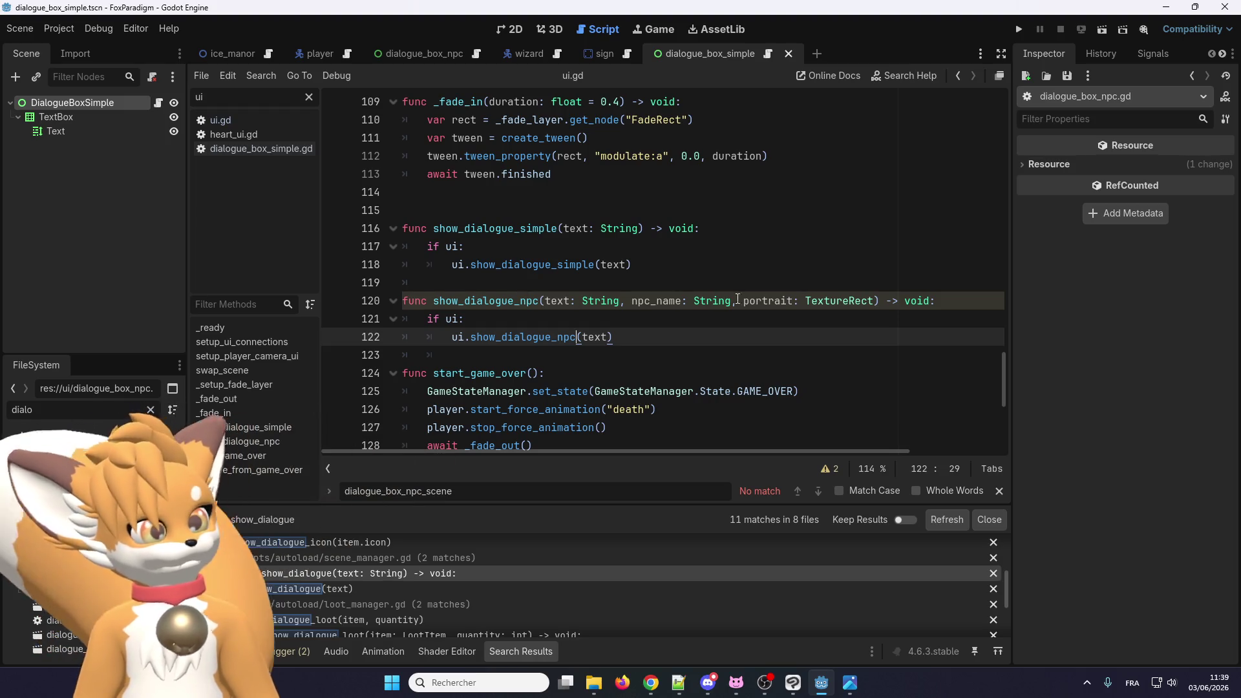
# Step: Pass npc_name and portrait as extra arguments to the ui.show_dialogue_npc call
pyautogui.doubleClick(655, 301)
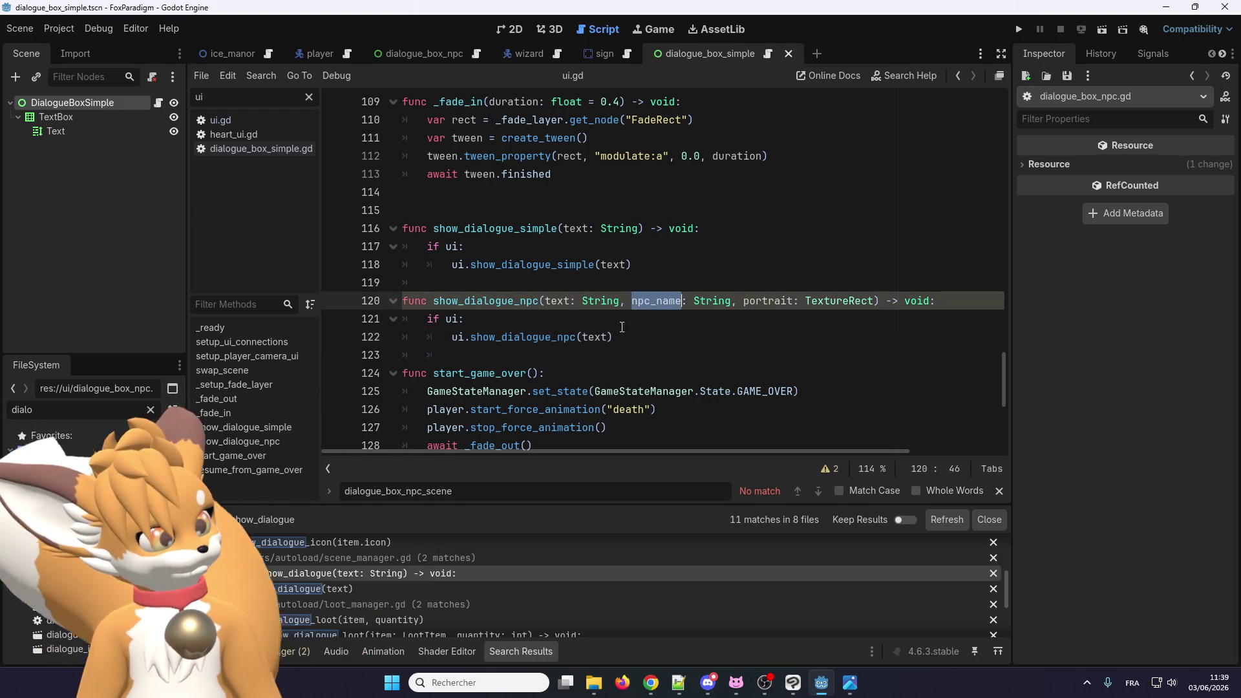
pyautogui.click(611, 335)
pyautogui.write(', npc_name')
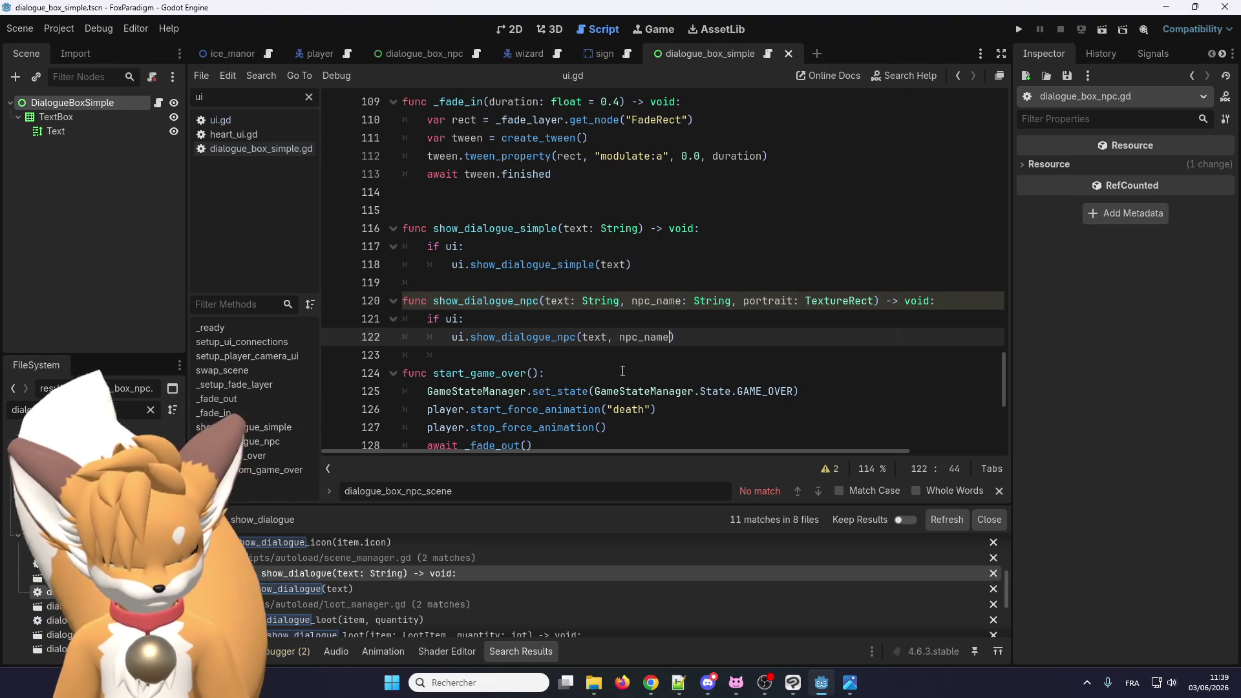
pyautogui.write(',')
pyautogui.click(776, 302)
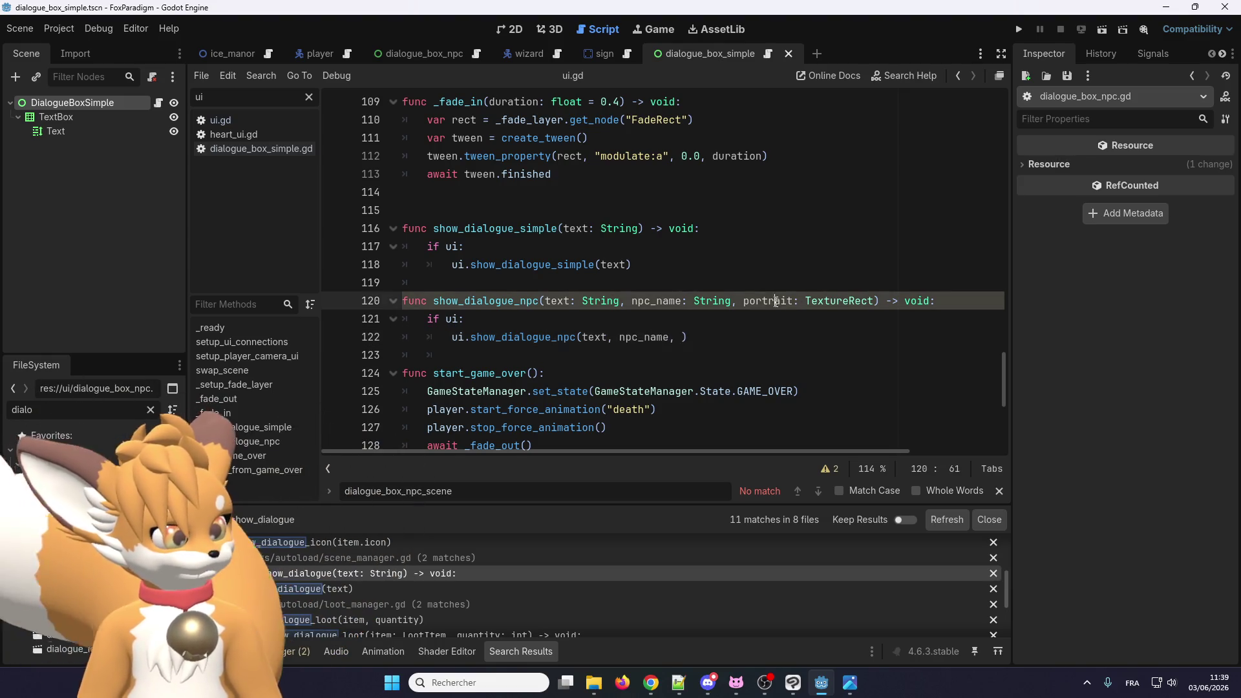
pyautogui.doubleClick(776, 302)
pyautogui.click(681, 337)
pyautogui.write('portrait')
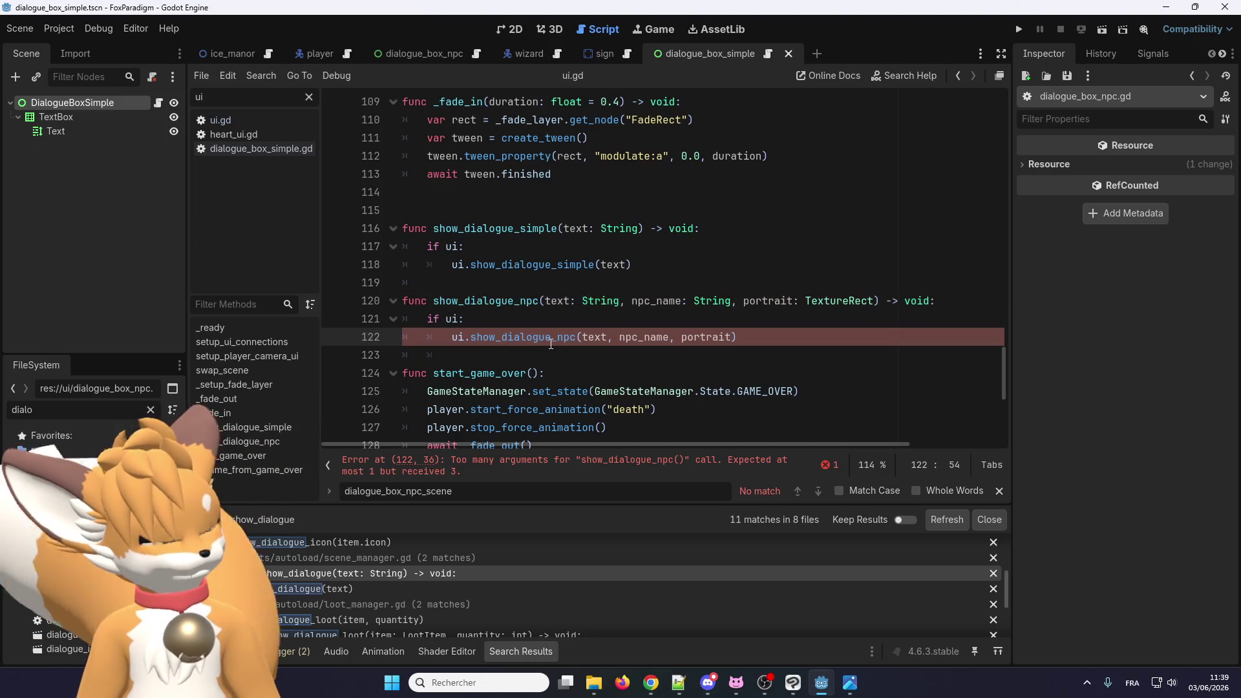
pyautogui.doubleClick(537, 337)
pyautogui.hotkey('ctrl', 'c')
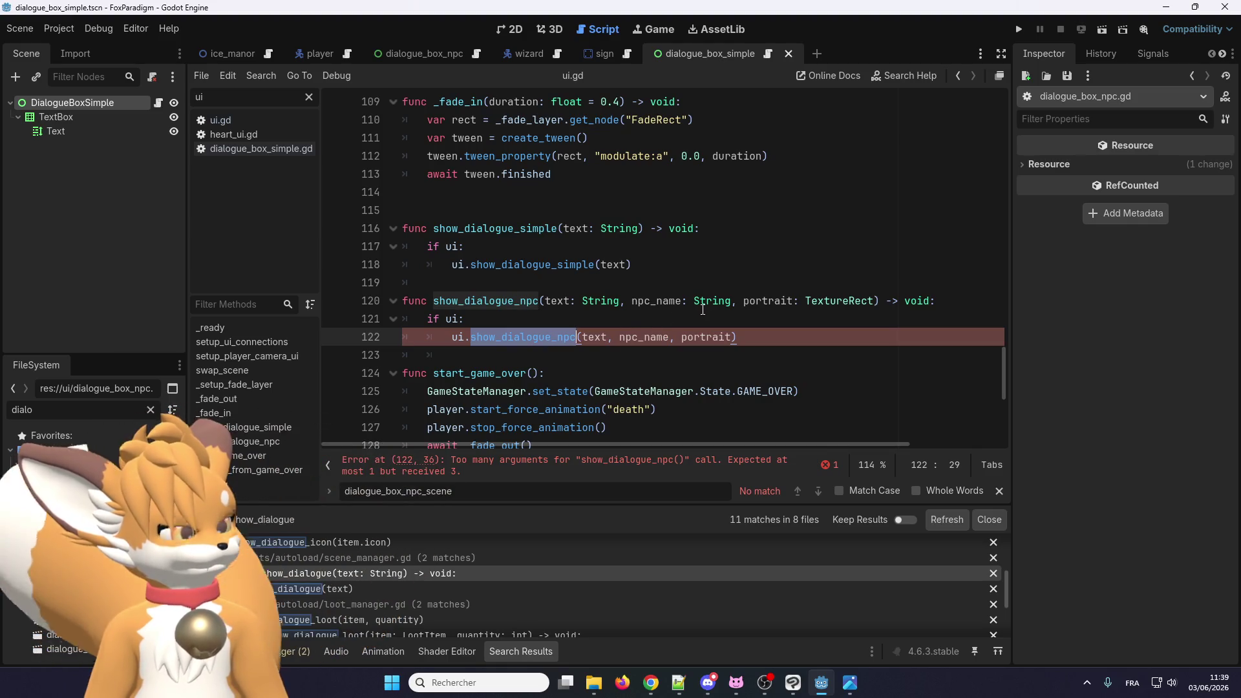
pyautogui.hotkey('ctrl', 'f')
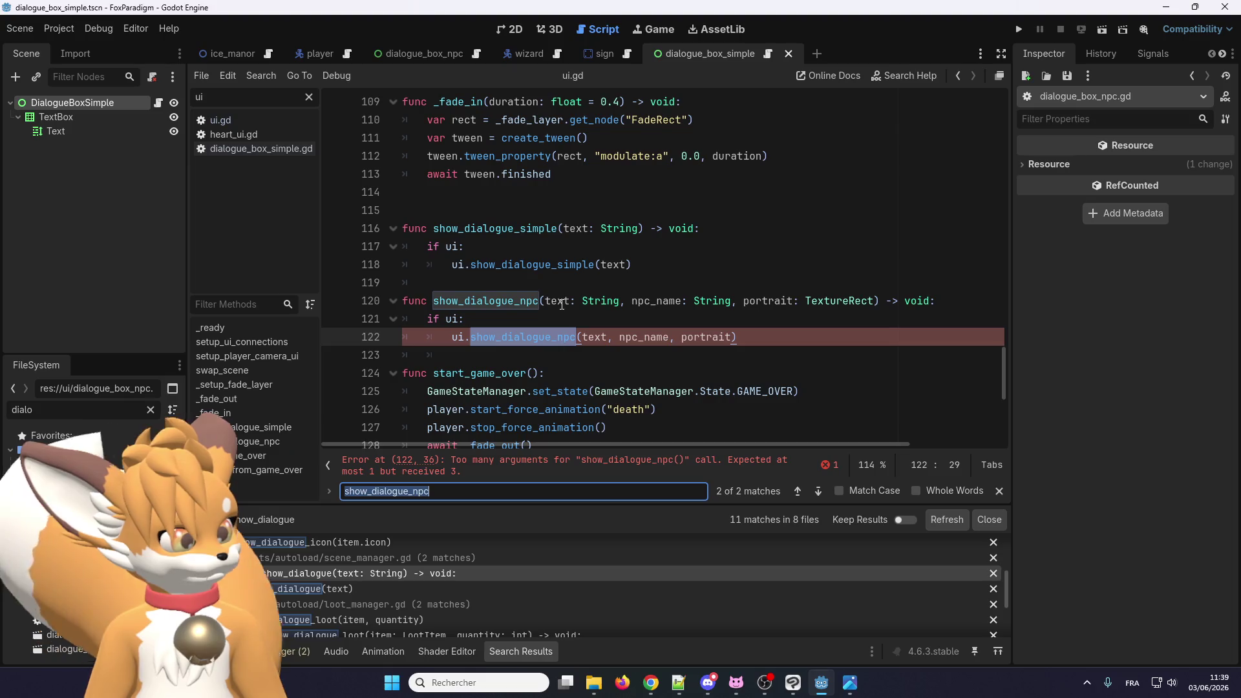
# Step: Step through the search results to ui.gd's show_dialogue functions
pyautogui.click(549, 319)
pyautogui.scroll(-1, 378, 608)
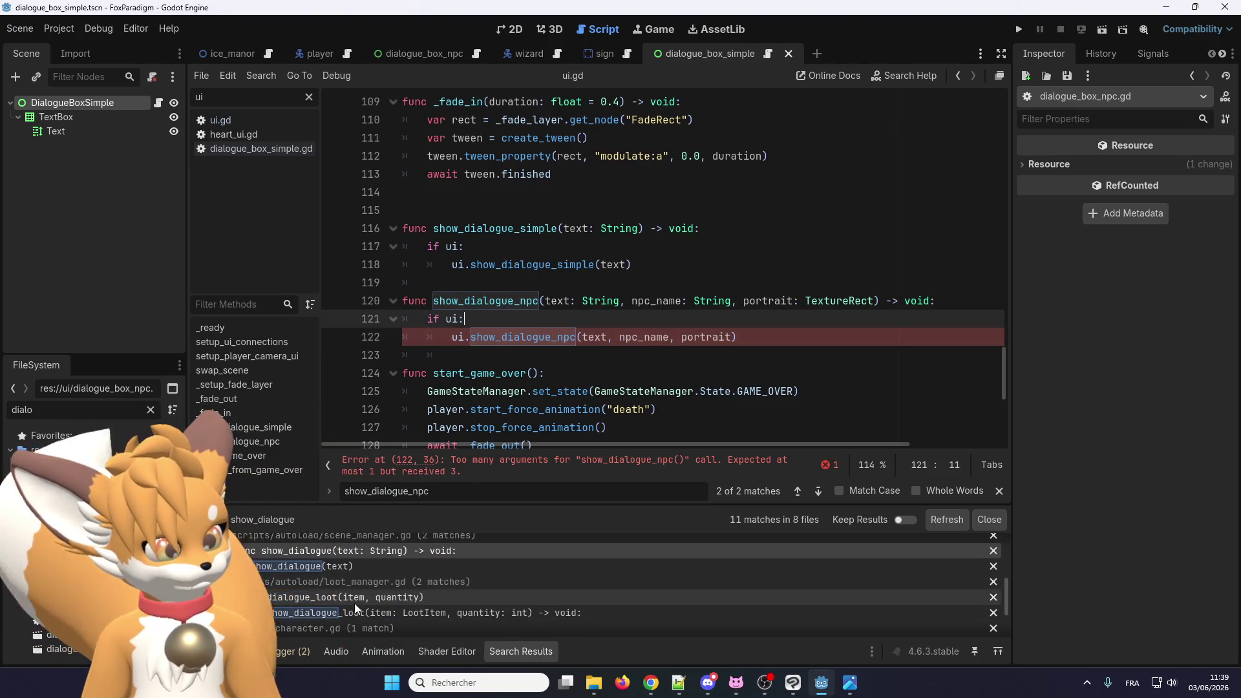
pyautogui.click(343, 566)
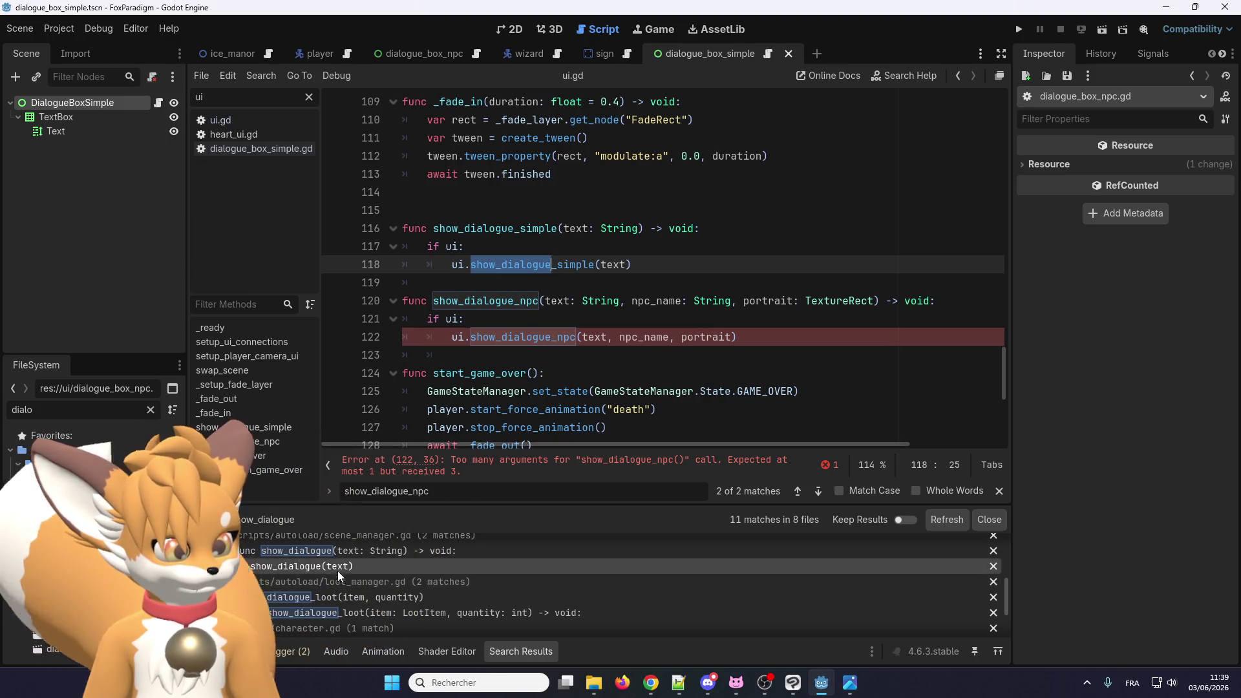
pyautogui.click(338, 597)
pyautogui.click(340, 613)
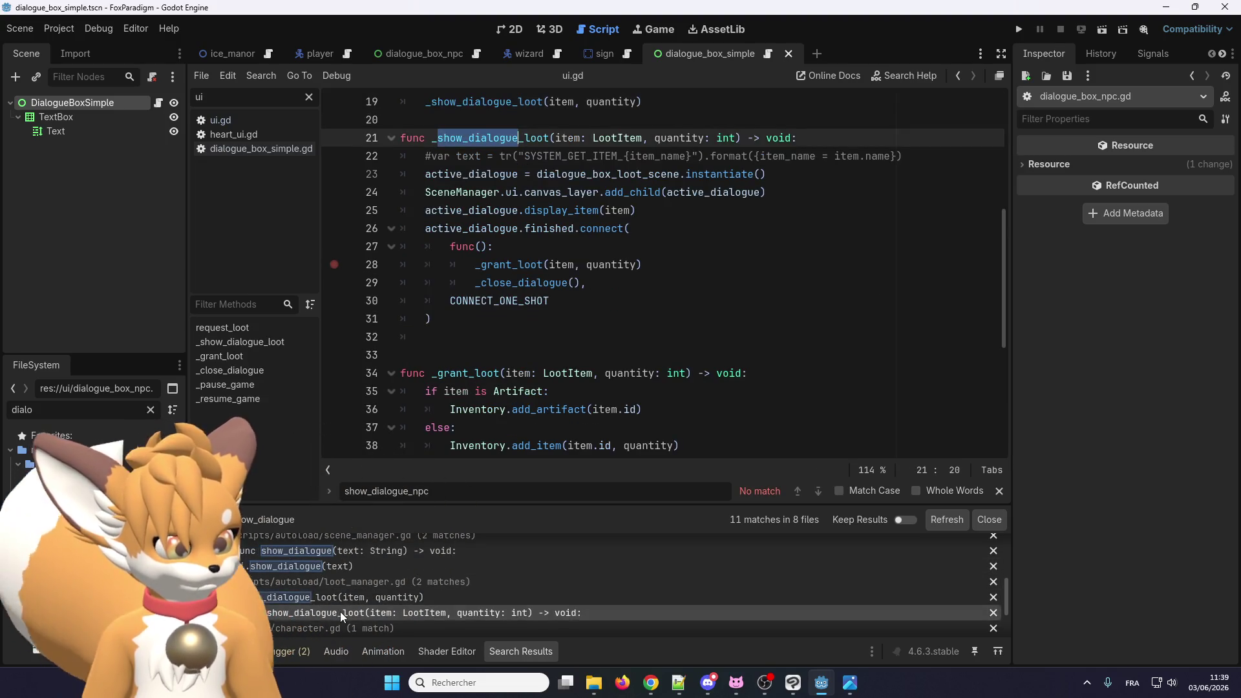
pyautogui.scroll(-3, 340, 612)
pyautogui.click(344, 598)
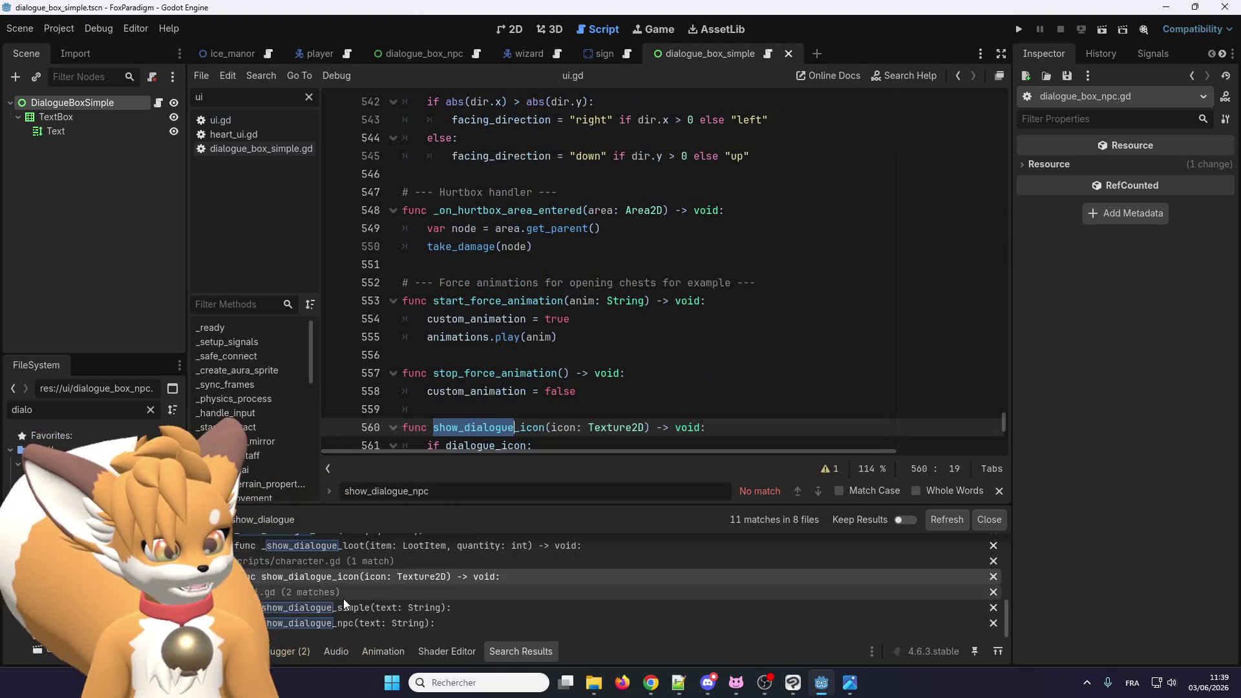
pyautogui.click(345, 608)
pyautogui.click(348, 623)
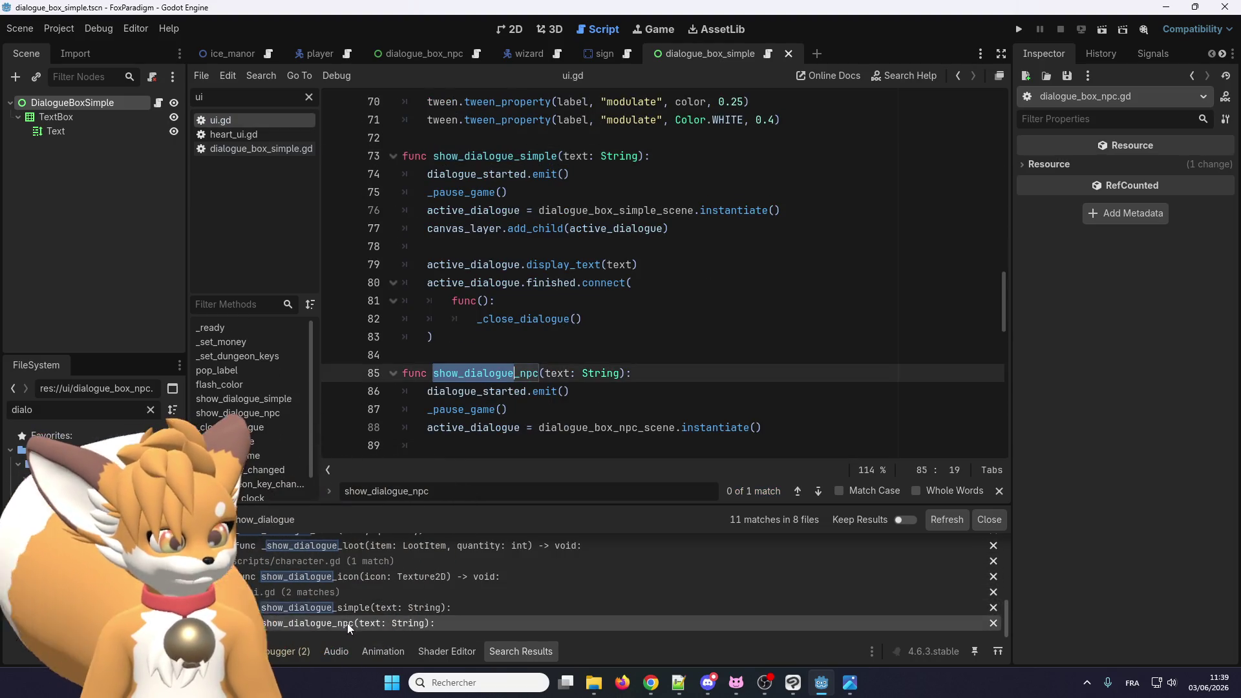
pyautogui.click(348, 608)
pyautogui.scroll(3, 352, 624)
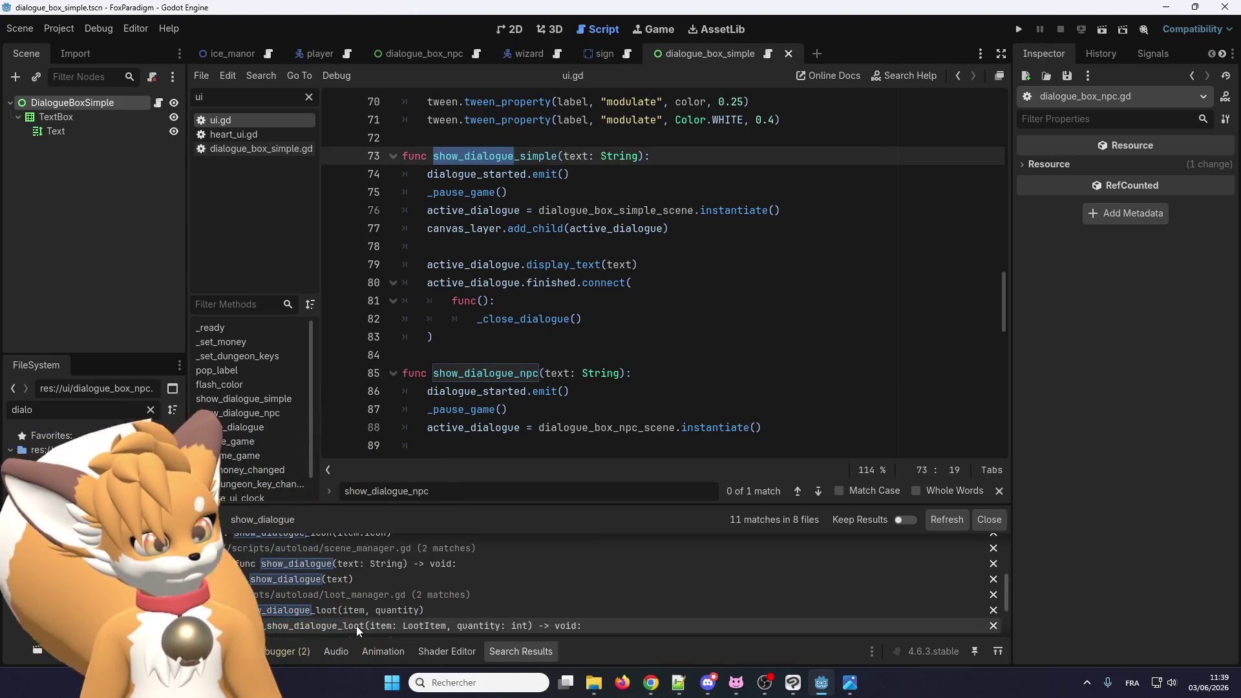
pyautogui.scroll(1, 359, 621)
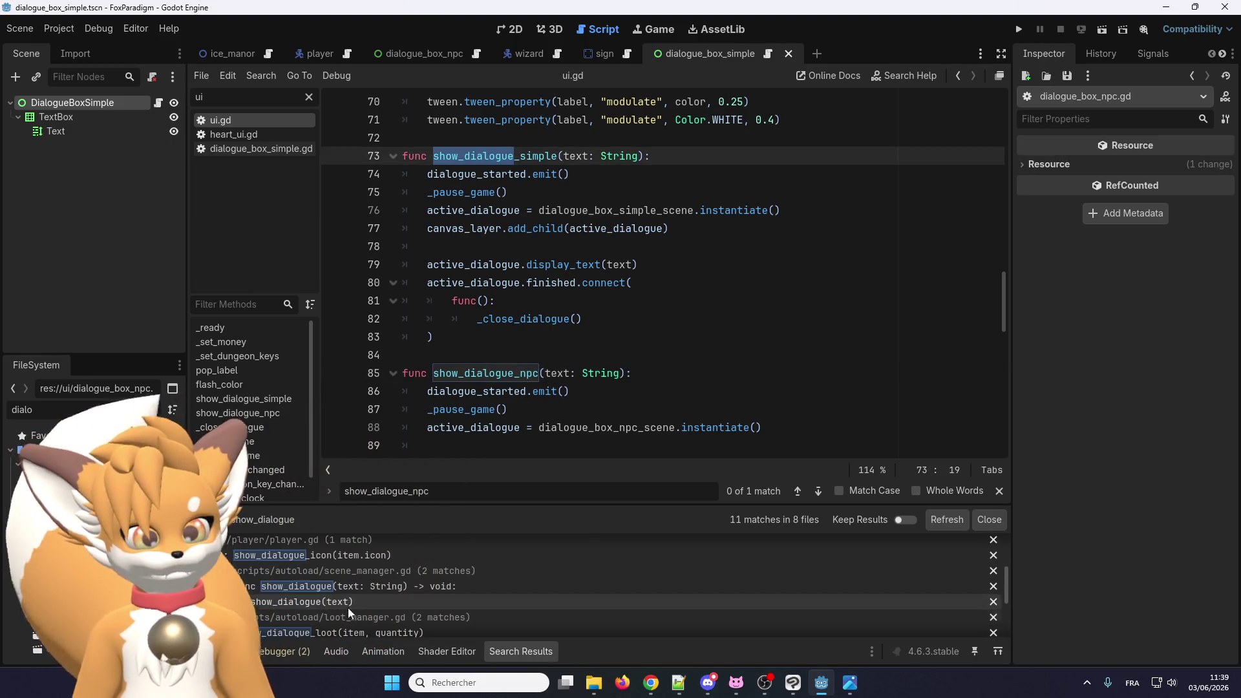
pyautogui.scroll(-3, 346, 606)
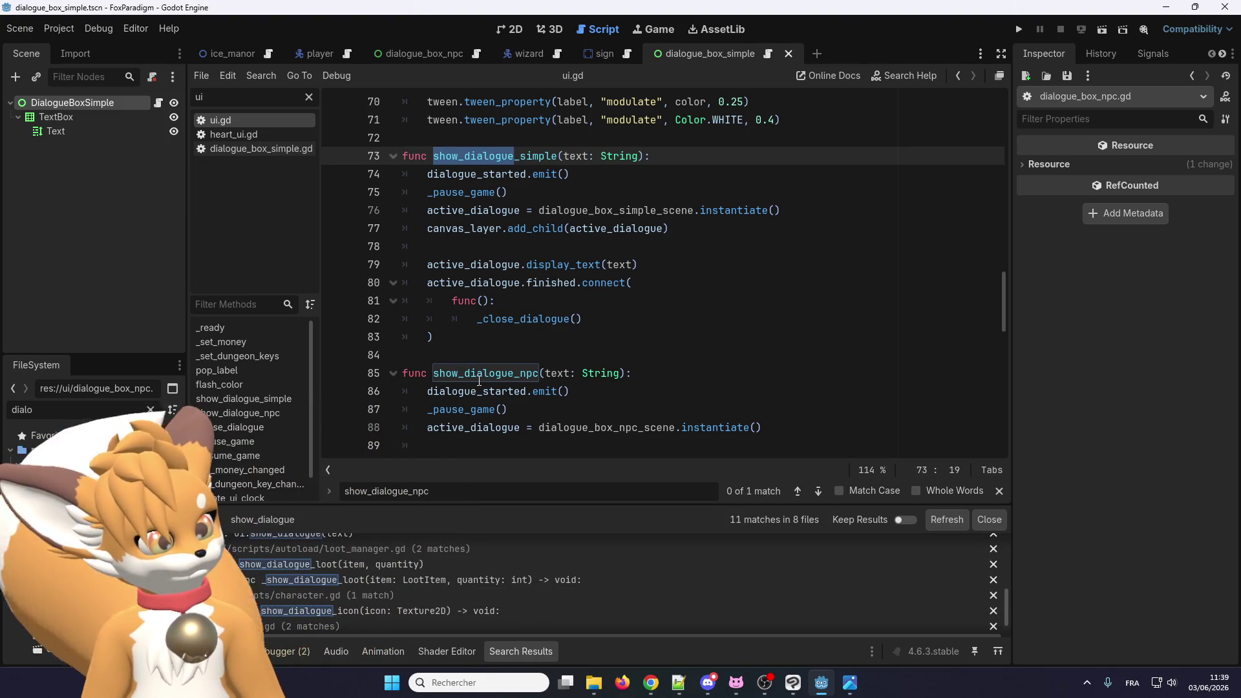
pyautogui.scroll(-1, 479, 381)
# Step: Undo a stray comma edit in ui.gd and save the script
pyautogui.write(',')
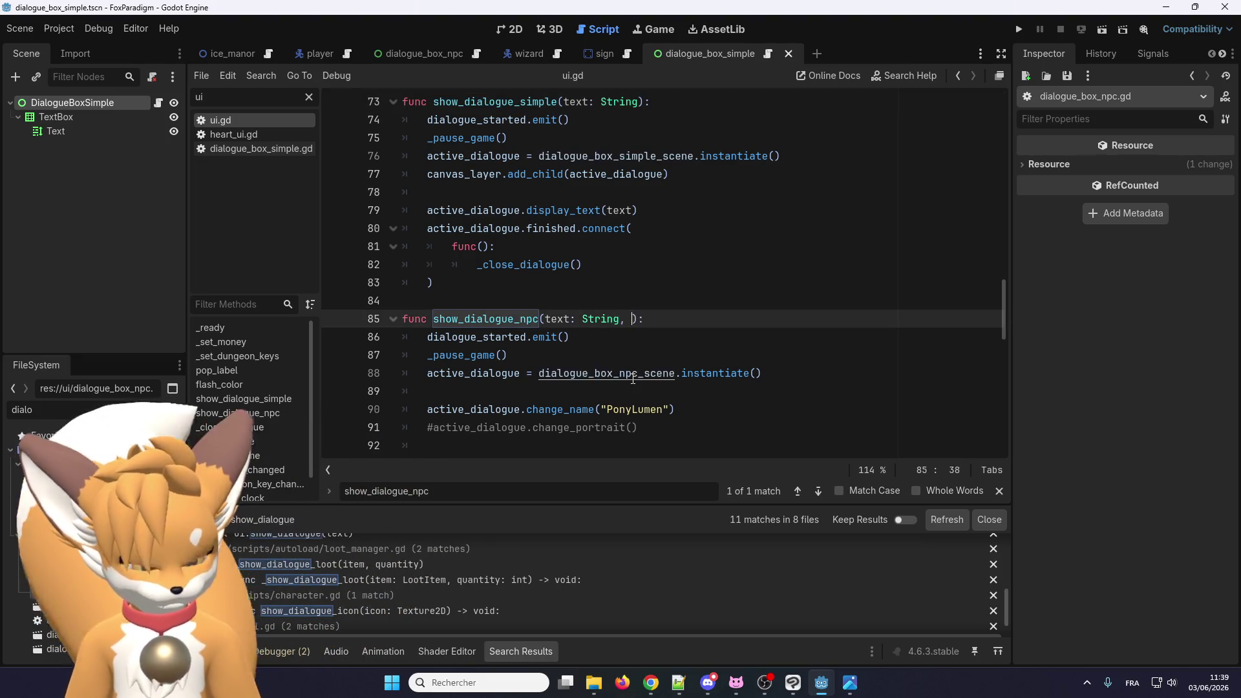
pyautogui.hotkey('ctrl', 'v')
pyautogui.hotkey('ctrl', 'z')
pyautogui.click(508, 313)
pyautogui.doubleClick(509, 313)
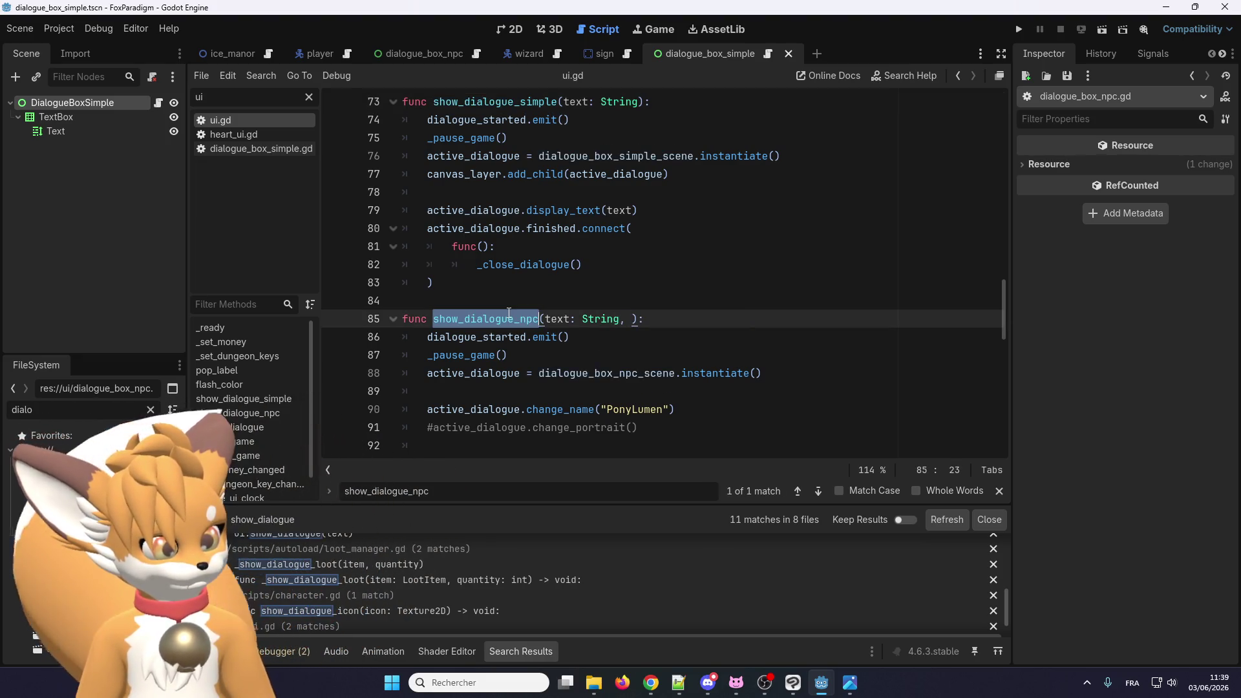
pyautogui.hotkey('ctrl', 's')
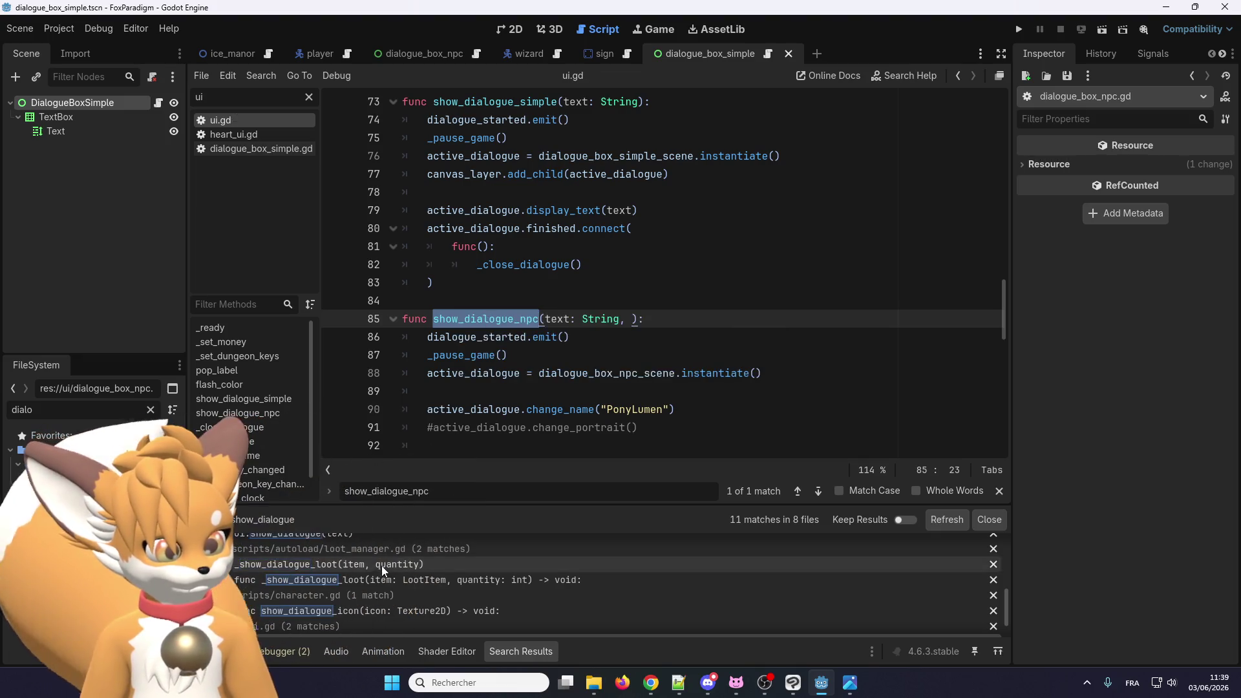
# Step: Copy the text, npc_name, portrait parameter list from the scene manager's show_dialogue_npc
pyautogui.scroll(1, 380, 567)
pyautogui.click(384, 553)
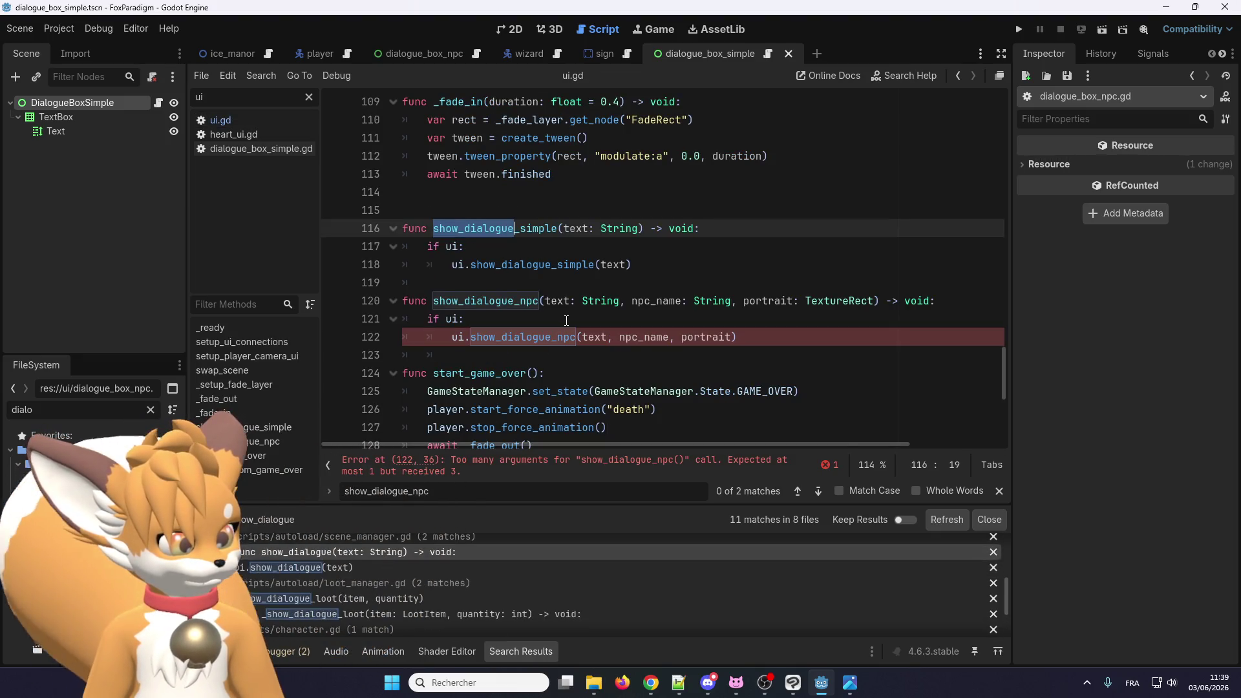
pyautogui.moveTo(936, 301); pyautogui.dragTo(541, 299)
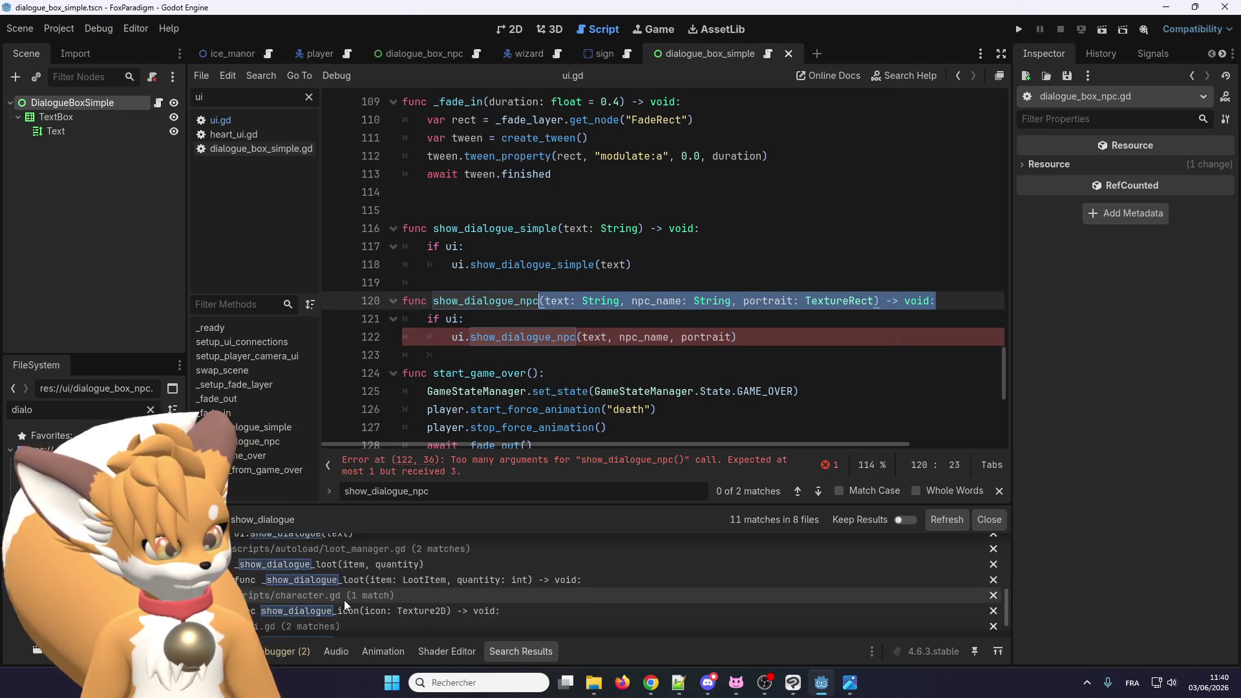
pyautogui.scroll(-2, 344, 600)
pyautogui.click(488, 300)
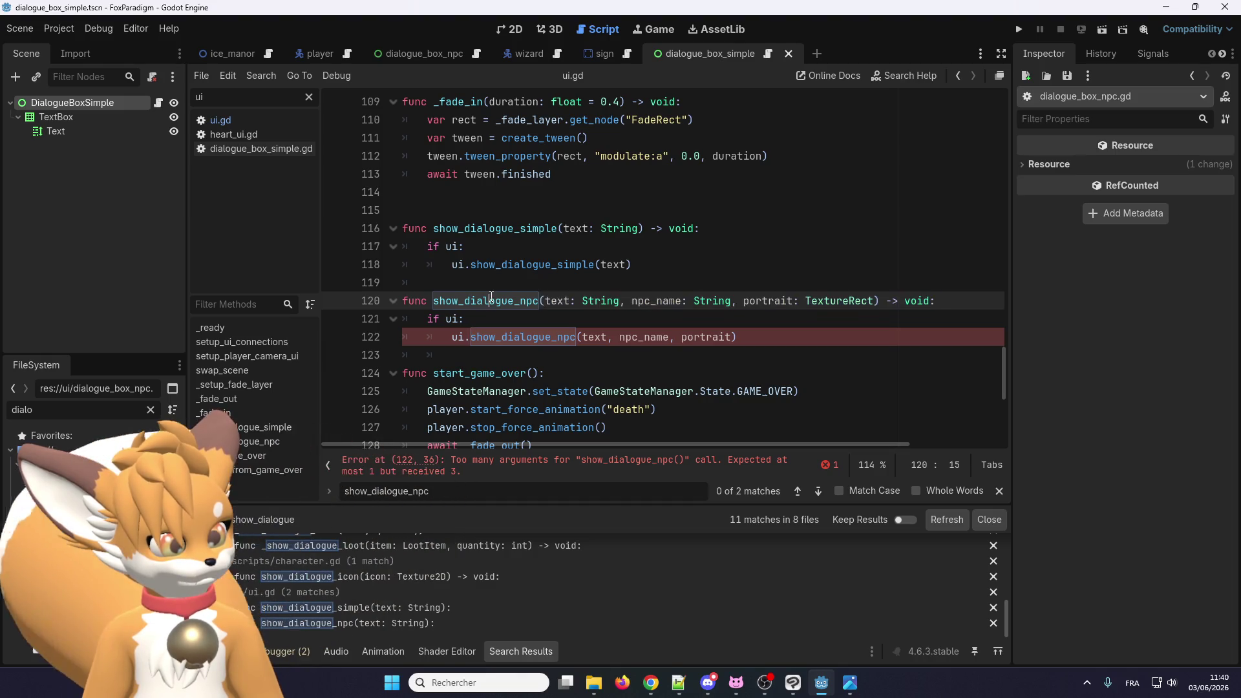
pyautogui.rightClick(488, 300)
pyautogui.click(499, 455)
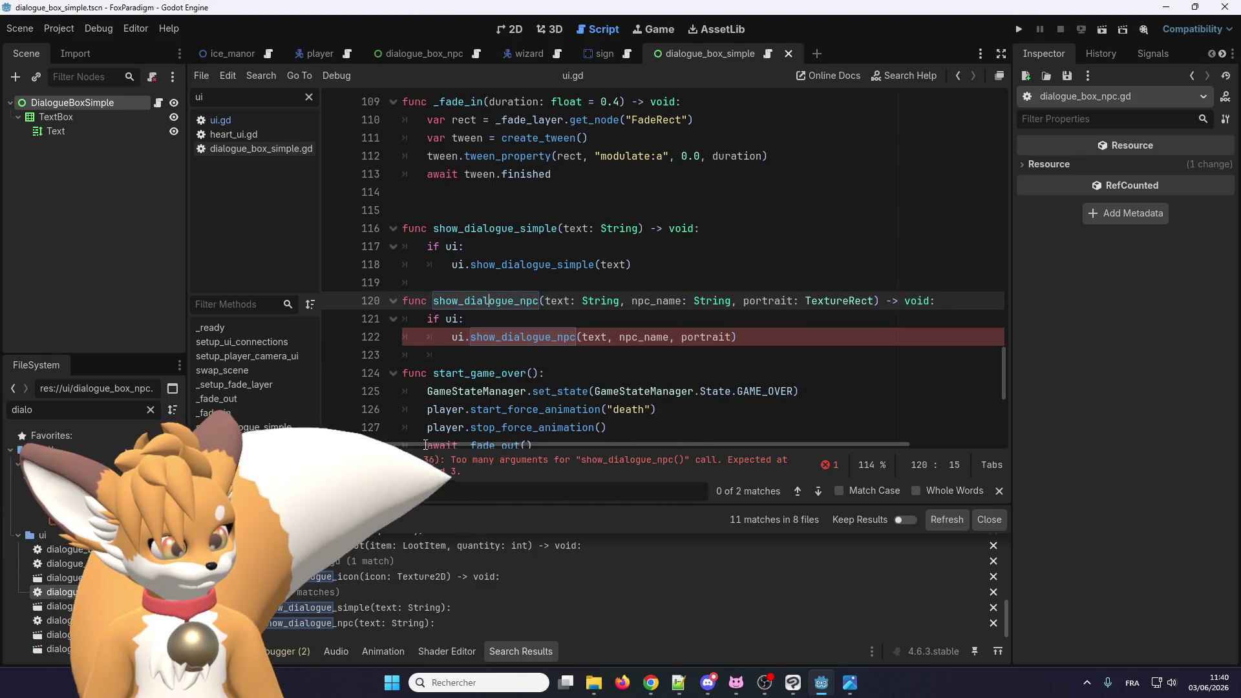
# Step: Paste that signature over the parameter list of ui.gd's show_dialogue_npc
pyautogui.click(340, 608)
pyautogui.scroll(2, 533, 421)
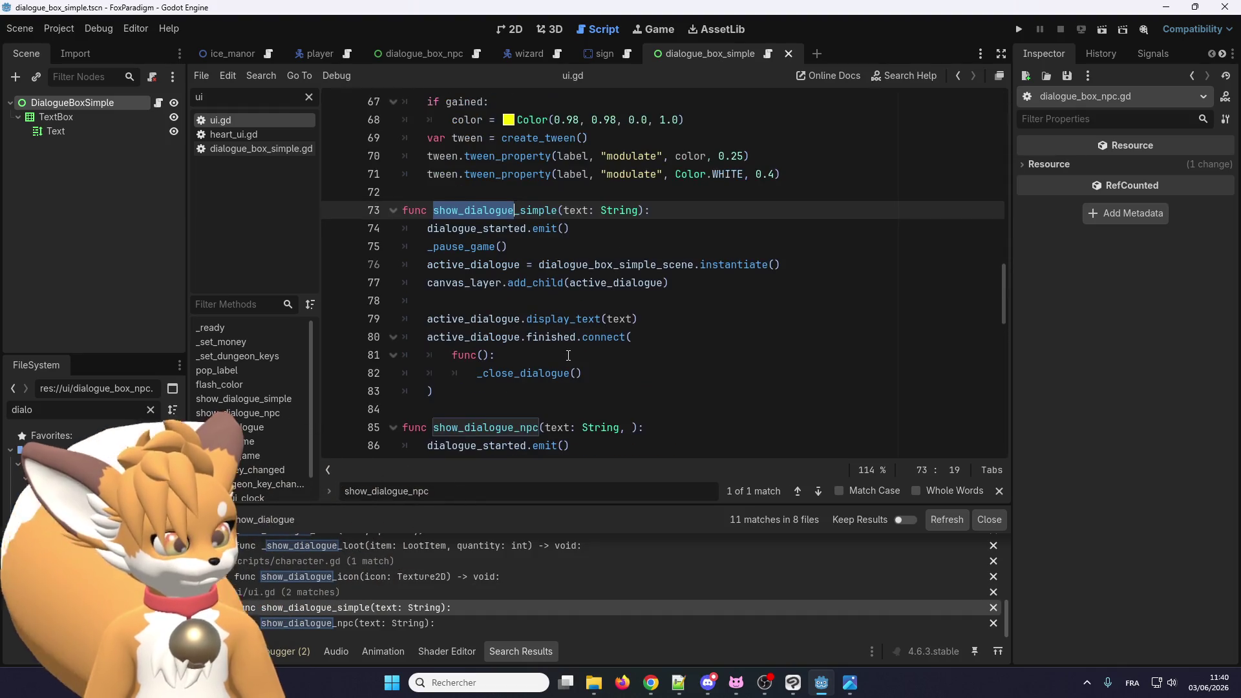
pyautogui.scroll(-1, 646, 375)
pyautogui.moveTo(646, 375); pyautogui.dragTo(432, 374)
pyautogui.write('(text: String, npc_name: String, portrait: TextureRect) -> void:')
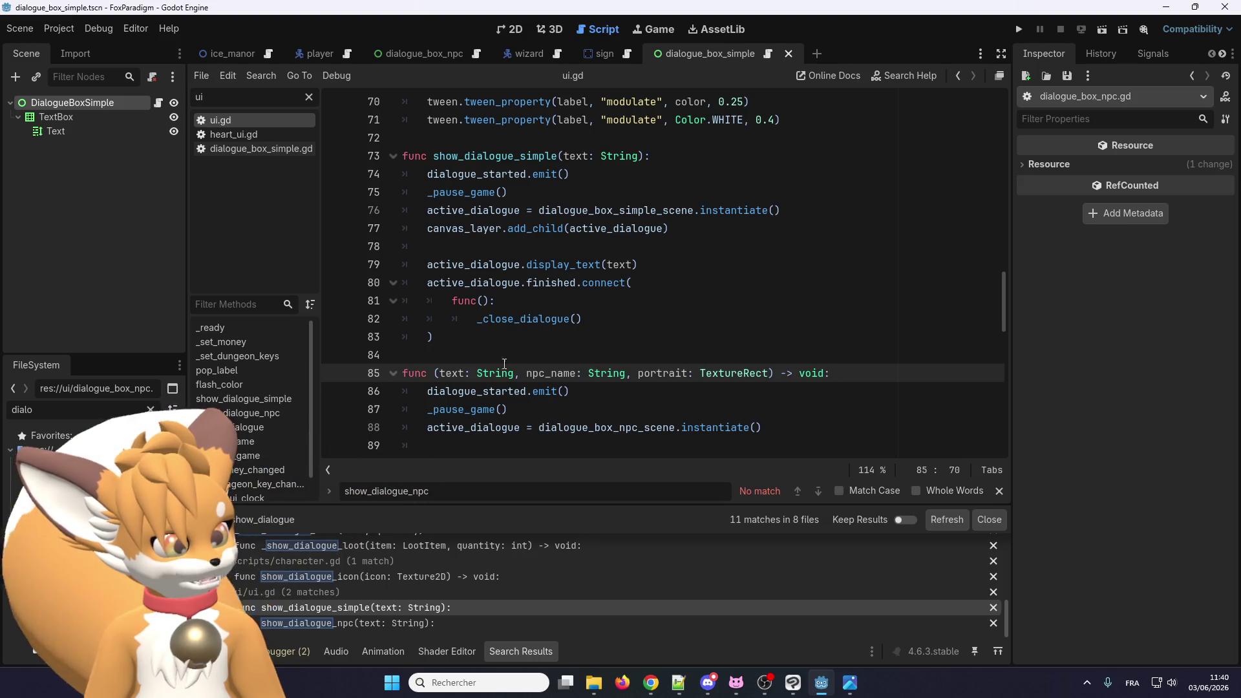
pyautogui.hotkey('ctrl', 'z')
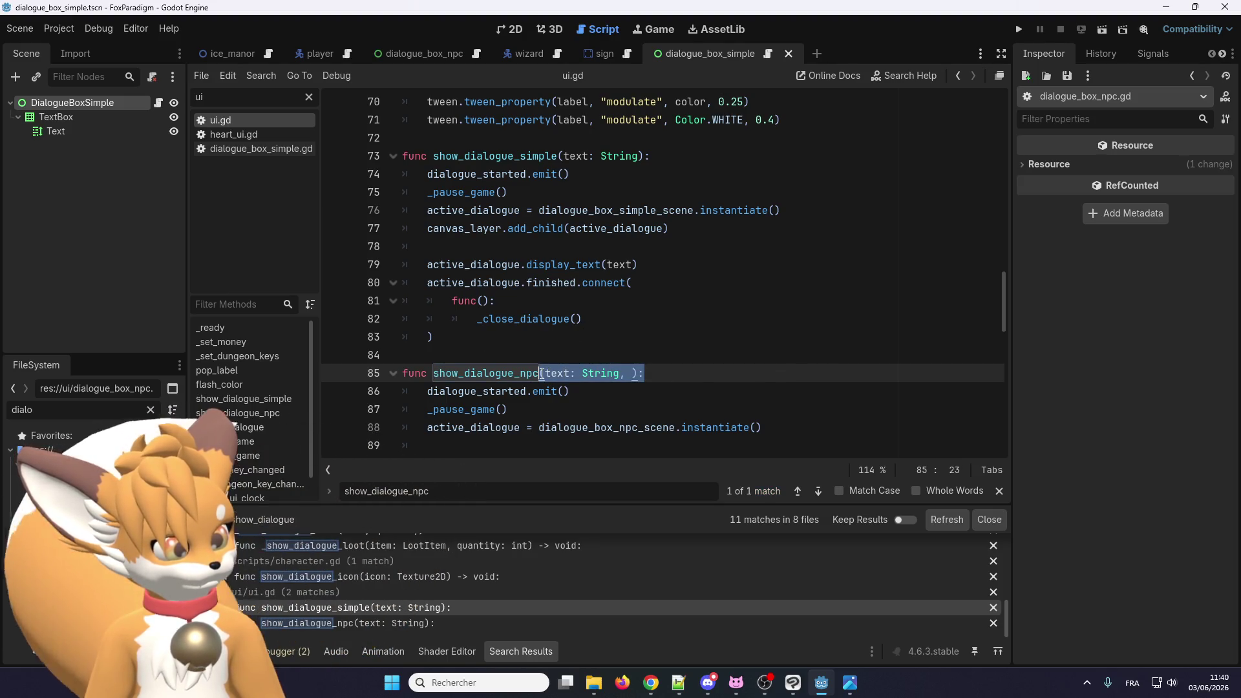
pyautogui.write('(text: String, npc_name: String, portrait: TextureRect) -> void:')
pyautogui.scroll(-3, 510, 391)
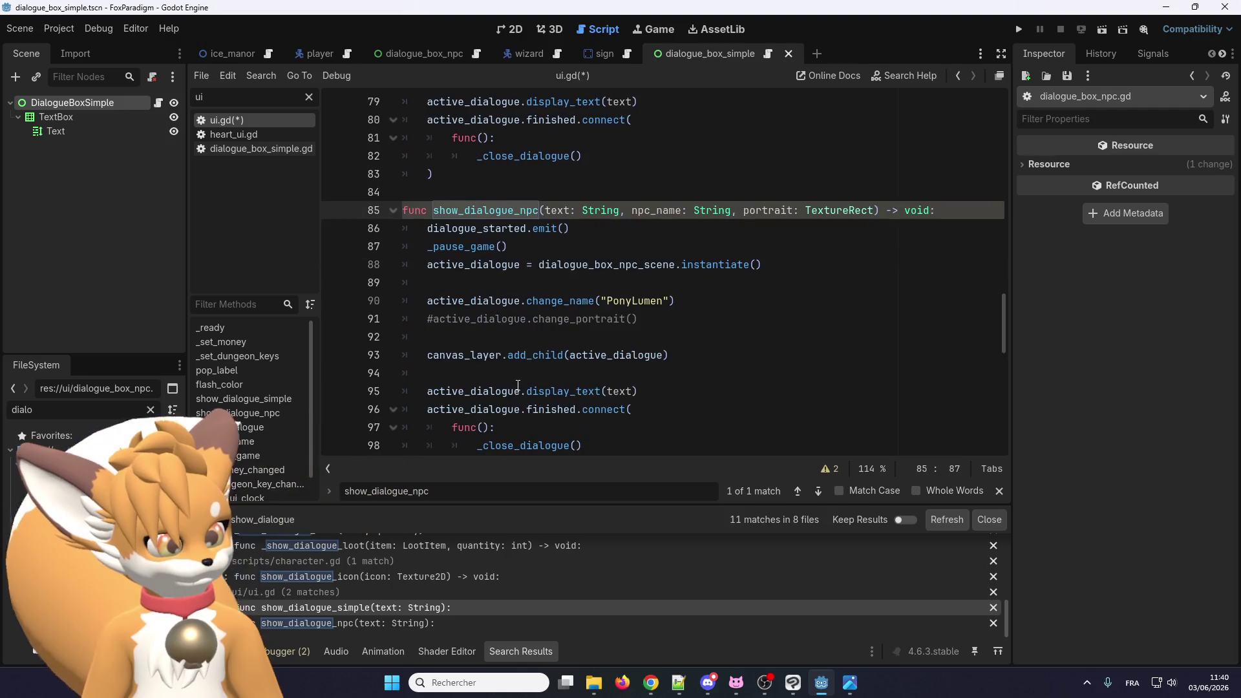
pyautogui.press('Down')
pyautogui.press('Down')
pyautogui.press('Down')
# Step: Replace the hard-coded "PonyLumen" name with npc_name in the change_name call
pyautogui.doubleClick(671, 213)
pyautogui.hotkey('ctrl', 'c')
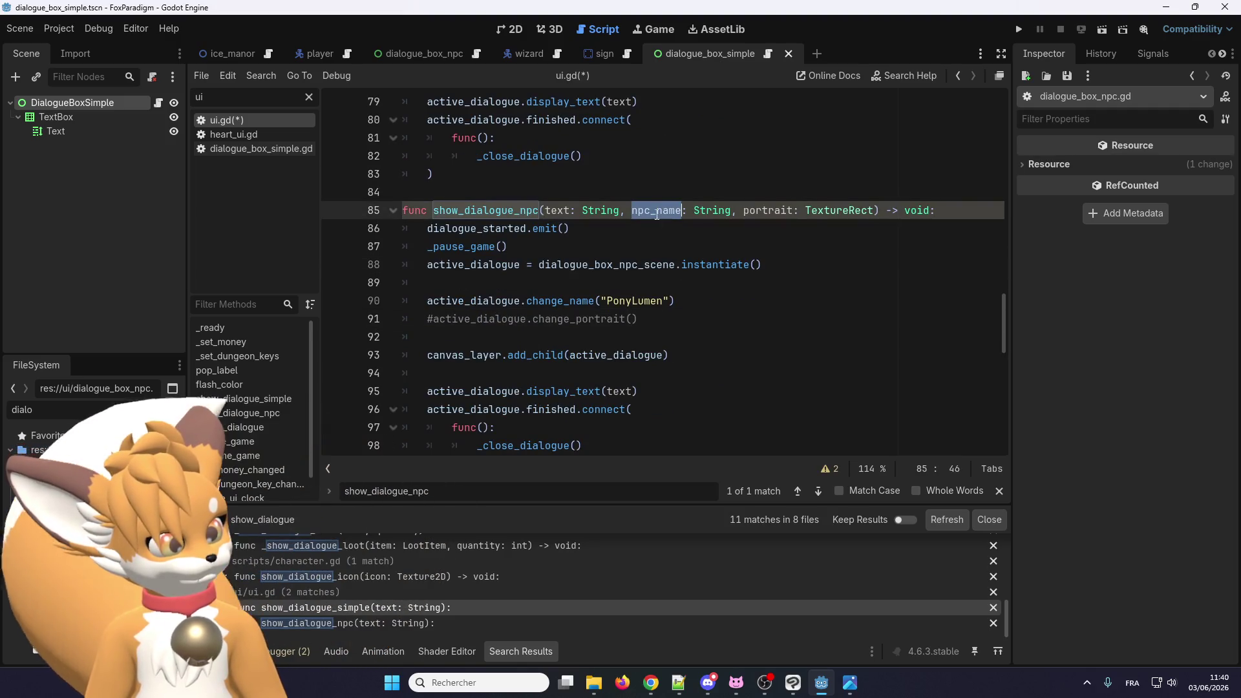
pyautogui.moveTo(669, 302); pyautogui.dragTo(607, 302)
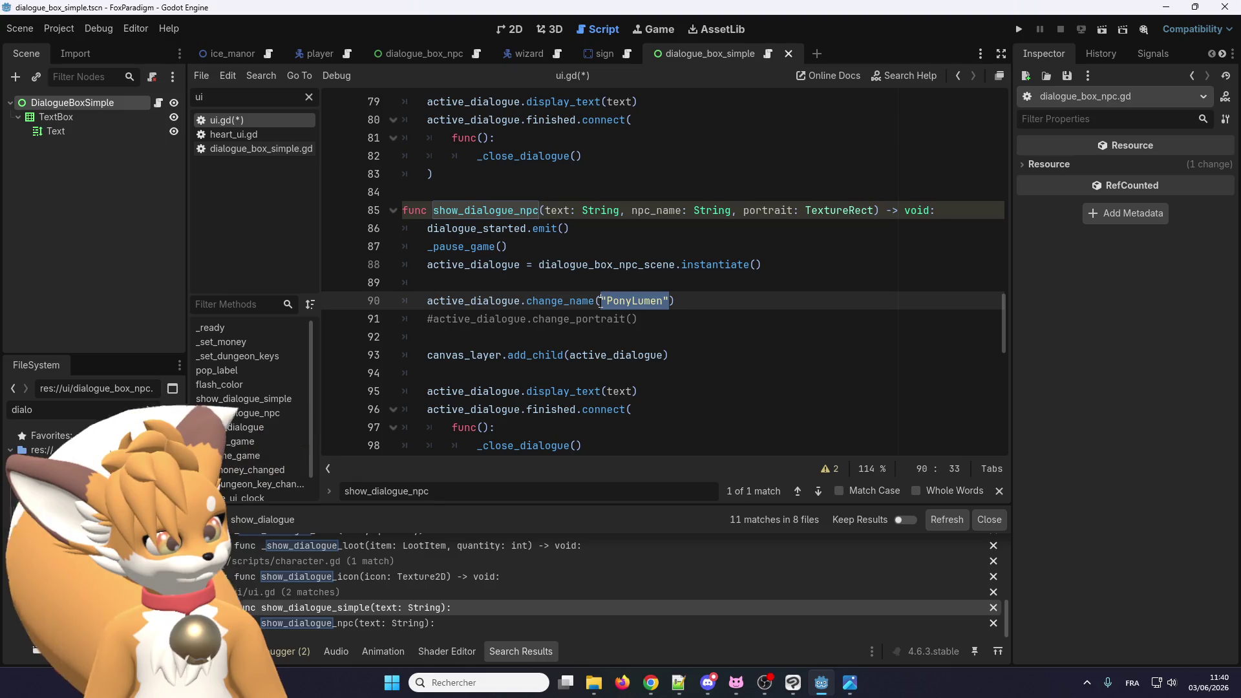
pyautogui.press('BackSpace')
pyautogui.press('BackSpace')
pyautogui.hotkey('ctrl', 'v')
# Step: Uncomment change_portrait(portrait) and save ui.gd
pyautogui.doubleClick(768, 210)
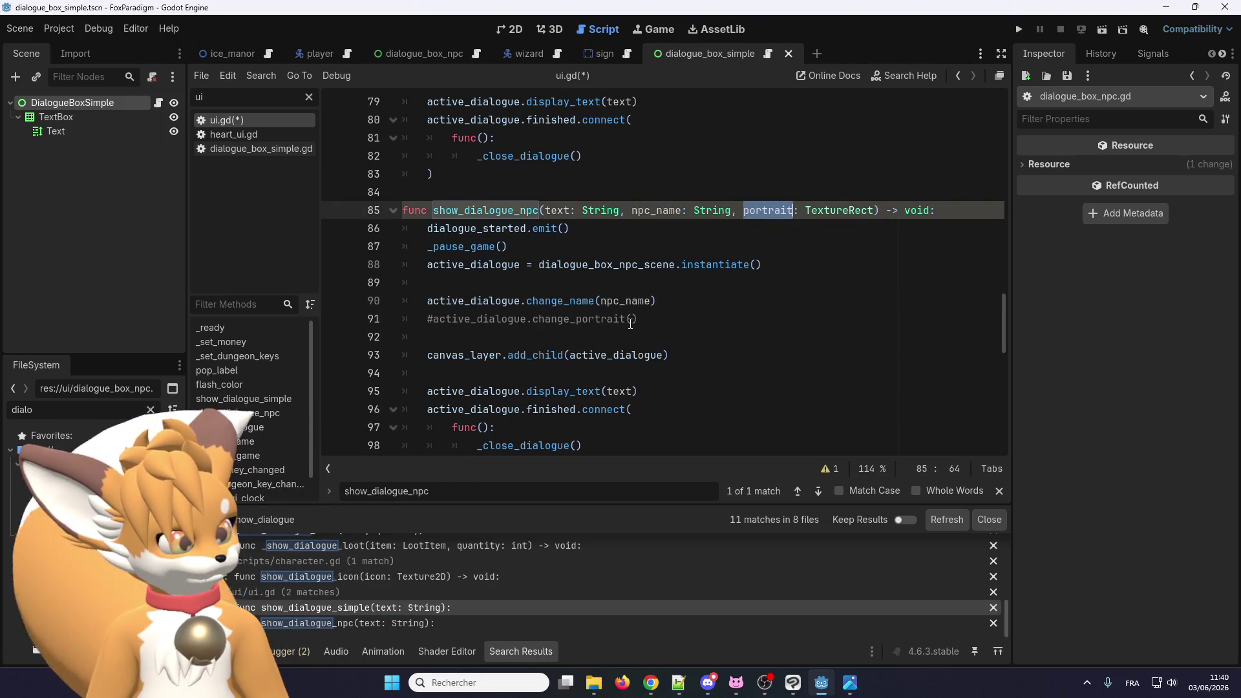
pyautogui.click(631, 320)
pyautogui.write('portrait')
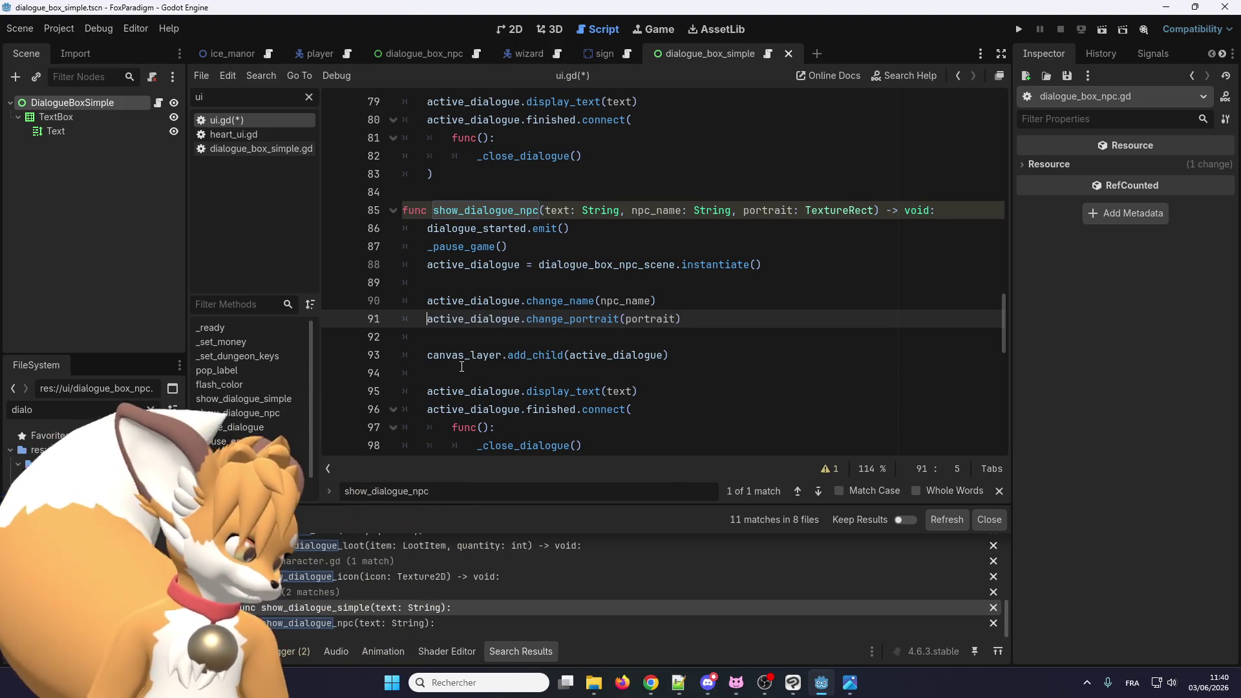
pyautogui.click(874, 210)
pyautogui.scroll(1, 886, 323)
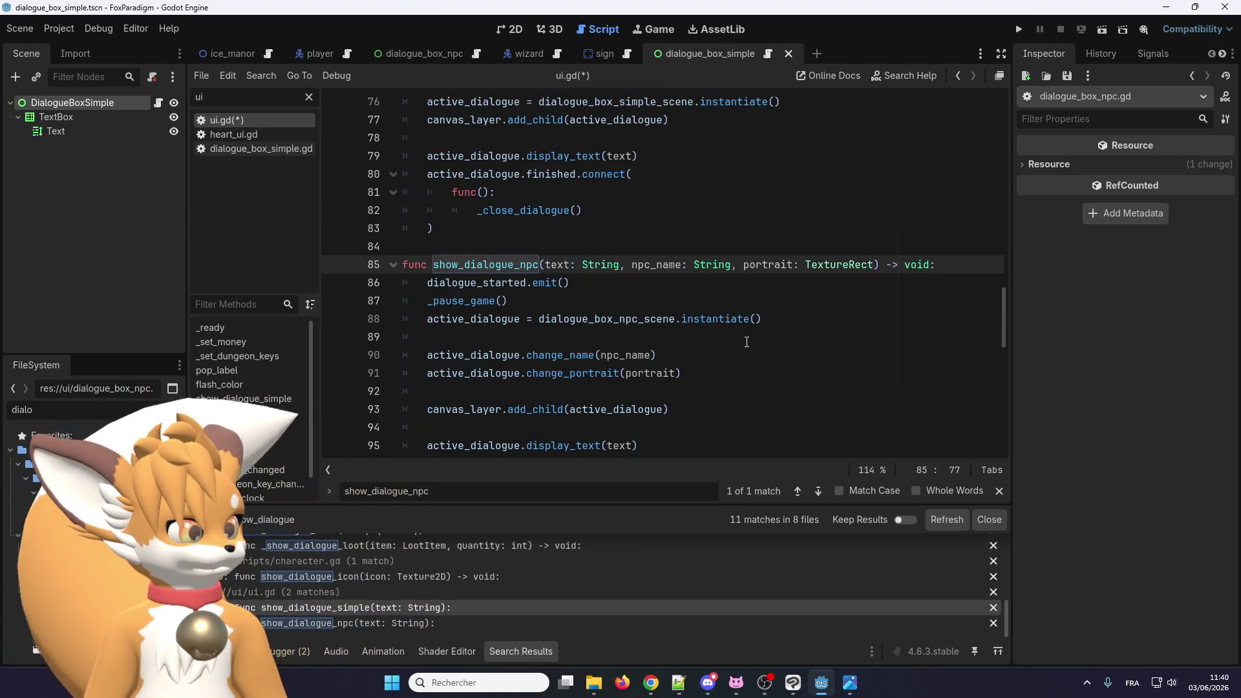
pyautogui.rightClick(544, 374)
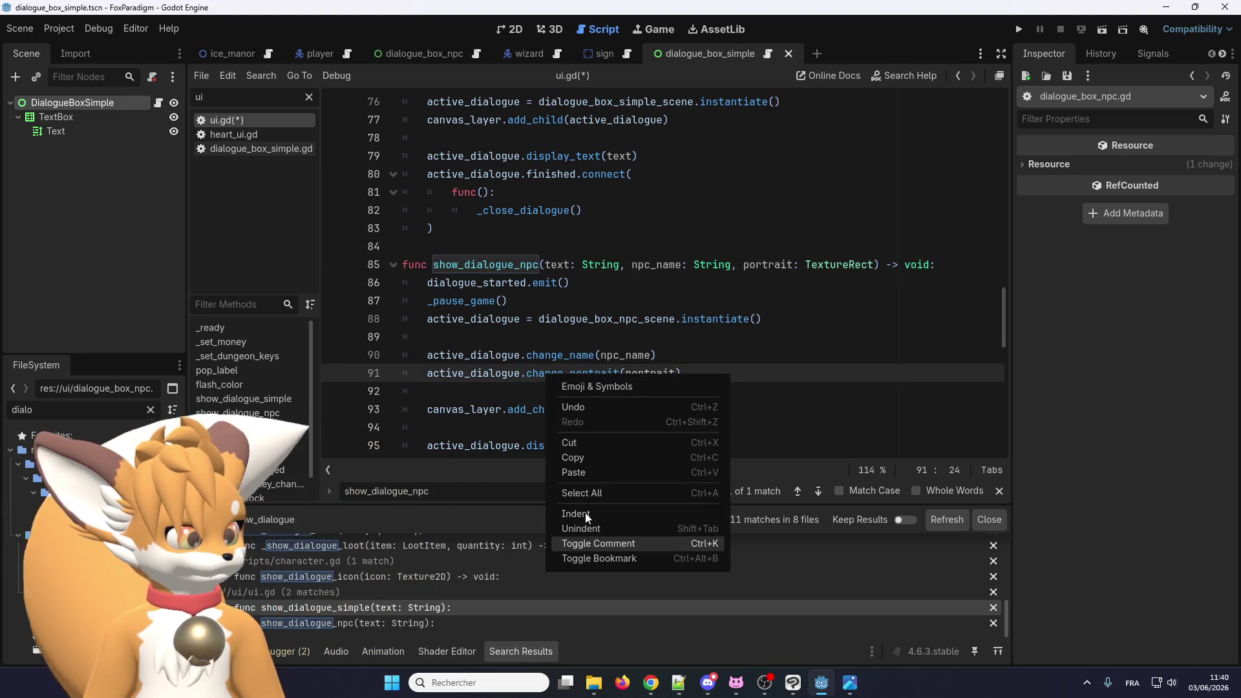
pyautogui.click(558, 361)
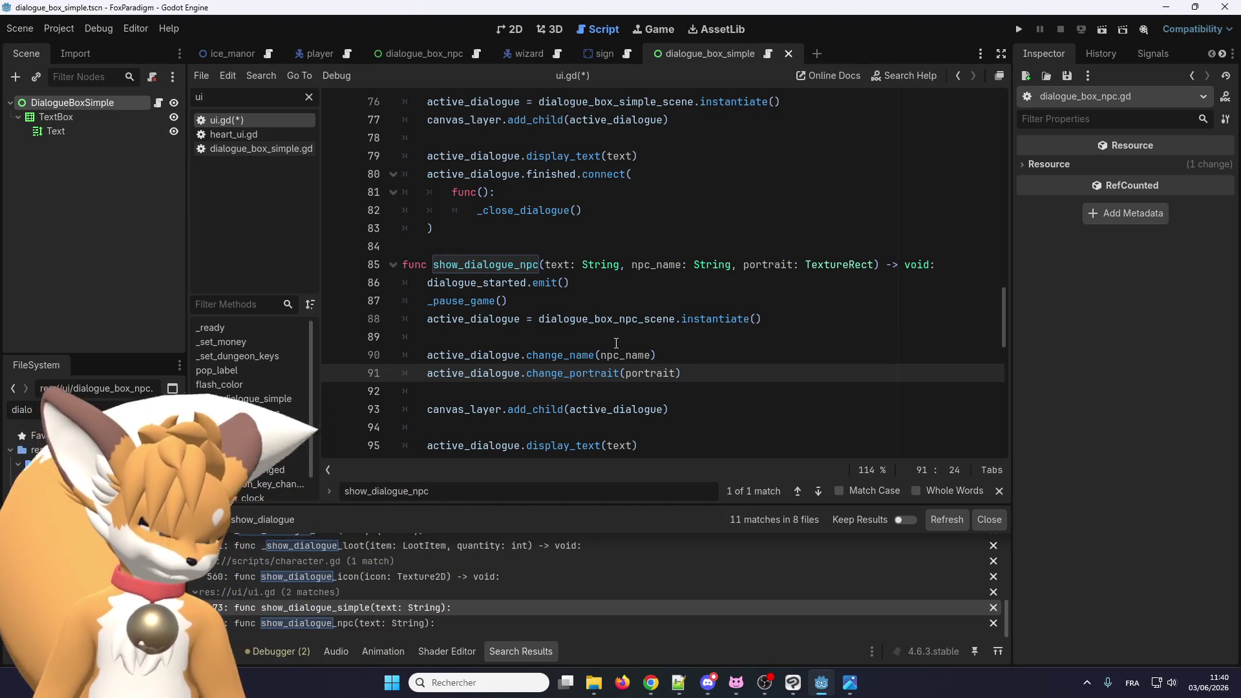
pyautogui.doubleClick(624, 355)
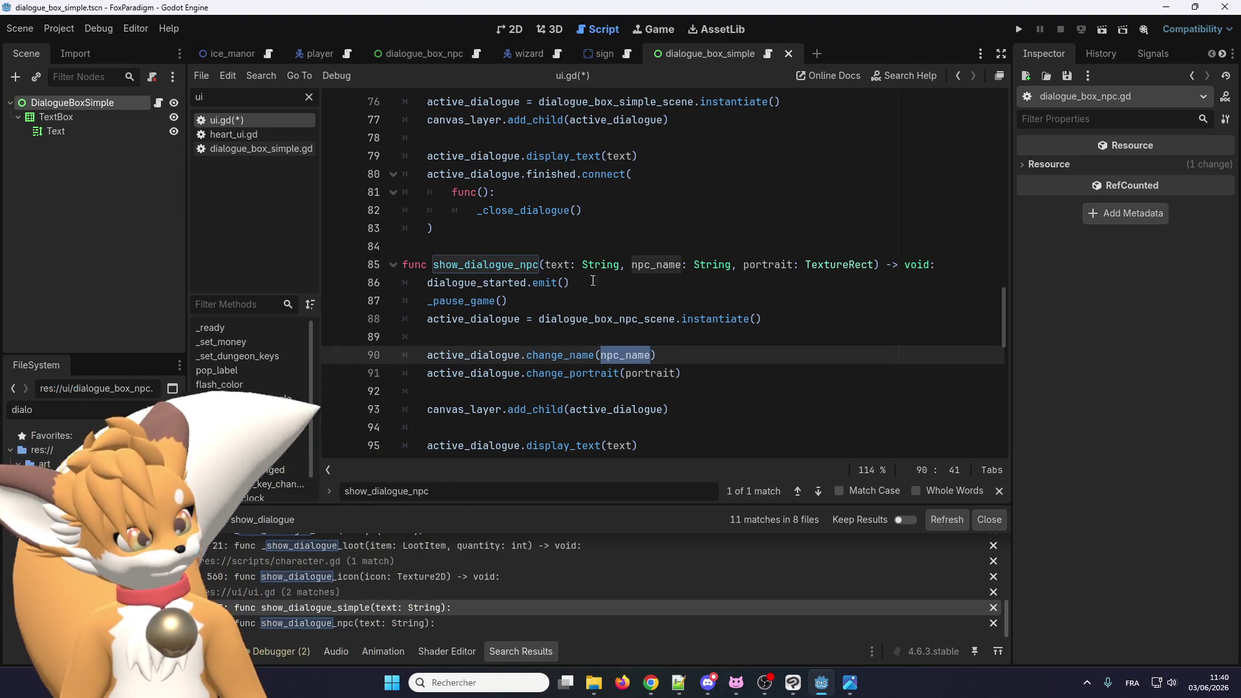
pyautogui.doubleClick(504, 264)
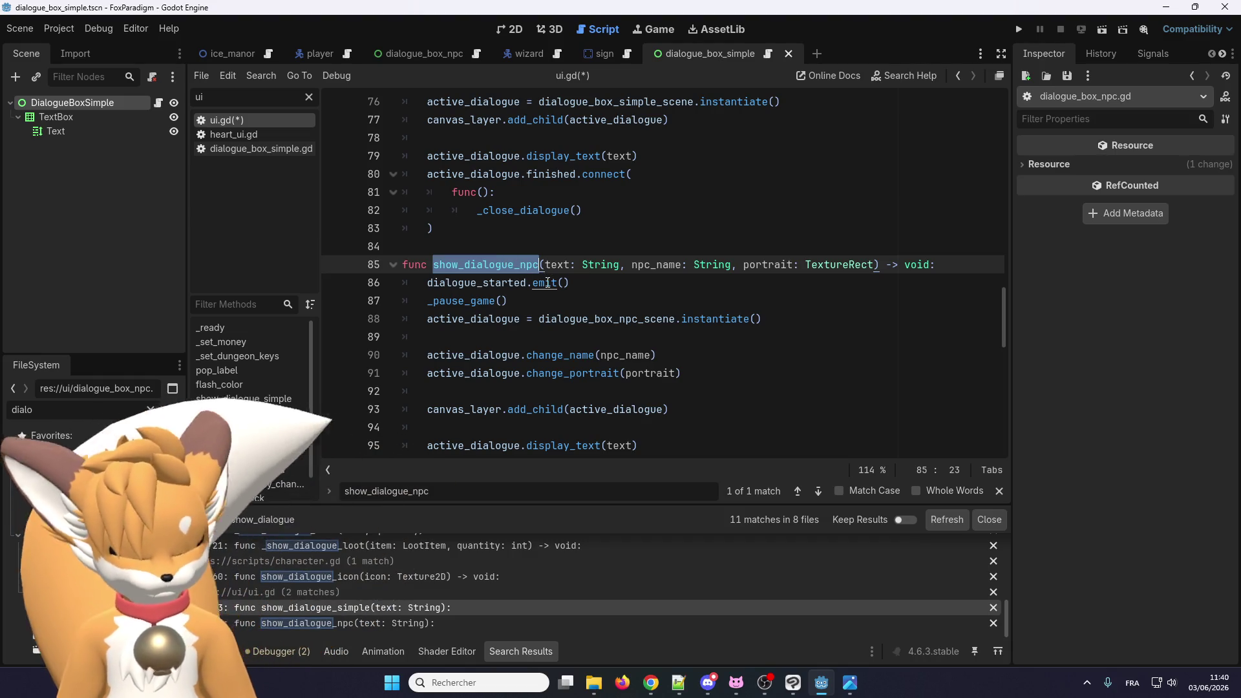
pyautogui.hotkey('ctrl', 's')
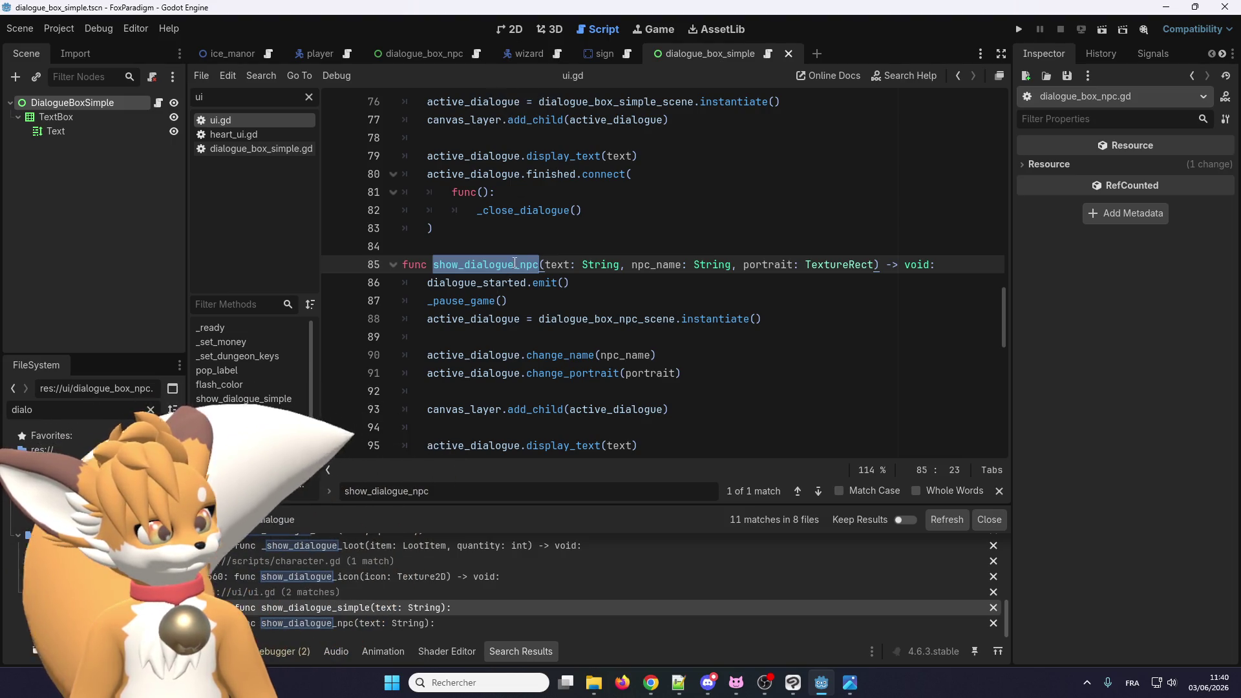
pyautogui.hotkey('ctrl', 'shift', 'f')
# Step: Make the Wizard's _on_interact call SceneManager.show_dialogue_npc(richtext, npc_name, portrait)
pyautogui.click(615, 411)
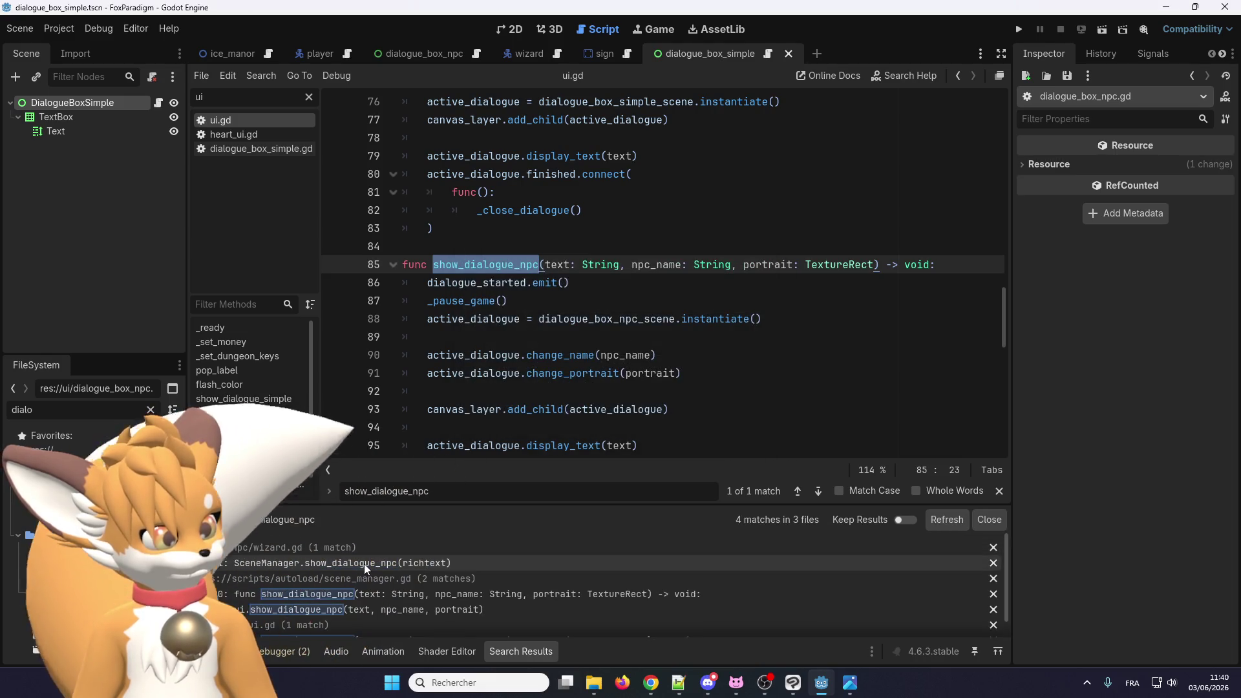
pyautogui.click(363, 564)
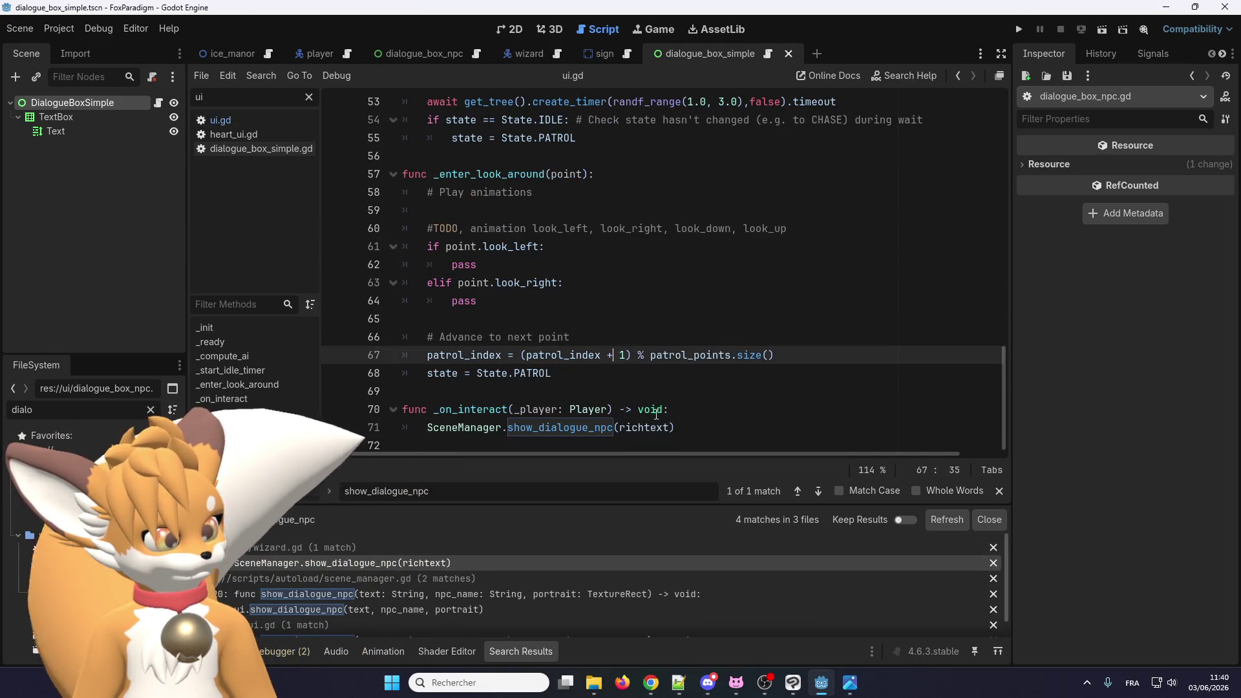
pyautogui.click(672, 429)
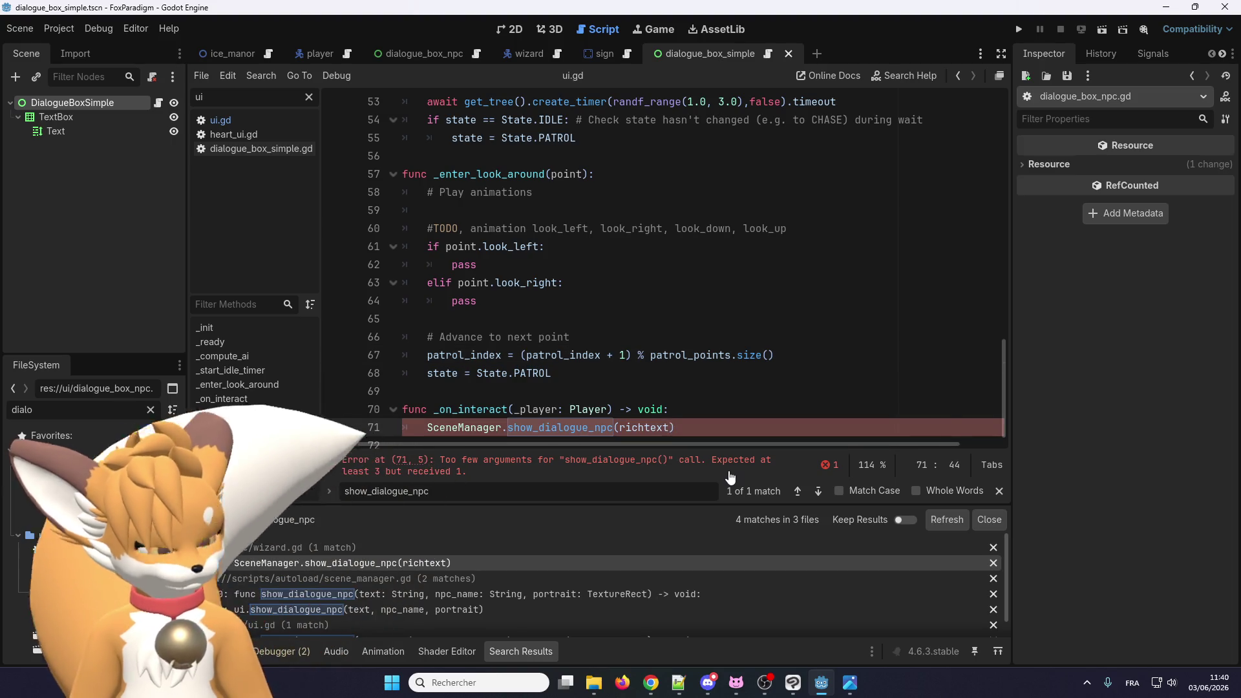
pyautogui.write(', n')
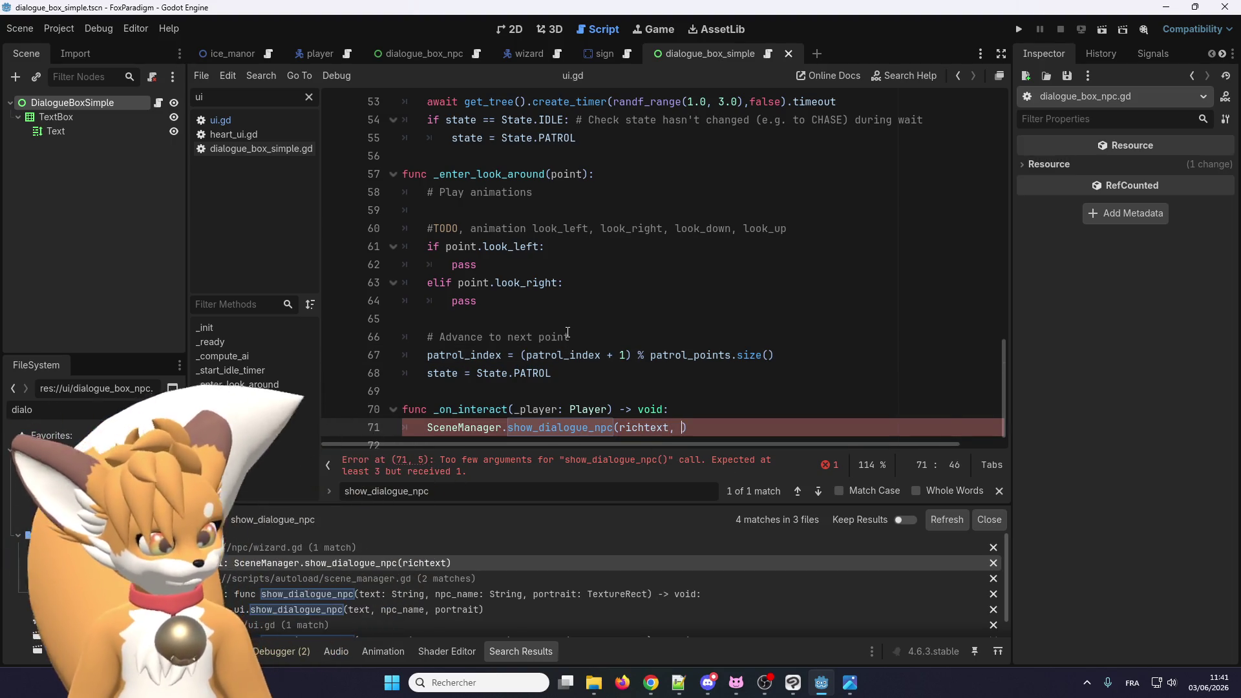
pyautogui.write('pc_name, ')
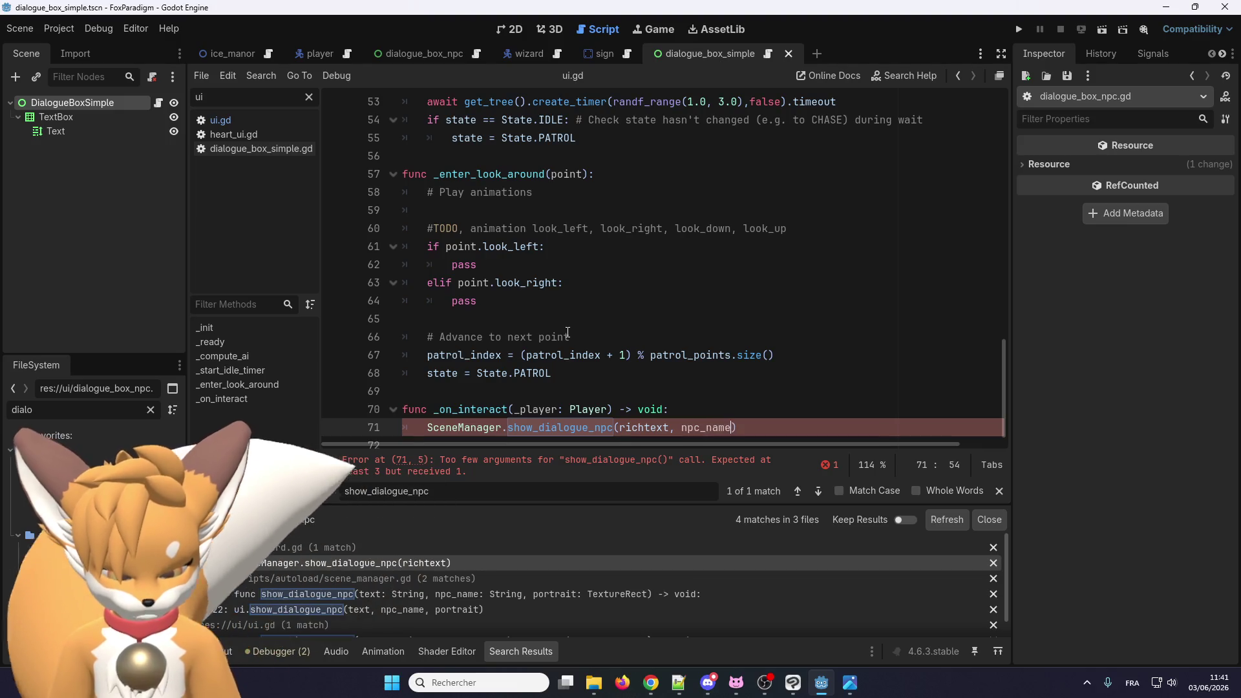
pyautogui.write('portrait')
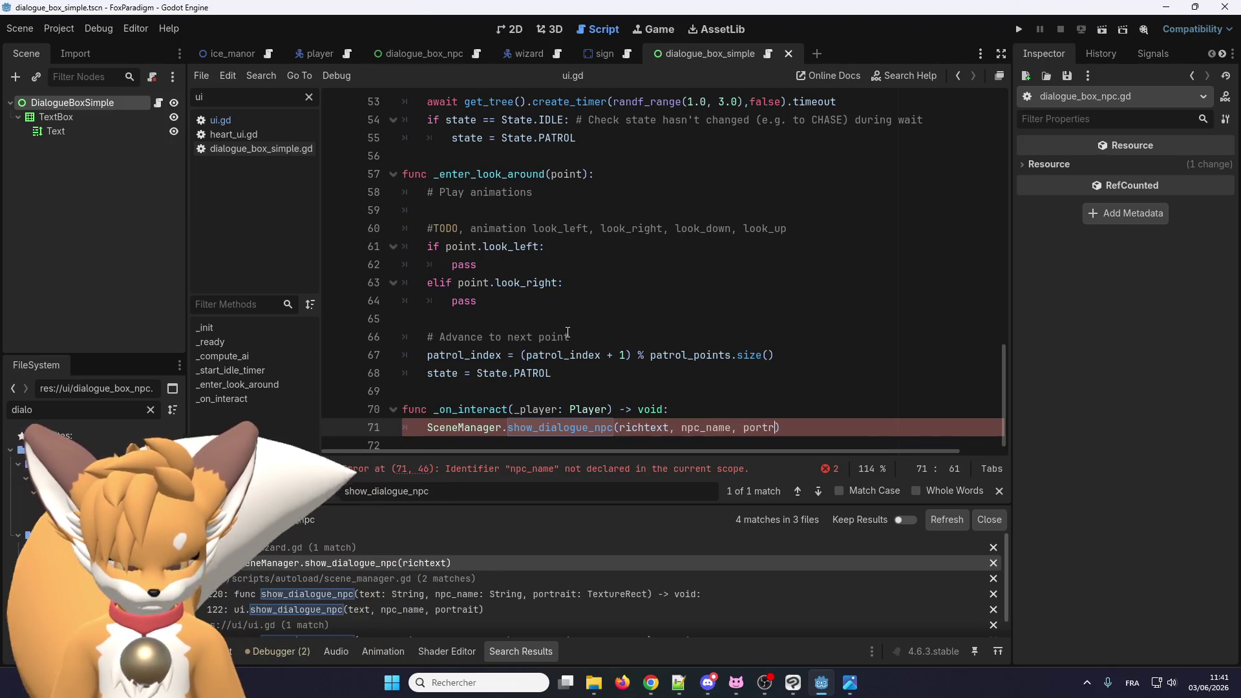
pyautogui.scroll(-1, 711, 388)
pyautogui.press('End')
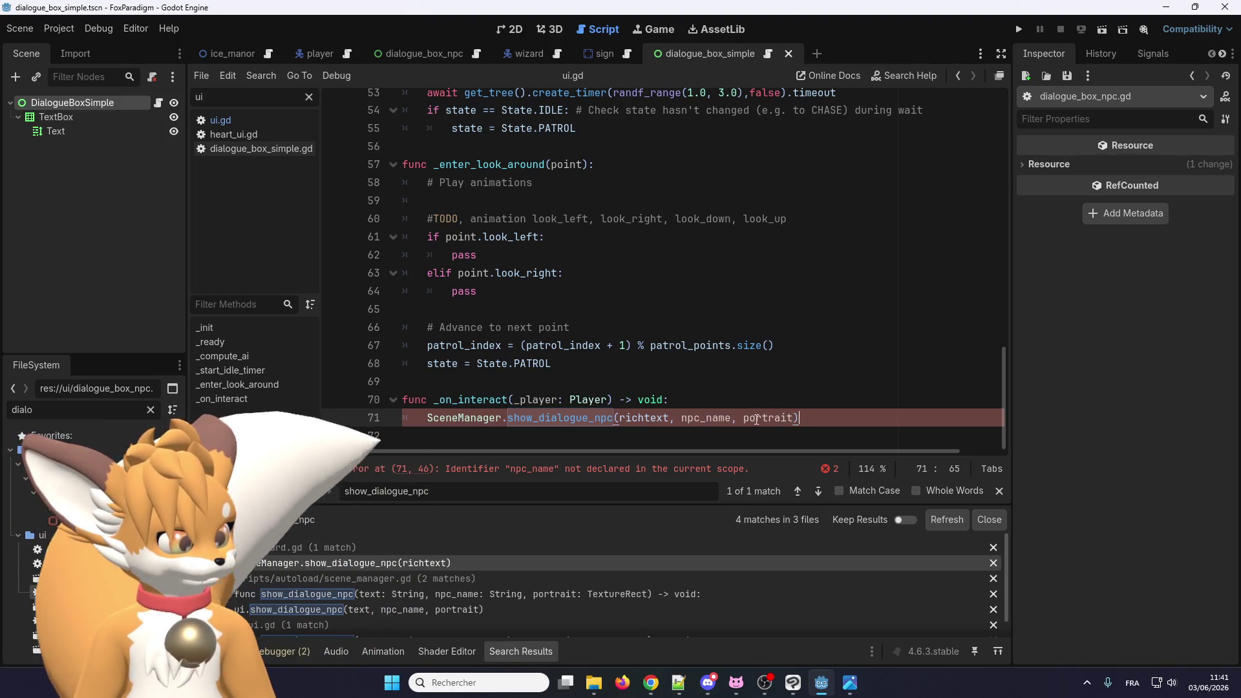
# Step: Copy 'npc_name, portrait' and scroll to the top of the Wizard script
pyautogui.moveTo(789, 419); pyautogui.dragTo(682, 419)
pyautogui.hotkey('ctrl', 'c')
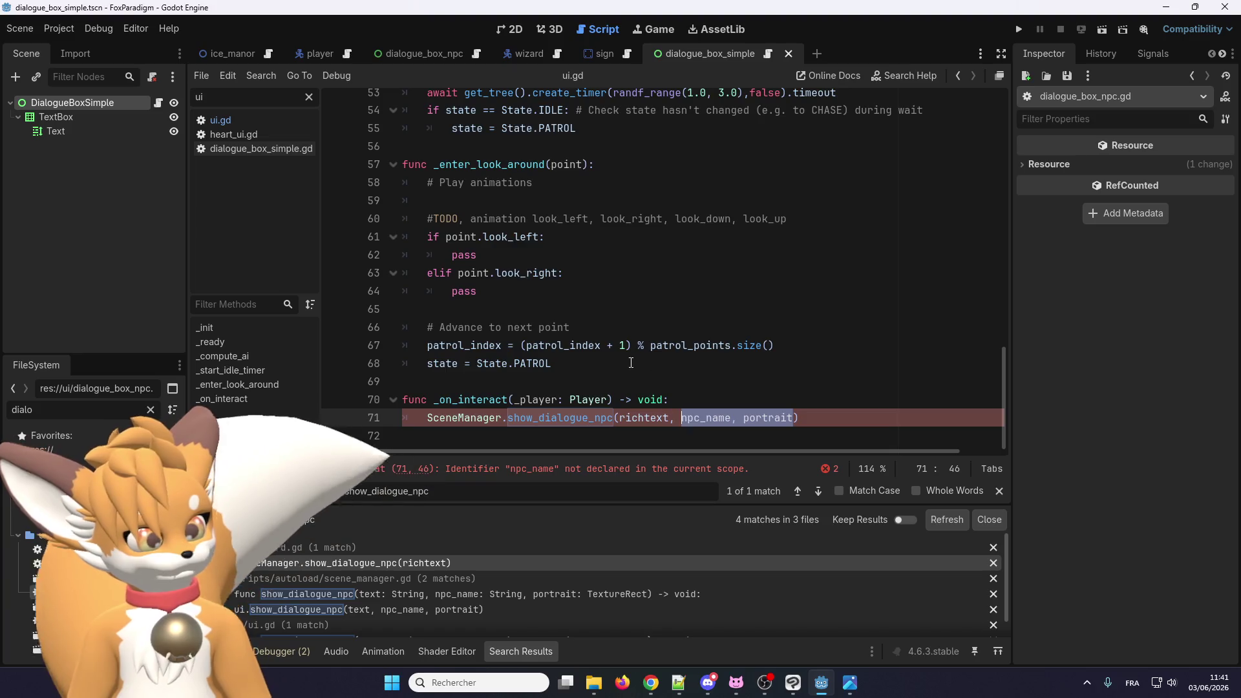
pyautogui.scroll(6, 619, 344)
pyautogui.scroll(10, 618, 343)
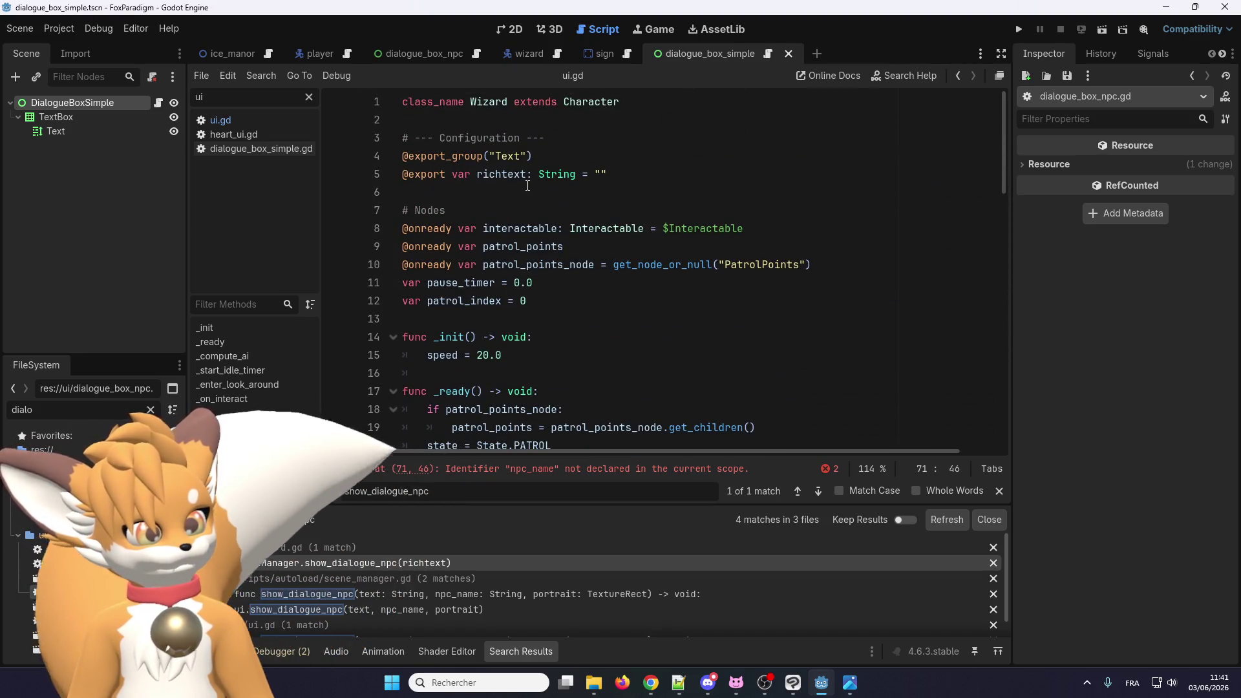
# Step: Duplicate the richtext export into npc_name and portrait variable declarations
pyautogui.click(499, 187)
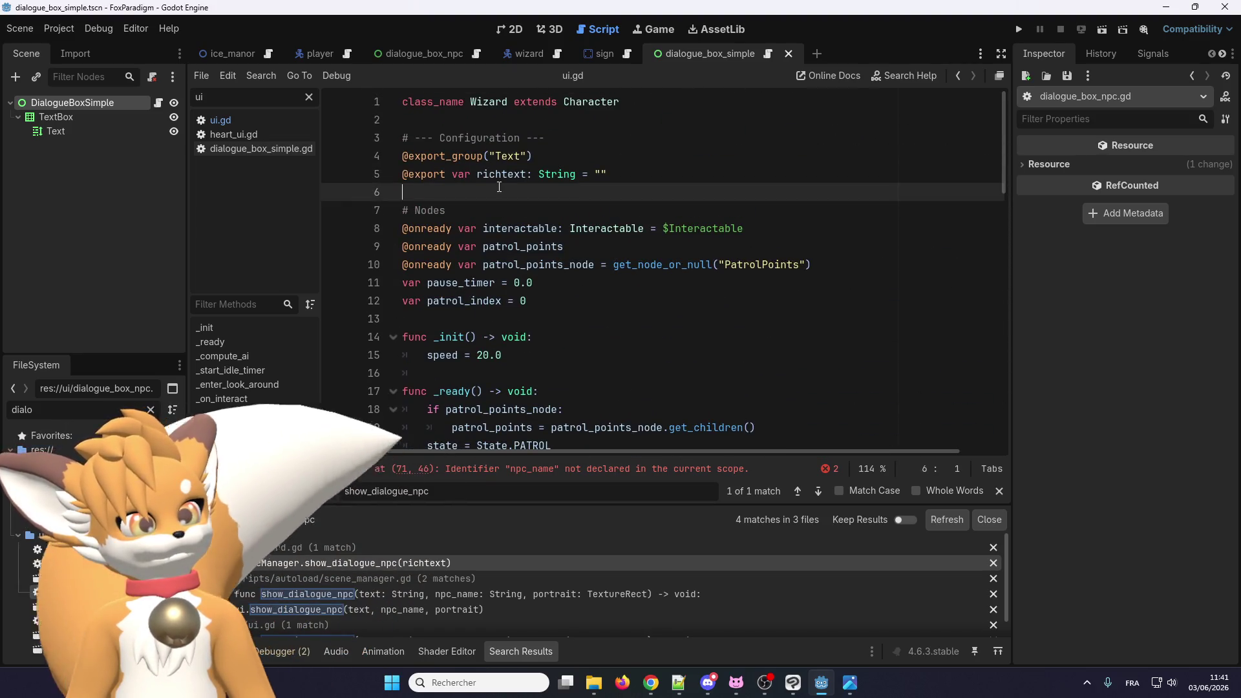
pyautogui.click(578, 181)
pyautogui.hotkey('ctrl', 'shift', 'd')
pyautogui.hotkey('ctrl', 'shift', 'd')
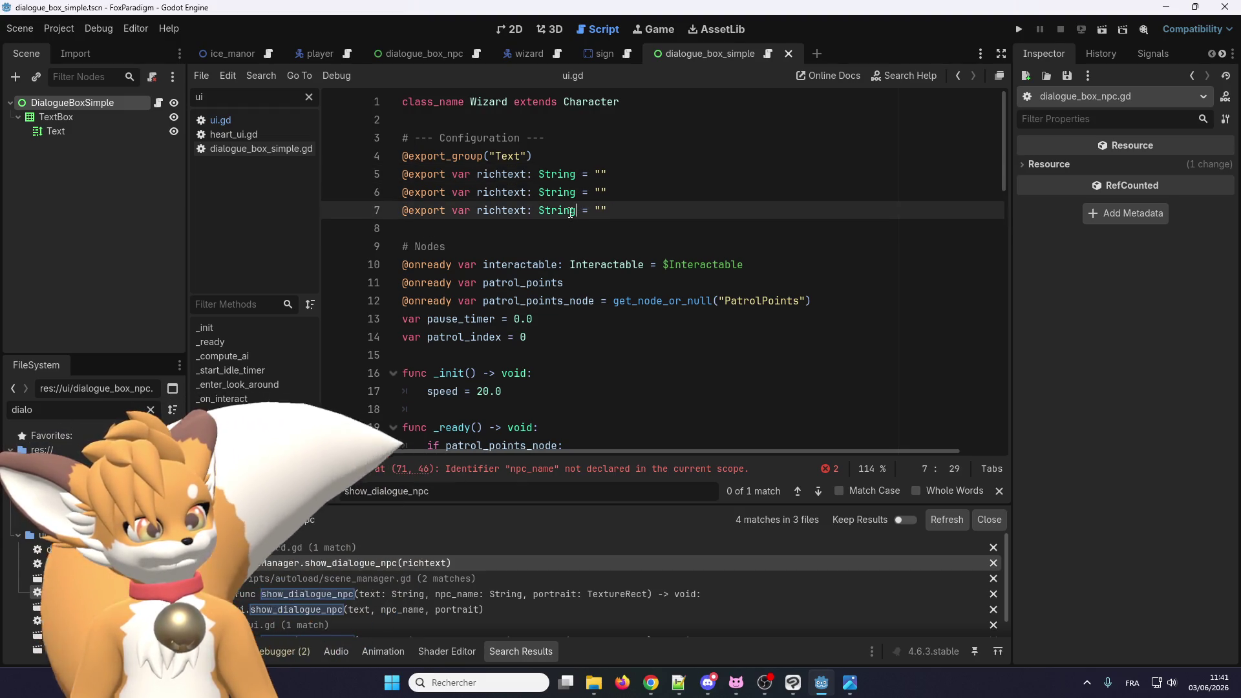
pyautogui.hotkey('ctrl', 'v')
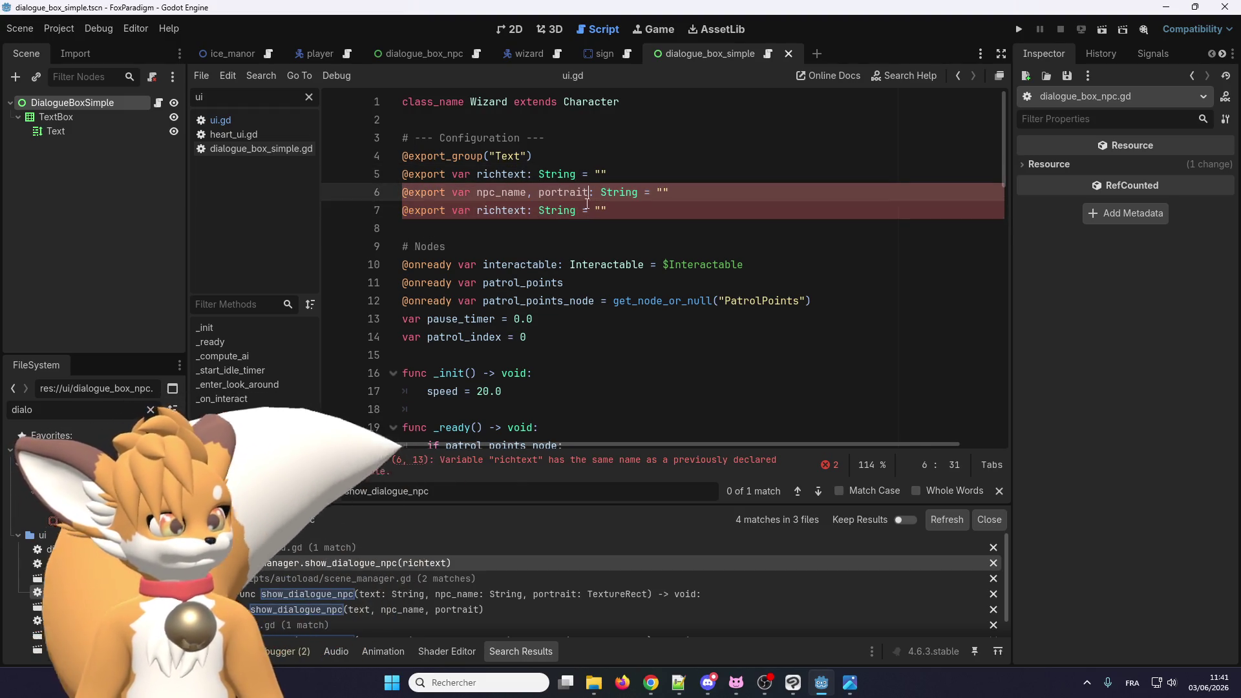
pyautogui.doubleClick(566, 193)
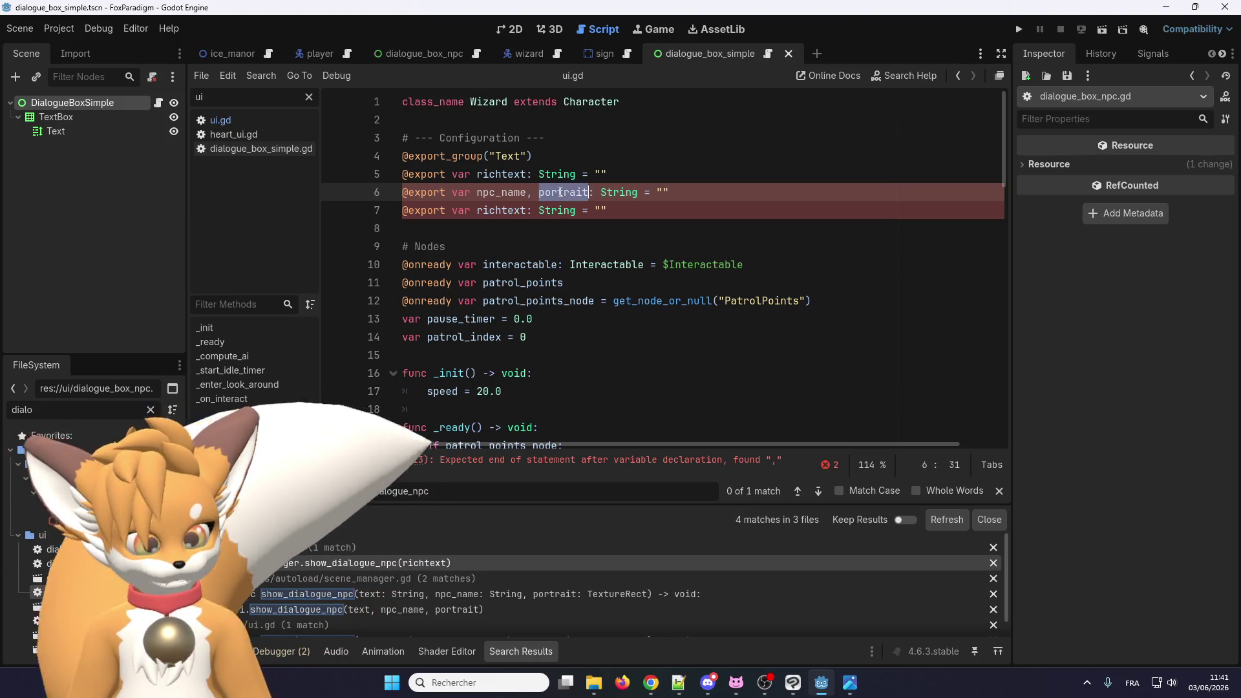
pyautogui.hotkey('ctrl', 'x')
pyautogui.press('Down')
pyautogui.hotkey('ctrl', 'shift', 'Left')
pyautogui.hotkey('ctrl', 'v')
pyautogui.click(539, 193)
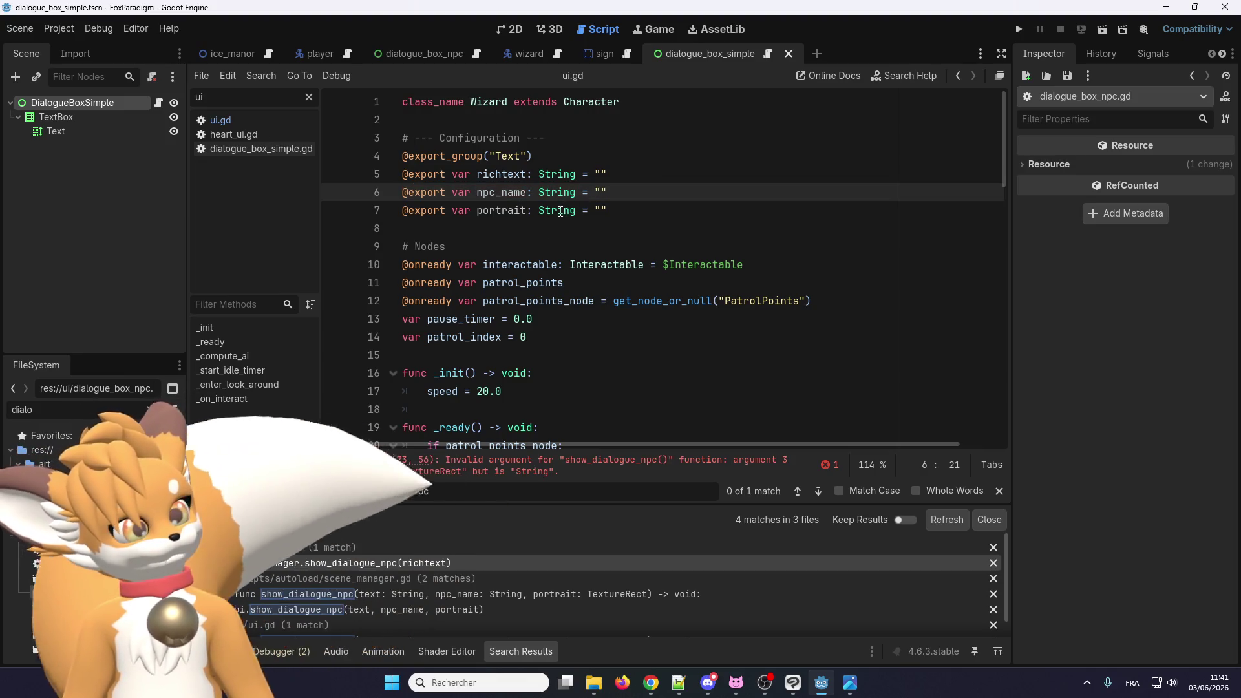
# Step: Change portrait's type from String to TexturR and save
pyautogui.doubleClick(558, 211)
pyautogui.write('Tex')
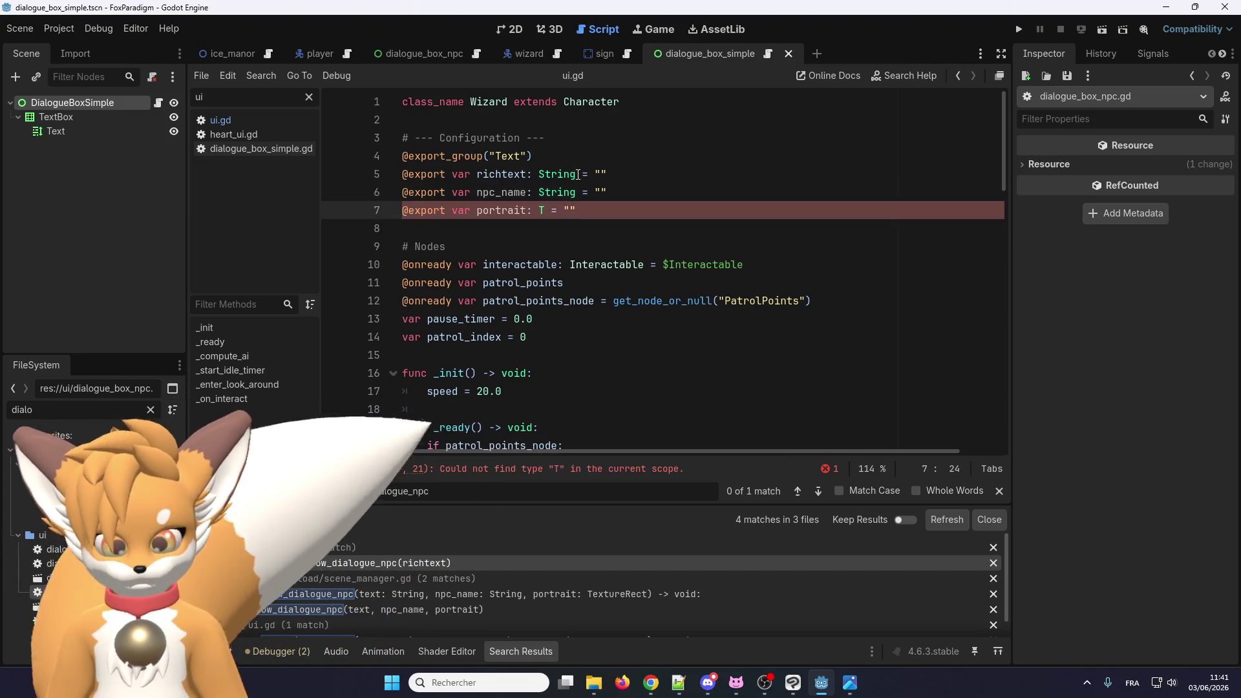
pyautogui.write('turRect')
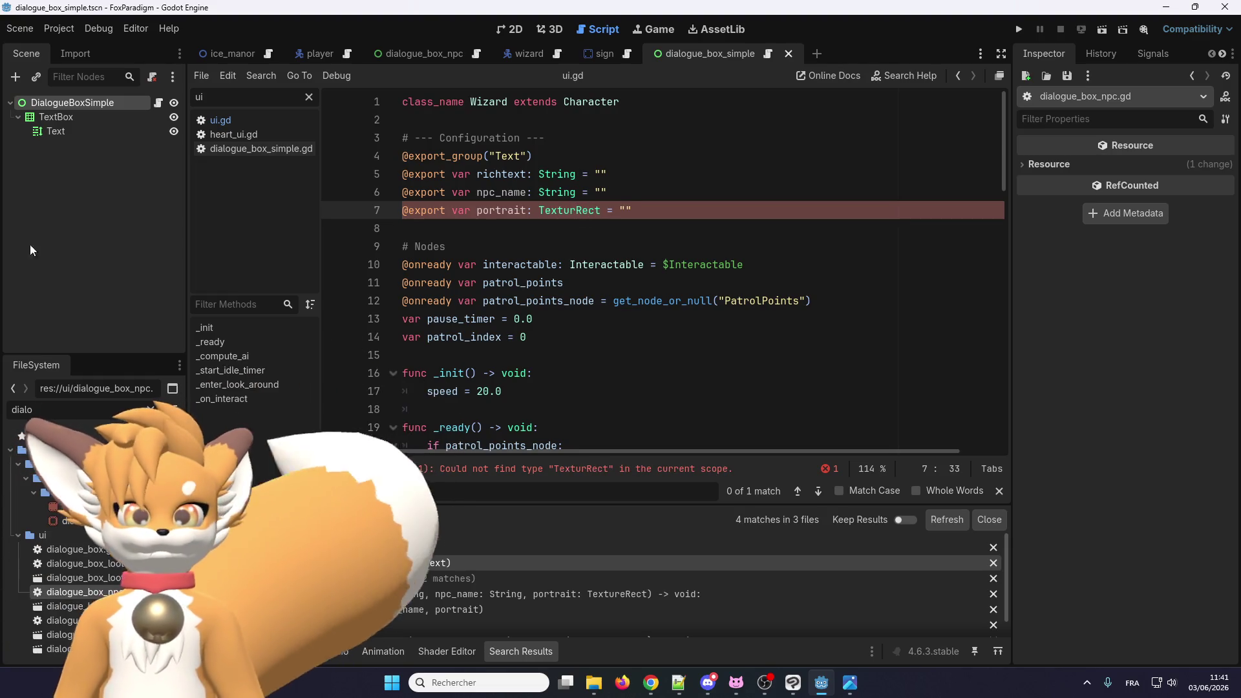
pyautogui.hotkey('ctrl', 's')
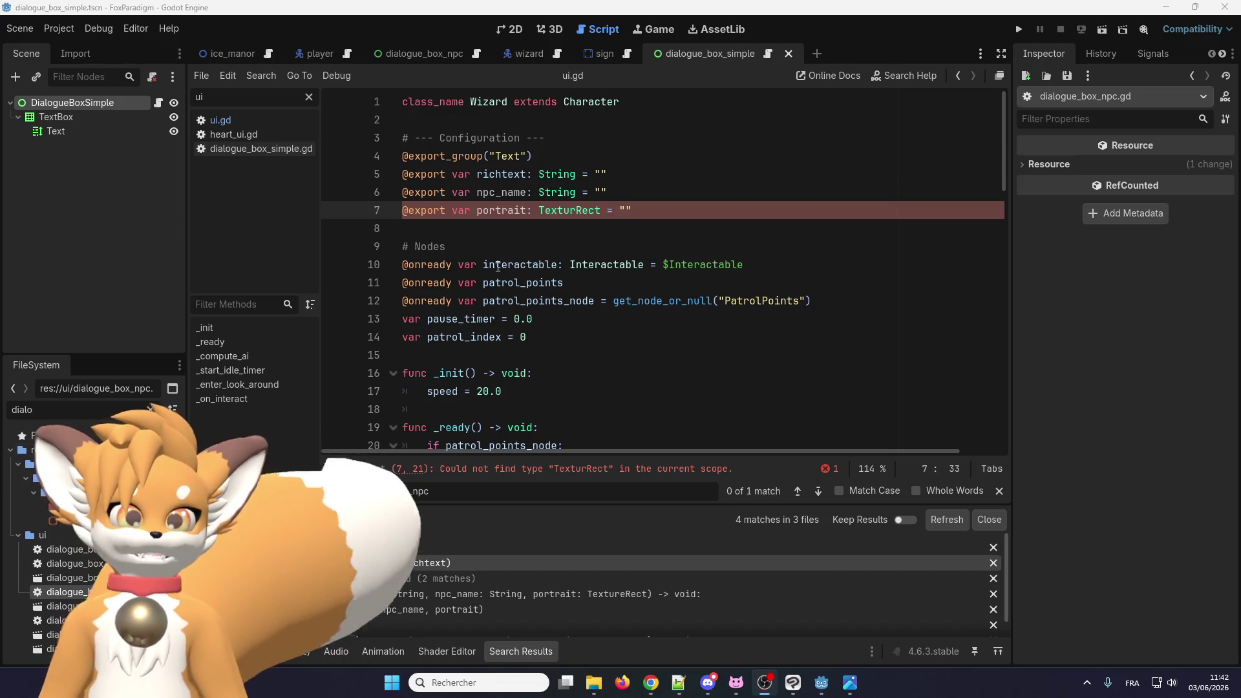
# Step: Inspect the misspelled TexturRect type on the portrait line
pyautogui.click(559, 210)
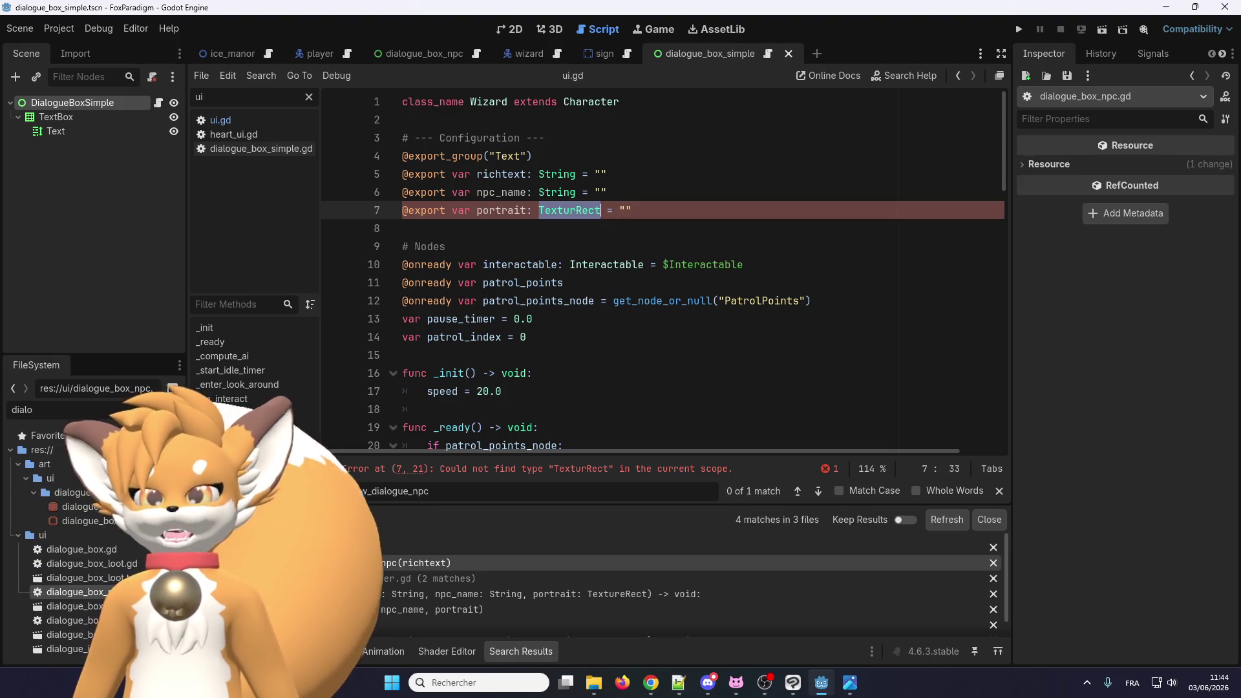
# Step: Remove portrait's empty-string default, correct its type to TextureRect, and save
pyautogui.click(625, 210)
pyautogui.press('BackSpace')
pyautogui.press('BackSpace')
pyautogui.press('BackSpace')
pyautogui.write('e')
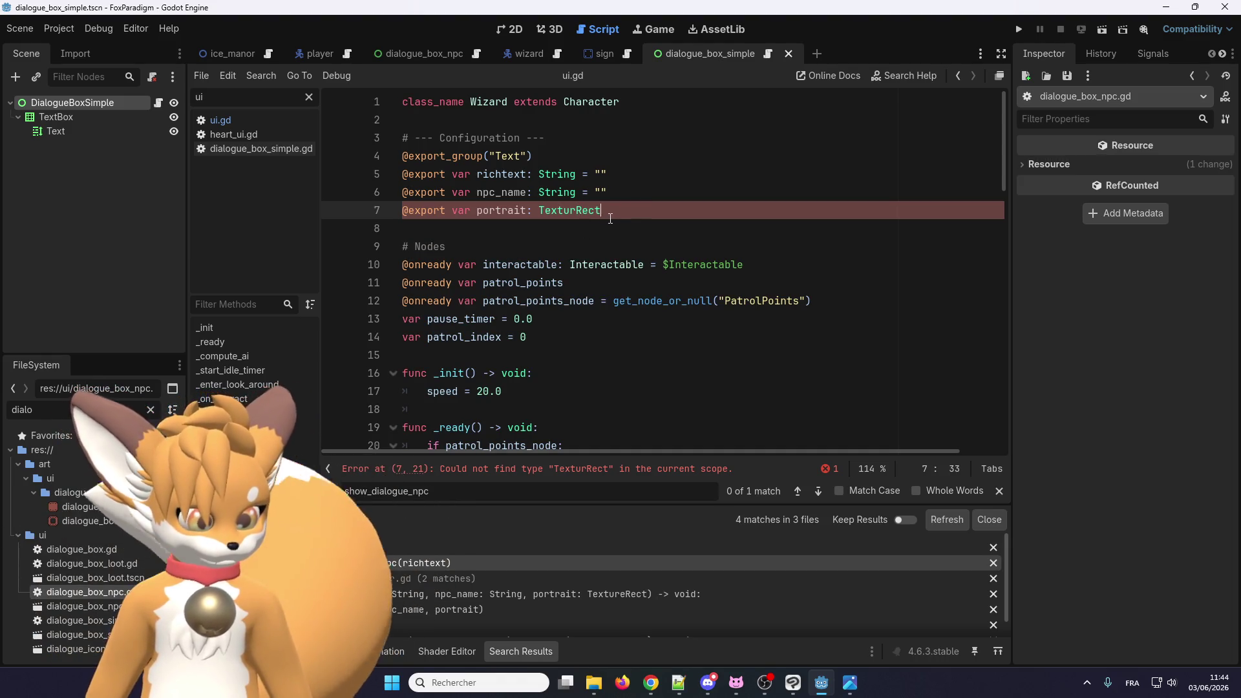
pyautogui.hotkey('ctrl', 's')
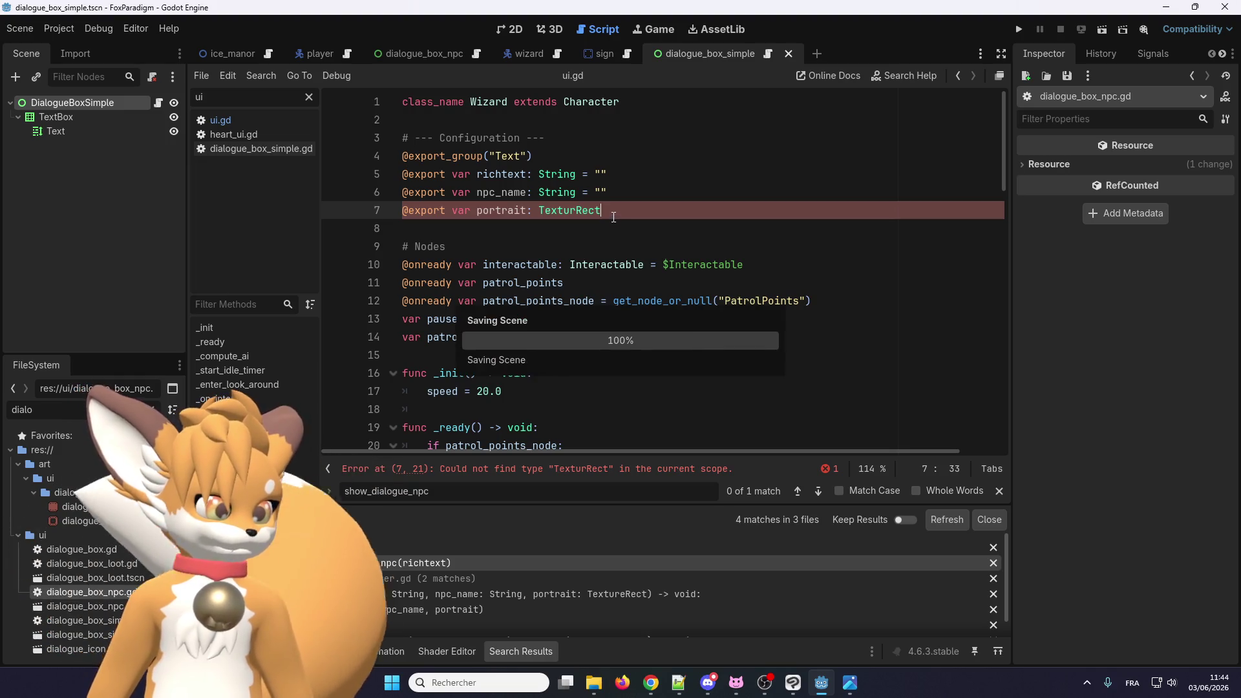
pyautogui.click(615, 227)
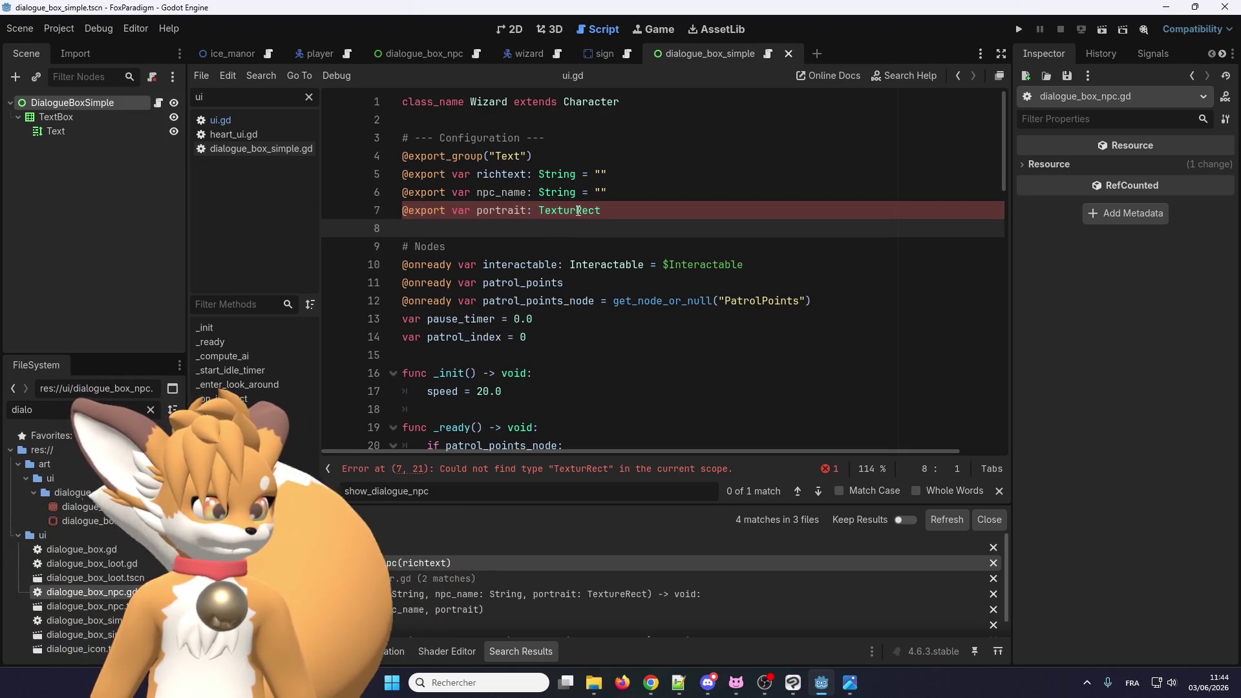
pyautogui.click(578, 211)
pyautogui.write('e')
pyautogui.click(465, 247)
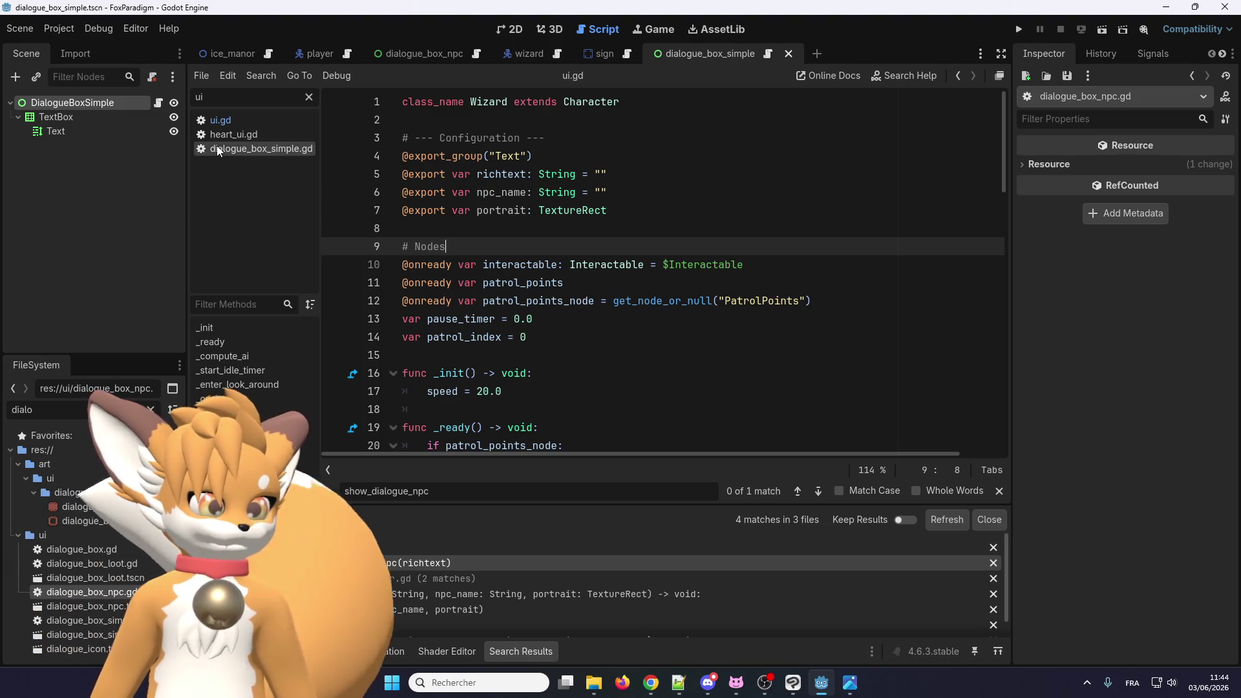
pyautogui.hotkey('ctrl', 's')
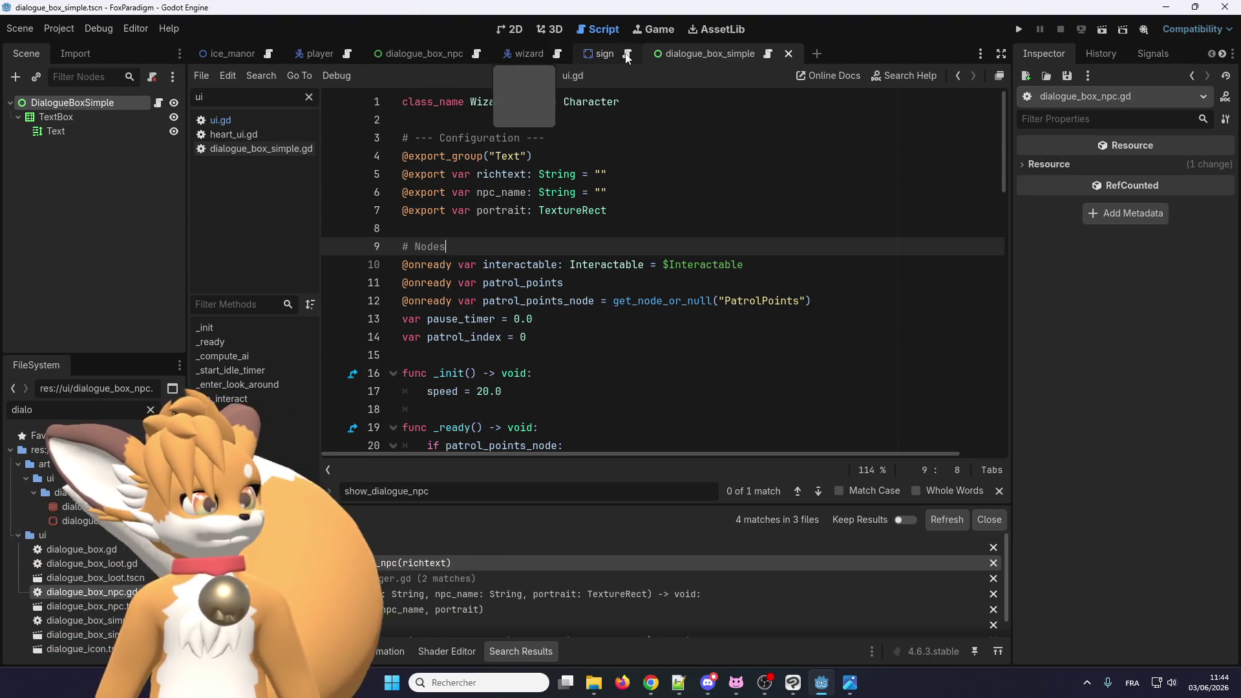
pyautogui.click(519, 58)
# Step: Set the Wizard's Npc Name to Eralo, leaving Portrait unassigned
pyautogui.click(507, 29)
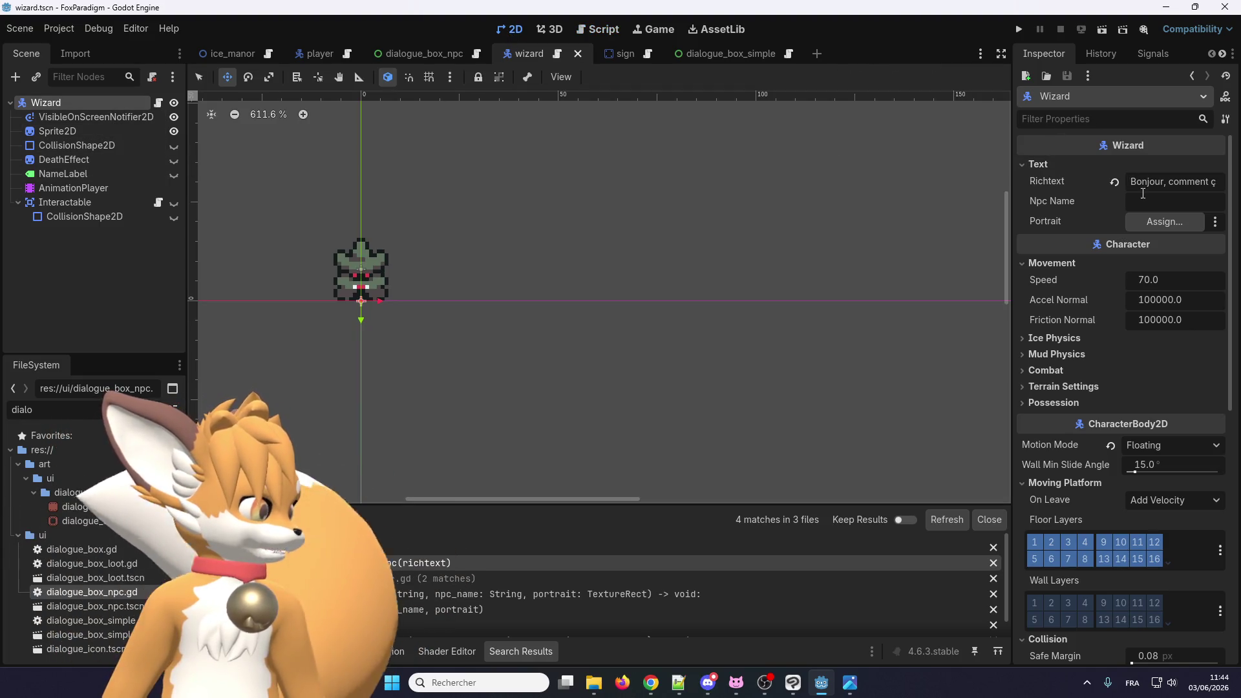
pyautogui.click(1165, 203)
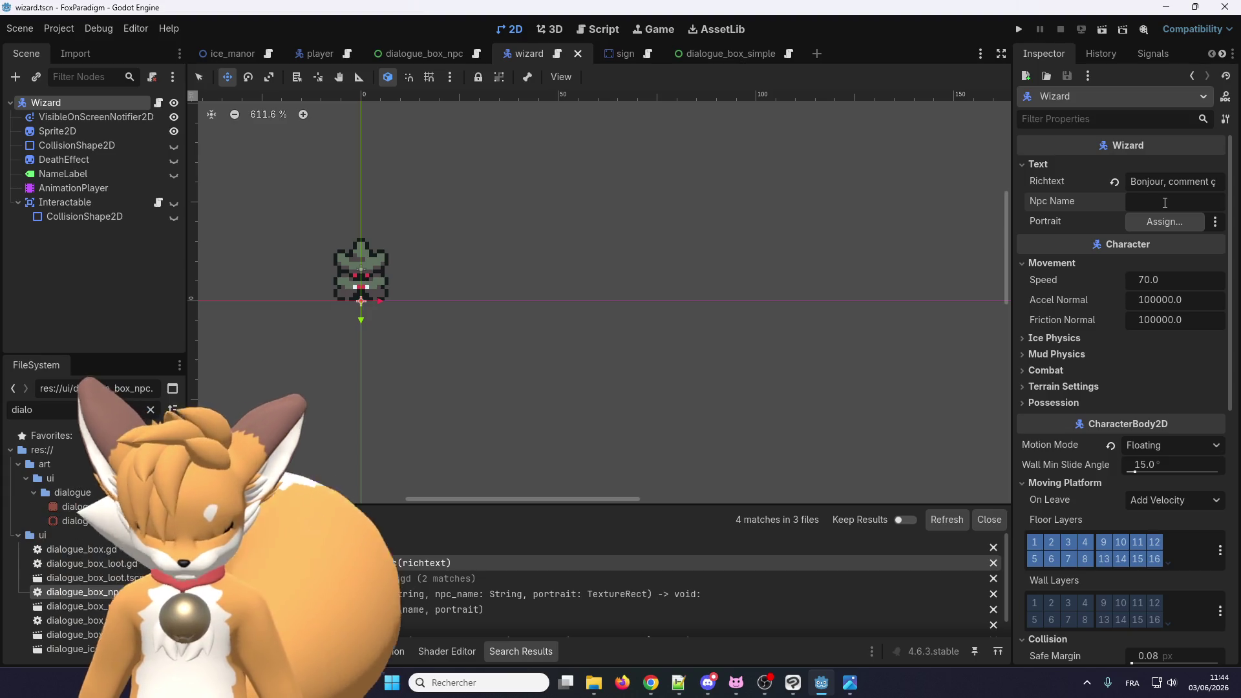
pyautogui.write('Eralo')
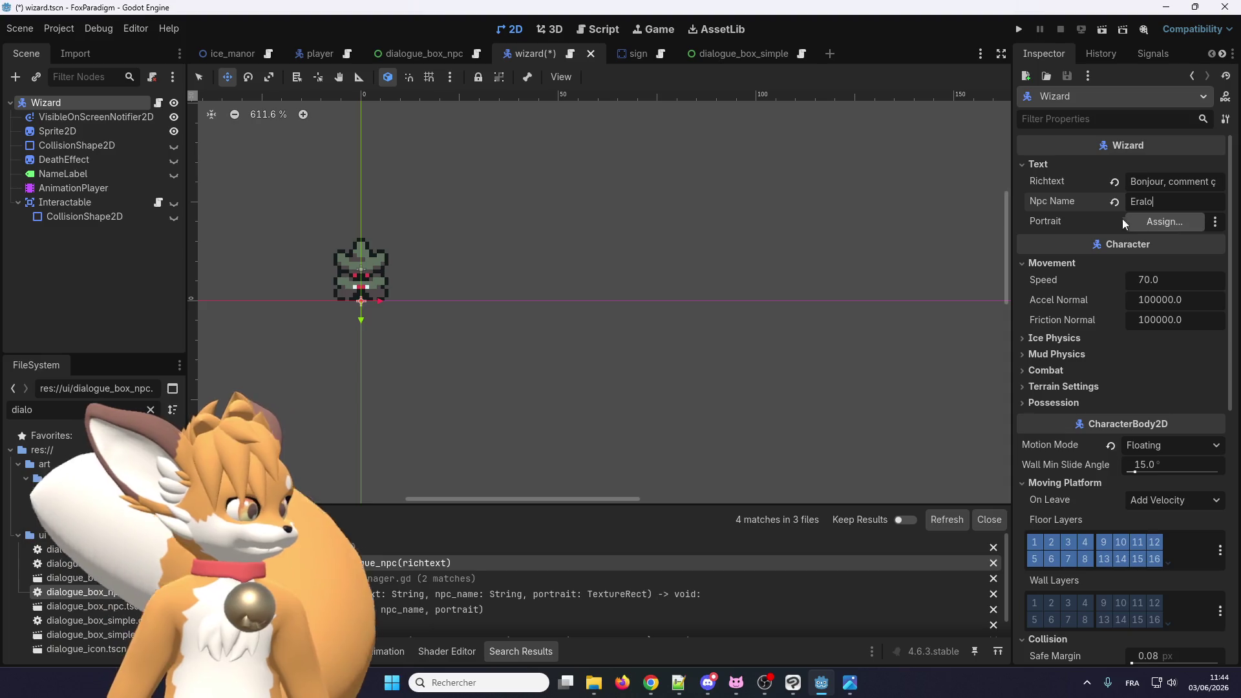
pyautogui.click(1185, 223)
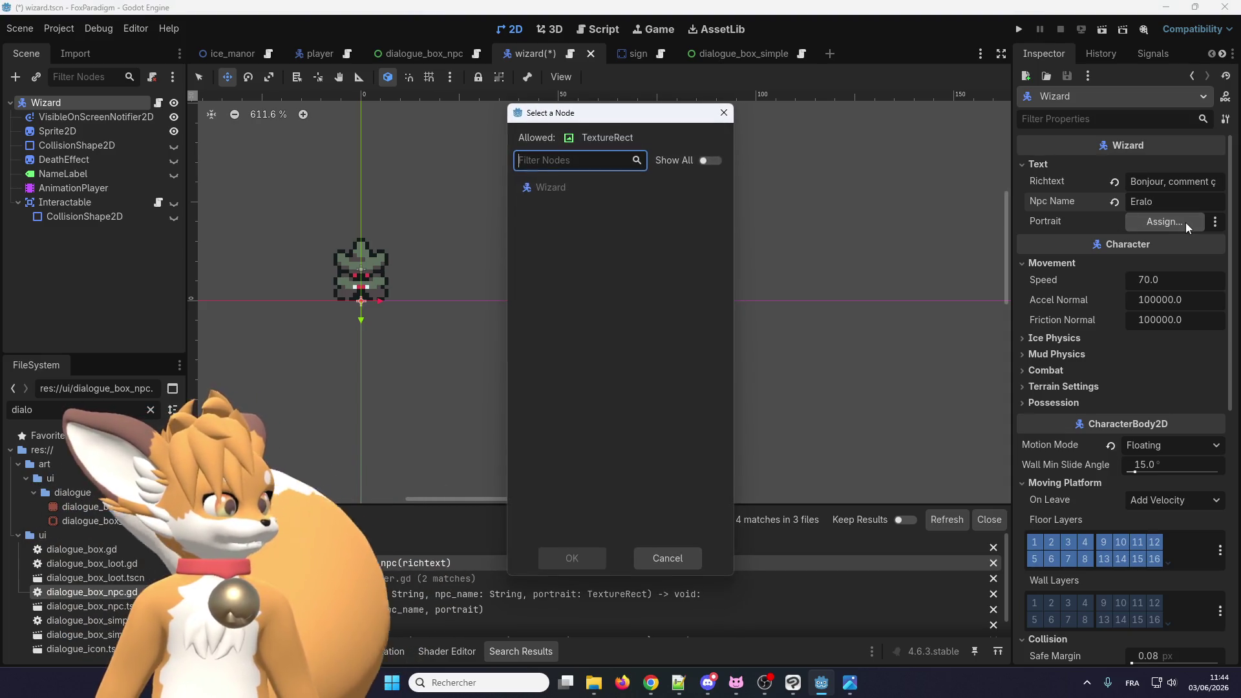
pyautogui.click(658, 561)
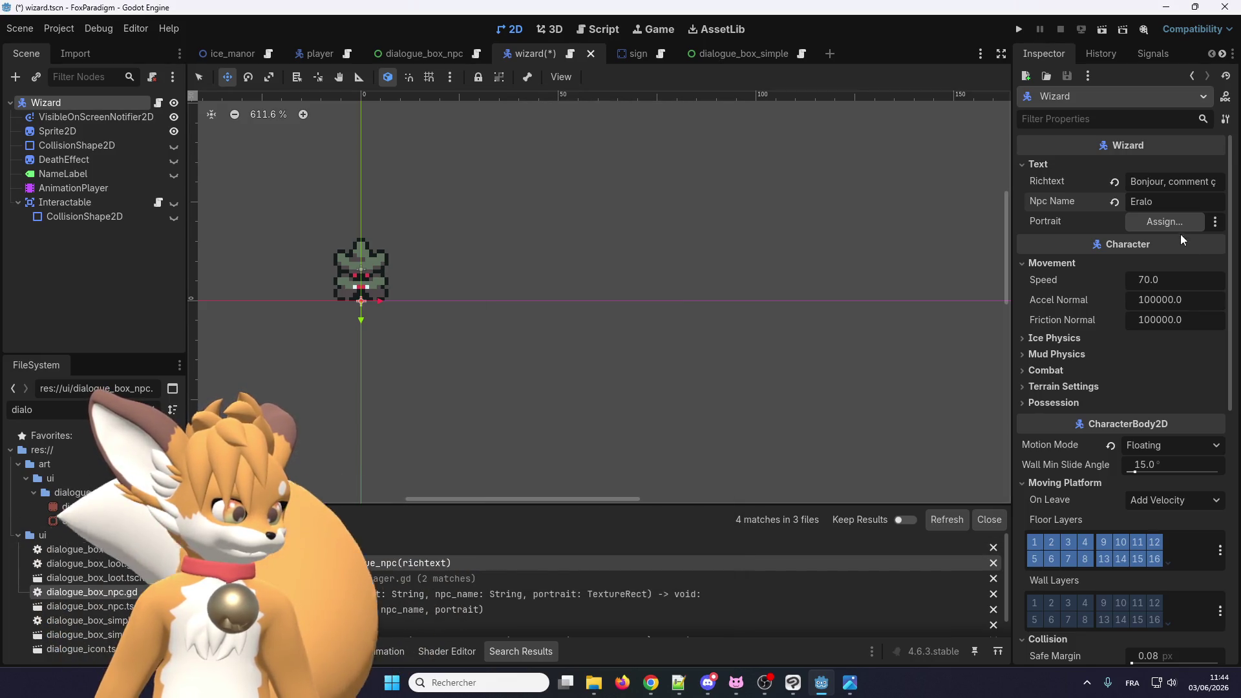
pyautogui.click(1178, 225)
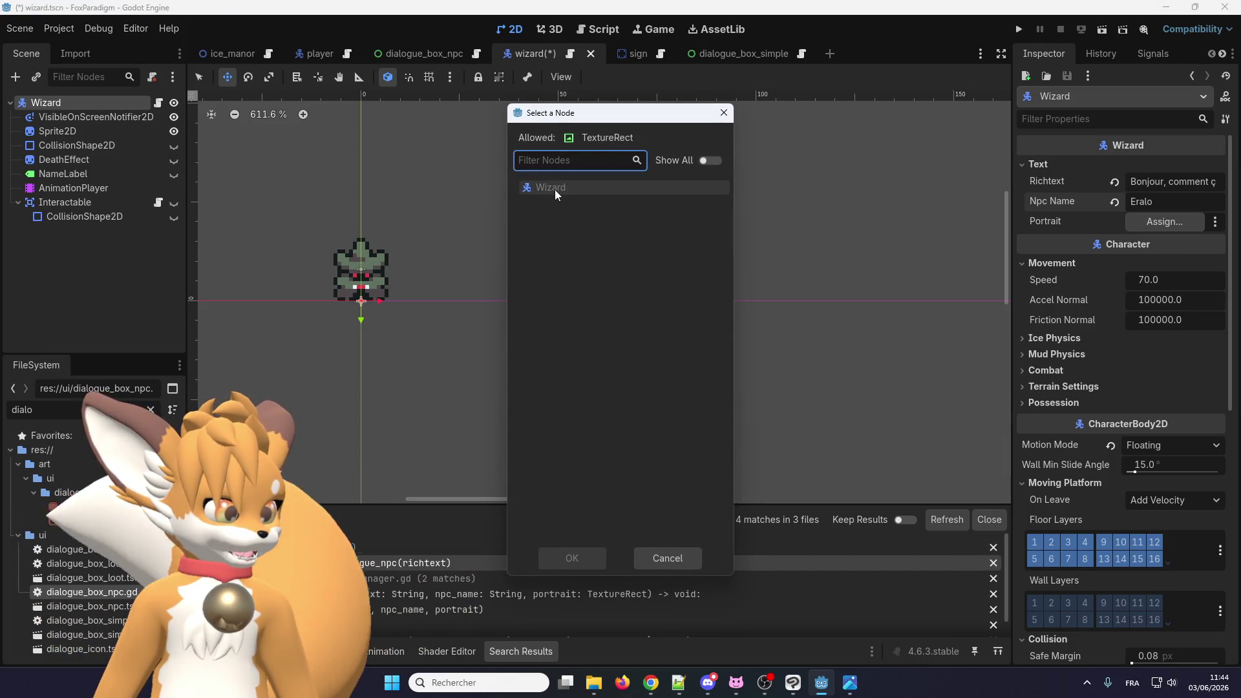
pyautogui.click(665, 559)
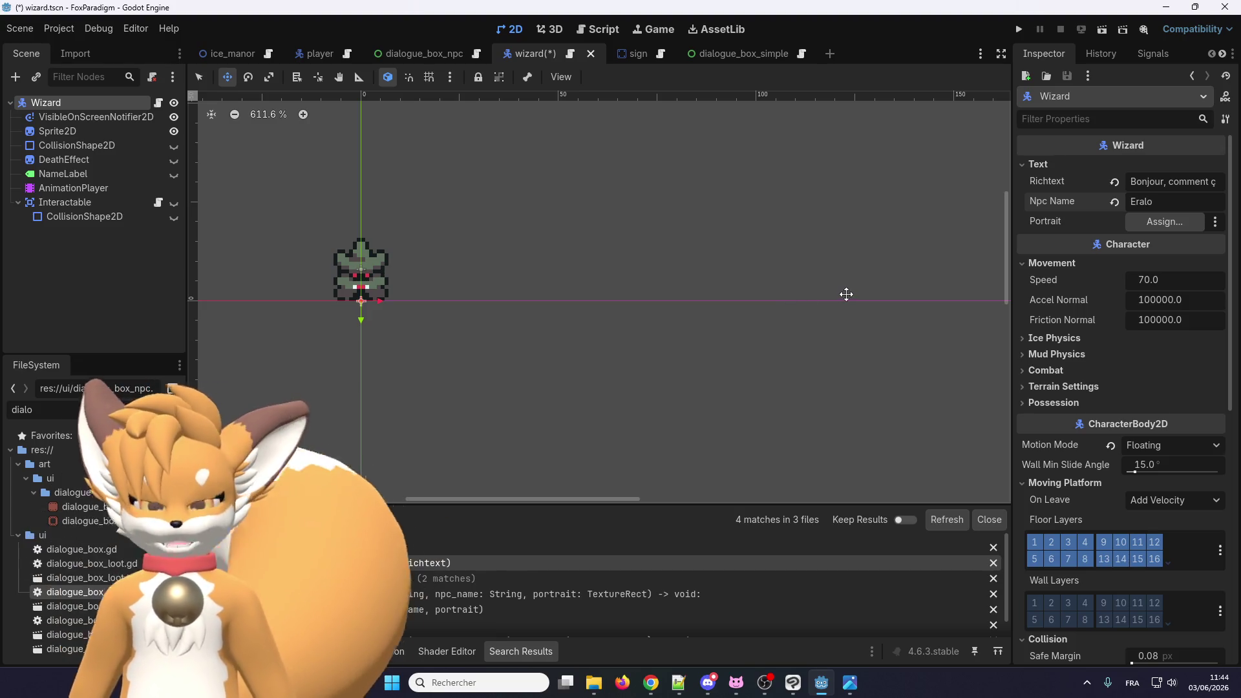
pyautogui.click(1215, 222)
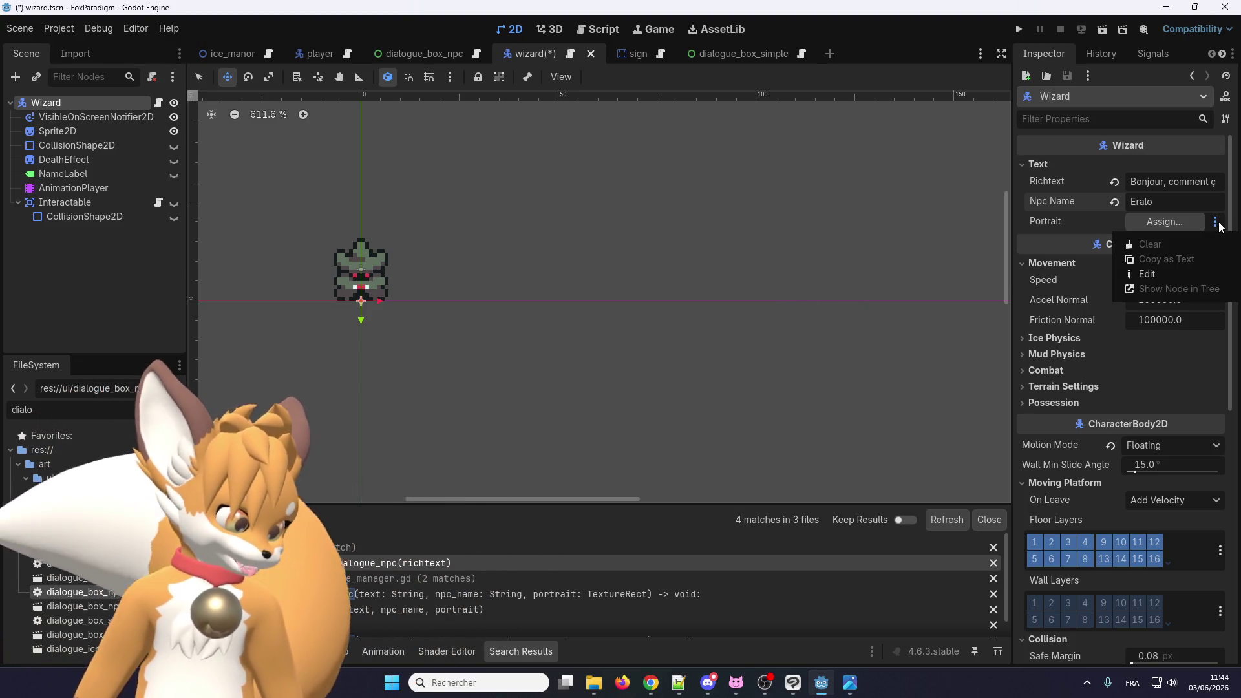
pyautogui.click(908, 211)
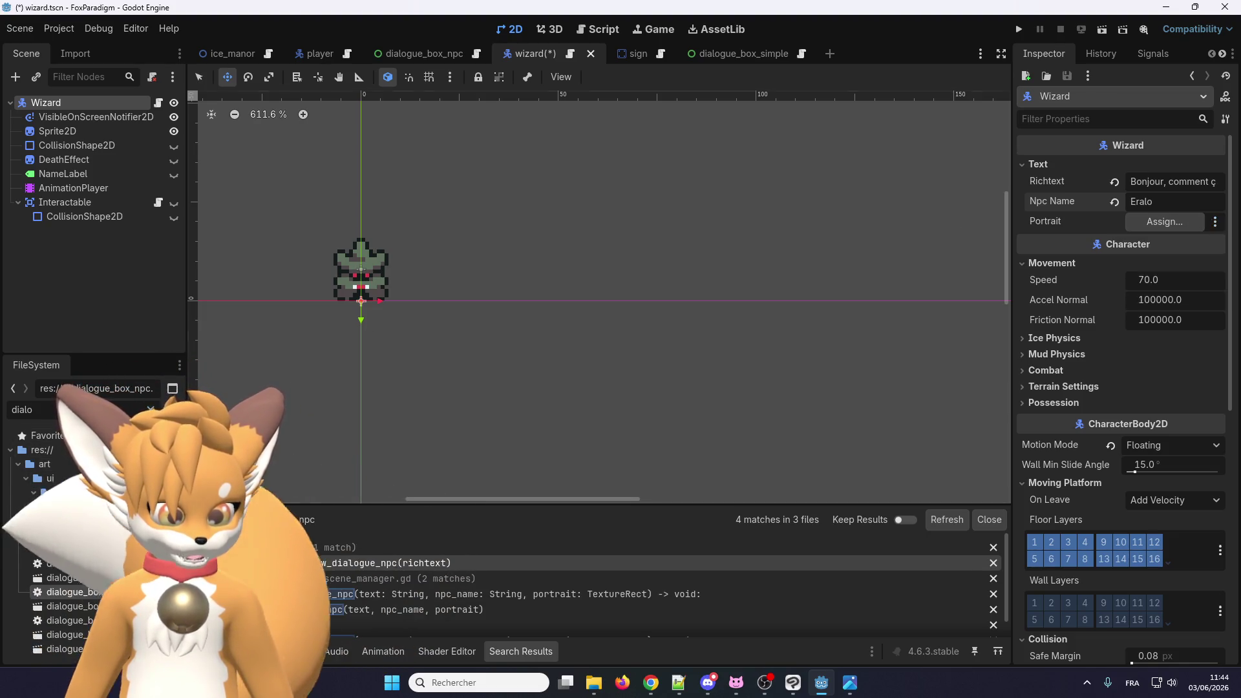
# Step: Clear the file filter and open the dialogue_box_npc scene
pyautogui.press('BackSpace')
pyautogui.press('BackSpace')
pyautogui.press('BackSpace')
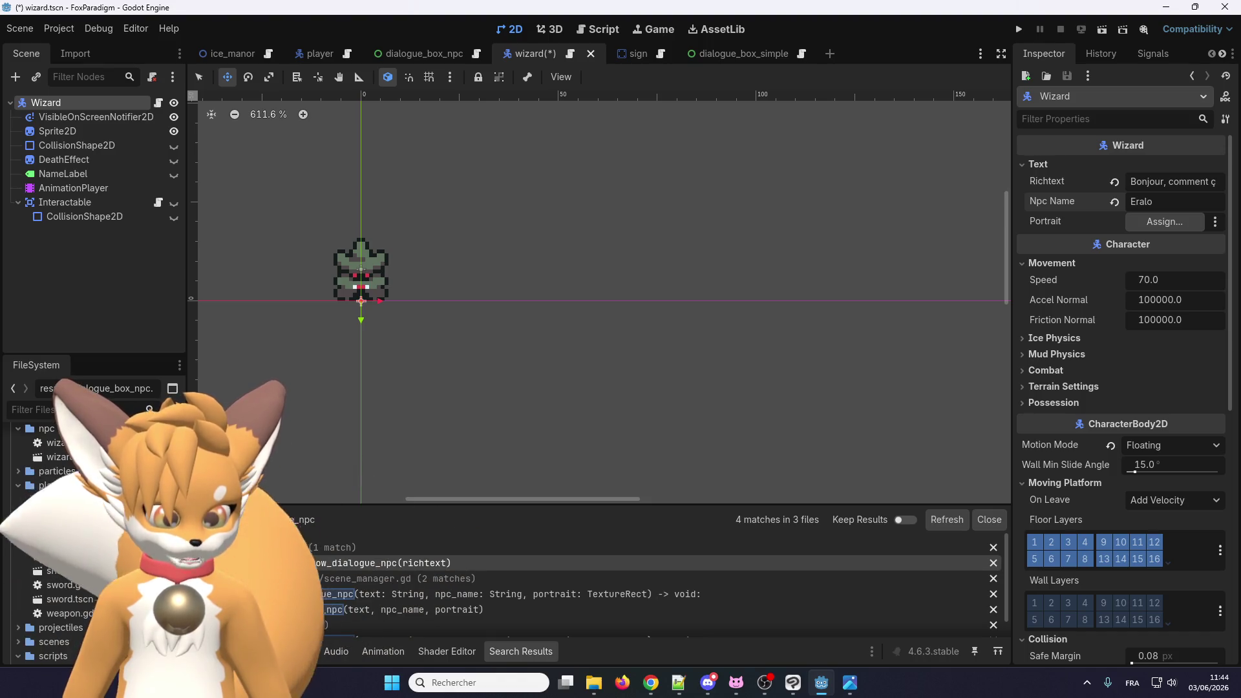
pyautogui.scroll(-5, 80, 506)
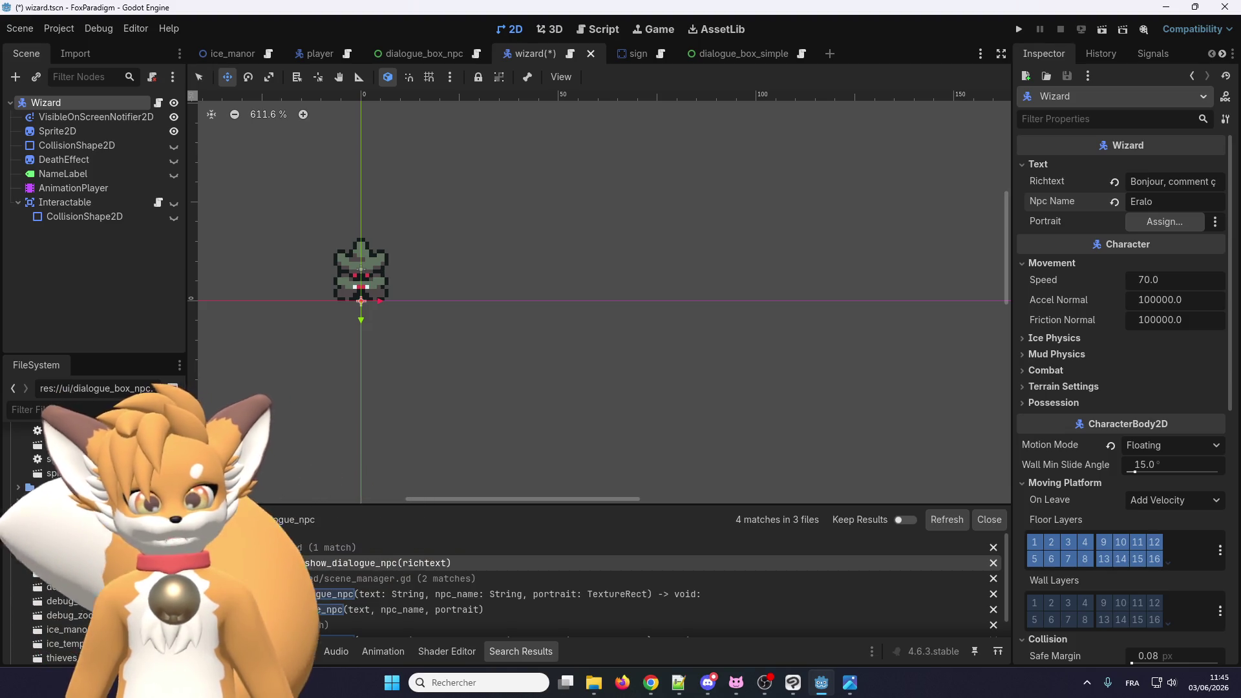
pyautogui.moveTo(421, 53)
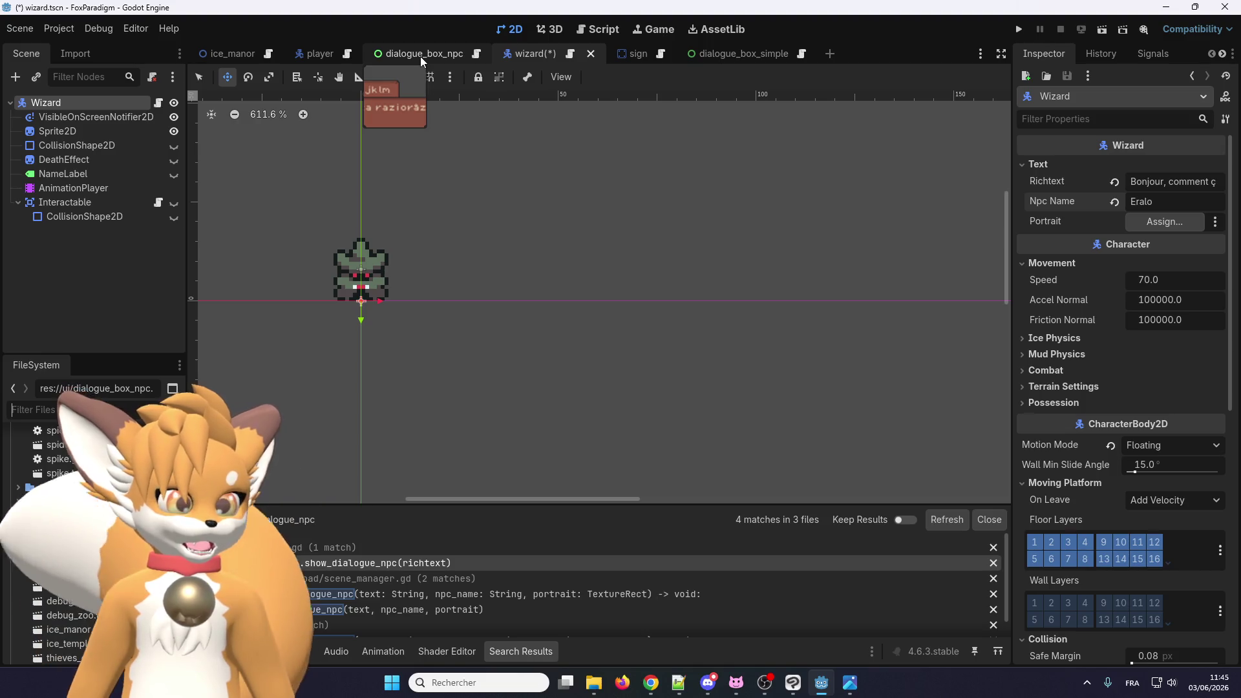
pyautogui.click(421, 56)
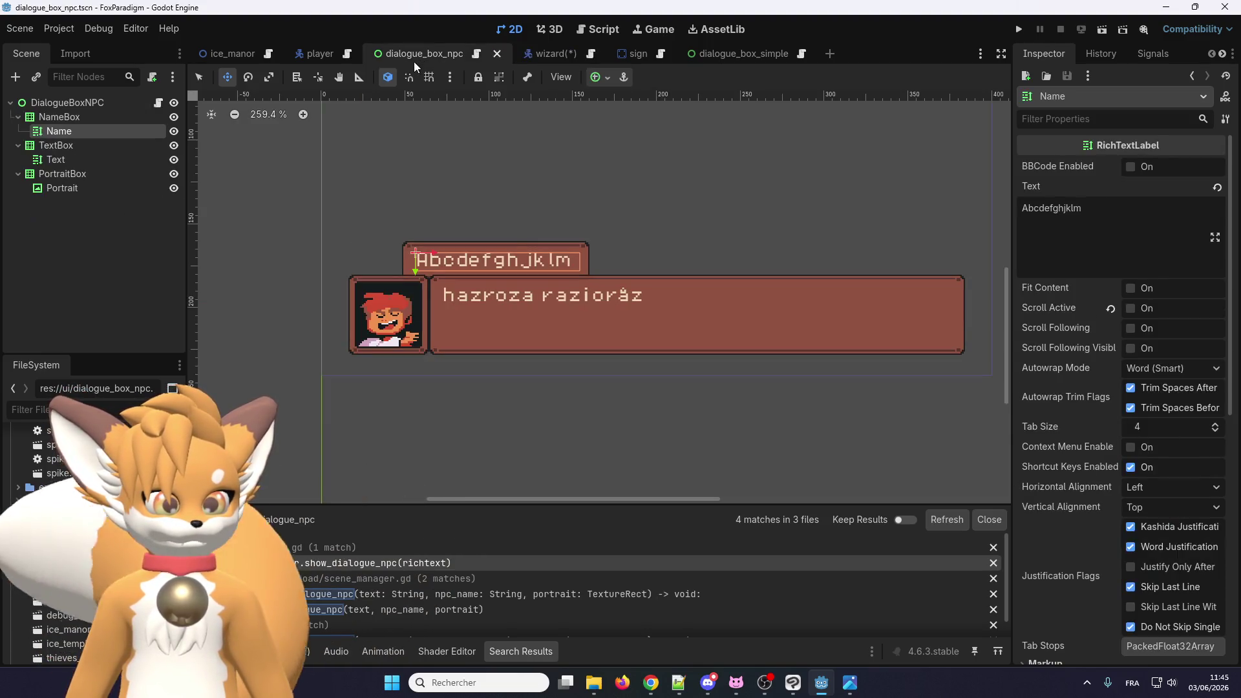
# Step: Remove the default portrait texture from the Portrait node and save the dialogue box scene
pyautogui.click(86, 189)
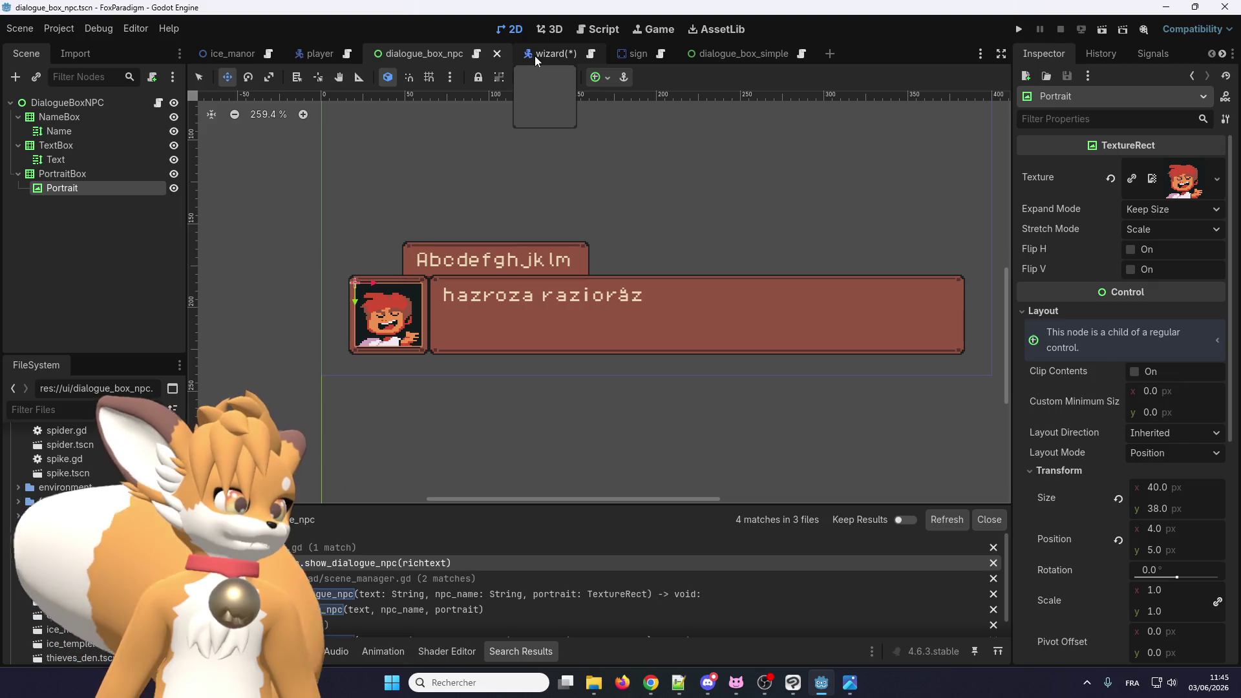
pyautogui.click(1111, 180)
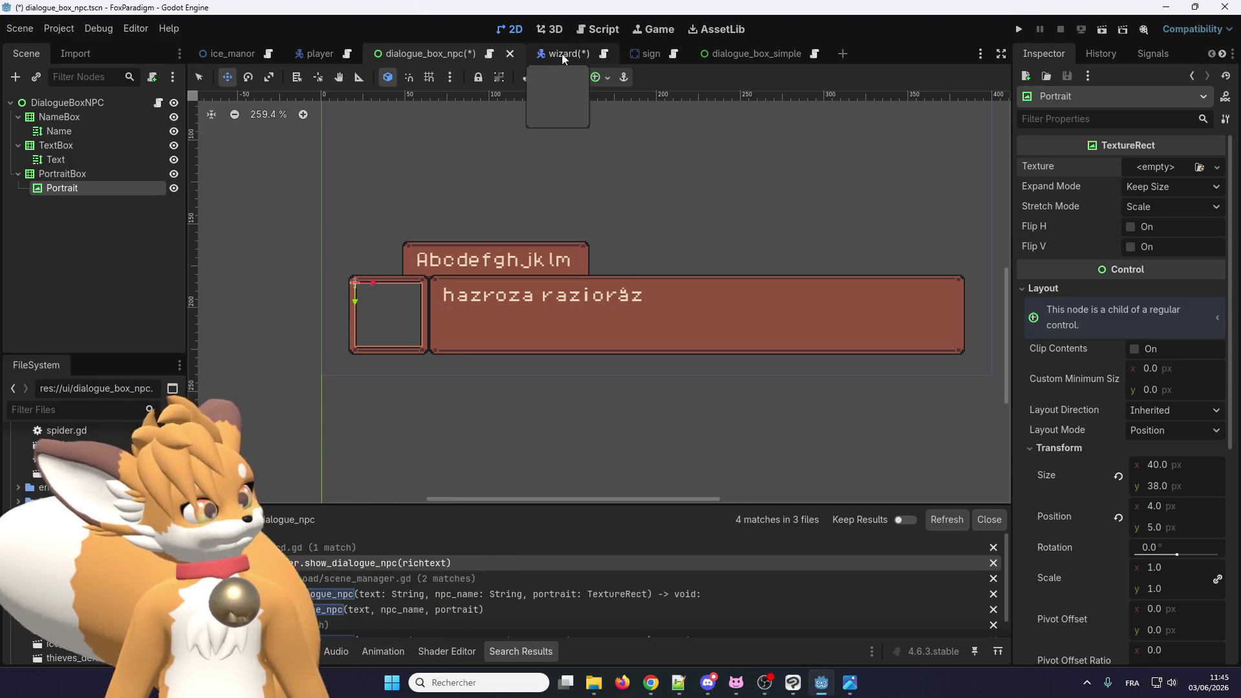
pyautogui.hotkey('ctrl', 's')
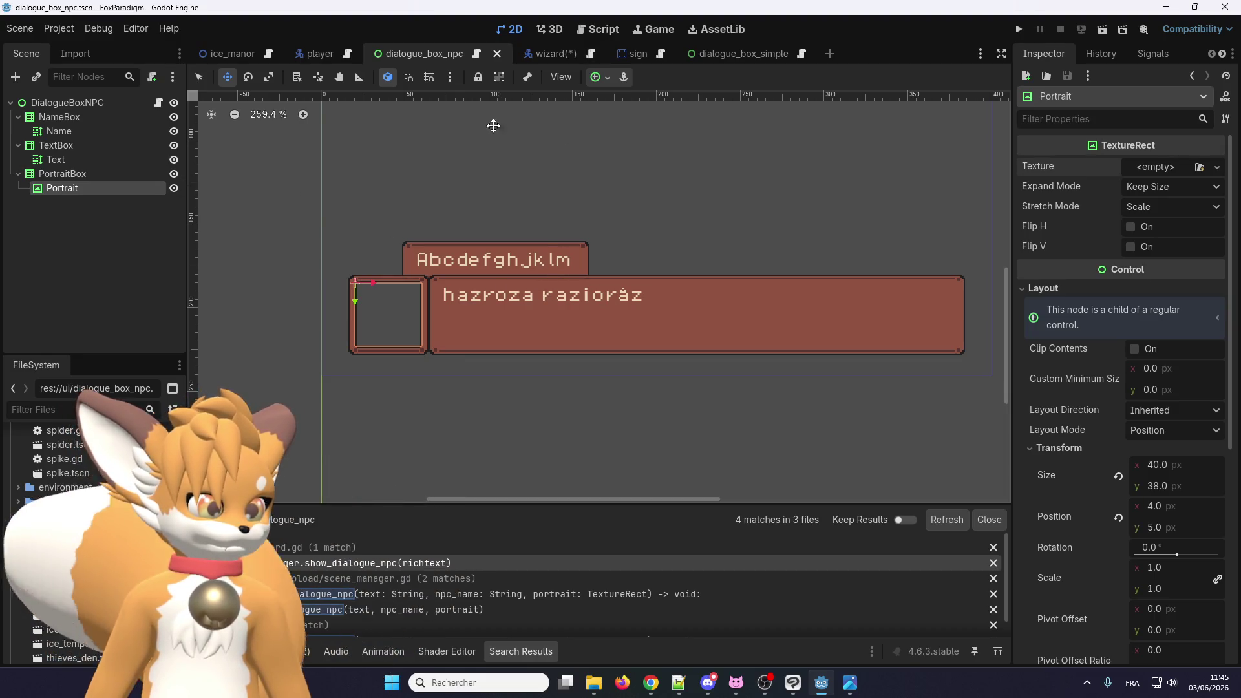
# Step: Delete the placeholder text from the Name label in the Inspector
pyautogui.click(109, 173)
pyautogui.click(98, 186)
pyautogui.click(106, 169)
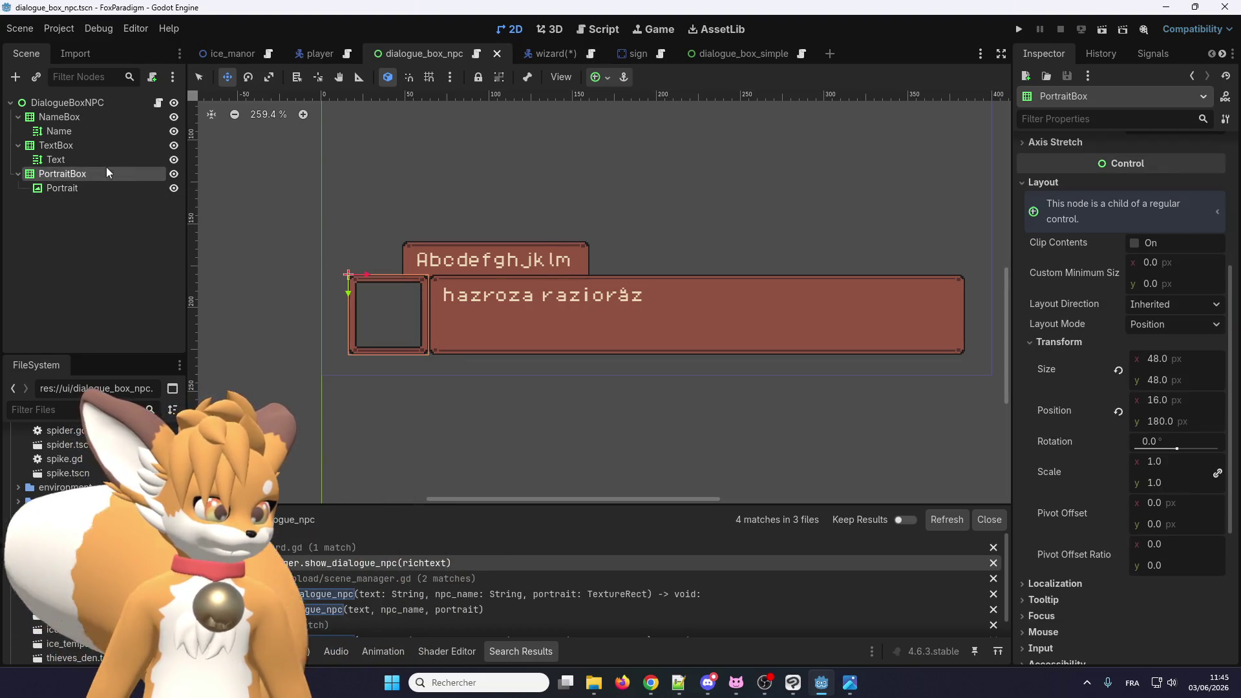
pyautogui.click(107, 118)
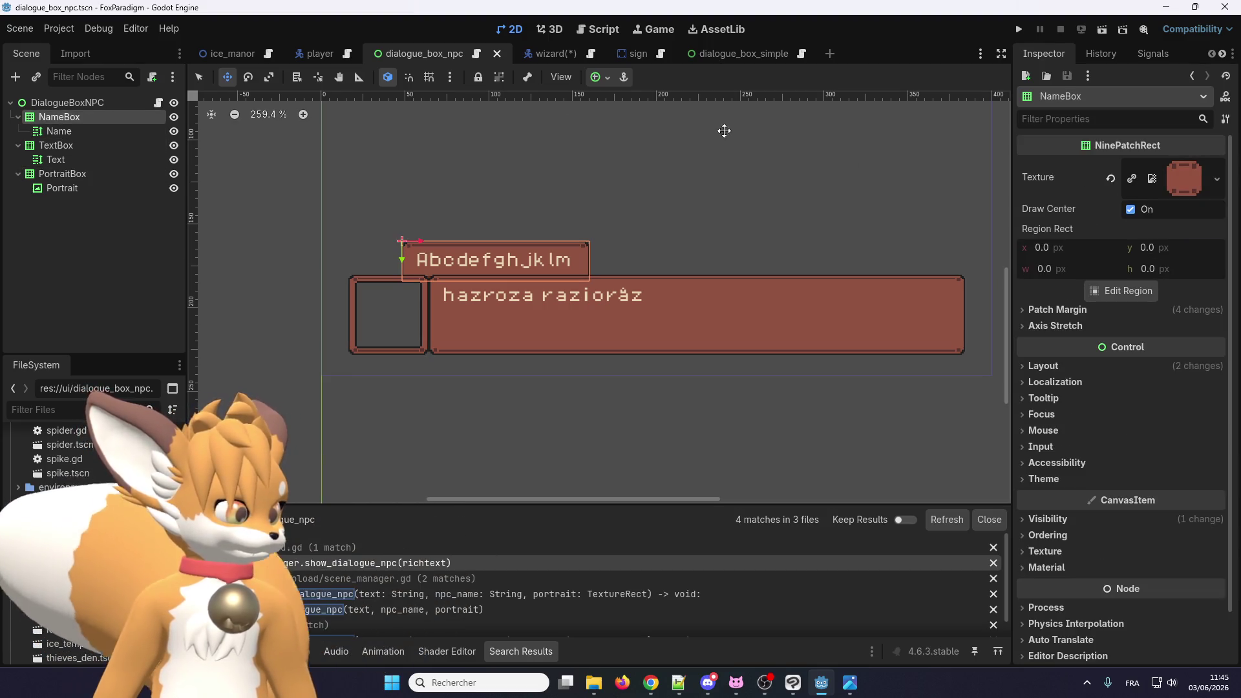
pyautogui.click(130, 133)
pyautogui.click(1060, 208)
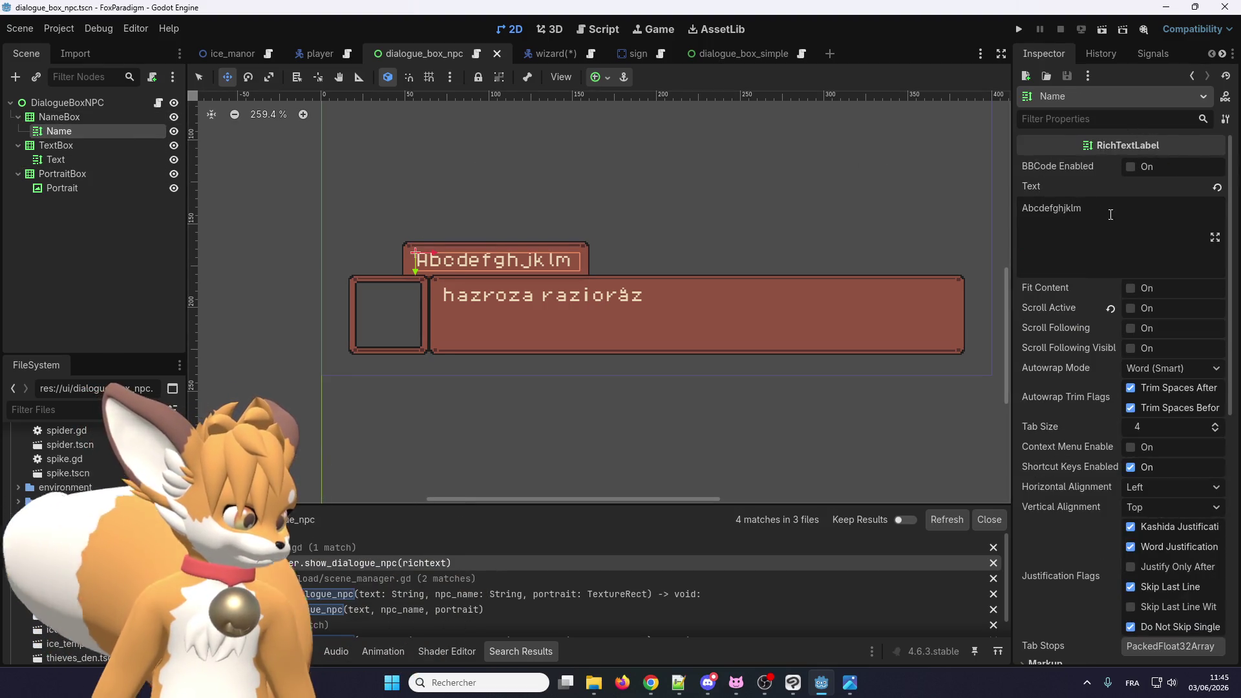
pyautogui.hotkey('ctrl', 'a')
pyautogui.press('BackSpace')
# Step: Delete the dialogue Text label's placeholder text and save the scene
pyautogui.click(55, 160)
pyautogui.click(1060, 209)
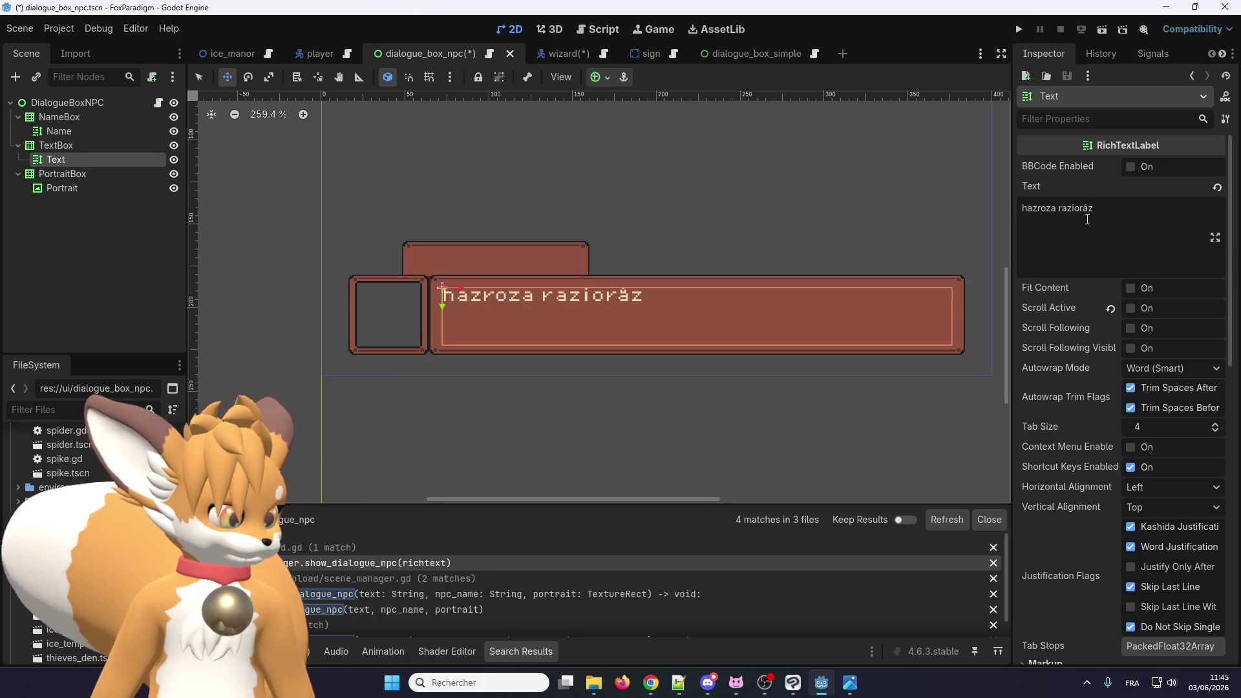
pyautogui.hotkey('ctrl', 'a')
pyautogui.press('BackSpace')
pyautogui.hotkey('ctrl', 's')
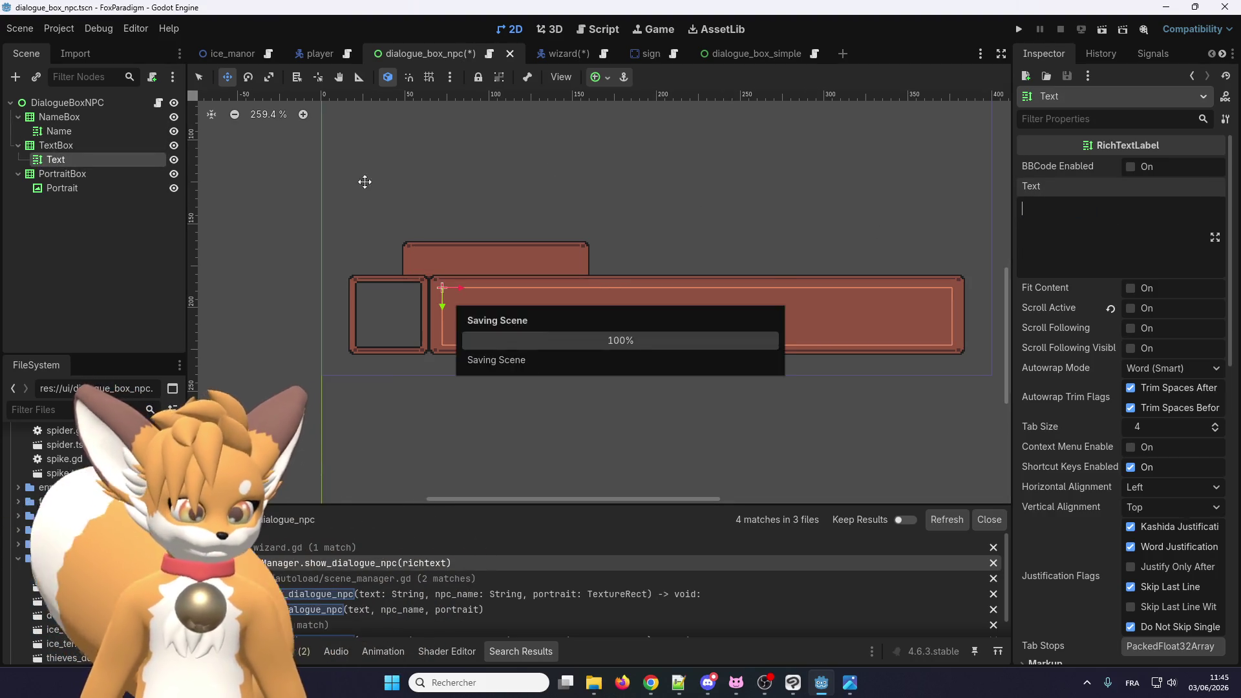
pyautogui.click(553, 57)
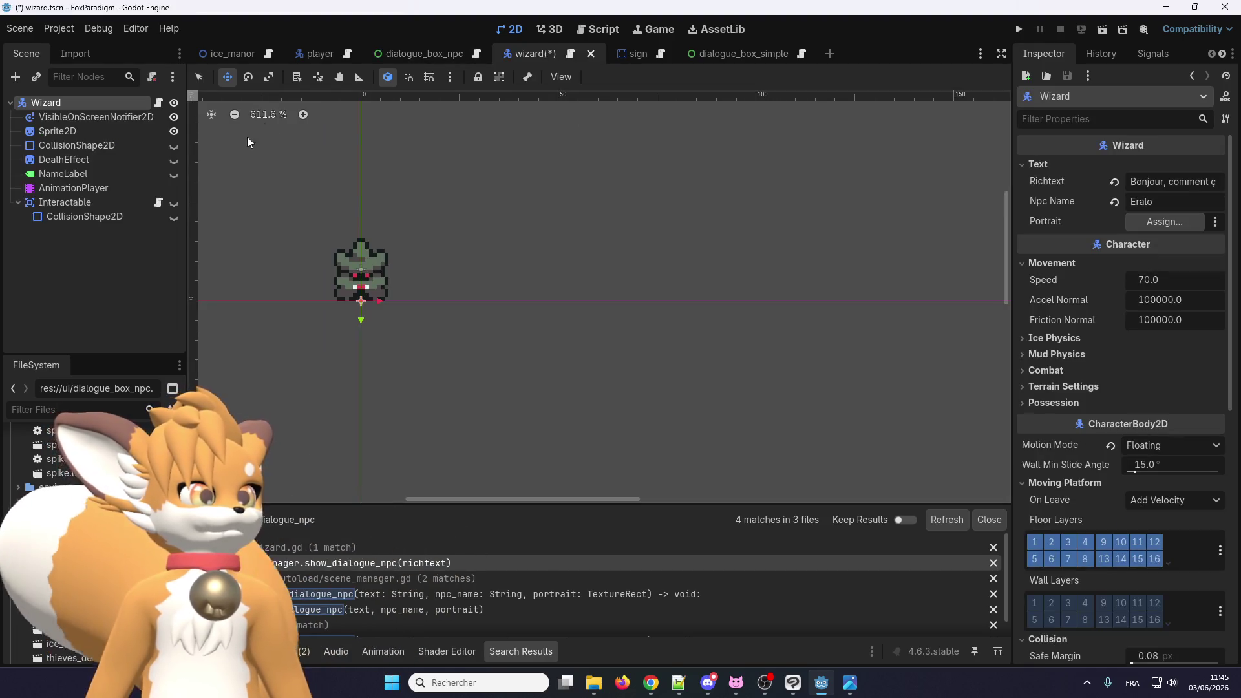
# Step: Filter FileSystem for 'port', open art/characters/portraits, and drag Faceset.png onto the Wizard's Portrait
pyautogui.scroll(5, 80, 495)
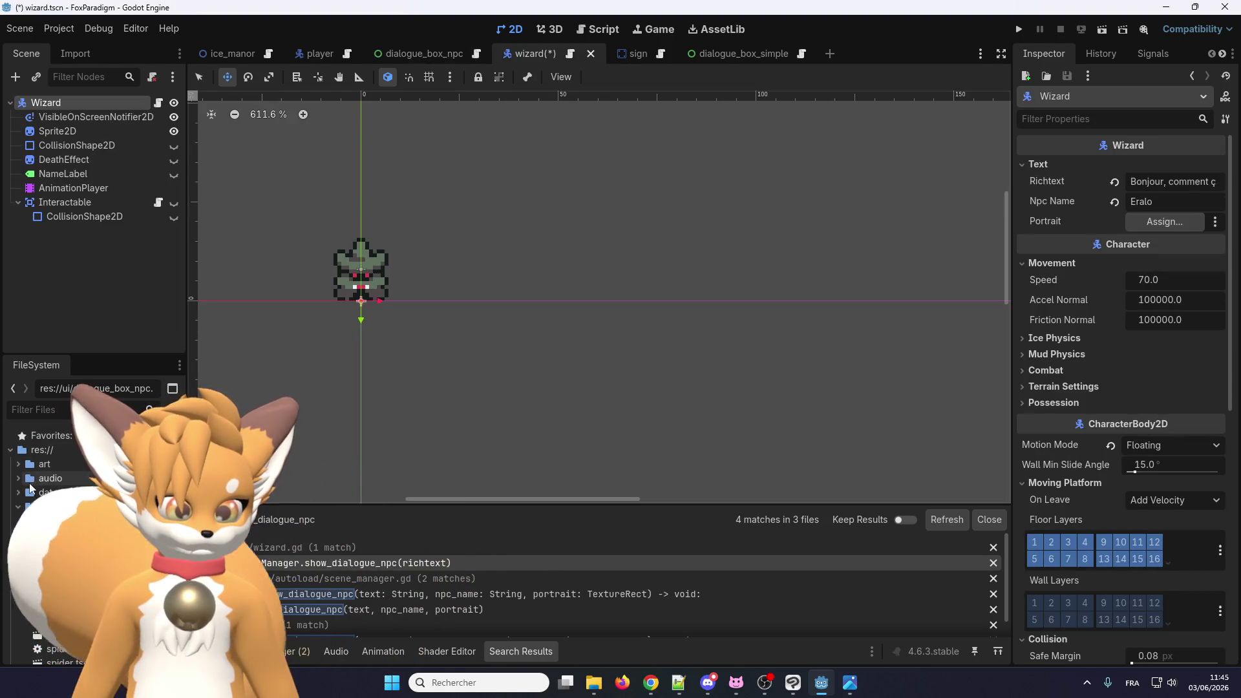
pyautogui.click(69, 409)
pyautogui.write('port')
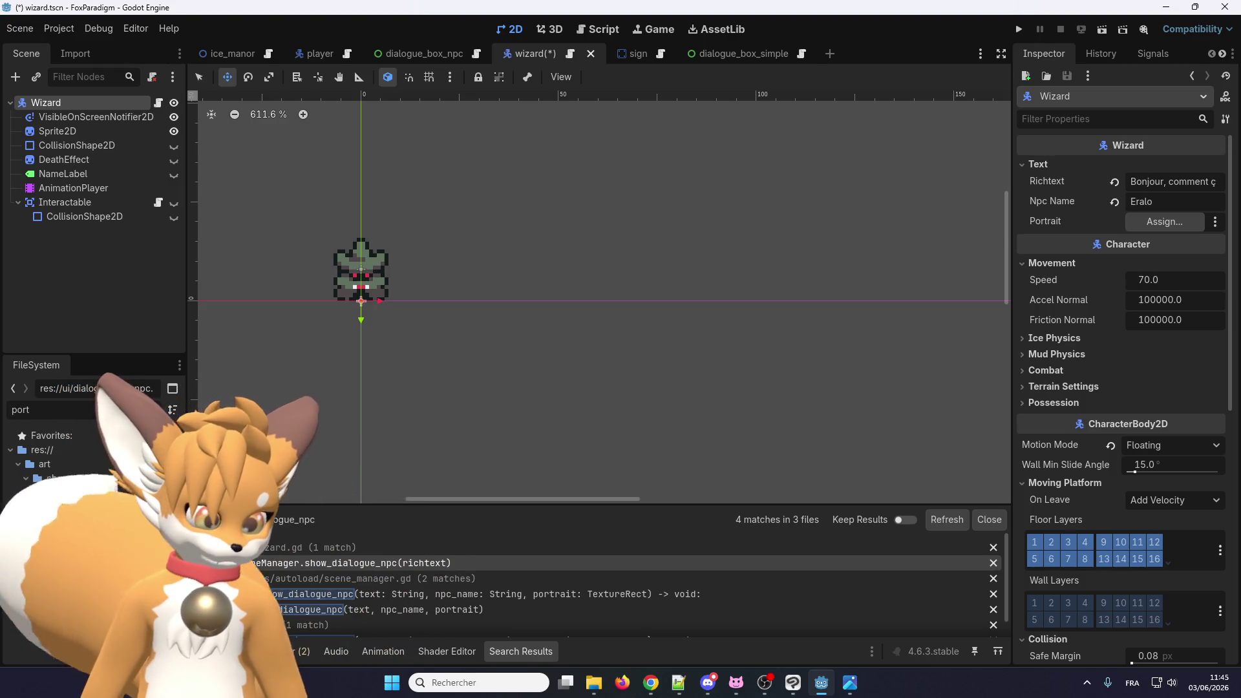
pyautogui.click(83, 494)
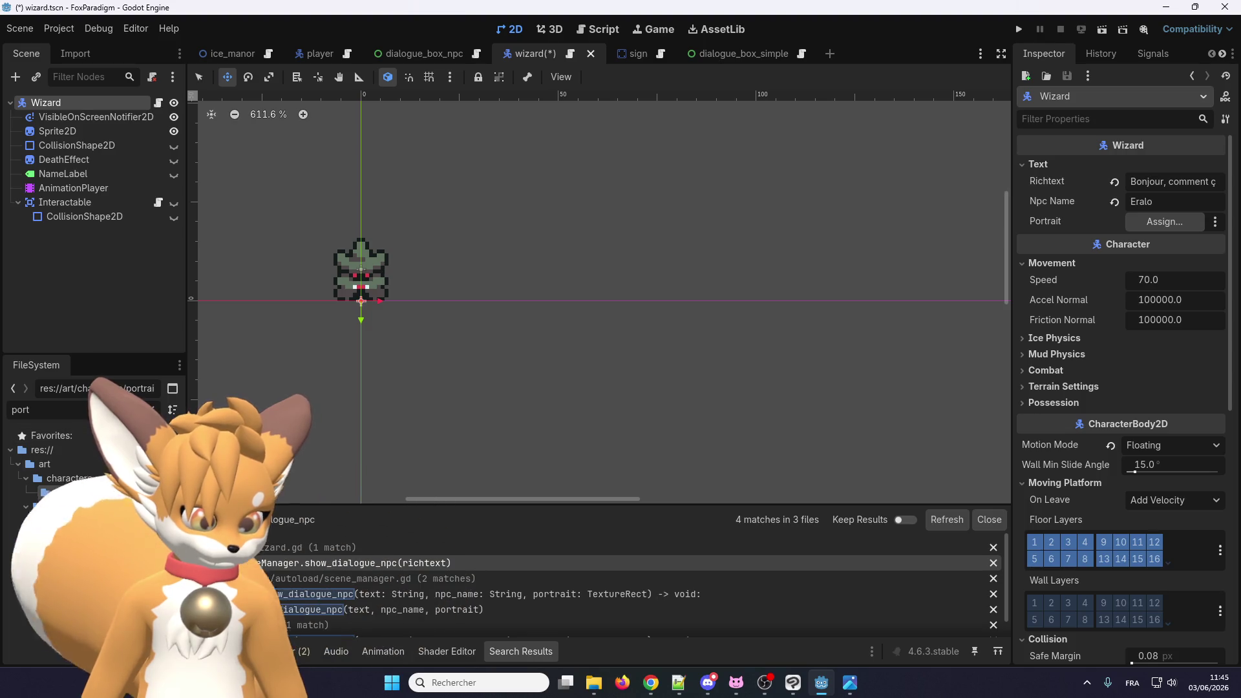
pyautogui.moveTo(84, 535)
pyautogui.mouseDown()
pyautogui.moveTo(448, 613)
pyautogui.moveTo(581, 504)
pyautogui.moveTo(970, 323)
pyautogui.moveTo(1148, 212)
pyautogui.moveTo(1131, 221)
pyautogui.mouseUp()
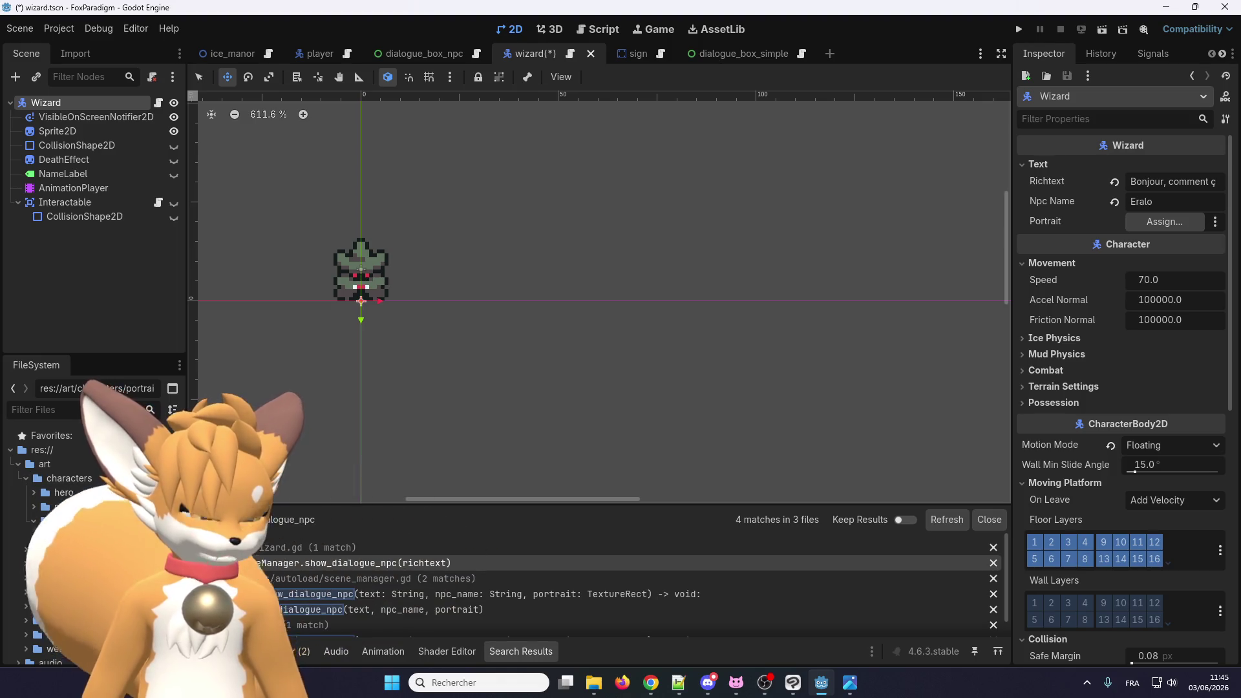
pyautogui.click(570, 53)
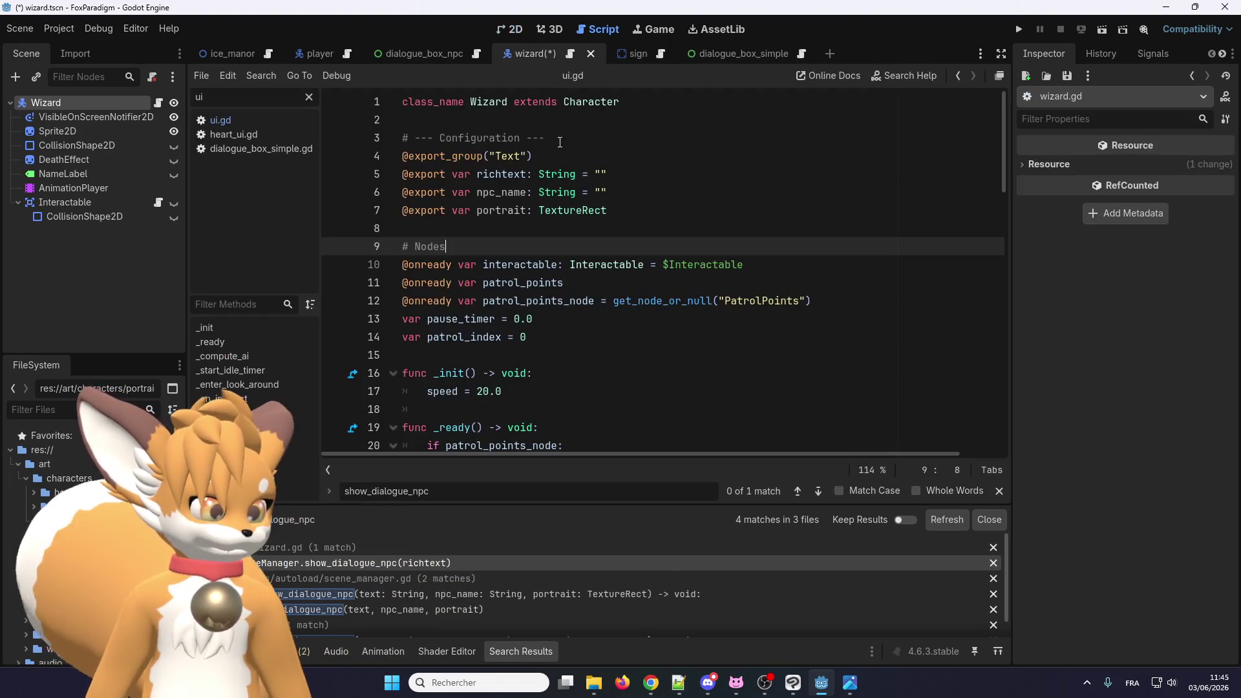
# Step: Change the portrait type on line 7 from TextureRect to Texture2D and save
pyautogui.click(580, 212)
pyautogui.hotkey('shift', 'End')
pyautogui.press('BackSpace')
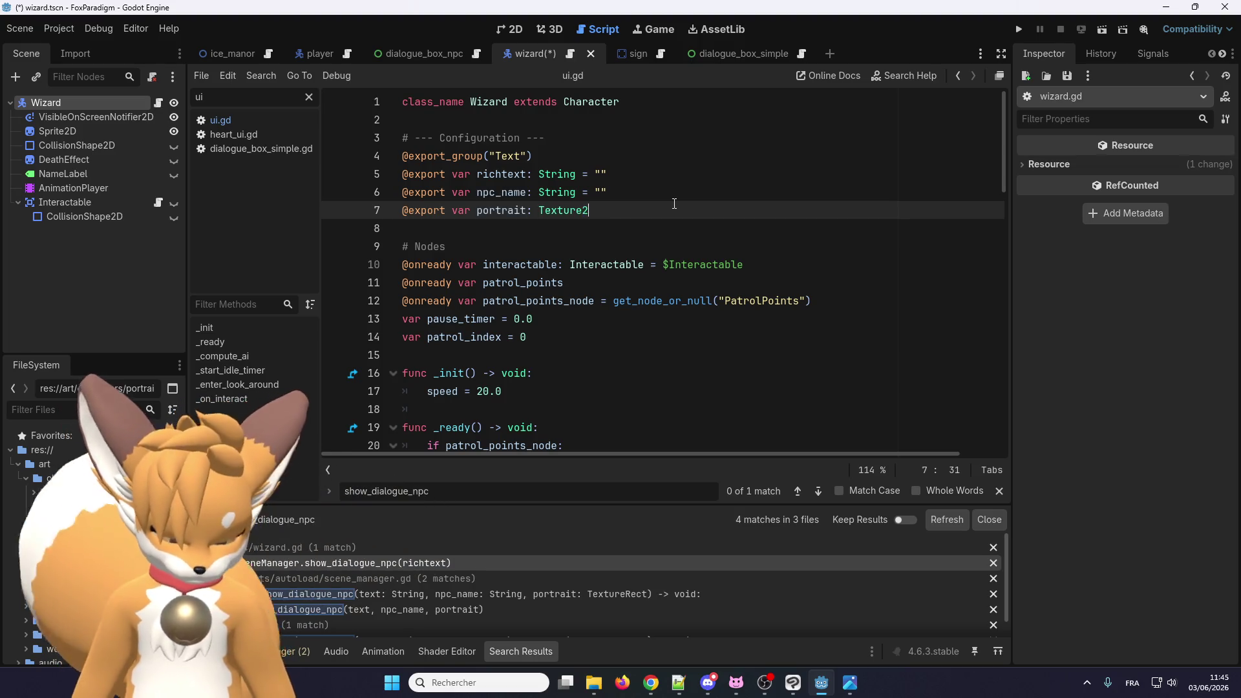
pyautogui.write('2D')
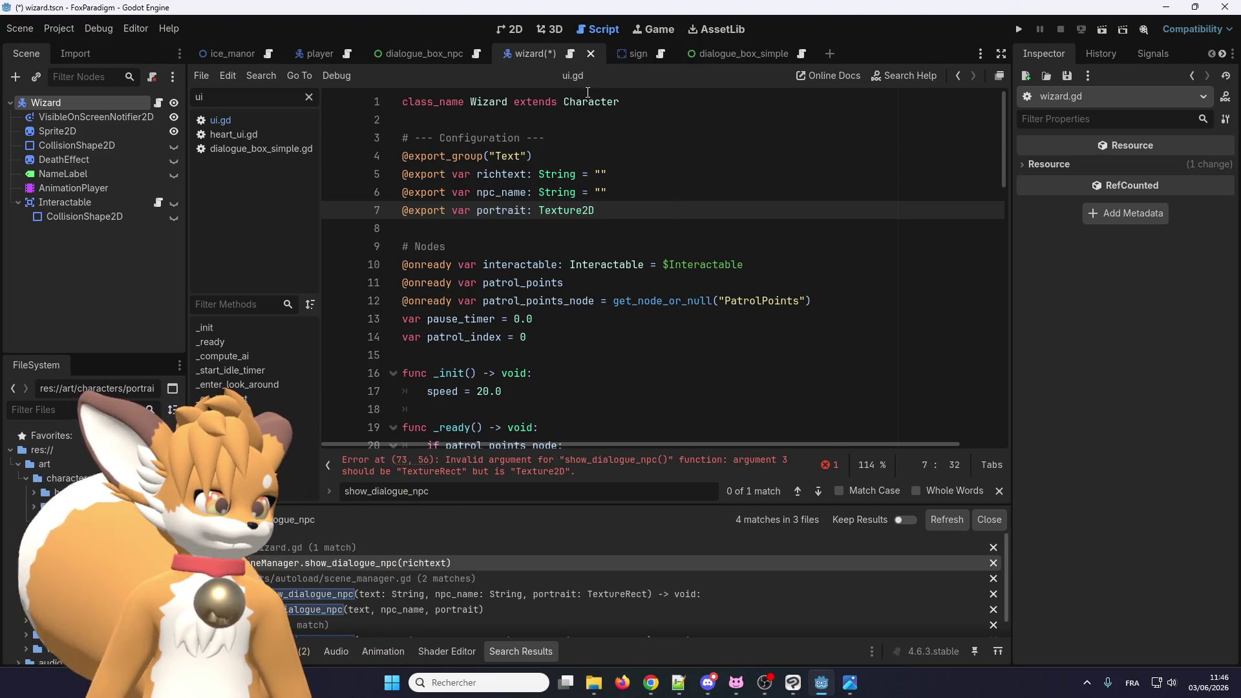
pyautogui.hotkey('ctrl', 's')
# Step: Make the show_dialogue_npc portrait parameter a Texture2D
pyautogui.doubleClick(566, 210)
pyautogui.hotkey('ctrl', 'c')
pyautogui.scroll(-12, 655, 311)
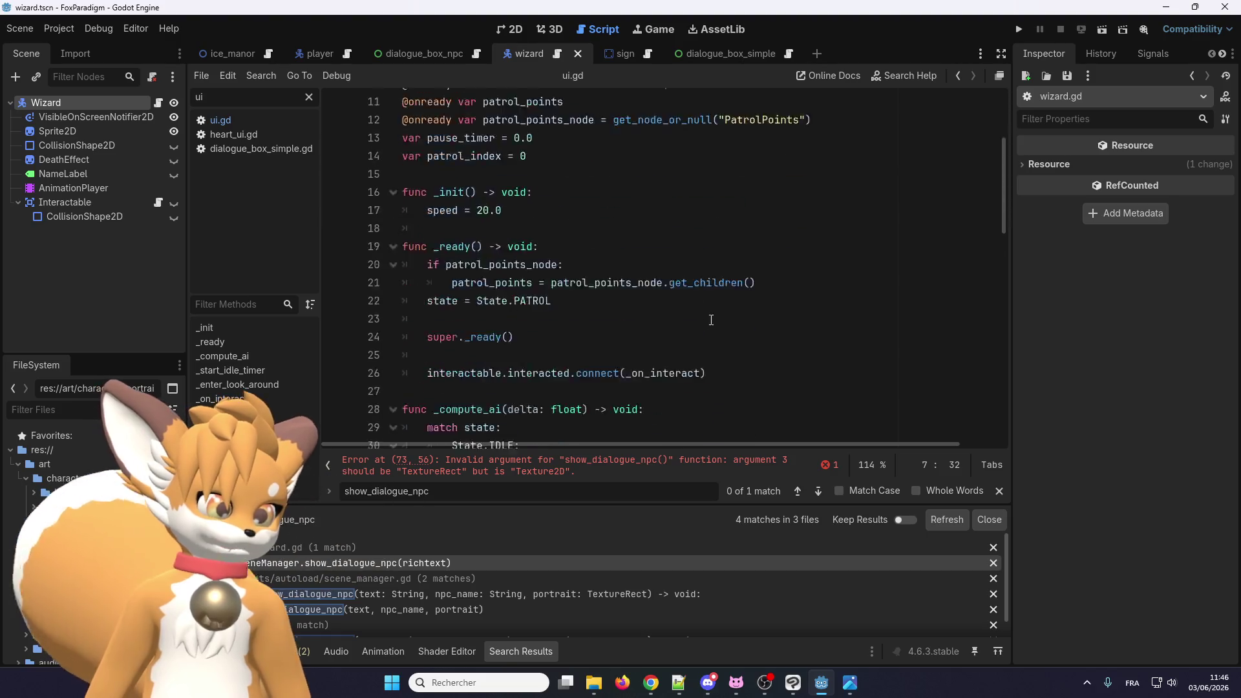
pyautogui.scroll(-6, 656, 312)
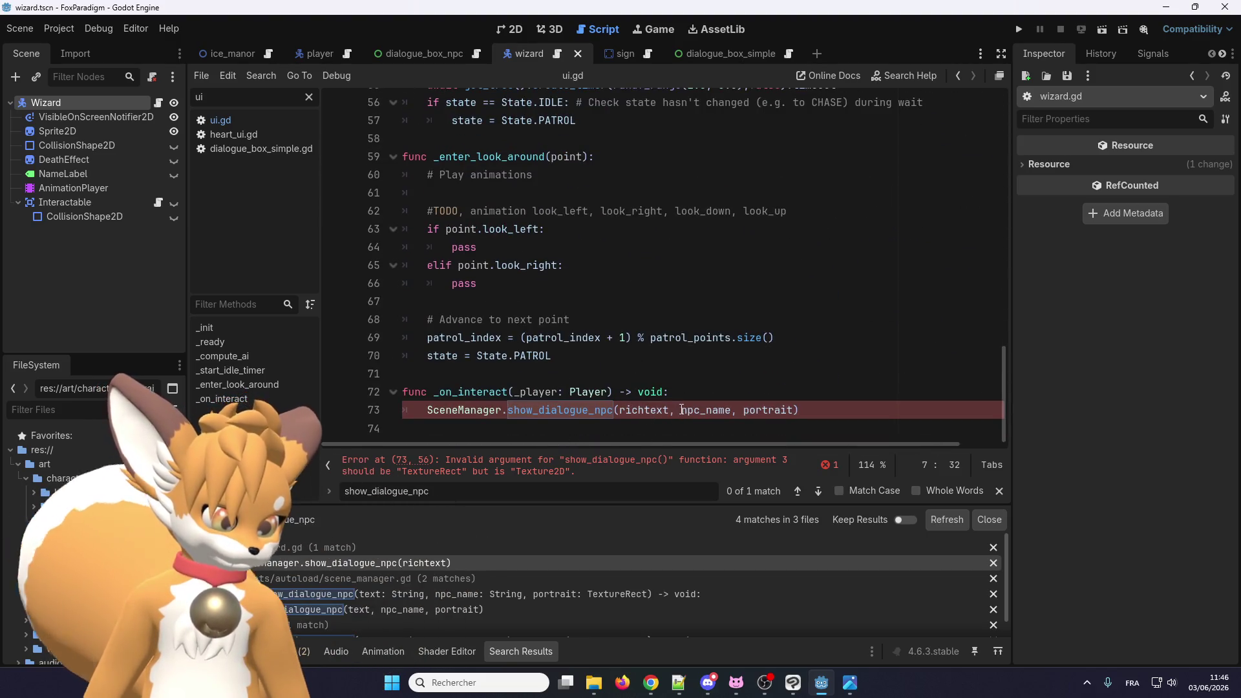
pyautogui.rightClick(582, 413)
pyautogui.click(621, 612)
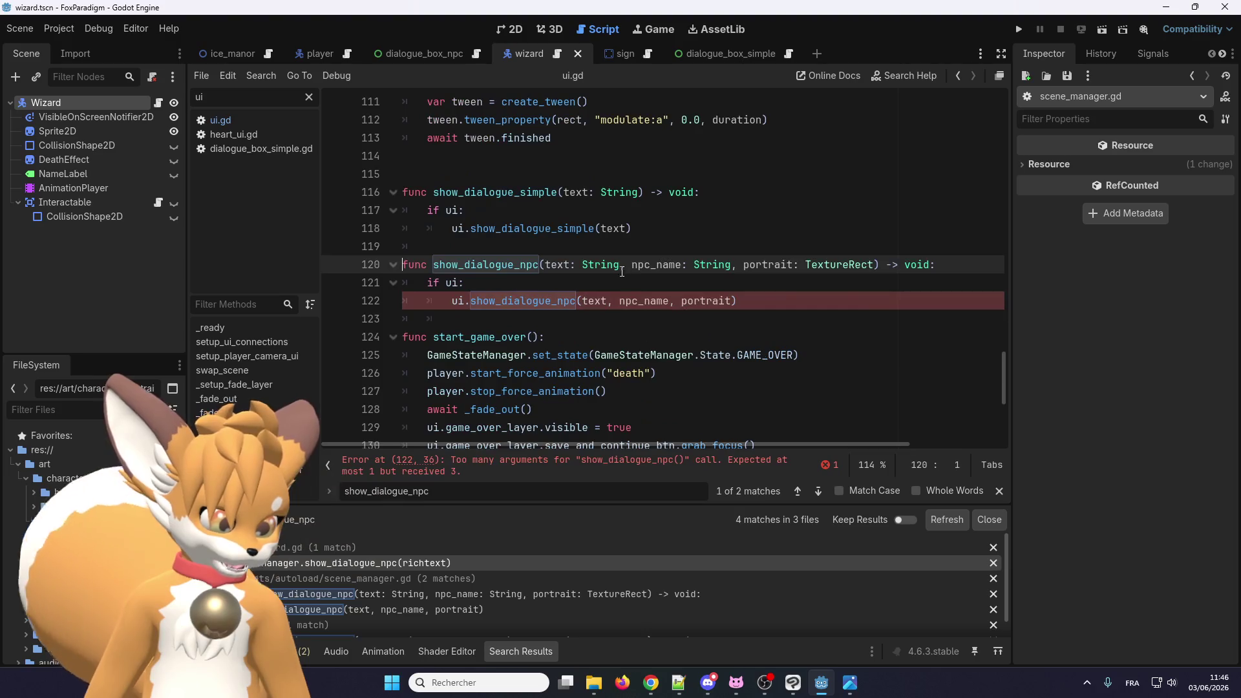
pyautogui.hotkey('ctrl', 'v')
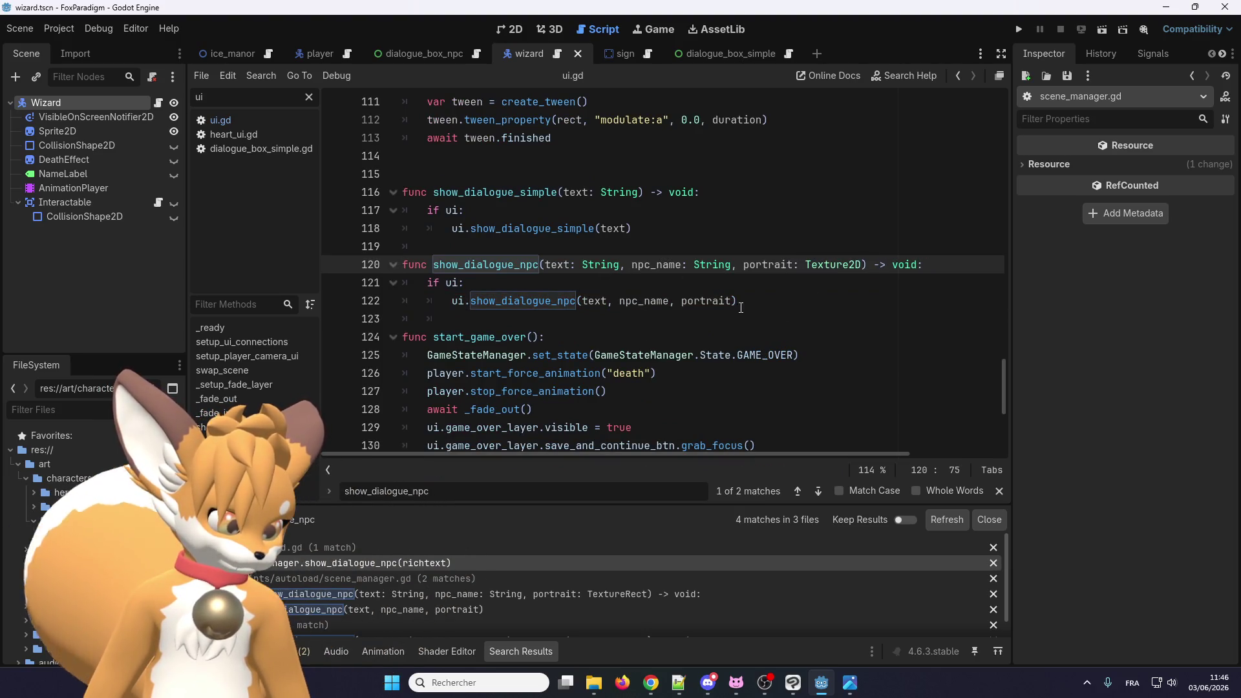
# Step: Review the change_portrait call in ui.gd's show_dialogue_npc and save ui.gd
pyautogui.rightClick(545, 309)
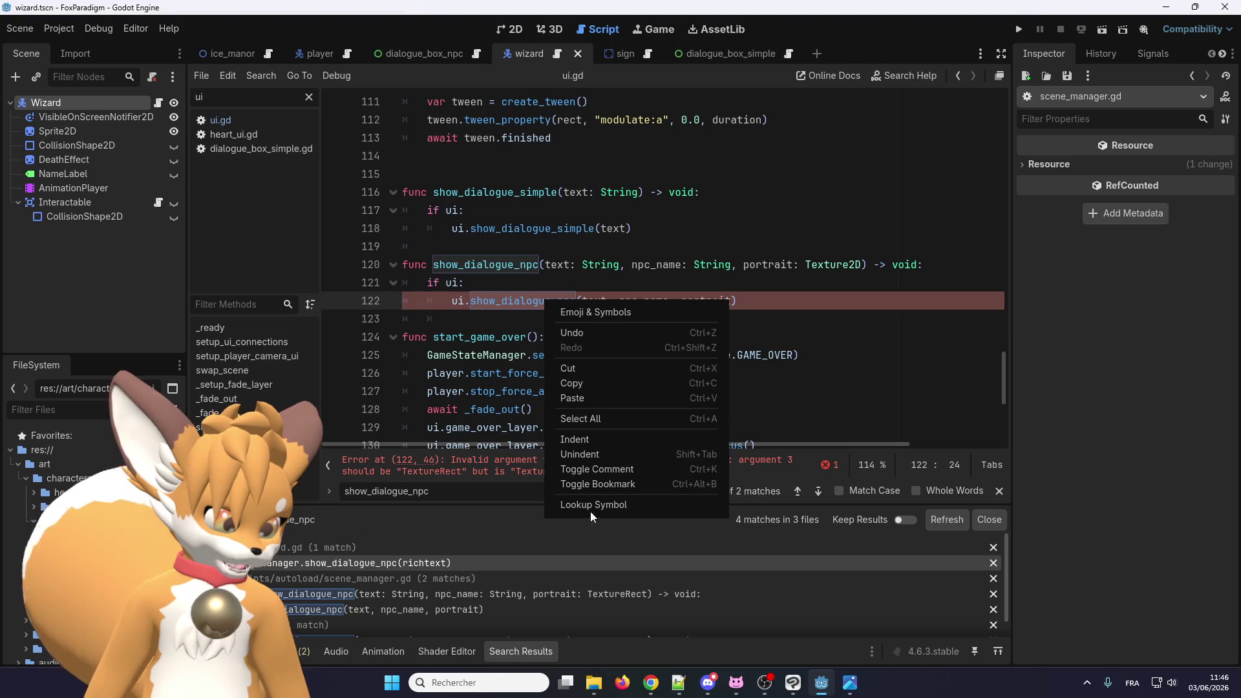
pyautogui.click(592, 505)
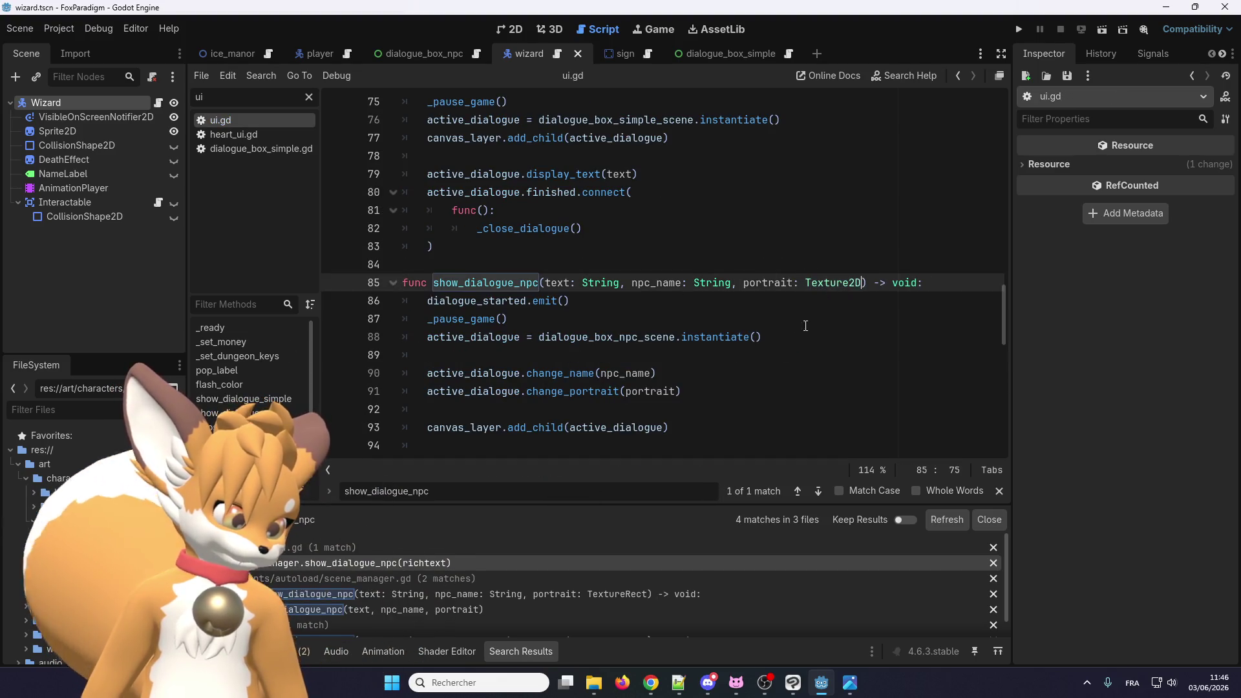
pyautogui.rightClick(590, 392)
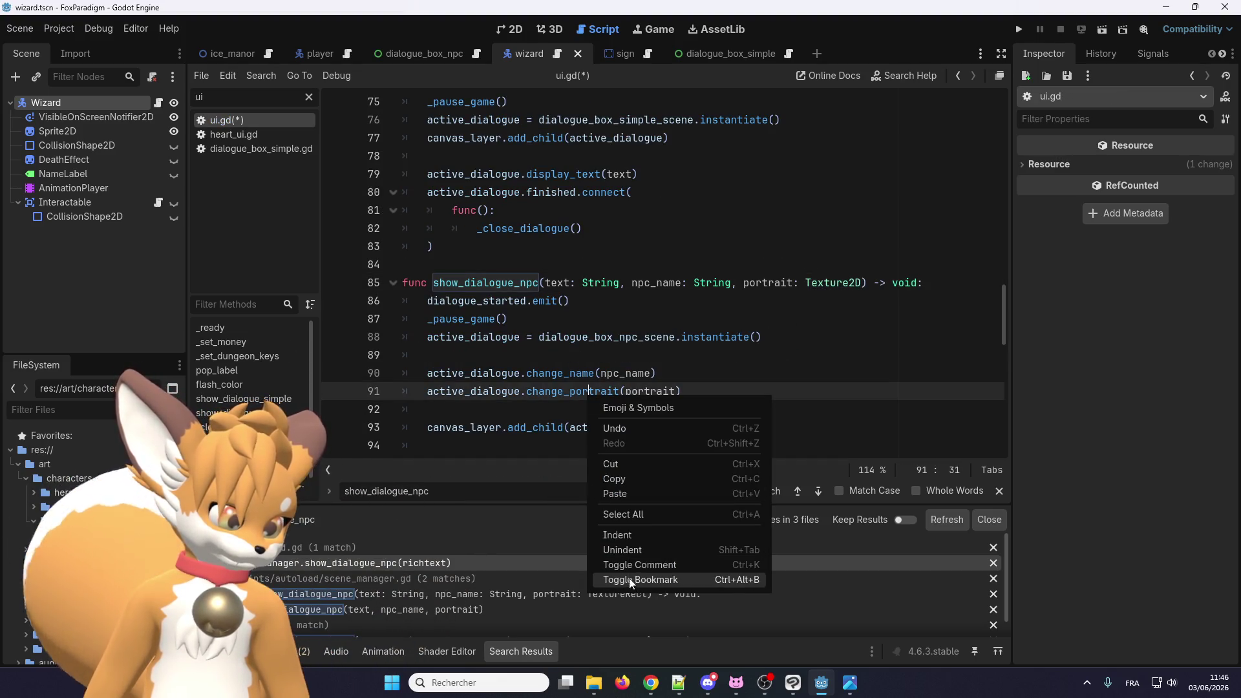
pyautogui.press('Escape')
pyautogui.hotkey('ctrl', 'shift', 'd')
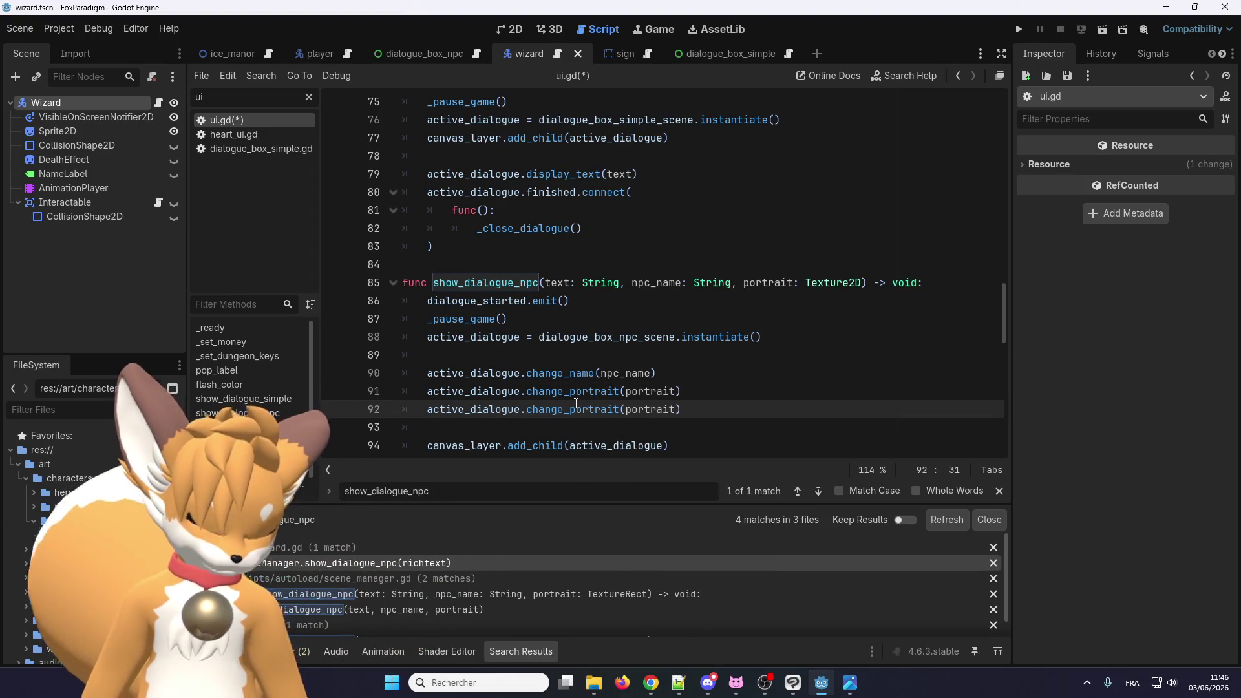
pyautogui.hotkey('ctrl', 'z')
pyautogui.hotkey('ctrl', 's')
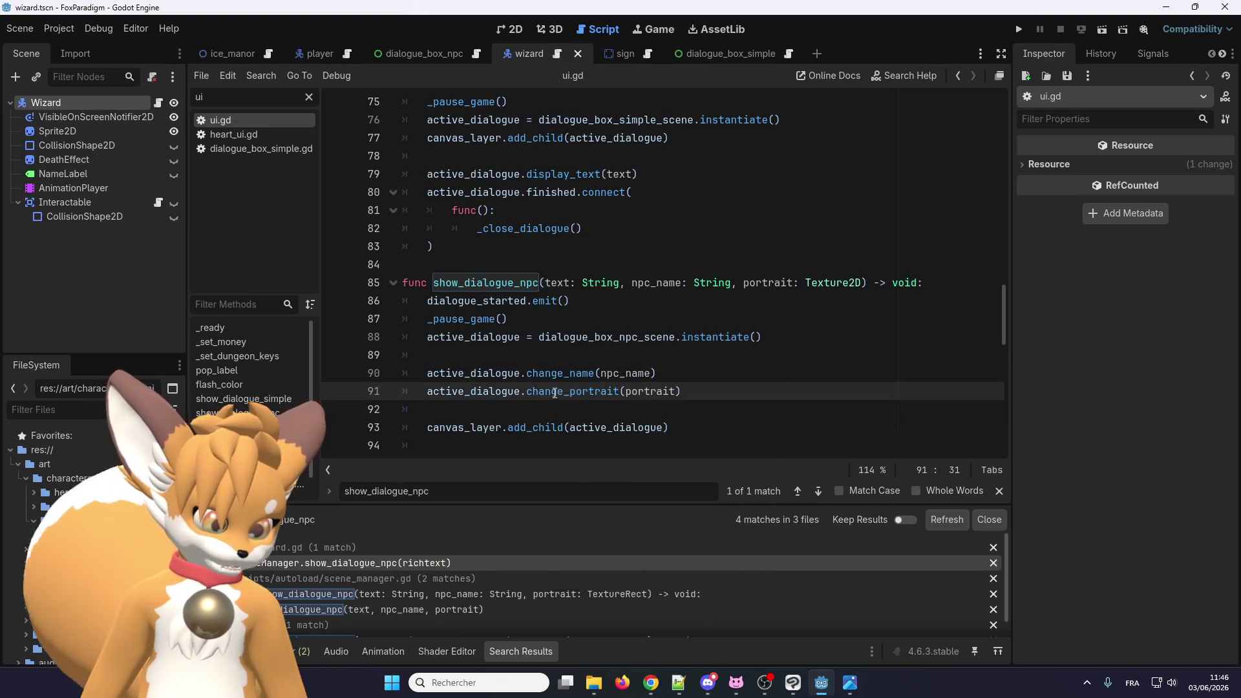
pyautogui.rightClick(554, 393)
pyautogui.press('Escape')
# Step: Cast the instantiated boxes in ui.gd as DialogueBoxNPC and DialogueBoxSimple
pyautogui.click(807, 336)
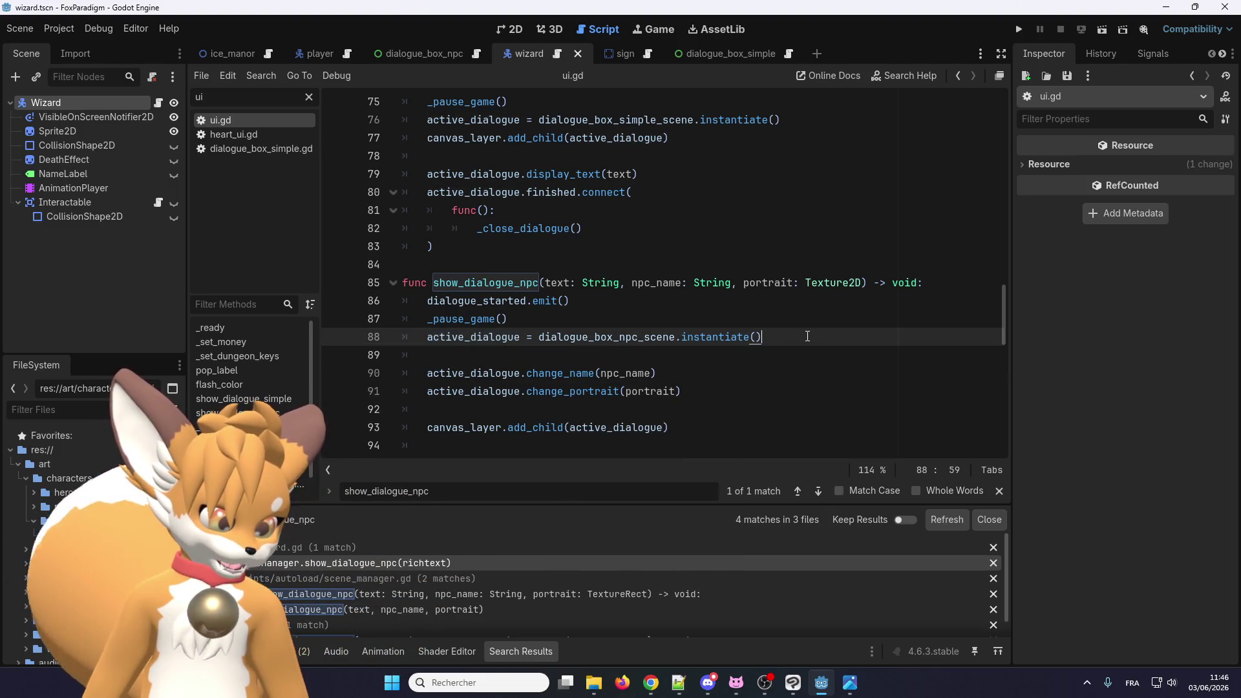
pyautogui.write(' as DialogueBoxNPC')
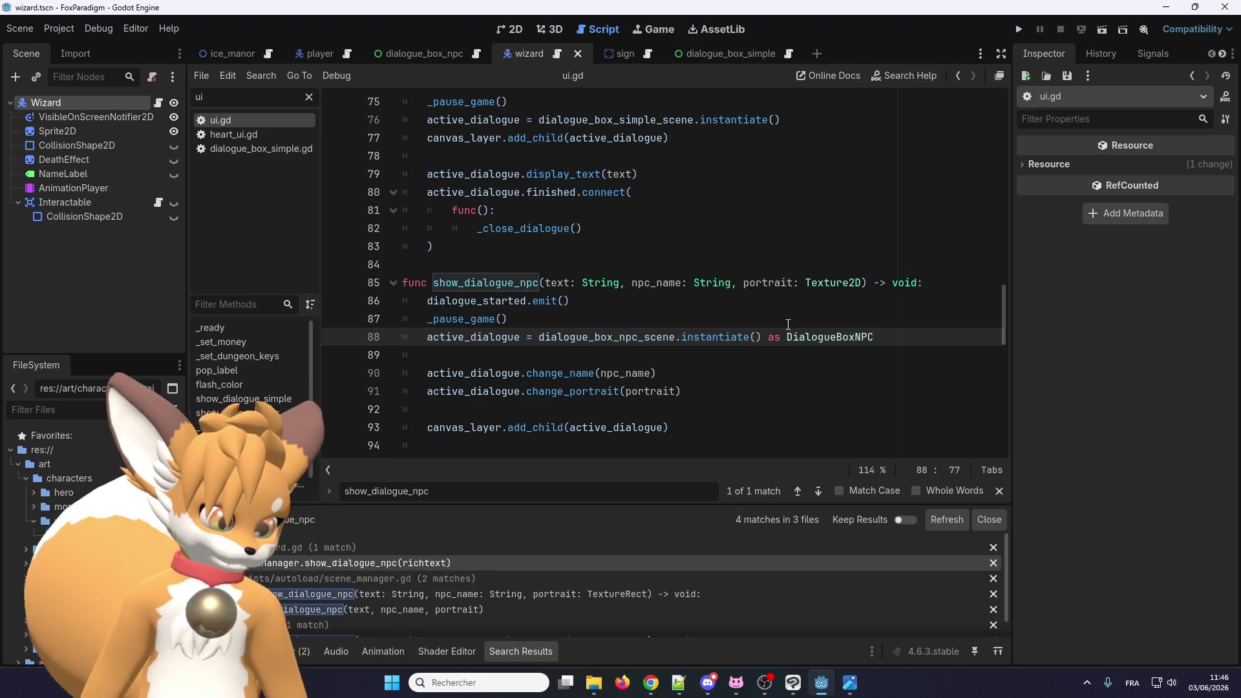
pyautogui.click(838, 381)
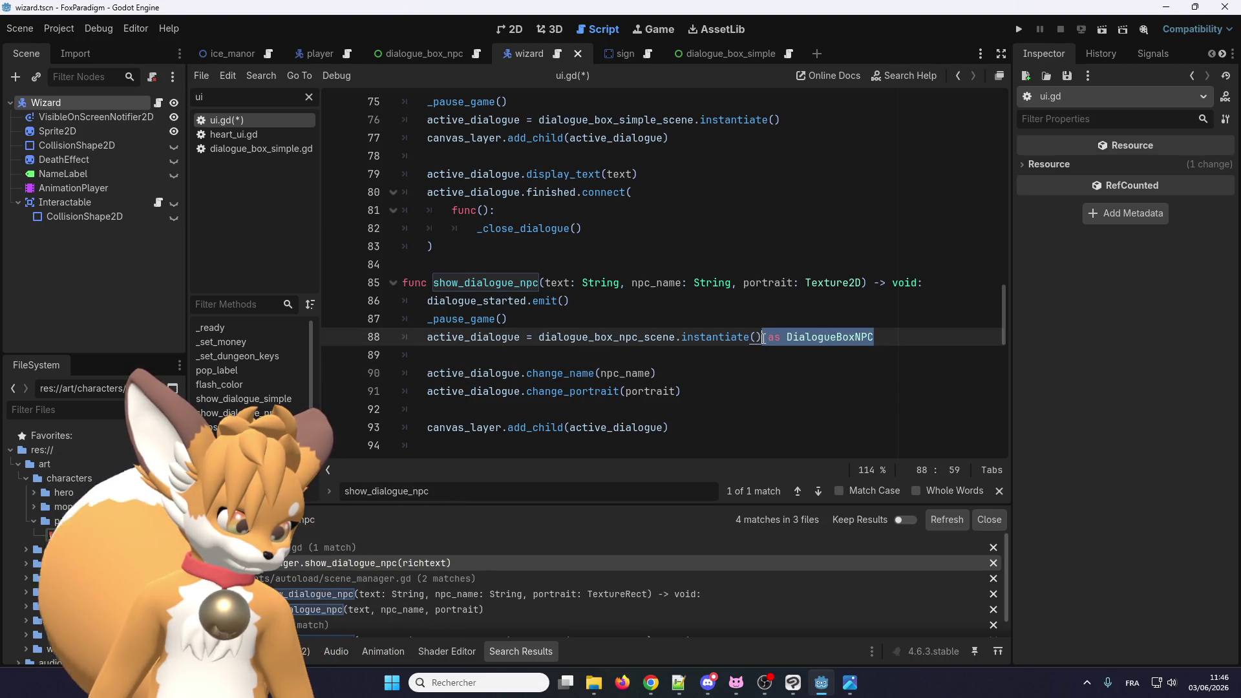
pyautogui.scroll(1, 684, 363)
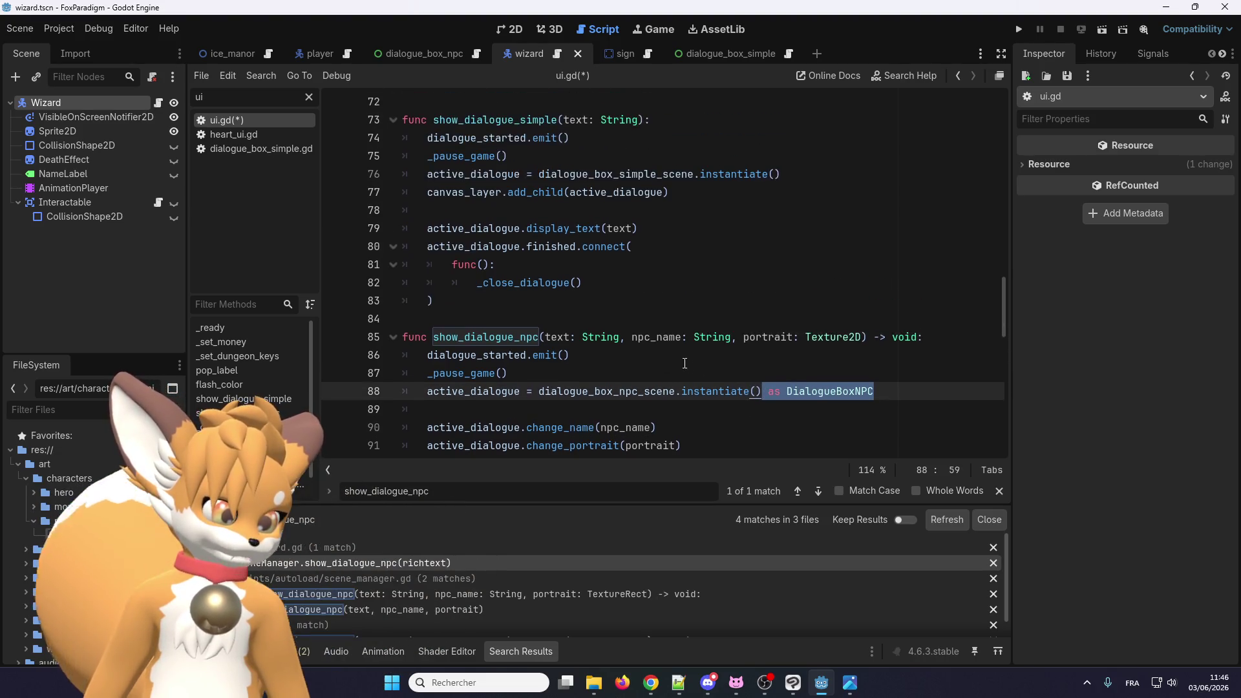
pyautogui.click(807, 179)
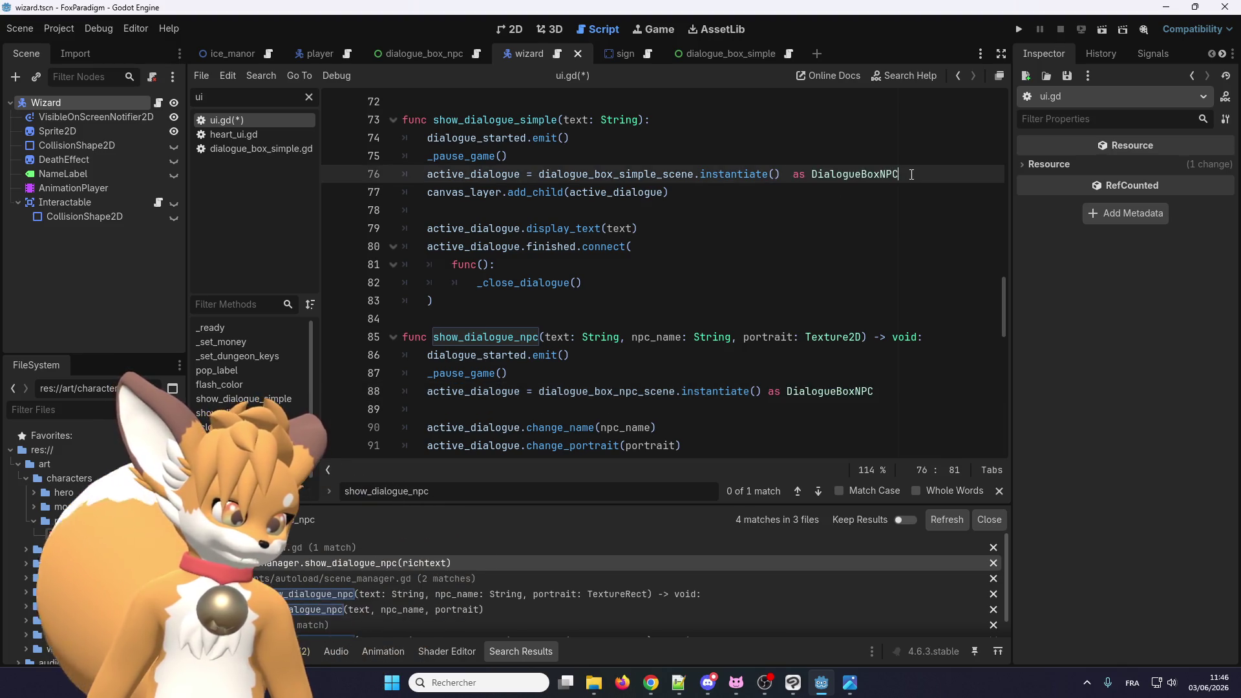
pyautogui.write('Simple')
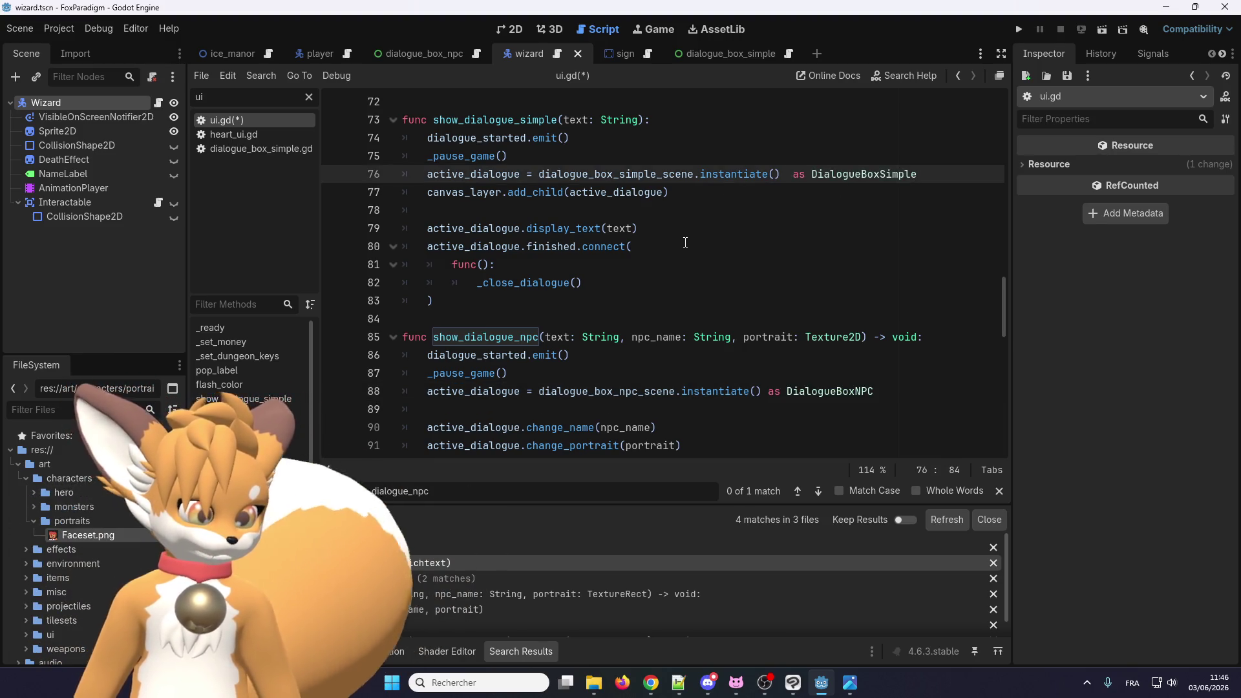
pyautogui.scroll(-1, 685, 243)
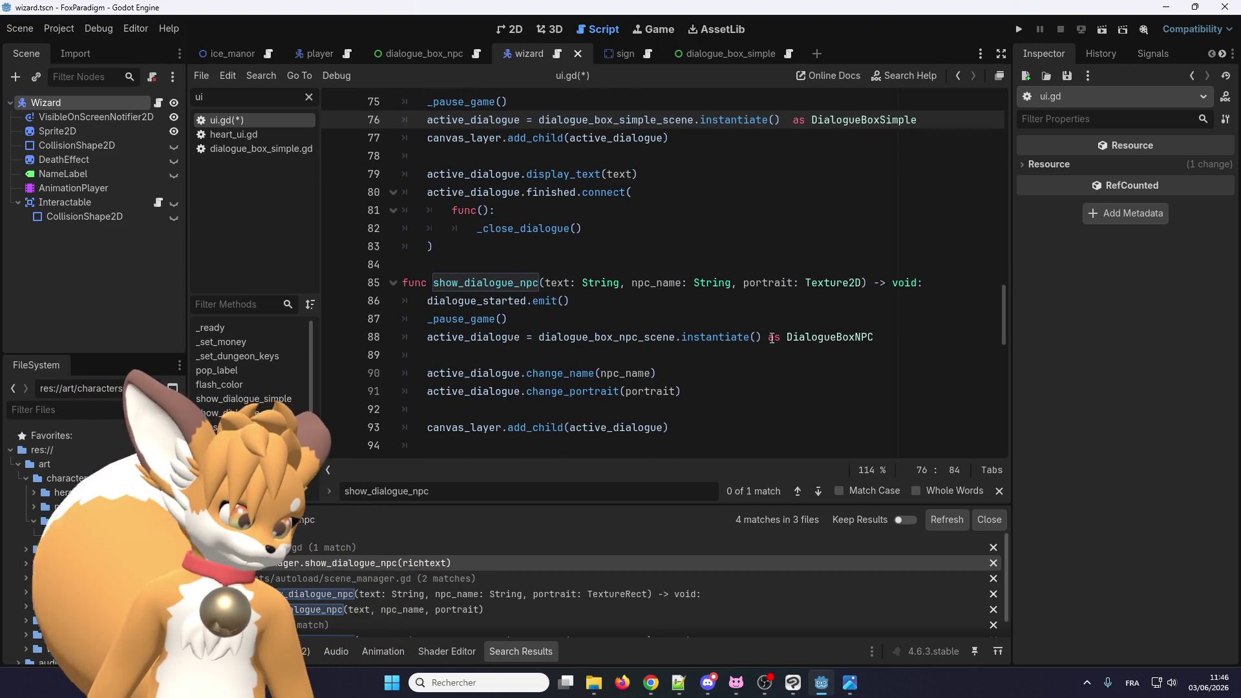
pyautogui.scroll(-1, 590, 380)
pyautogui.rightClick(571, 337)
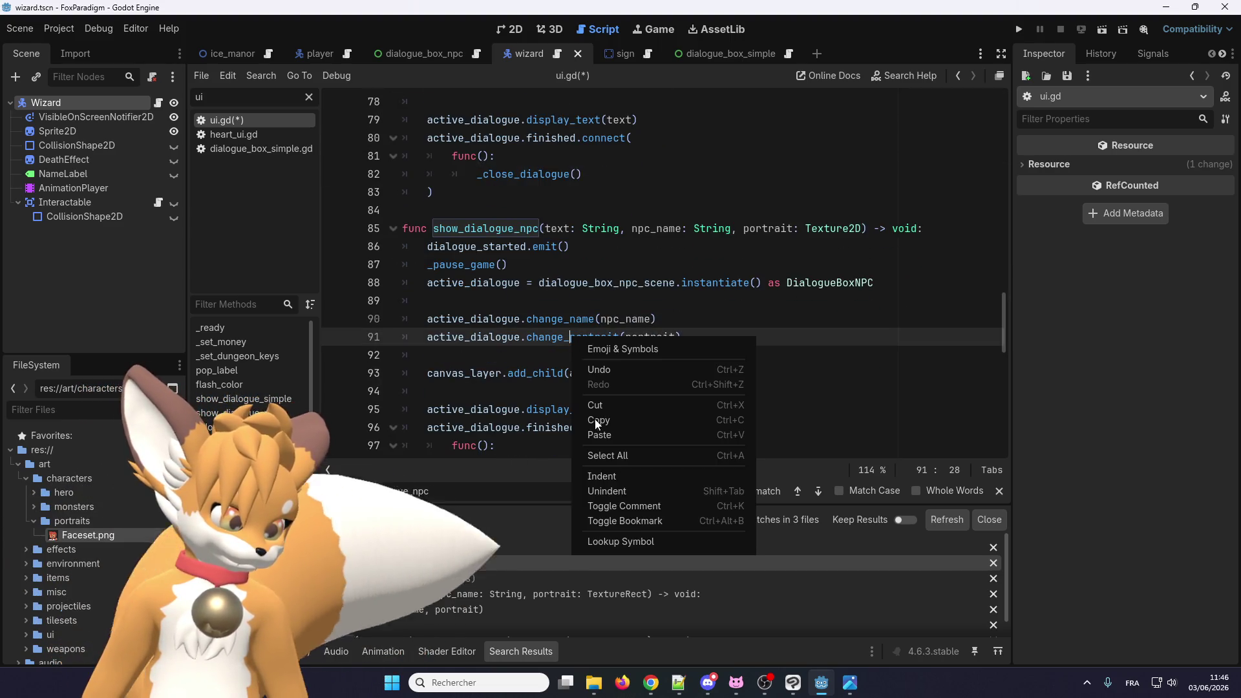
pyautogui.click(635, 541)
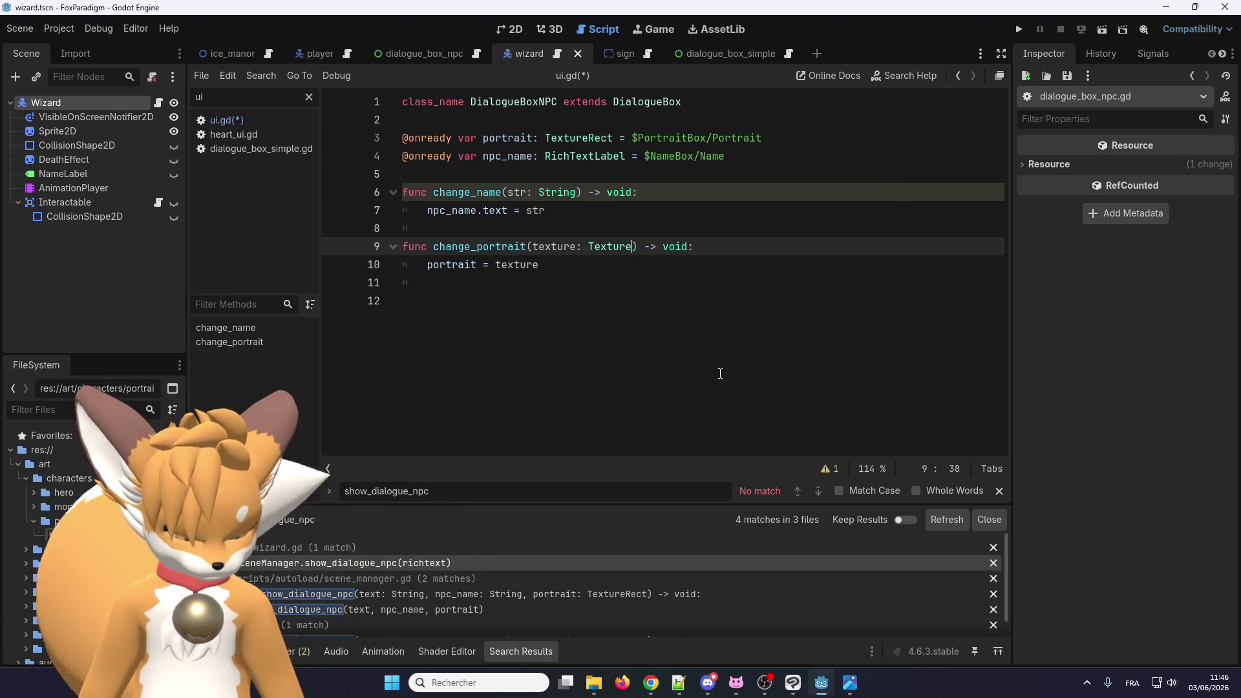
# Step: Have change_portrait take a Texture2D, assign portrait.texture = texture, and save the scripts
pyautogui.click(478, 265)
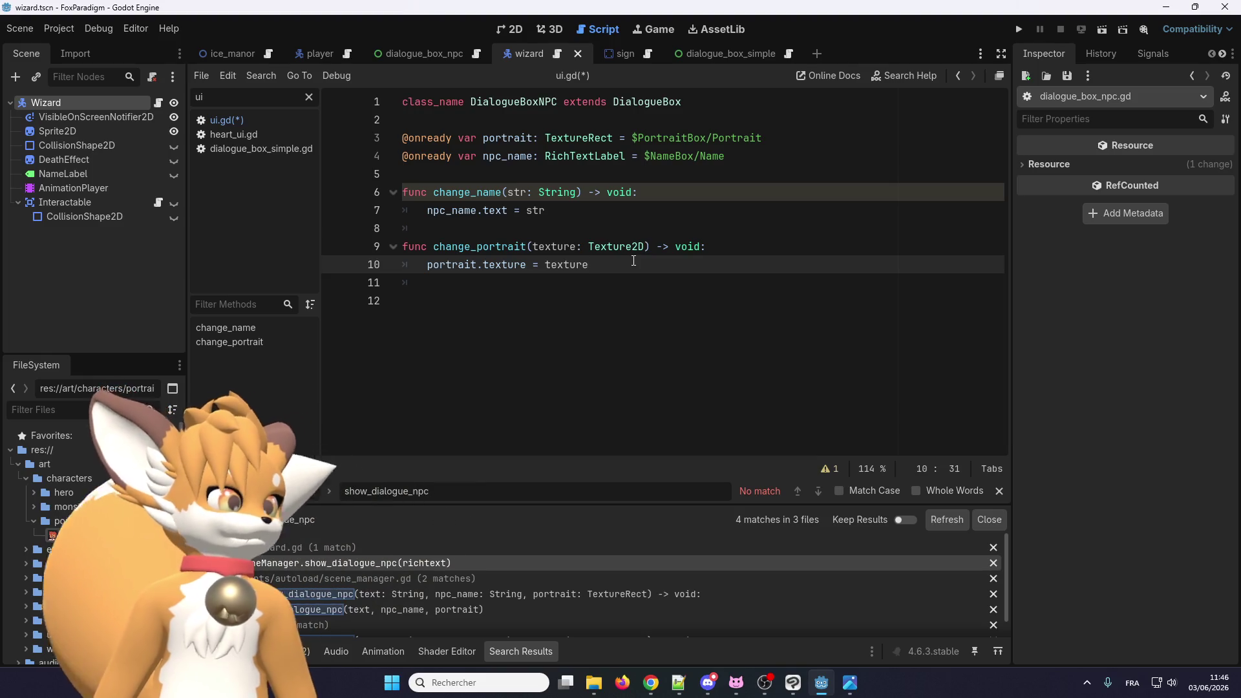
pyautogui.hotkey('ctrl', 's')
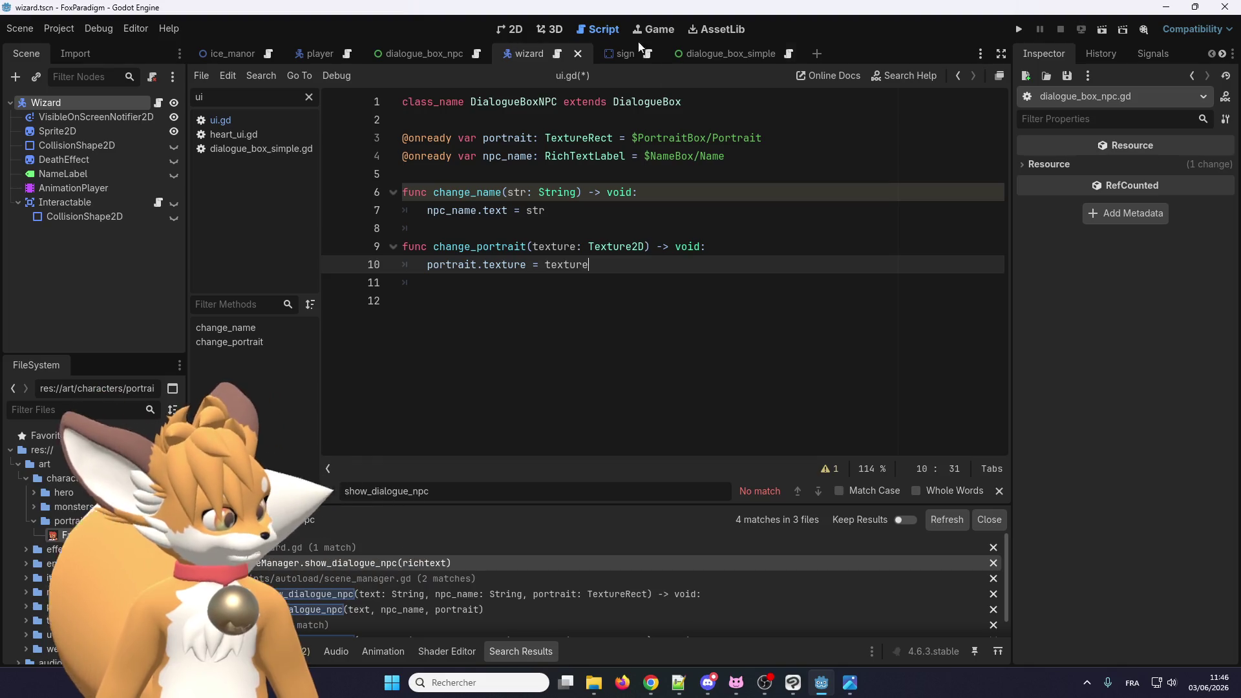
pyautogui.click(558, 59)
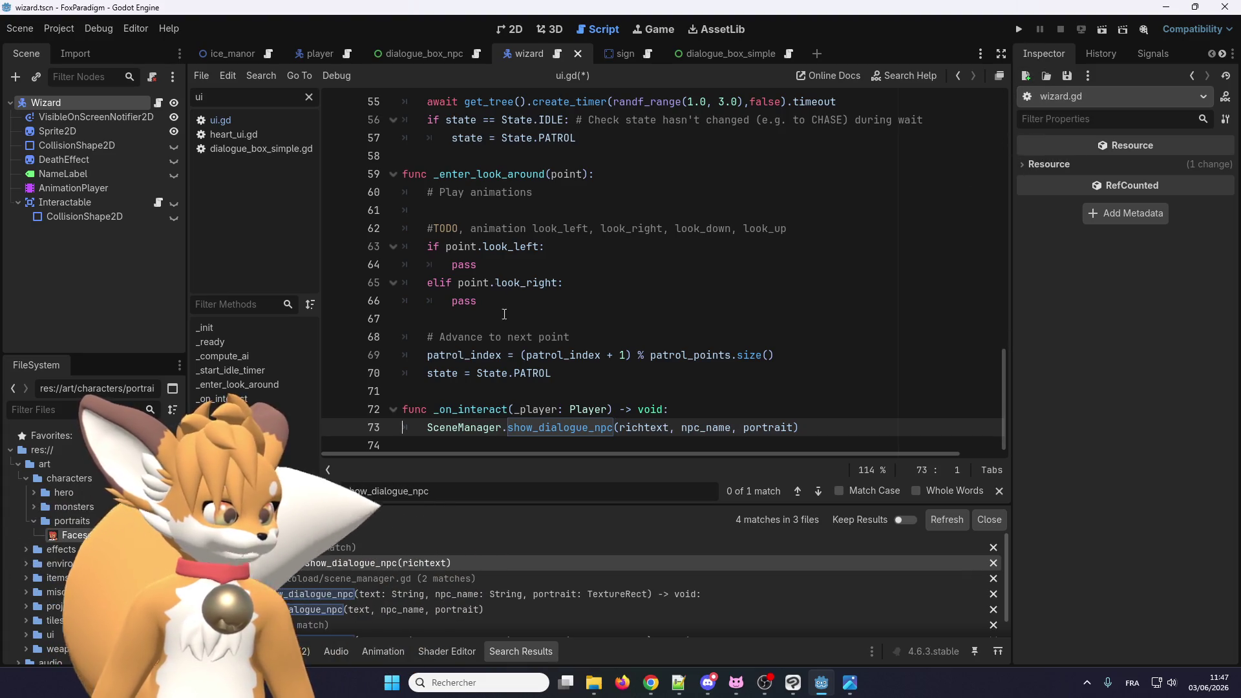
pyautogui.click(501, 29)
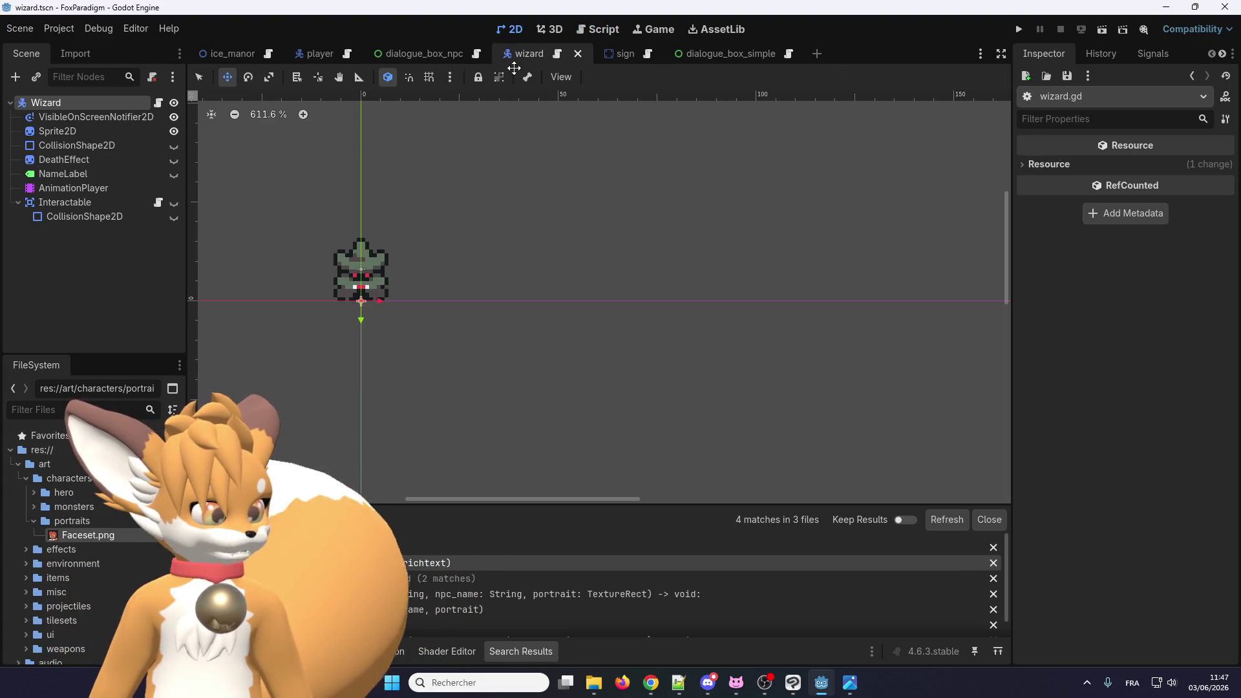
pyautogui.click(104, 118)
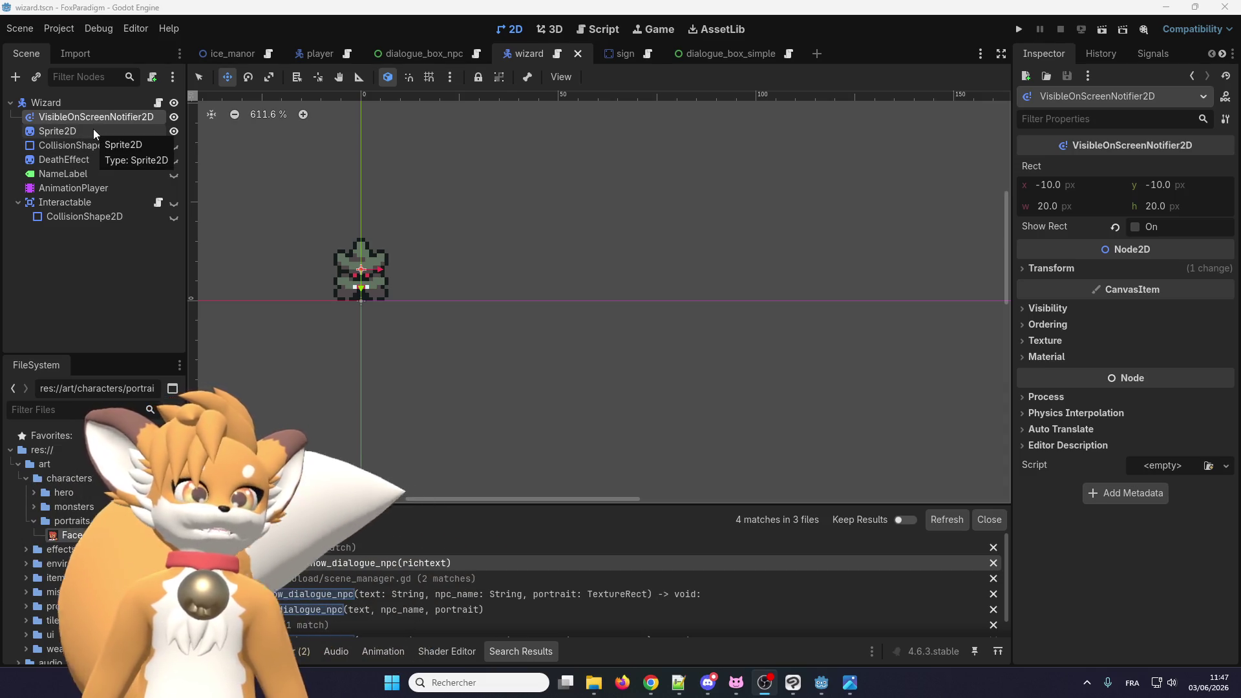
pyautogui.click(45, 102)
pyautogui.moveTo(88, 535); pyautogui.dragTo(1172, 225)
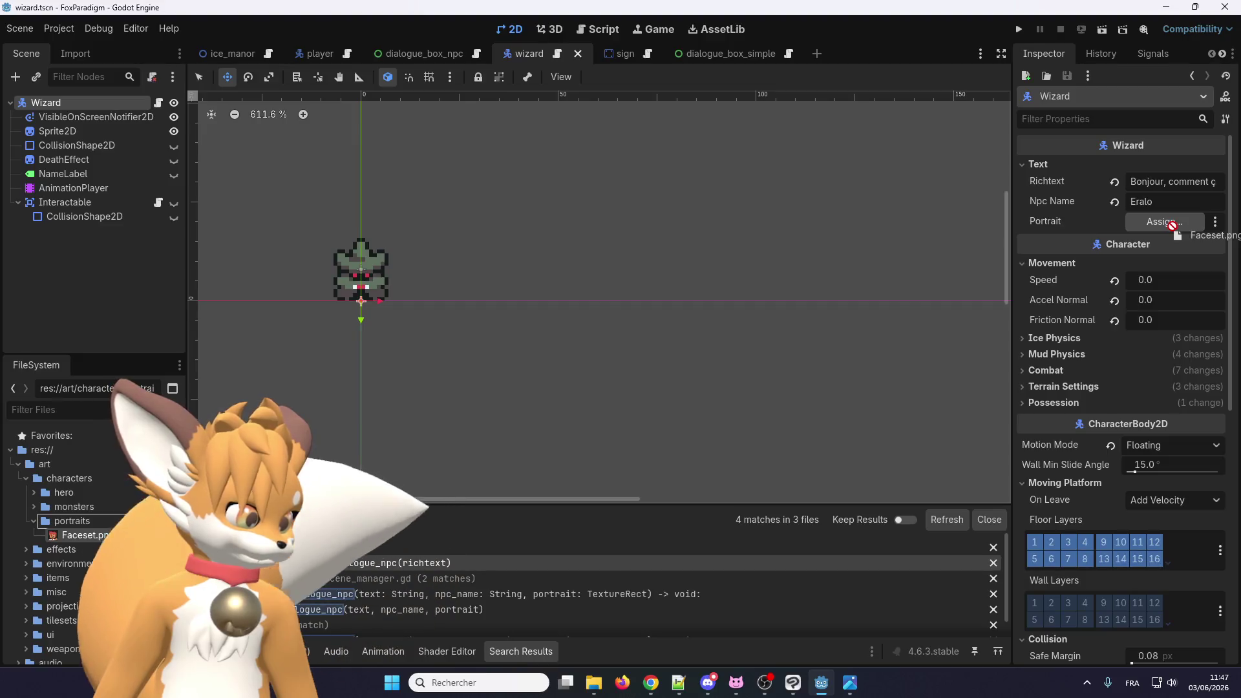
pyautogui.click(1186, 221)
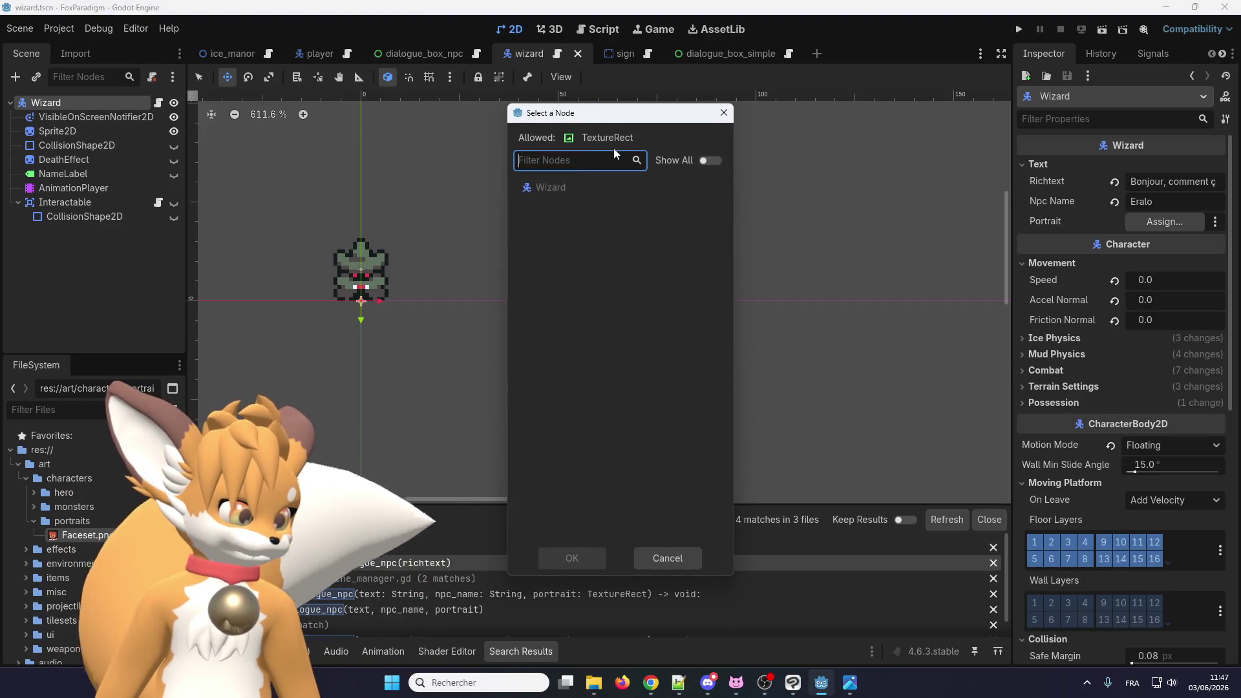
pyautogui.click(677, 555)
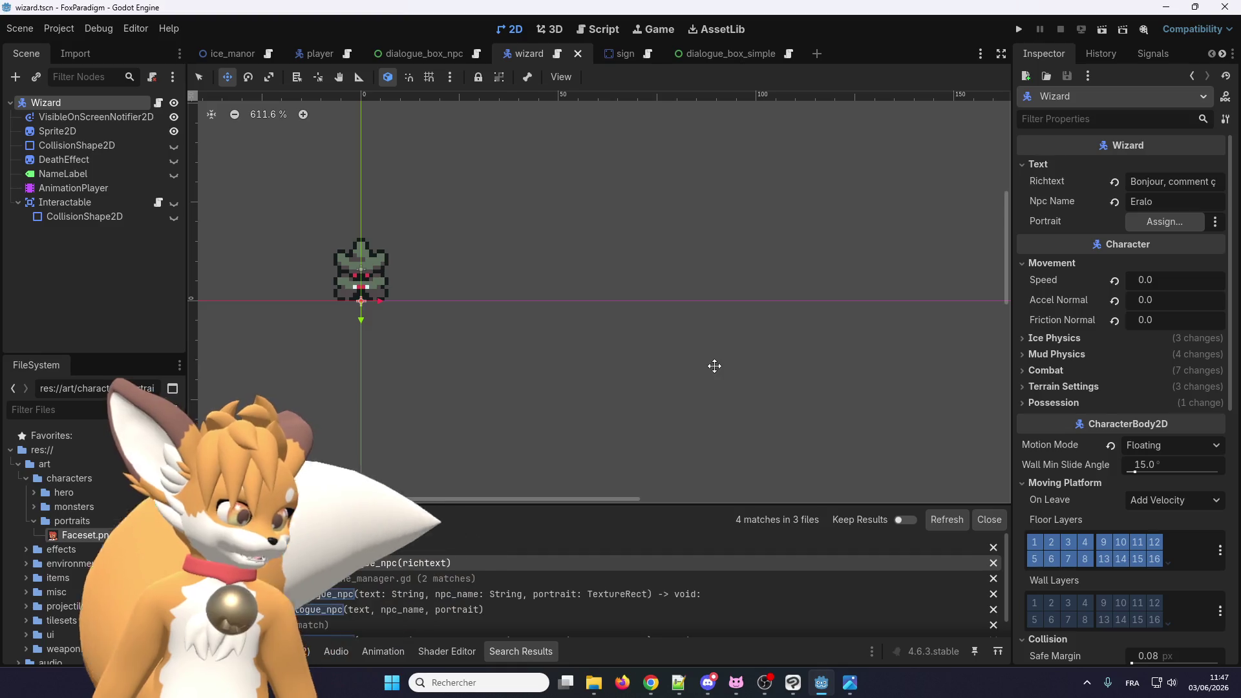
pyautogui.hotkey('ctrl', 's')
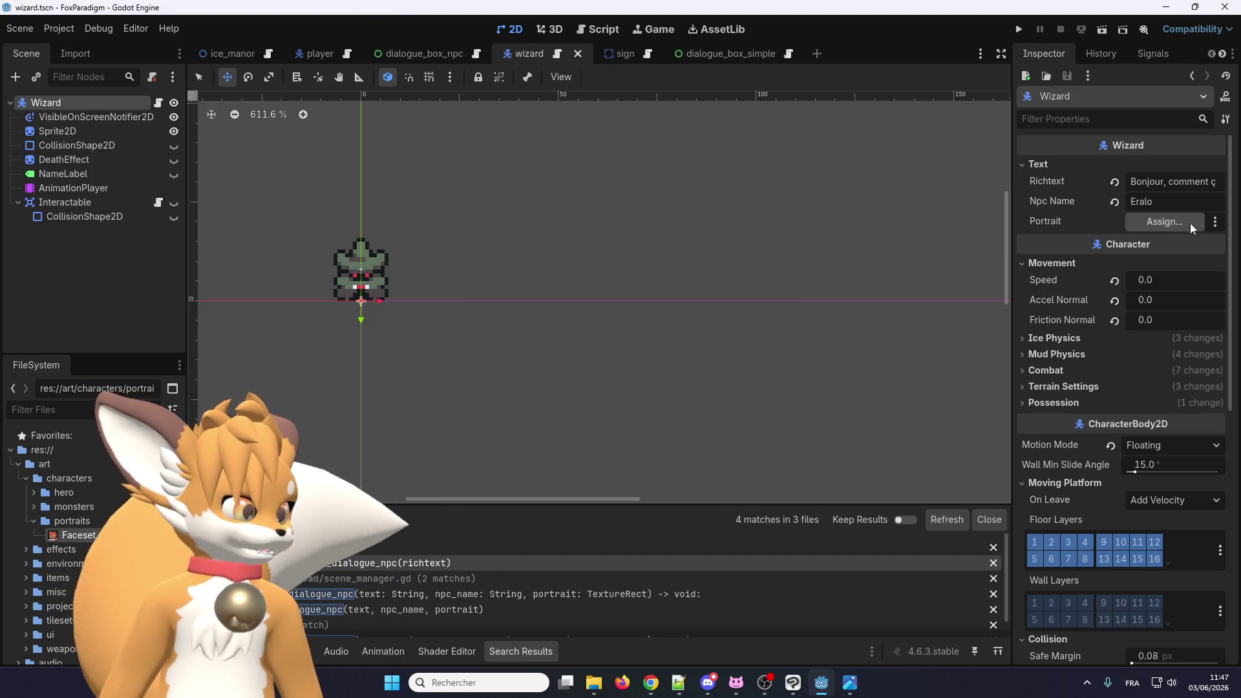
pyautogui.click(1191, 226)
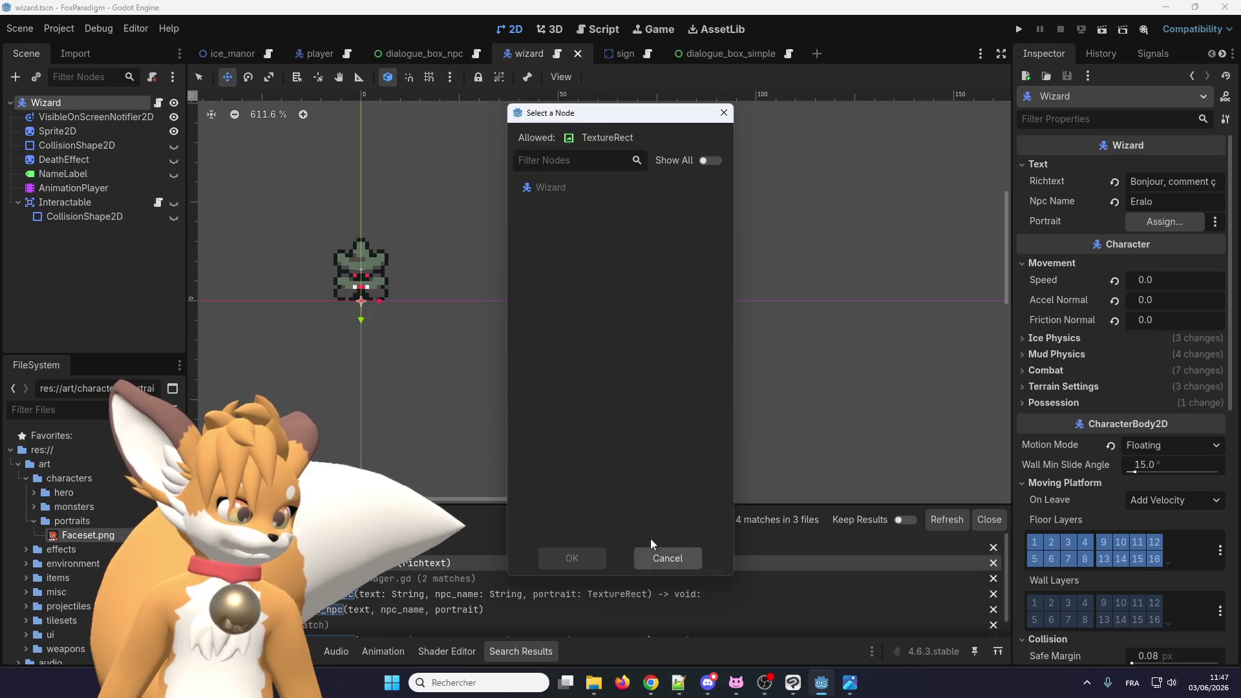
pyautogui.click(656, 556)
pyautogui.click(557, 54)
pyautogui.scroll(15, 572, 319)
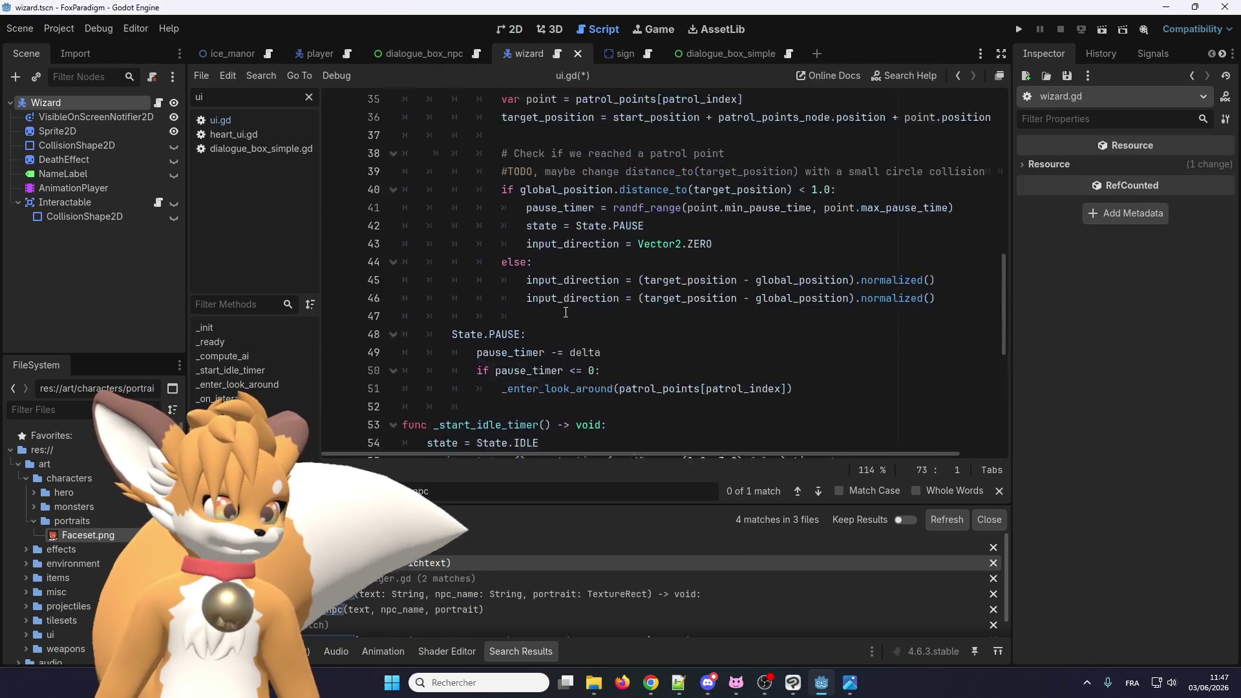
pyautogui.click(528, 211)
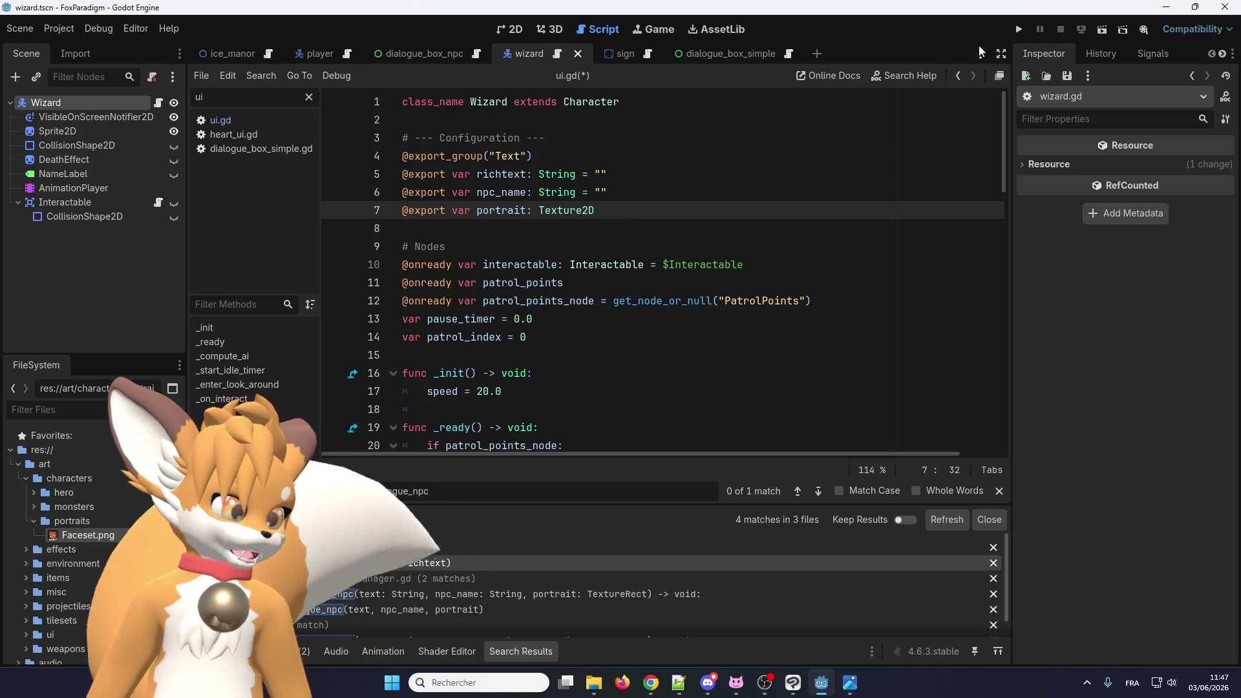
pyautogui.click(1020, 29)
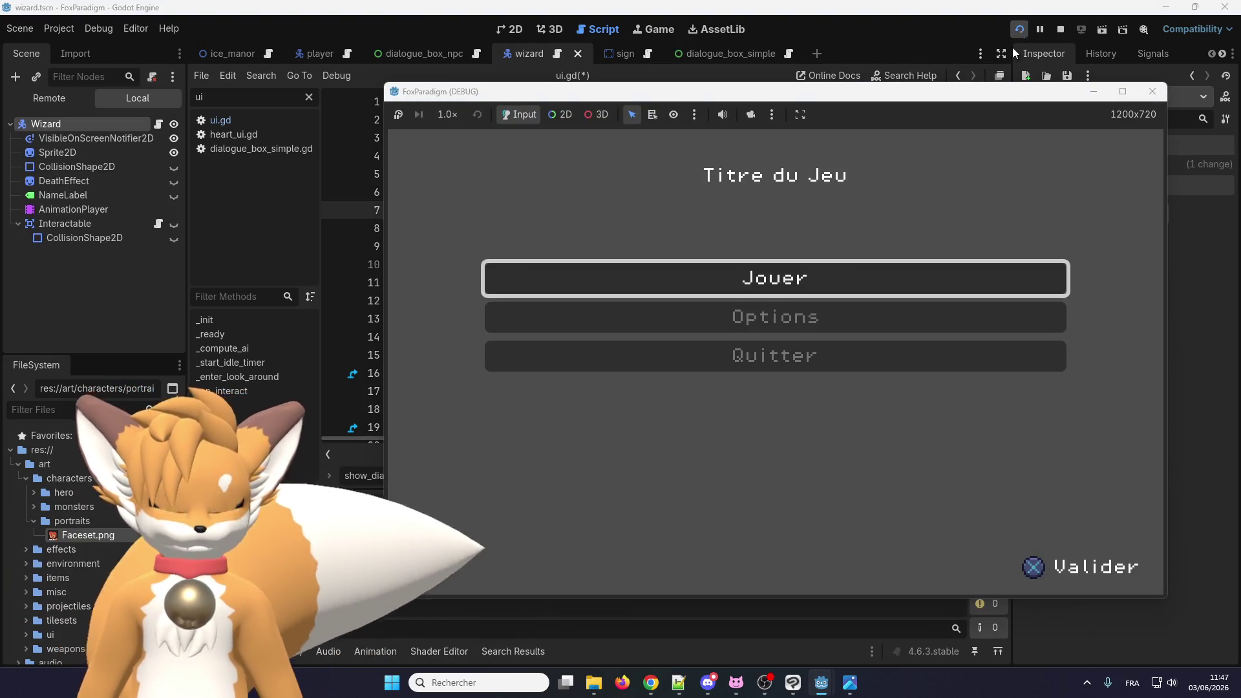
pyautogui.click(1153, 91)
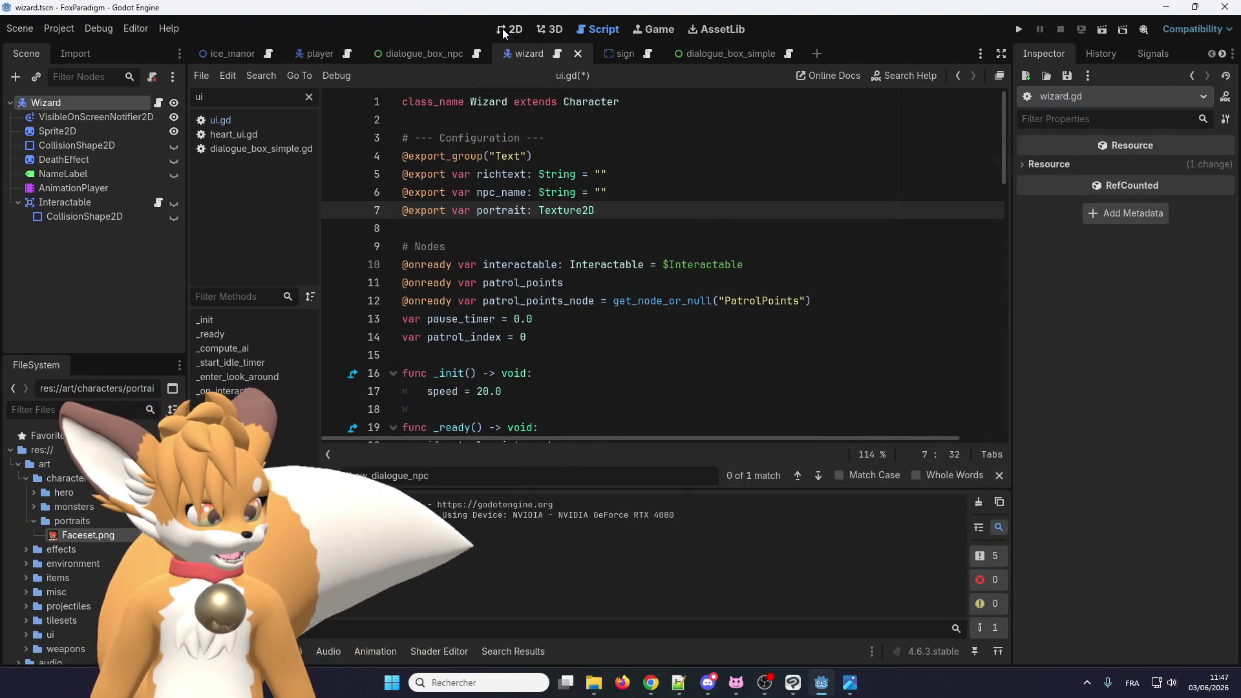
# Step: Check the Wizard node's Portrait slot, then close the wizard scene
pyautogui.click(502, 29)
pyautogui.click(138, 103)
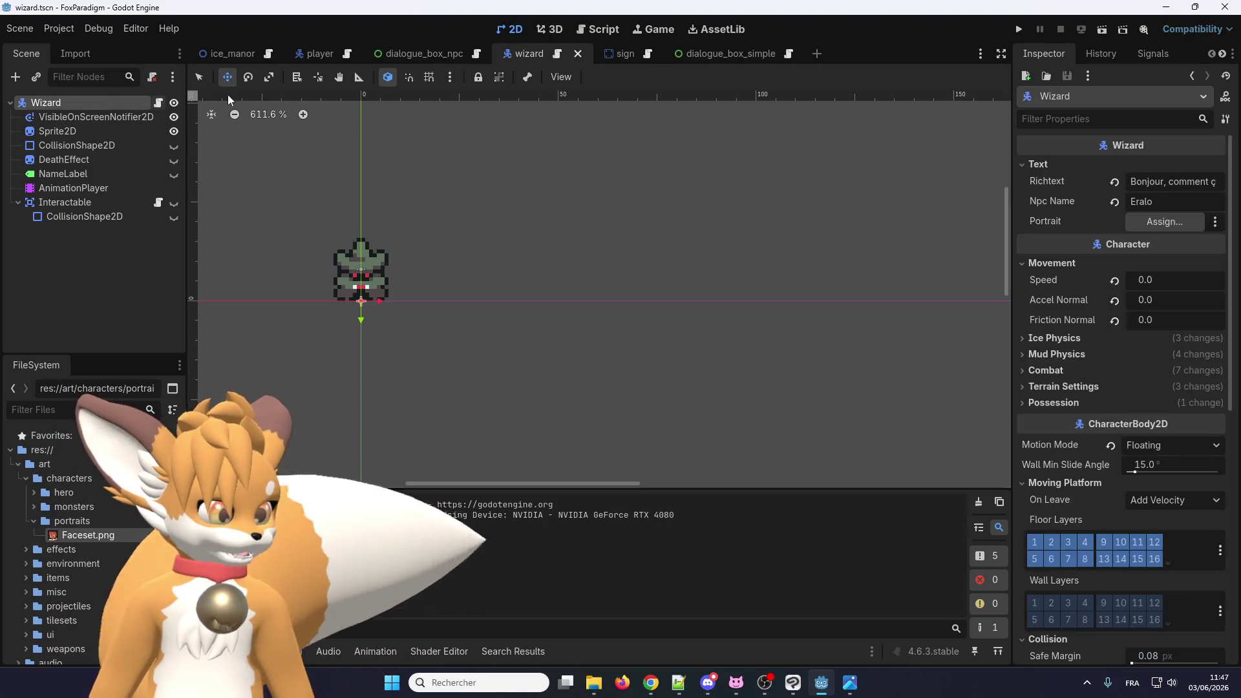
pyautogui.click(1141, 220)
pyautogui.click(724, 113)
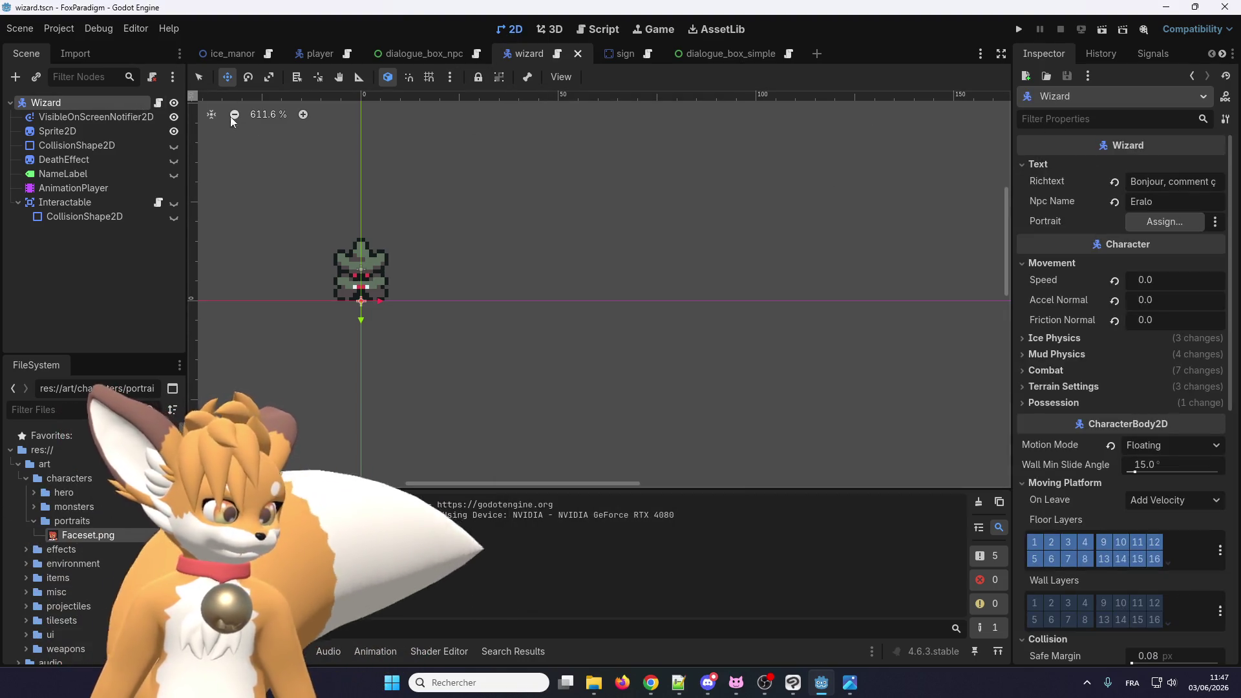
pyautogui.click(577, 54)
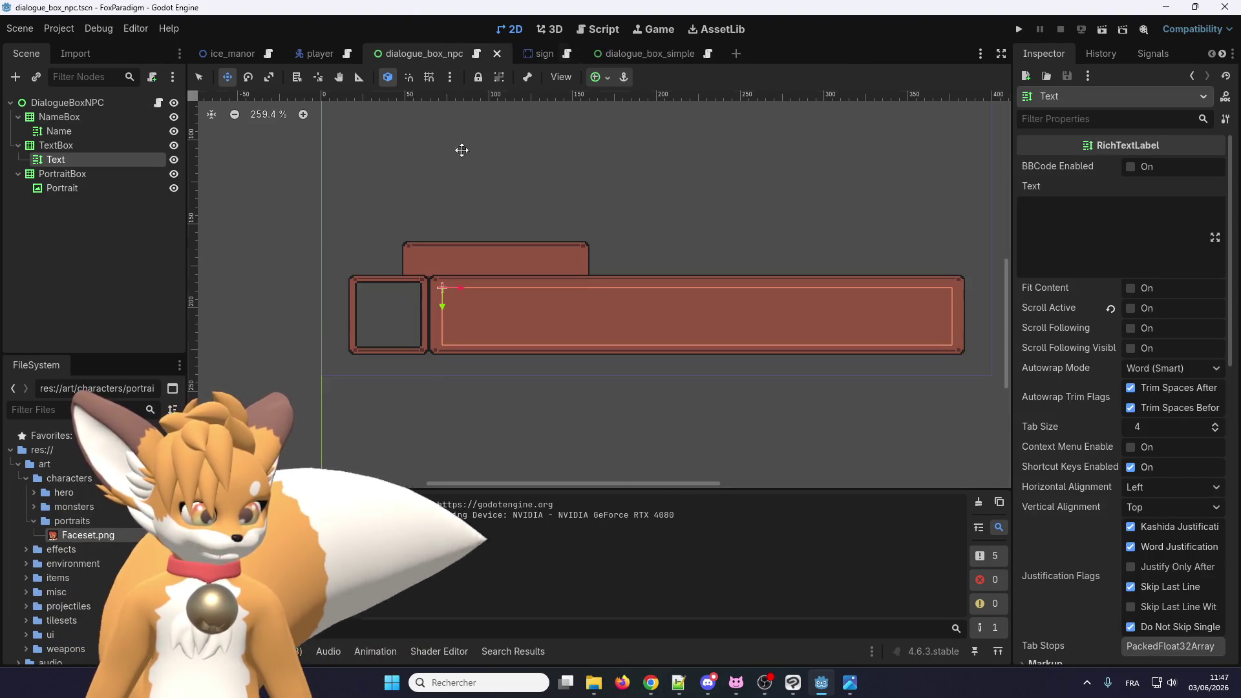
# Step: Filter FileSystem for 'wiz' and reopen wizard.tscn with the Wizard node selected
pyautogui.click(119, 401)
pyautogui.write('wiar')
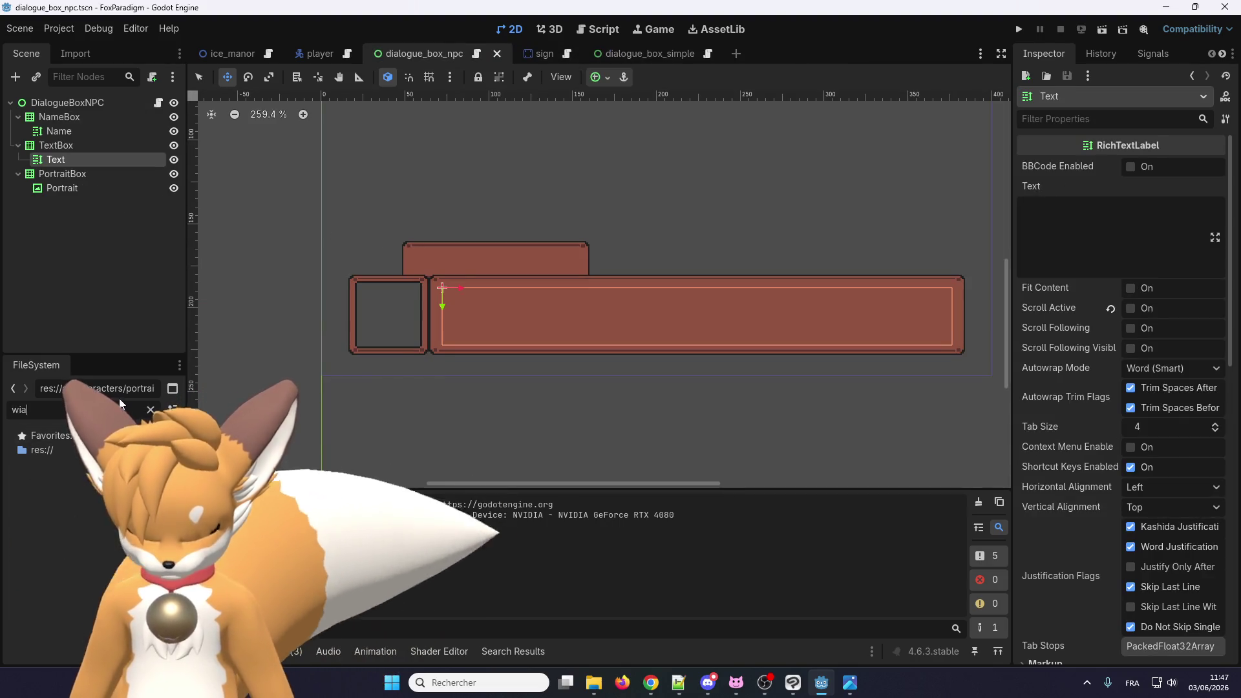
pyautogui.press('BackSpace')
pyautogui.press('BackSpace')
pyautogui.write('z')
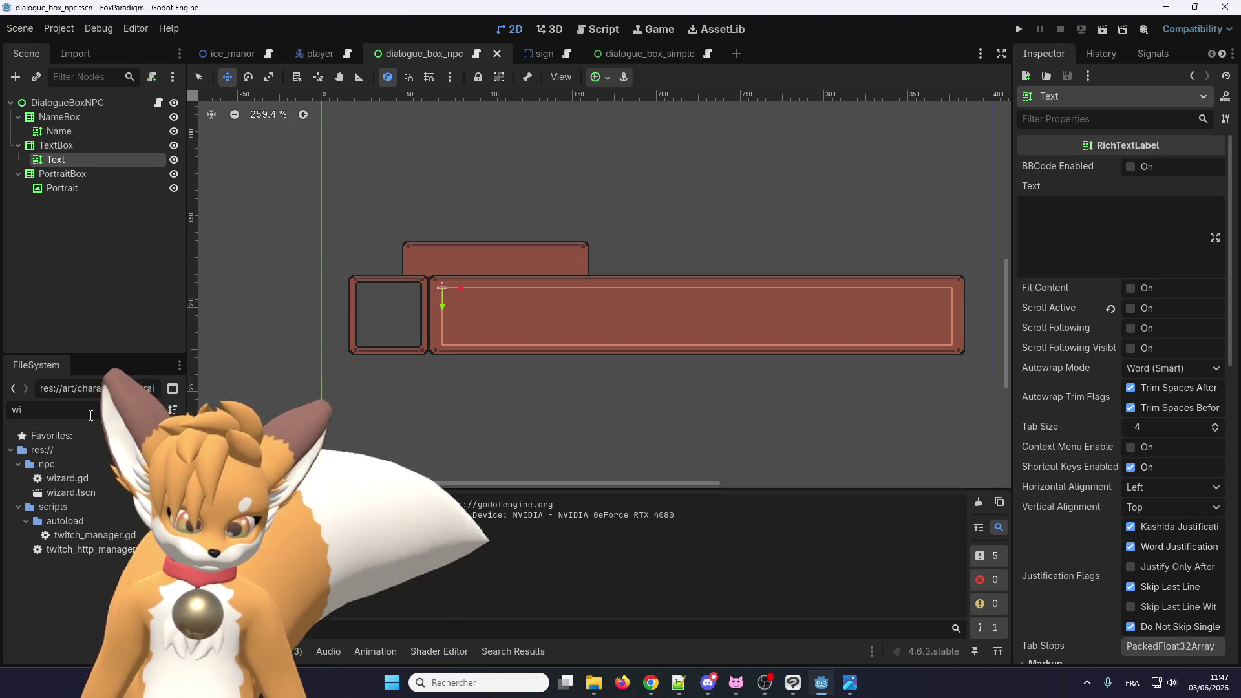
pyautogui.doubleClick(68, 492)
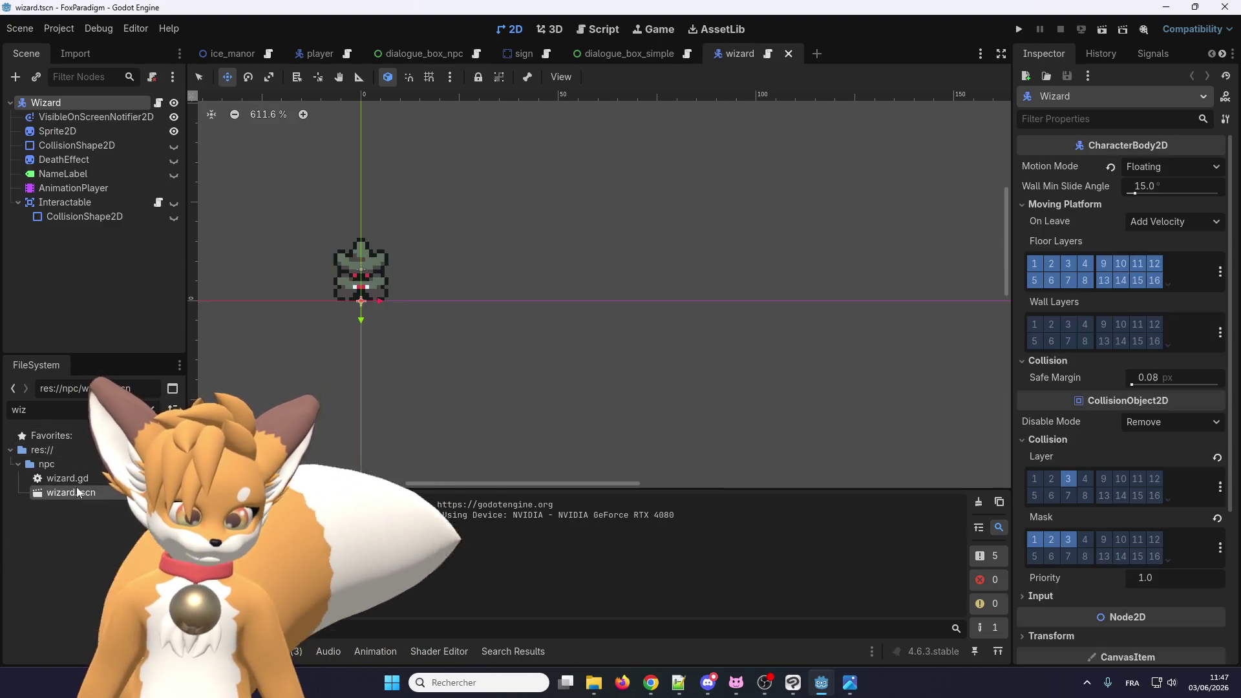
pyautogui.click(51, 117)
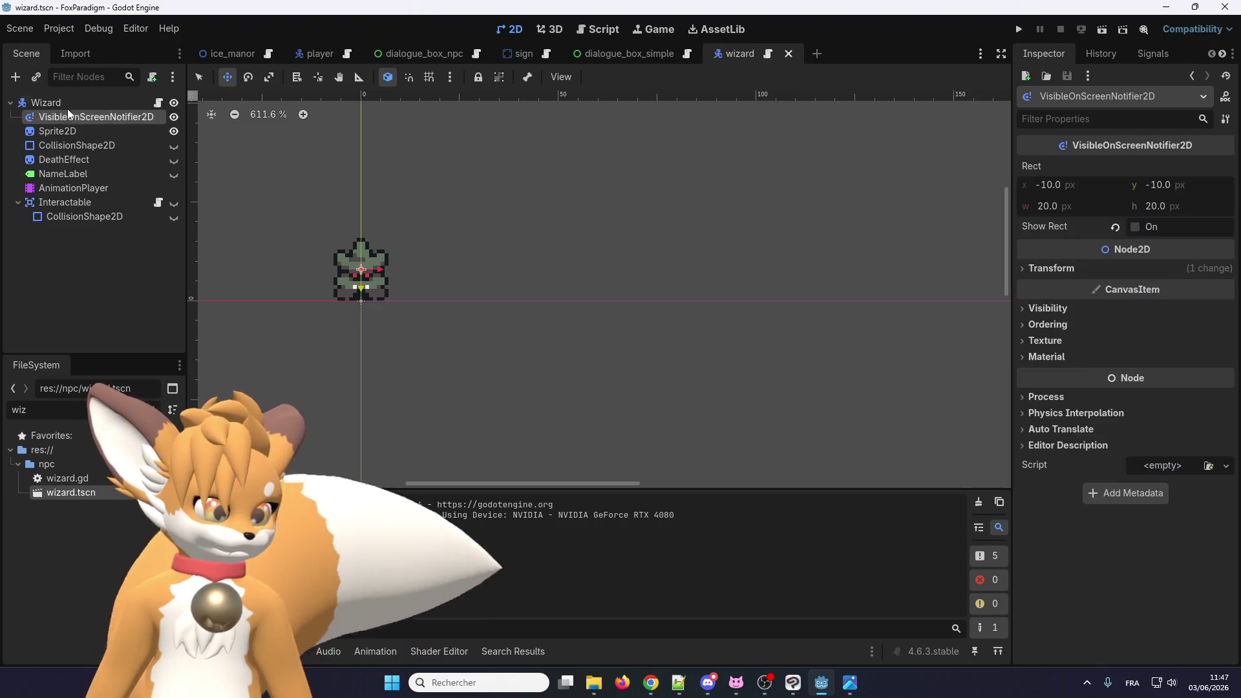
pyautogui.click(64, 103)
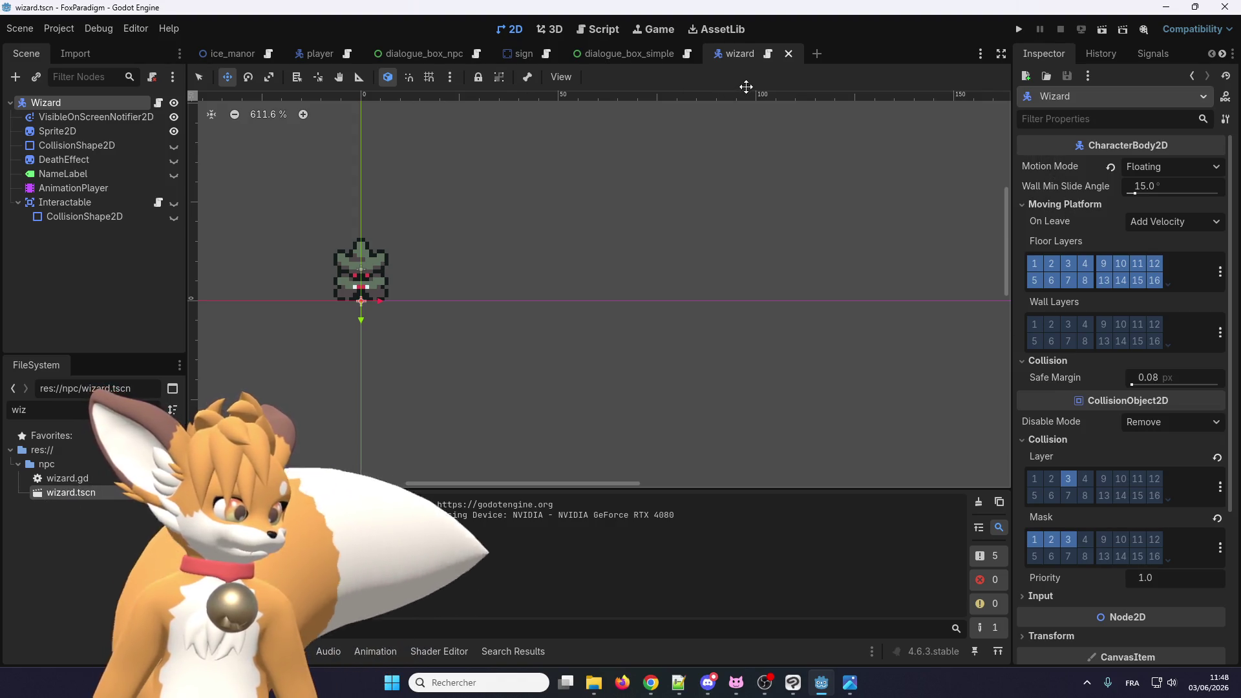
# Step: Open the Debugger warnings and jump to change_name's 'str' shadowing warning
pyautogui.click(768, 54)
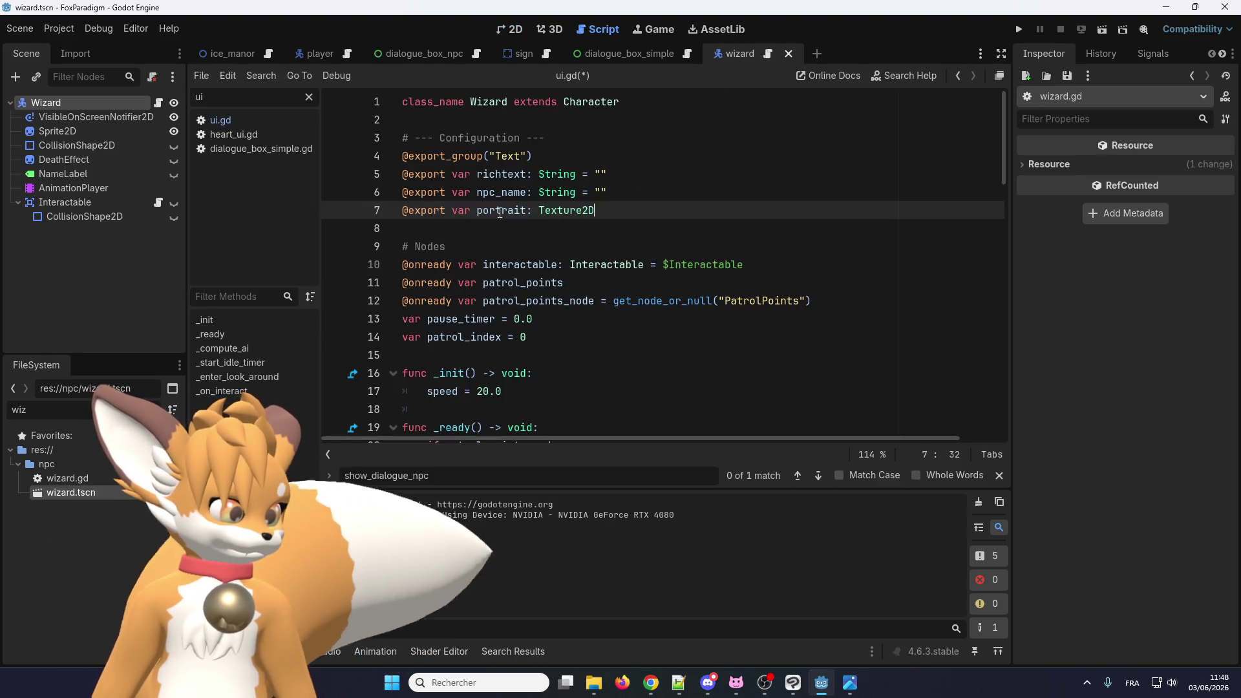
pyautogui.click(46, 103)
pyautogui.scroll(-5, 1092, 214)
pyautogui.scroll(3, 1054, 236)
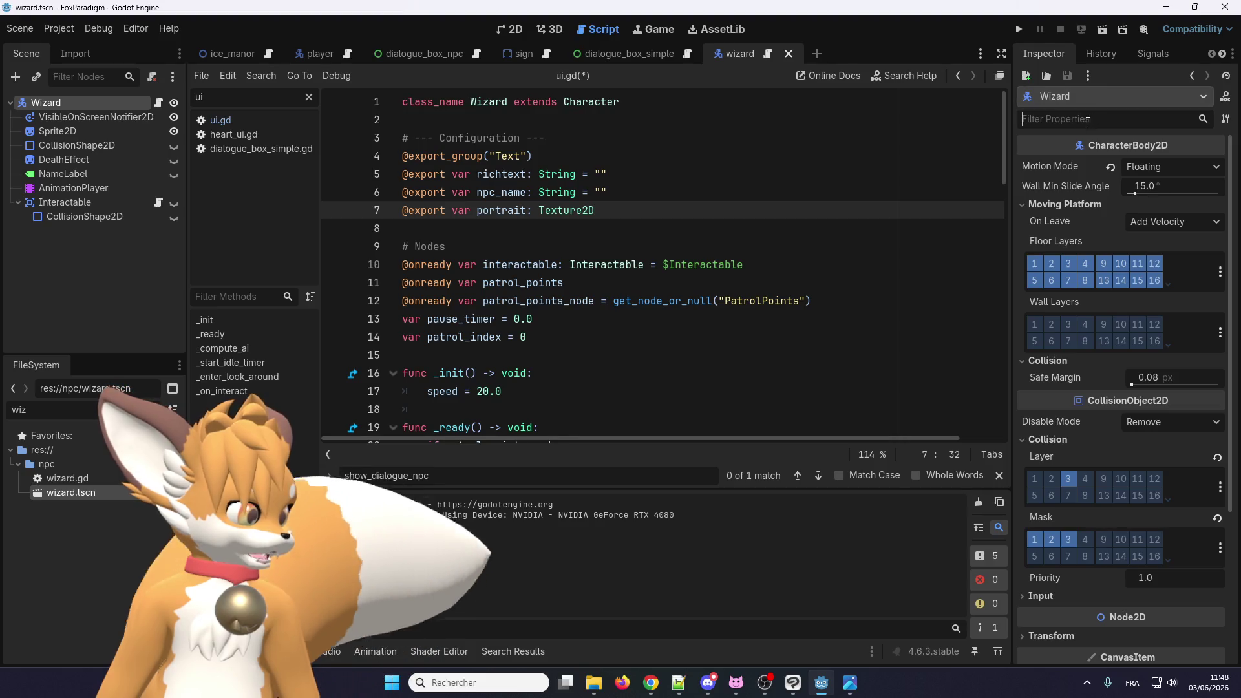
pyautogui.scroll(-5, 1054, 189)
pyautogui.scroll(5, 1061, 304)
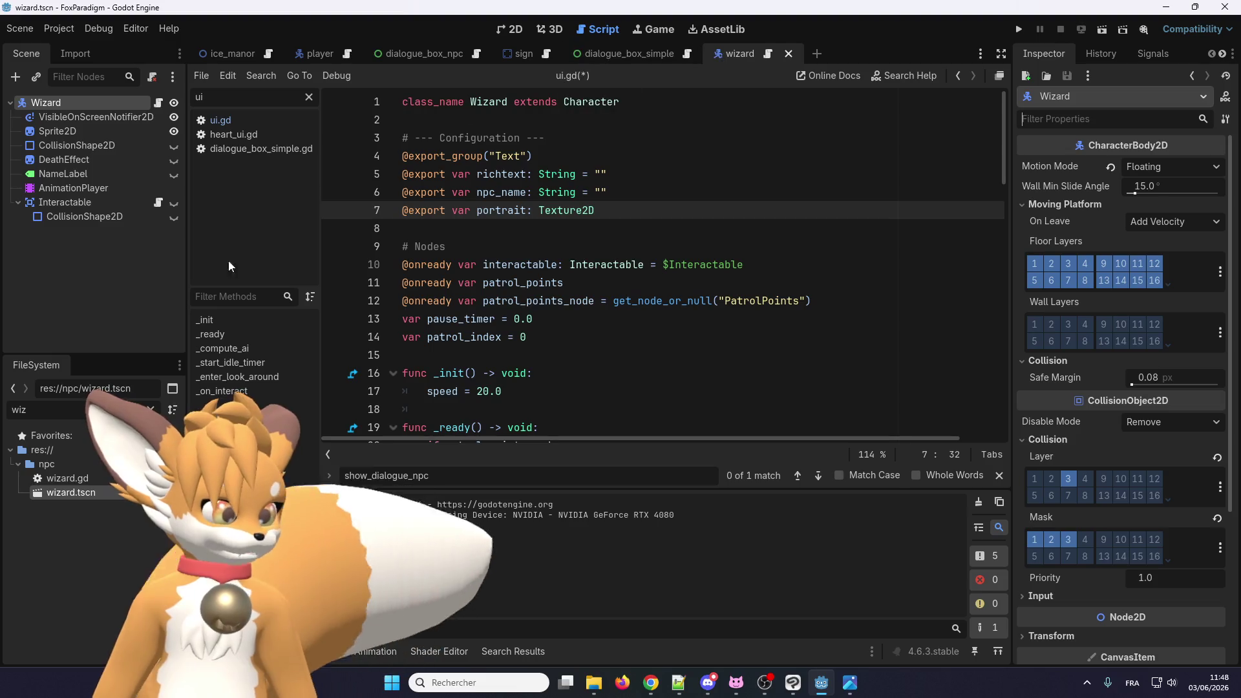
pyautogui.click(297, 652)
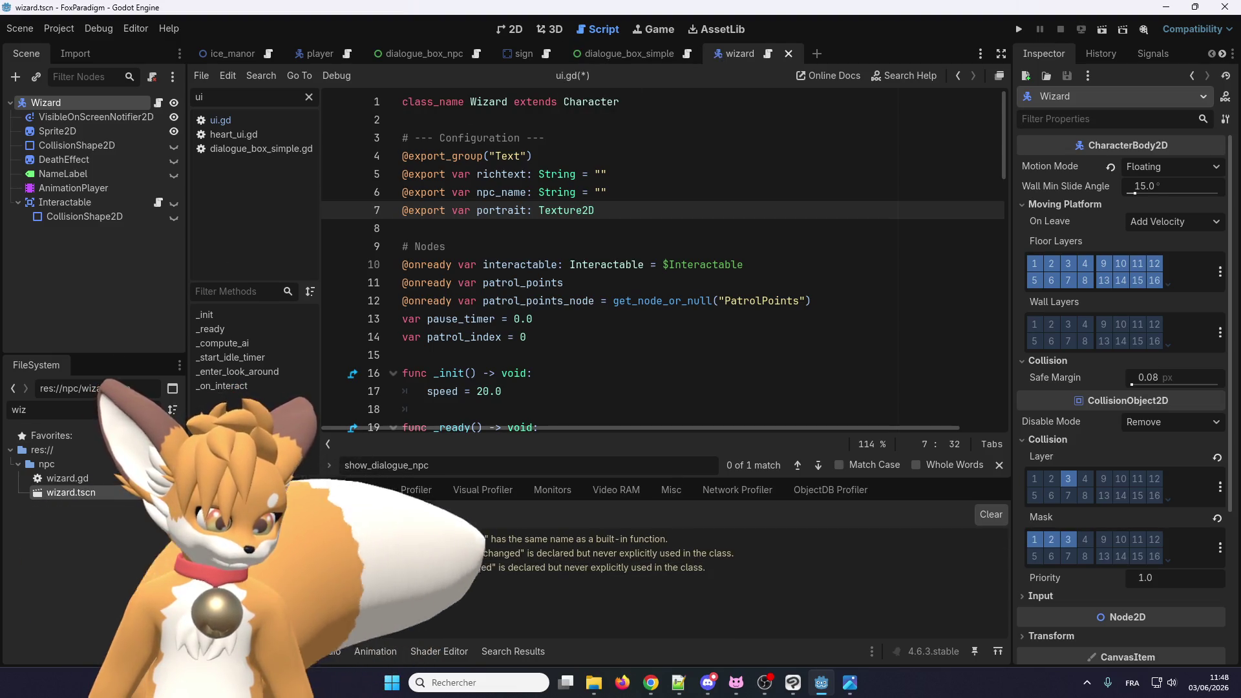
pyautogui.click(420, 553)
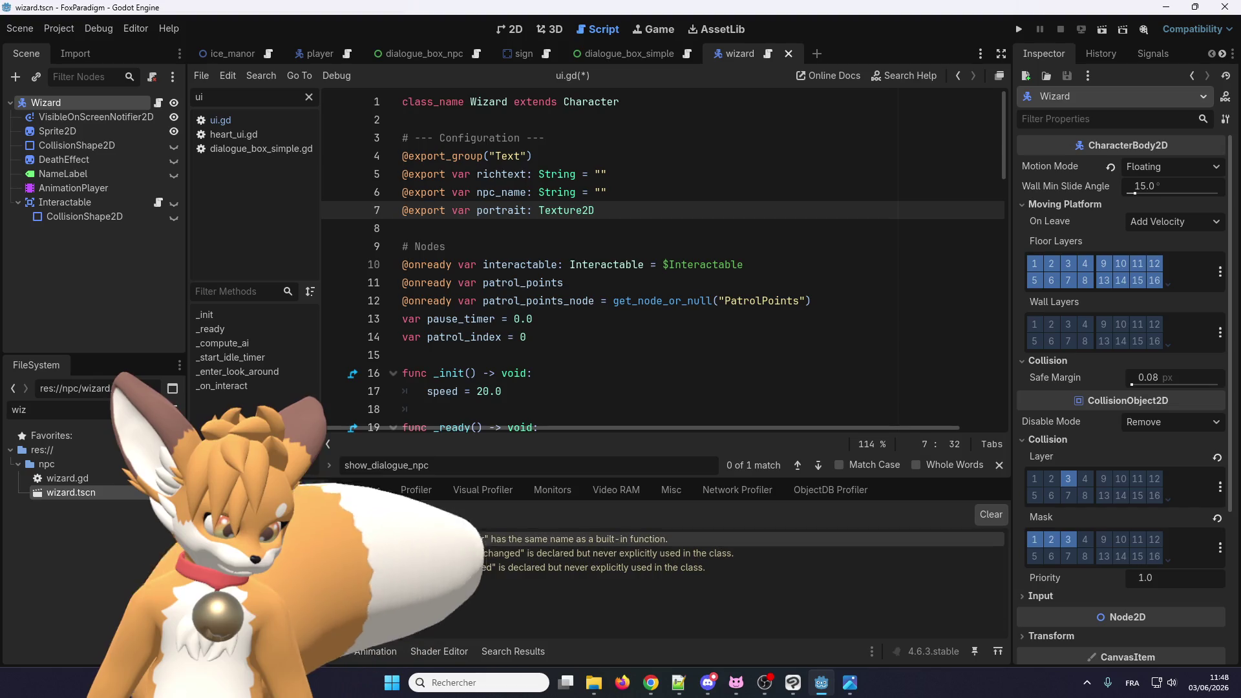
pyautogui.doubleClick(328, 541)
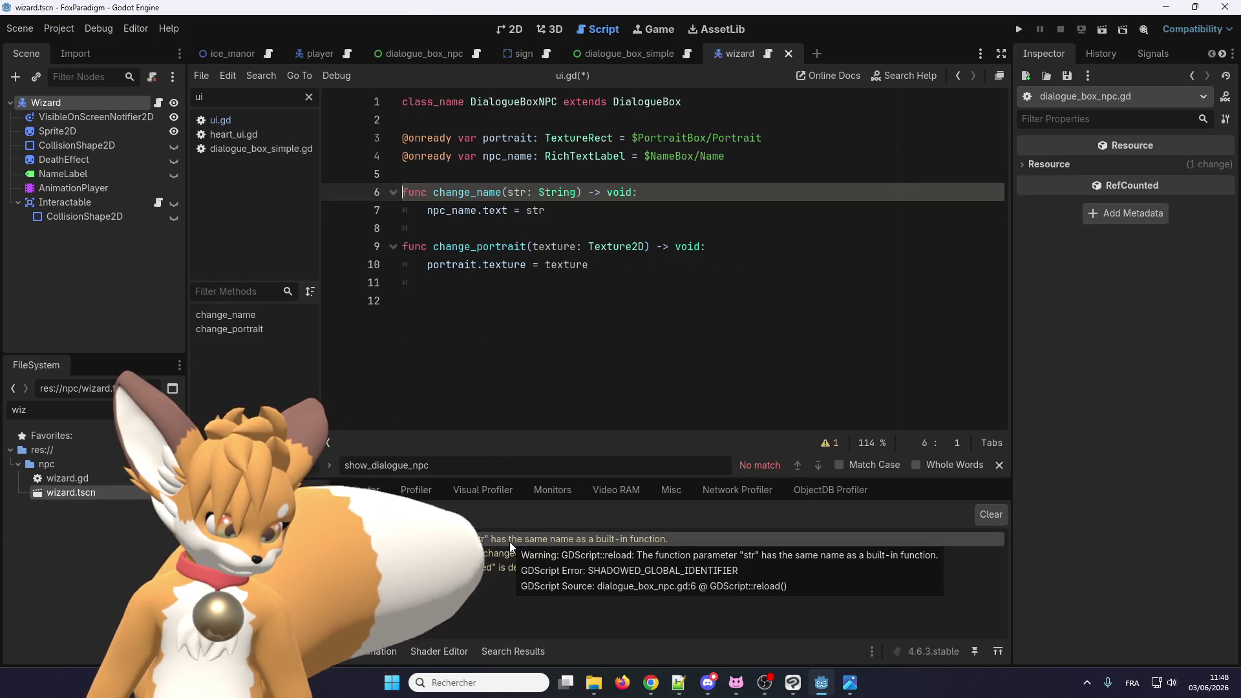
# Step: Rename change_name's 'str' parameter to 'text' in the signature and body, and save
pyautogui.click(521, 192)
pyautogui.doubleClick(521, 192)
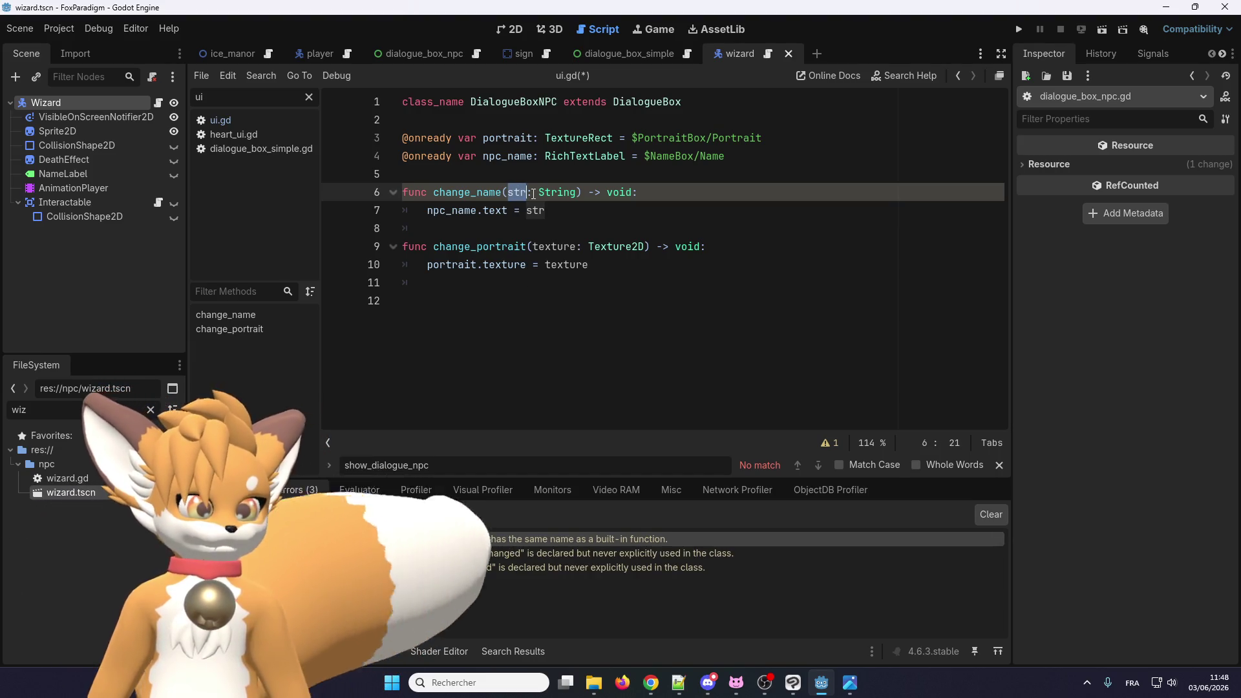
pyautogui.write('text')
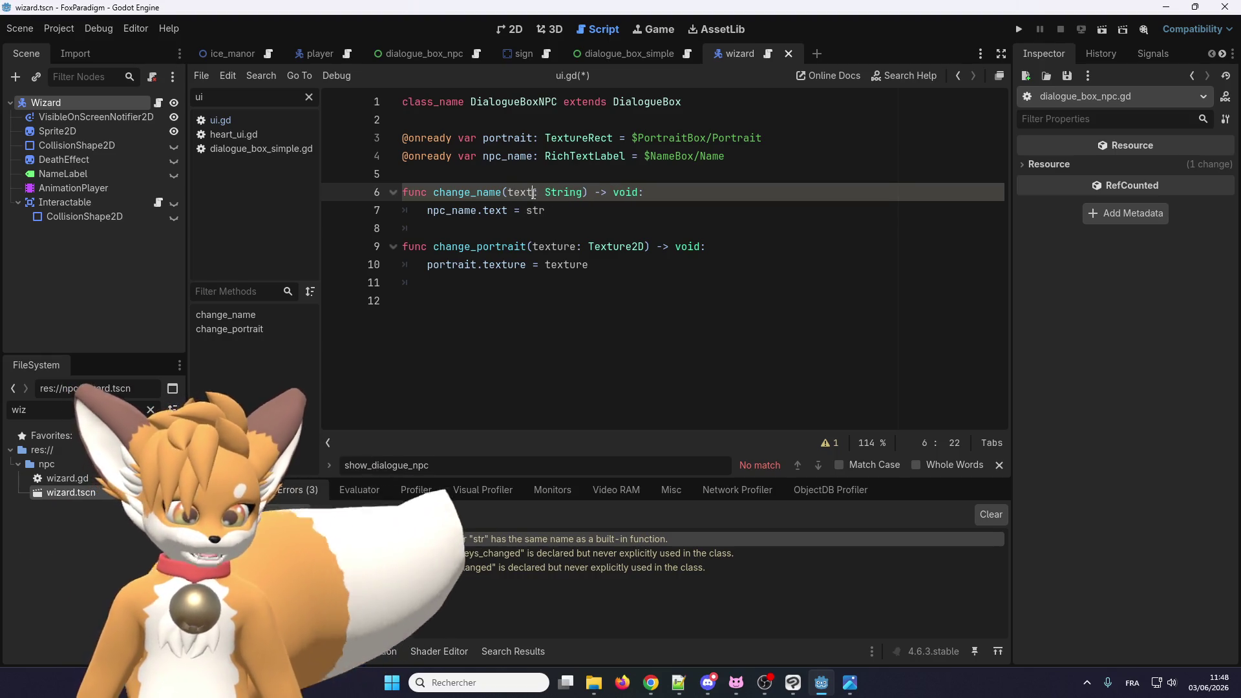
pyautogui.click(534, 208)
pyautogui.doubleClick(534, 211)
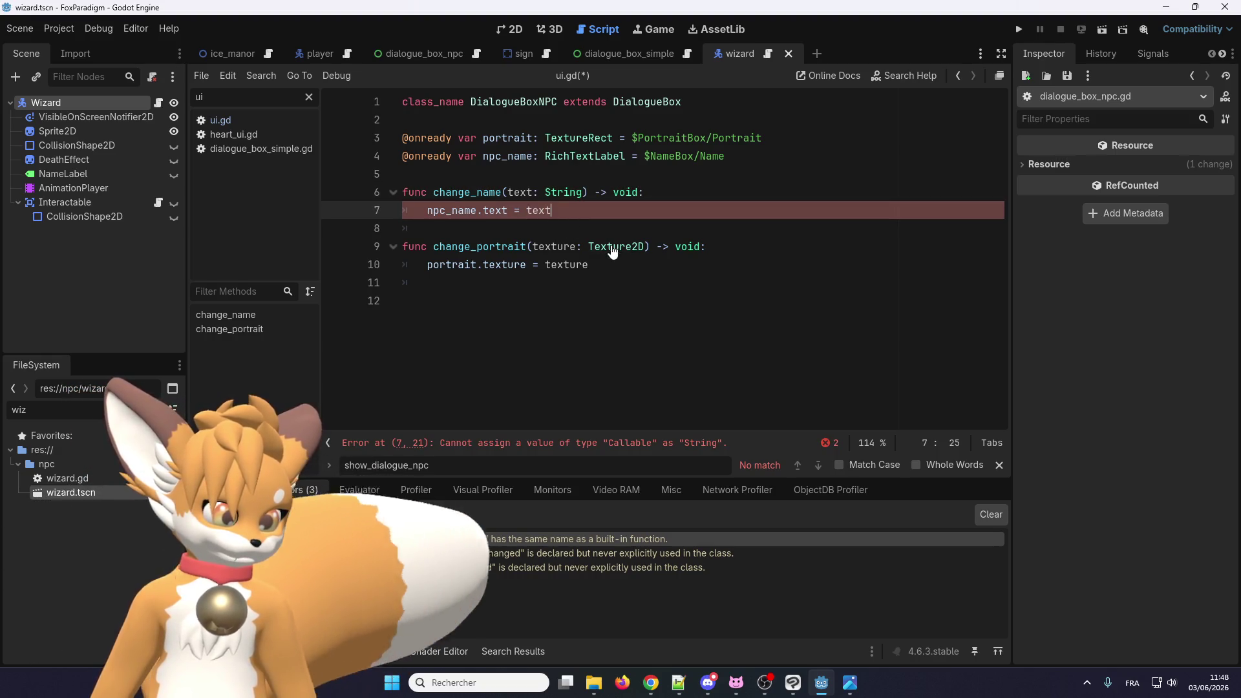
pyautogui.write('text')
pyautogui.hotkey('ctrl', 's')
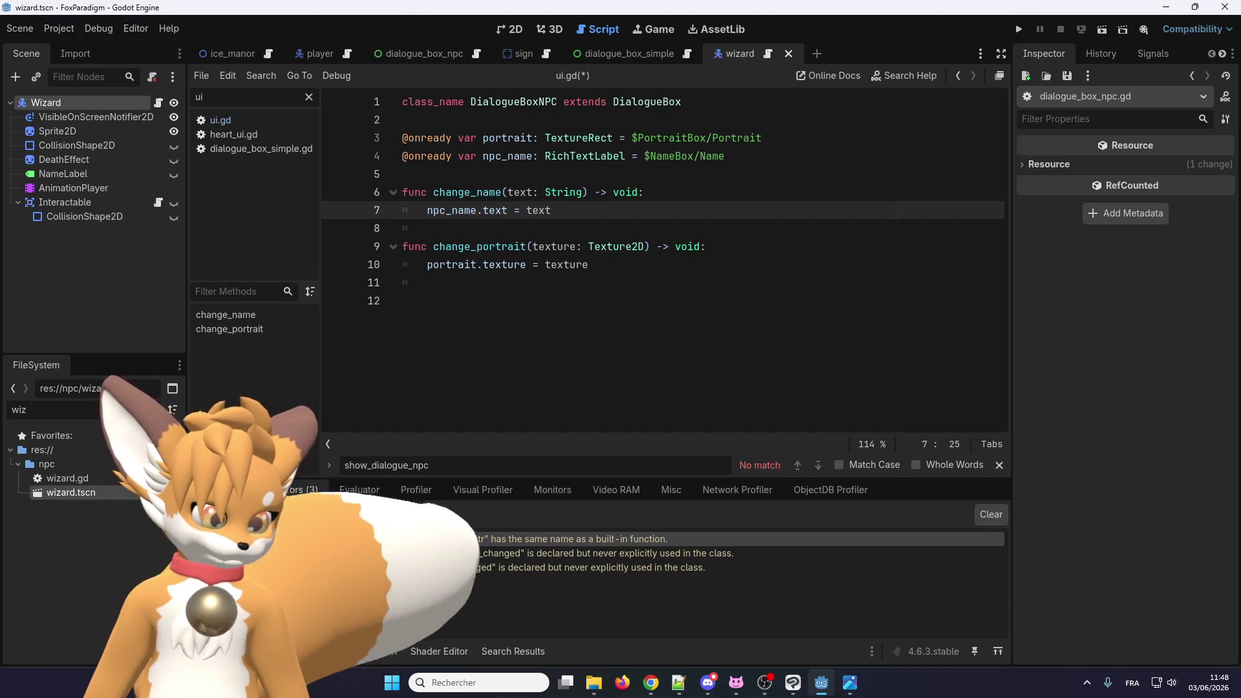
# Step: Review the output log and the three script reload warnings
pyautogui.click(220, 651)
pyautogui.click(507, 314)
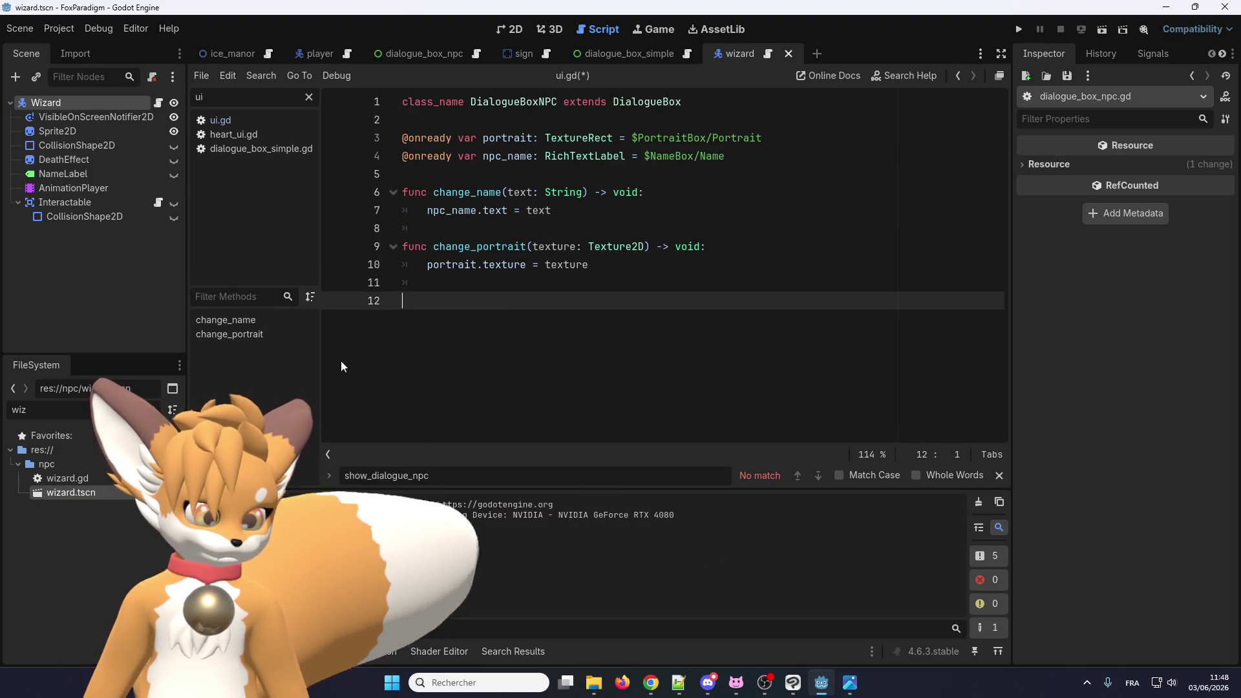
pyautogui.click(271, 651)
pyautogui.click(219, 651)
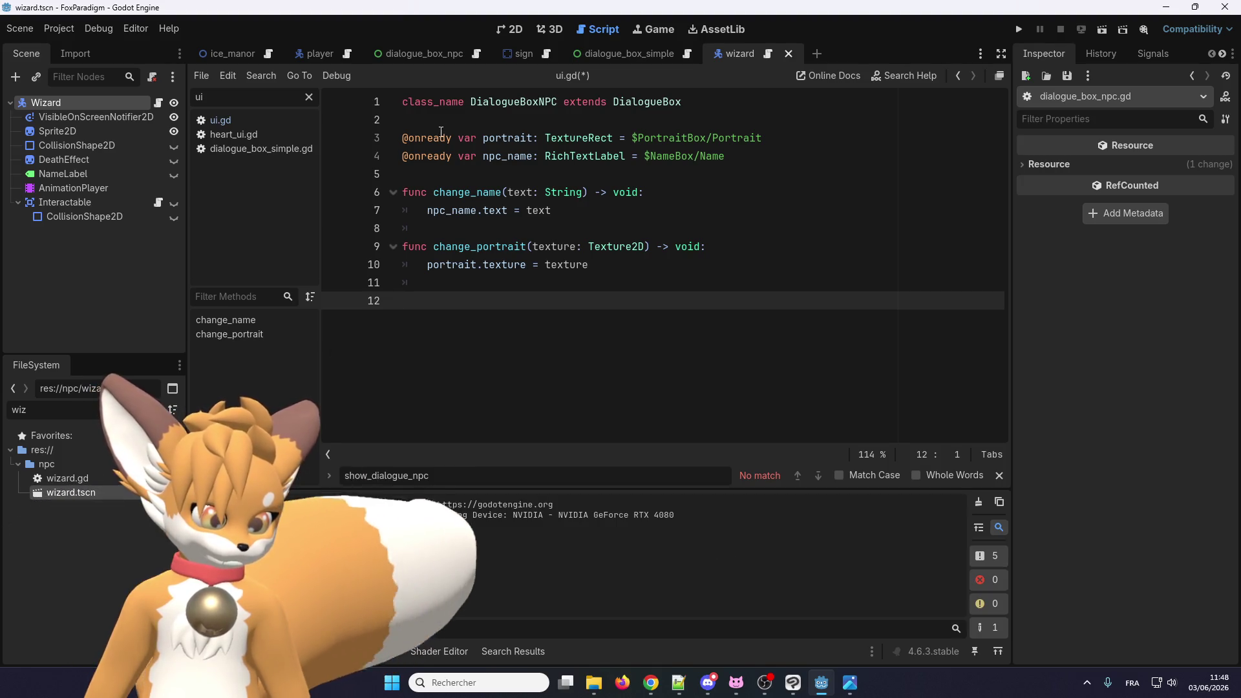
pyautogui.click(521, 29)
pyautogui.click(768, 54)
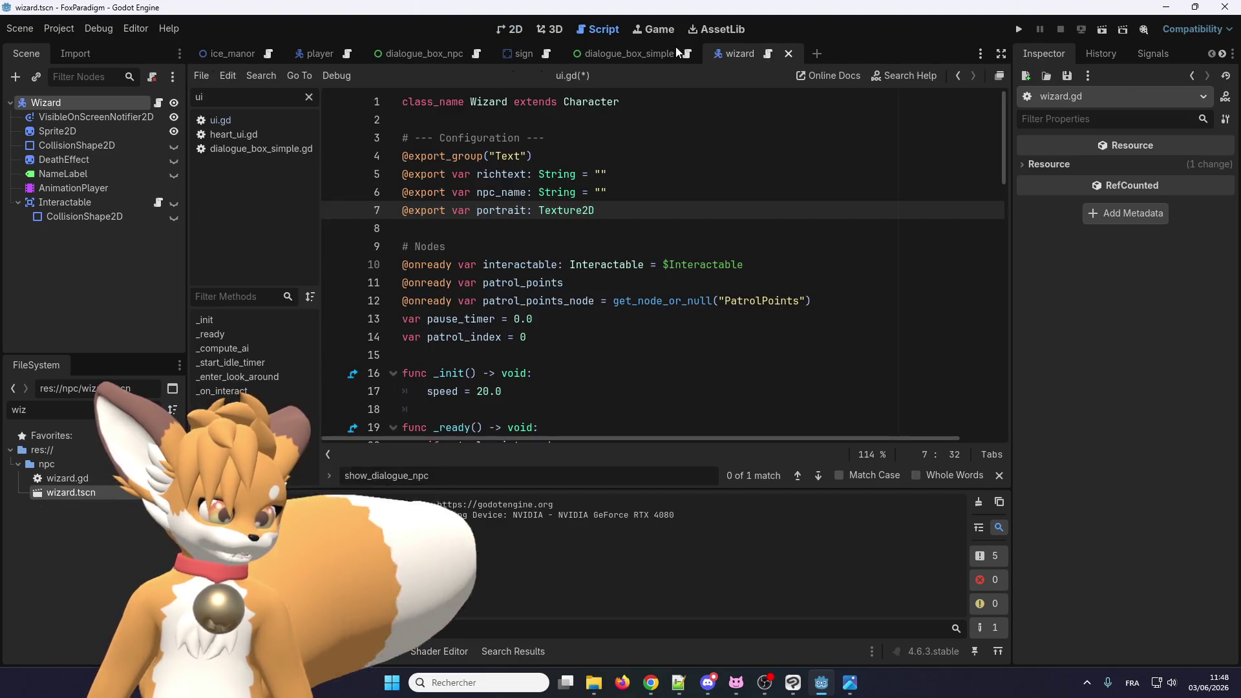
pyautogui.doubleClick(511, 158)
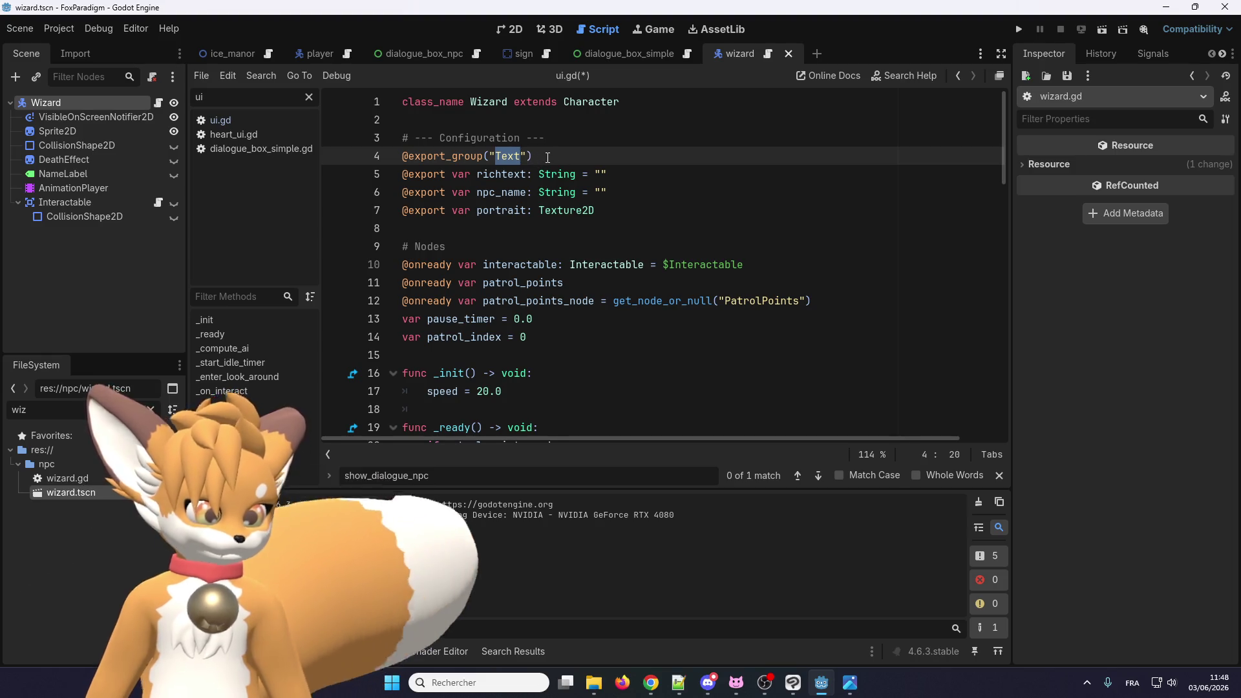
pyautogui.write('Dialogue')
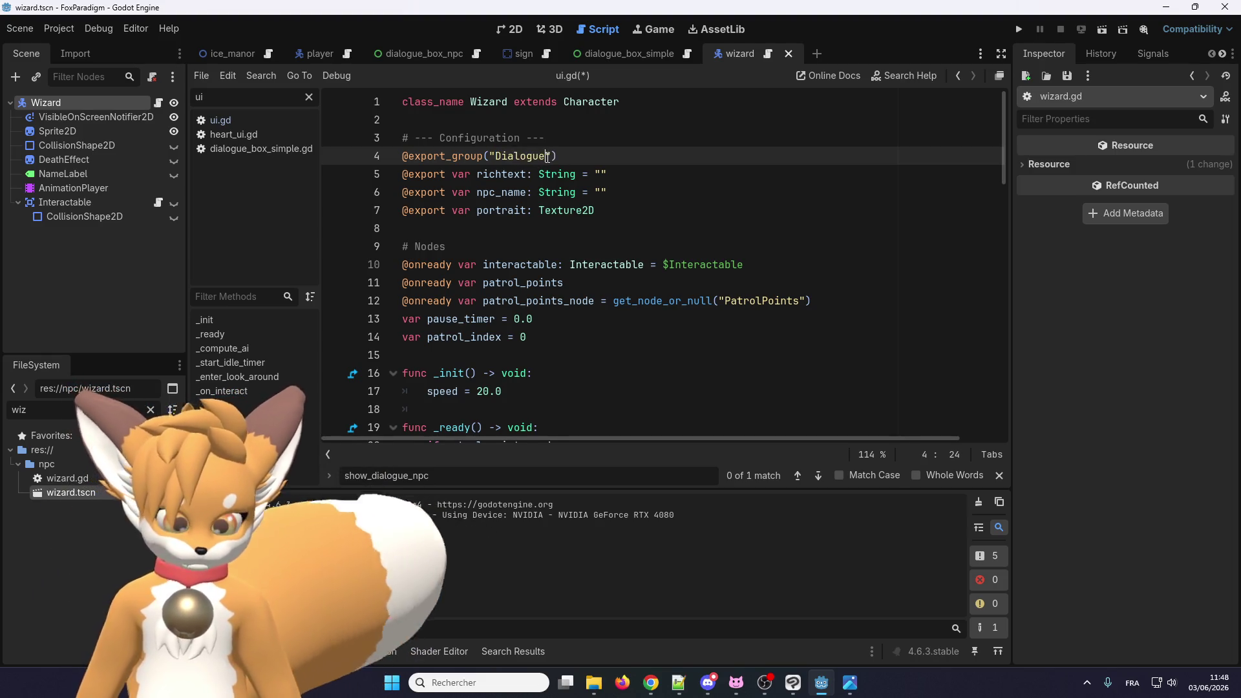
pyautogui.hotkey('ctrl', 's')
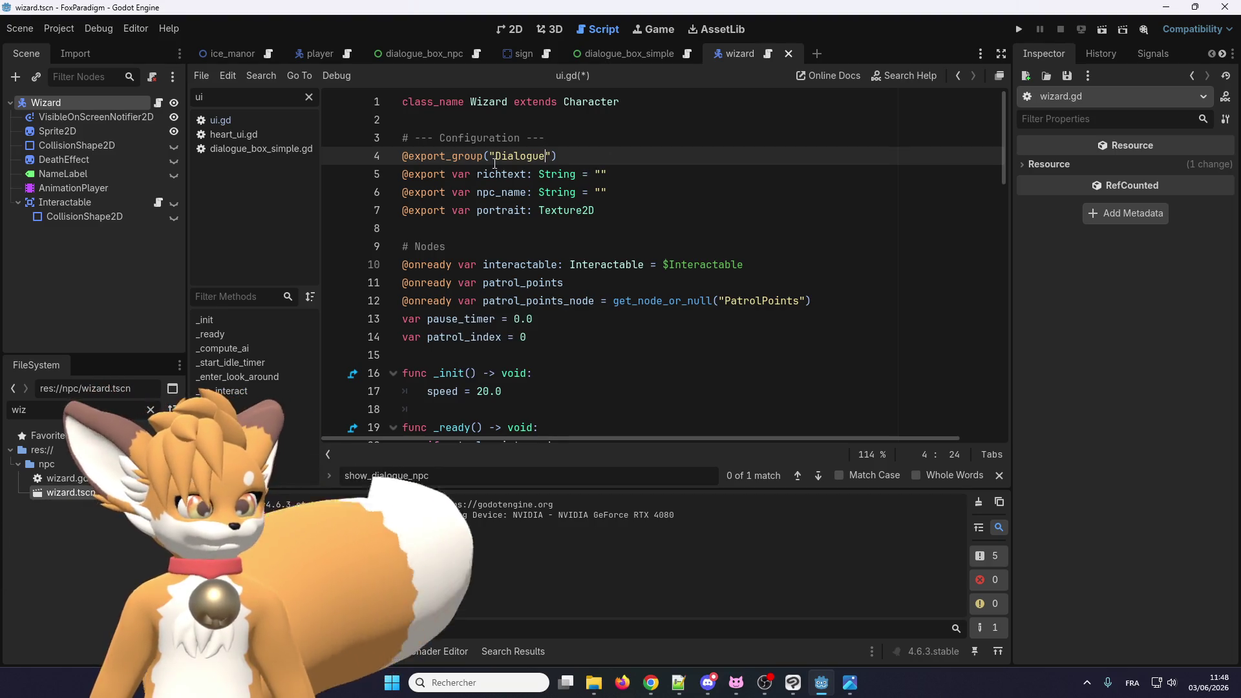
# Step: Assign Faceset.png as the Wizard's Portrait under Dialogue and run the game
pyautogui.click(88, 106)
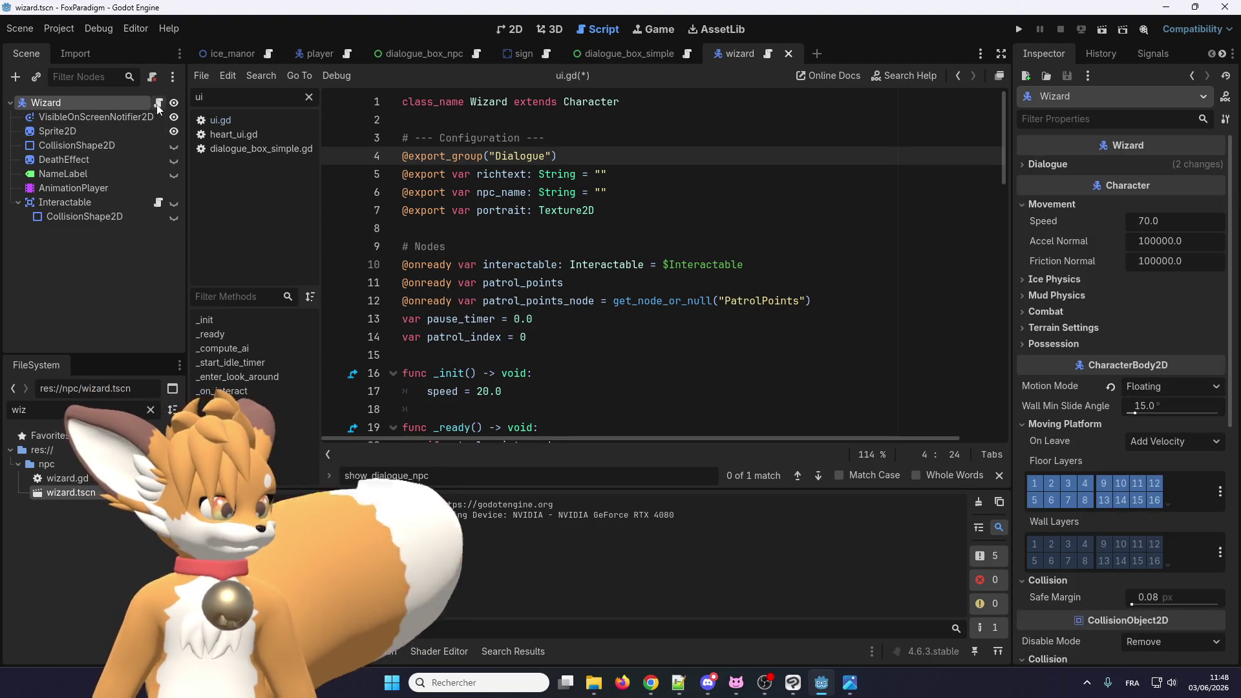
pyautogui.click(1041, 167)
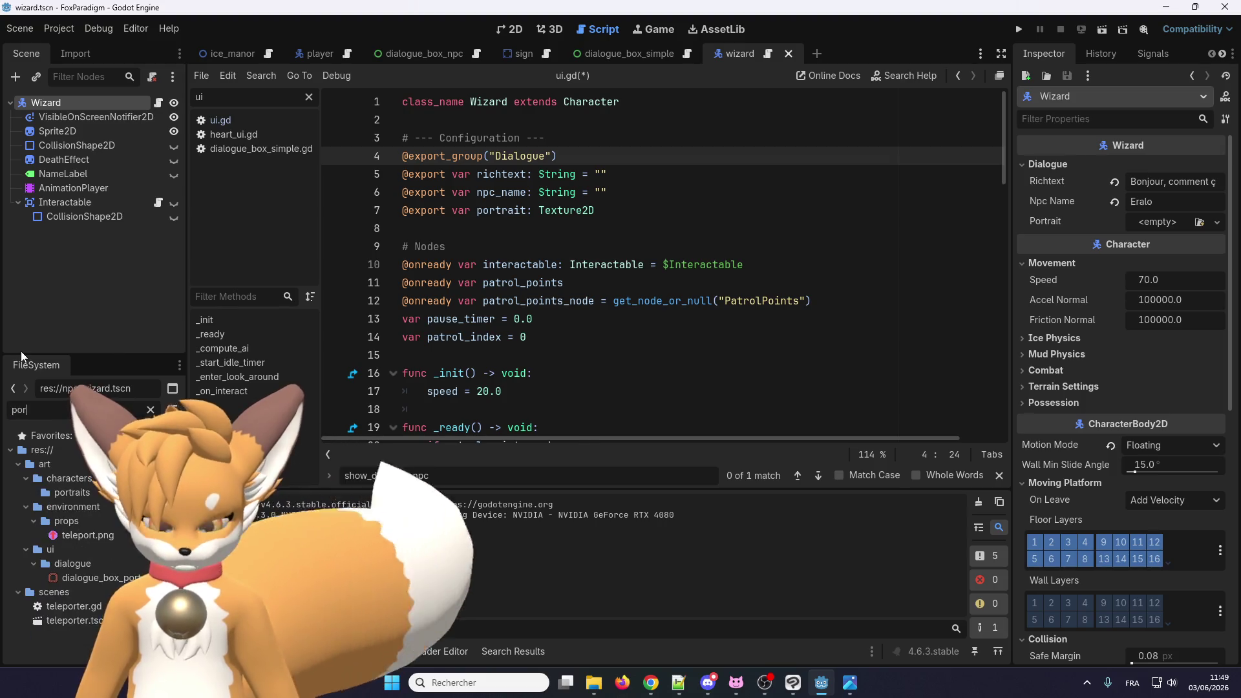
pyautogui.write('port')
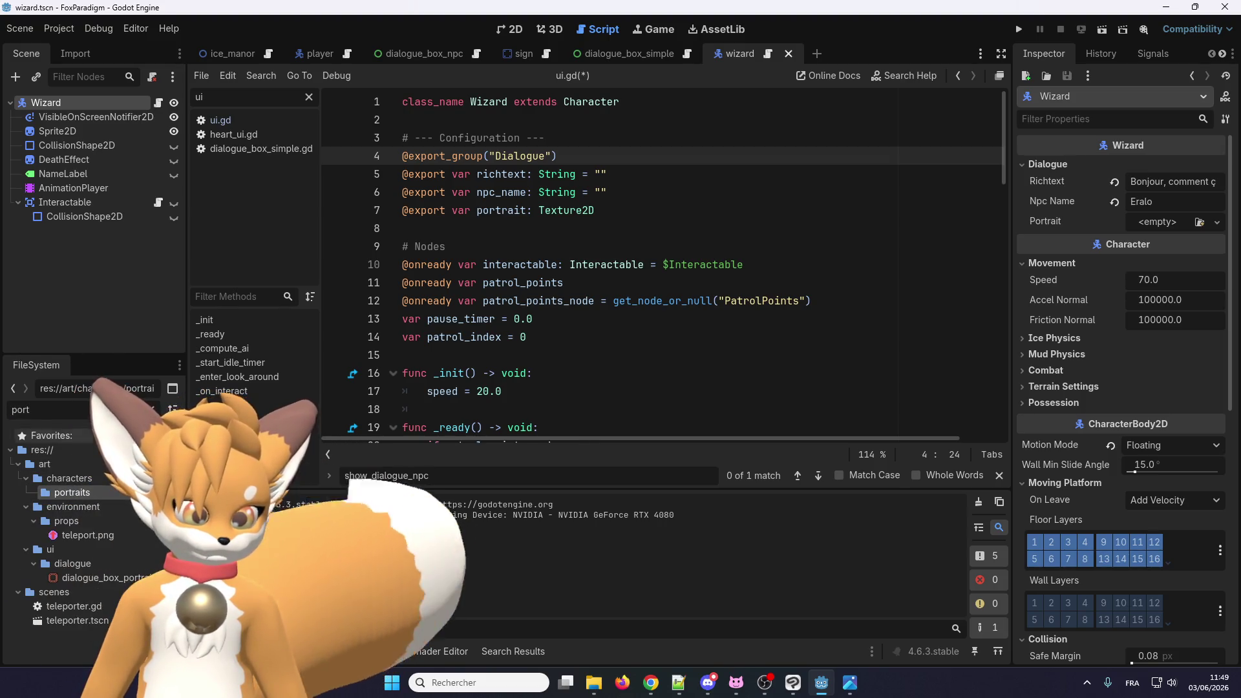
pyautogui.moveTo(591, 424); pyautogui.dragTo(1156, 232)
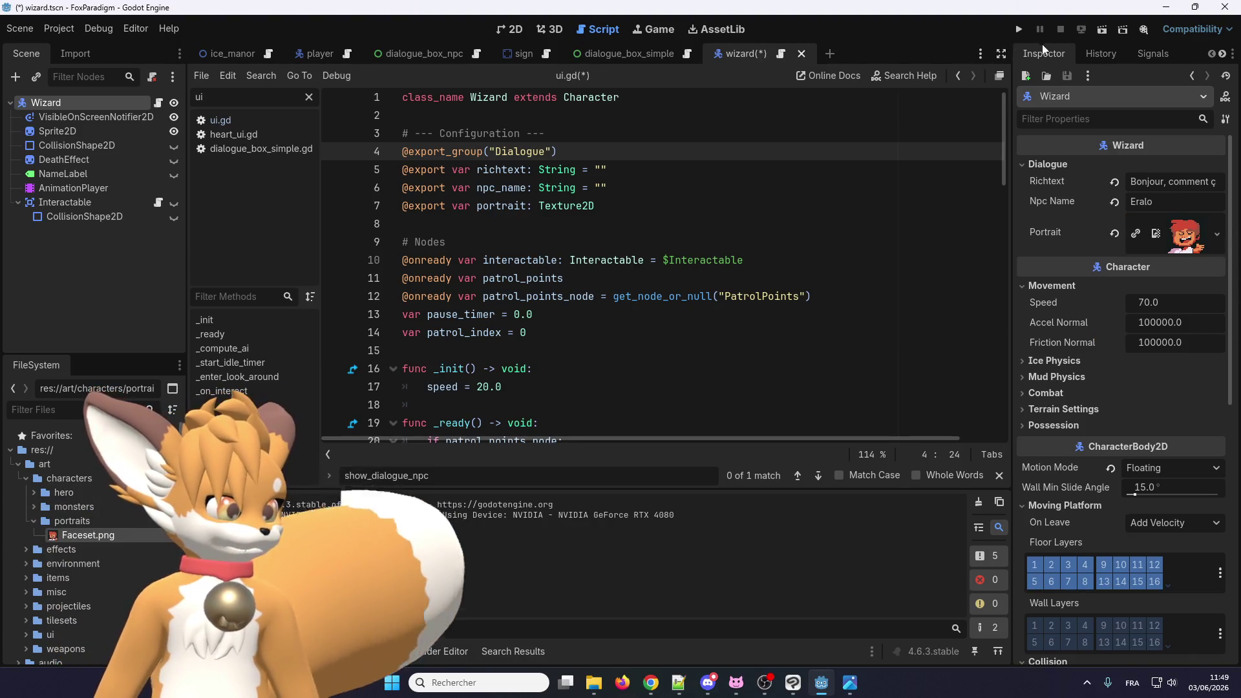
pyautogui.click(1019, 29)
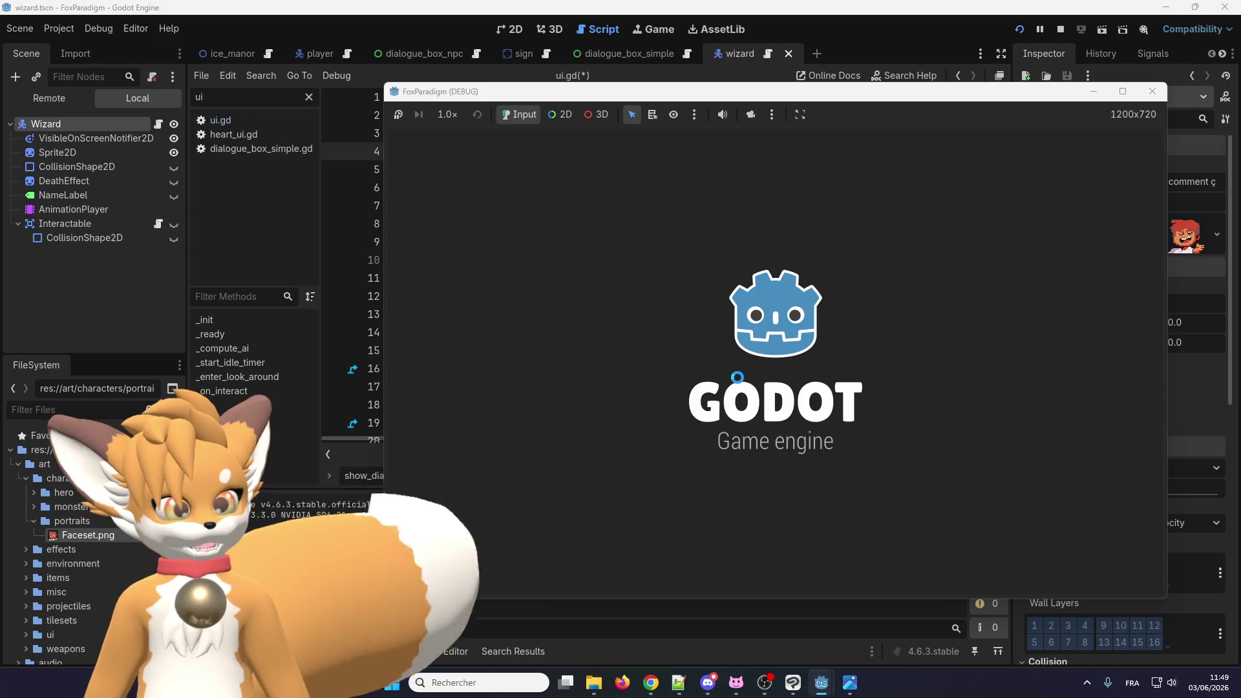
# Step: Advance past the title screen to the save slots, then close the FoxParadigm (DEBUG) window
pyautogui.press('Return')
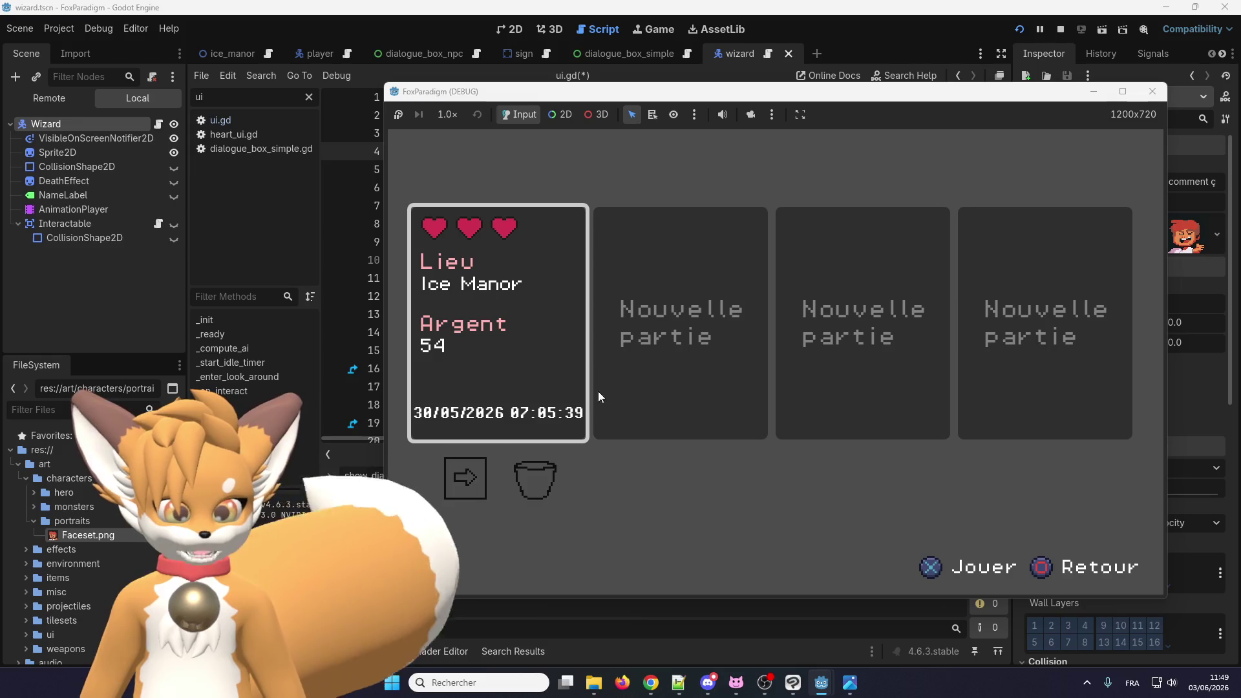
pyautogui.click(1153, 92)
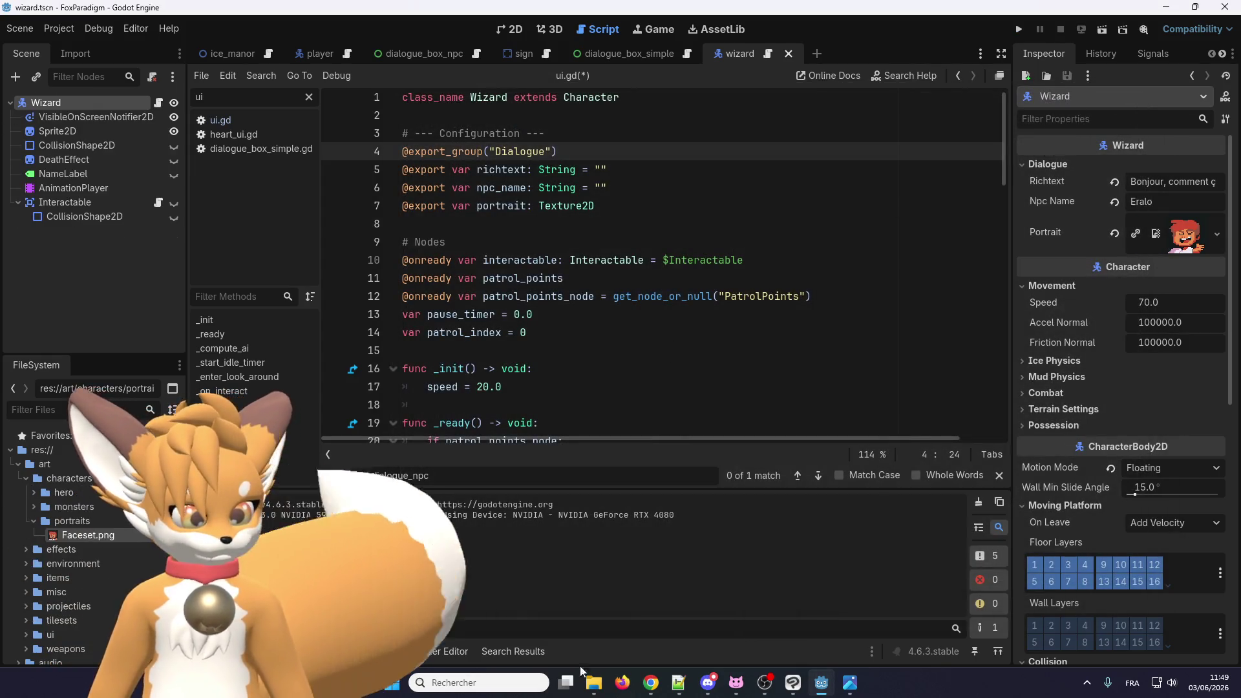
pyautogui.moveTo(593, 690)
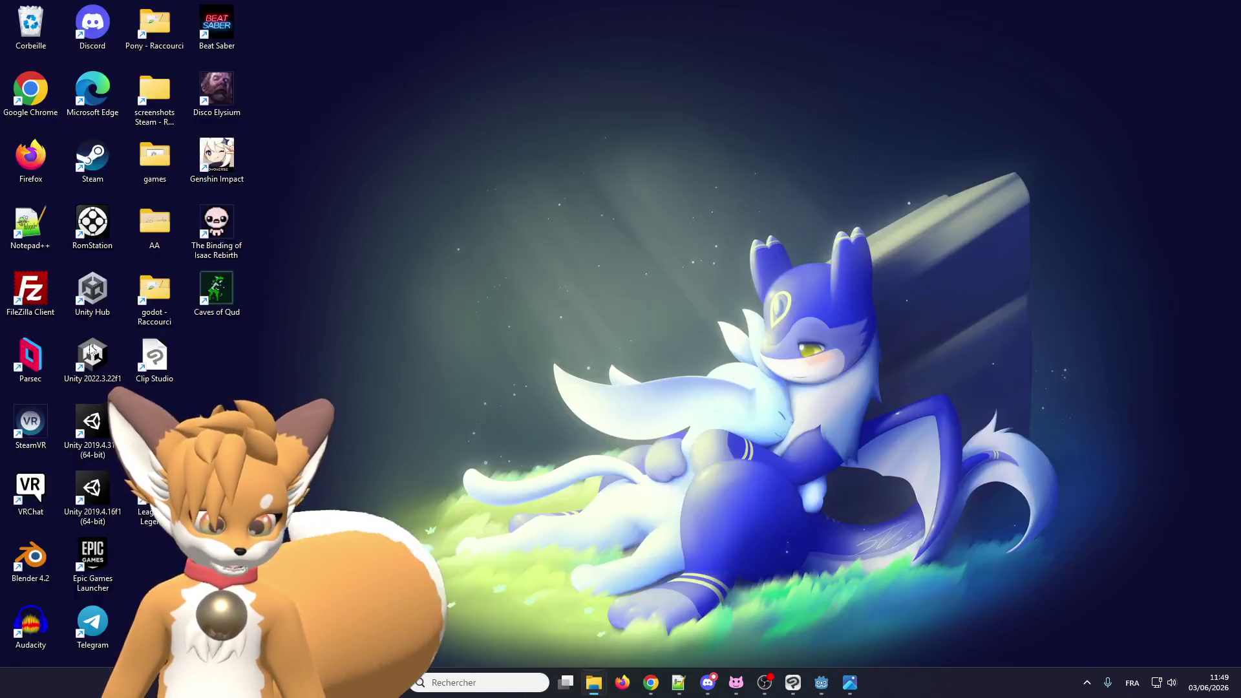
# Step: Navigate from the Boy folder up through Characters and Actor into Monsters
pyautogui.click(524, 616)
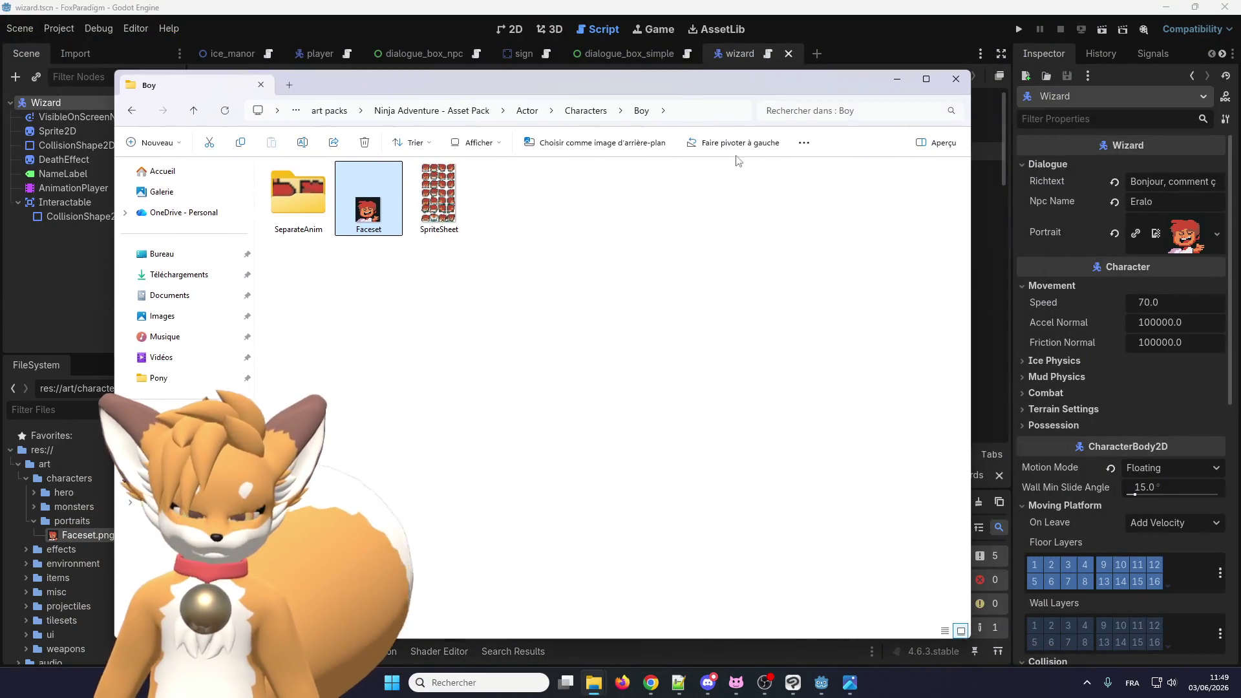
pyautogui.click(572, 111)
pyautogui.scroll(-10, 352, 317)
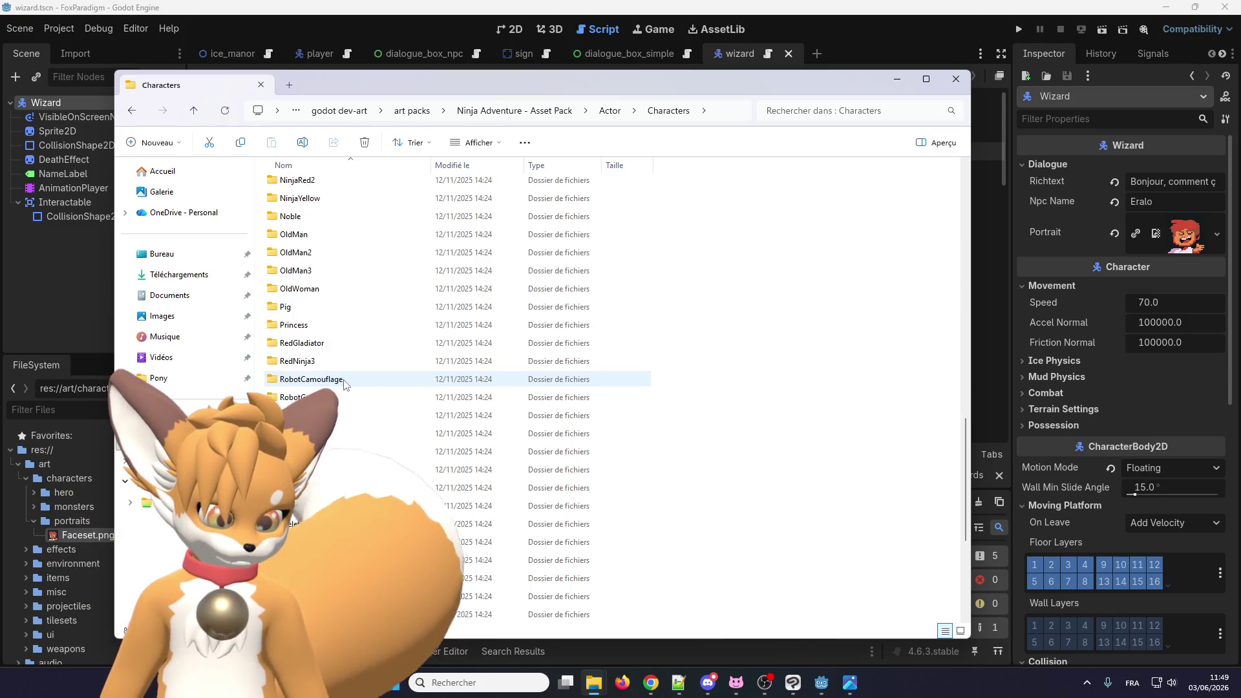
pyautogui.scroll(9, 345, 386)
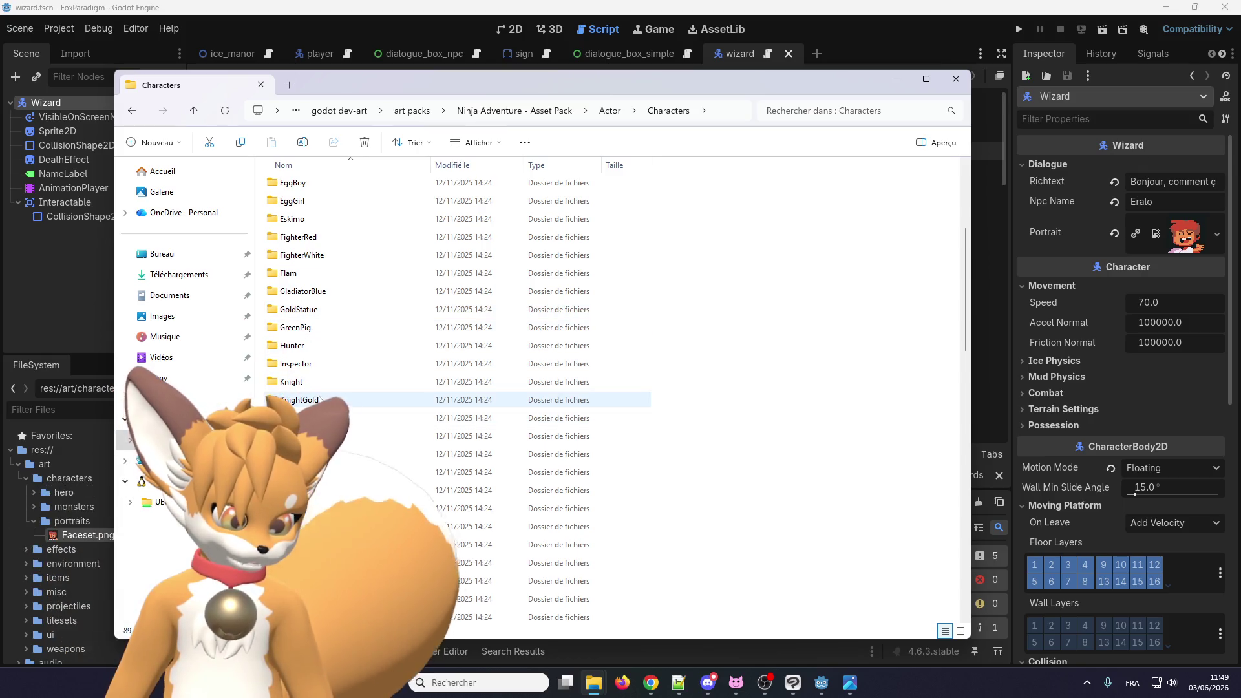
pyautogui.scroll(4, 321, 390)
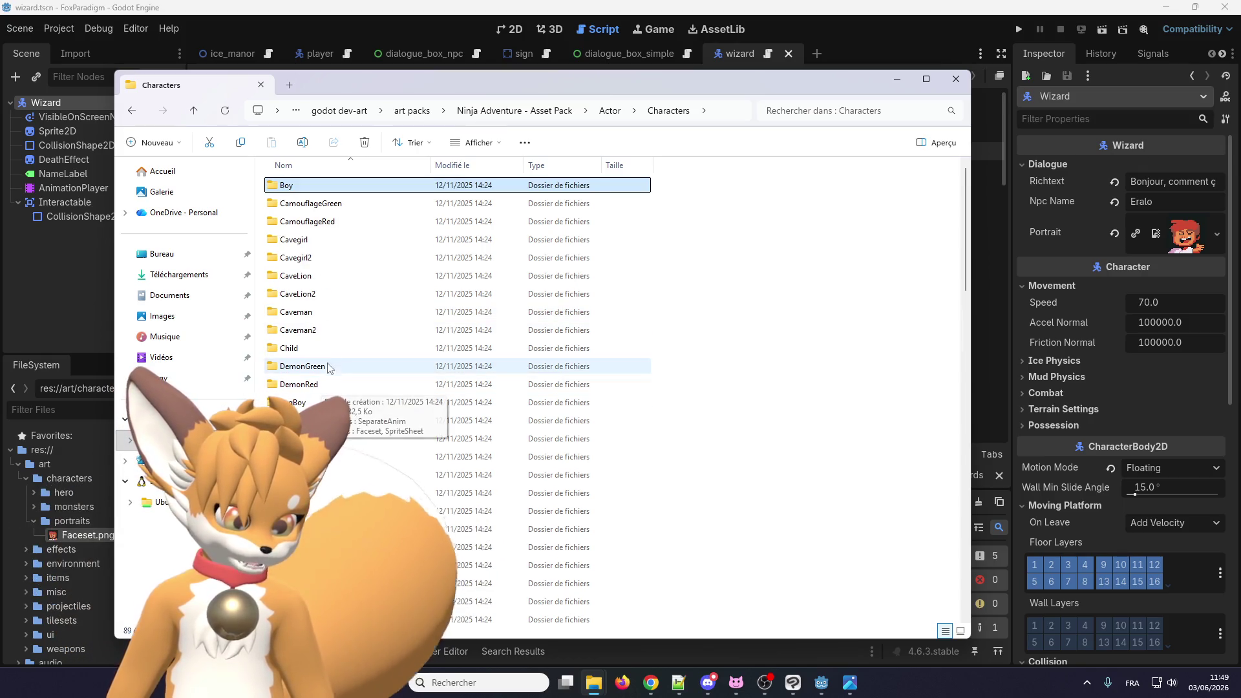
pyautogui.scroll(-10, 329, 392)
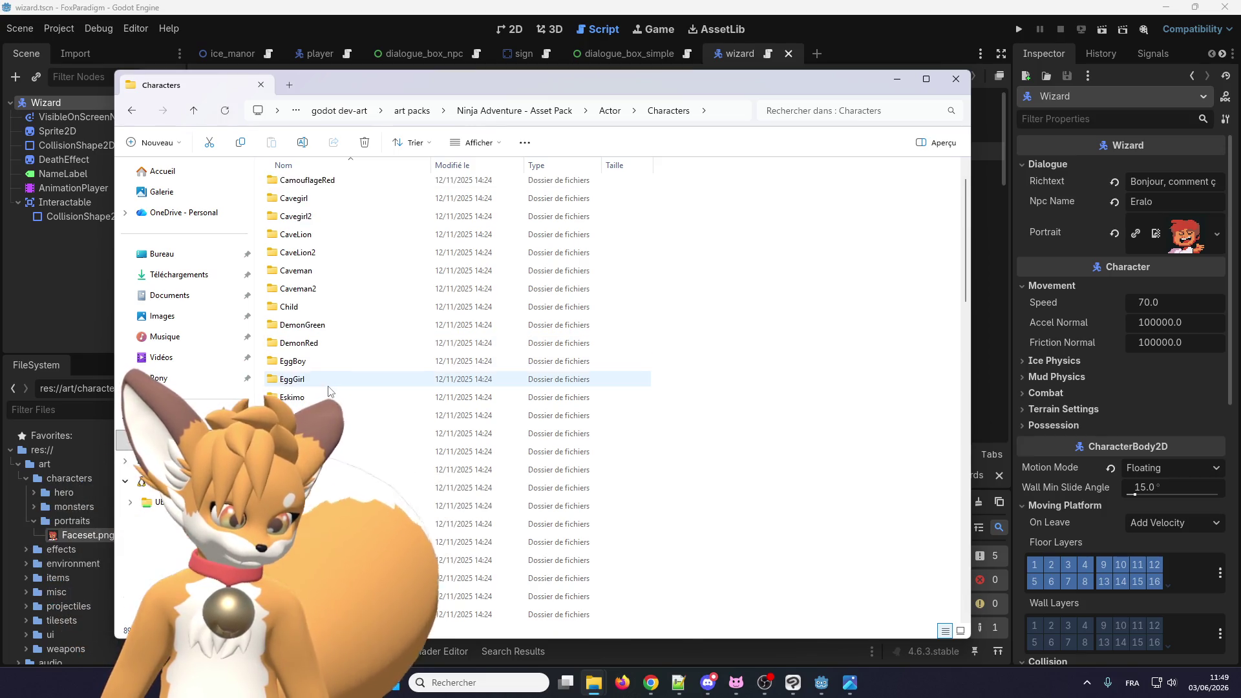
pyautogui.scroll(-3, 329, 392)
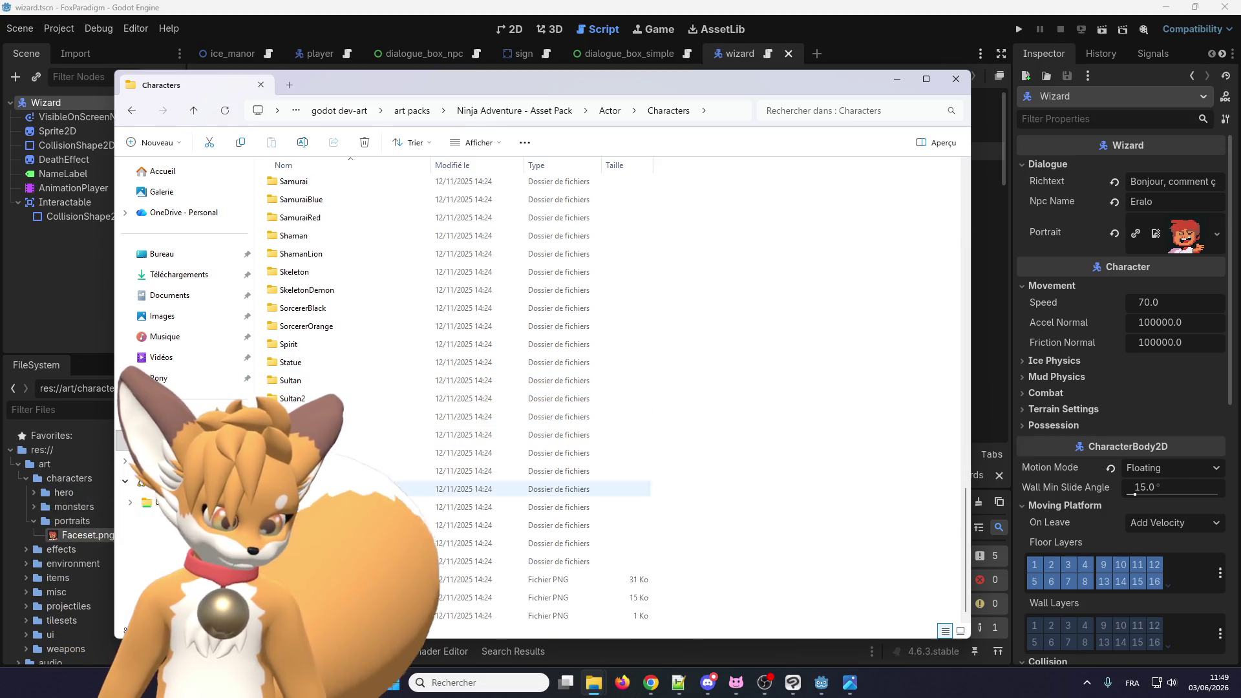
pyautogui.click(608, 112)
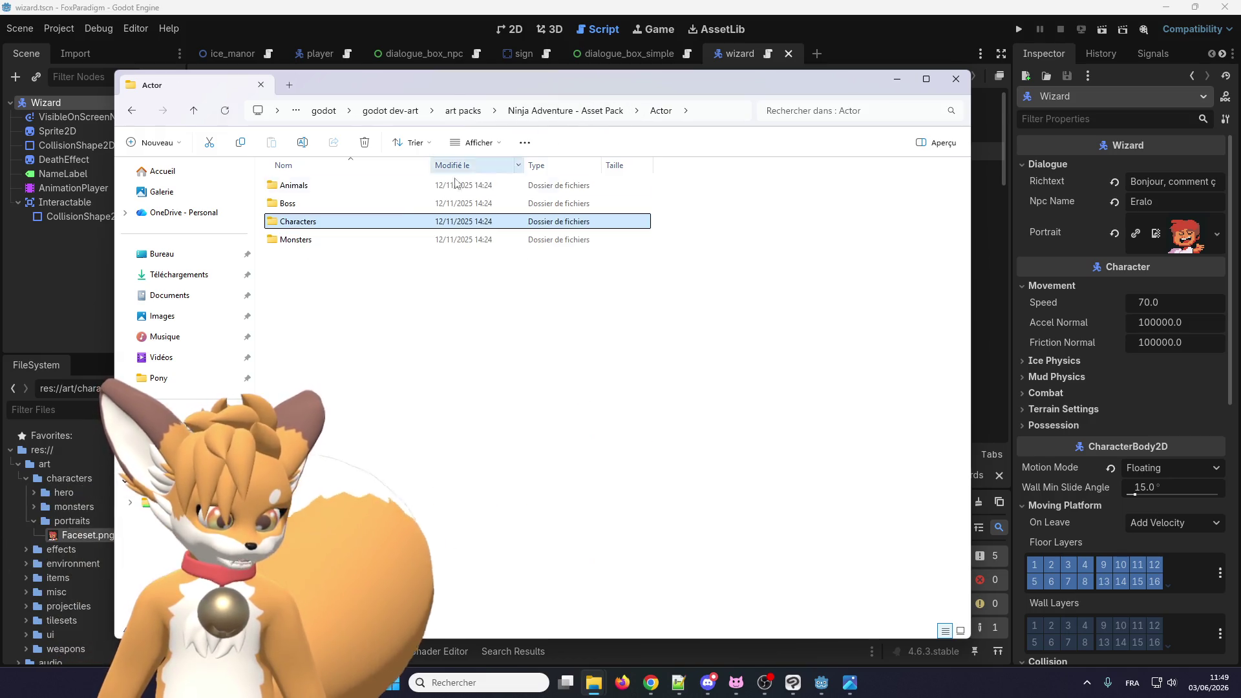
pyautogui.doubleClick(368, 237)
# Step: Peek into Axolot, then open the Reptile folder and preview Reptile.png in Photos
pyautogui.scroll(-6, 292, 370)
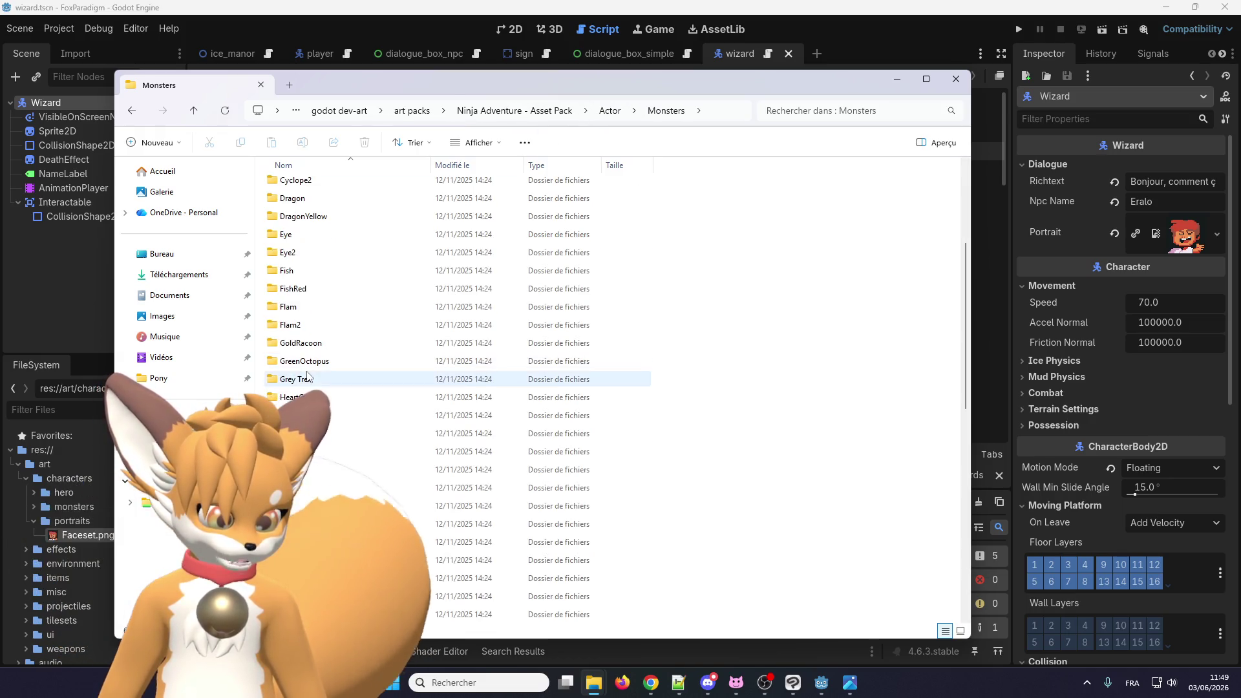
pyautogui.scroll(6, 334, 342)
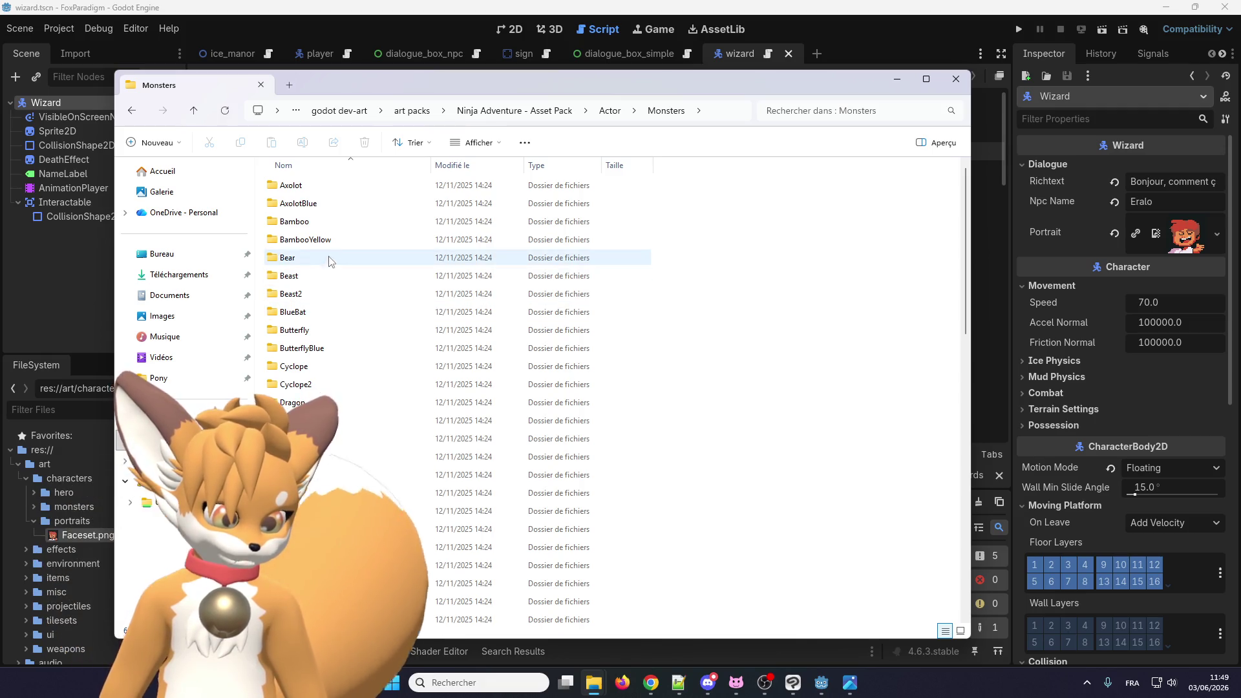
pyautogui.scroll(-6, 362, 416)
pyautogui.scroll(6, 362, 415)
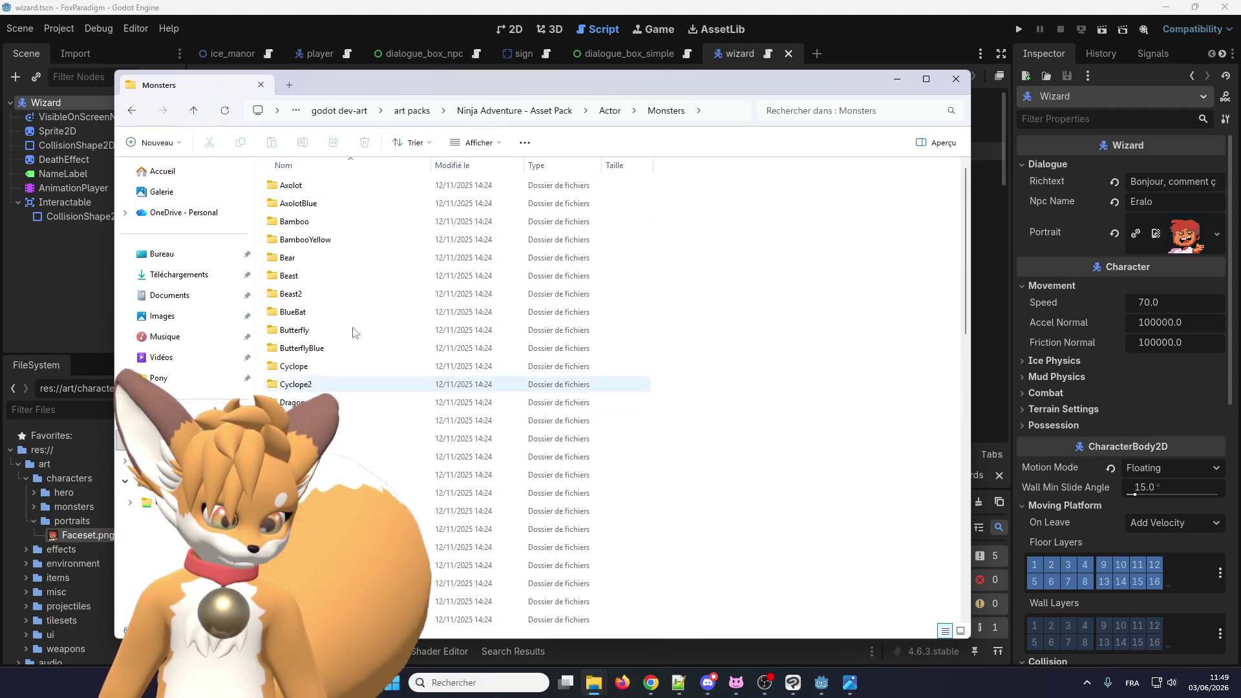
pyautogui.doubleClick(357, 181)
pyautogui.click(583, 111)
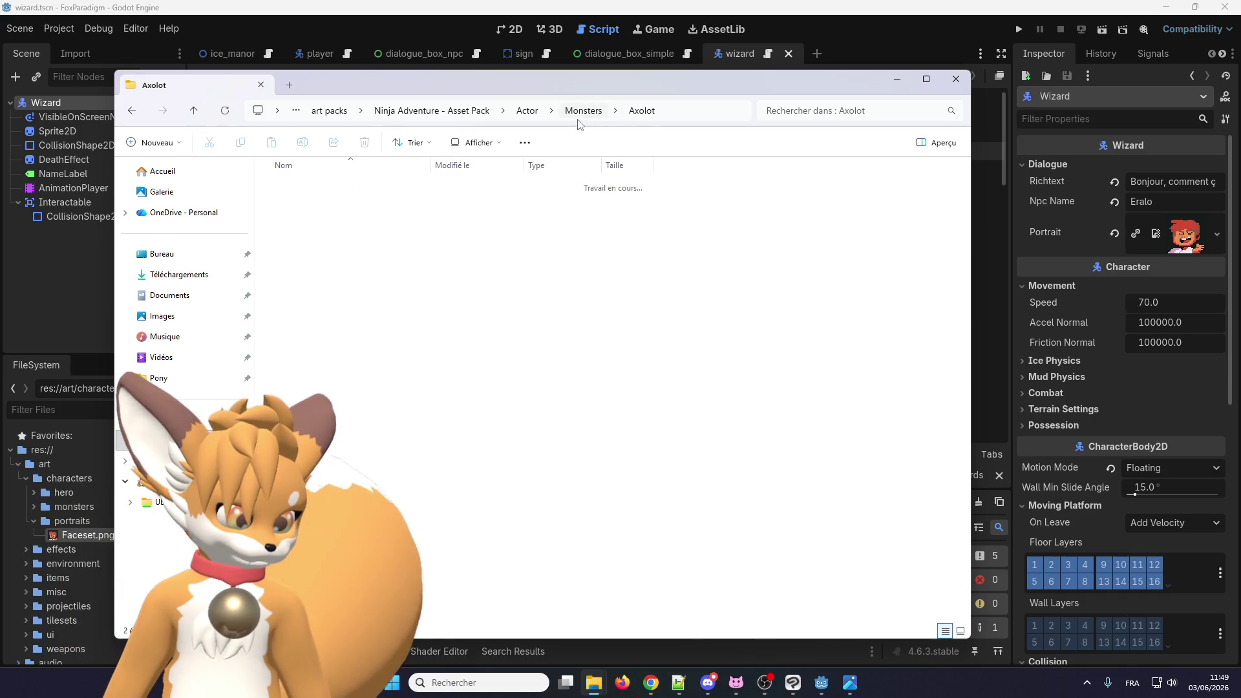
pyautogui.scroll(-10, 365, 519)
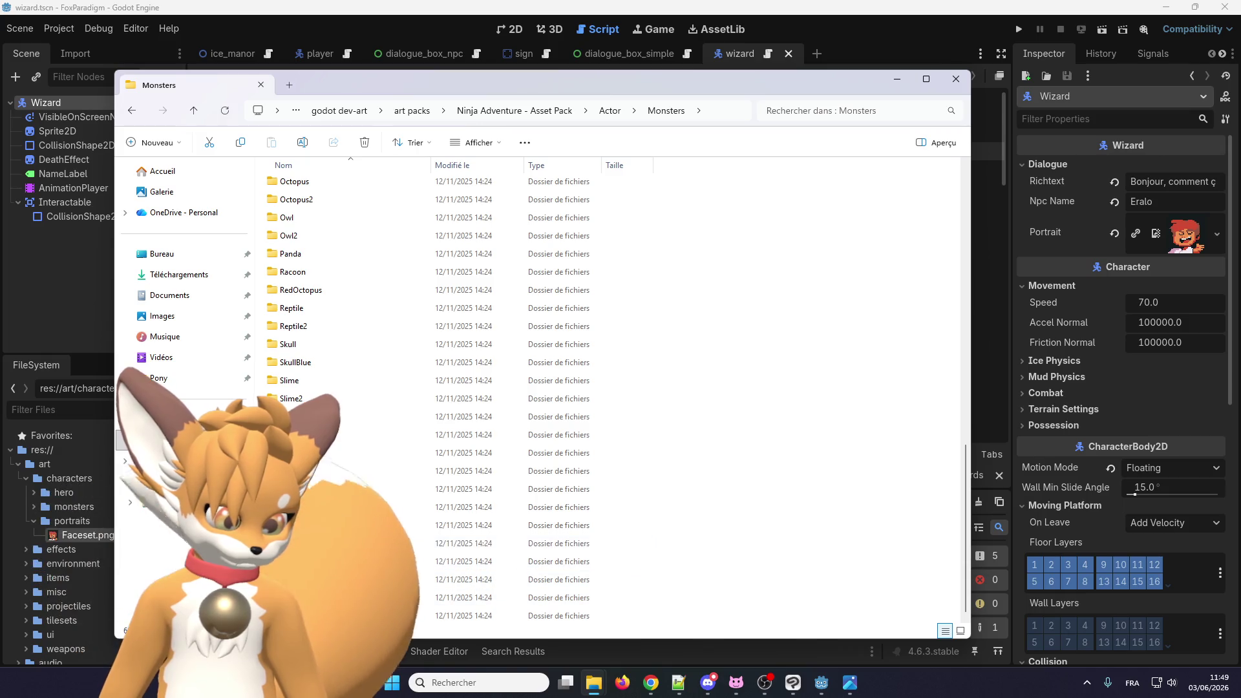
pyautogui.scroll(2, 388, 453)
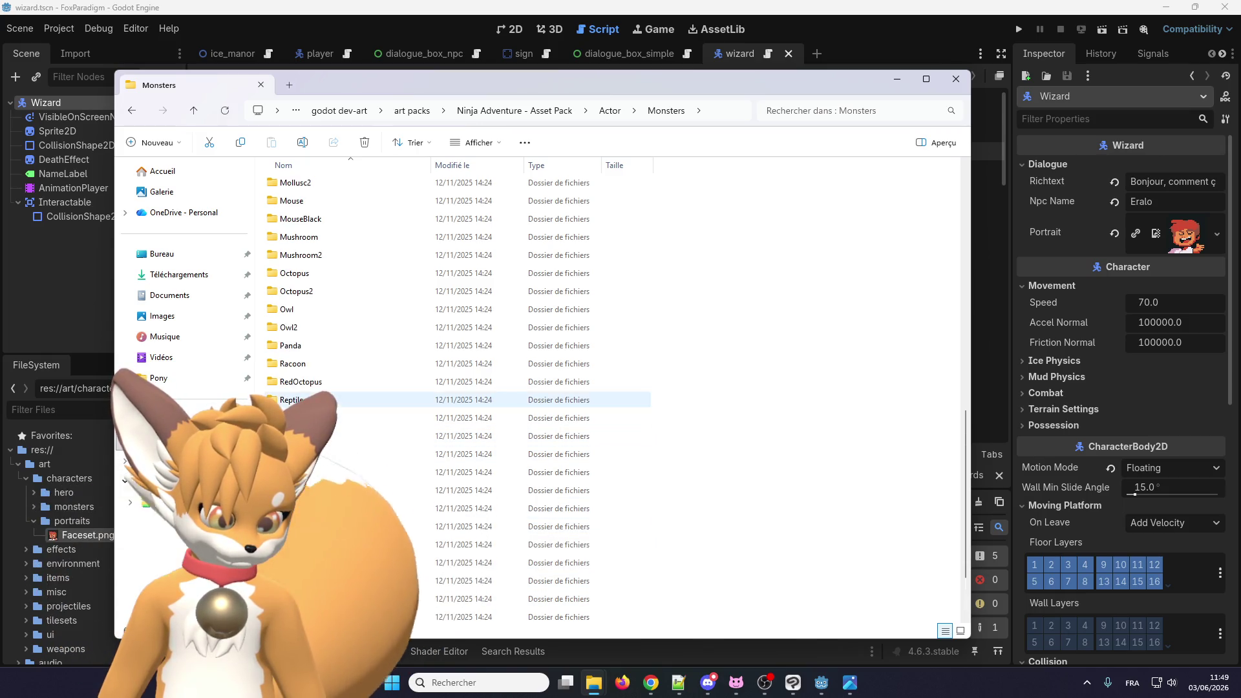
pyautogui.doubleClick(311, 399)
pyautogui.doubleClick(386, 201)
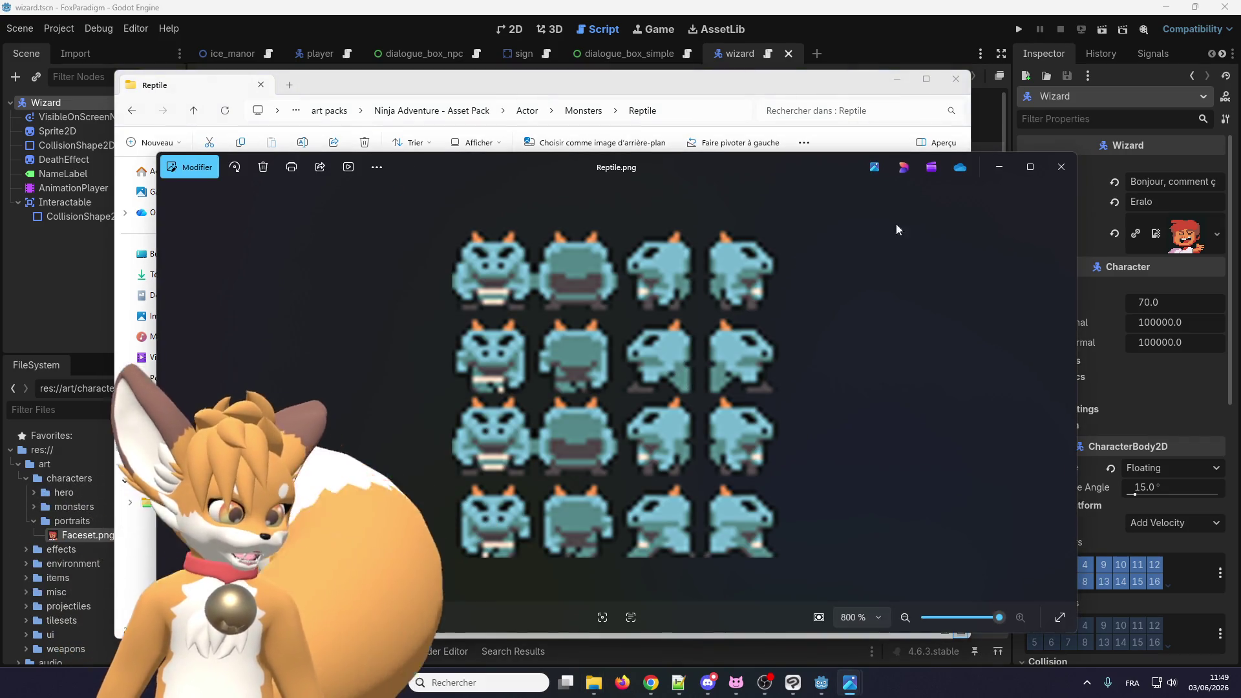
pyautogui.click(1061, 167)
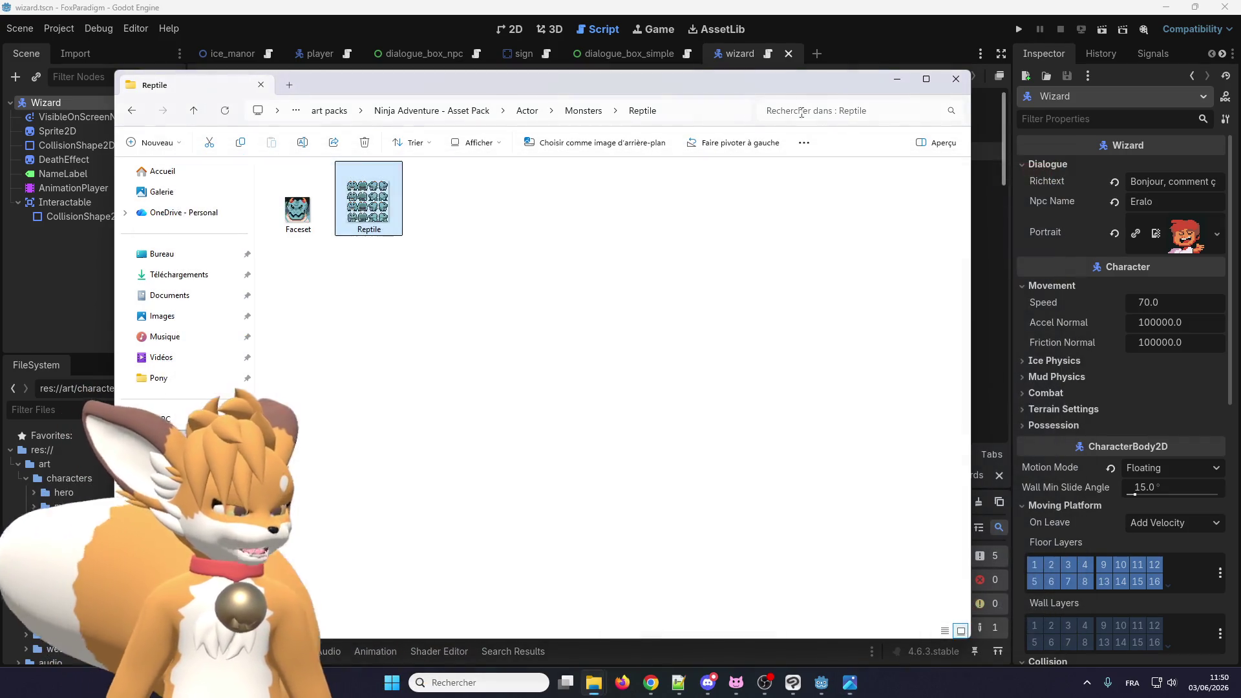
# Step: Compare the Reptile2 and other monster folders, then return to the Reptile folder
pyautogui.click(583, 110)
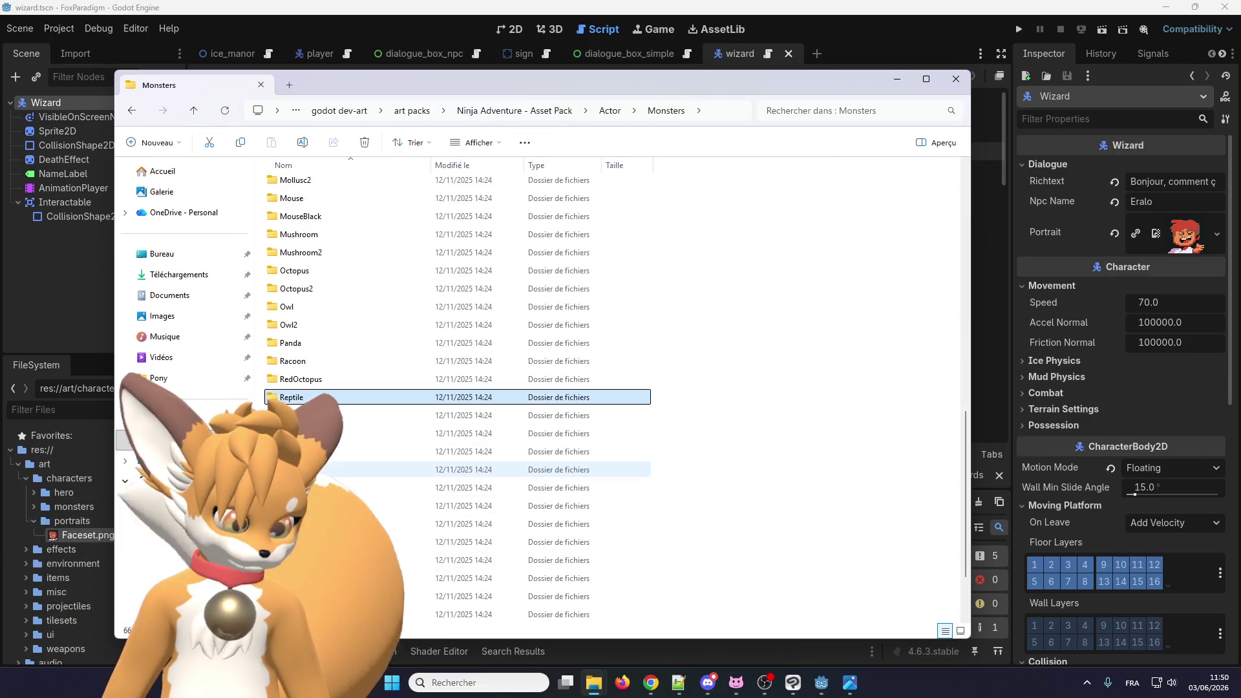
pyautogui.doubleClick(303, 415)
pyautogui.click(582, 110)
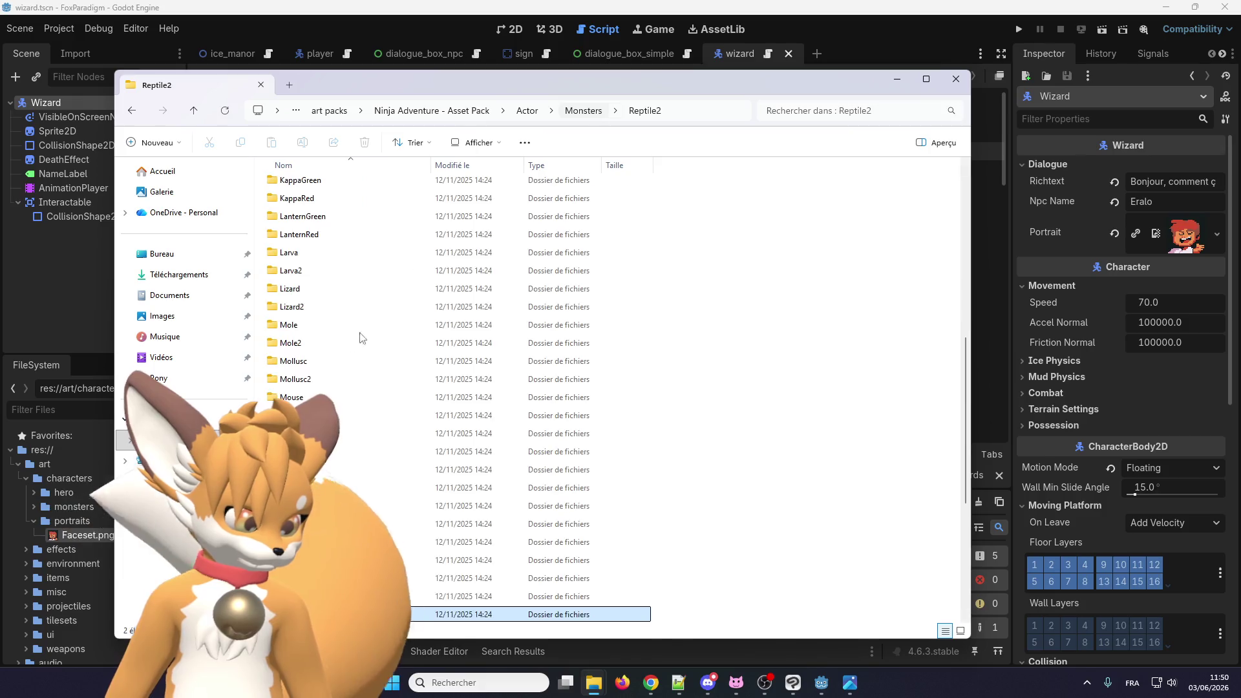
pyautogui.scroll(3, 327, 490)
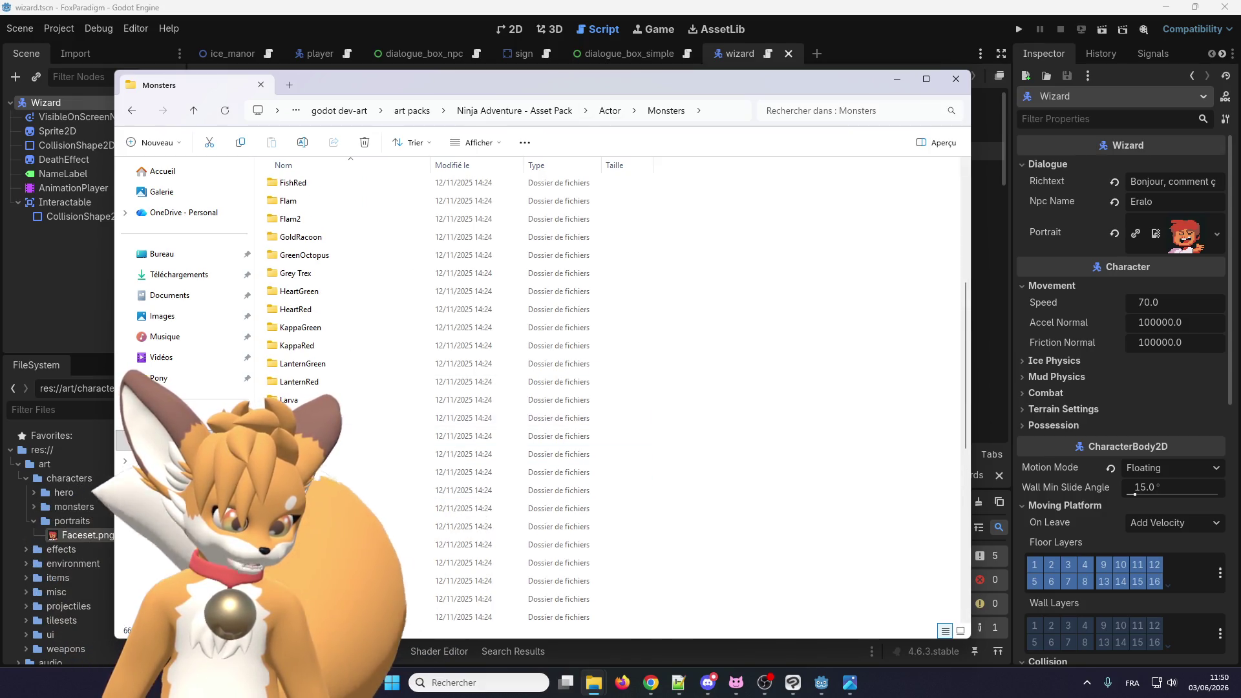
pyautogui.scroll(3, 322, 366)
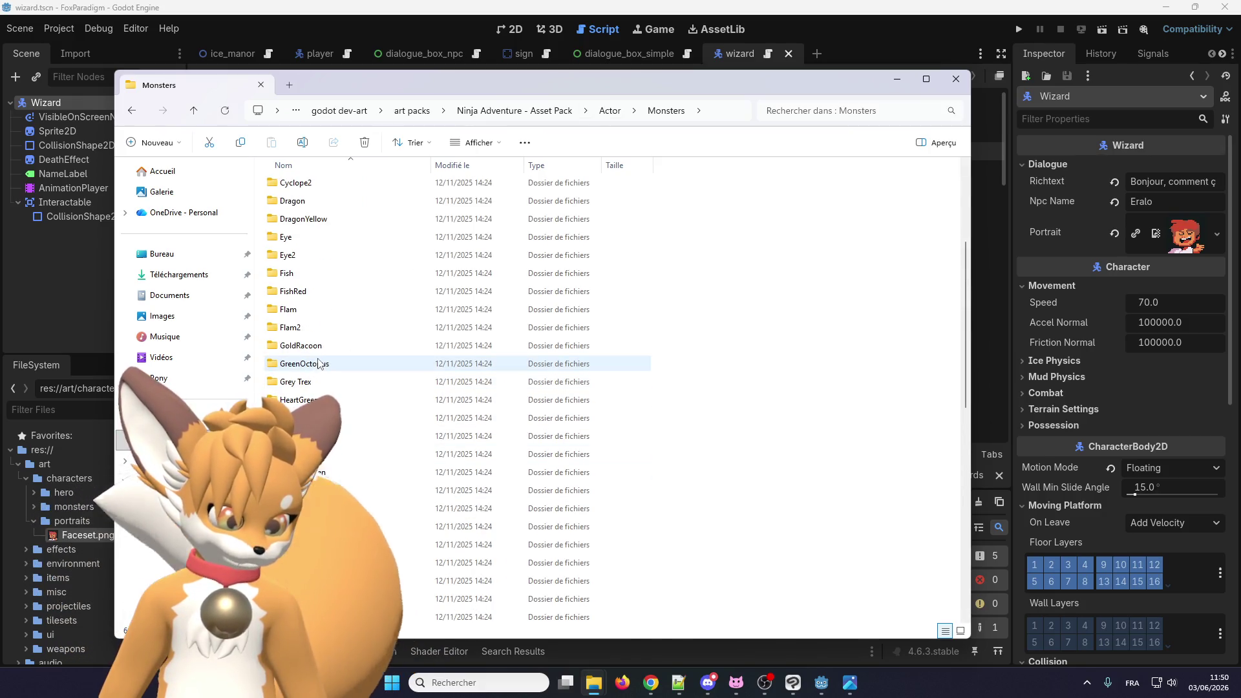
pyautogui.scroll(2, 319, 364)
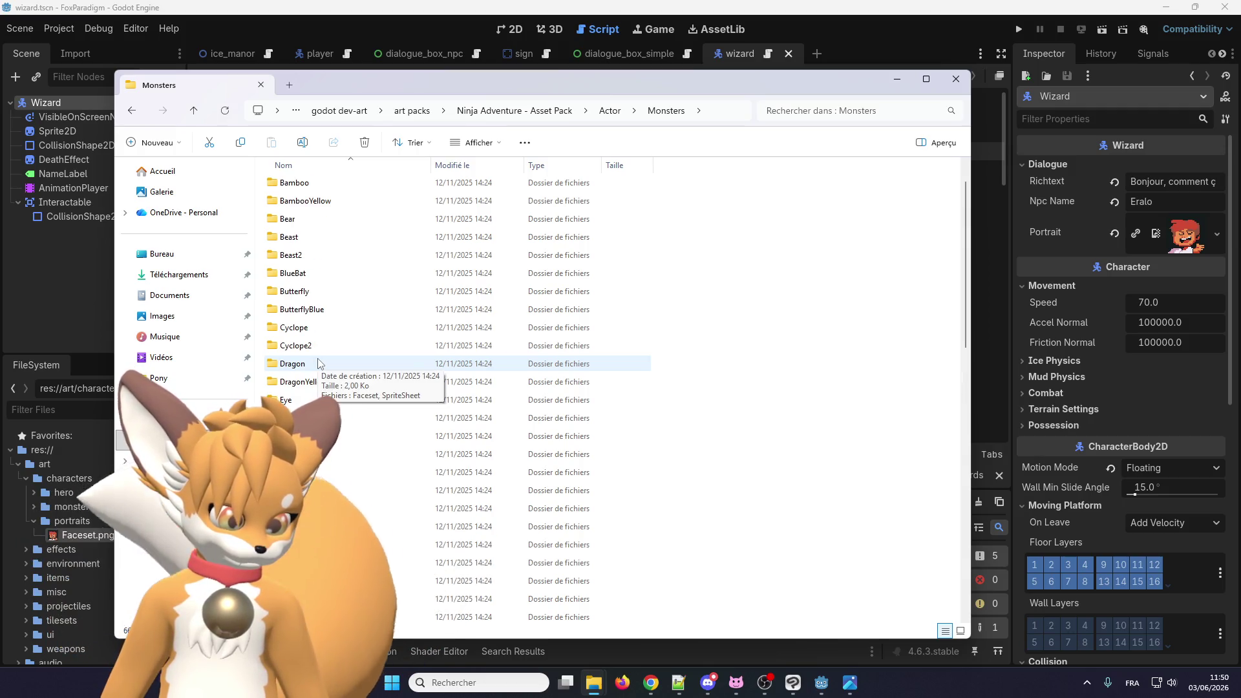
pyautogui.scroll(1, 318, 363)
pyautogui.scroll(-10, 318, 363)
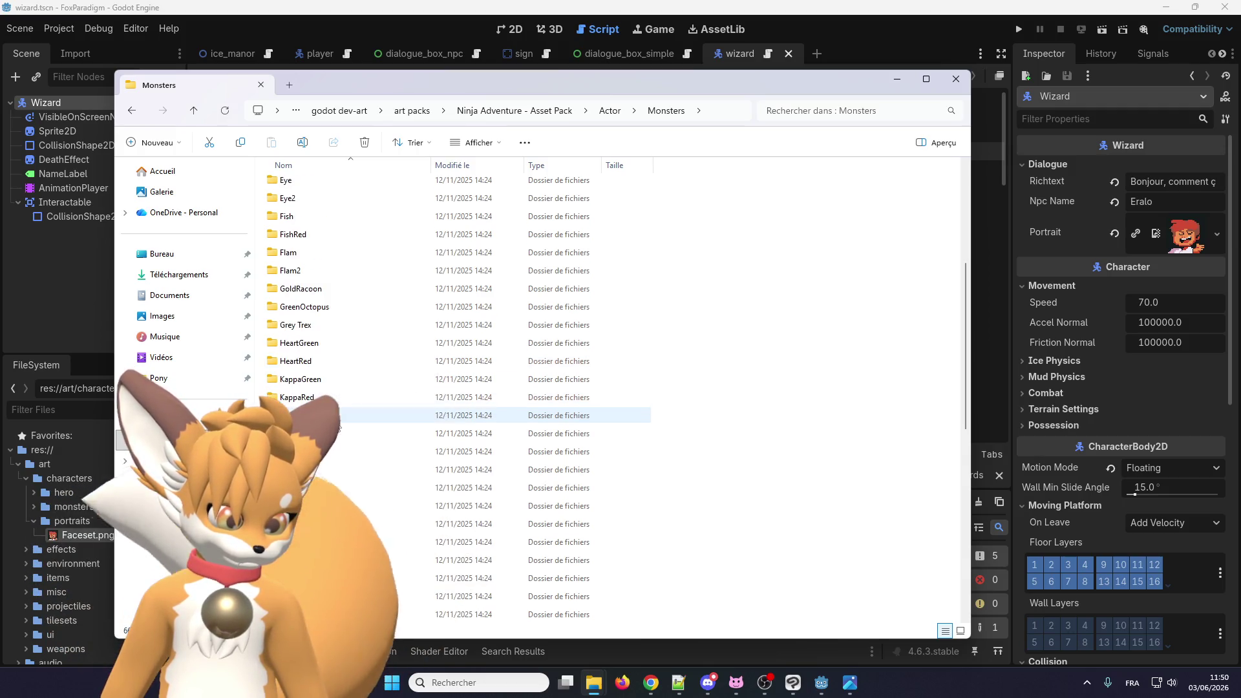
pyautogui.click(300, 548)
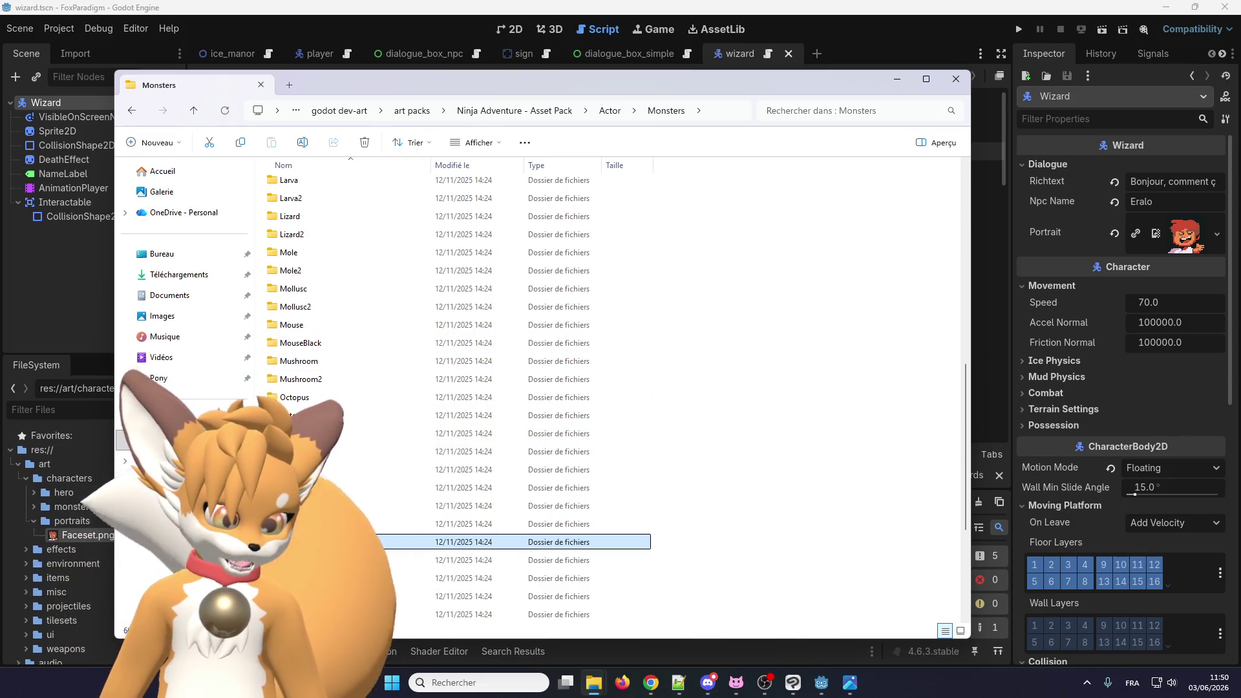
pyautogui.doubleClick(300, 542)
pyautogui.hotkey('alt', 'Left')
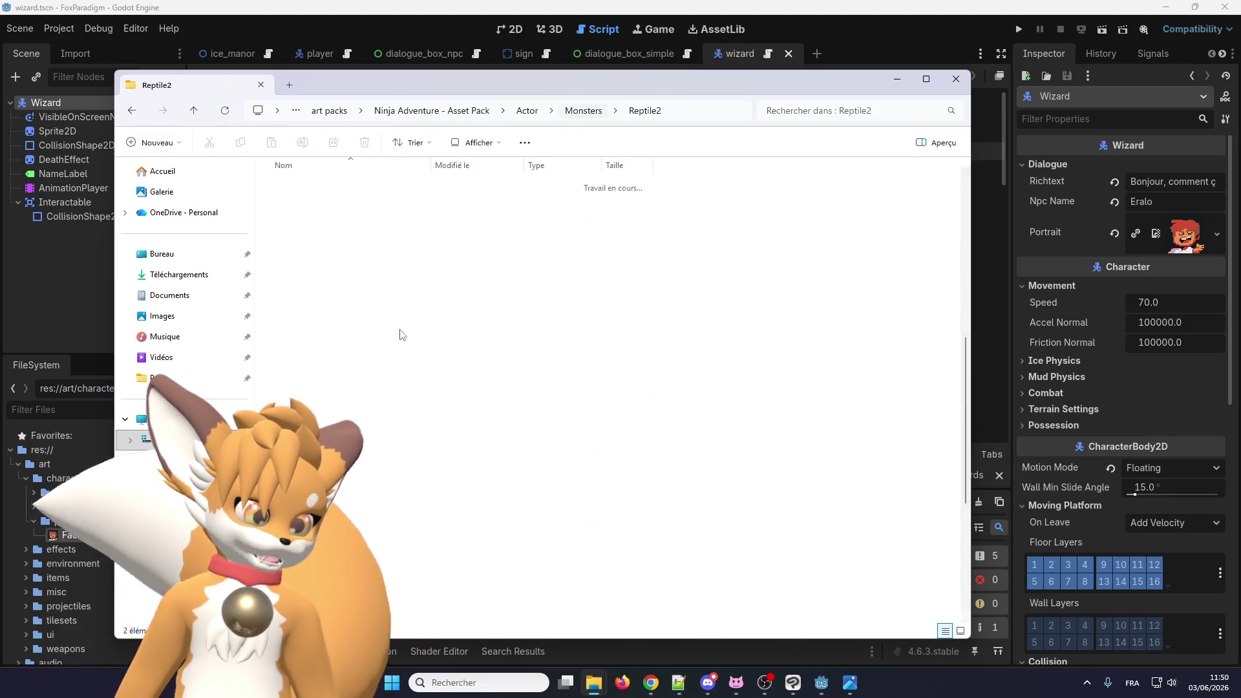
pyautogui.doubleClick(300, 596)
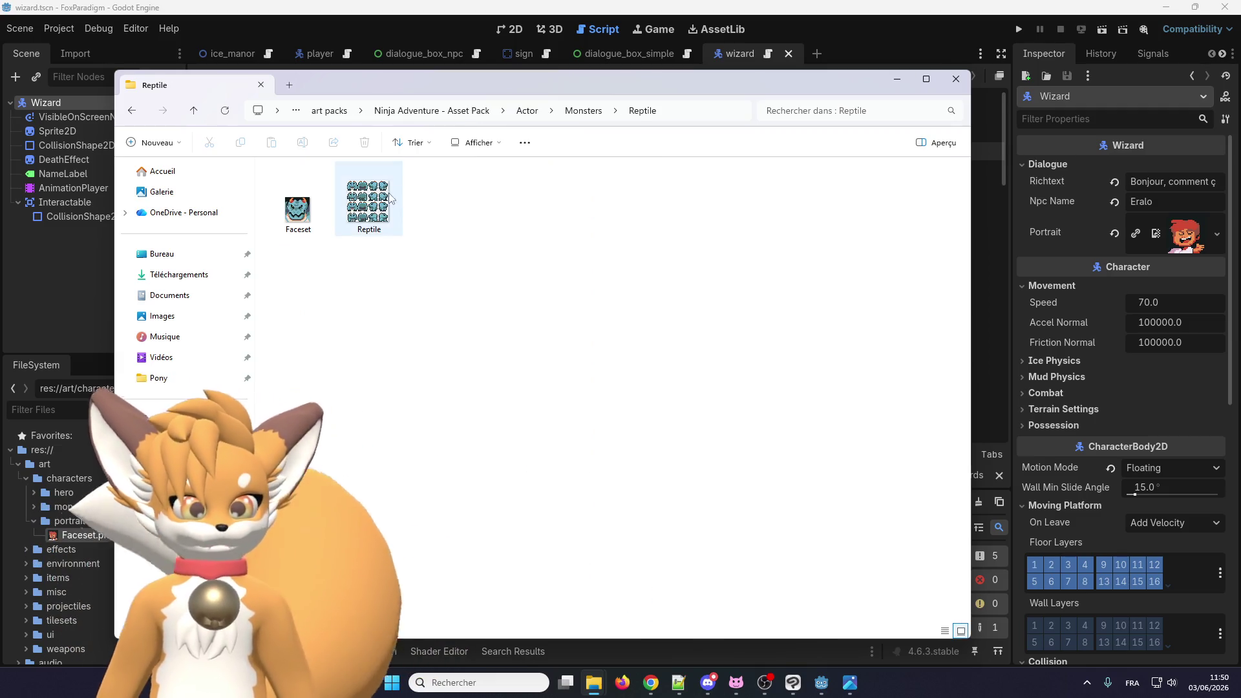
# Step: Rename the reptile's Faceset image to eralo_portait in File Explorer
pyautogui.moveTo(517, 84); pyautogui.dragTo(702, 56)
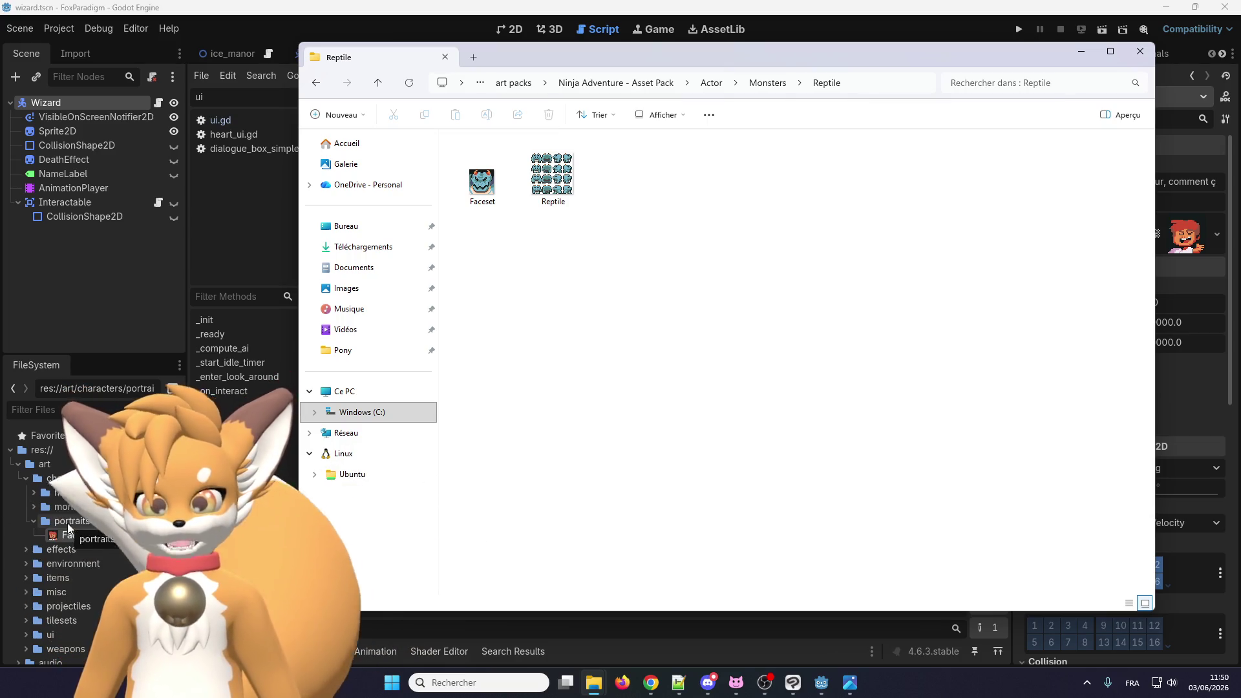
pyautogui.moveTo(482, 185)
pyautogui.mouseDown()
pyautogui.moveTo(272, 452)
pyautogui.moveTo(71, 521)
pyautogui.mouseUp()
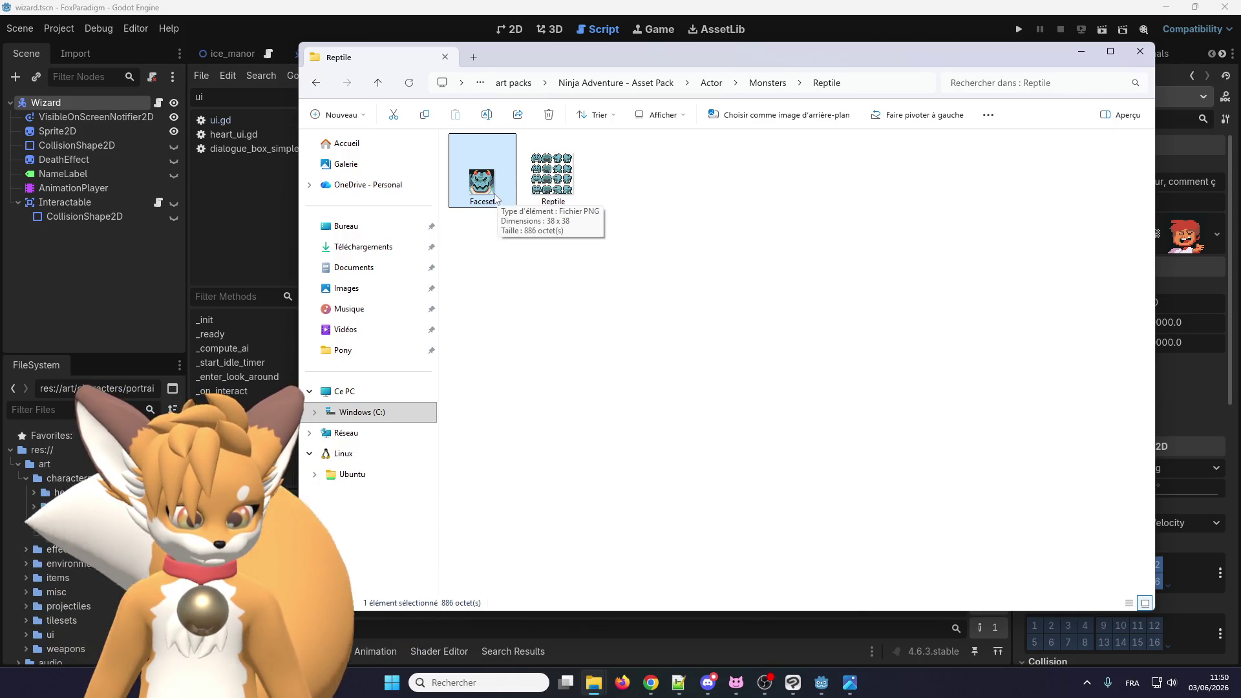
pyautogui.press('F2')
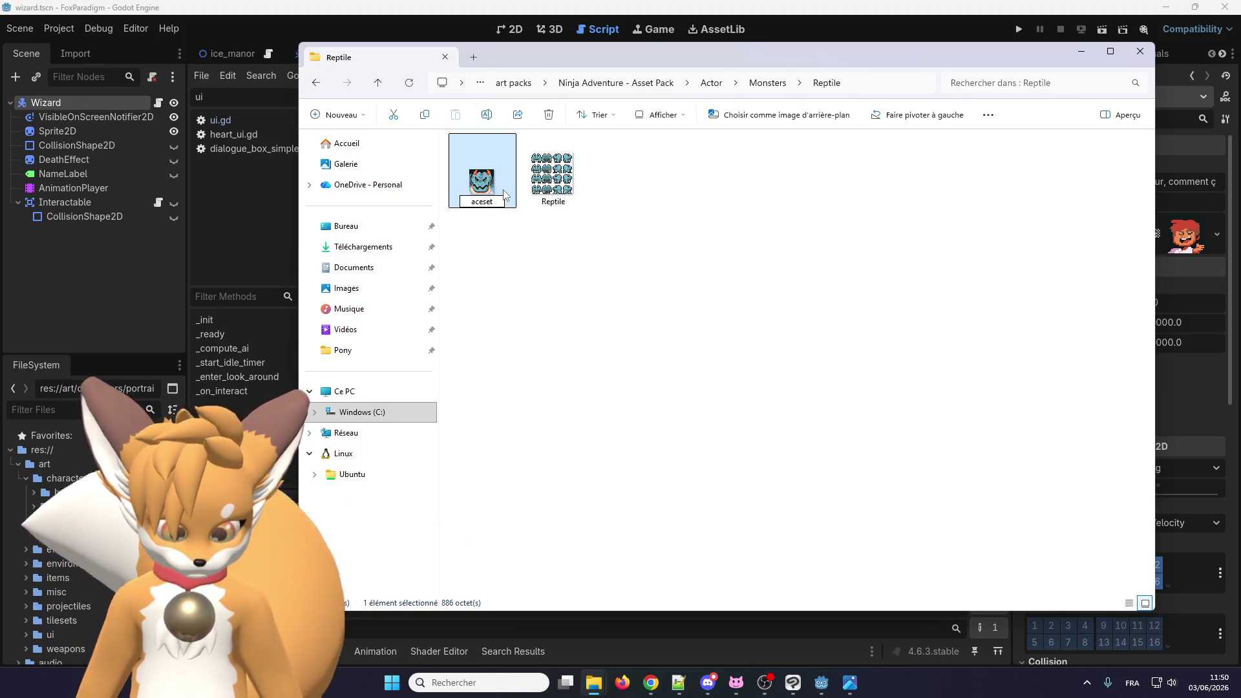
pyautogui.write('e')
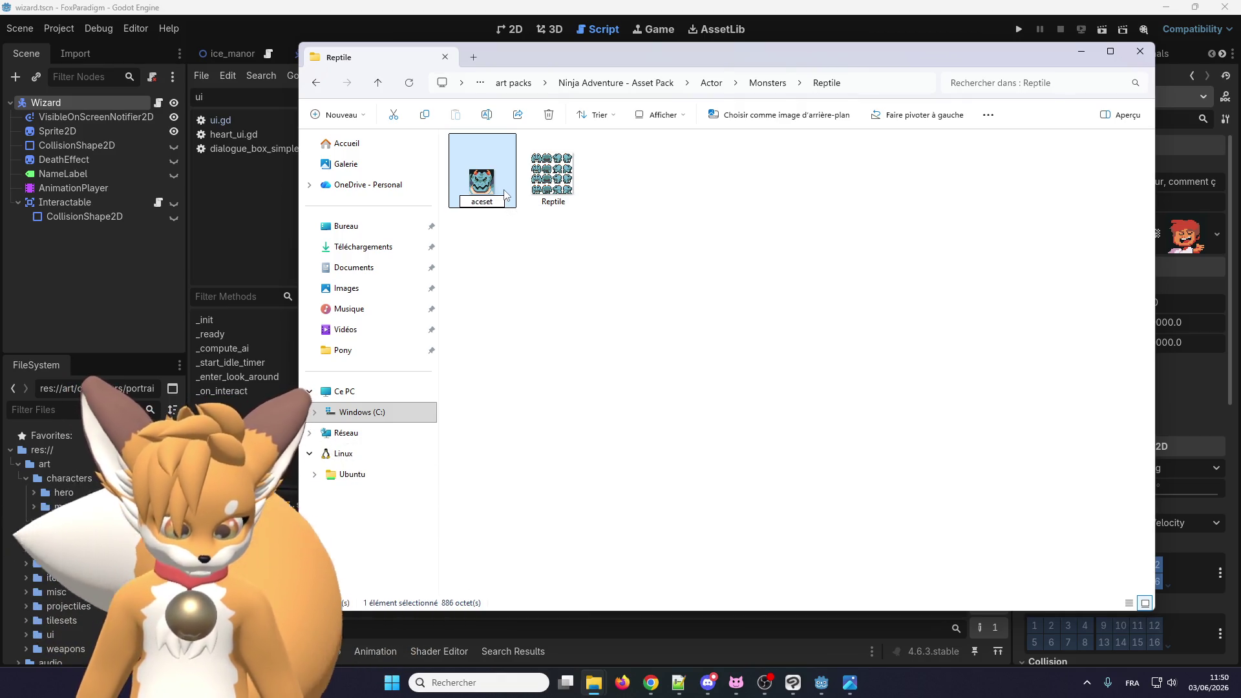
pyautogui.write('eralo_')
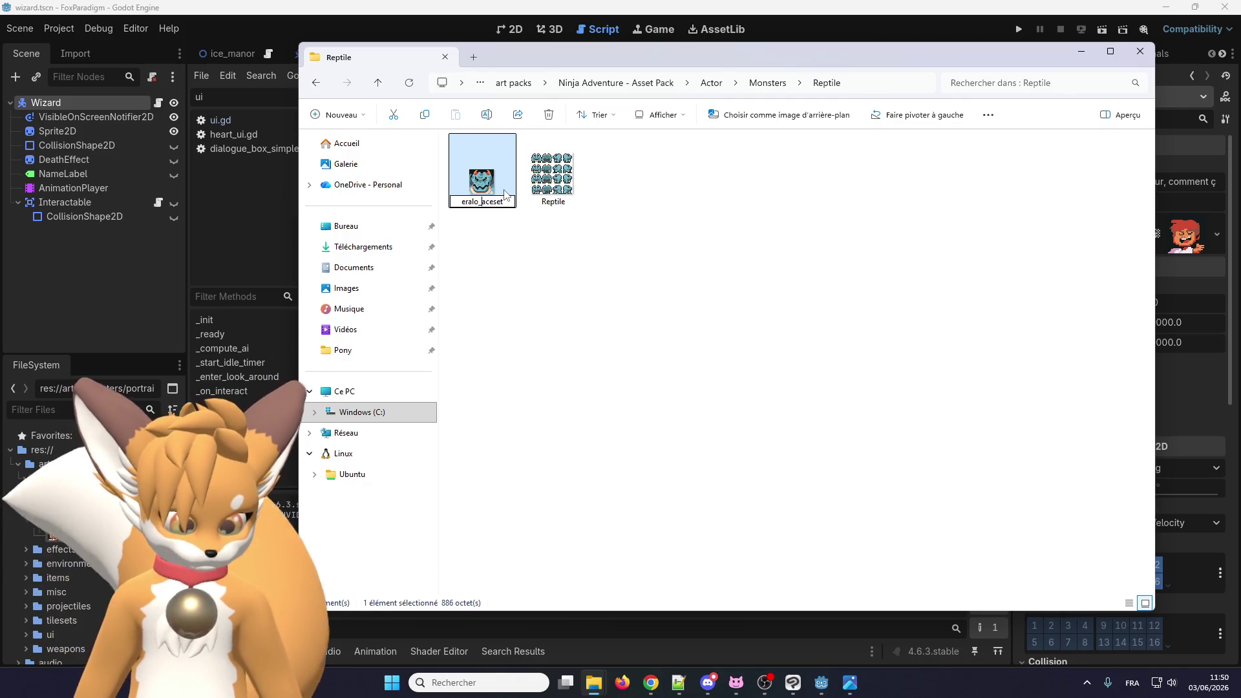
pyautogui.write('f')
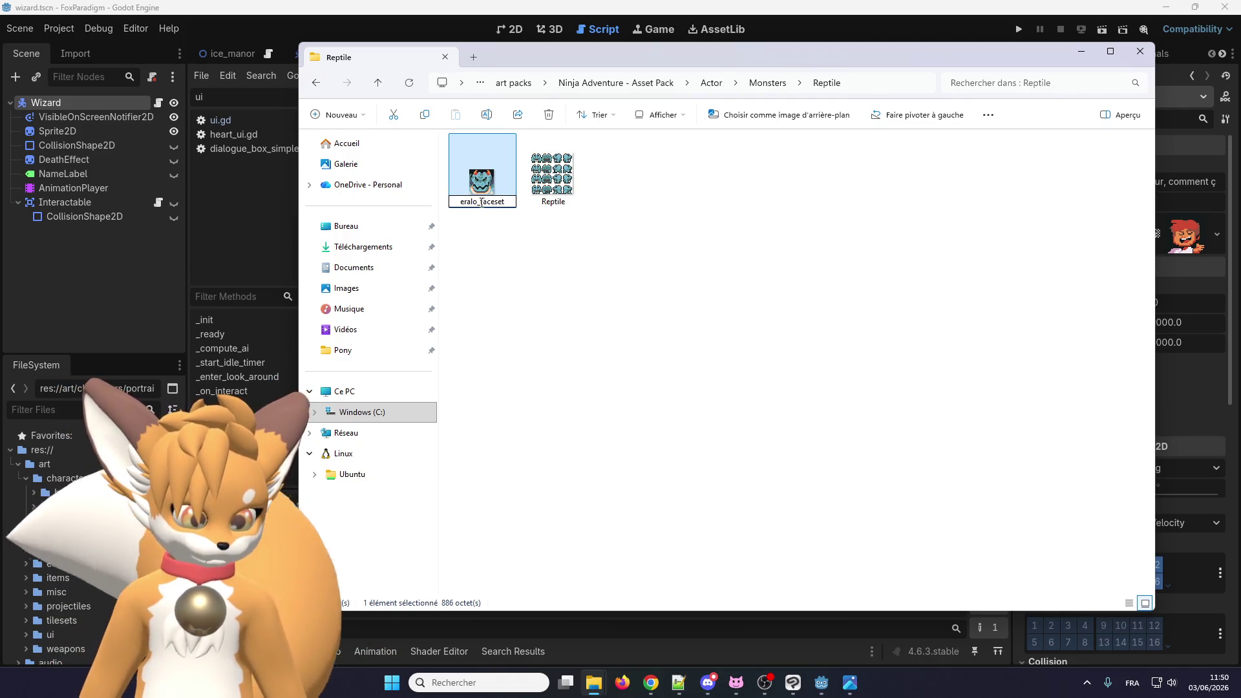
pyautogui.moveTo(498, 201); pyautogui.dragTo(519, 203)
pyautogui.write('por')
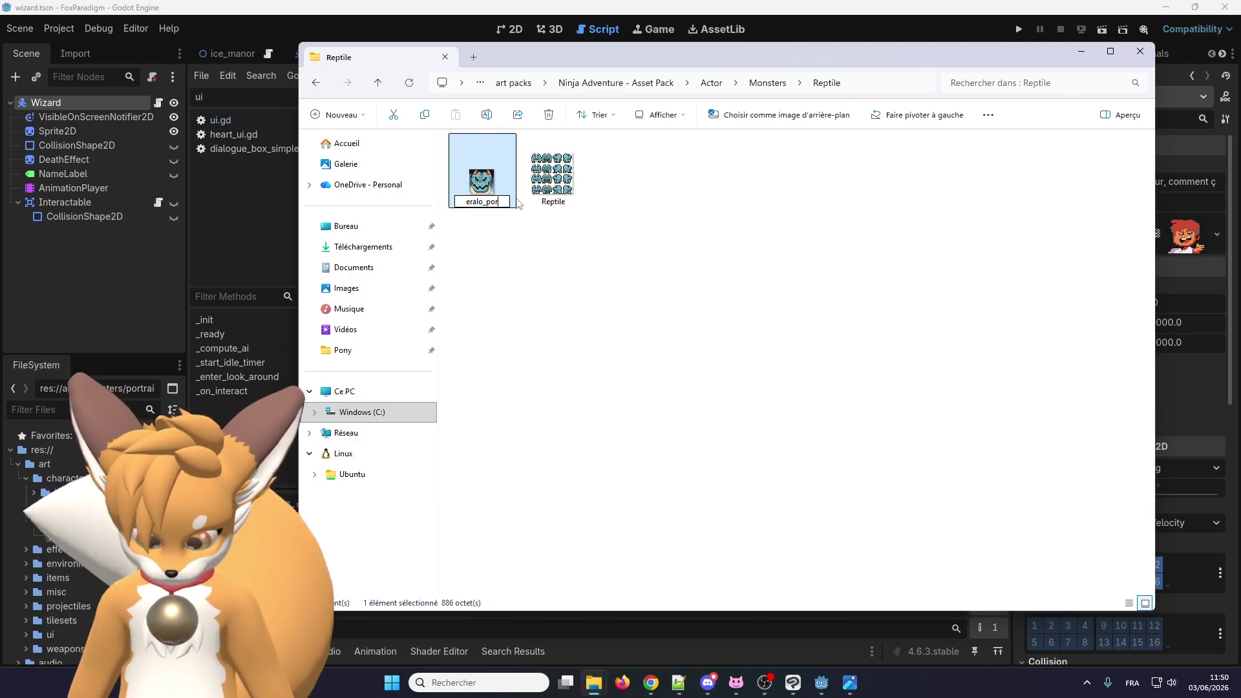
pyautogui.write('tai')
pyautogui.press('Return')
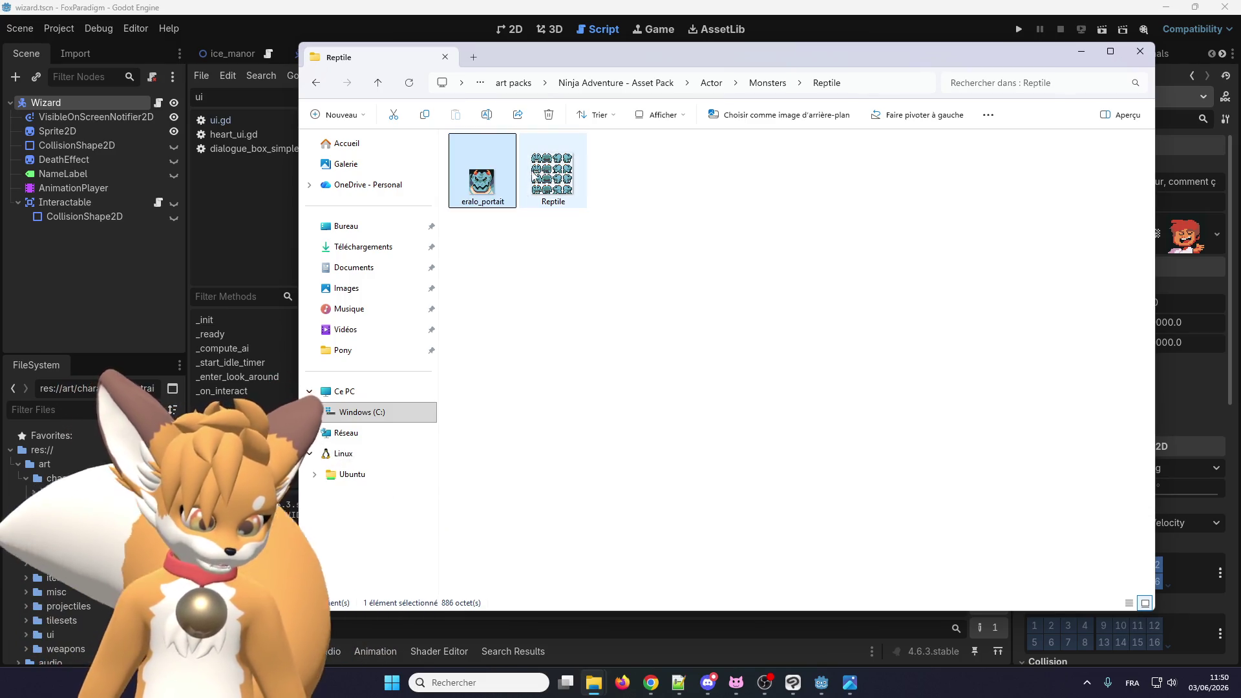
# Step: Rename the Reptile sprite sheet image to eralo, then return to Godot
pyautogui.click(546, 173)
pyautogui.click(546, 174)
pyautogui.write('eralo')
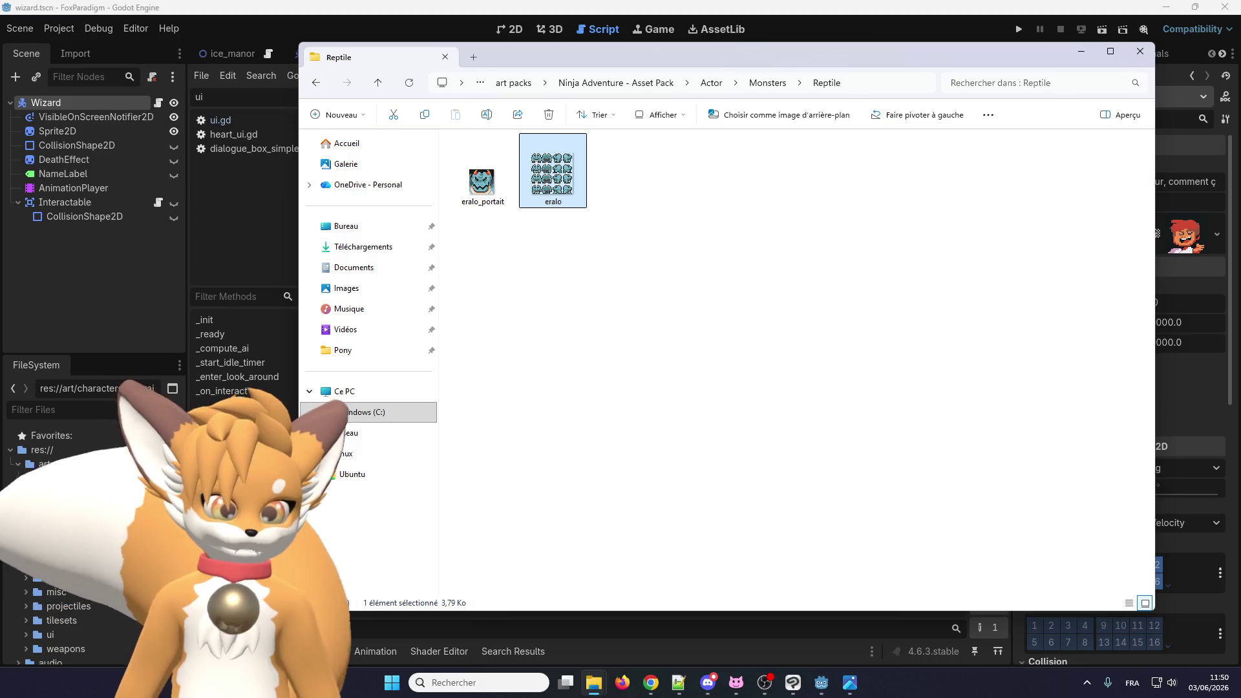
pyautogui.click(484, 188)
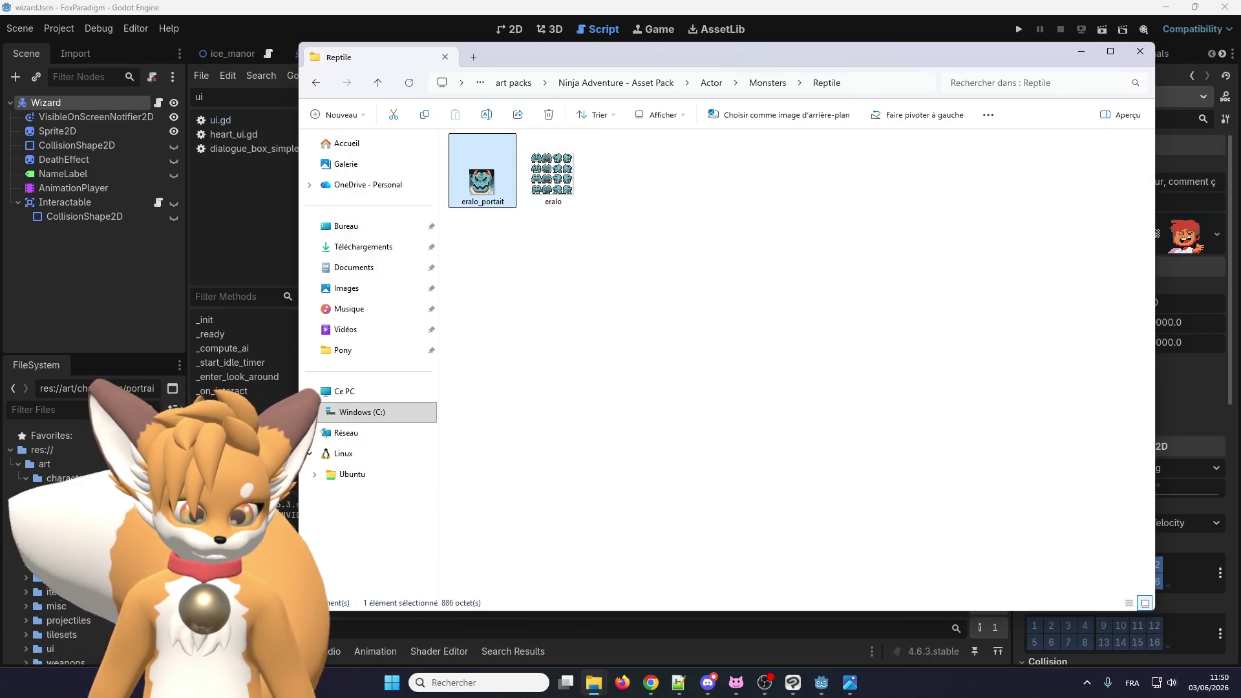
pyautogui.click(85, 545)
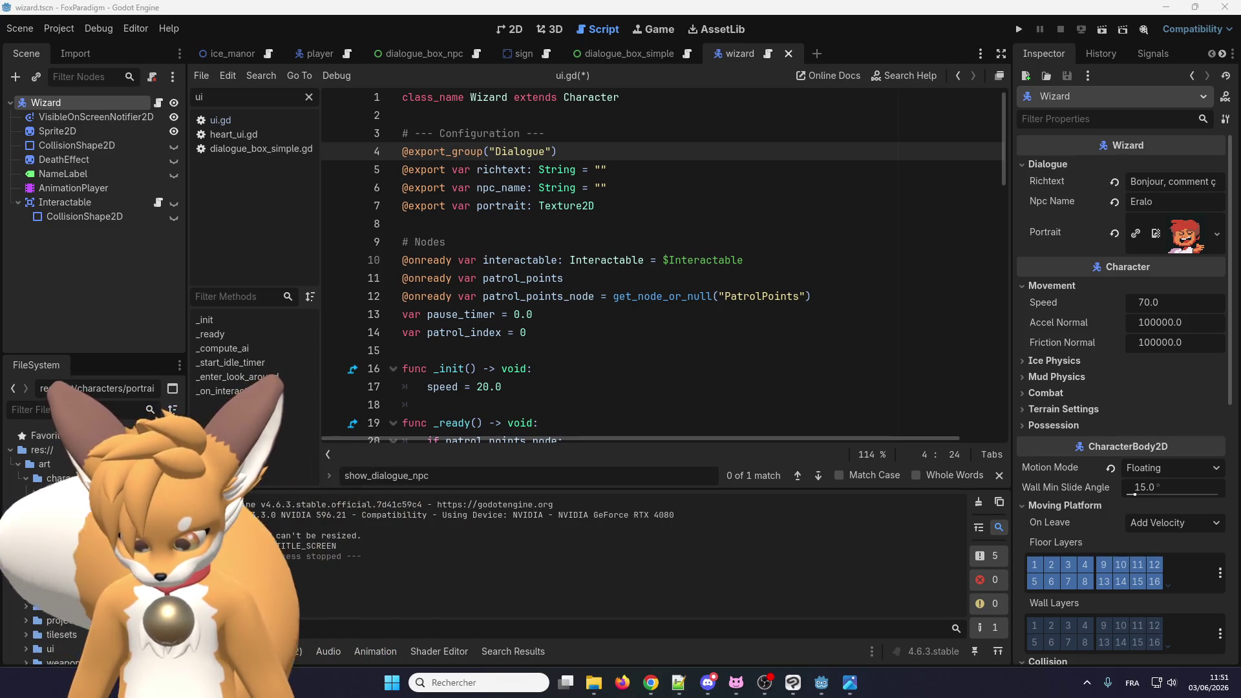
# Step: Cancel the FileSystem rename, select the Wizard node, and expand the art/characters/monsters folder
pyautogui.press('Escape')
pyautogui.click(51, 535)
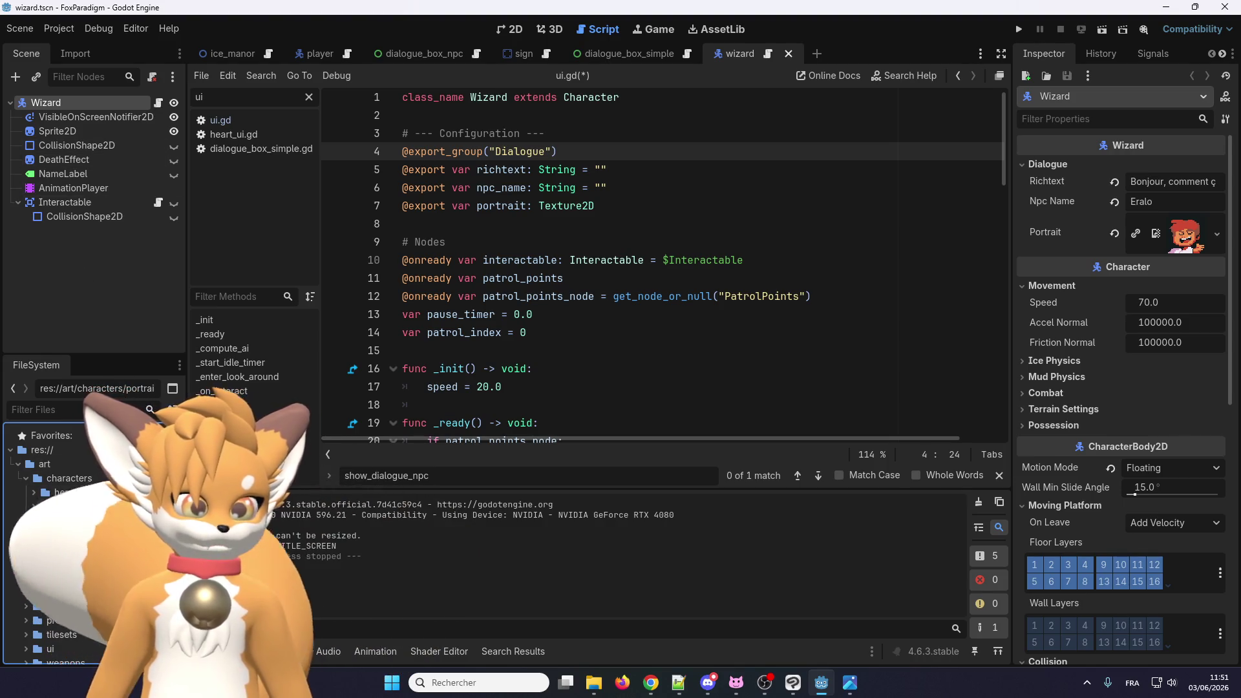
pyautogui.click(119, 106)
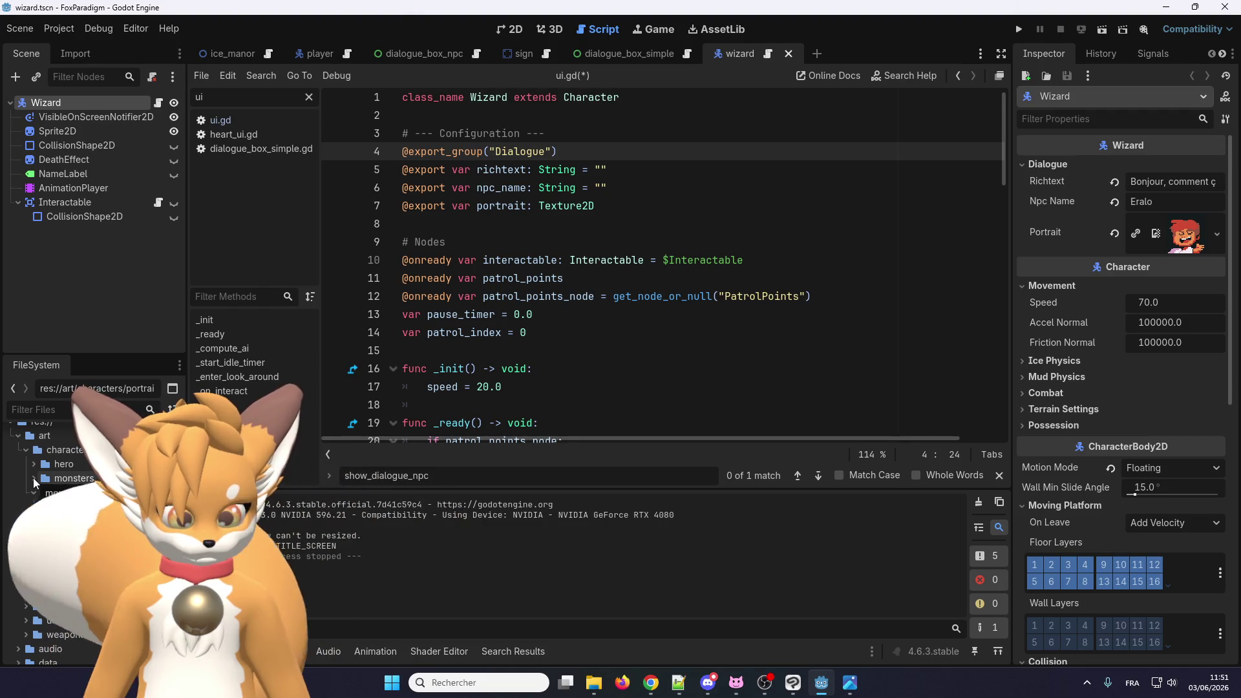
pyautogui.click(34, 479)
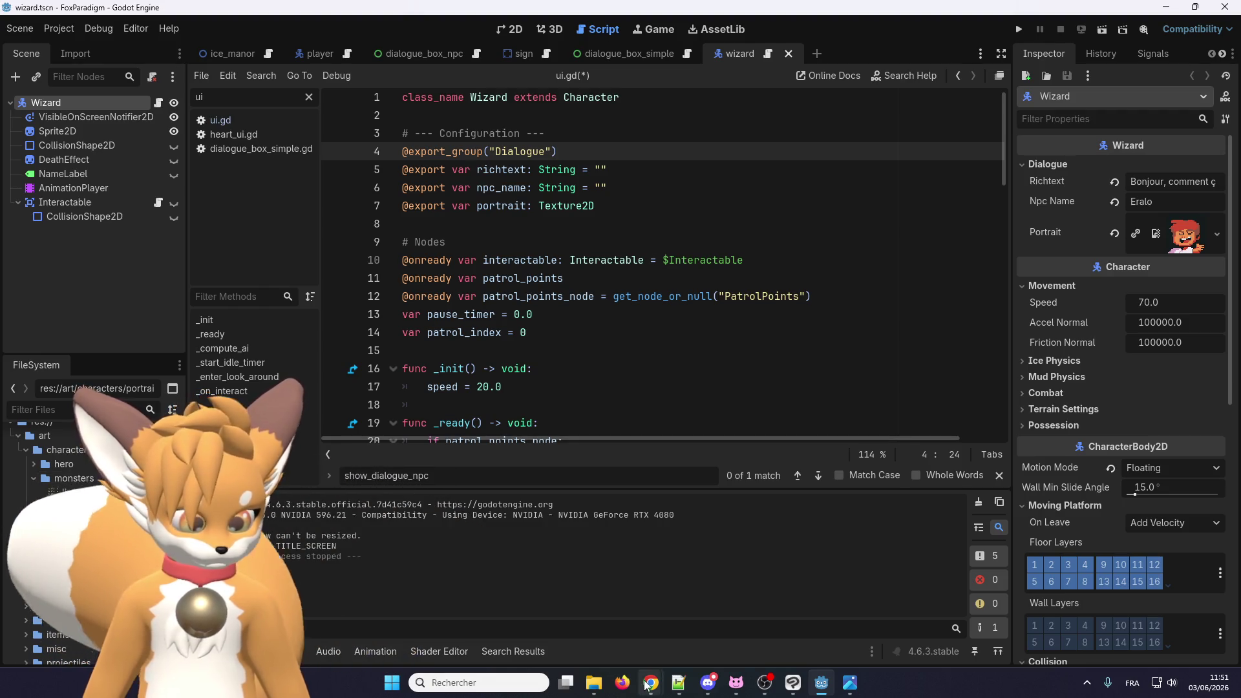
# Step: Drag eralo.png from the Reptile folder into Godot's monsters art folder
pyautogui.moveTo(595, 682)
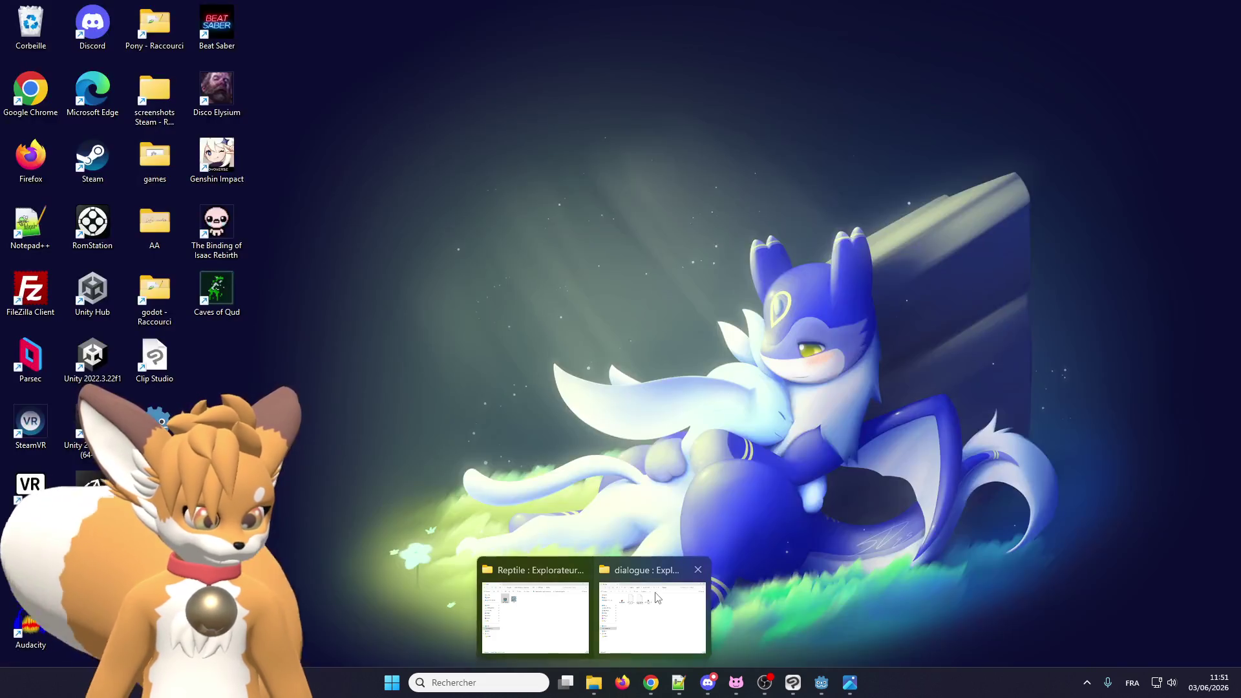
pyautogui.click(536, 607)
pyautogui.moveTo(553, 175); pyautogui.dragTo(81, 530)
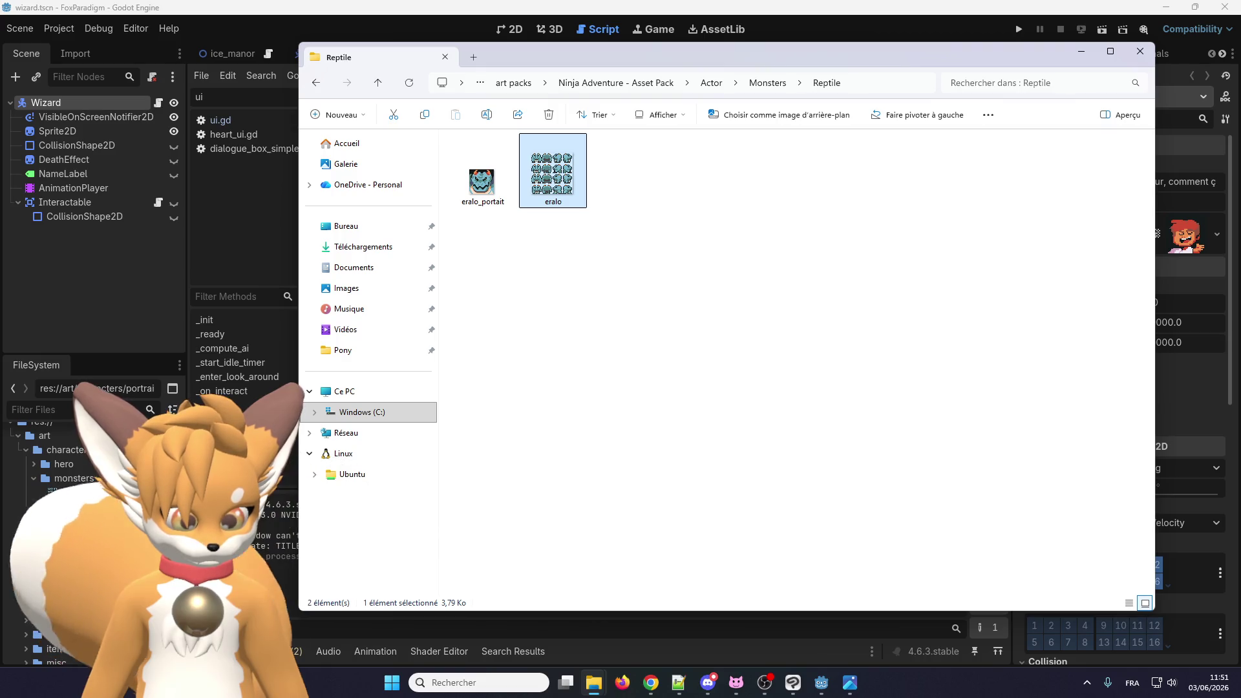
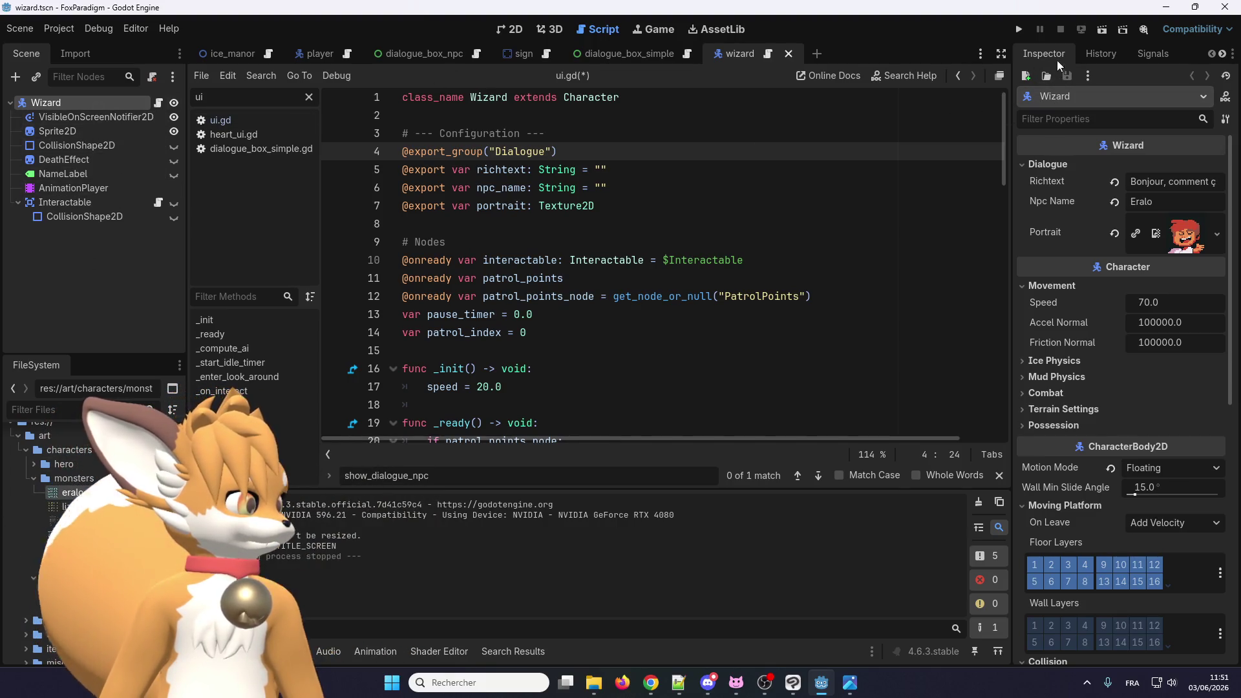
# Step: Assign eralo.png to the wizard's Sprite2D texture and set its Vframes to 4
pyautogui.click(510, 29)
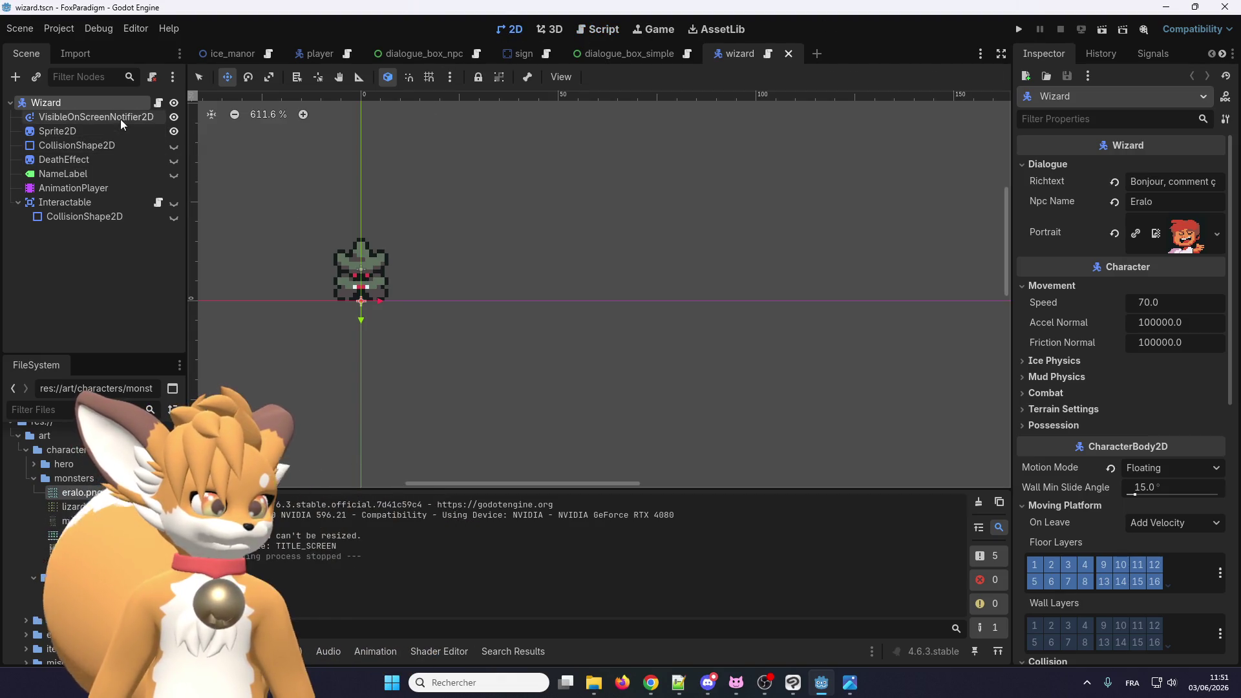
pyautogui.click(97, 131)
pyautogui.moveTo(92, 496); pyautogui.dragTo(1186, 192)
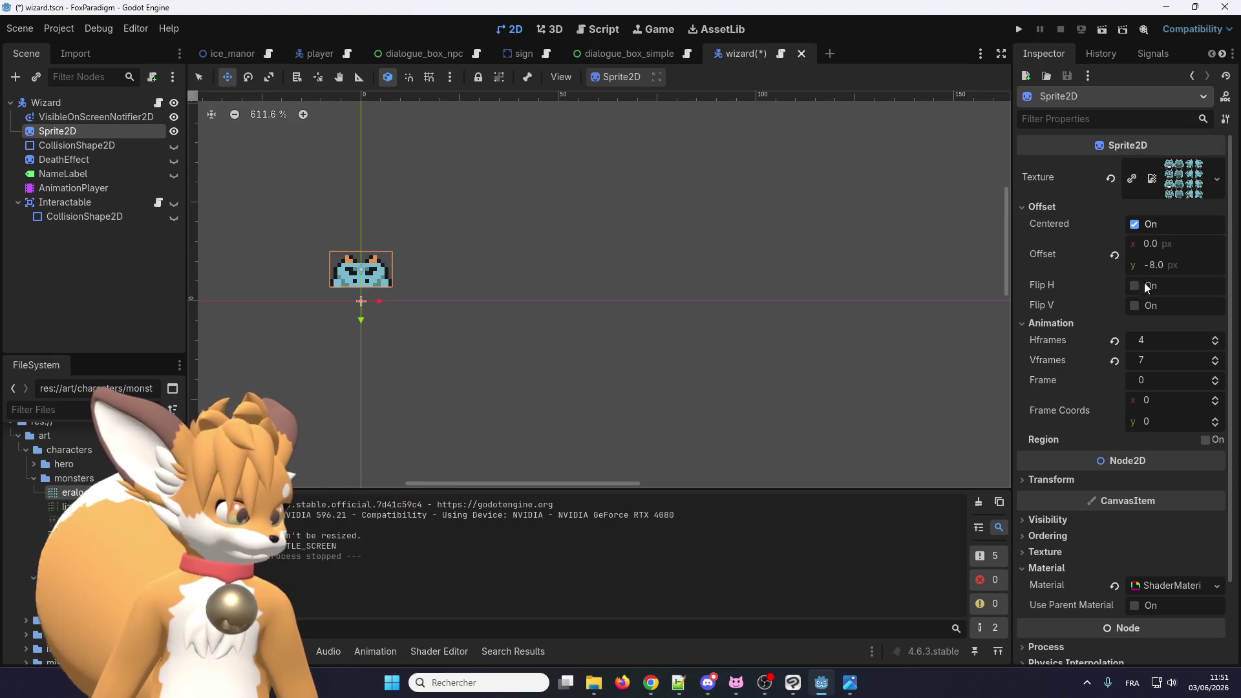
pyautogui.click(1182, 358)
pyautogui.write('4')
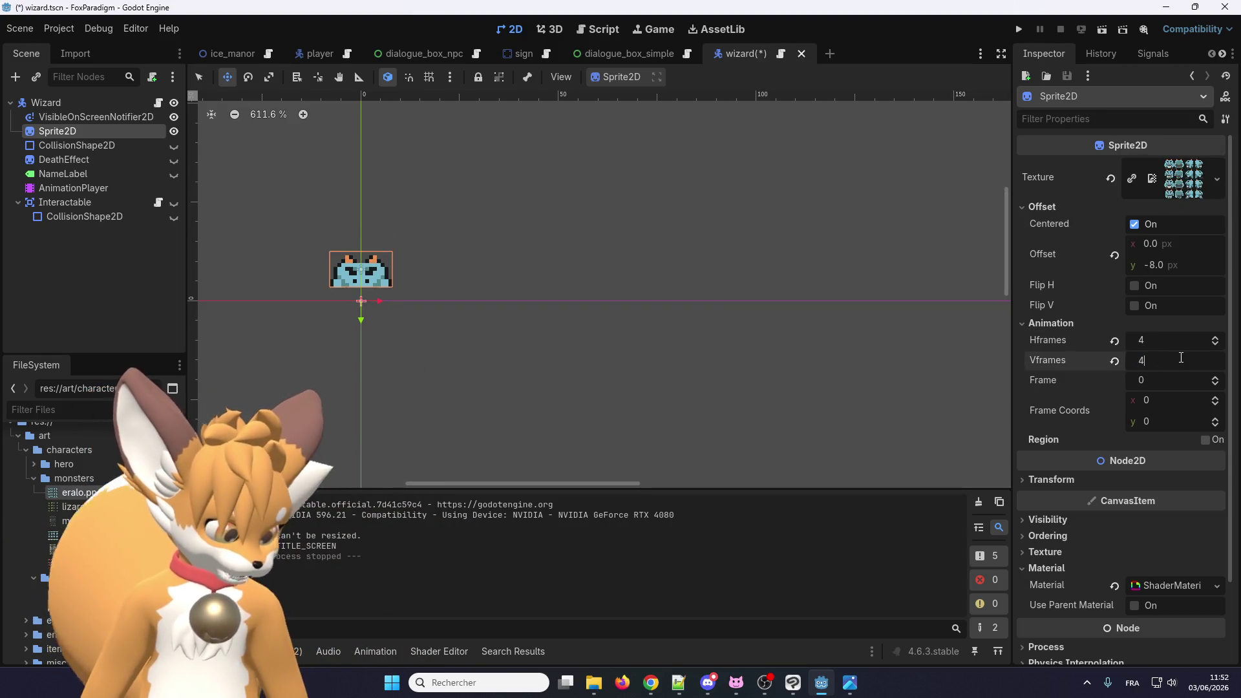
pyautogui.press('Return')
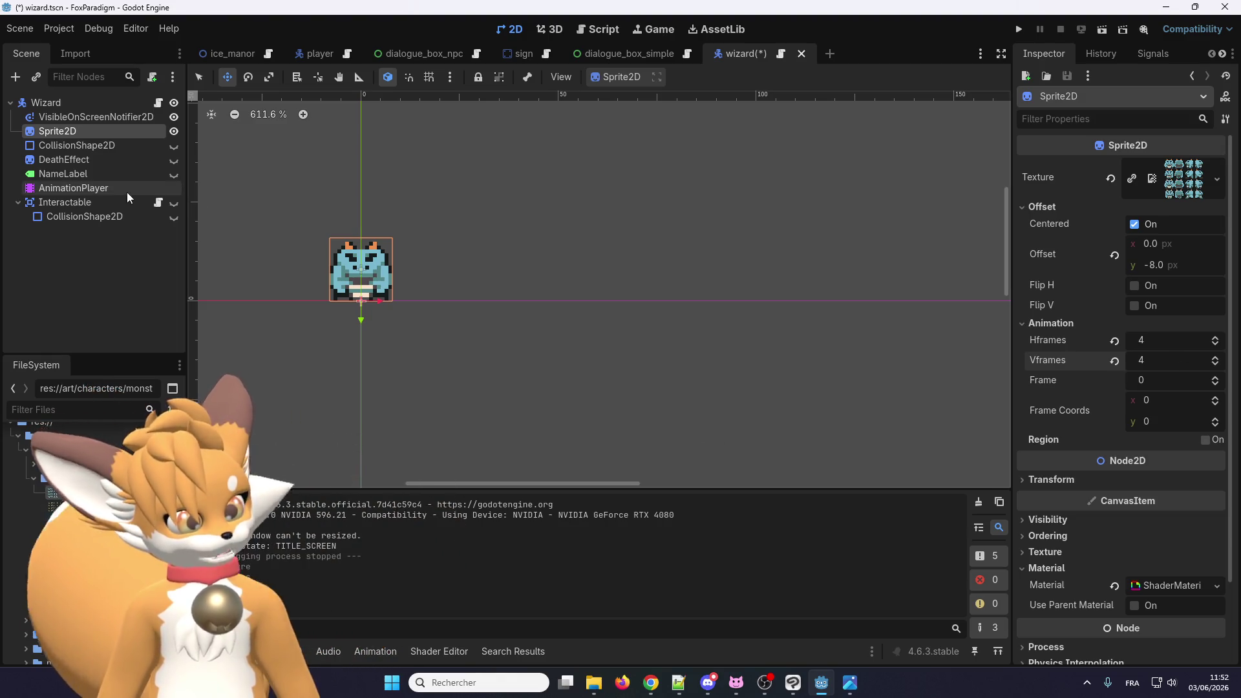
pyautogui.click(73, 188)
pyautogui.click(472, 420)
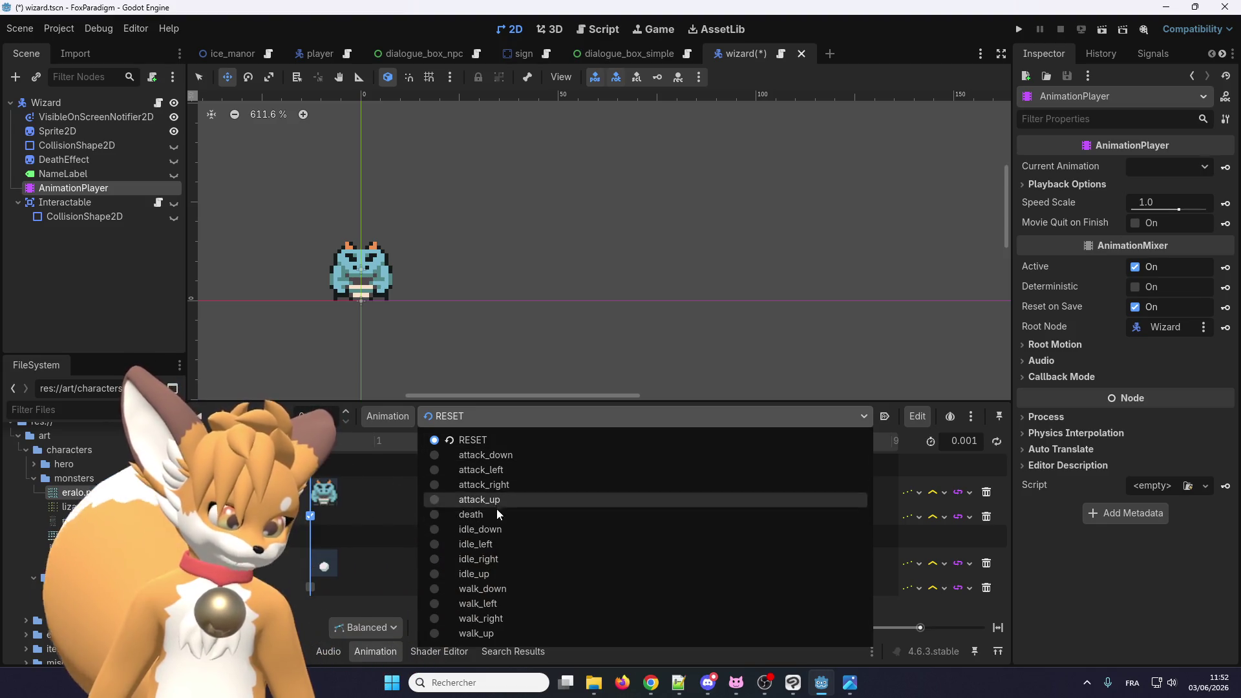
# Step: Preview the wizard's animations (attack_up, idle_left, attack_down, walk_left/right/up, idle_up), then return to RESET
pyautogui.click(498, 500)
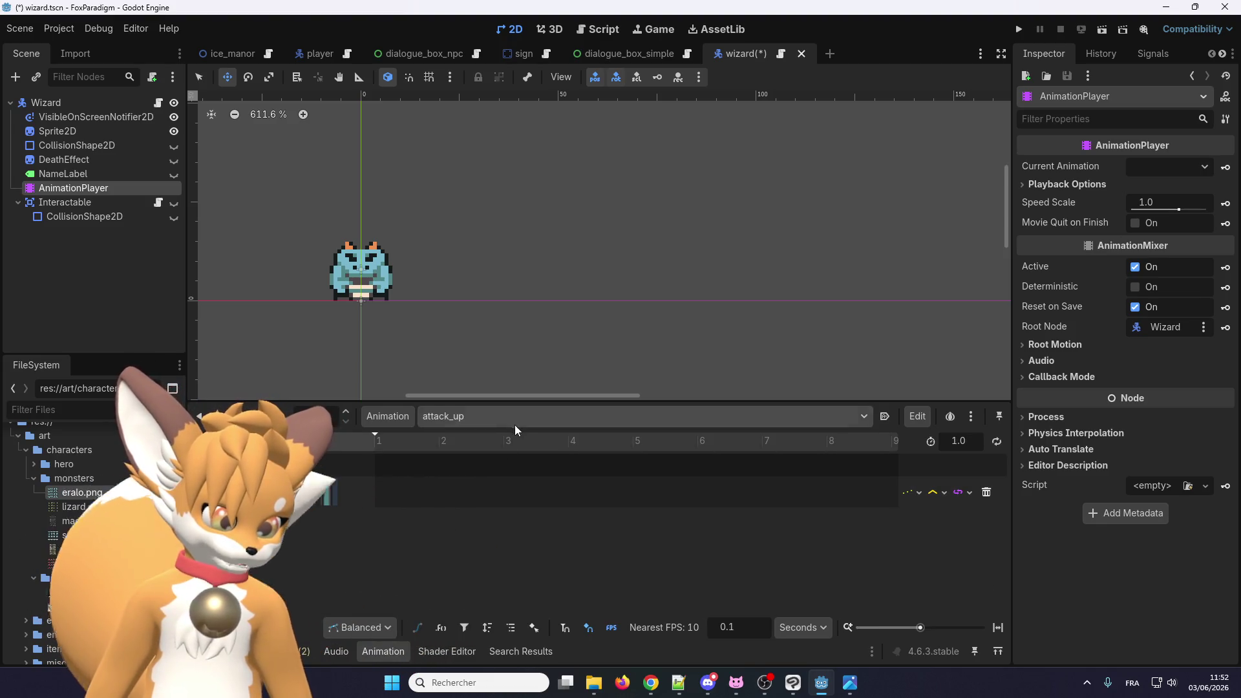
pyautogui.click(482, 419)
pyautogui.click(482, 544)
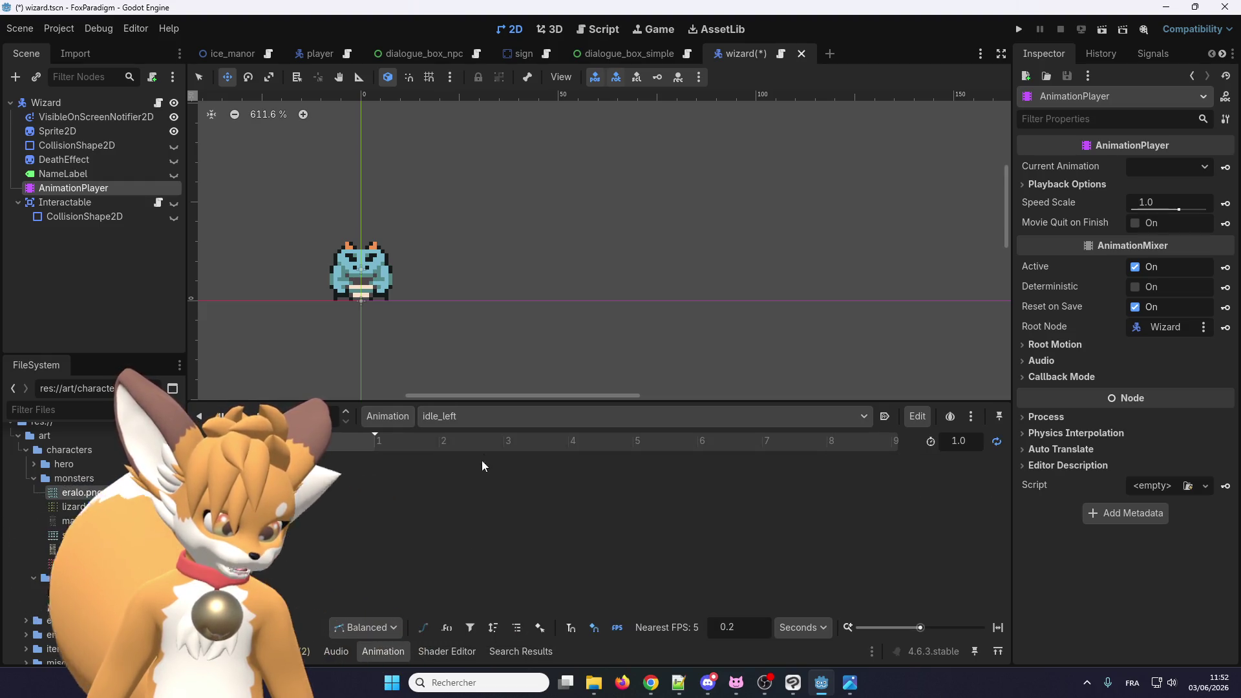
pyautogui.click(481, 416)
pyautogui.click(486, 455)
pyautogui.click(488, 417)
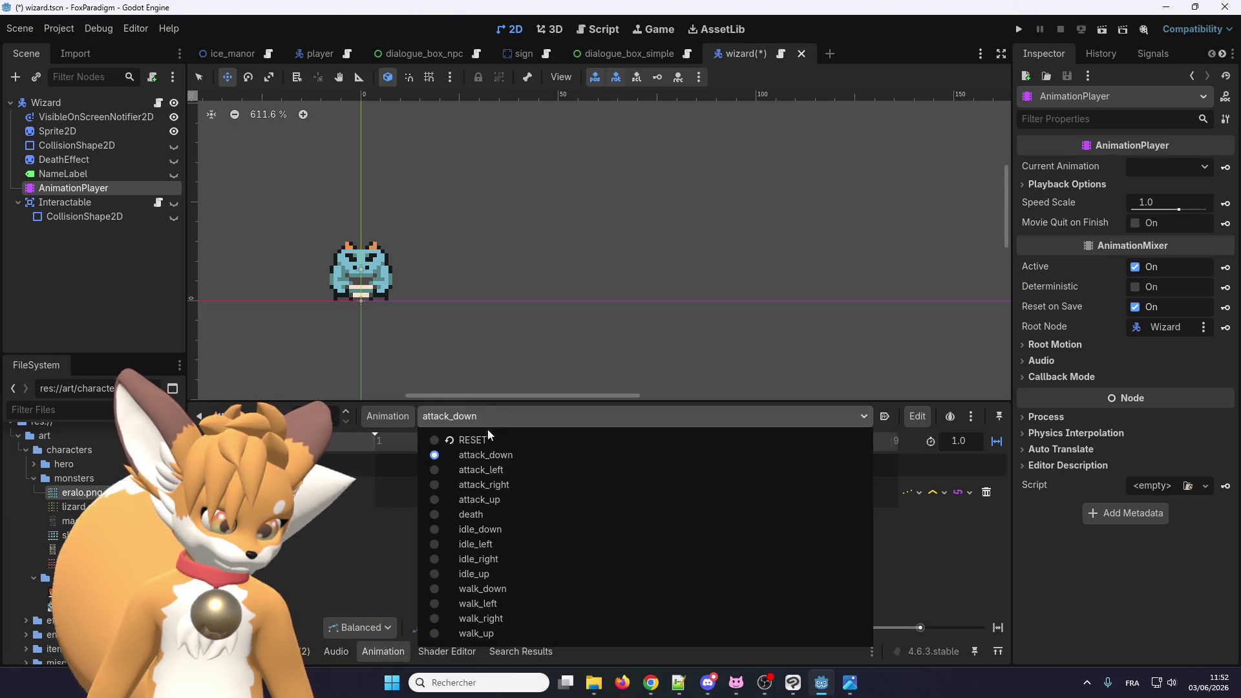
pyautogui.click(488, 605)
pyautogui.click(505, 422)
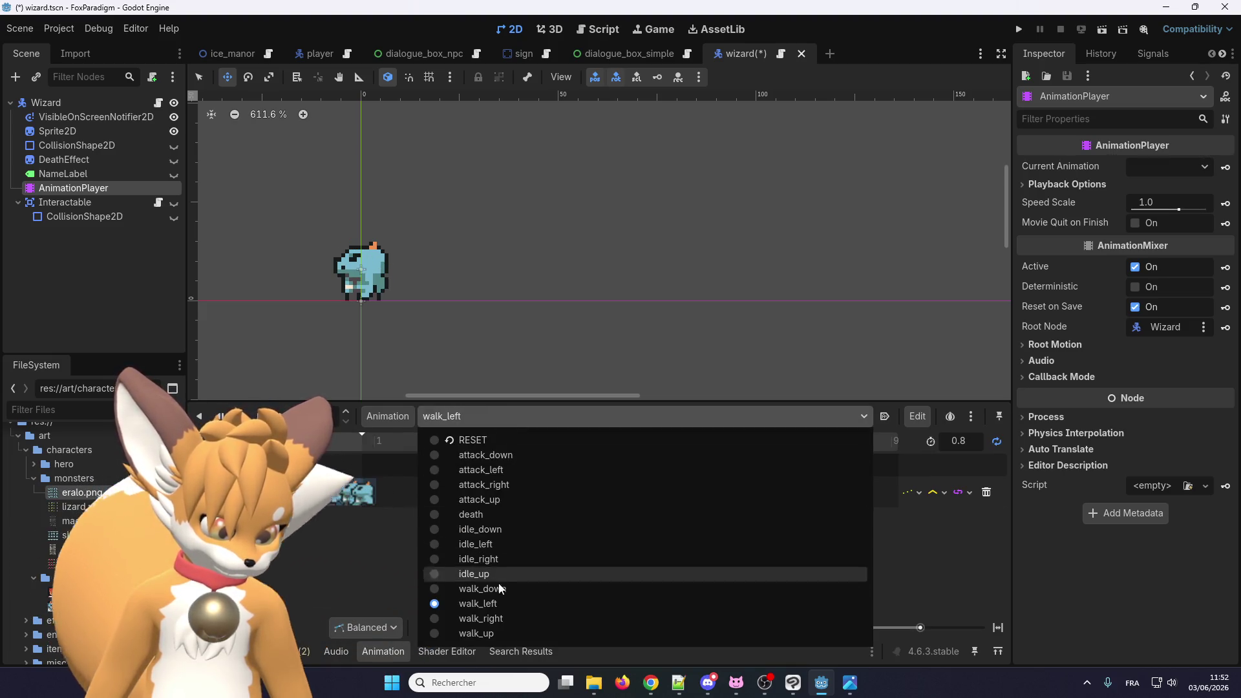
pyautogui.click(499, 619)
pyautogui.click(521, 420)
pyautogui.click(505, 632)
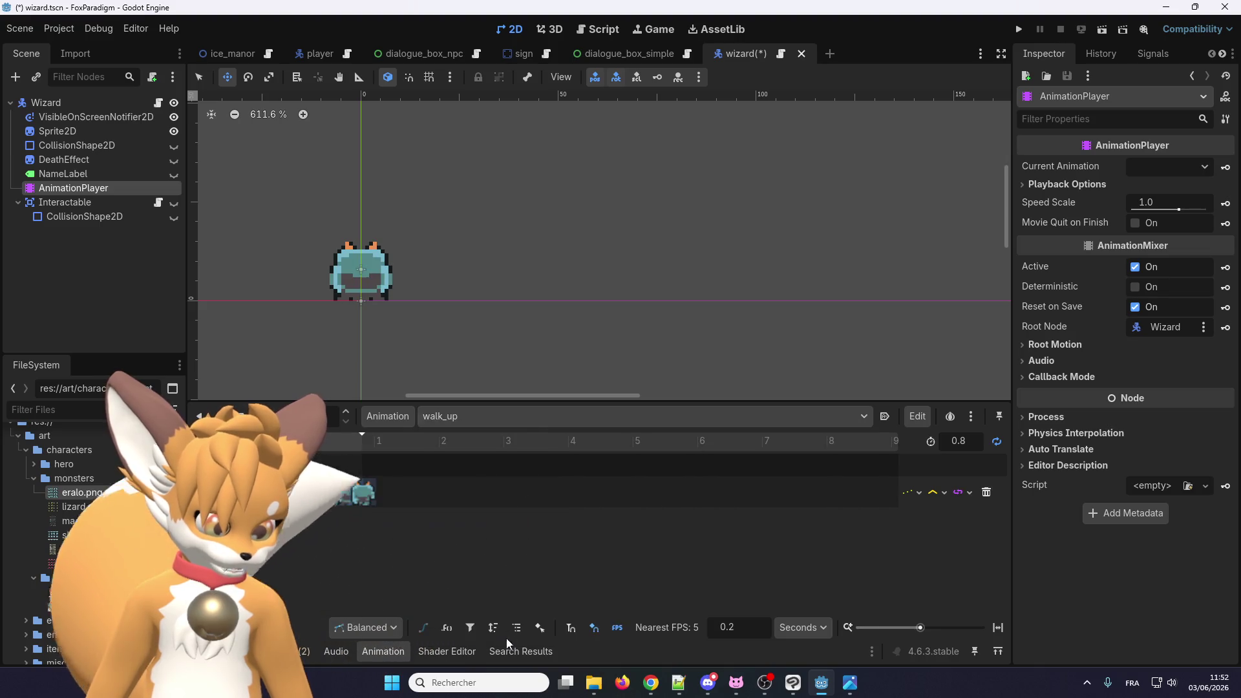
pyautogui.click(501, 417)
pyautogui.click(494, 581)
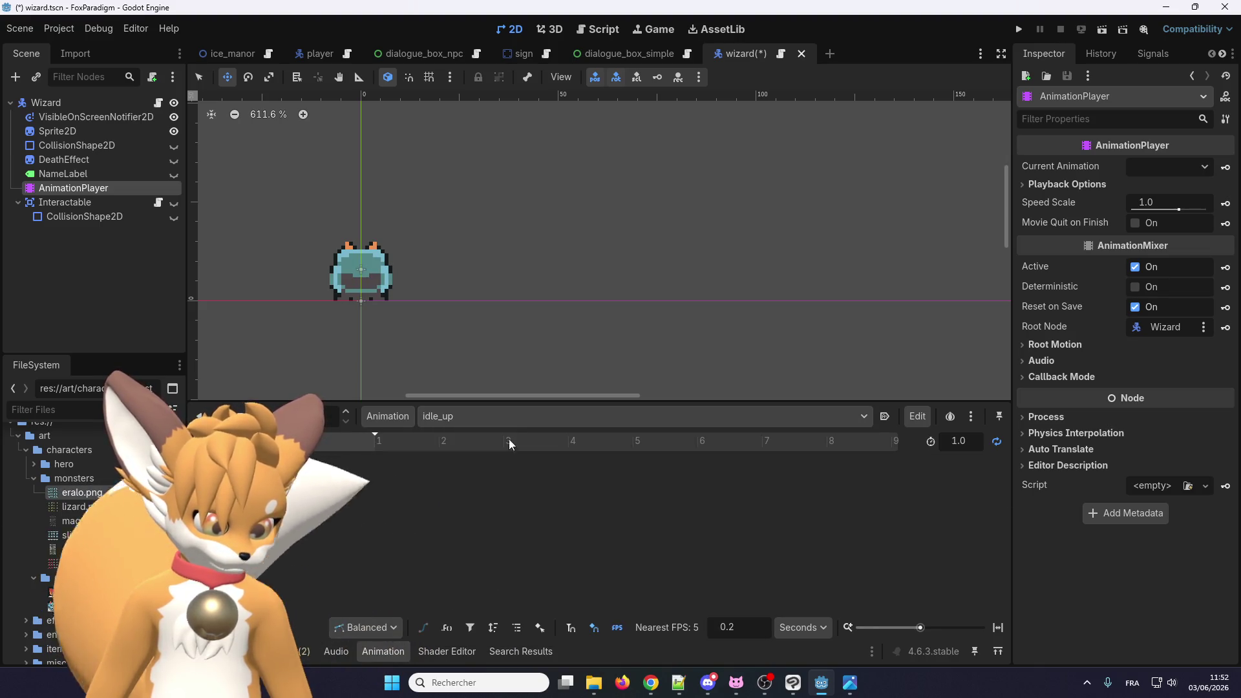
pyautogui.click(510, 419)
pyautogui.click(499, 545)
pyautogui.click(505, 419)
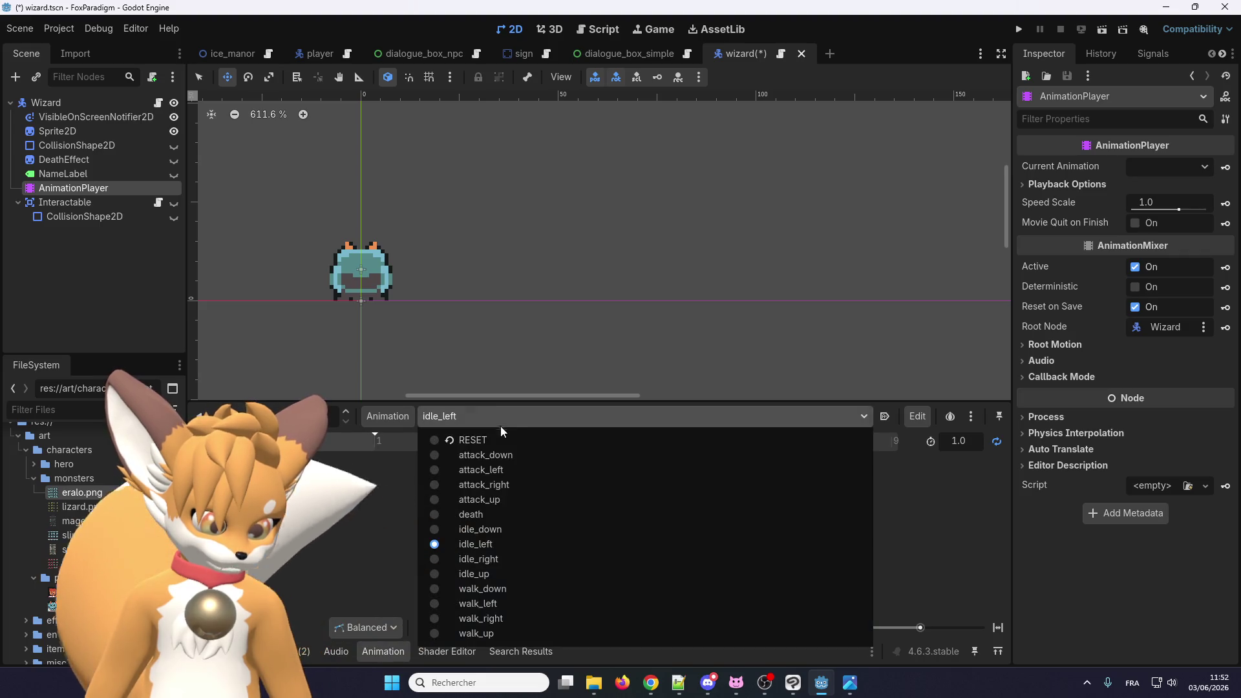
pyautogui.click(504, 437)
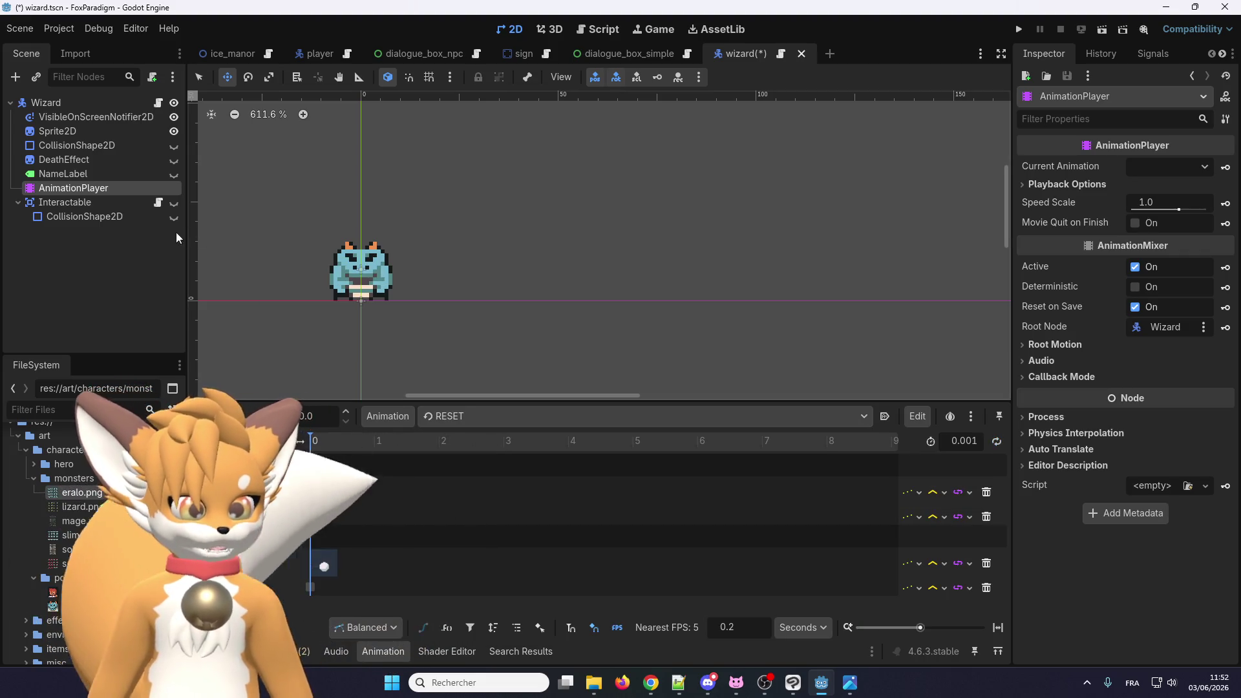
# Step: Set the Wizard's dialogue portrait to the eralo image and run the project
pyautogui.click(103, 103)
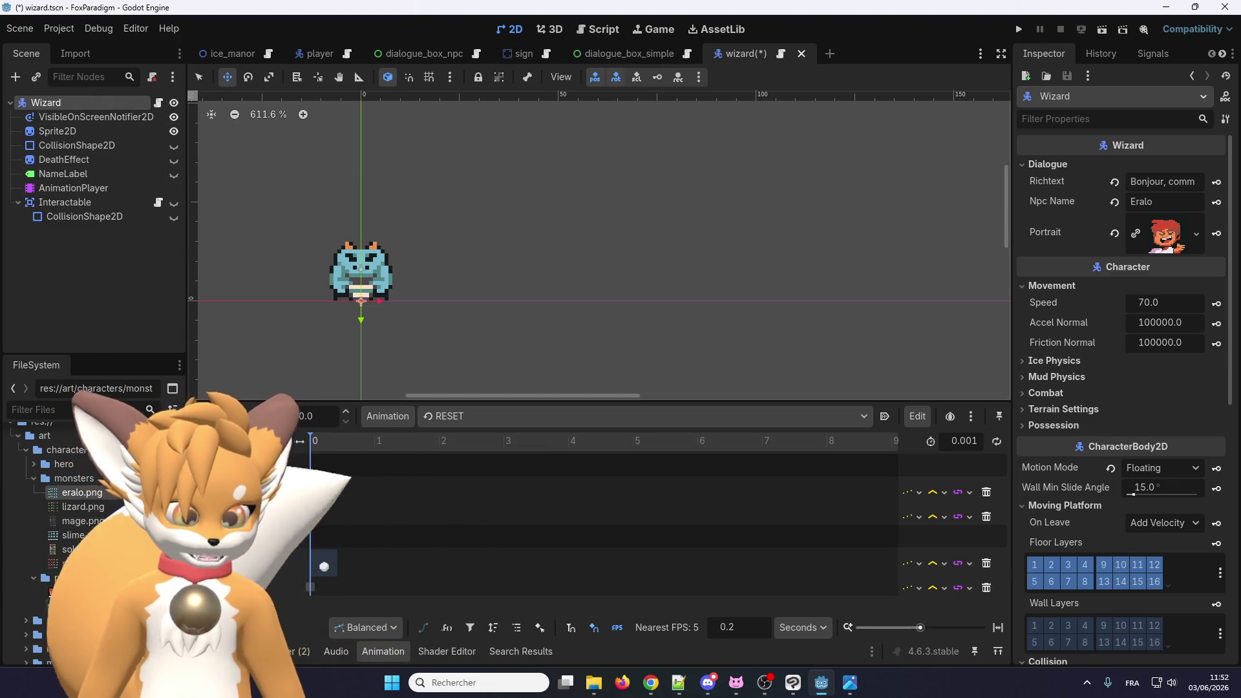
pyautogui.moveTo(82, 492)
pyautogui.mouseDown()
pyautogui.moveTo(1151, 284)
pyautogui.moveTo(1167, 235)
pyautogui.mouseUp()
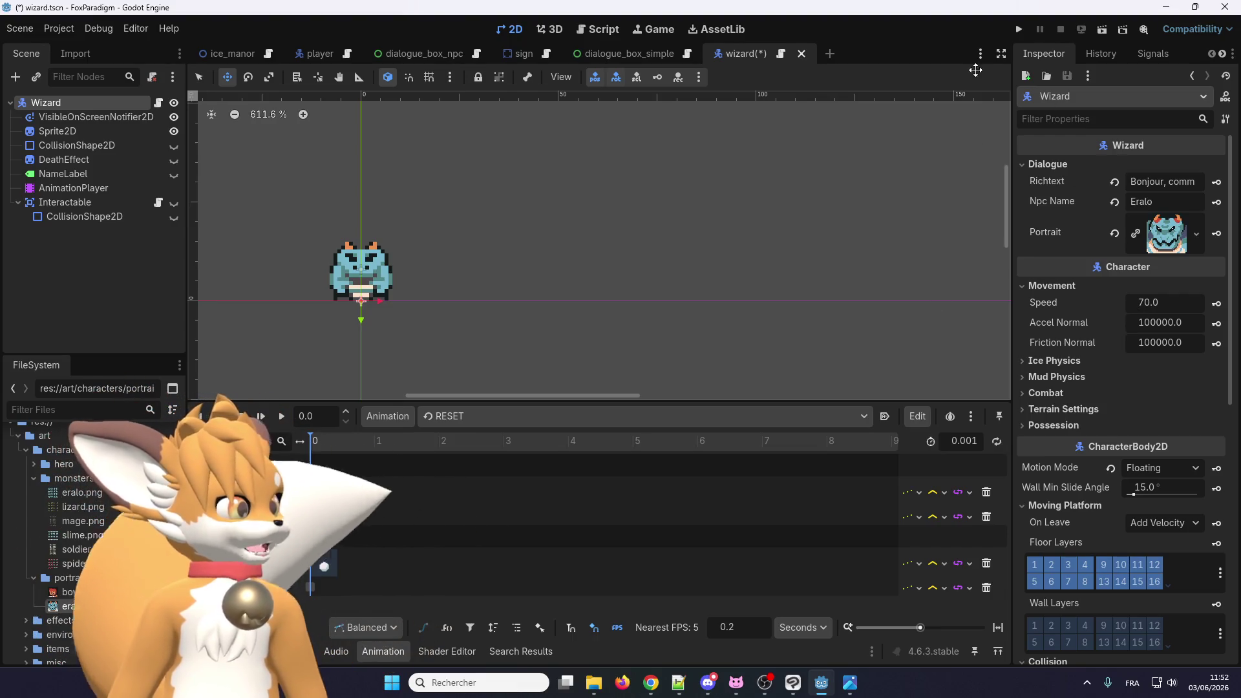
pyautogui.click(1020, 29)
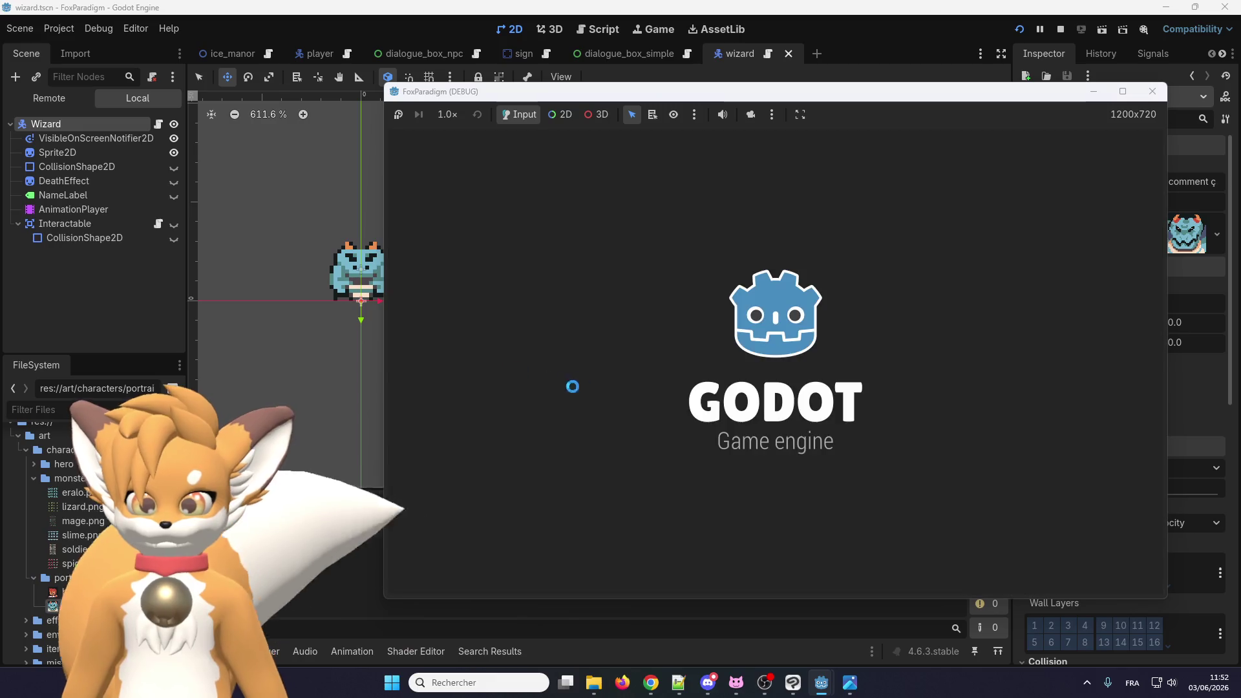
# Step: Enter gameplay, walk the player right to the wizard, and press E, hitting the Nil npc_name error
pyautogui.press('Return')
pyautogui.press('Return')
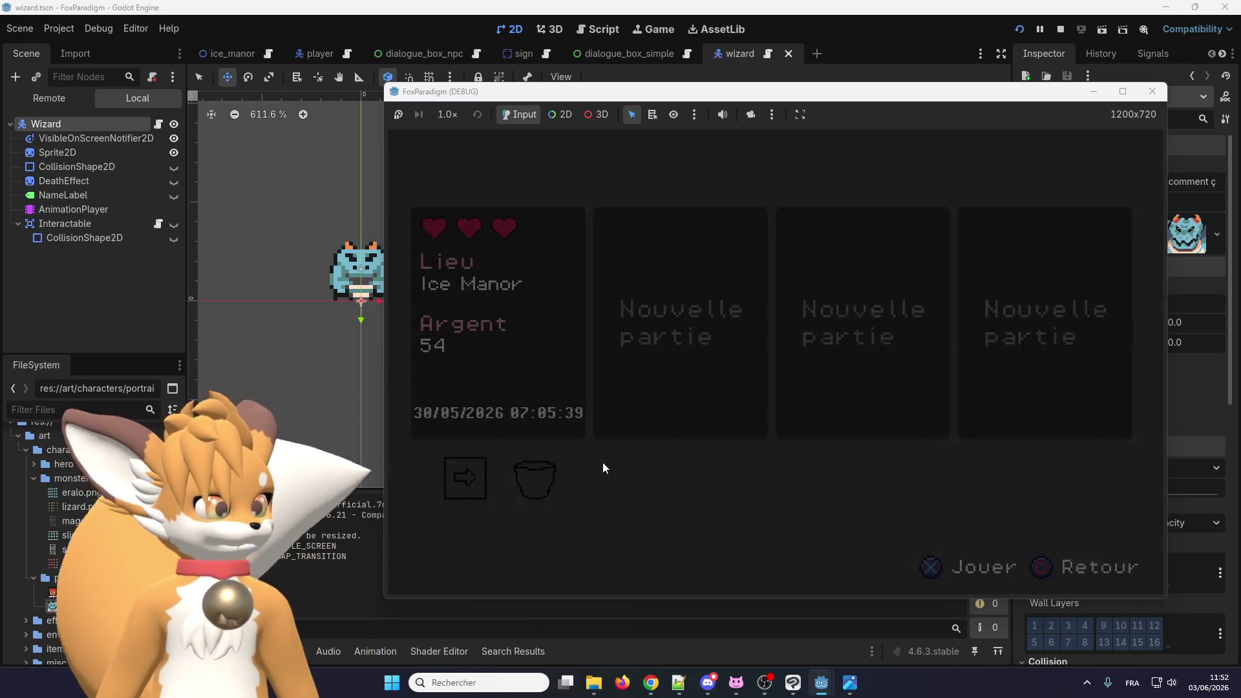
pyautogui.press('Right')
pyautogui.press('Up')
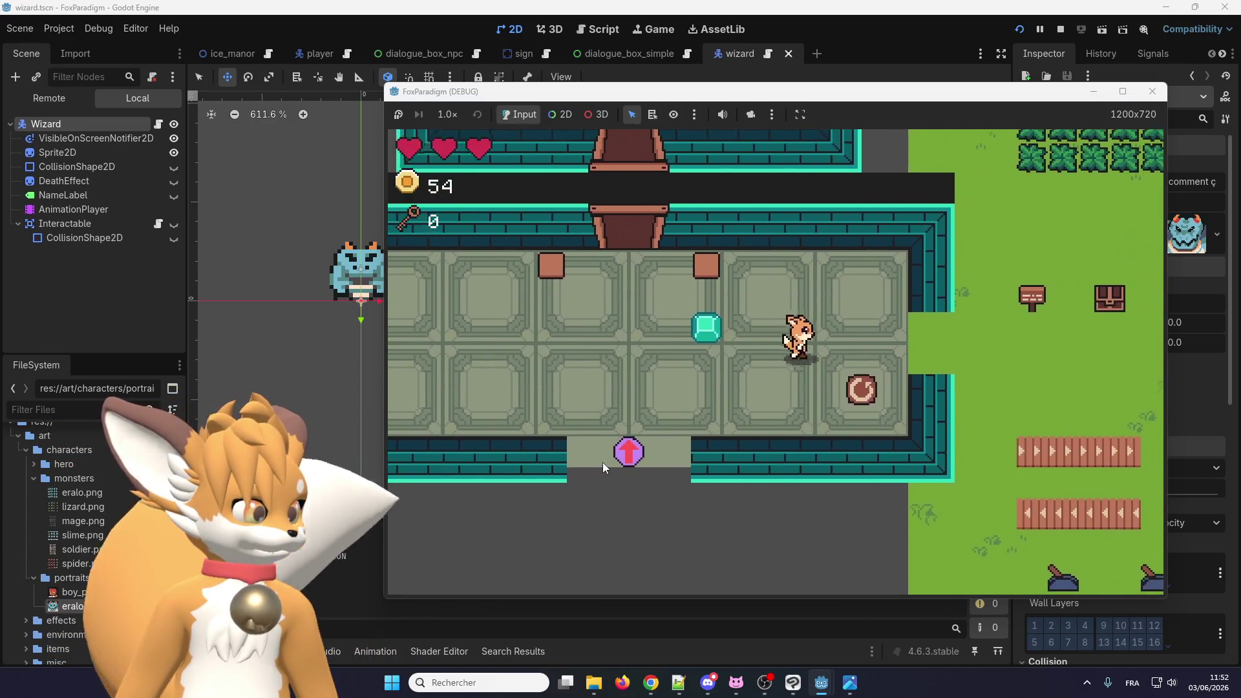
pyautogui.press('Right')
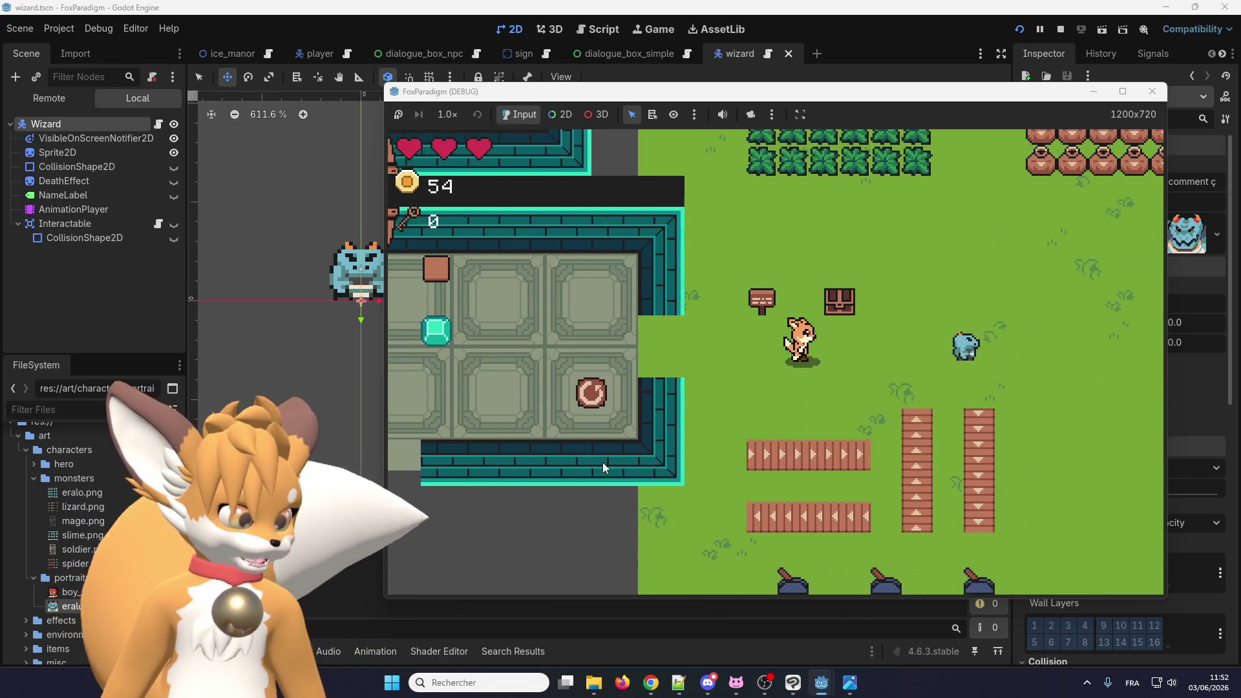
pyautogui.press('Right')
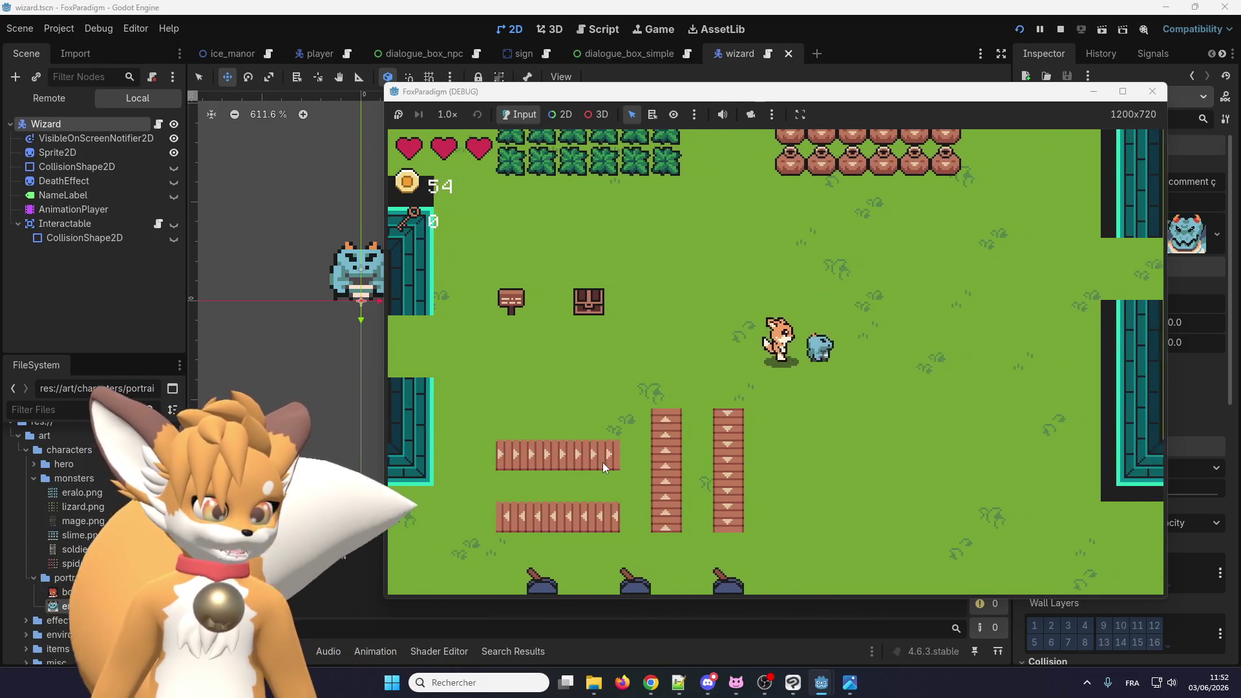
pyautogui.press('Up')
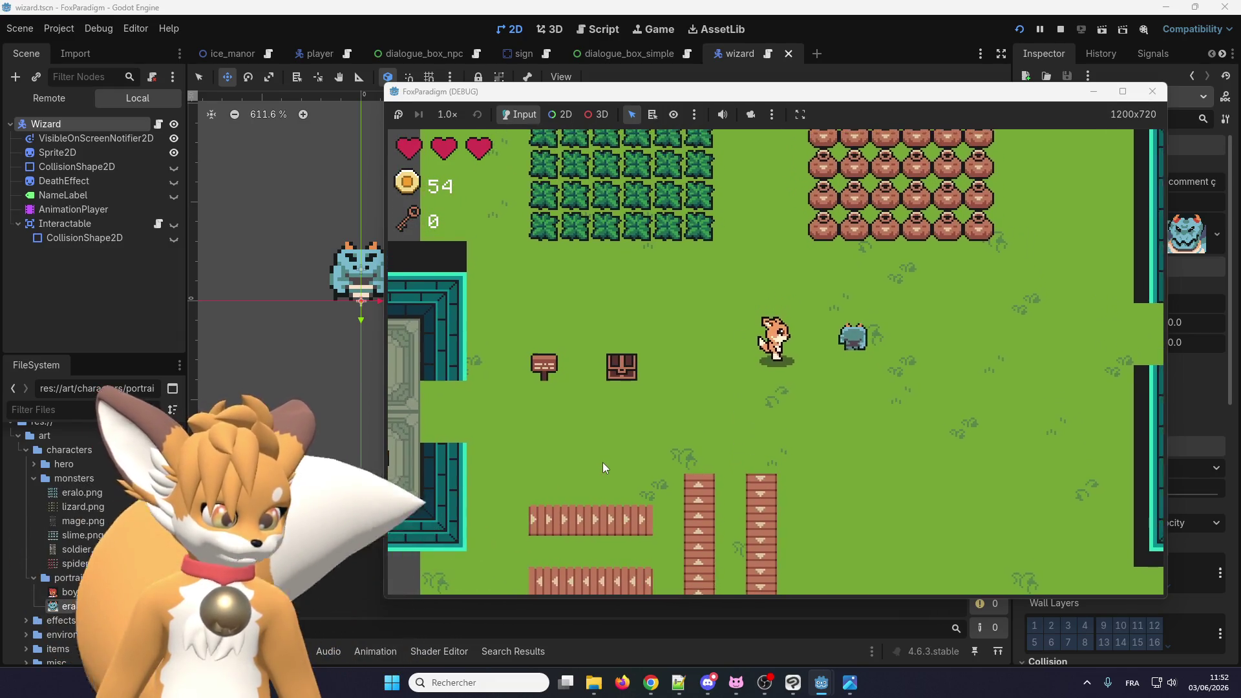
pyautogui.press('e')
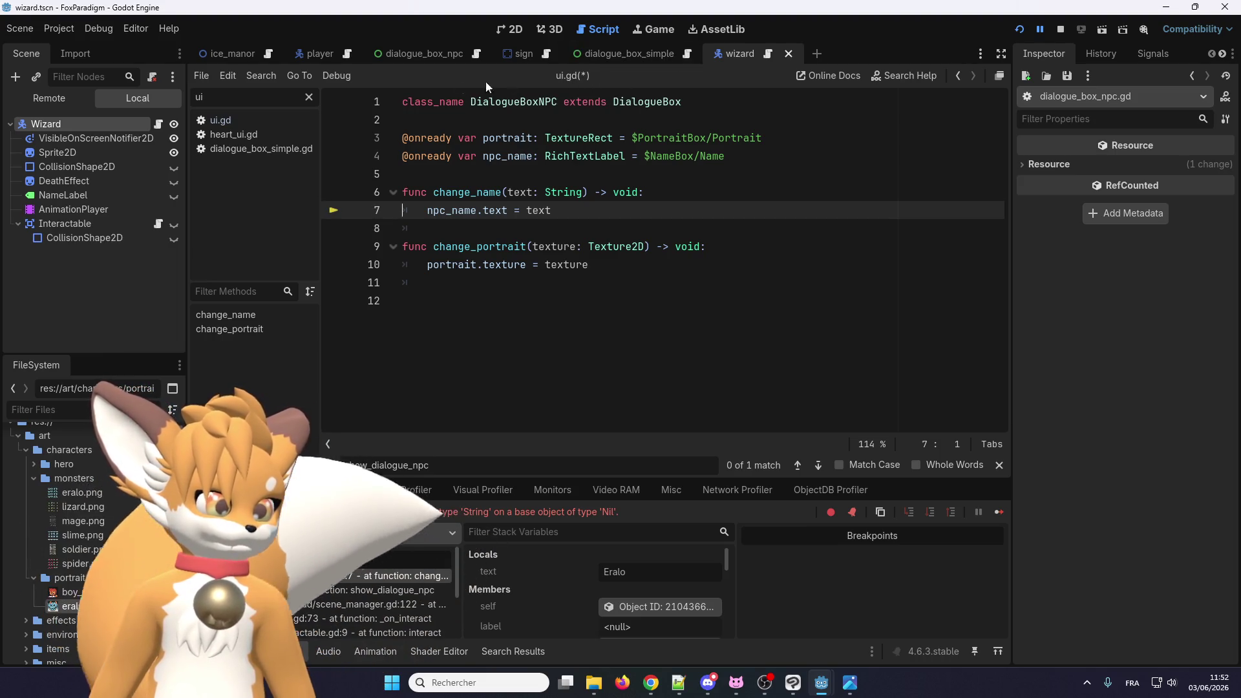
# Step: Search the project for RichTextLabel (5 matches in 4 files) and open DialogueBox's label declaration
pyautogui.click(428, 56)
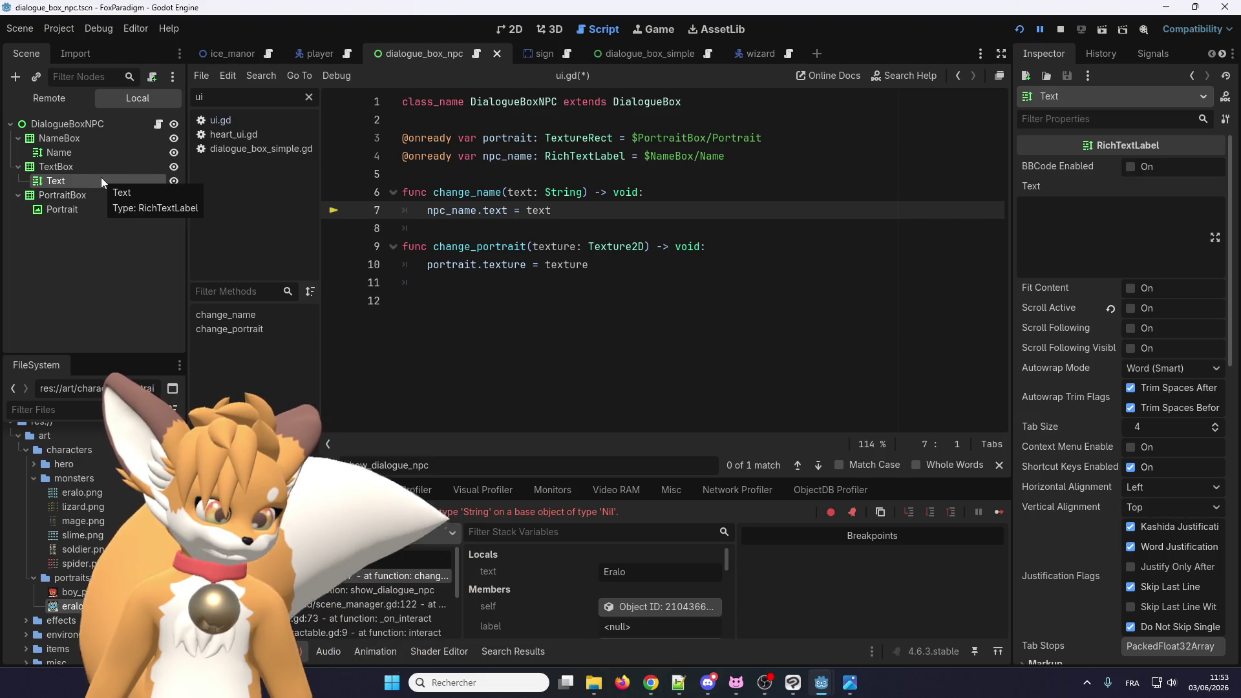
pyautogui.click(92, 150)
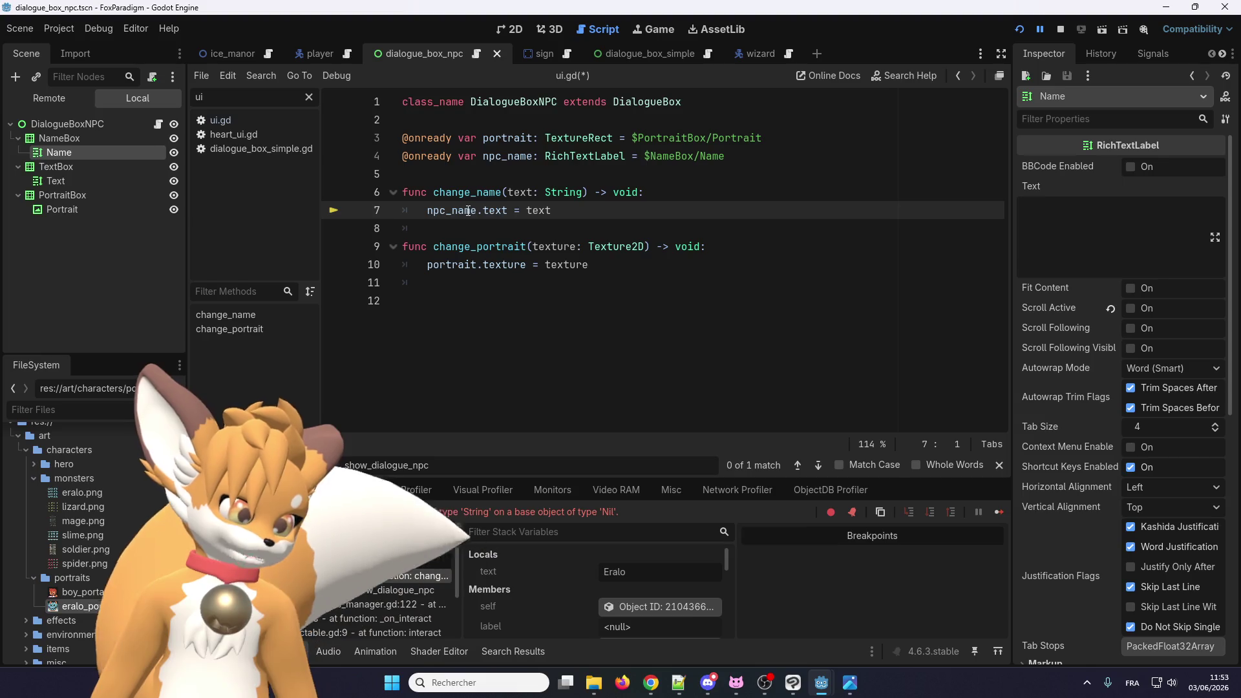
pyautogui.doubleClick(581, 157)
pyautogui.hotkey('ctrl', 'shift', 'f')
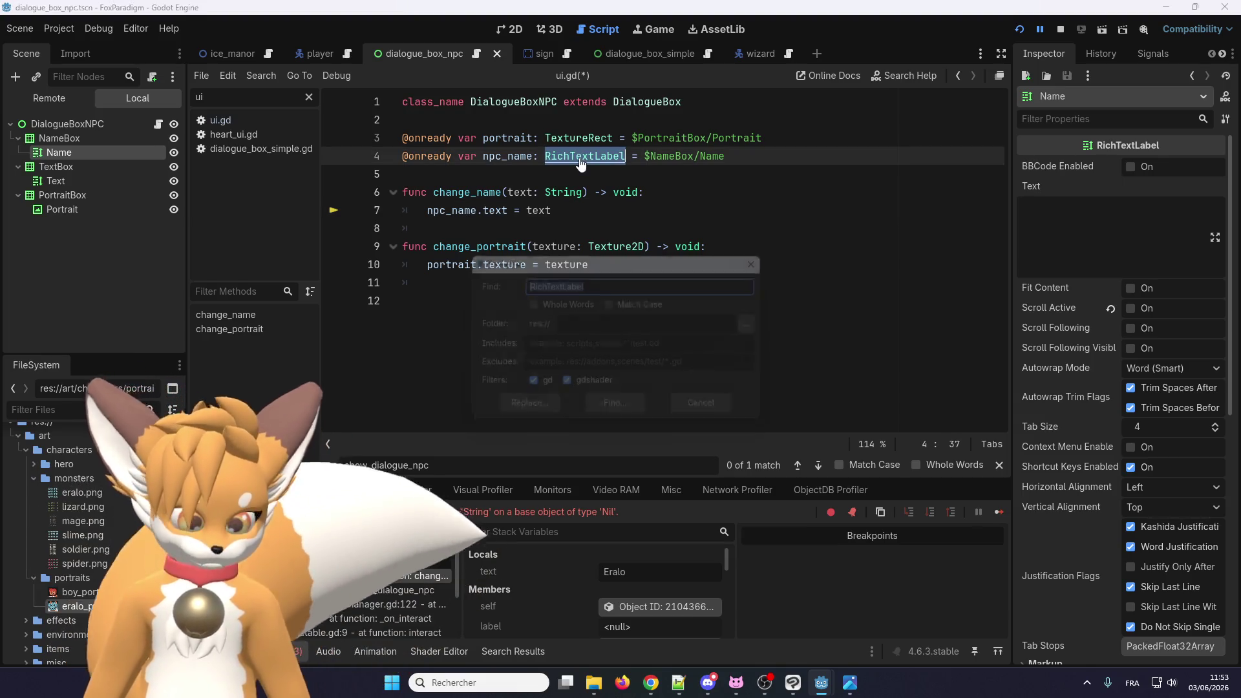
pyautogui.click(594, 417)
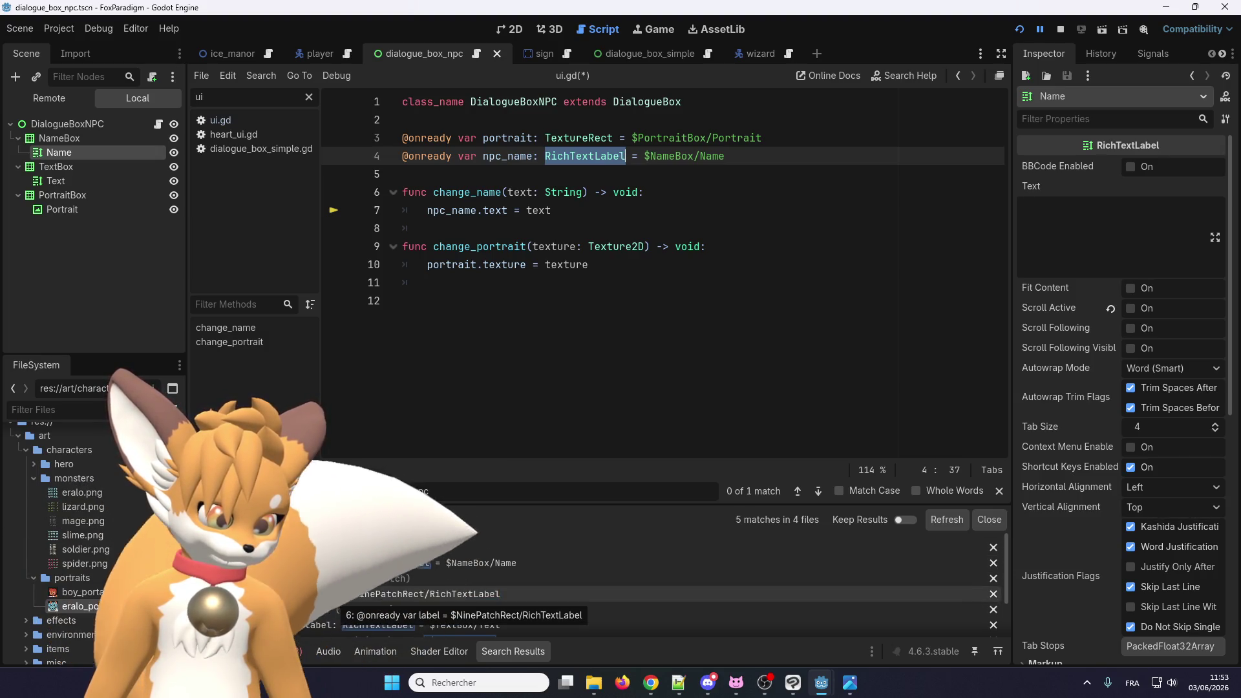
pyautogui.scroll(-1, 711, 582)
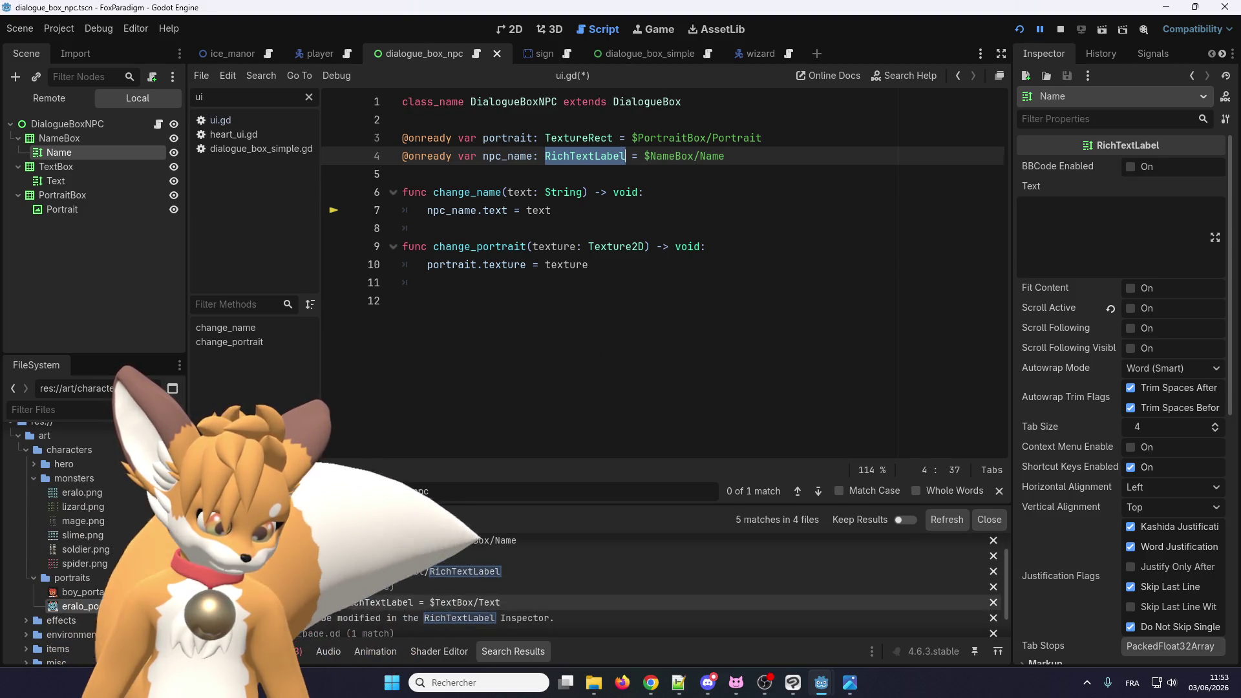
pyautogui.click(466, 602)
pyautogui.scroll(-4, 501, 189)
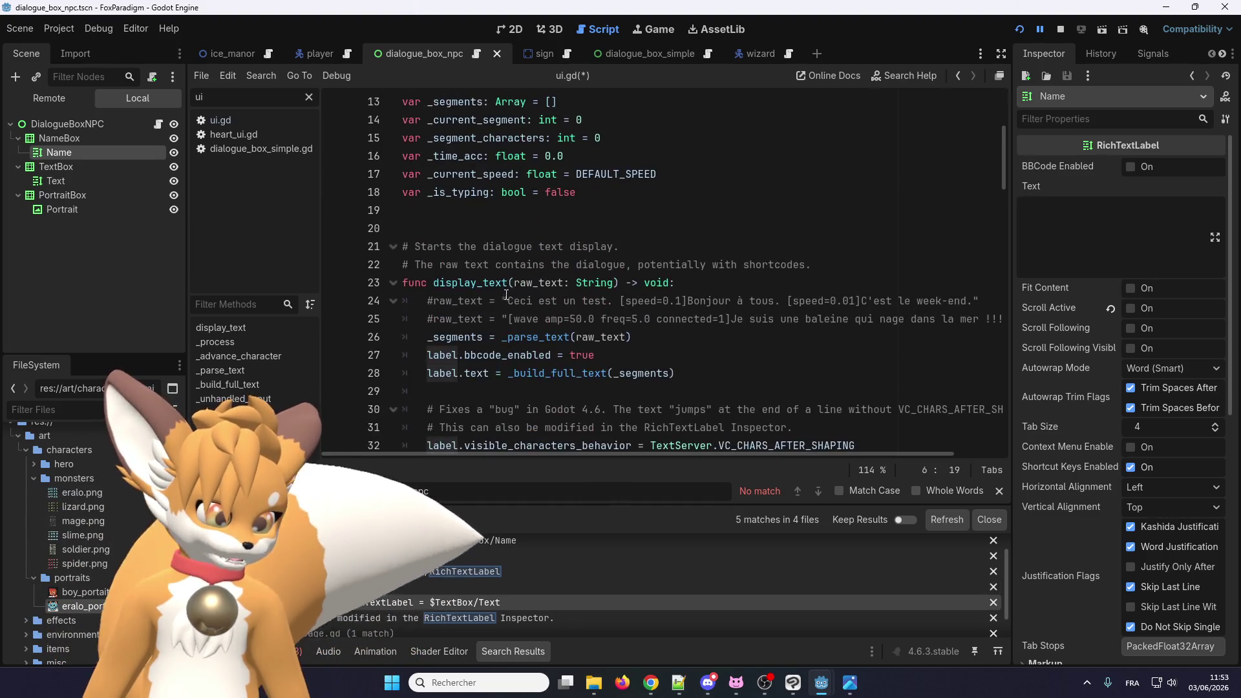
# Step: Compare DialogueBox's label declaration with the duplicate label variable flagged in DialogueBoxNPC
pyautogui.scroll(4, 552, 379)
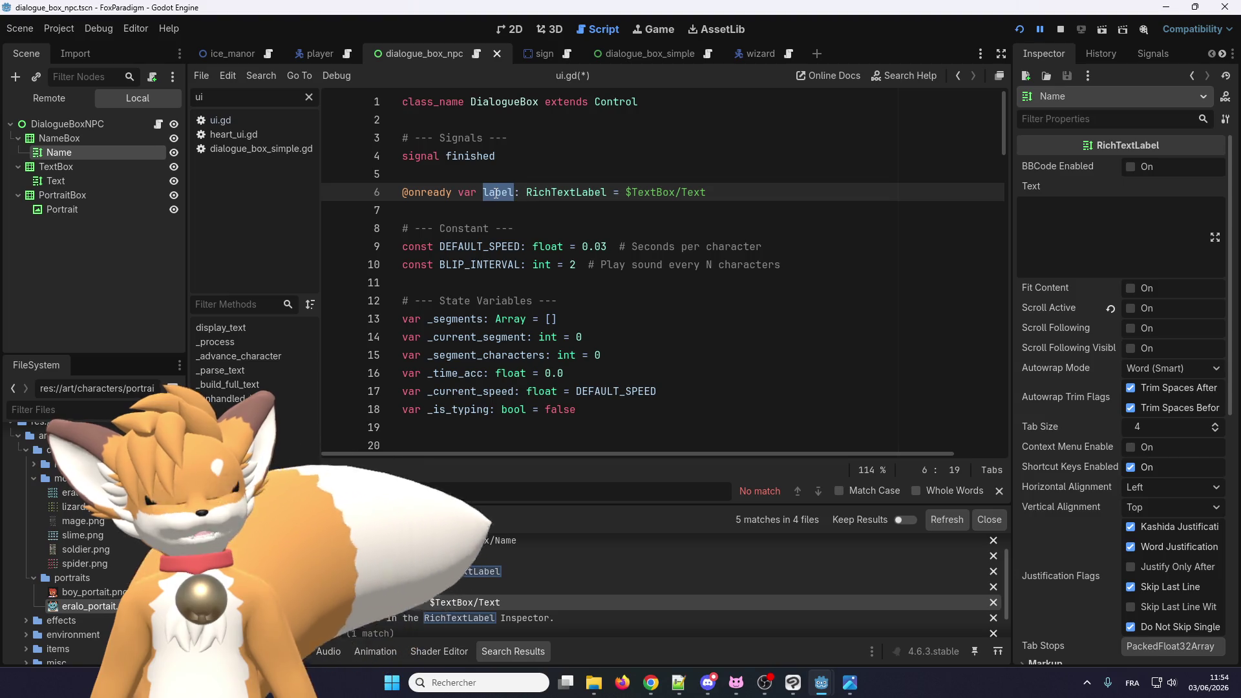
pyautogui.click(476, 55)
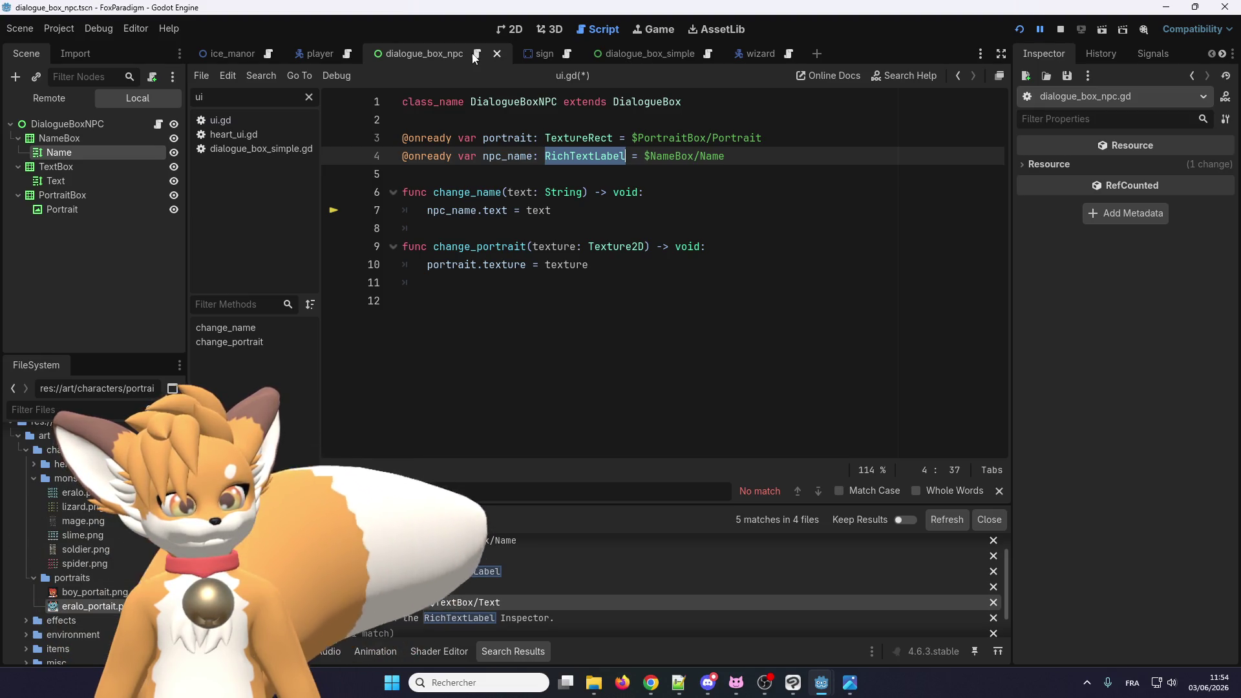
pyautogui.click(470, 603)
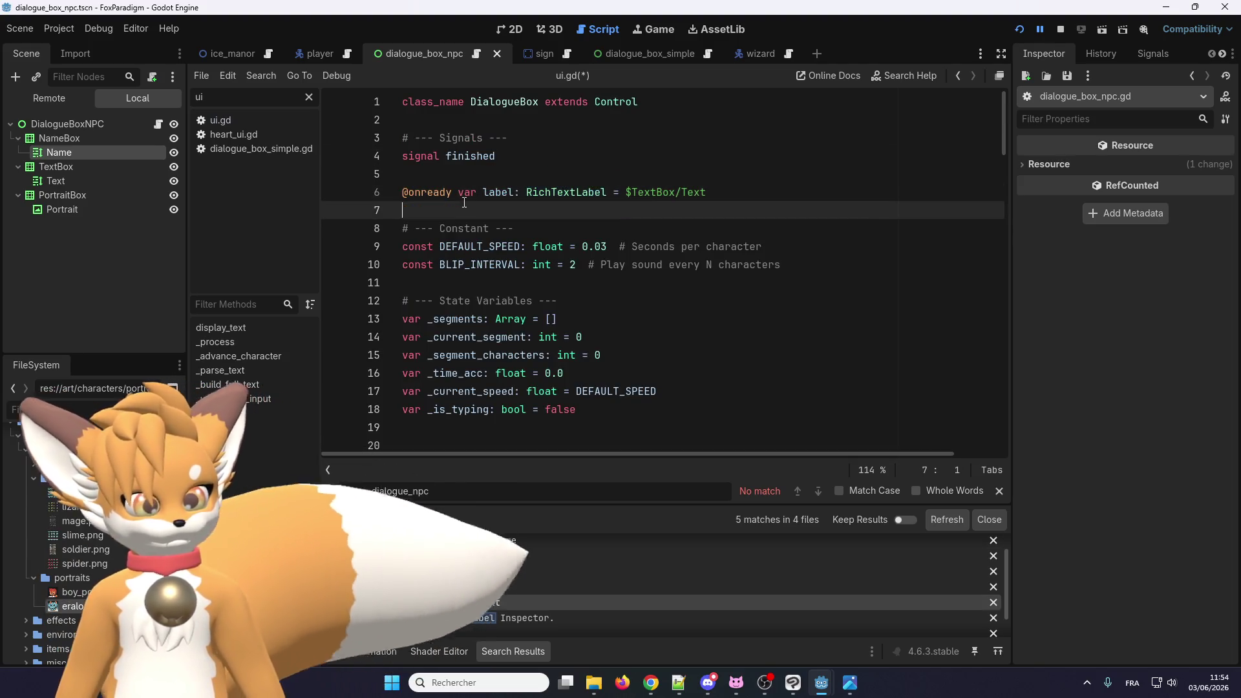
pyautogui.tripleClick(467, 194)
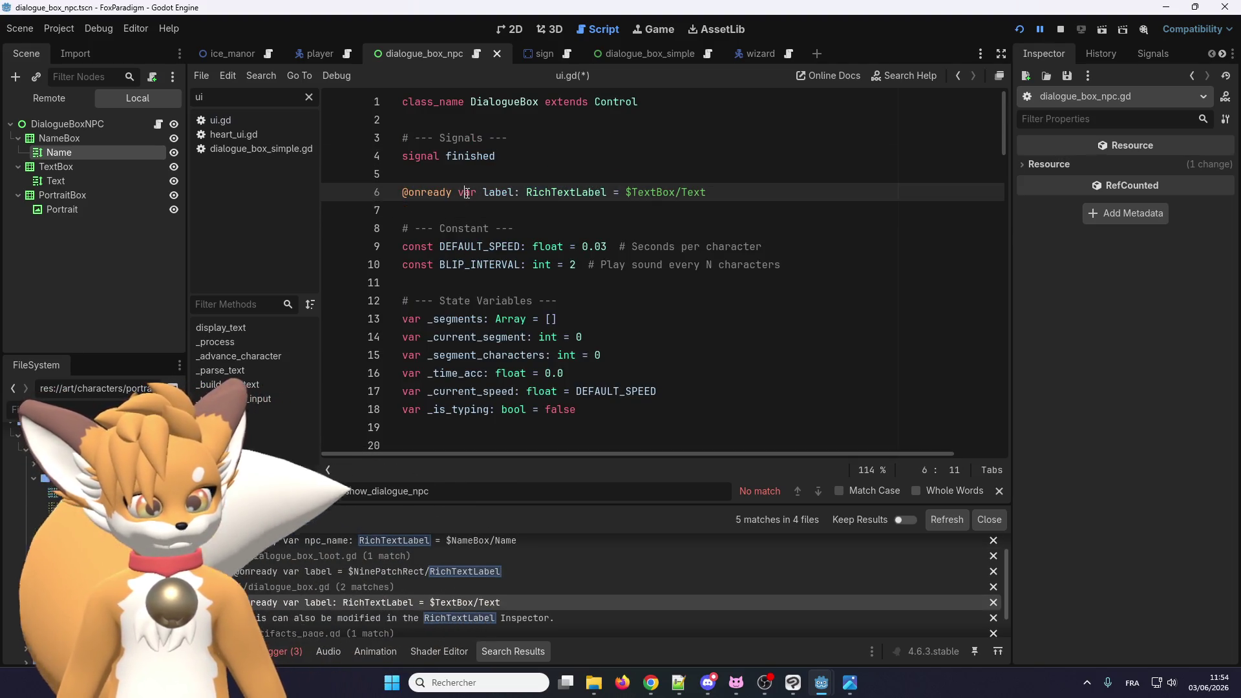
pyautogui.click(476, 53)
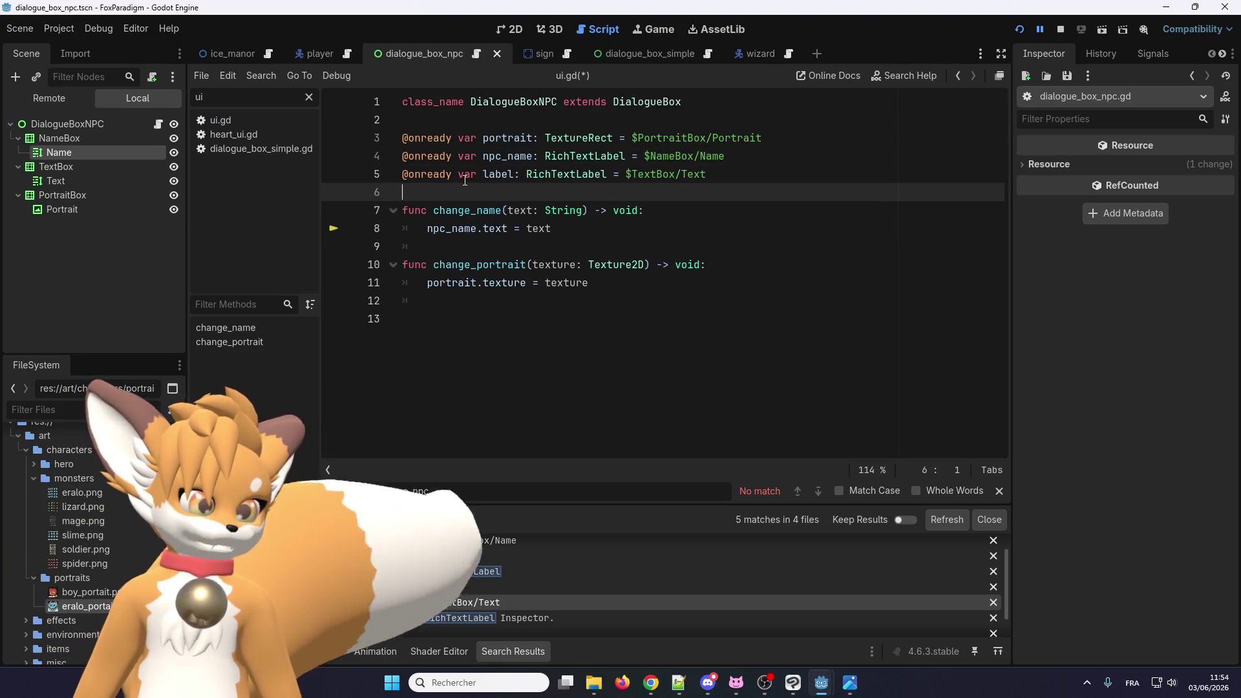
pyautogui.click(504, 175)
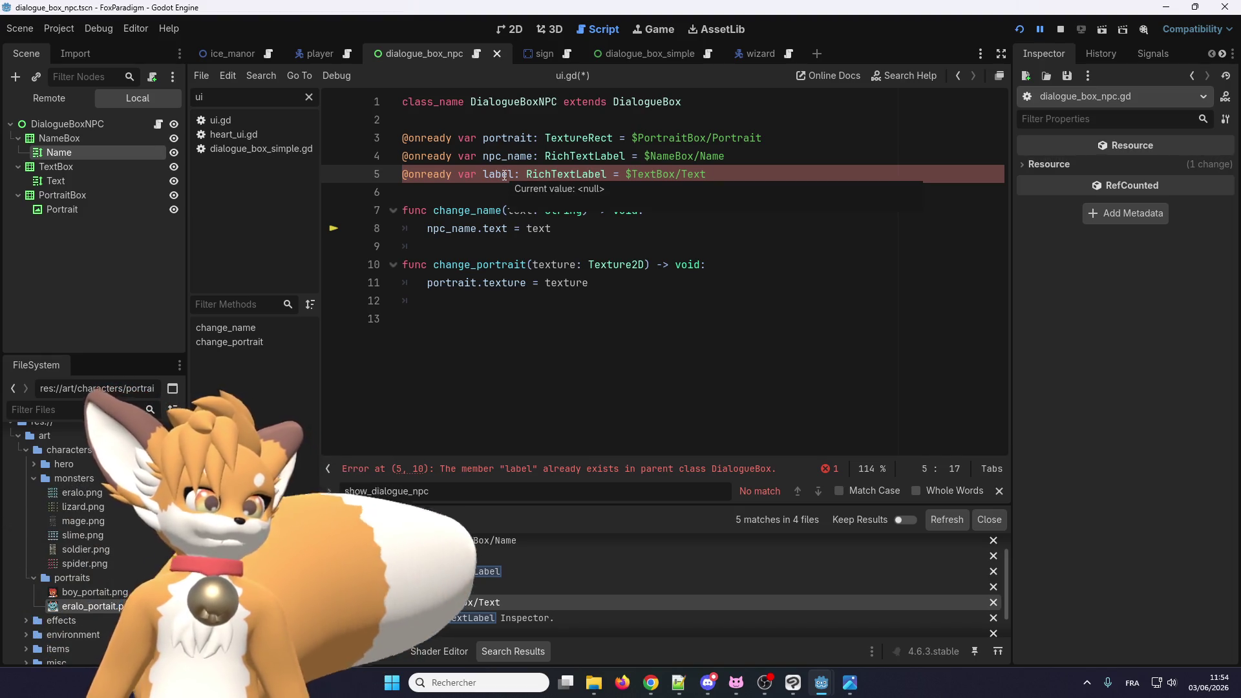
# Step: Delete the duplicate label declaration from dialogue_box_npc.gd and stop the running game
pyautogui.tripleClick(504, 175)
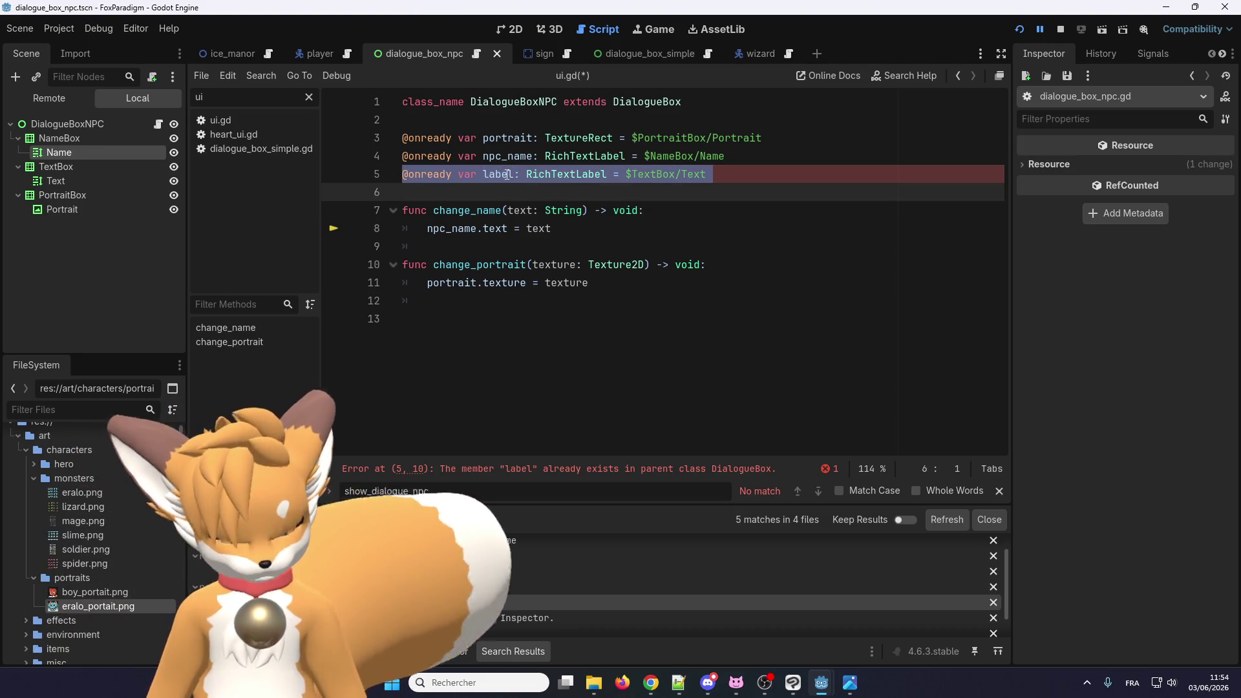
pyautogui.press('BackSpace')
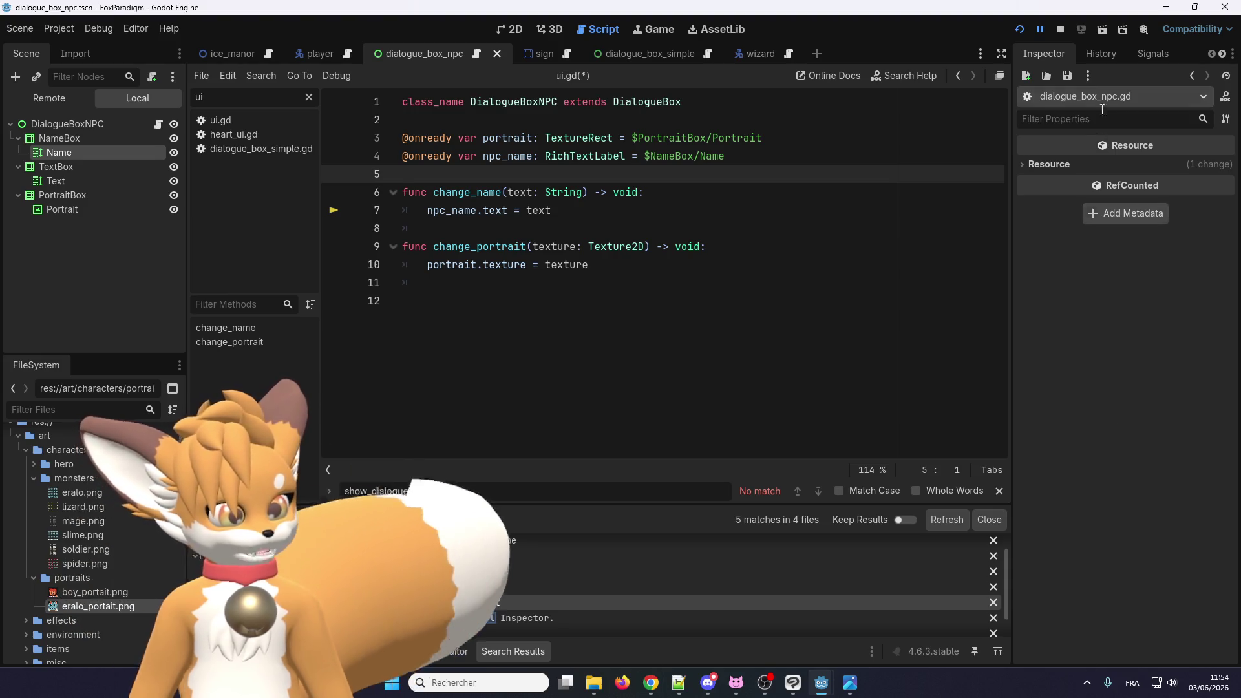
pyautogui.click(1057, 33)
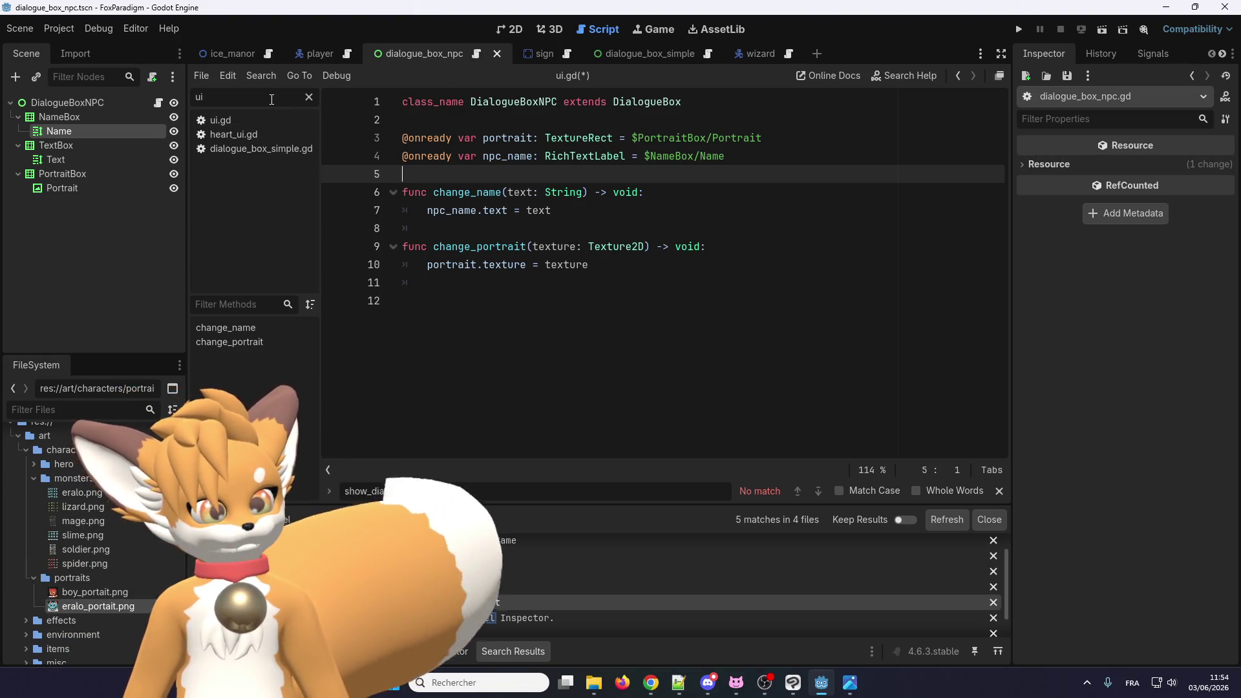
# Step: In ui.gd, move canvas_layer.add_child(active_dialogue) right after the instantiate line, tidy blank lines, and run with F5
pyautogui.click(228, 121)
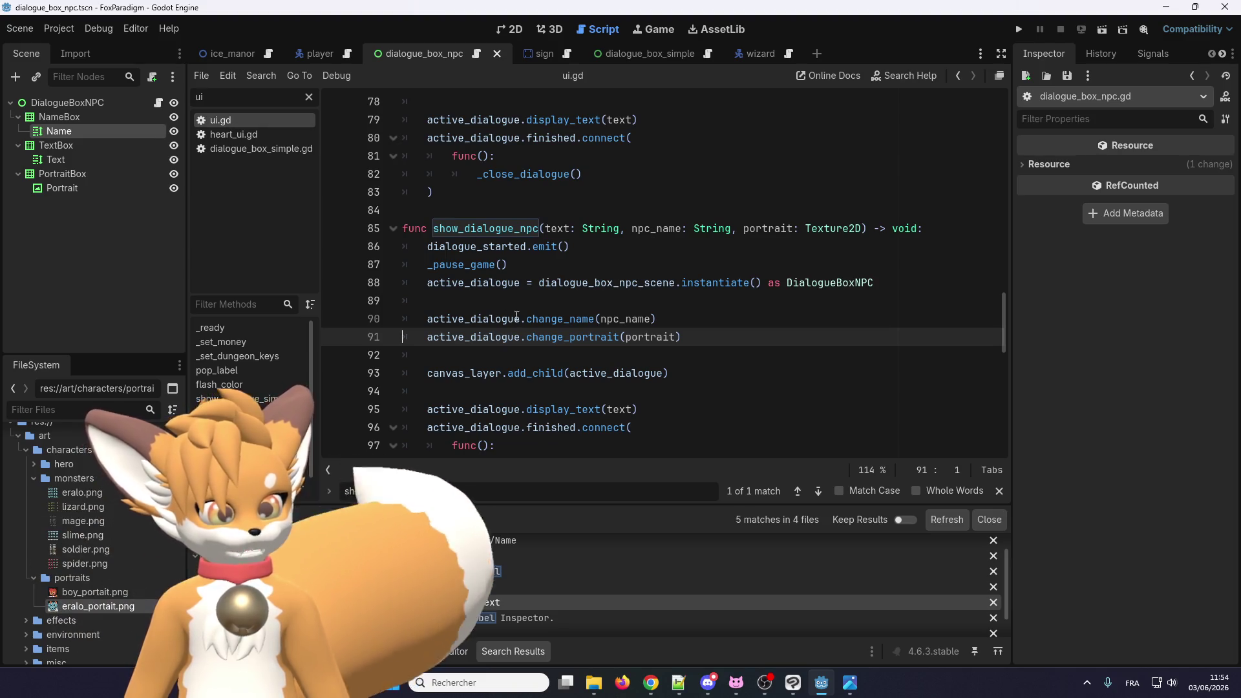
pyautogui.moveTo(672, 373); pyautogui.dragTo(418, 373)
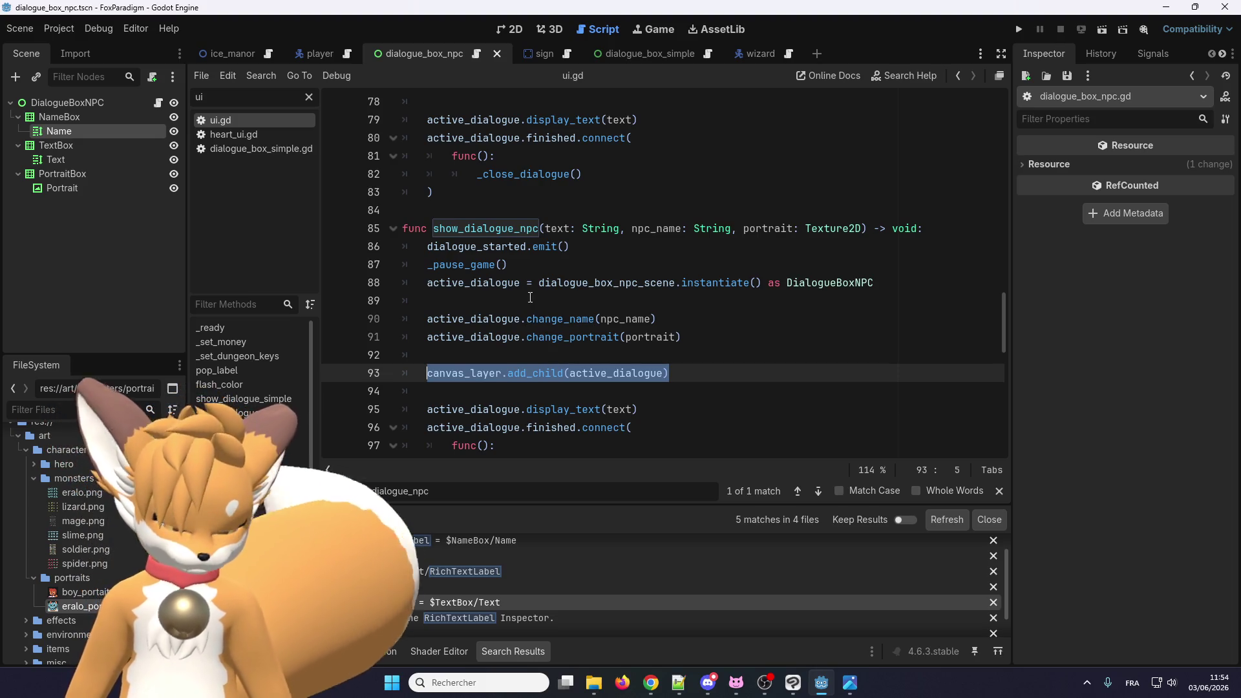
pyautogui.hotkey('ctrl', 'x')
pyautogui.click(531, 299)
pyautogui.hotkey('ctrl', 'v')
pyautogui.press('Return')
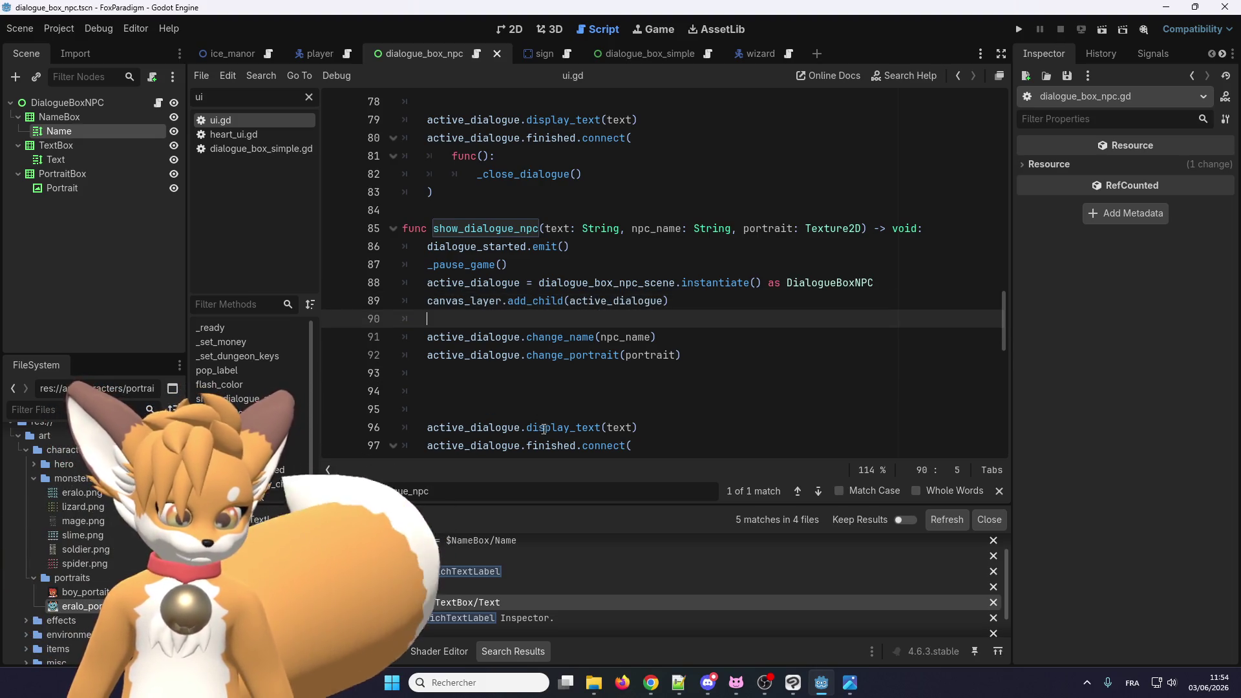
pyautogui.click(536, 391)
pyautogui.press('BackSpace')
pyautogui.press('BackSpace')
pyautogui.press('BackSpace')
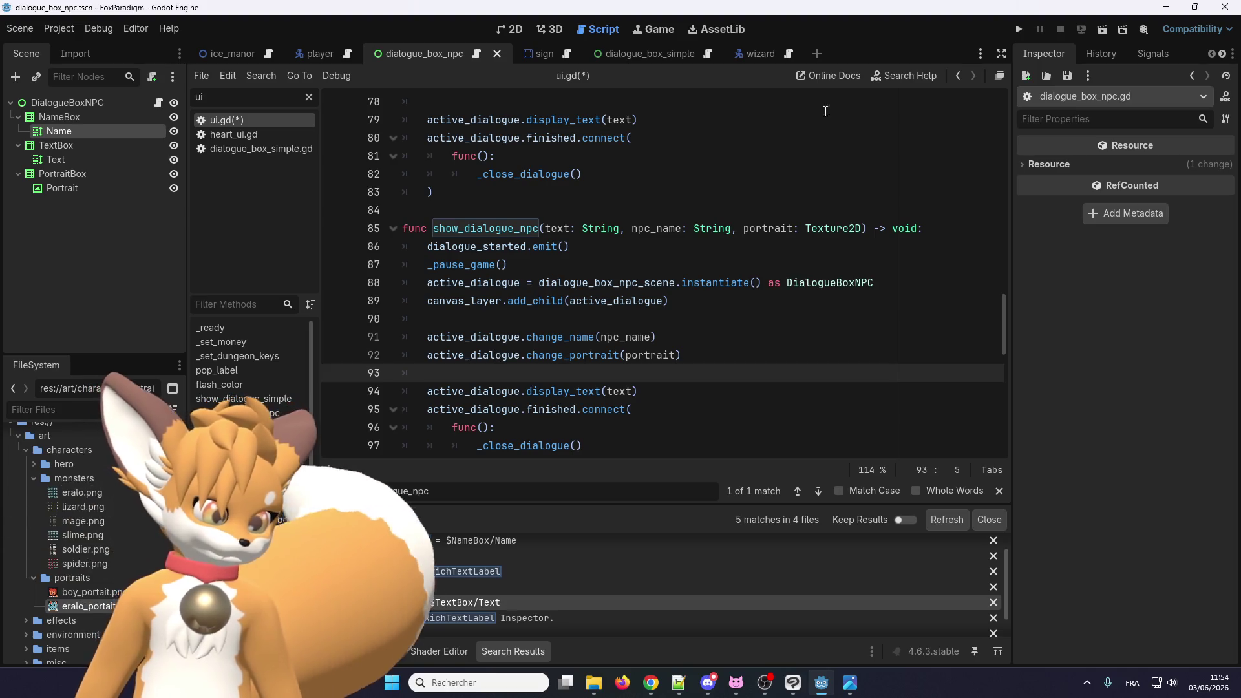
pyautogui.press('F5')
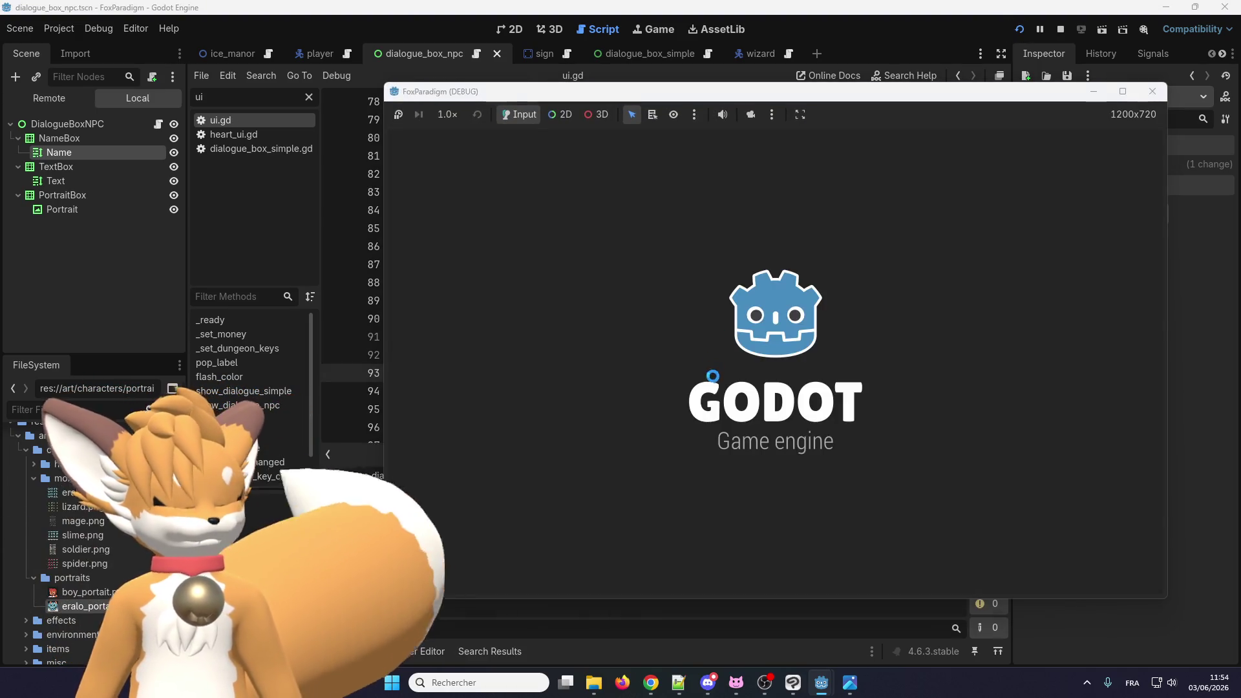
# Step: Load slot 1, walk the fox to the lizard NPC, and open then dismiss Eralo's dialogue
pyautogui.press('Return')
pyautogui.press('Return')
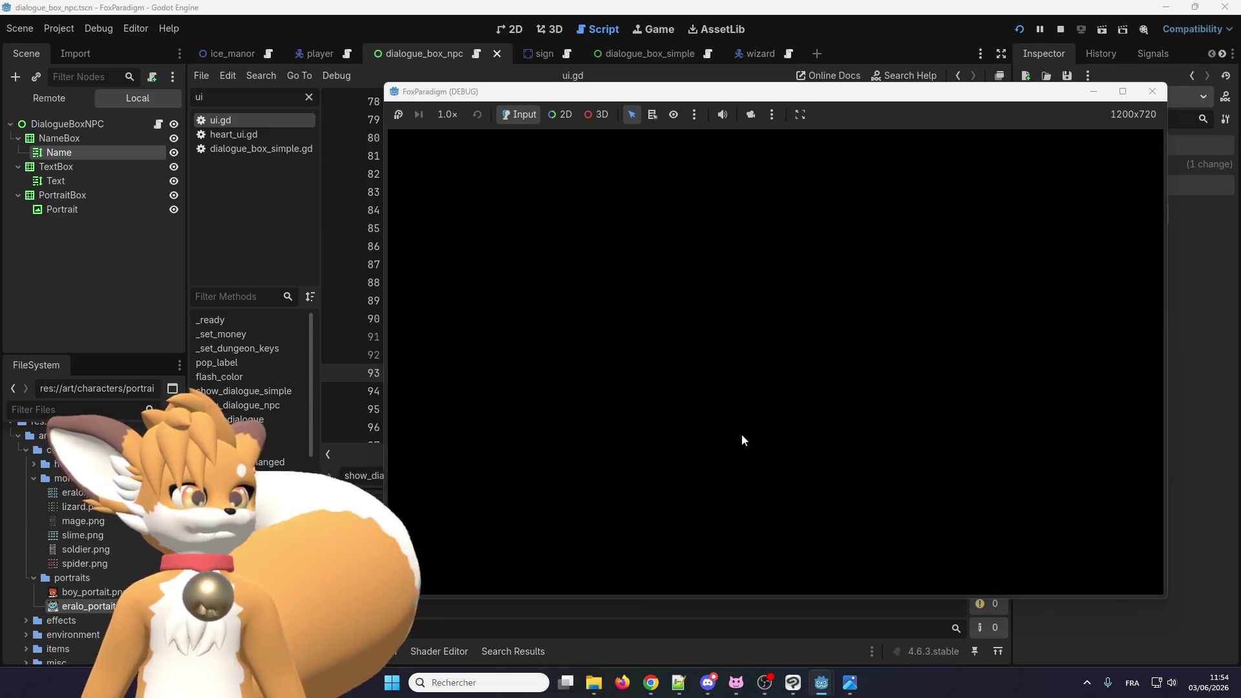
pyautogui.press('Right')
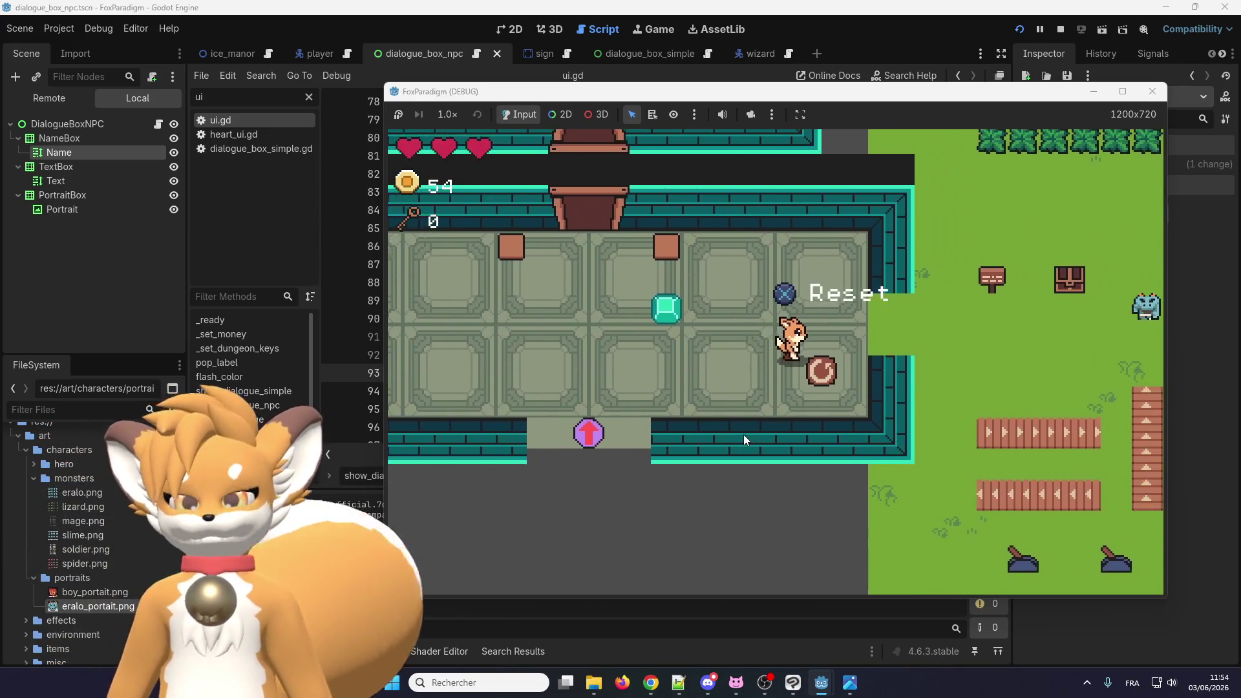
pyautogui.press('Right')
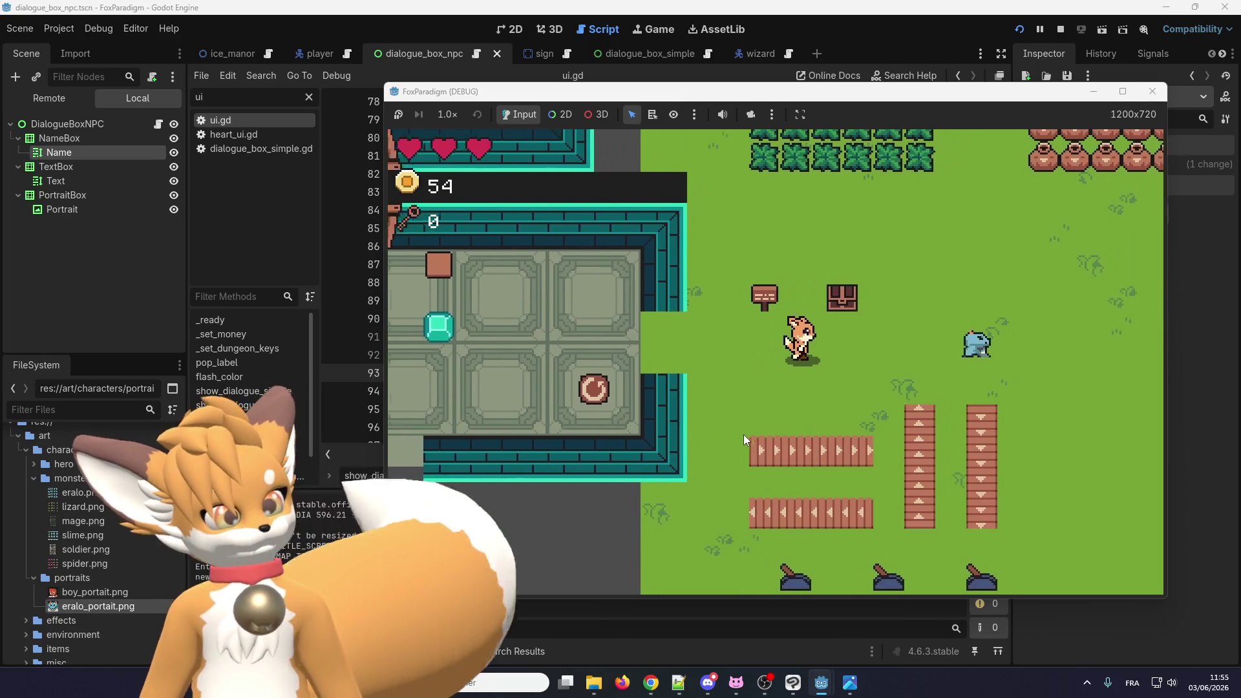
pyautogui.press('Right')
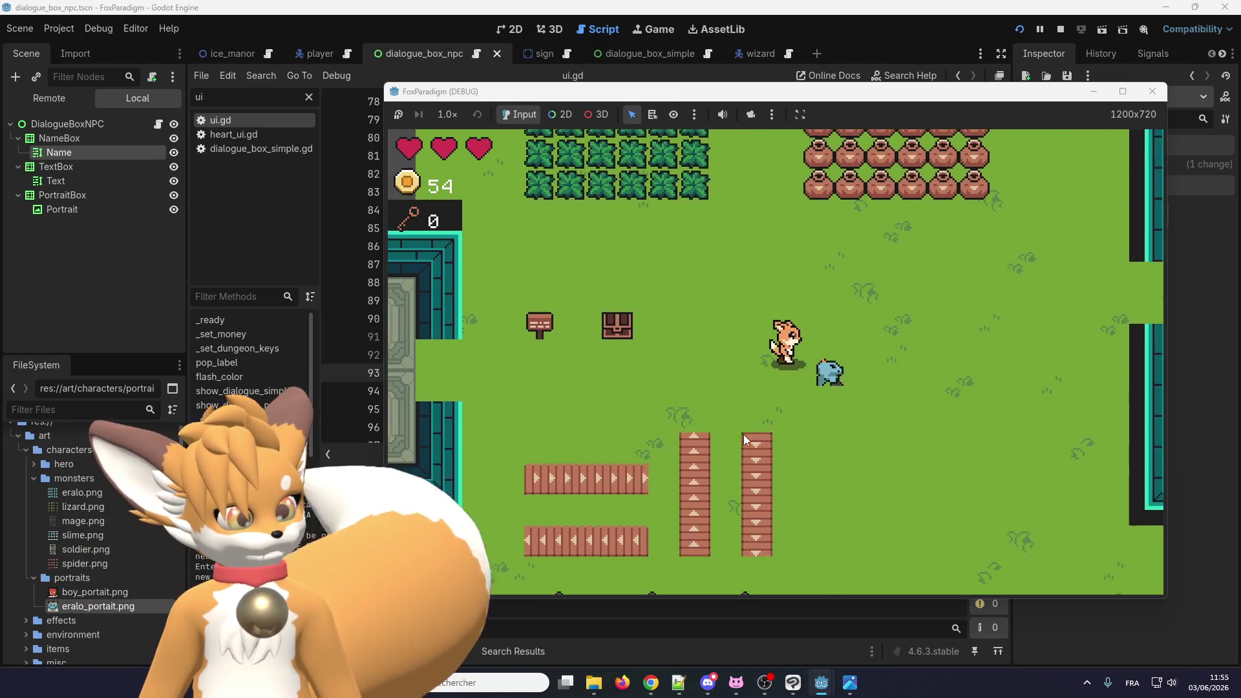
pyautogui.press('space')
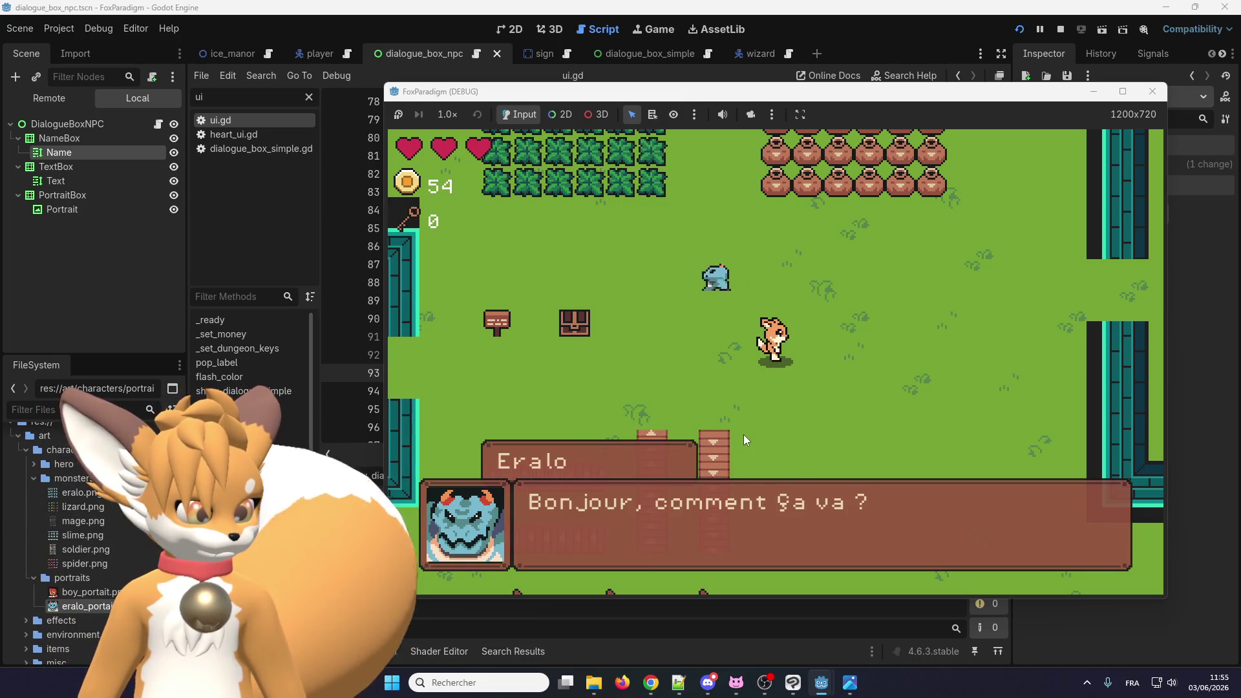
pyautogui.press('space')
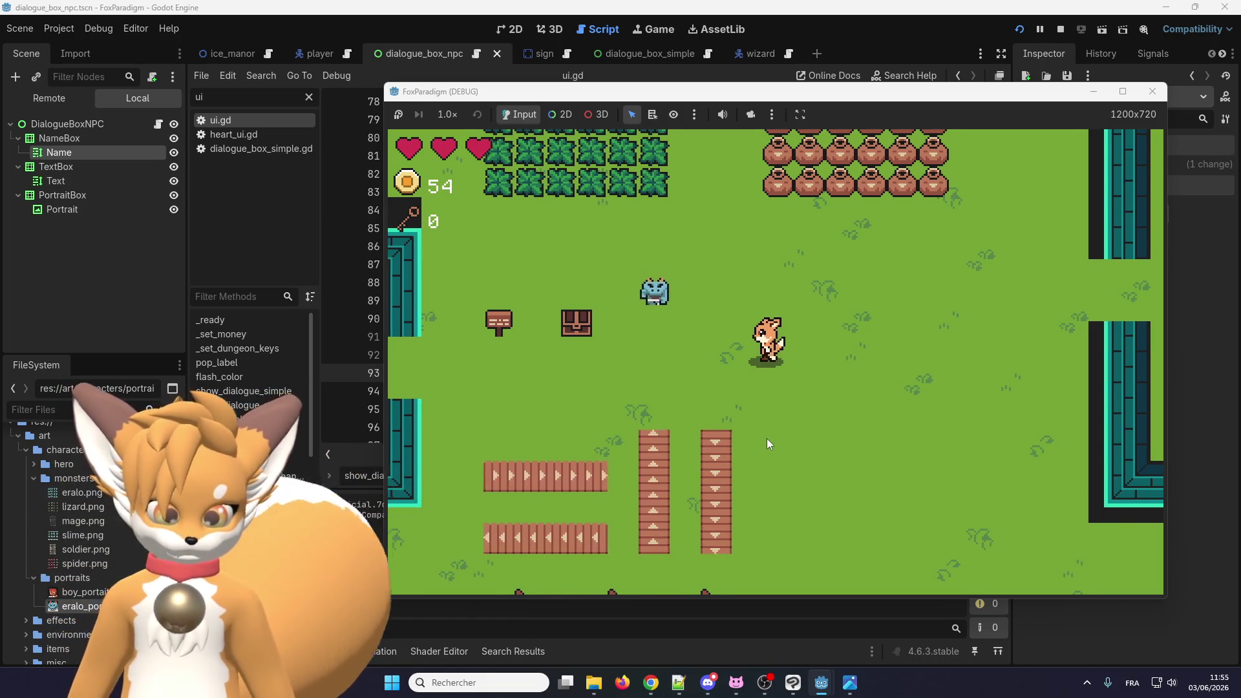
# Step: Talk to the lizard NPC again, dismiss the dialogue, and close the game window
pyautogui.press('Left')
pyautogui.press('space')
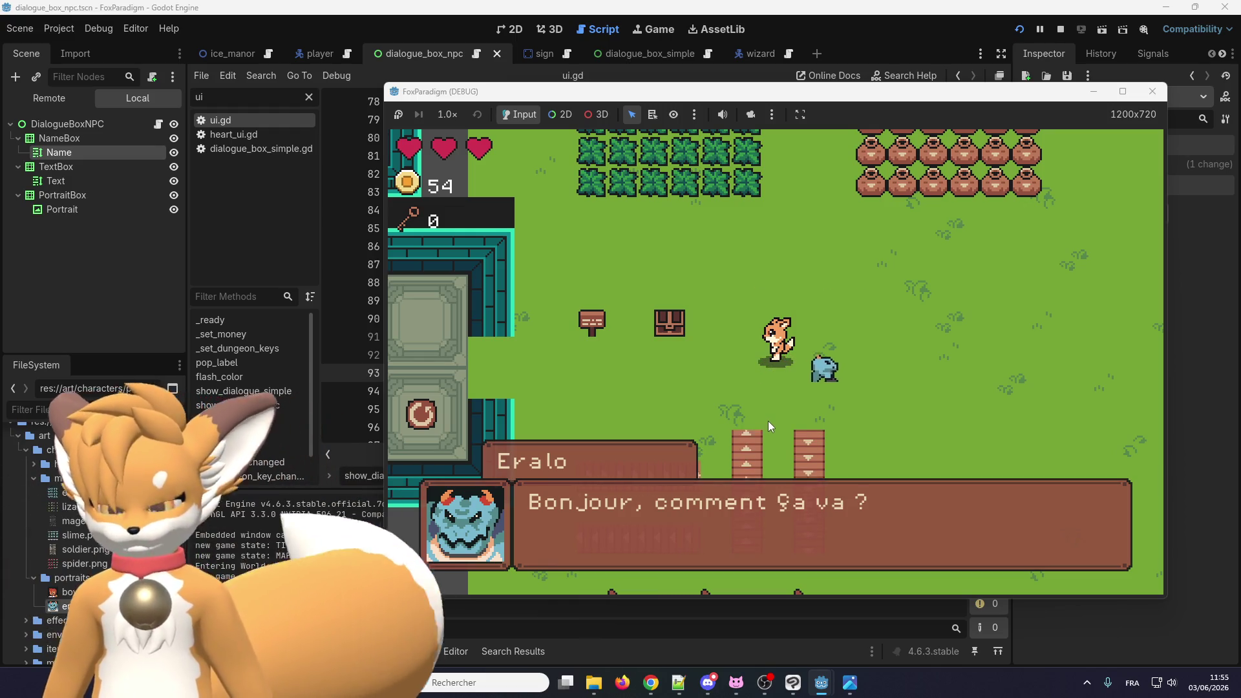
pyautogui.press('space')
pyautogui.press('Right')
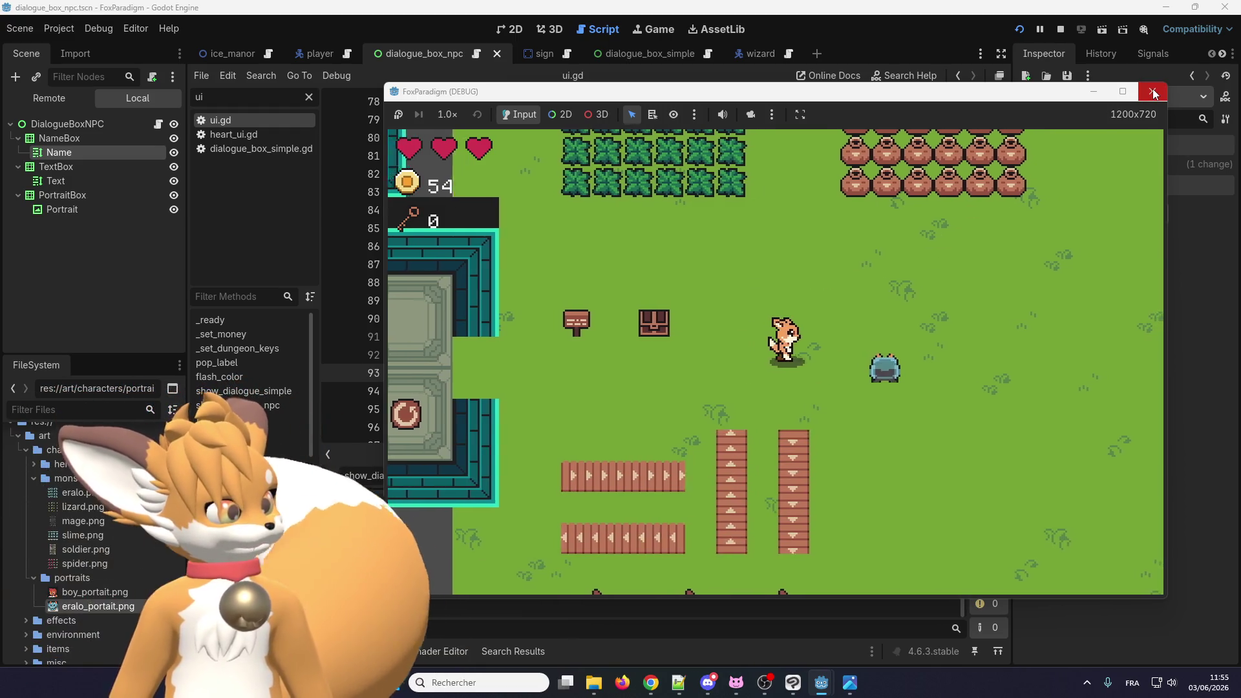
pyautogui.click(1154, 93)
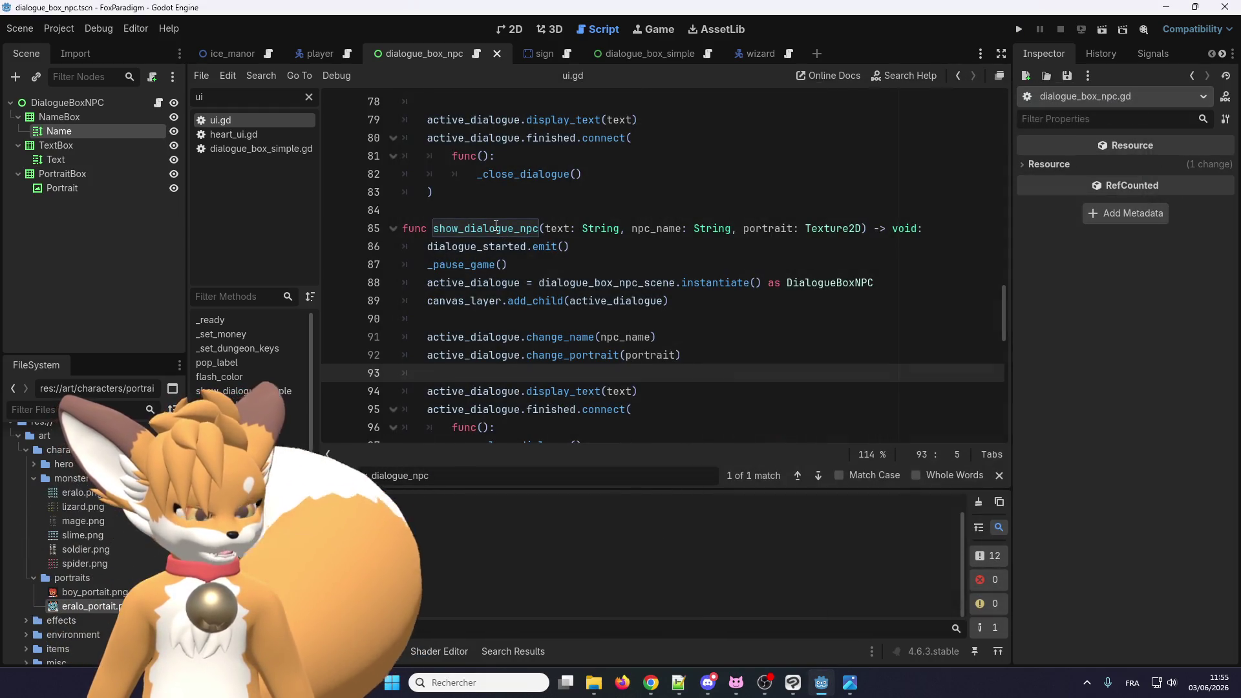
# Step: Use Lookup Symbol on _pause_game, then on GameStateManager, to open game_state_manager.gd
pyautogui.scroll(3, 495, 225)
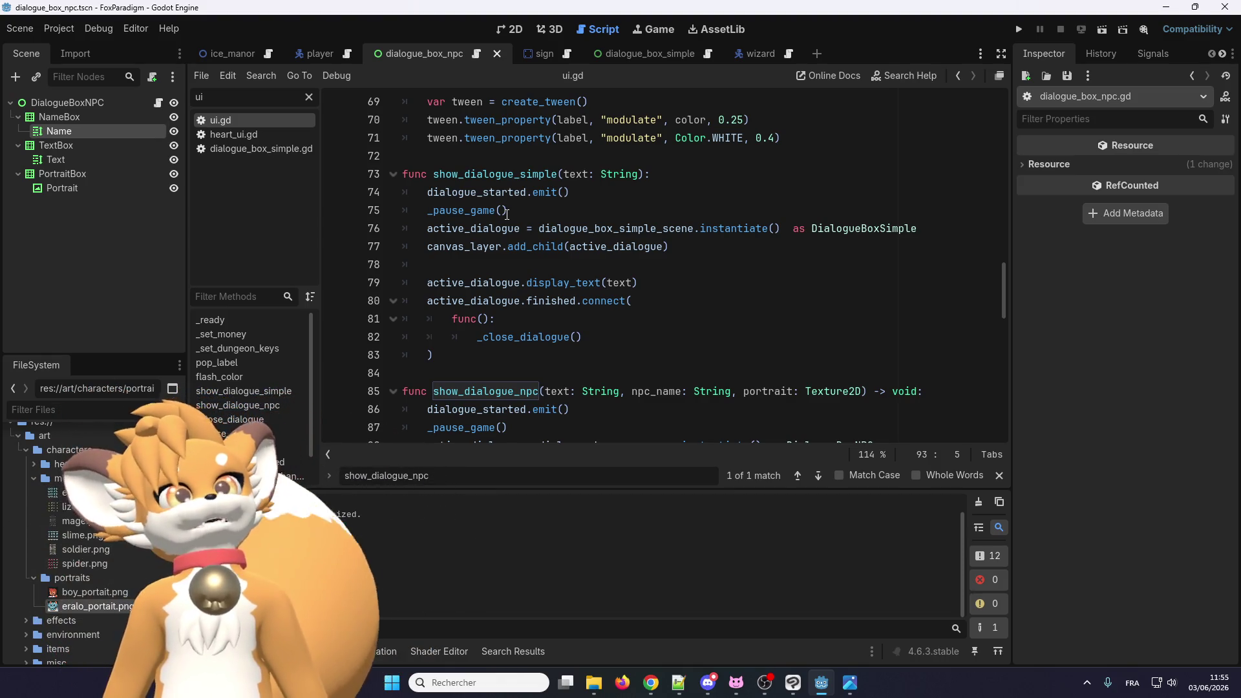
pyautogui.scroll(-2, 498, 247)
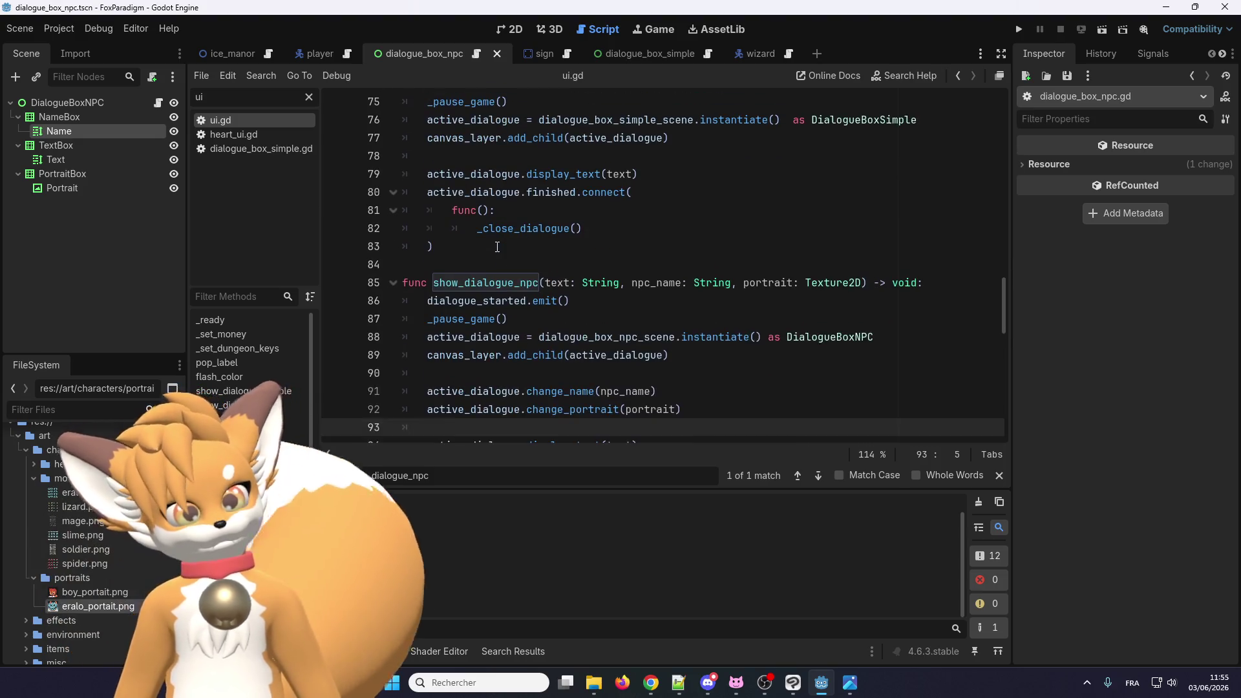
pyautogui.scroll(3, 478, 291)
pyautogui.scroll(-3, 491, 259)
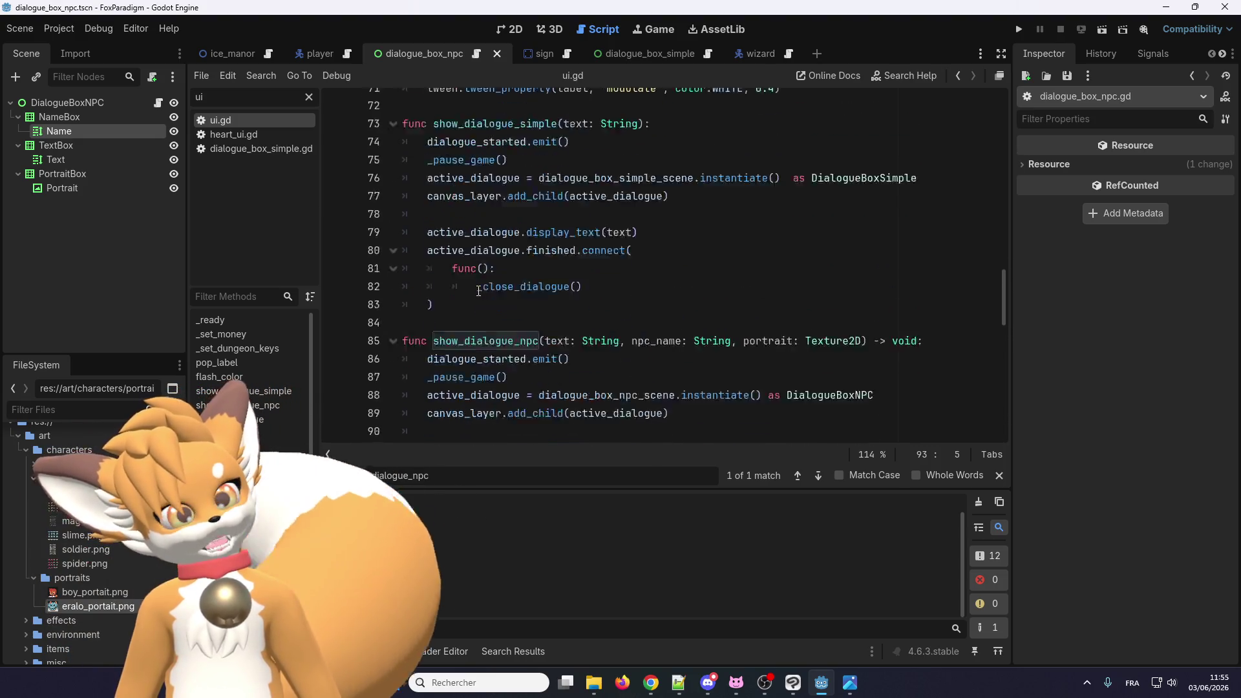
pyautogui.scroll(-5, 478, 312)
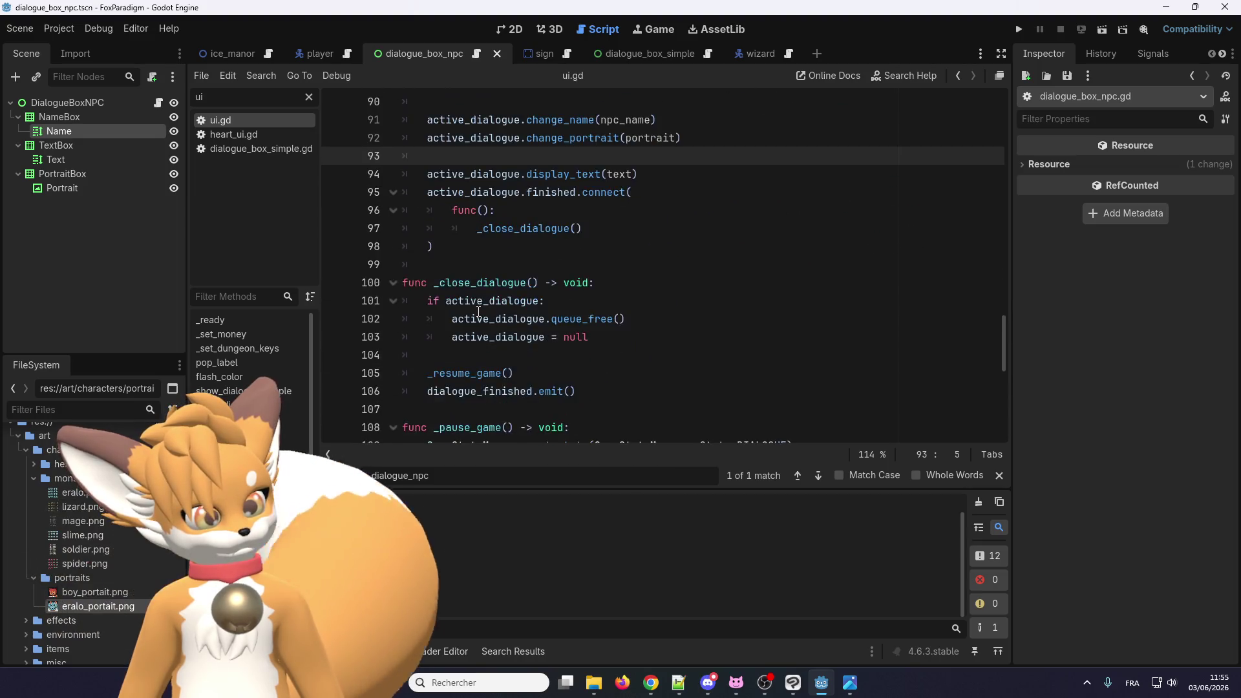
pyautogui.scroll(3, 481, 307)
pyautogui.scroll(1, 481, 306)
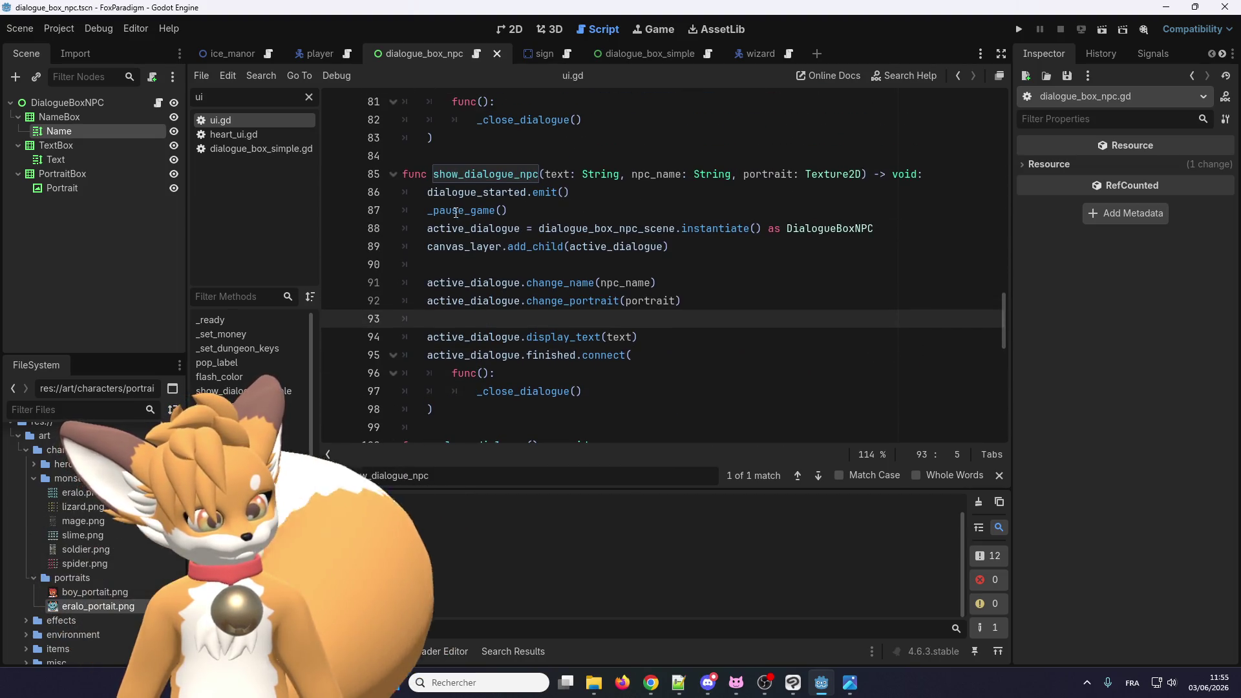
pyautogui.click(454, 211)
pyautogui.scroll(-1, 454, 259)
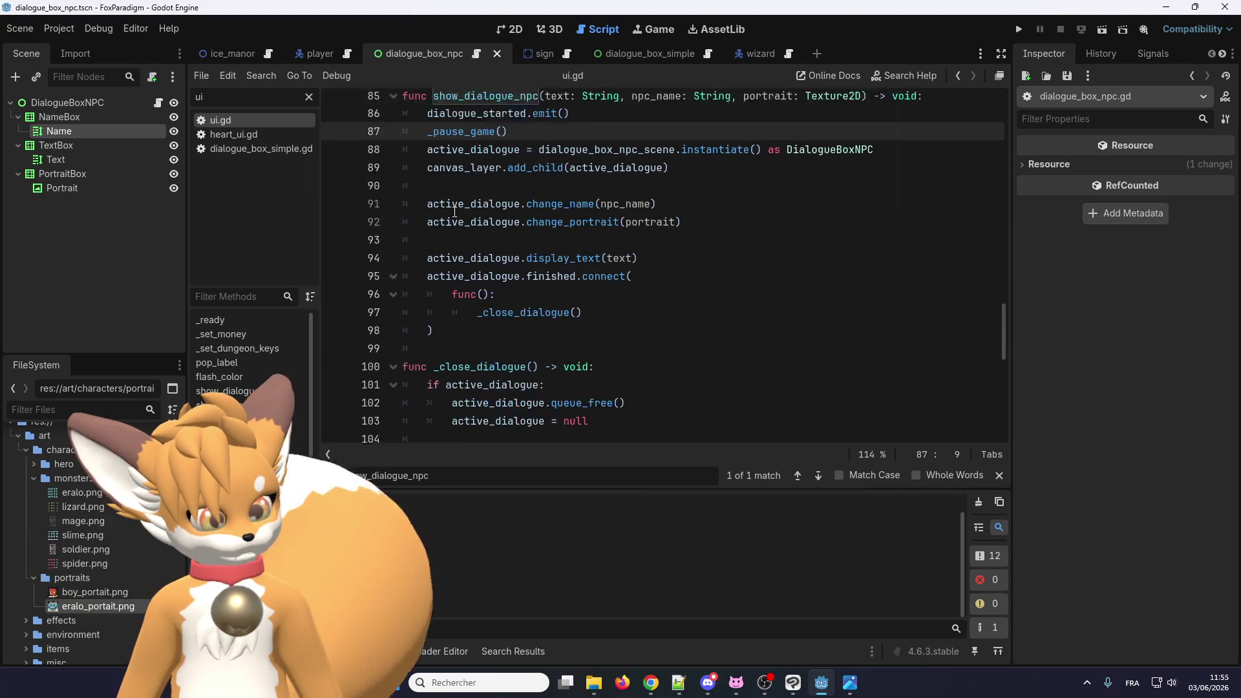
pyautogui.scroll(3, 453, 291)
pyautogui.rightClick(441, 319)
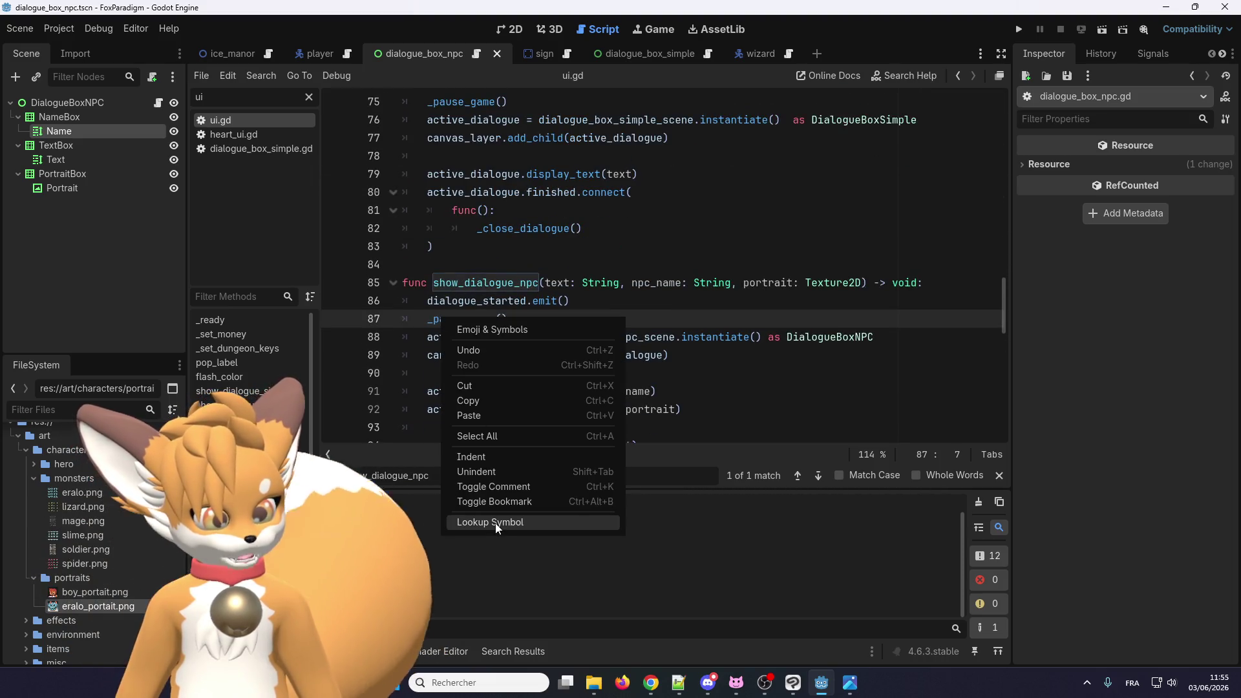
pyautogui.click(492, 522)
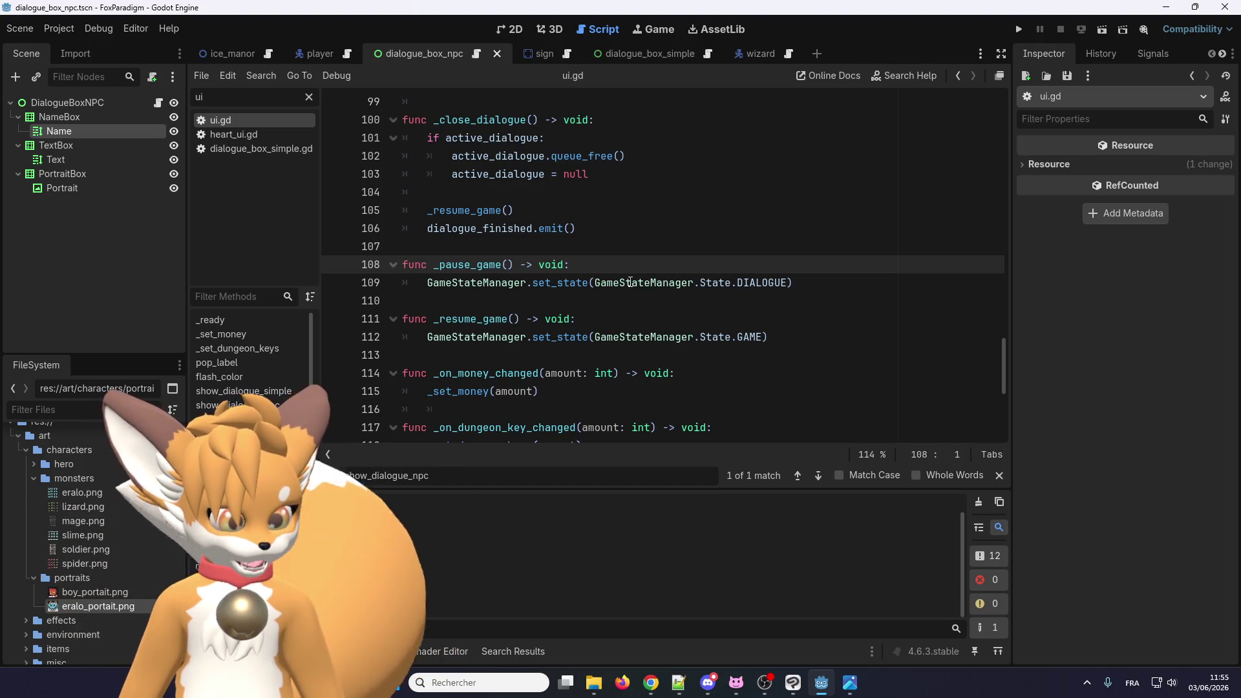
pyautogui.rightClick(491, 283)
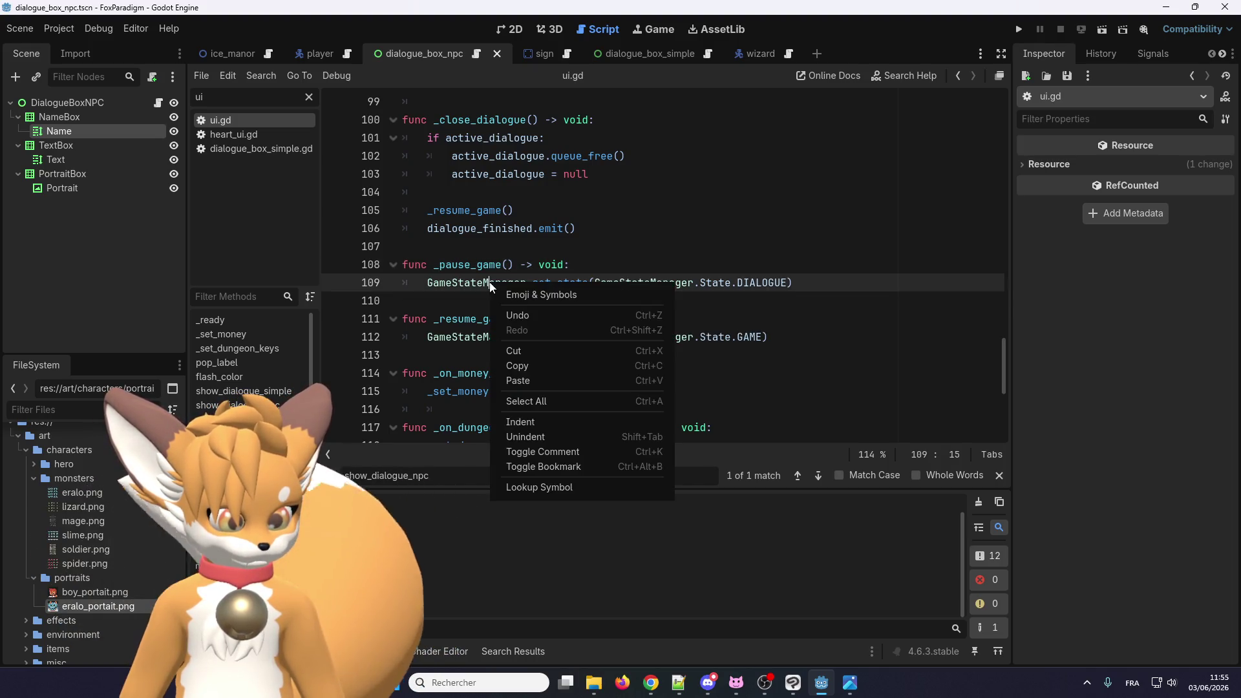
pyautogui.click(519, 497)
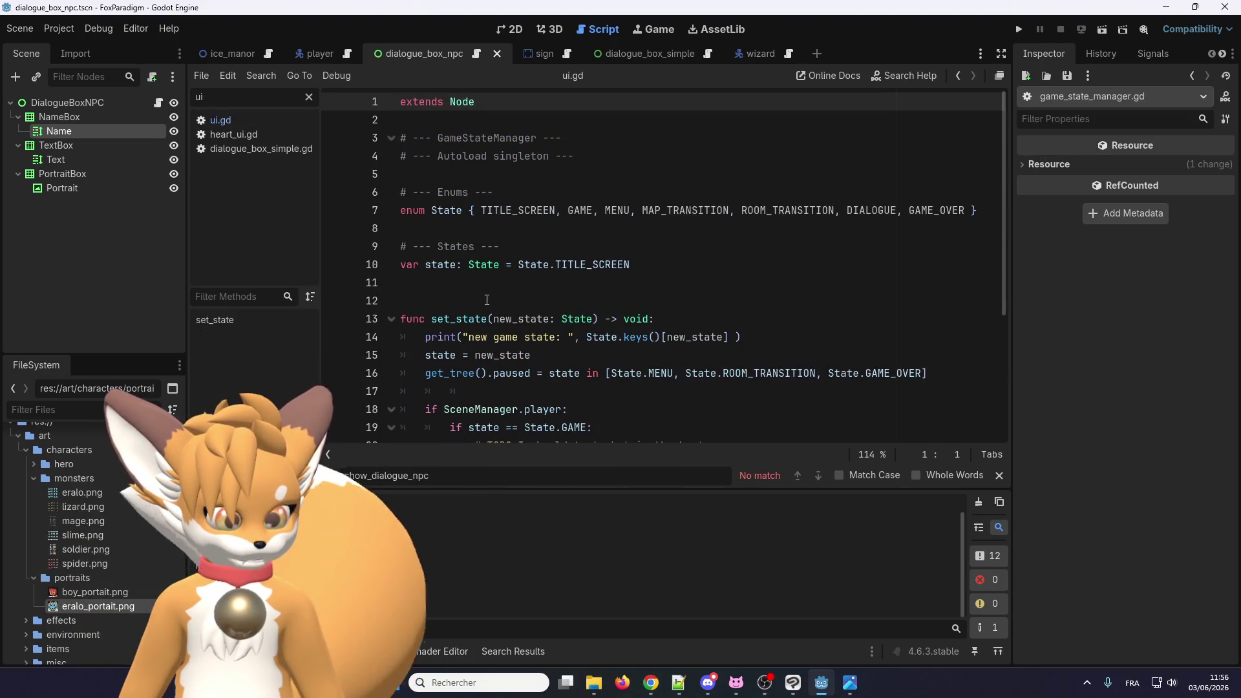
# Step: Append State.DIALOGUE to set_state's paused-states list on line 16 and run the game
pyautogui.scroll(-3, 486, 256)
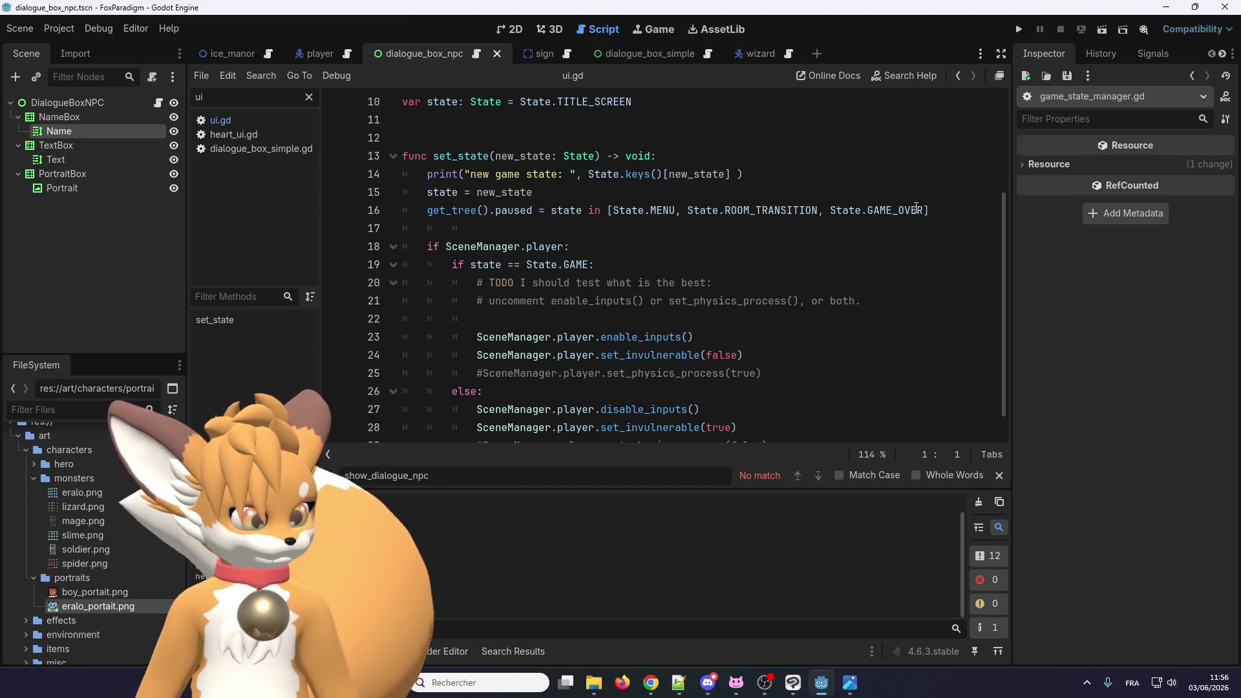
pyautogui.click(918, 209)
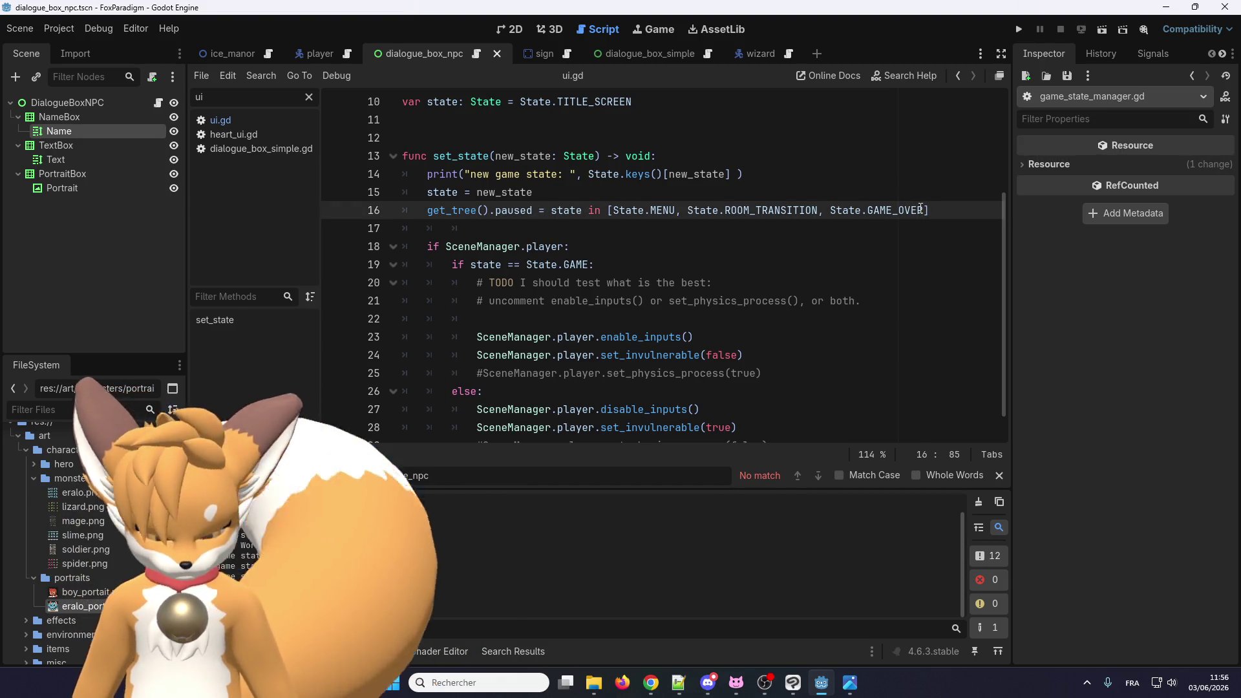
pyautogui.write(',')
pyautogui.moveTo(924, 210); pyautogui.dragTo(911, 210)
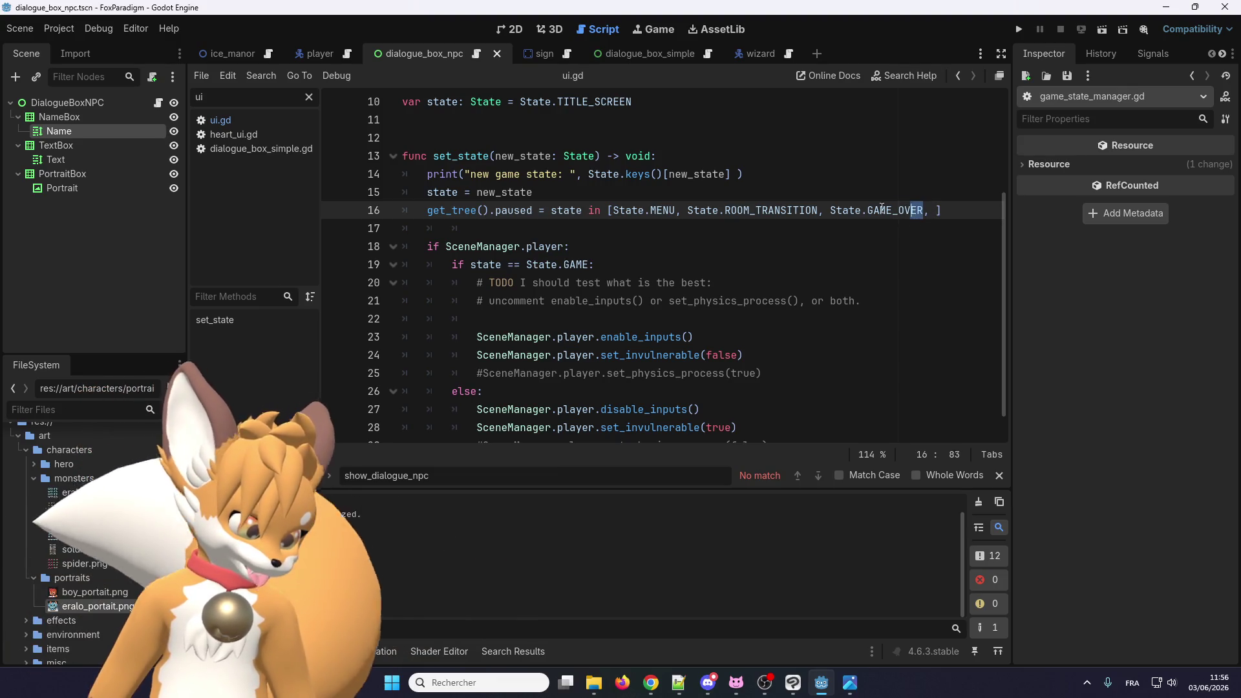
pyautogui.click(930, 211)
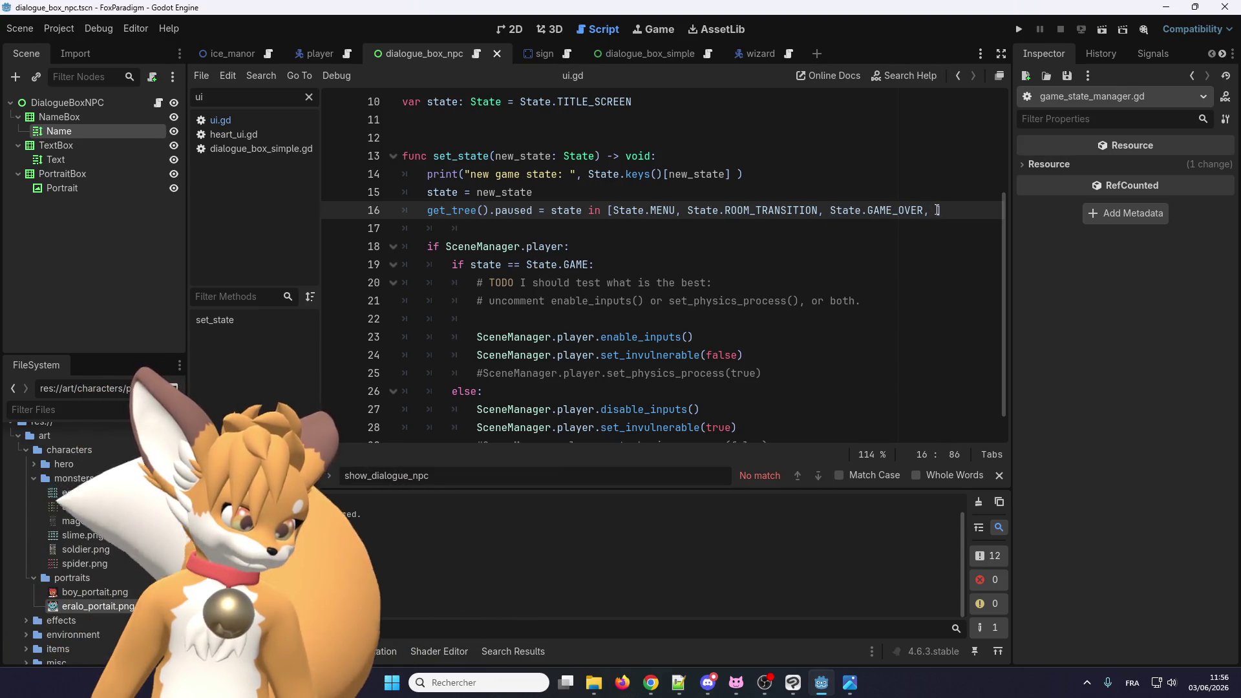
pyautogui.write('State.GAME_OVER')
pyautogui.doubleClick(962, 210)
pyautogui.write('DIAL')
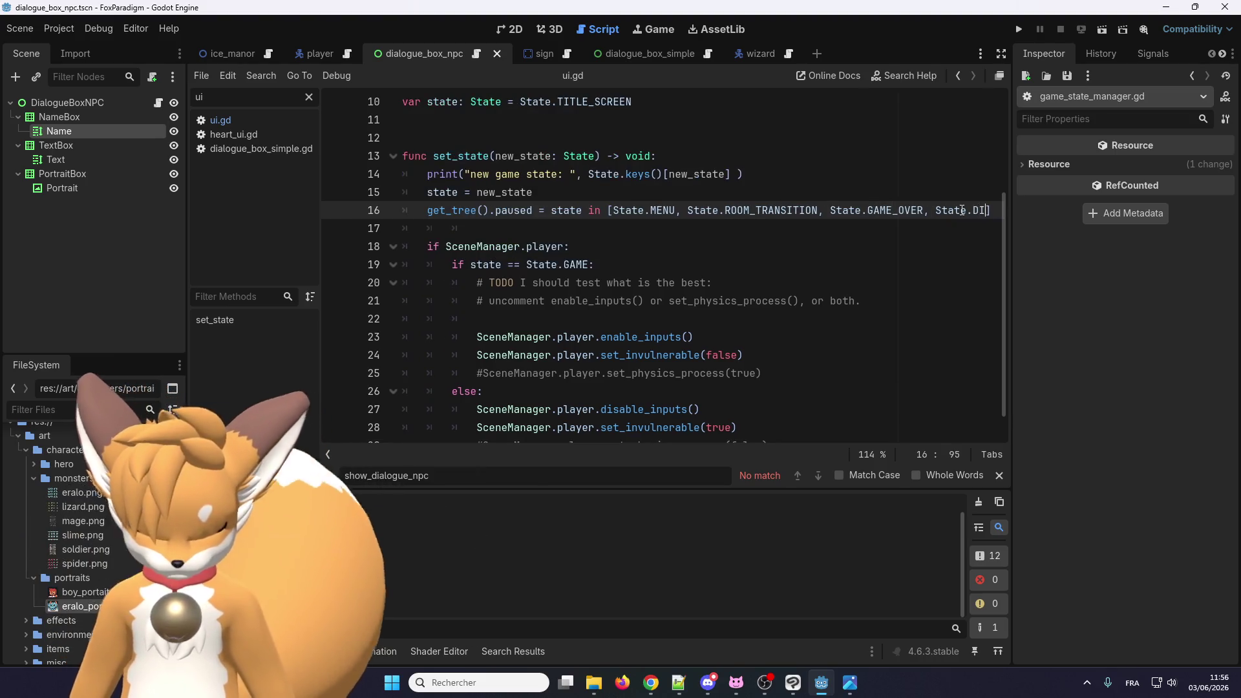
pyautogui.write('OGUE')
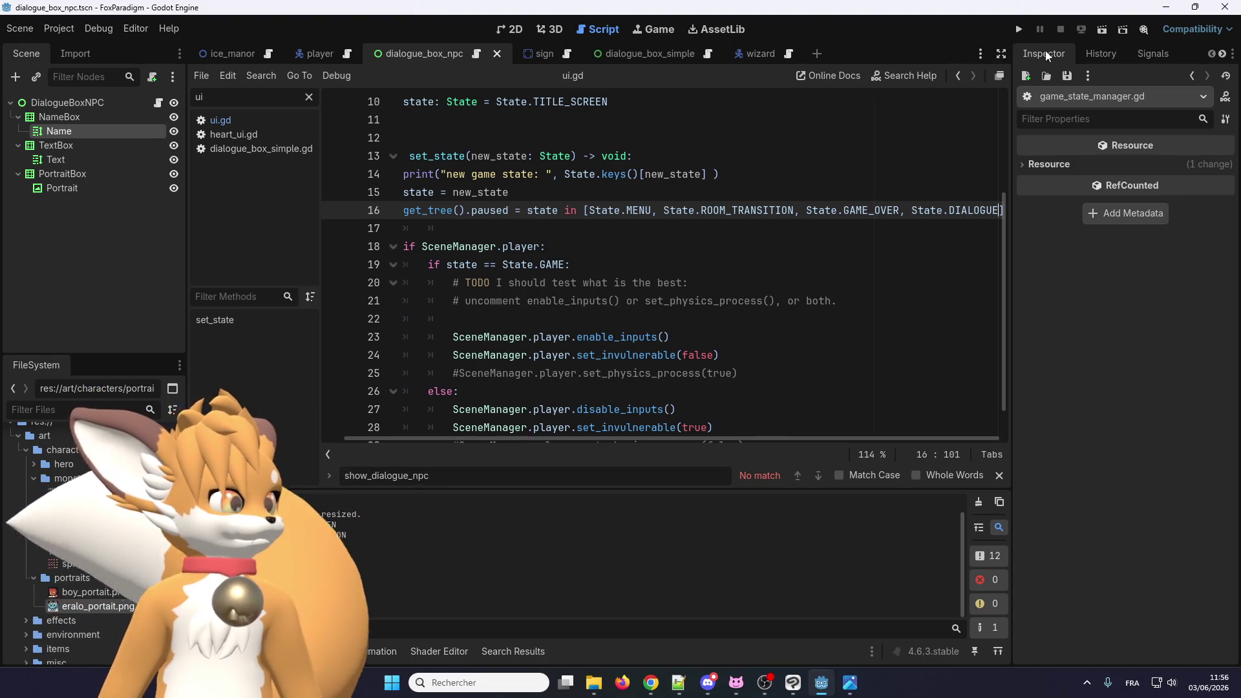
pyautogui.click(1020, 30)
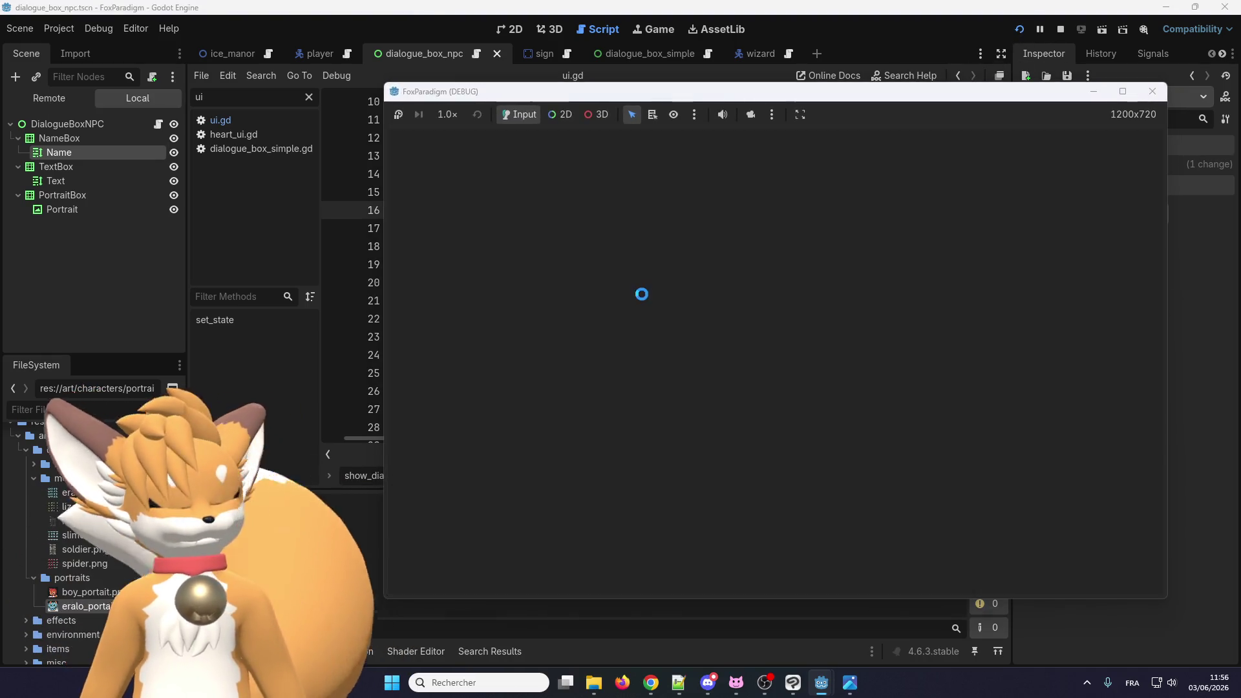
# Step: Load the first save, walk the fox to Eralo, and open then close its dialogue
pyautogui.press('Return')
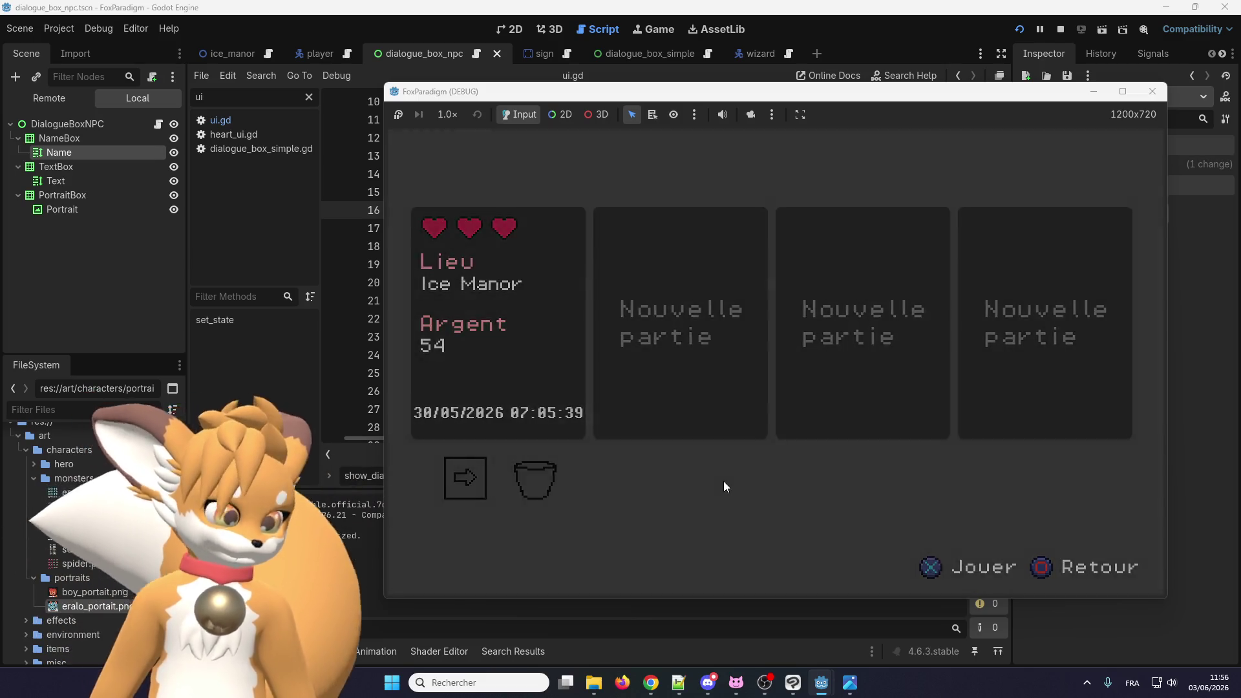
pyautogui.press('Return')
pyautogui.press('Right')
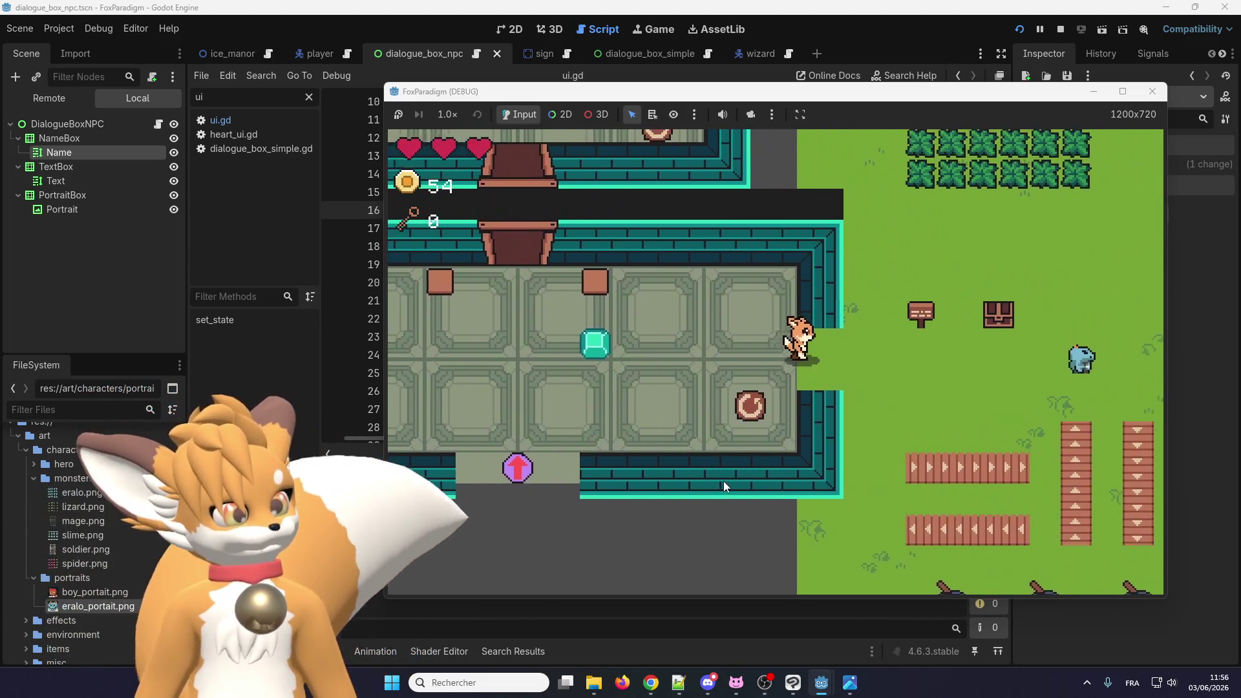
pyautogui.press('Right')
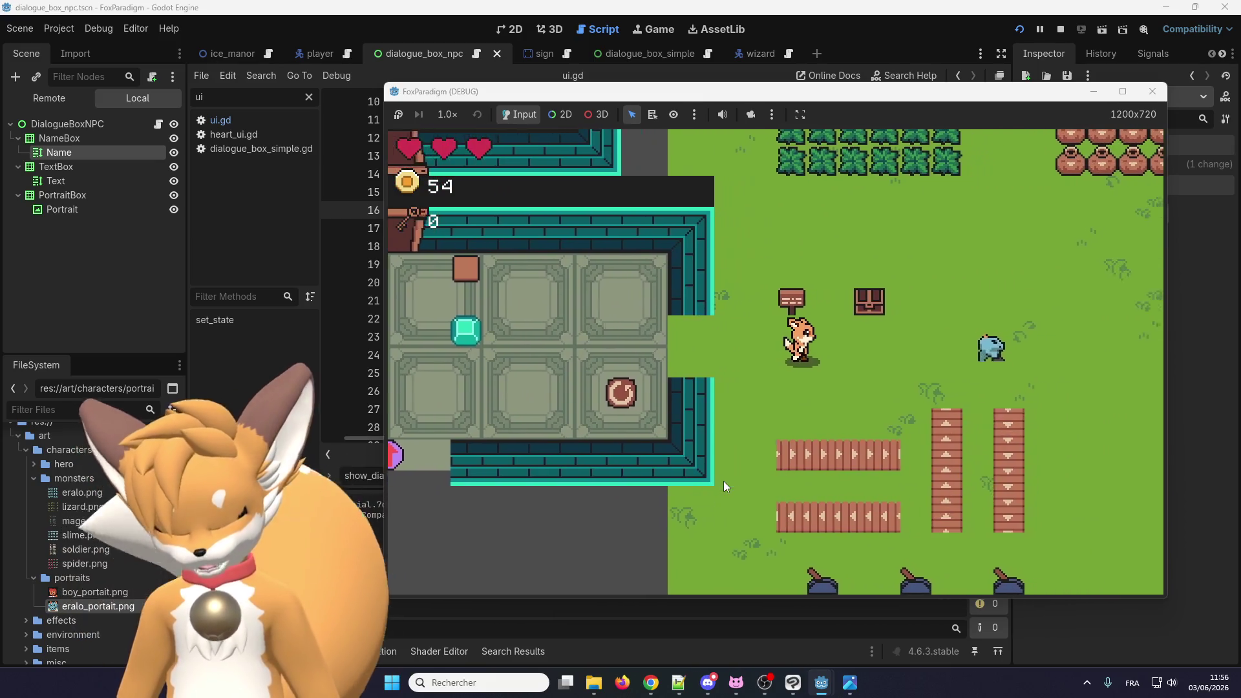
pyautogui.press('Right')
pyautogui.press('e')
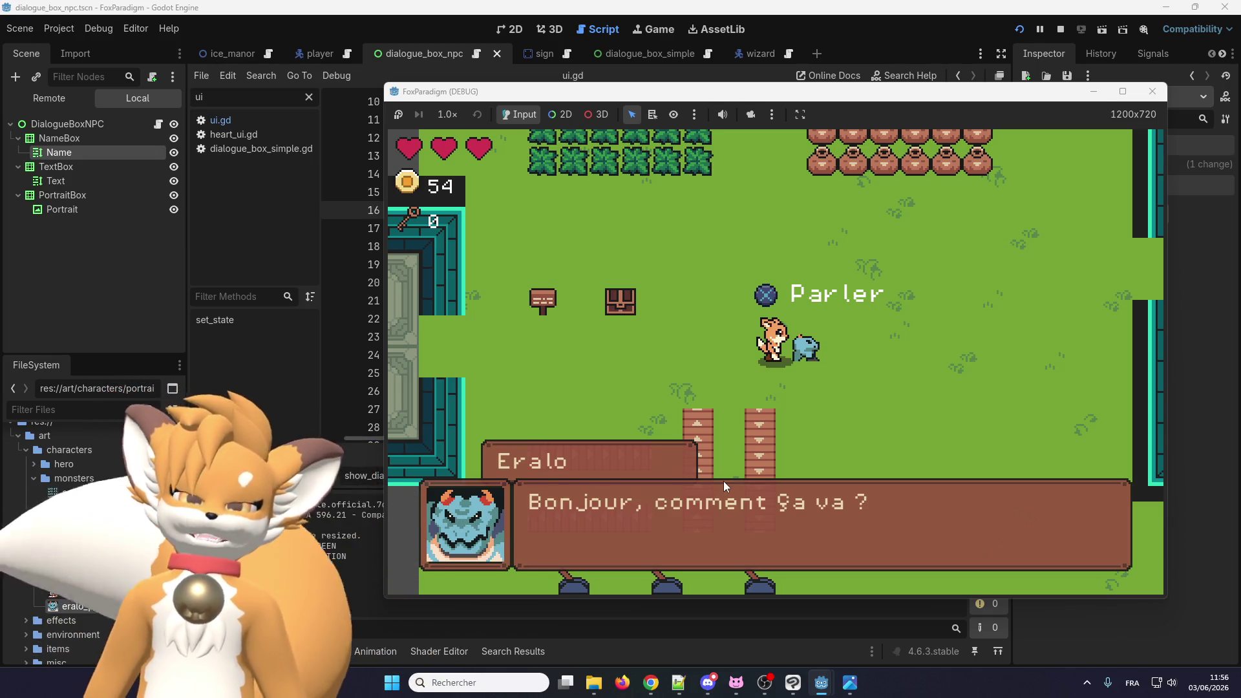
pyautogui.press('space')
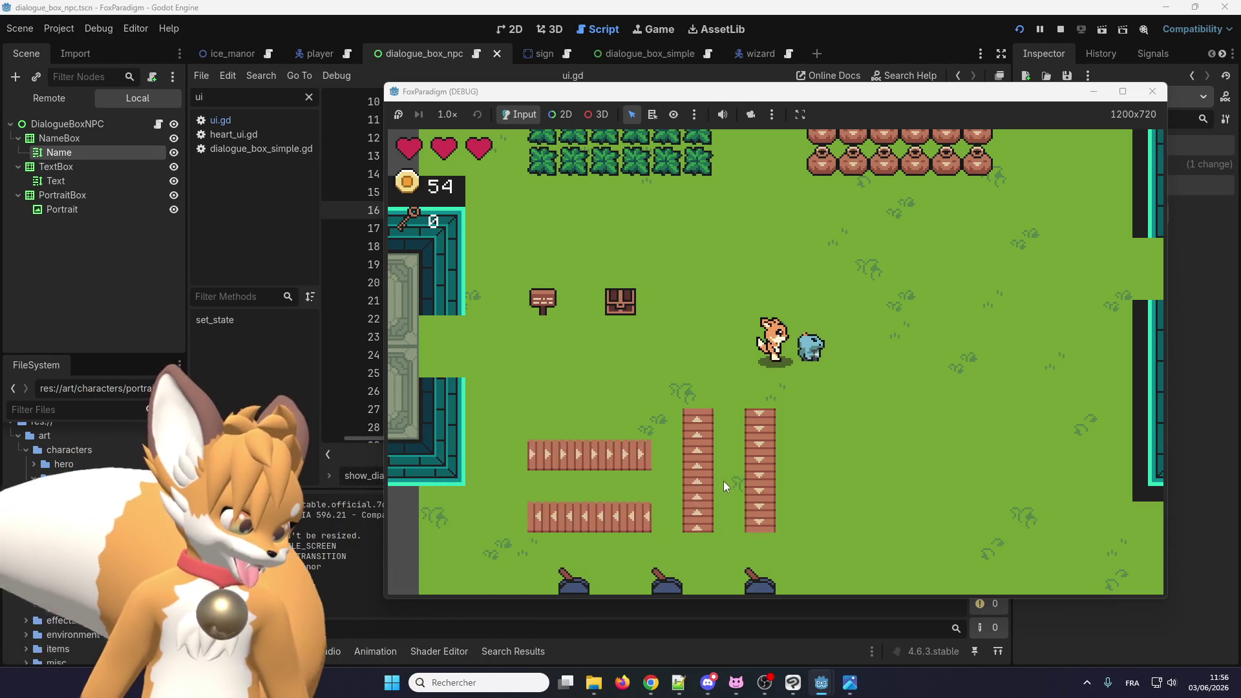
# Step: Reposition beside Eralo twice, reopening and closing its dialogue each time, then close the game window
pyautogui.press('Up')
pyautogui.press('Right')
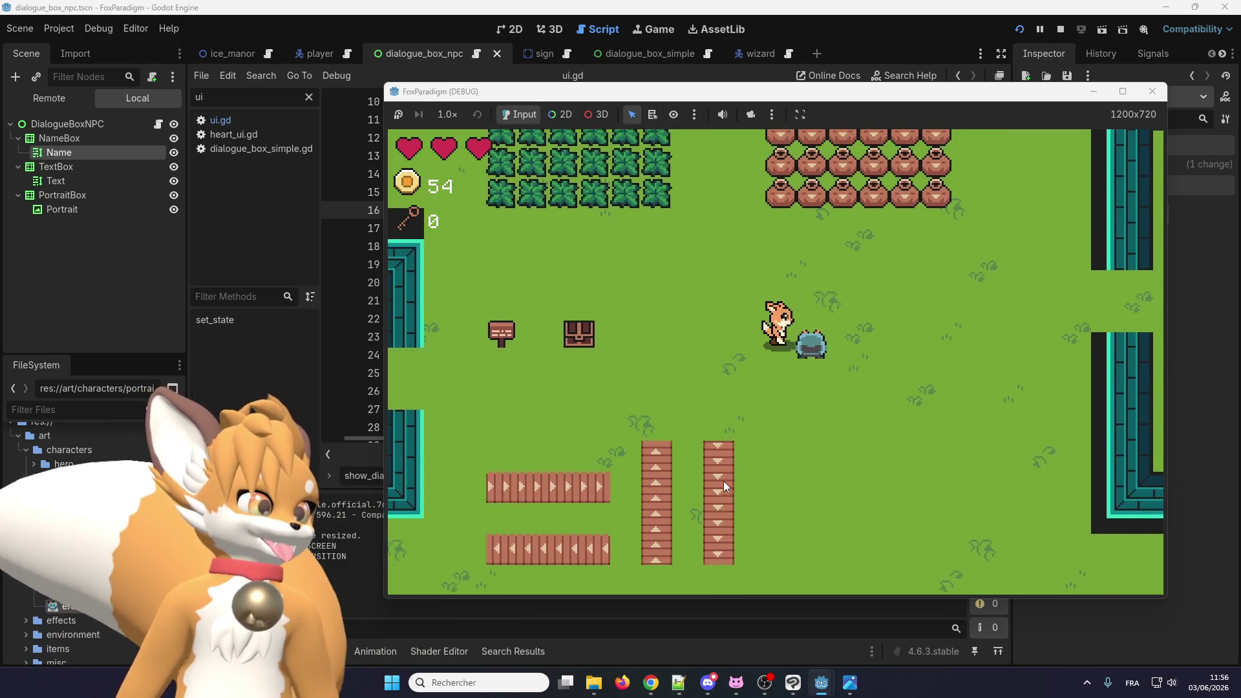
pyautogui.press('space')
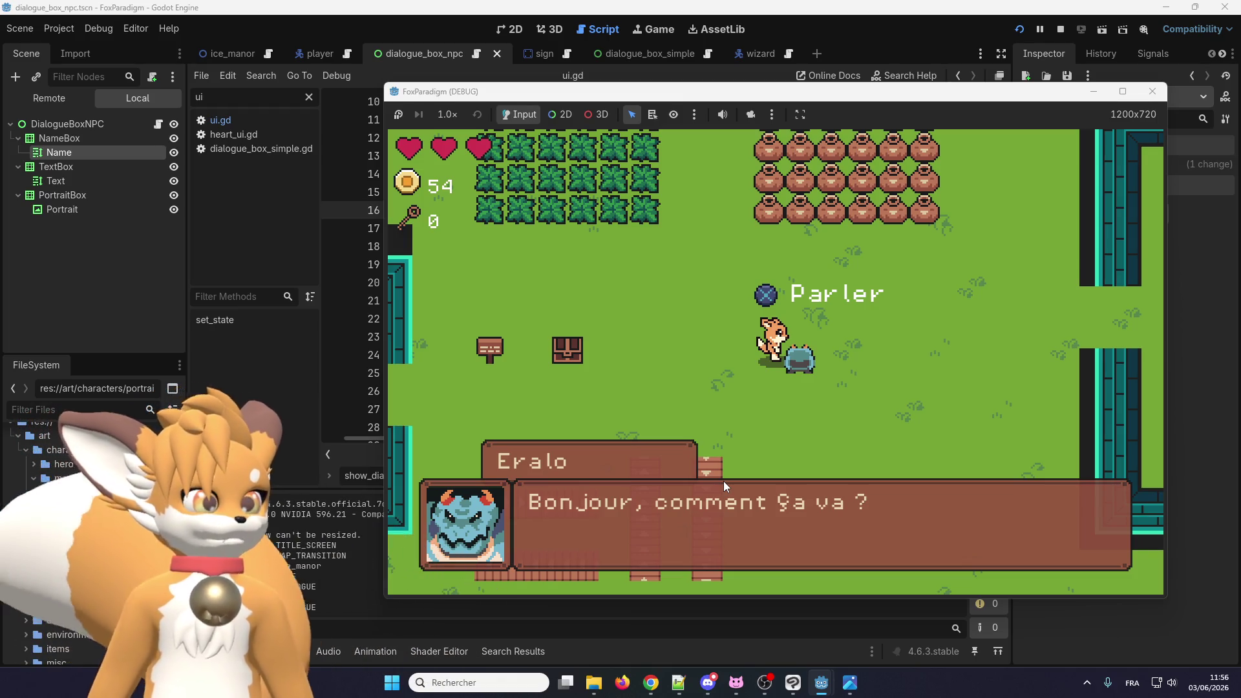
pyautogui.press('space')
pyautogui.press('Up')
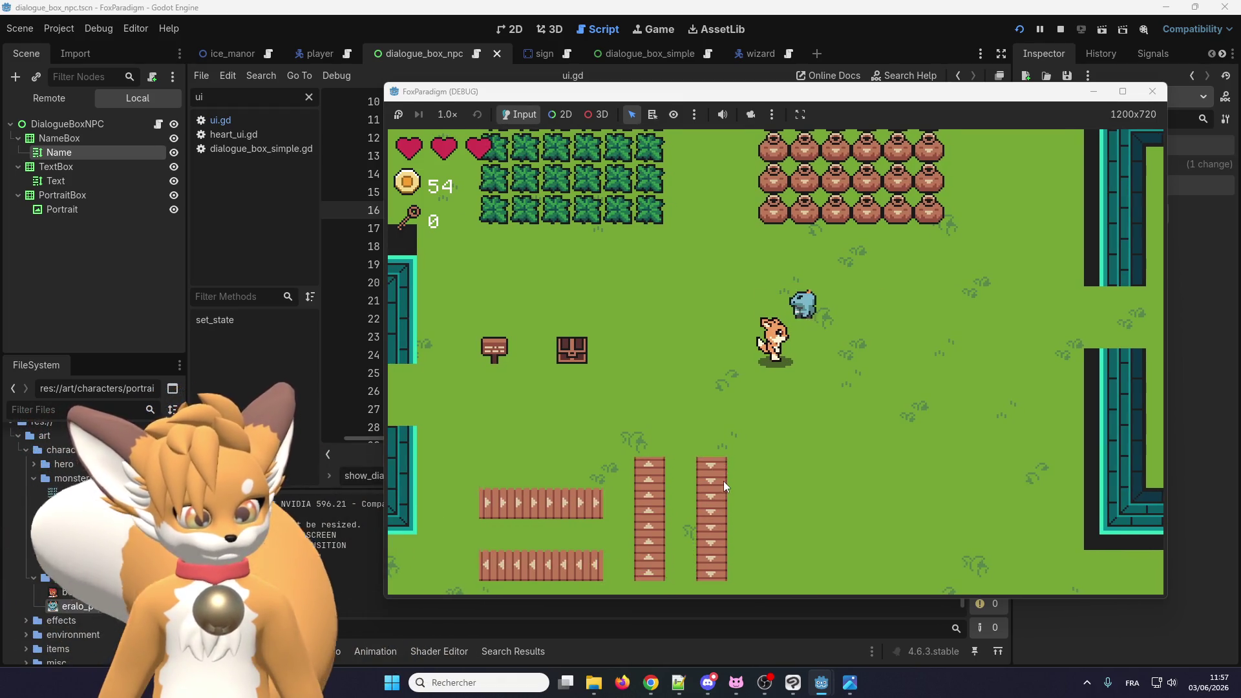
pyautogui.press('Up')
pyautogui.press('Left')
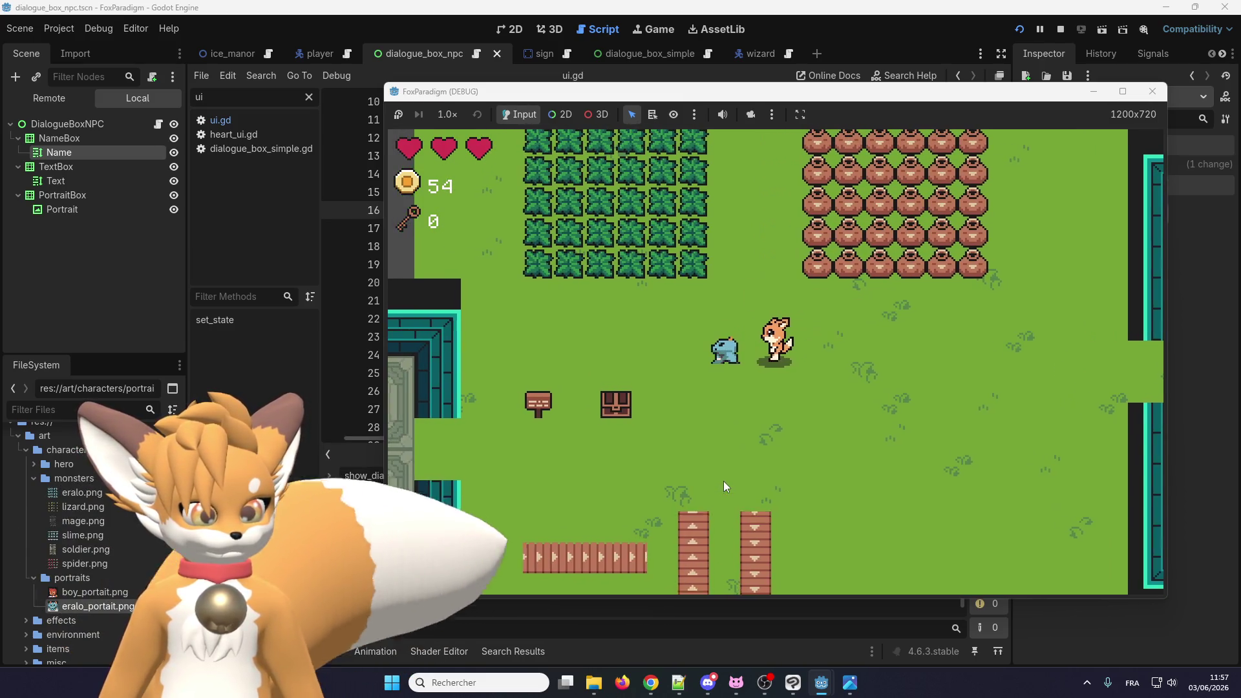
pyautogui.press('space')
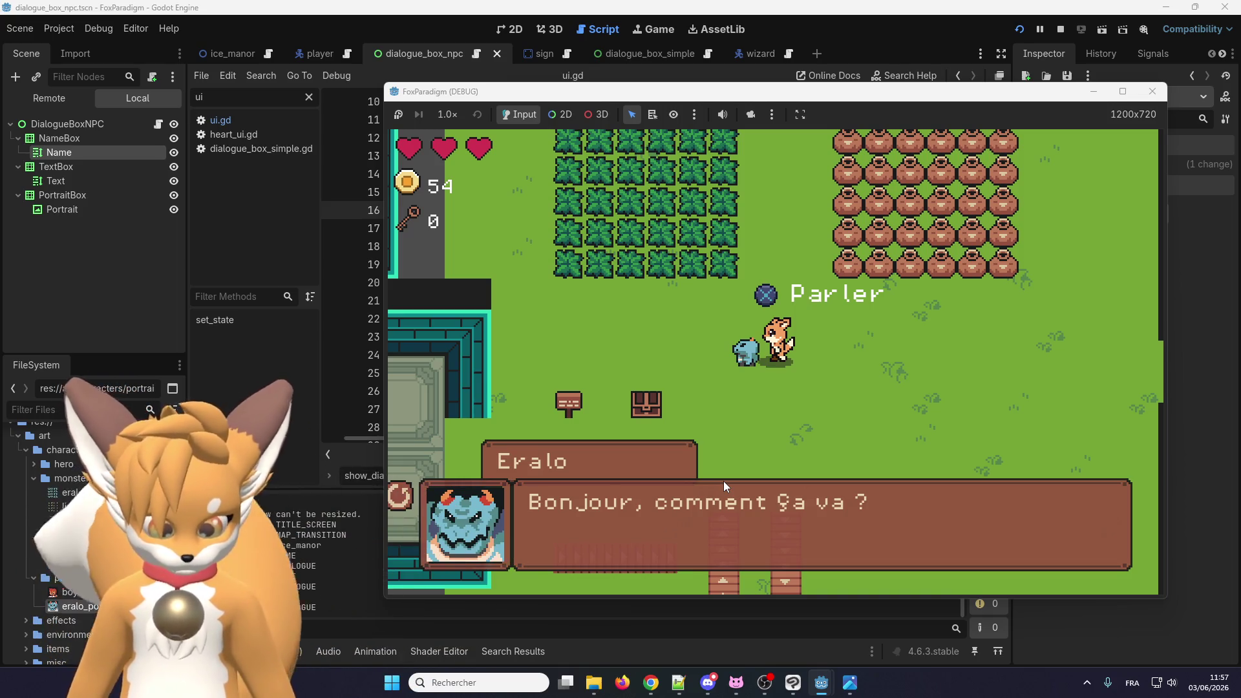
pyautogui.press('space')
pyautogui.click(1152, 96)
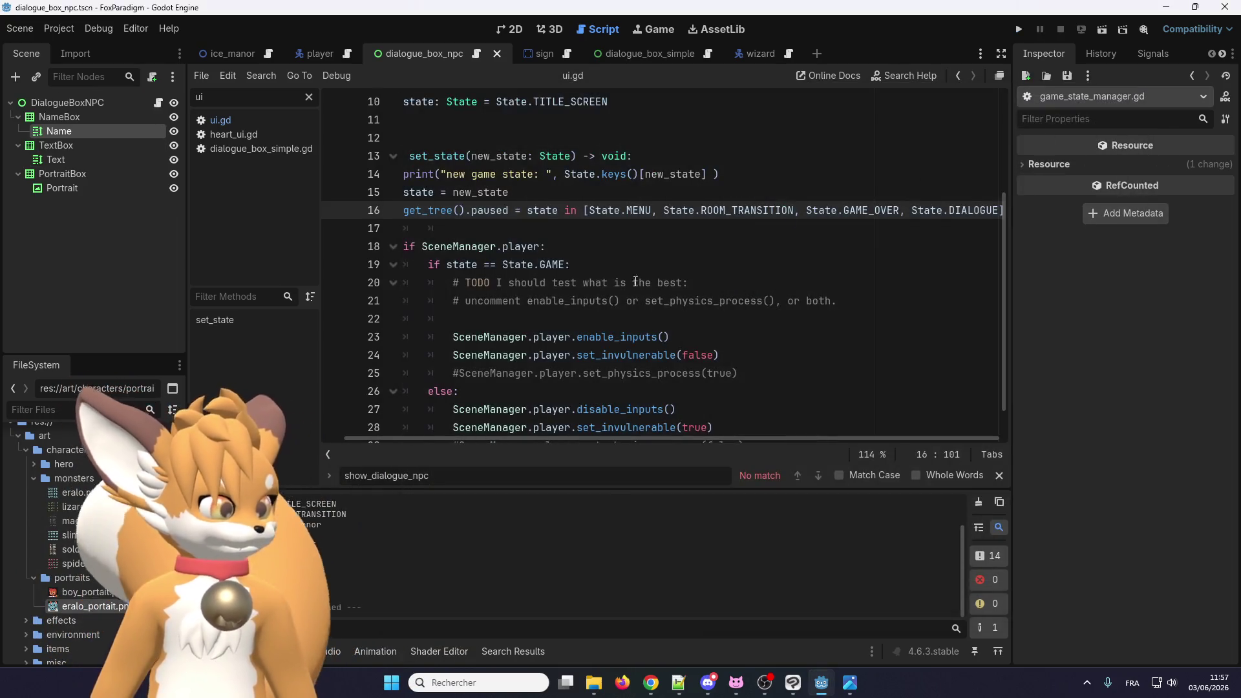
# Step: Open wizard.gd from the Wizard scene and start a new line inside _on_interact
pyautogui.click(521, 227)
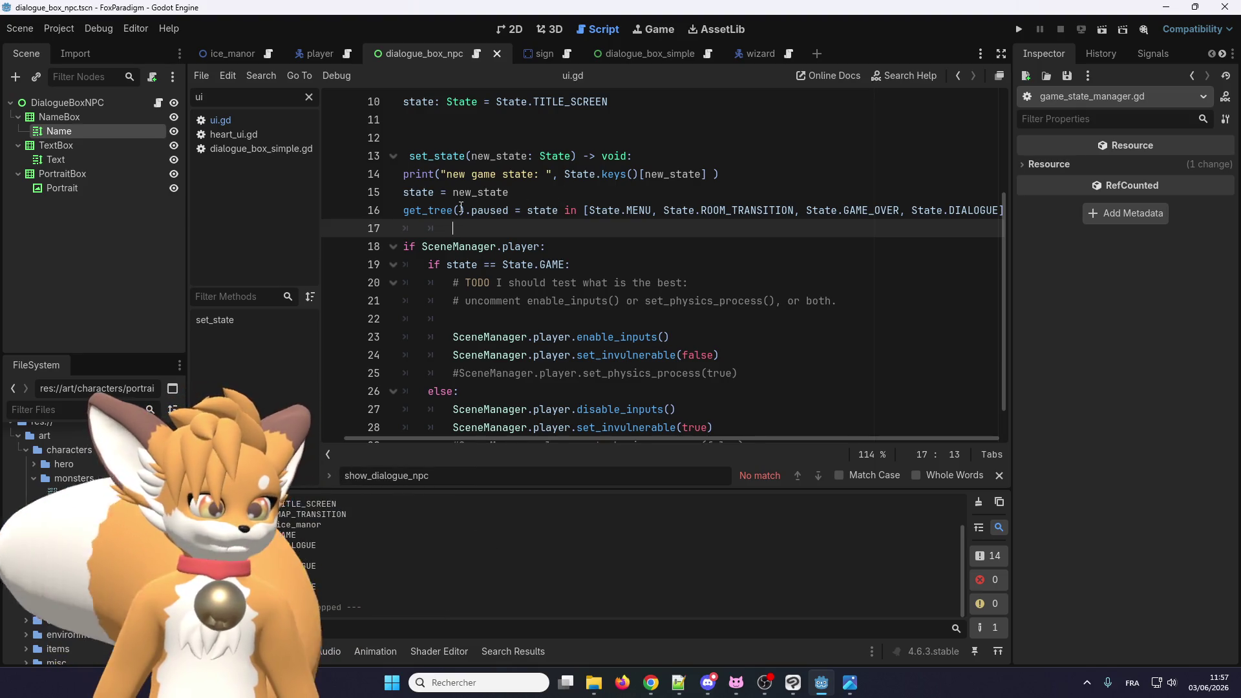
pyautogui.click(745, 49)
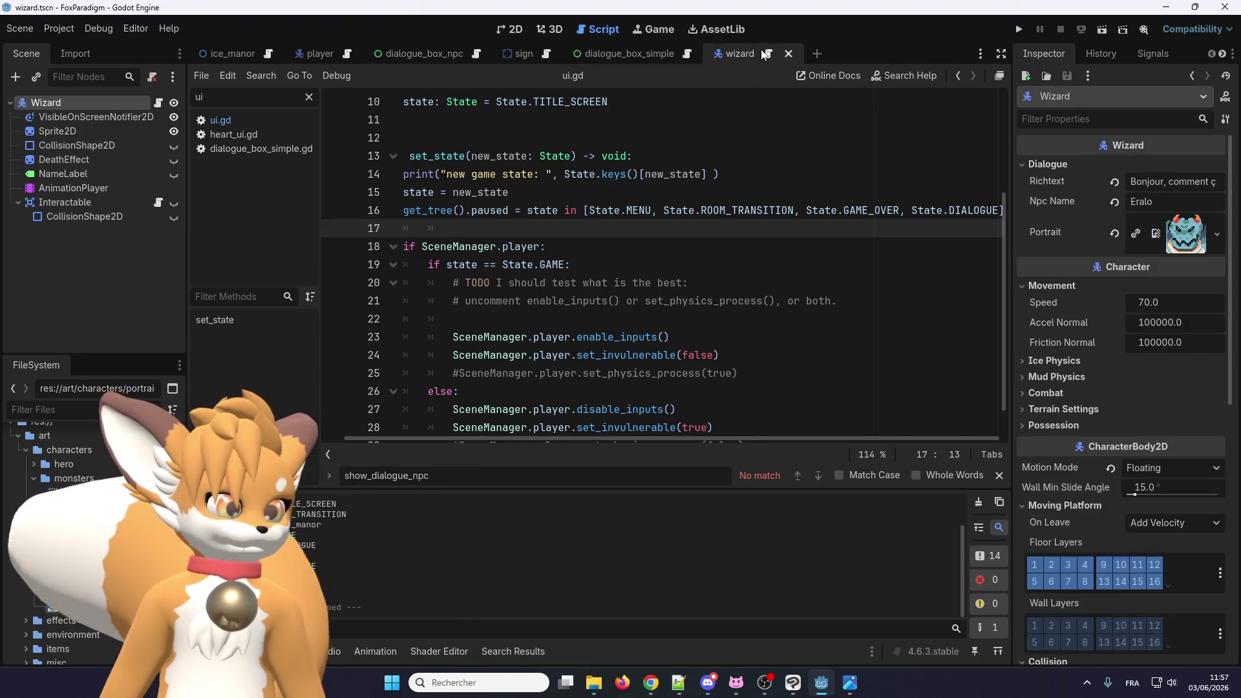
pyautogui.click(769, 56)
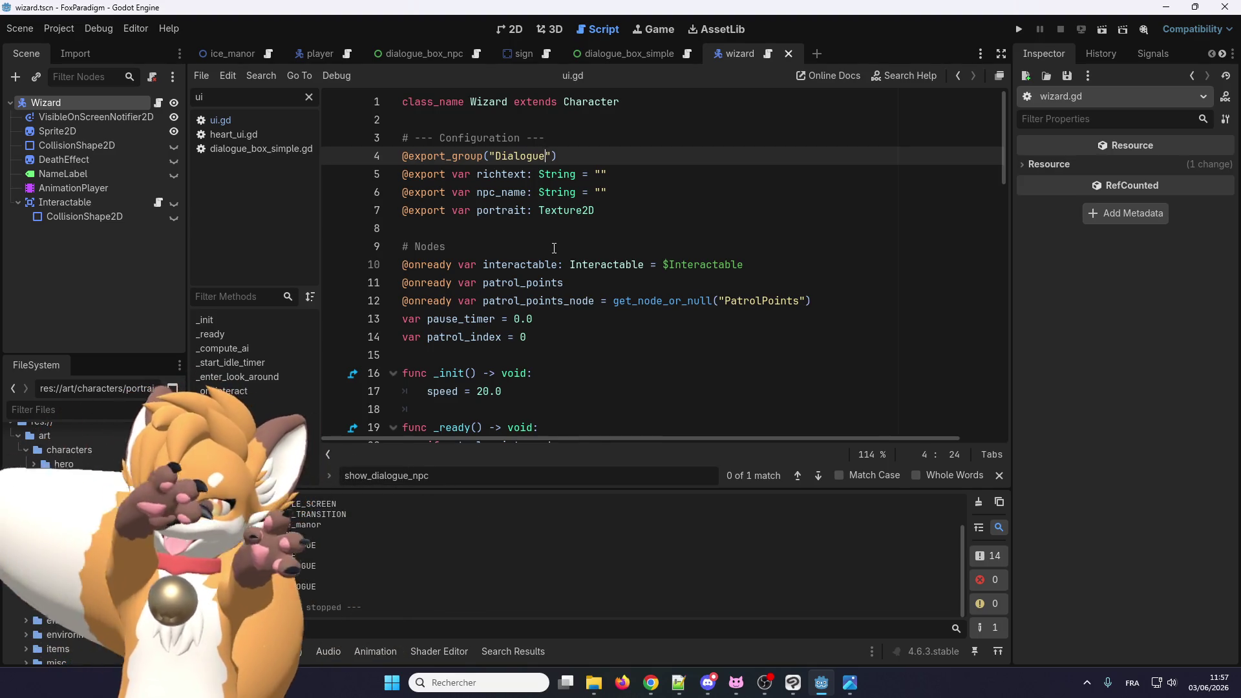
pyautogui.scroll(-18, 580, 225)
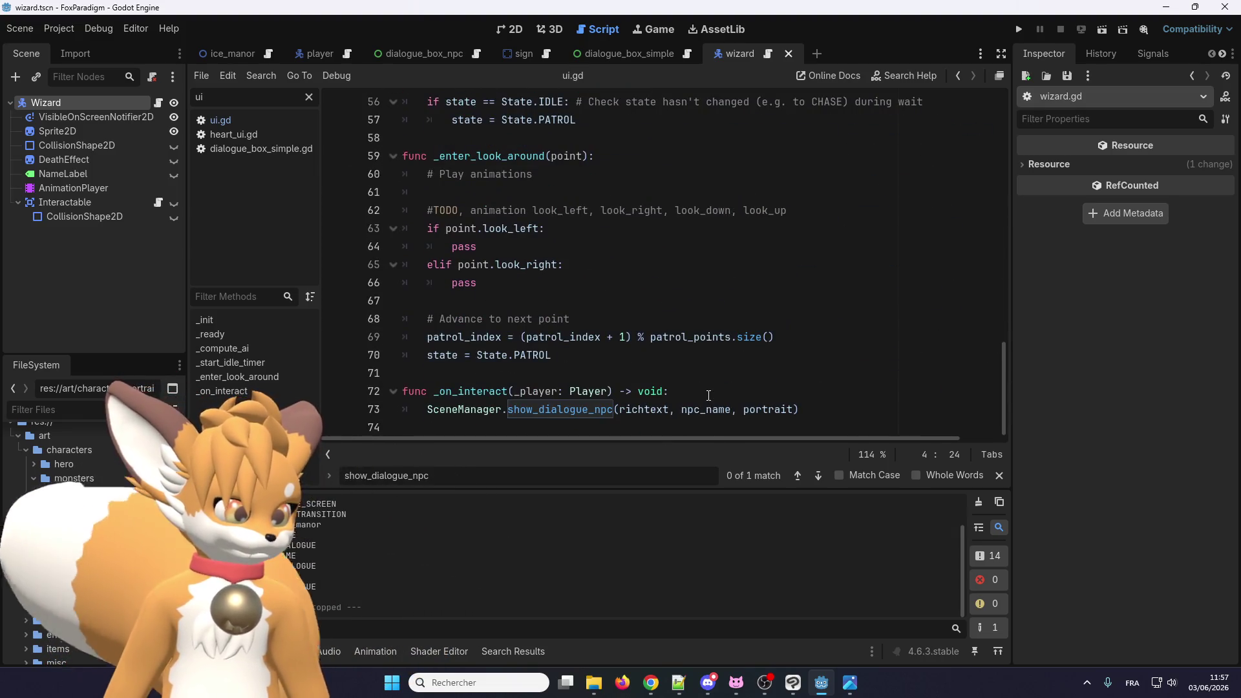
pyautogui.click(709, 394)
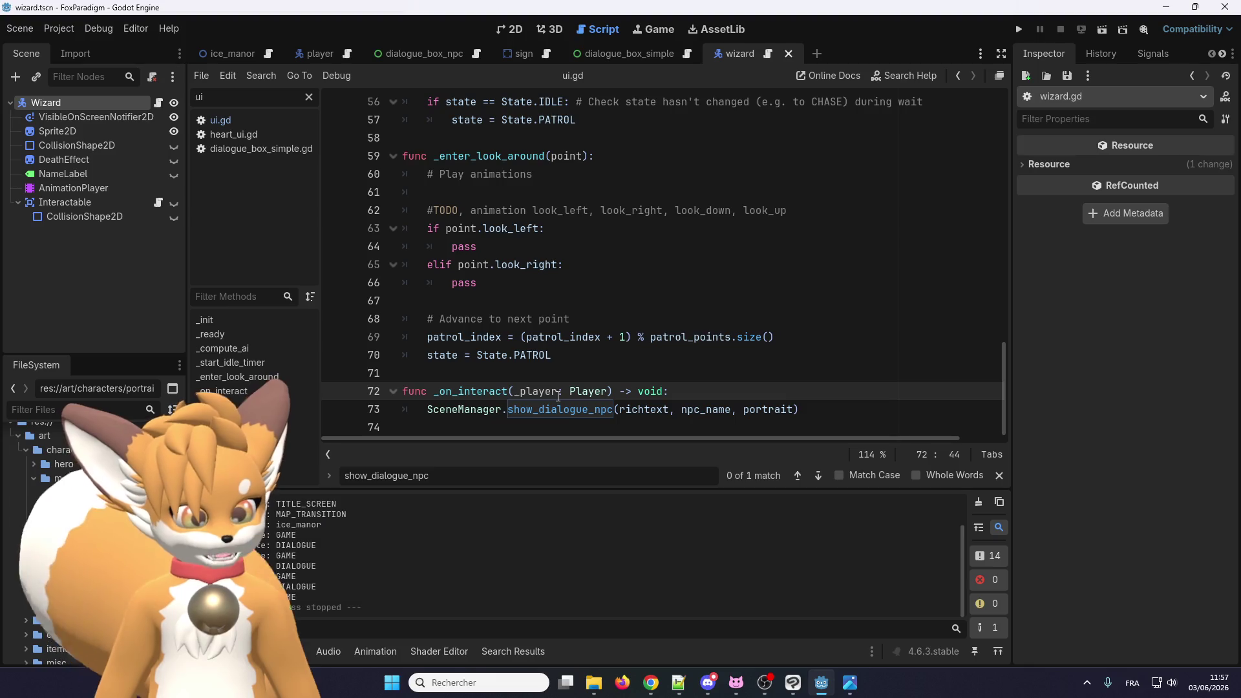
pyautogui.press('Return')
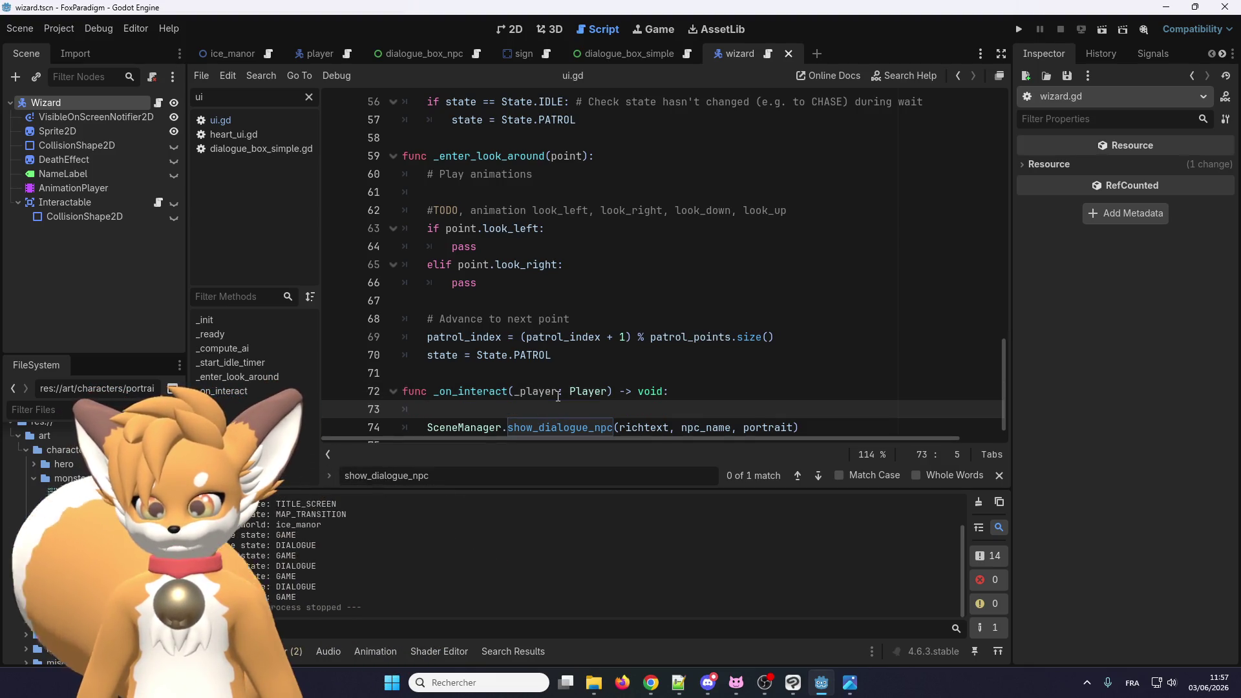
# Step: Add a _look_at_player() call inside _on_interact
pyautogui.write('lo')
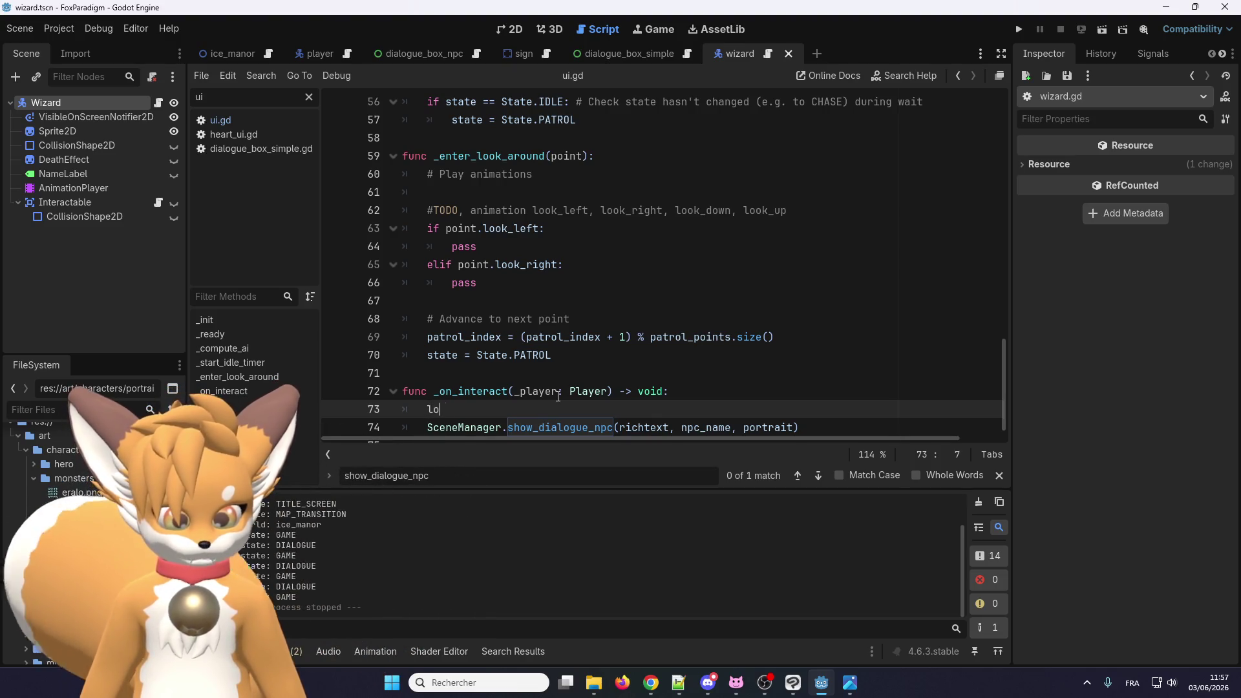
pyautogui.write('ok_at_')
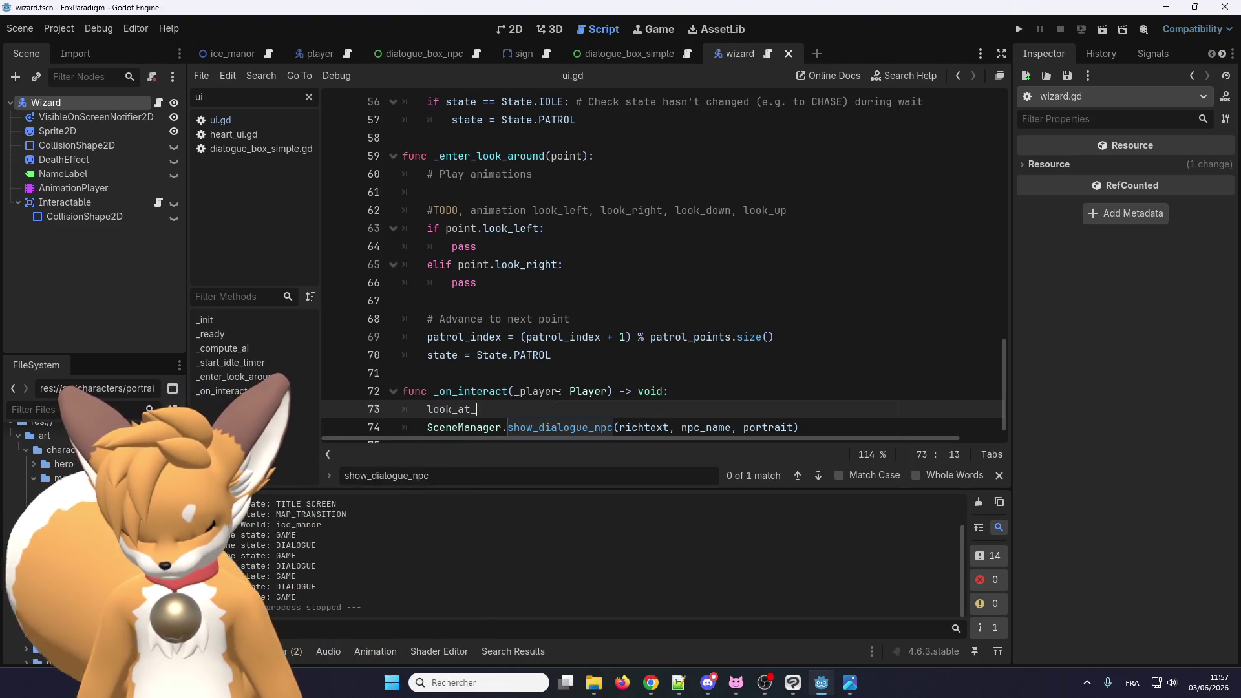
pyautogui.write('play()')
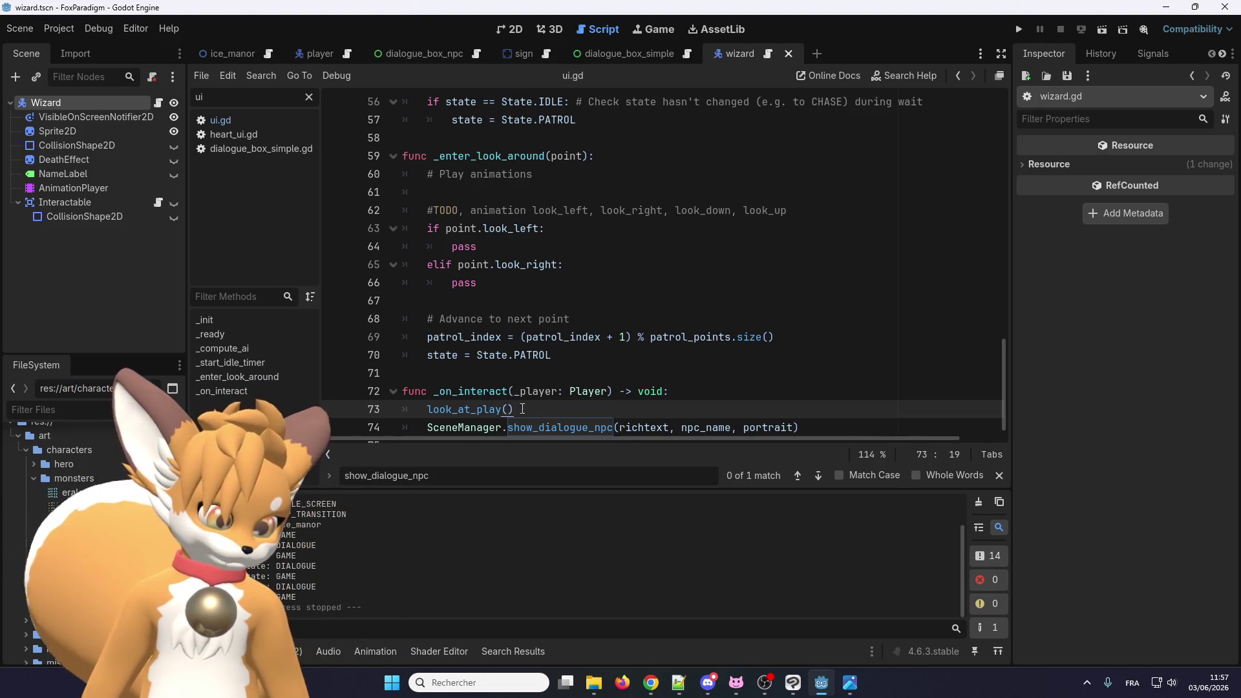
pyautogui.write('er')
pyautogui.scroll(-1, 527, 422)
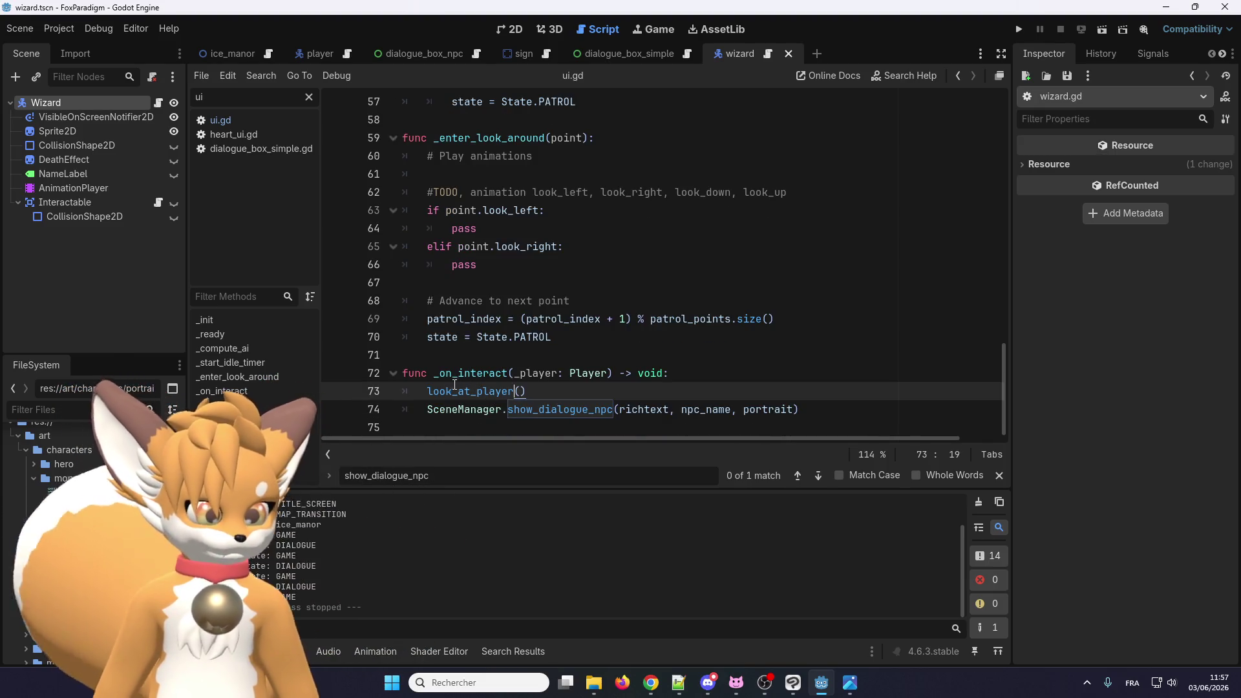
pyautogui.click(428, 391)
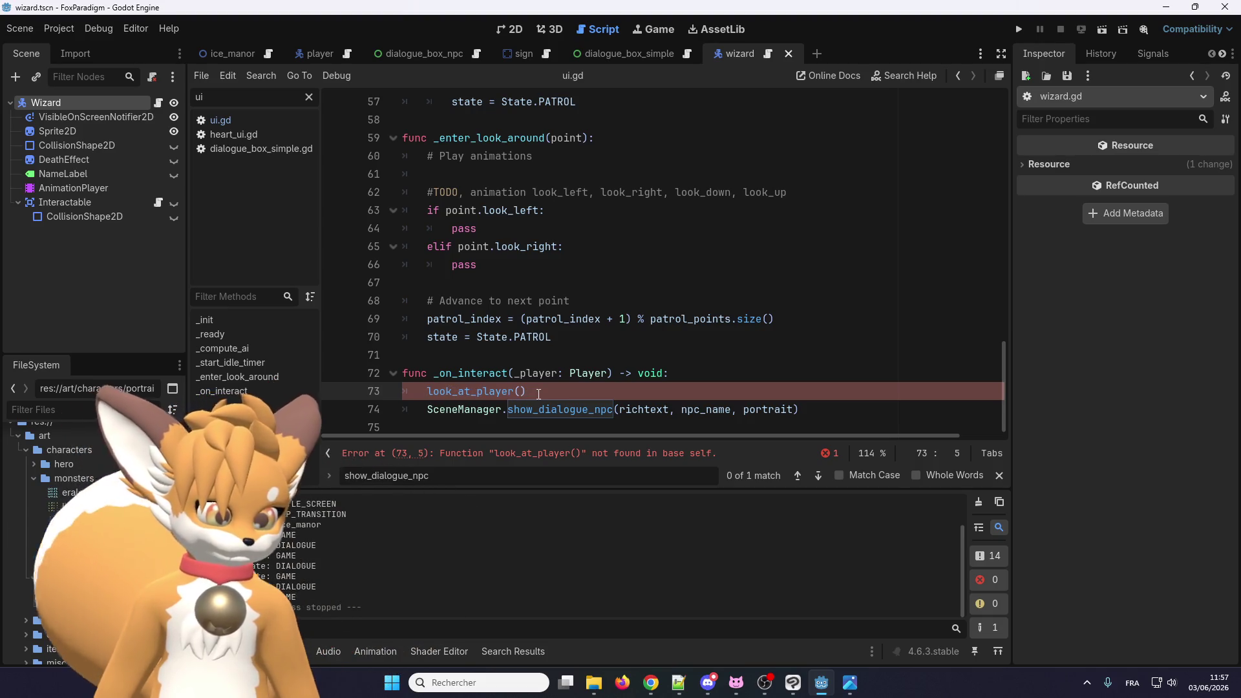
pyautogui.write('_')
# Step: Duplicate the _on_interact function below and rename the copy to _look_at_player
pyautogui.moveTo(532, 392)
pyautogui.mouseDown()
pyautogui.moveTo(426, 391)
pyautogui.moveTo(403, 373)
pyautogui.mouseUp()
pyautogui.hotkey('ctrl', 'c')
pyautogui.click(479, 426)
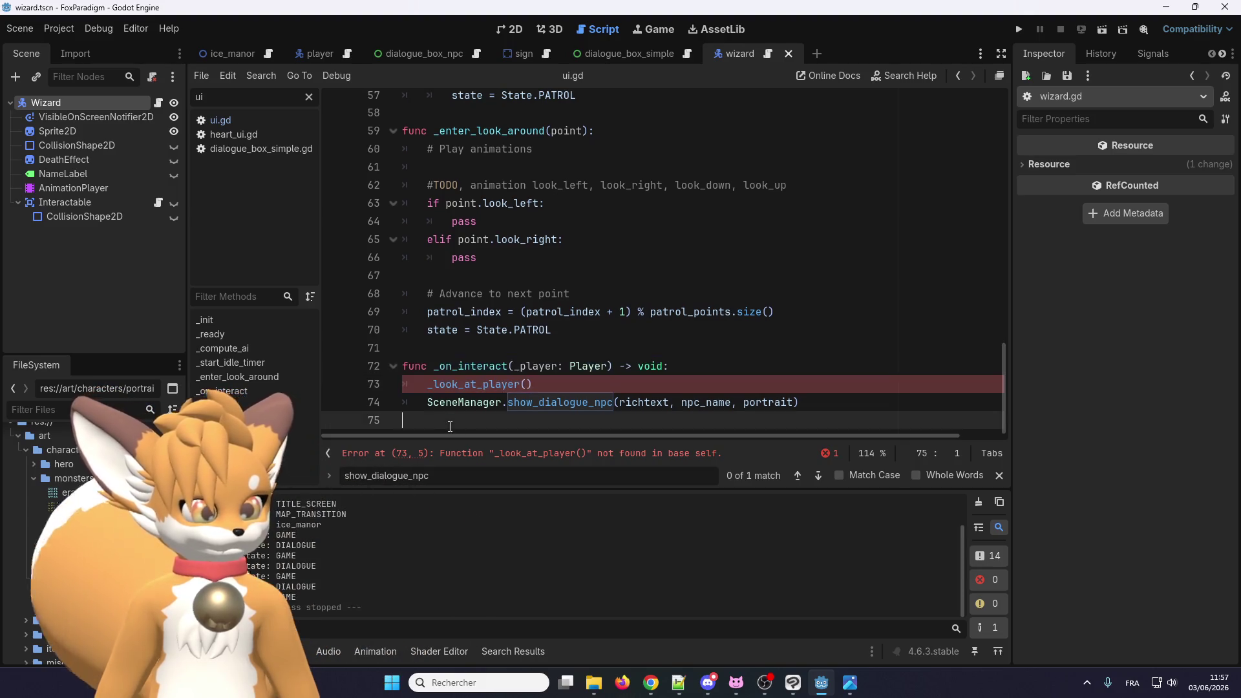
pyautogui.press('Return')
pyautogui.hotkey('ctrl', 'v')
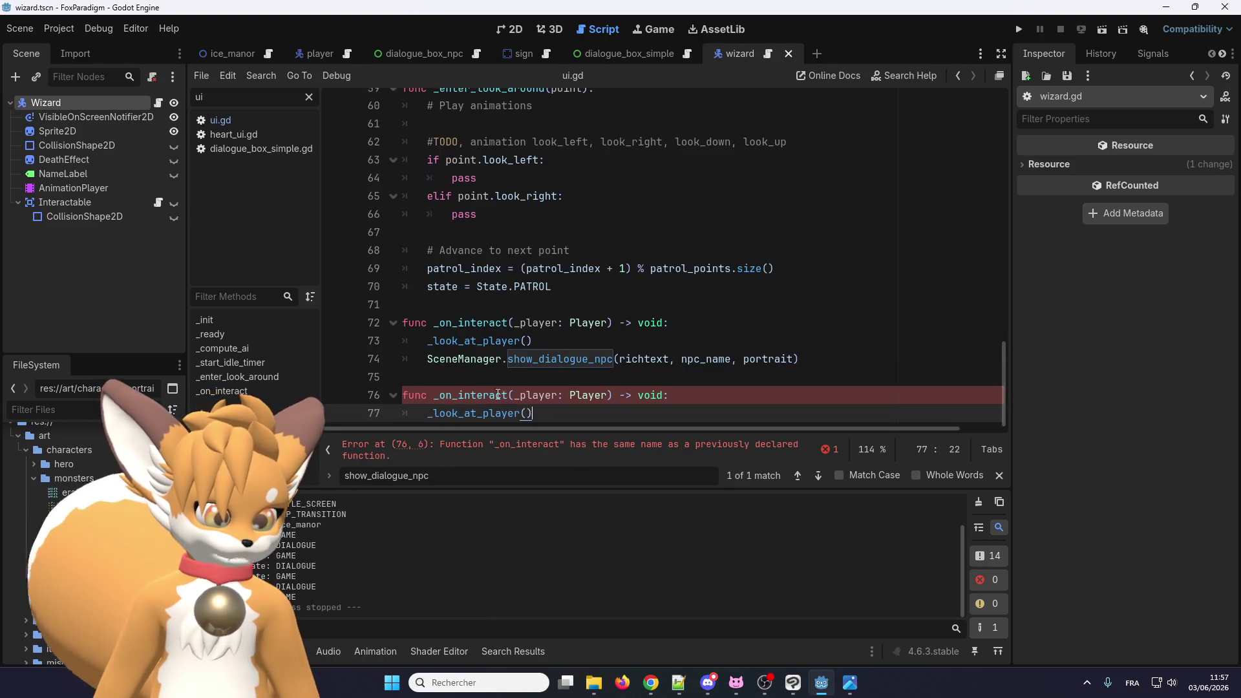
pyautogui.doubleClick(491, 413)
pyautogui.hotkey('ctrl', 'c')
pyautogui.doubleClick(482, 395)
pyautogui.hotkey('ctrl', 'v')
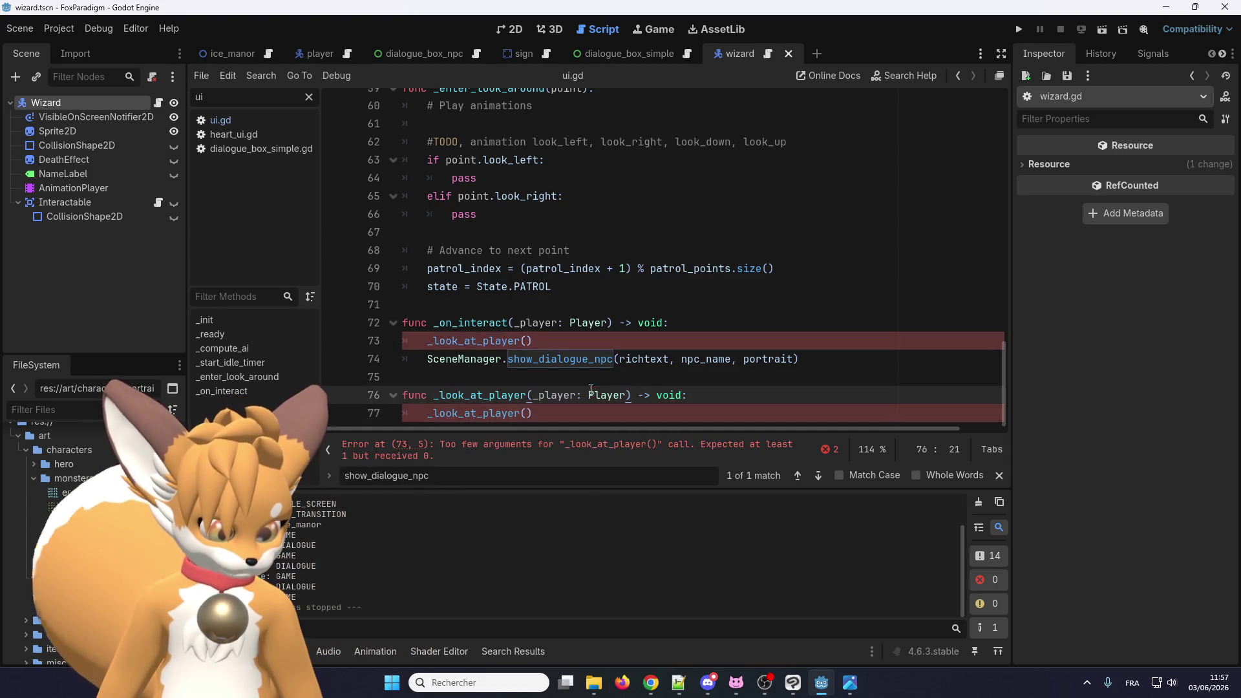
# Step: Rename the _player parameter and argument to player in both functions
pyautogui.doubleClick(537, 323)
pyautogui.click(529, 341)
pyautogui.write('_player')
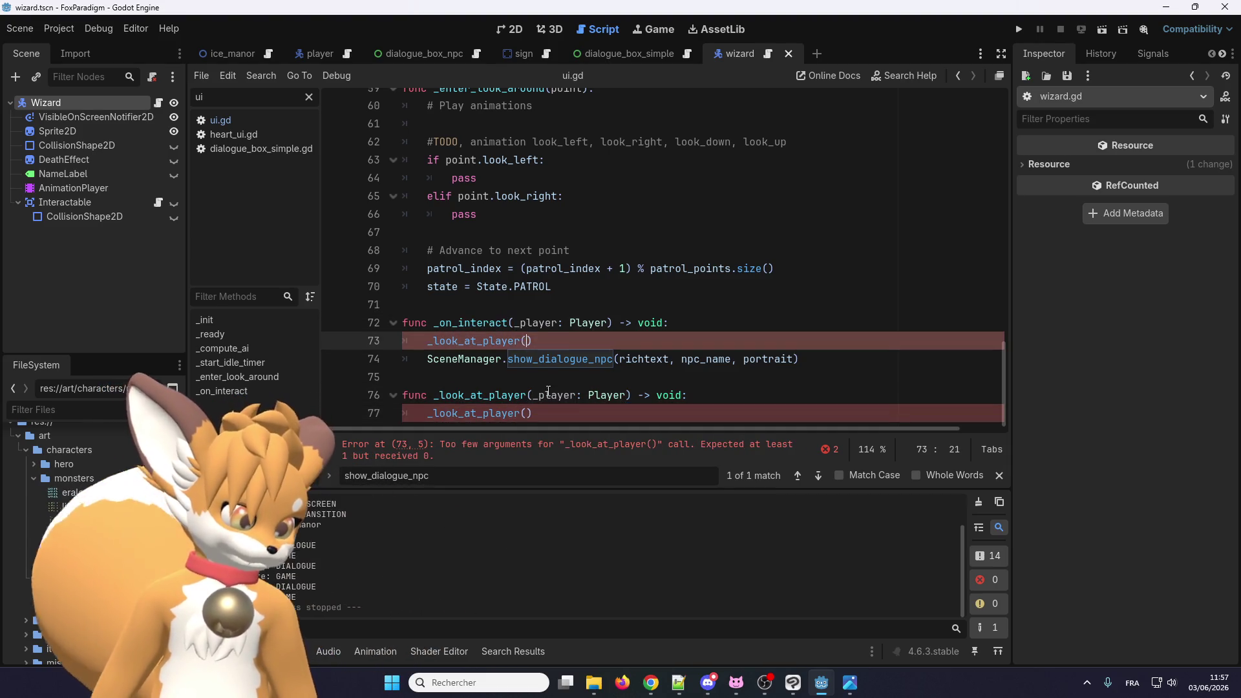
pyautogui.press('BackSpace')
pyautogui.click(522, 323)
pyautogui.press('BackSpace')
pyautogui.click(539, 395)
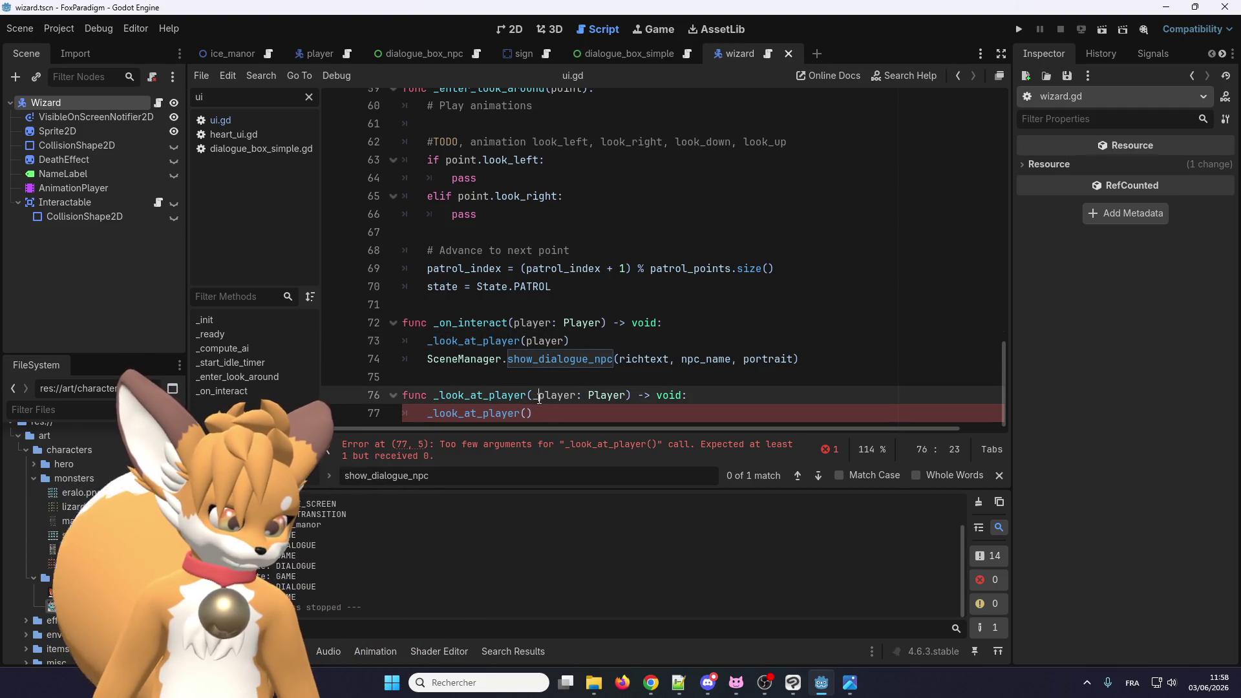
pyautogui.press('BackSpace')
# Step: Replace the _look_at_player body with pass and save wizard.gd
pyautogui.click(544, 412)
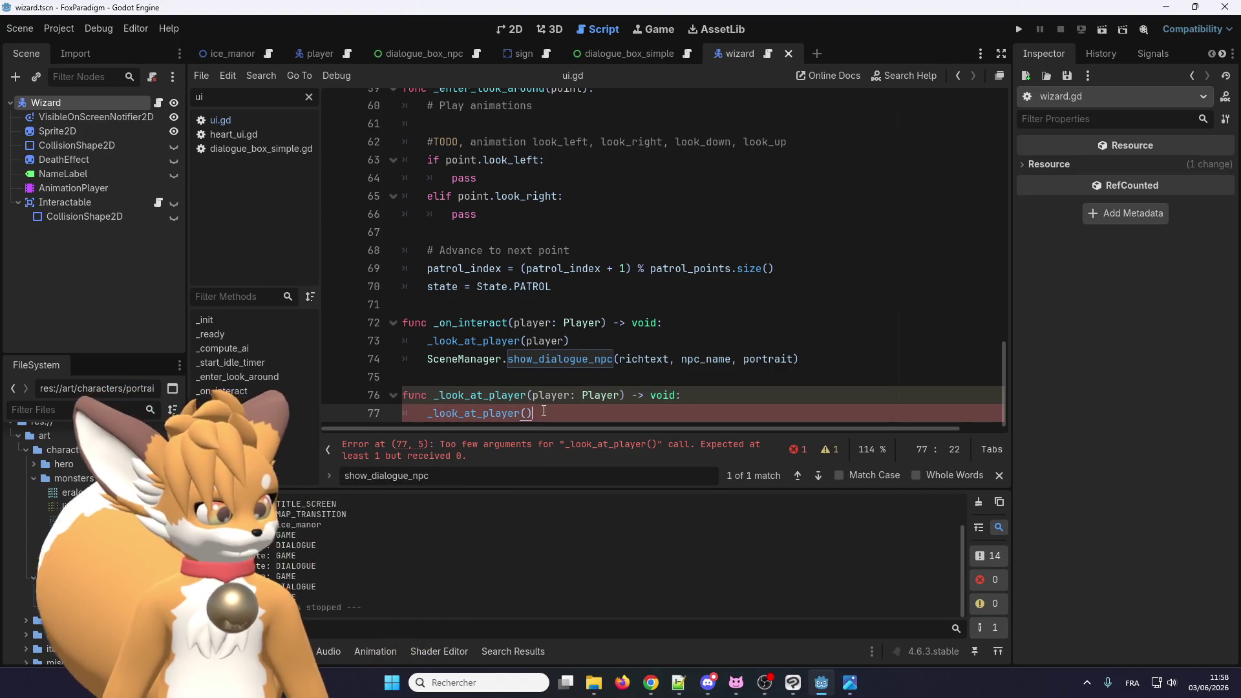
pyautogui.press('Return')
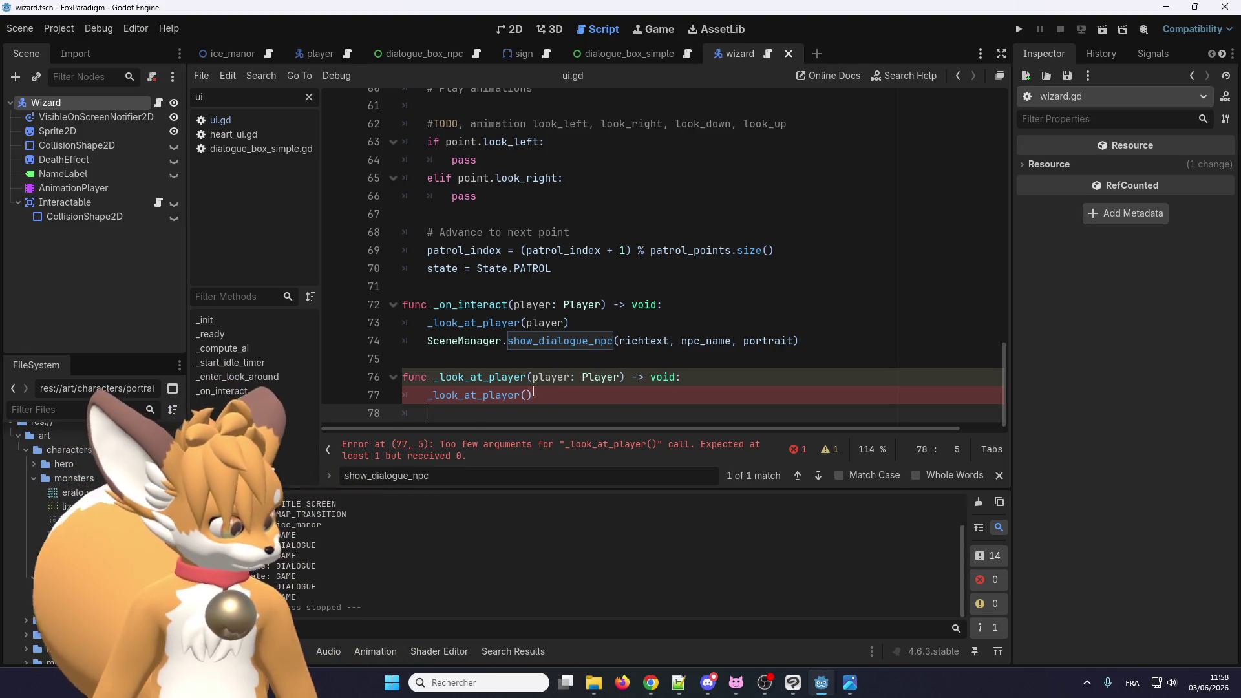
pyautogui.moveTo(534, 393); pyautogui.dragTo(425, 395)
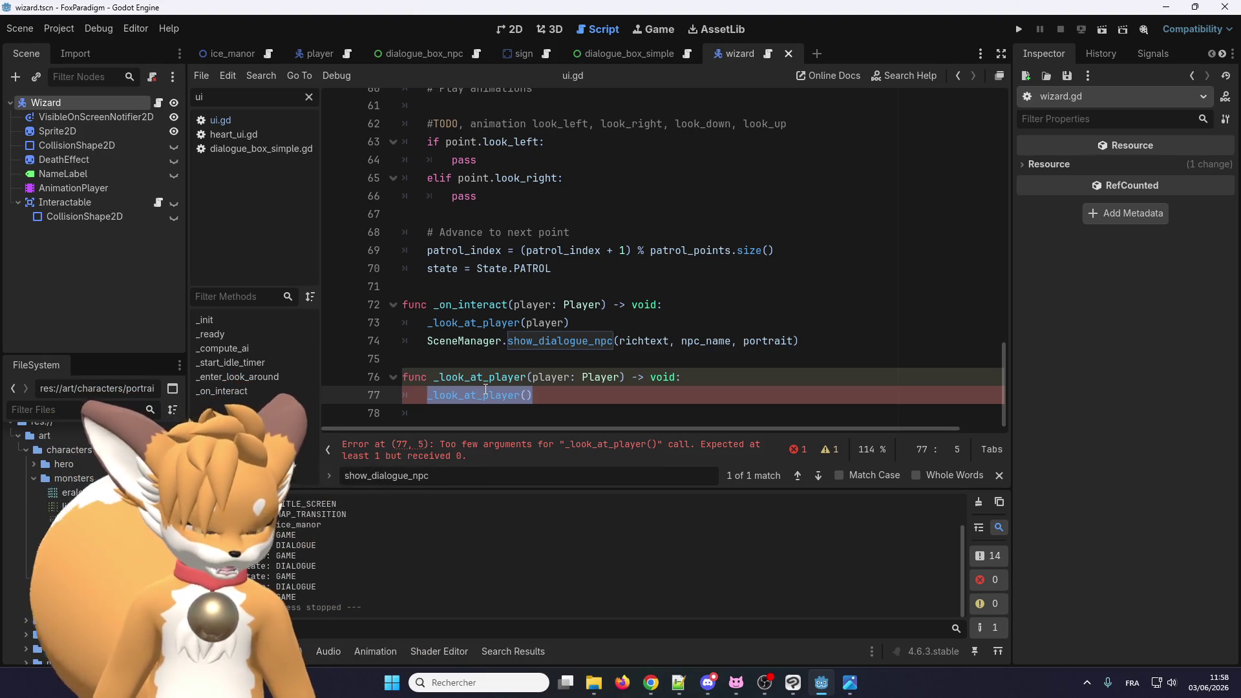
pyautogui.write('pass')
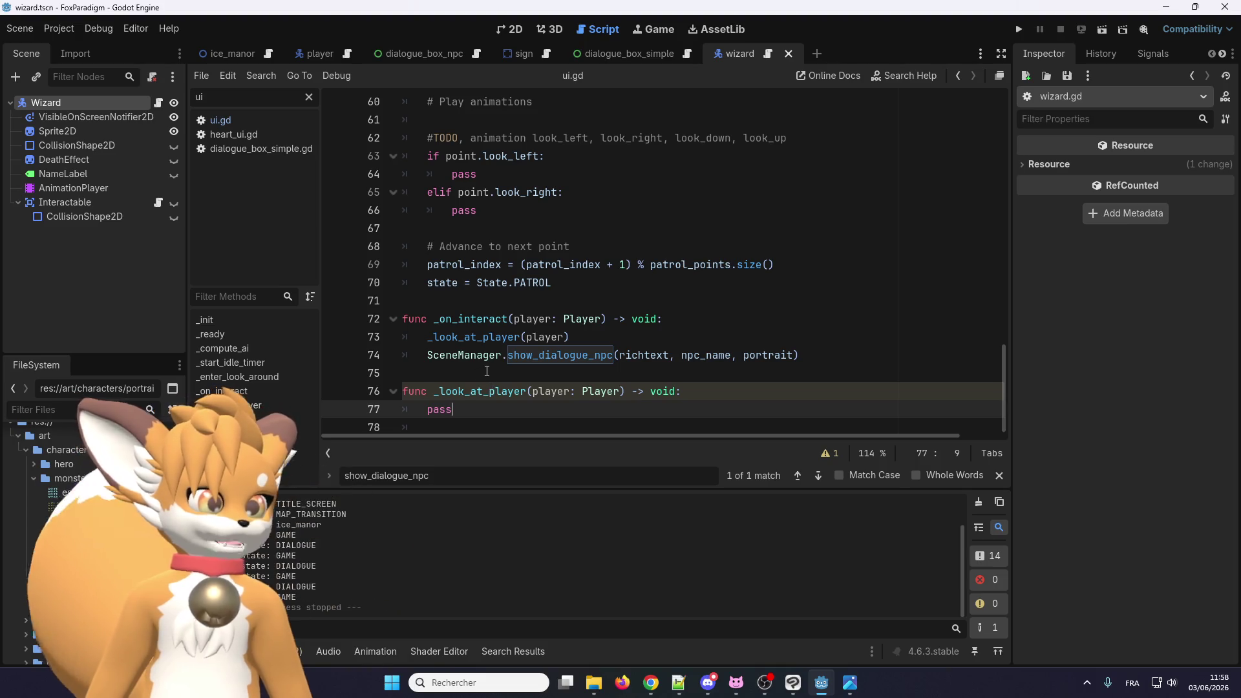
pyautogui.hotkey('ctrl', 's')
pyautogui.scroll(4, 482, 382)
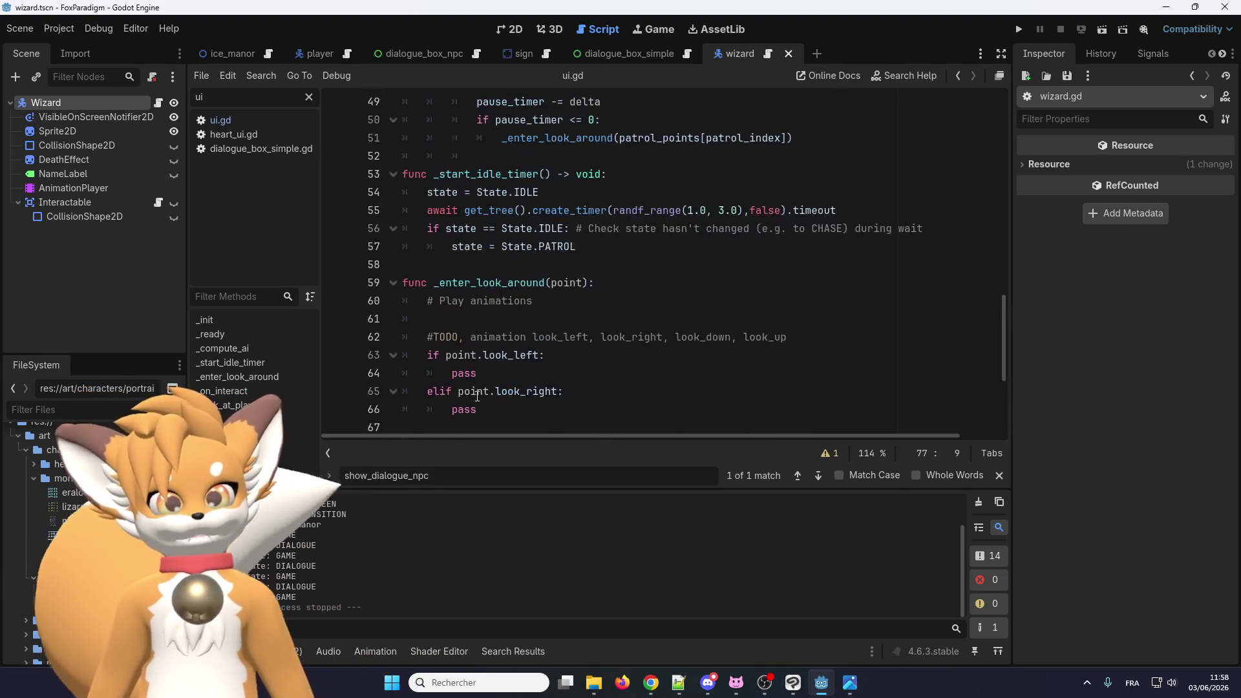
# Step: Scroll back to the top of wizard.gd and clear the script list filter
pyautogui.scroll(10, 477, 396)
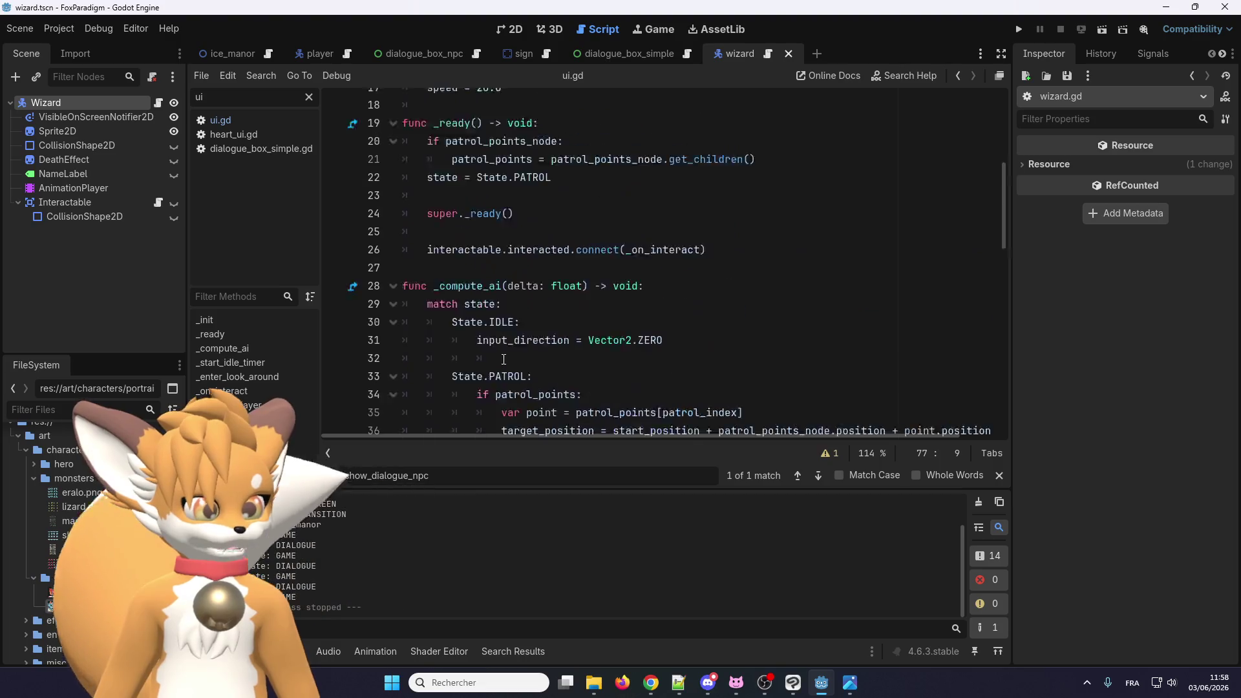
pyautogui.scroll(5, 504, 359)
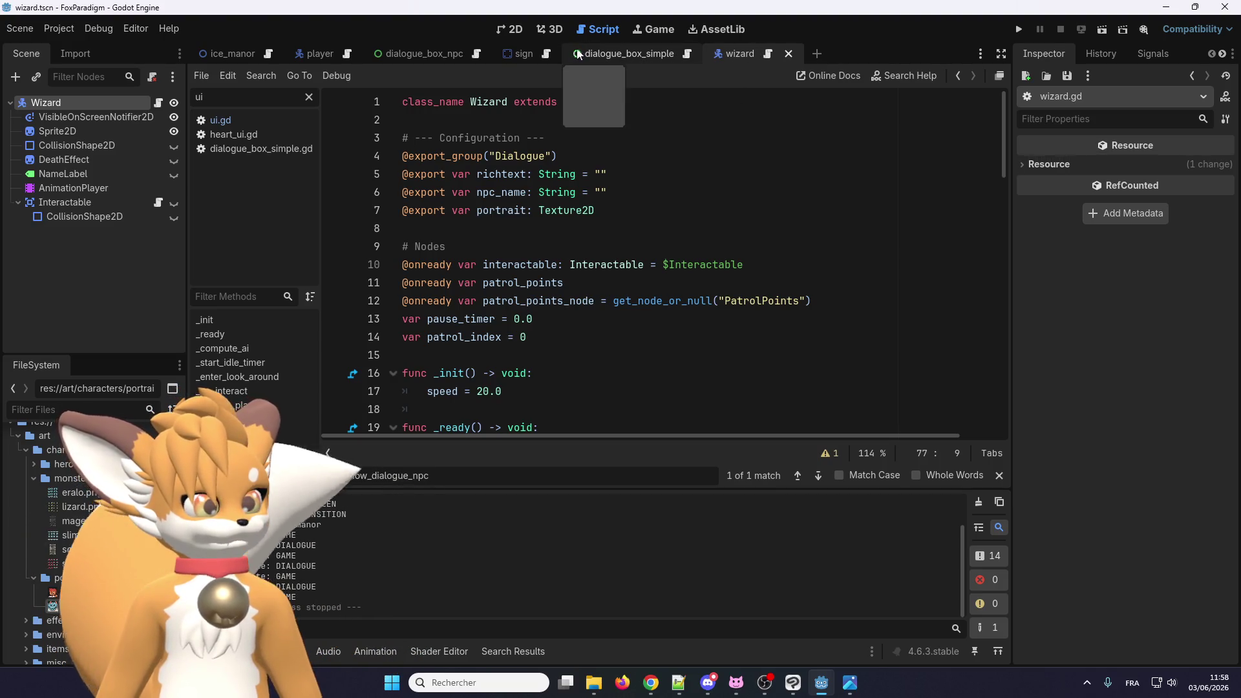
pyautogui.press('BackSpace')
pyautogui.press('BackSpace')
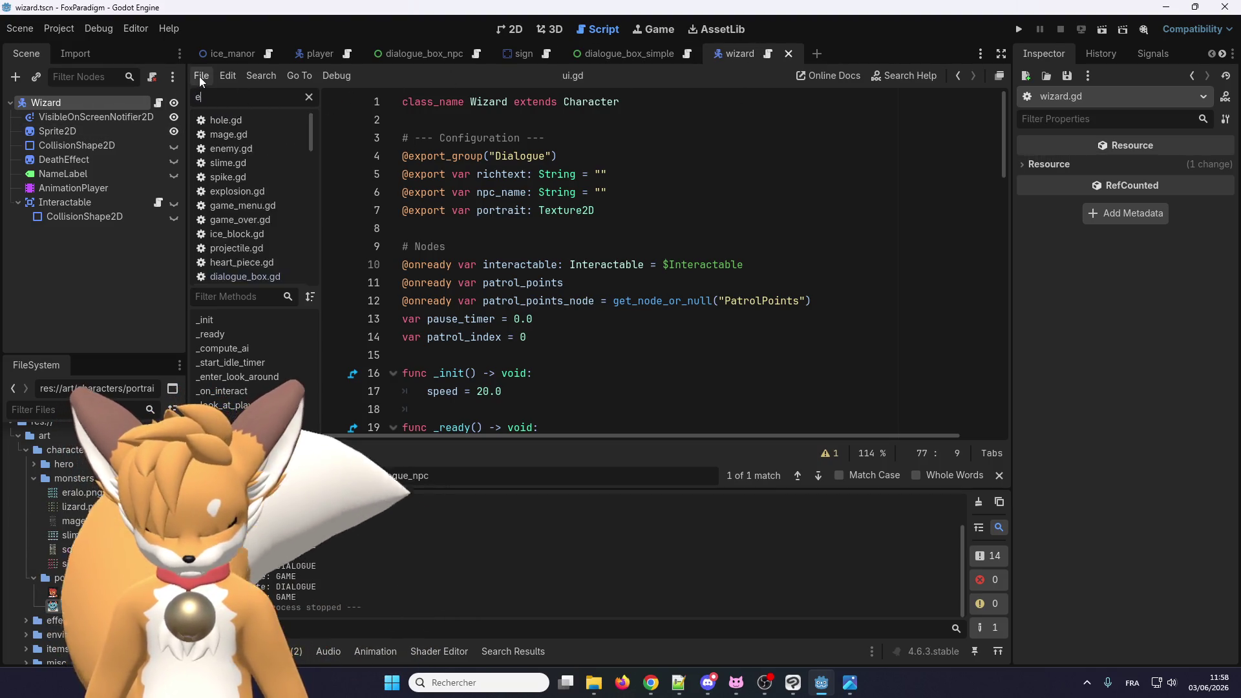
# Step: Filter the script list by 'enem', open enemy.gd and scroll through its code
pyautogui.write('enem')
pyautogui.click(222, 120)
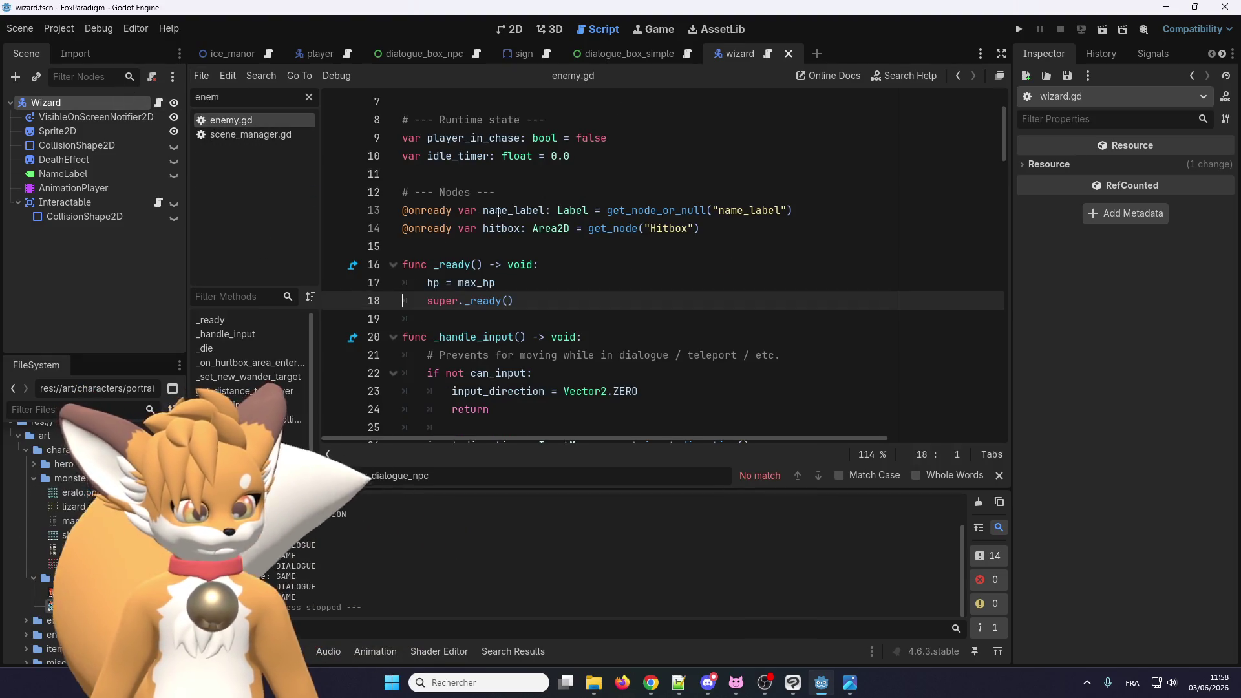
pyautogui.click(549, 336)
pyautogui.scroll(-5, 512, 320)
pyautogui.scroll(-10, 513, 320)
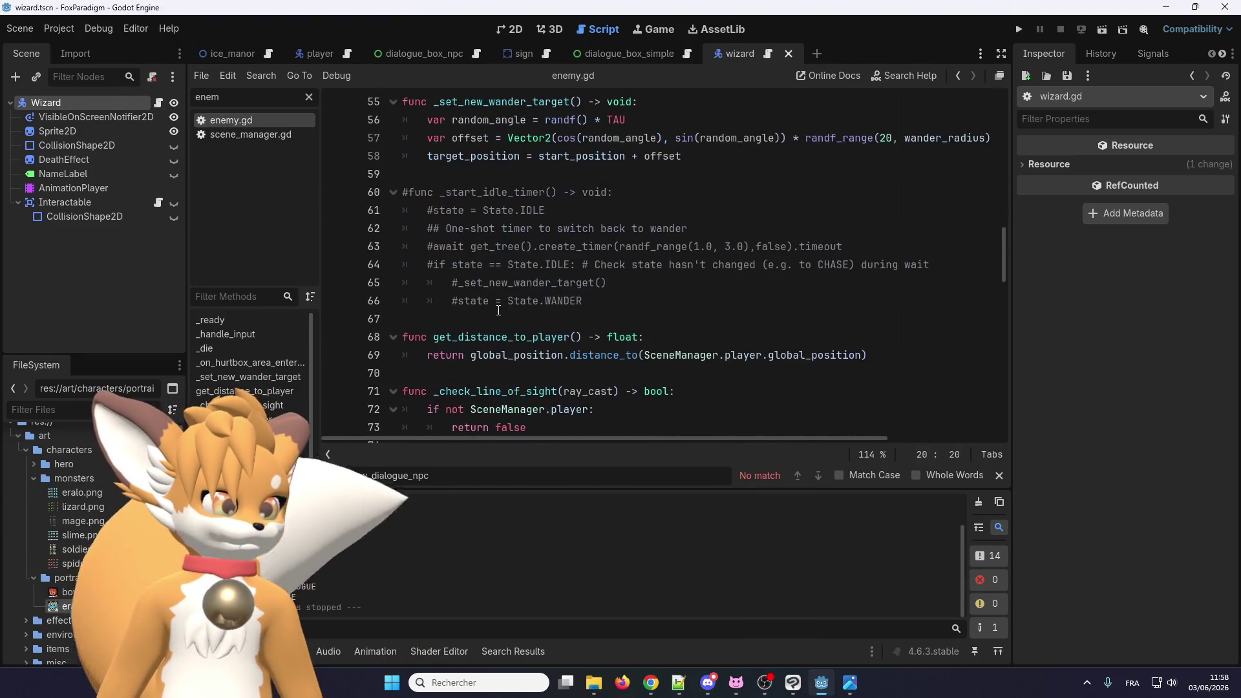
pyautogui.scroll(-3, 496, 305)
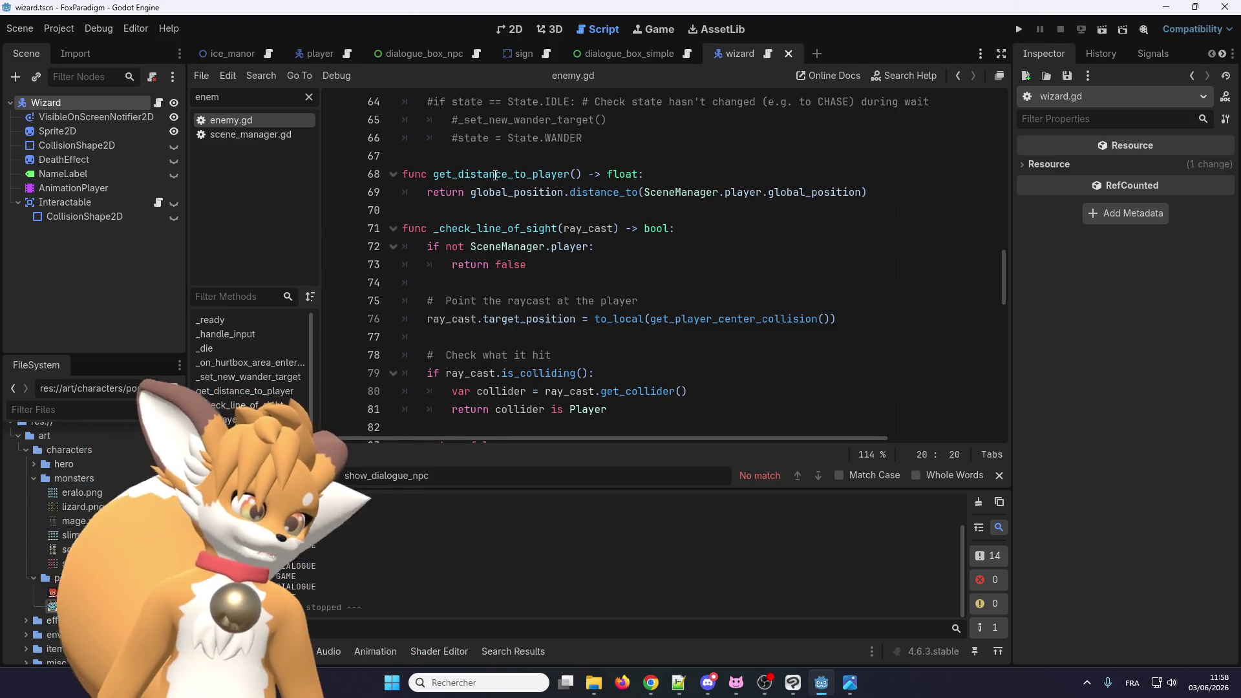
pyautogui.scroll(-3, 497, 207)
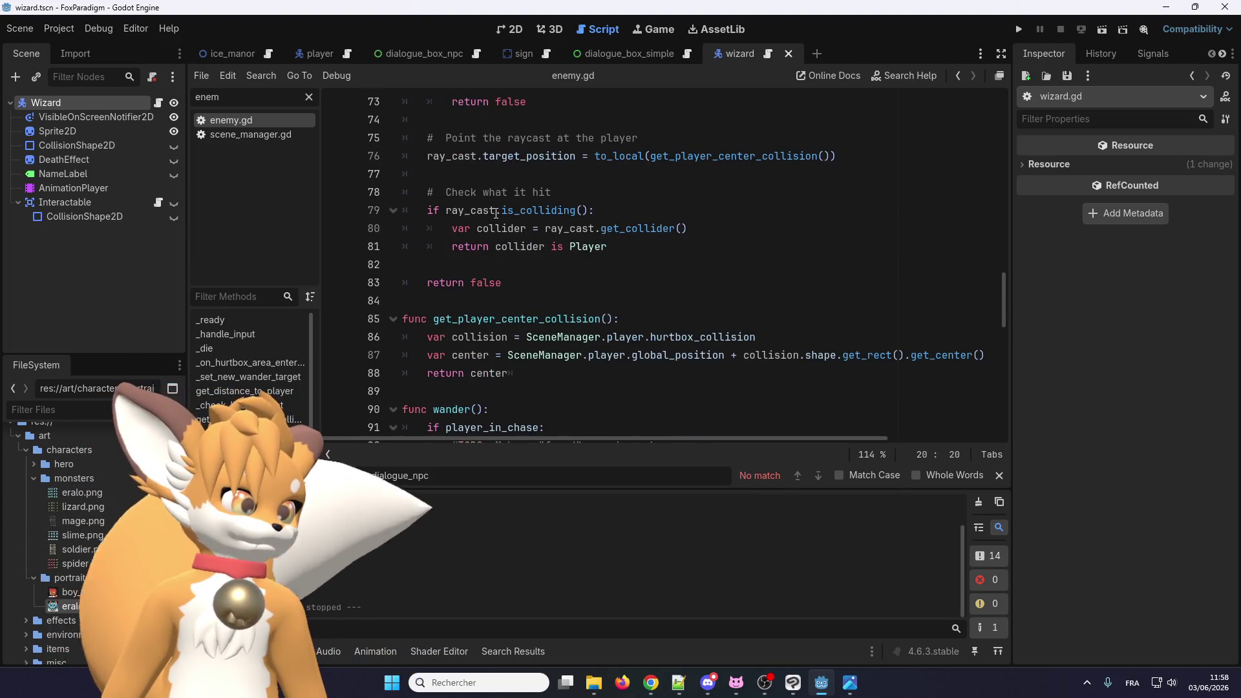
pyautogui.scroll(-9, 496, 213)
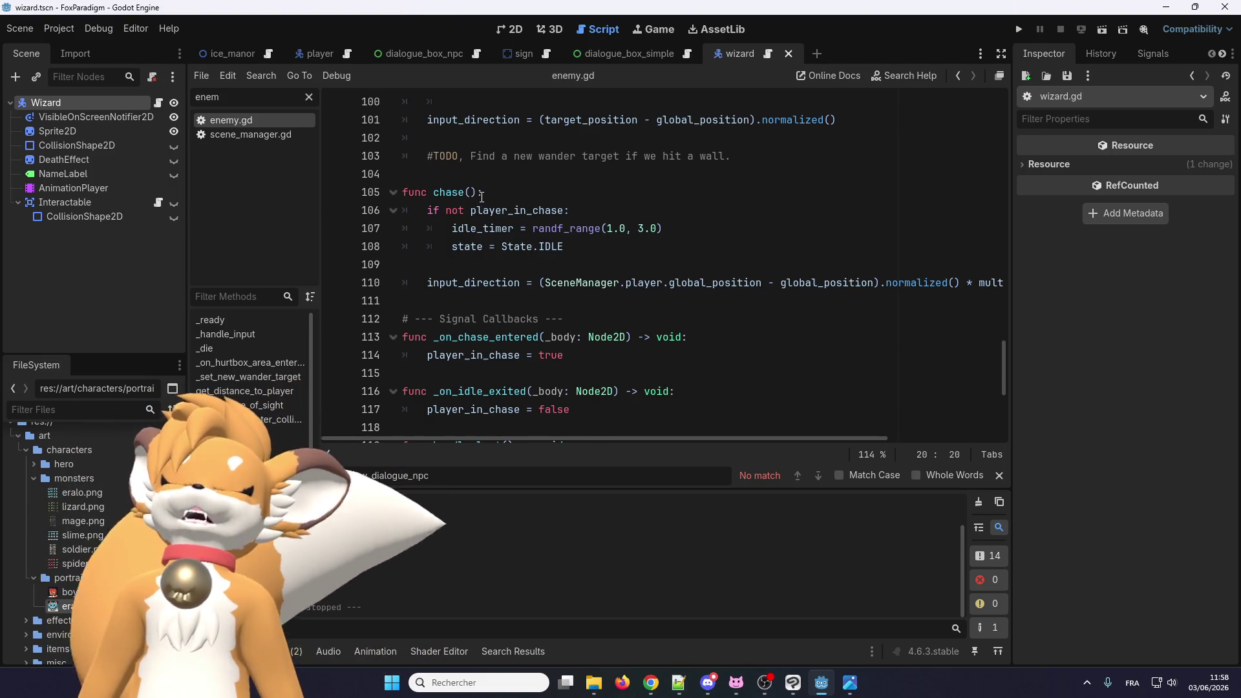
pyautogui.scroll(-2, 482, 196)
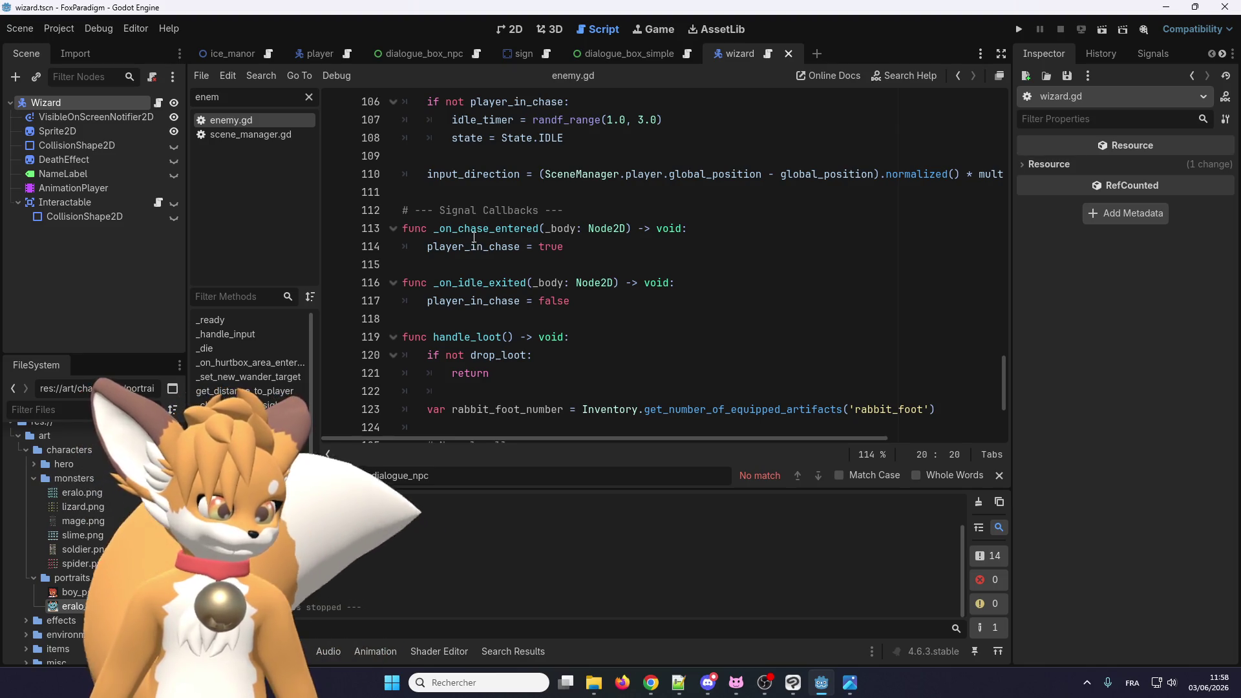
pyautogui.scroll(-1, 474, 238)
# Step: Review the top of enemy.gd and jump to the show_dialogue_icon definition
pyautogui.scroll(2, 474, 238)
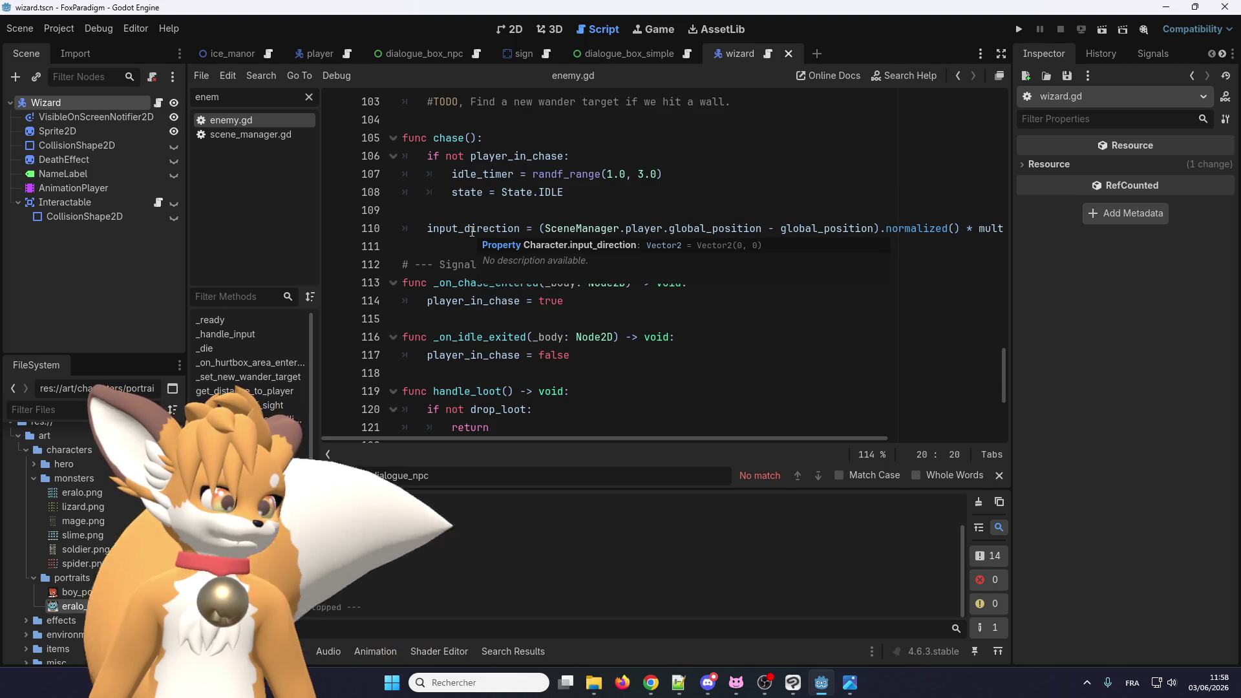
pyautogui.scroll(-4, 472, 231)
pyautogui.scroll(2, 472, 231)
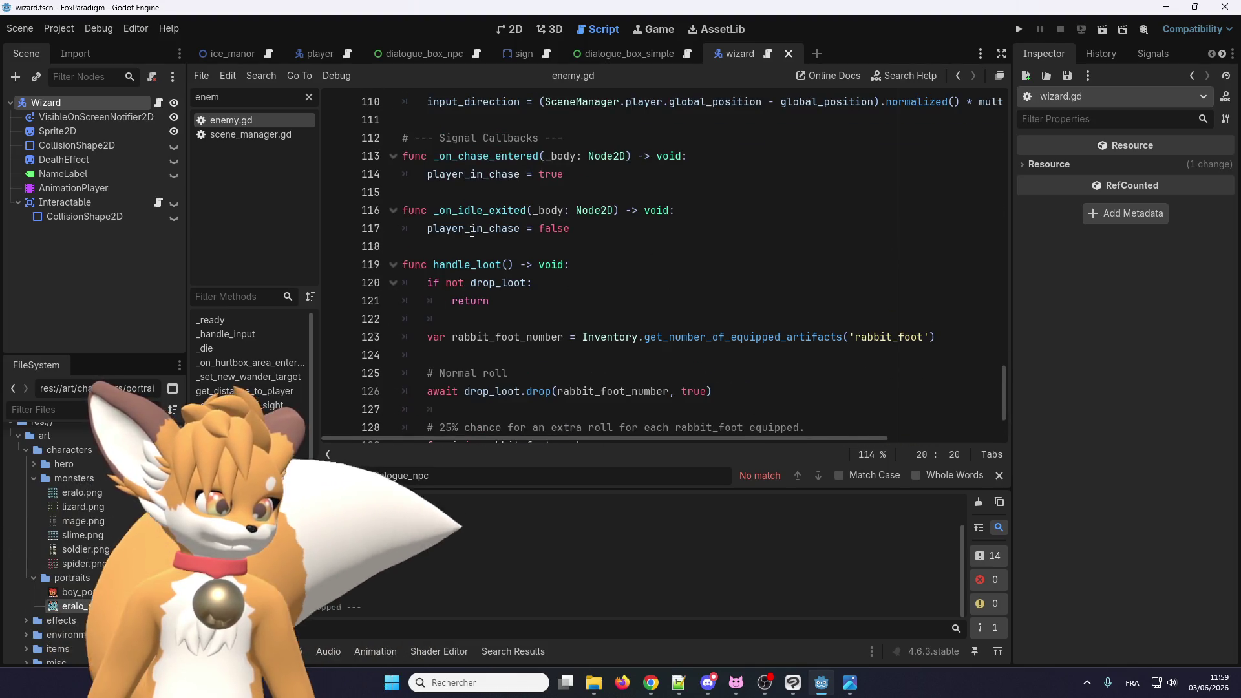
pyautogui.scroll(2, 472, 232)
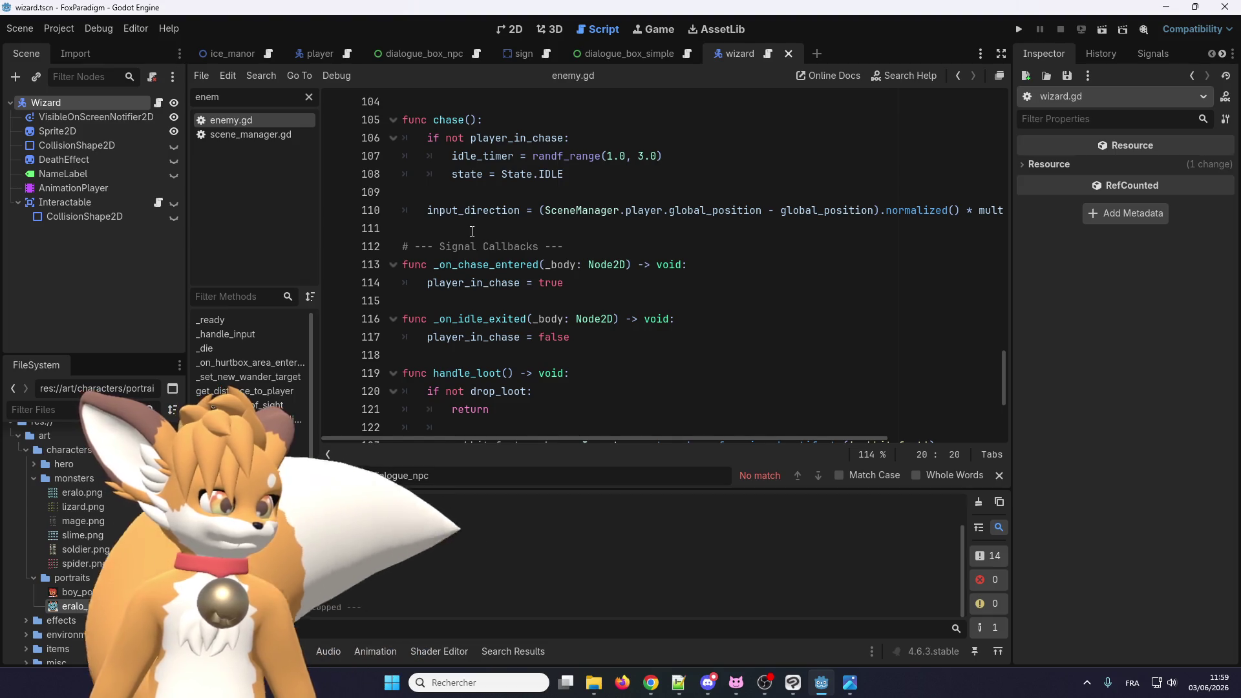
pyautogui.scroll(-4, 472, 232)
pyautogui.scroll(11, 472, 232)
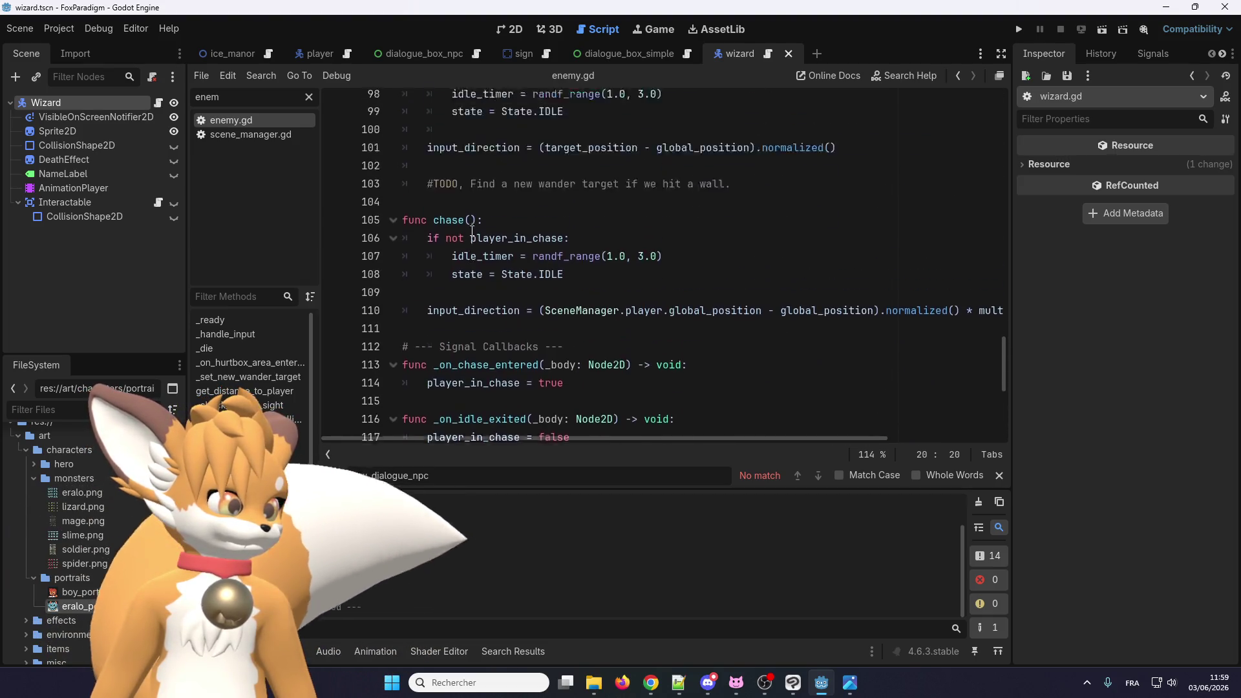
pyautogui.scroll(8, 472, 230)
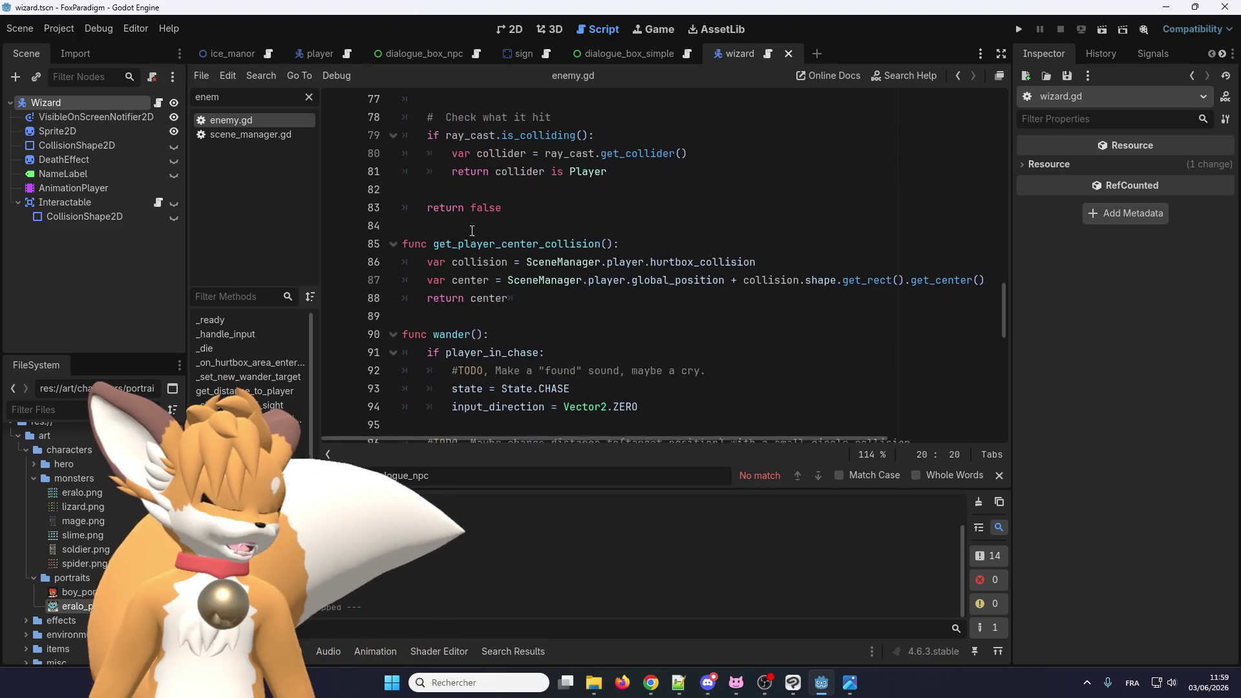
pyautogui.moveTo(472, 231)
pyautogui.mouseDown()
pyautogui.moveTo(453, 94)
pyautogui.moveTo(388, 58)
pyautogui.moveTo(212, 3)
pyautogui.mouseUp()
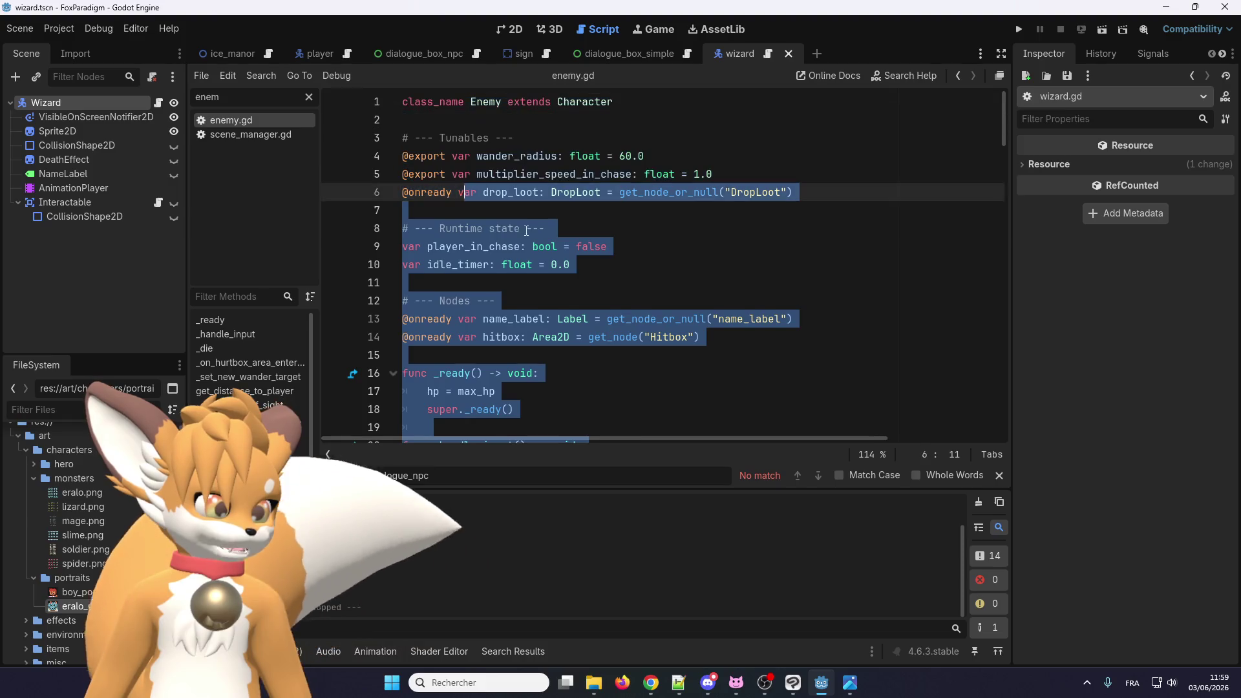
pyautogui.click(453, 228)
pyautogui.rightClick(580, 101)
pyautogui.click(619, 304)
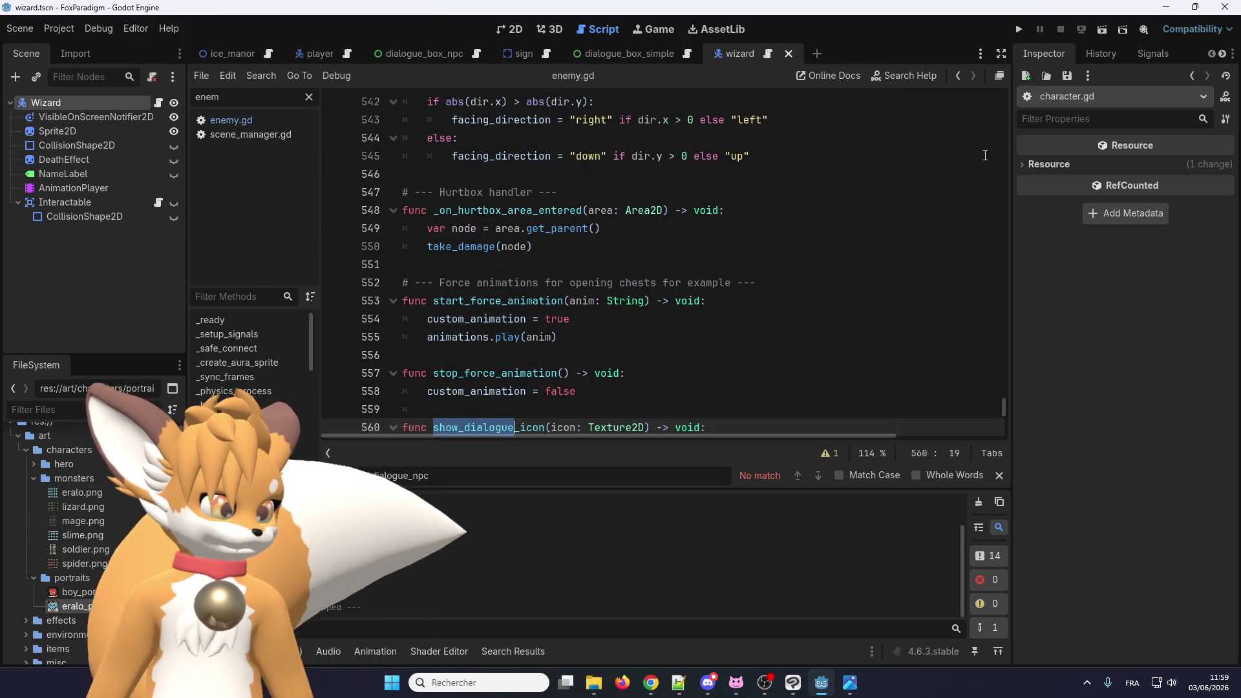
# Step: Inspect the dialogue icon positioning and the _turn_towards function in character.gd
pyautogui.scroll(-5, 689, 318)
pyautogui.click(585, 263)
pyautogui.scroll(-5, 518, 291)
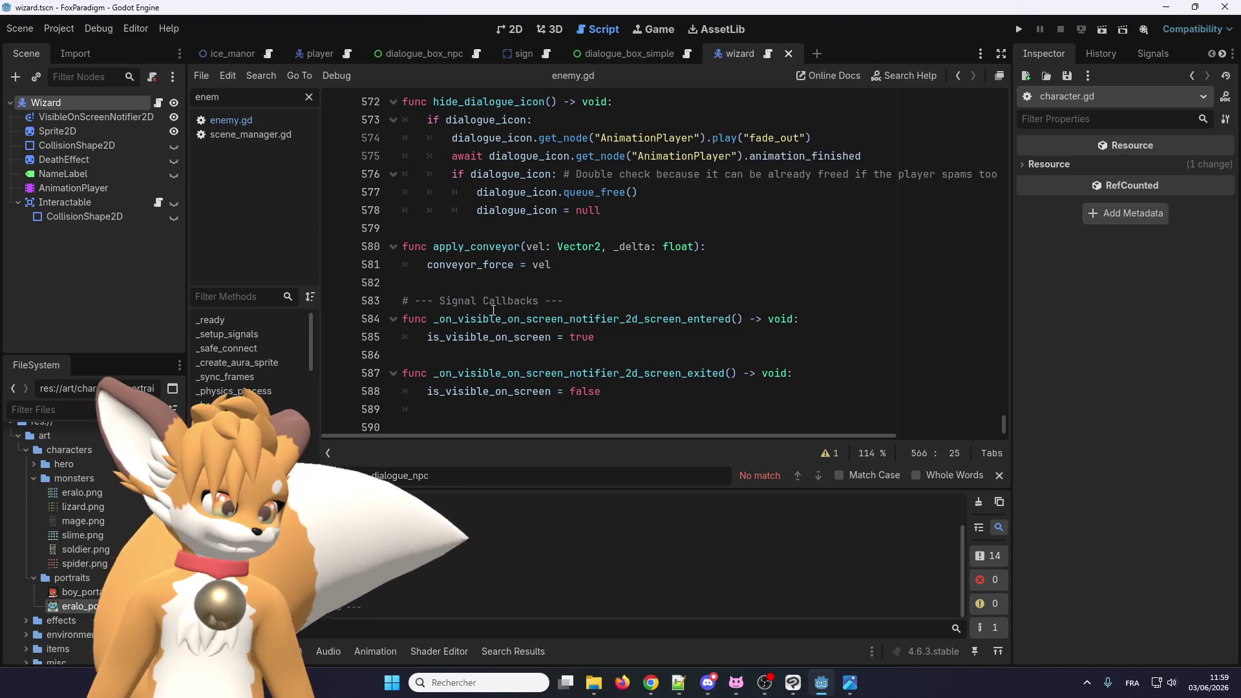
pyautogui.scroll(10, 496, 256)
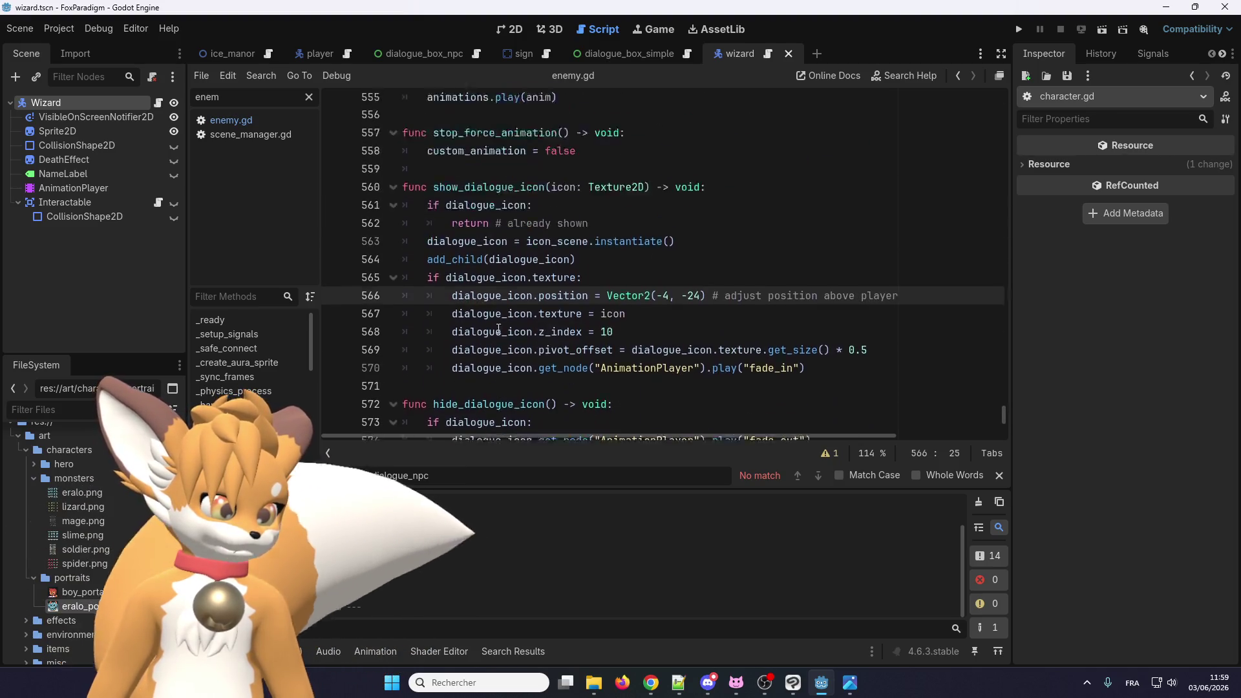
pyautogui.scroll(4, 499, 329)
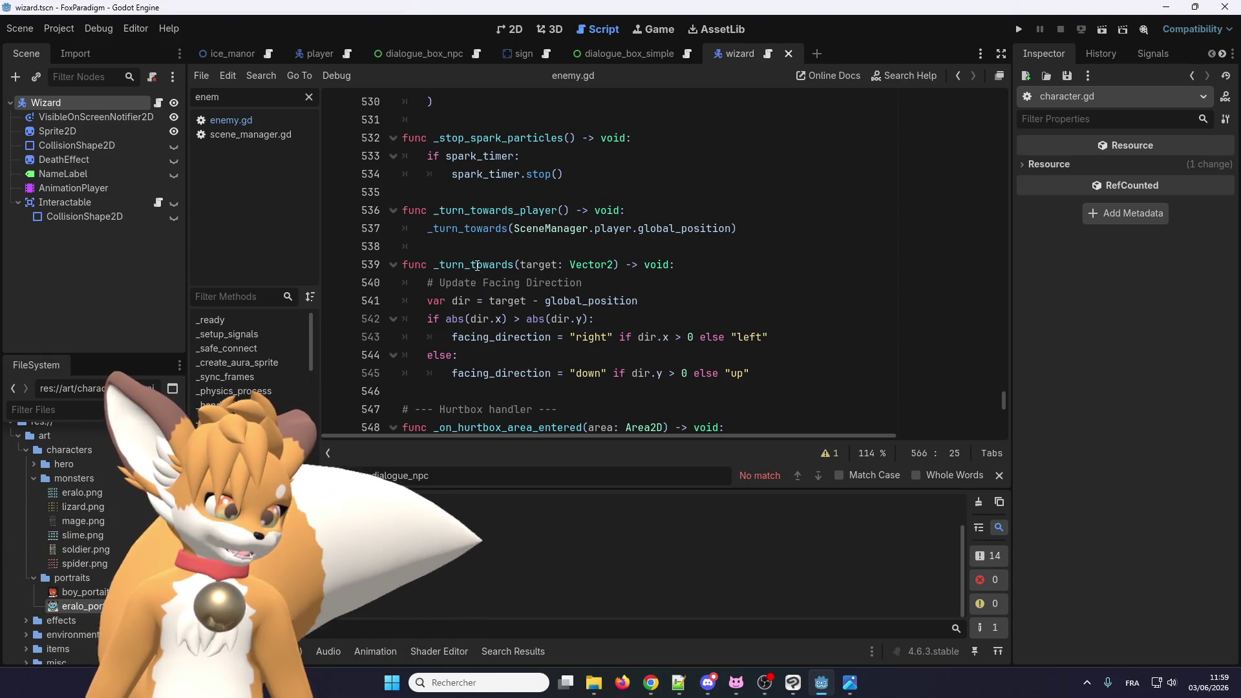
pyautogui.click(475, 266)
pyautogui.doubleClick(474, 264)
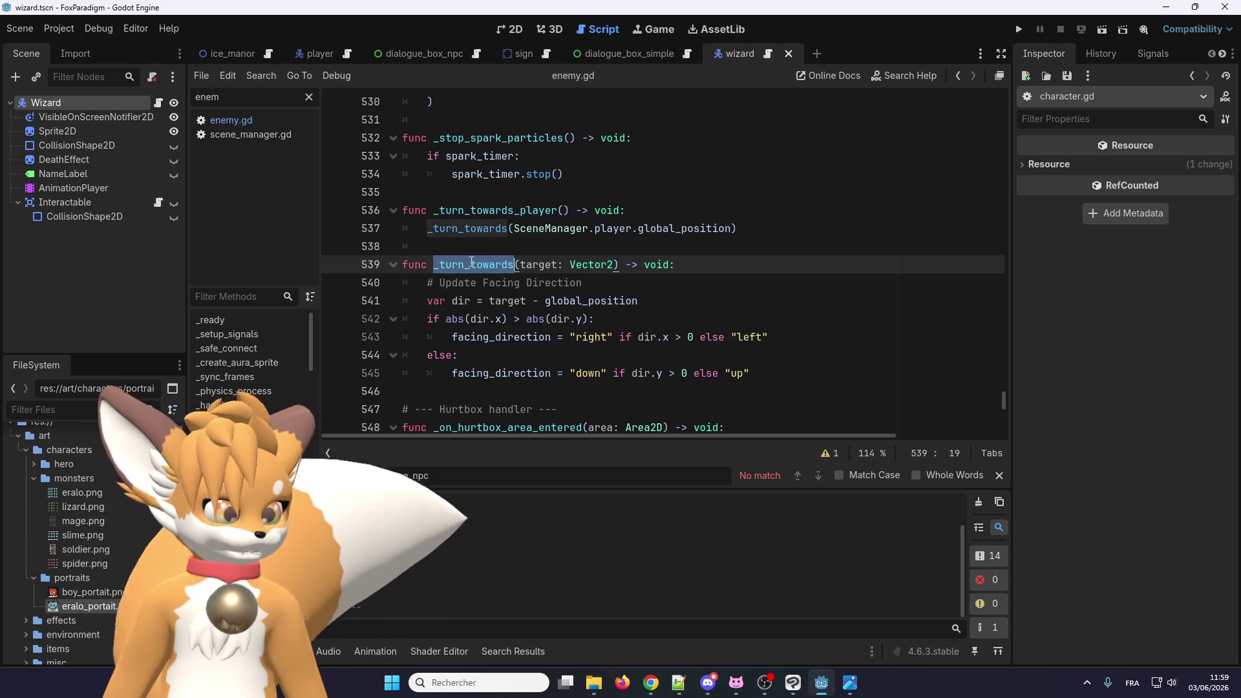
pyautogui.press('Down')
pyautogui.press('Down')
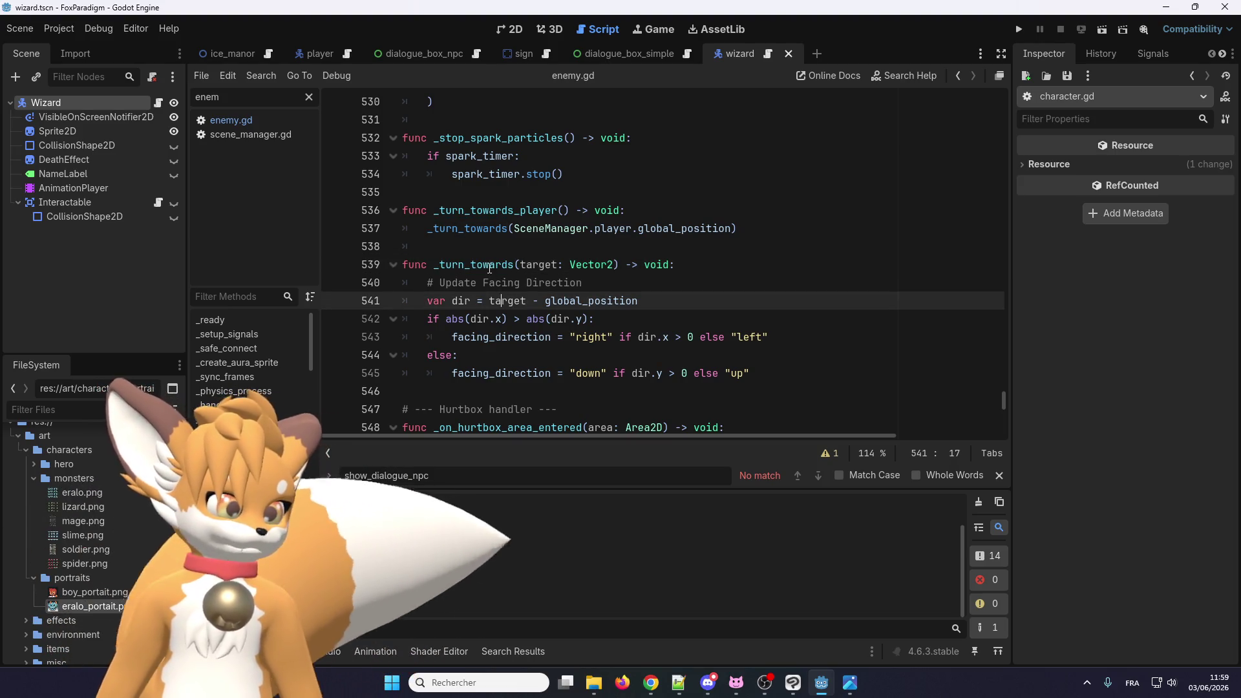
# Step: Copy the _turn_towards_player() call and return to wizard.gd
pyautogui.doubleClick(484, 211)
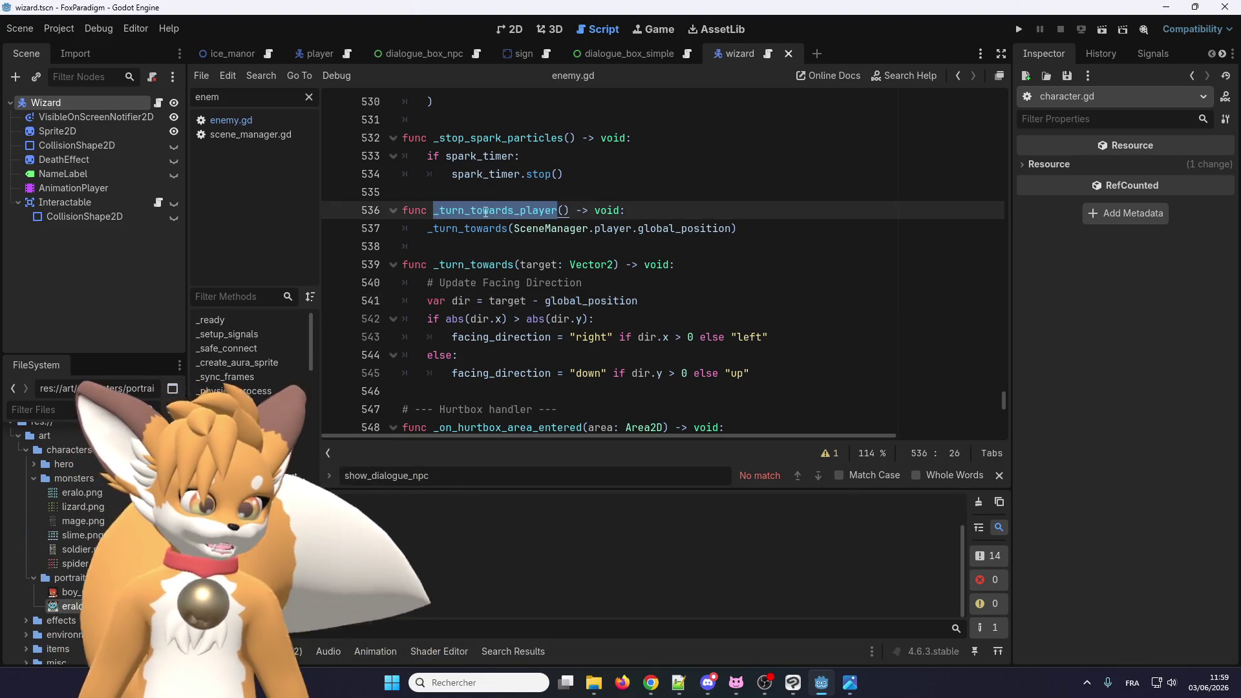
pyautogui.scroll(2, 485, 212)
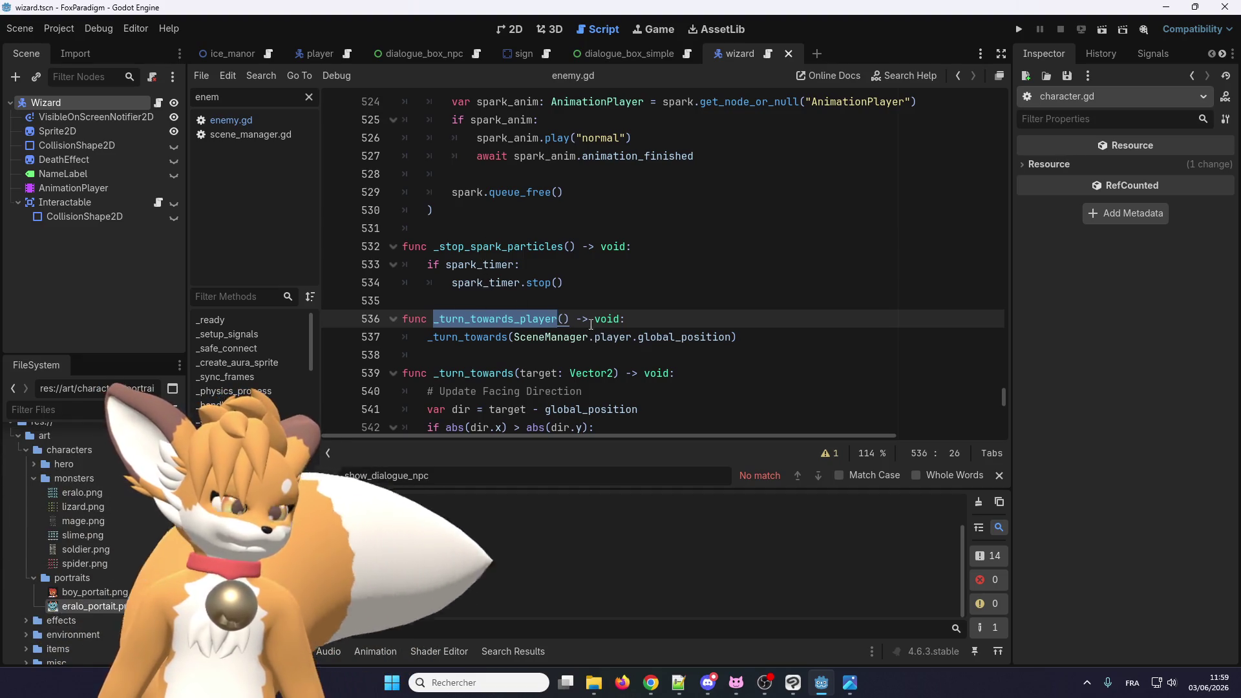
pyautogui.moveTo(570, 319); pyautogui.dragTo(434, 318)
pyautogui.hotkey('ctrl', 'c')
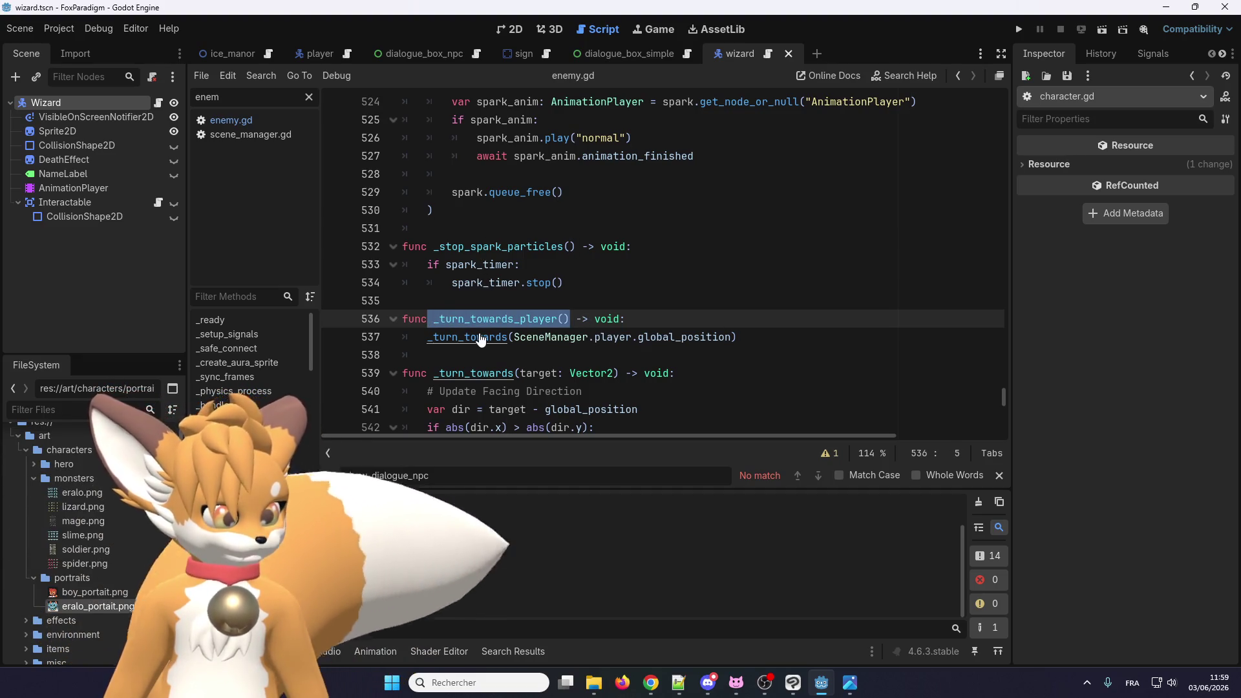
pyautogui.click(466, 318)
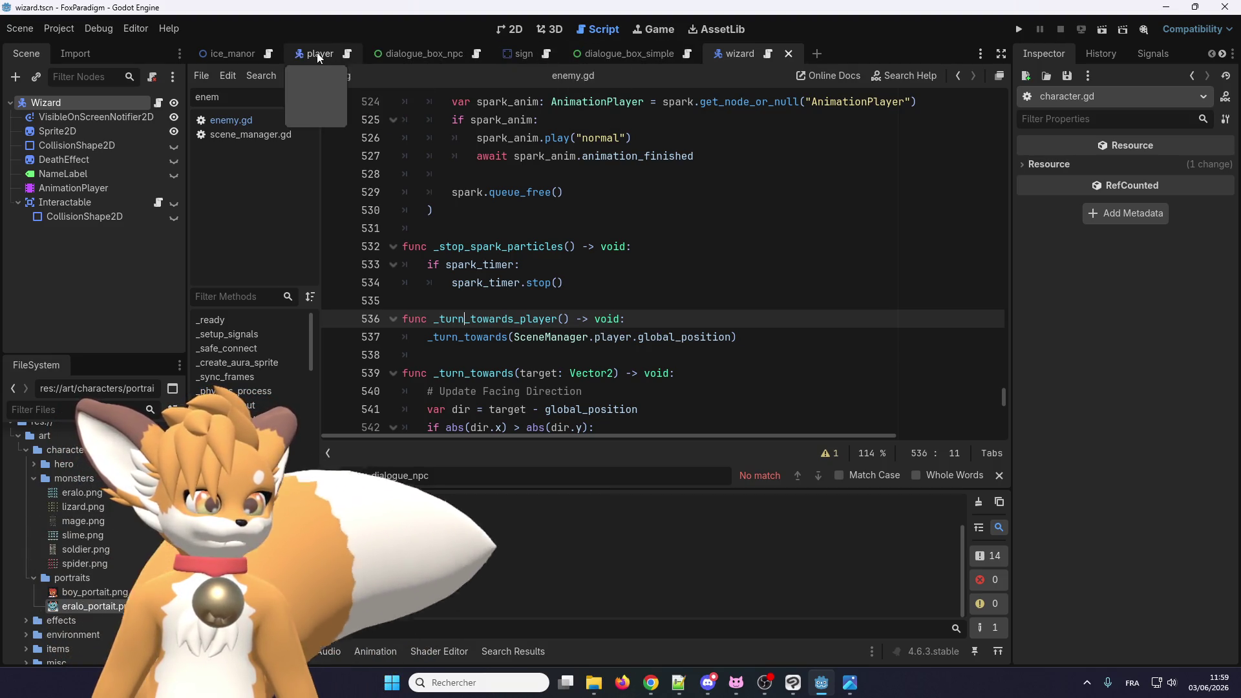
pyautogui.click(769, 54)
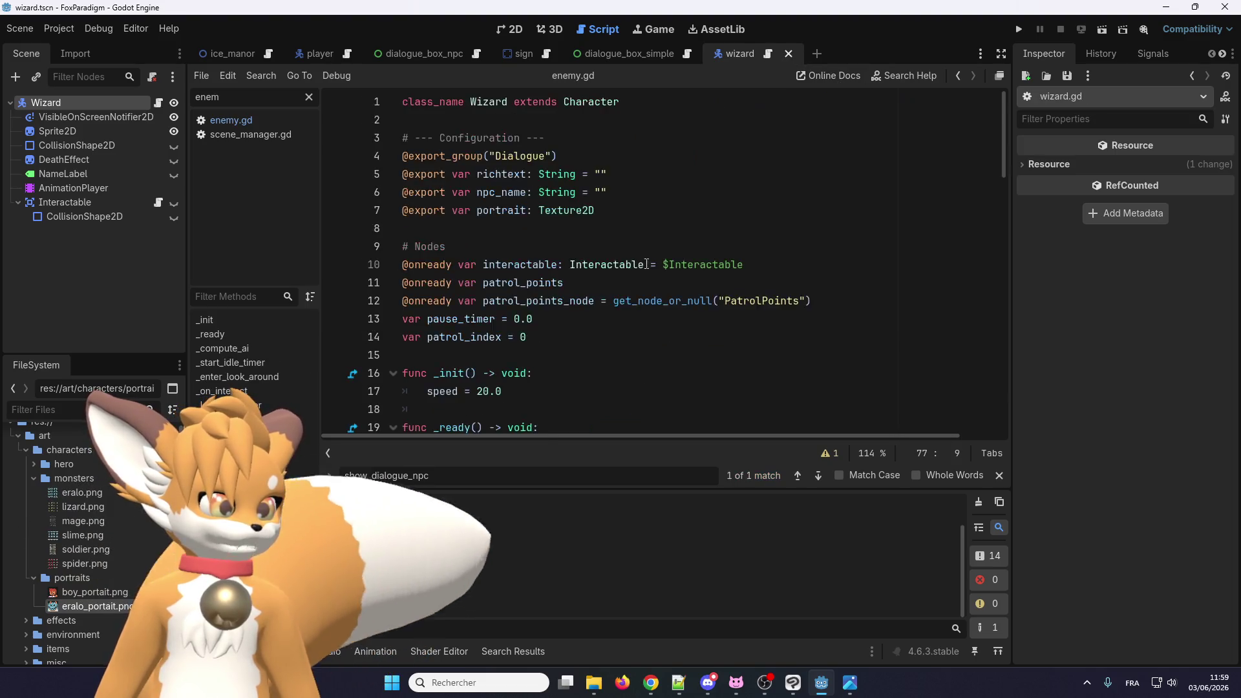
# Step: Replace the _look_at_player call with _turn_towards_player(), delete the stub, and run the project
pyautogui.scroll(-15, 545, 331)
pyautogui.click(569, 319)
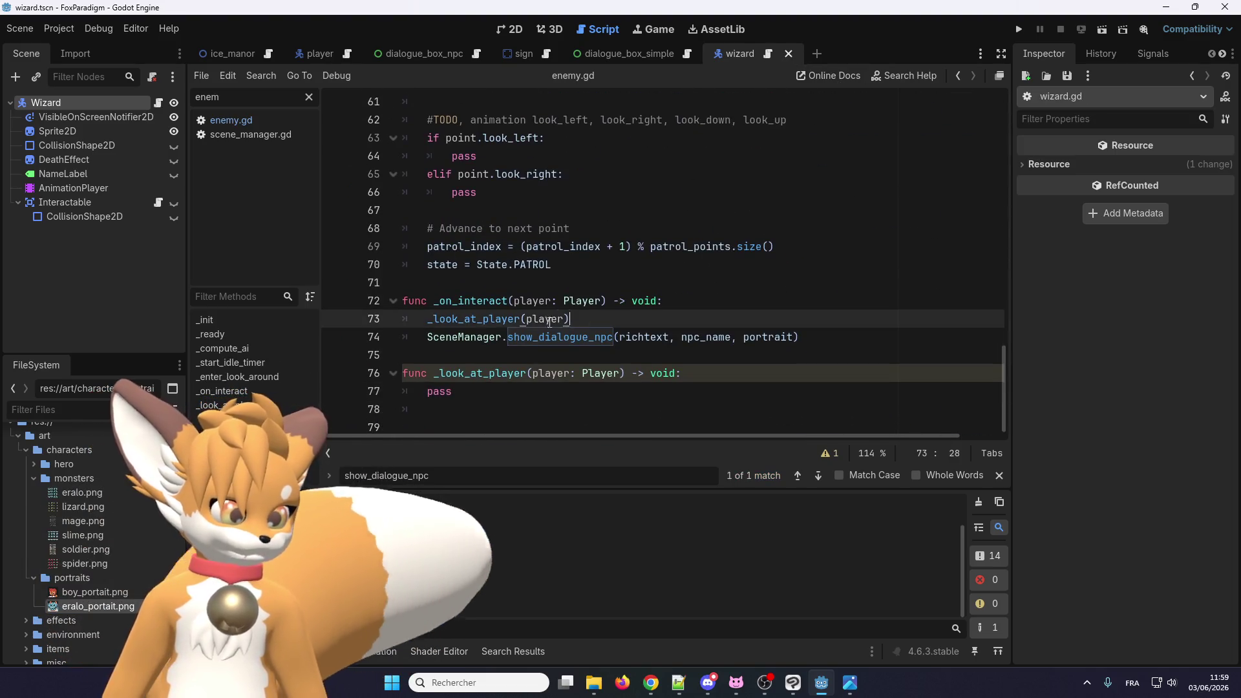
pyautogui.hotkey('shift', 'Home')
pyautogui.hotkey('ctrl', 'v')
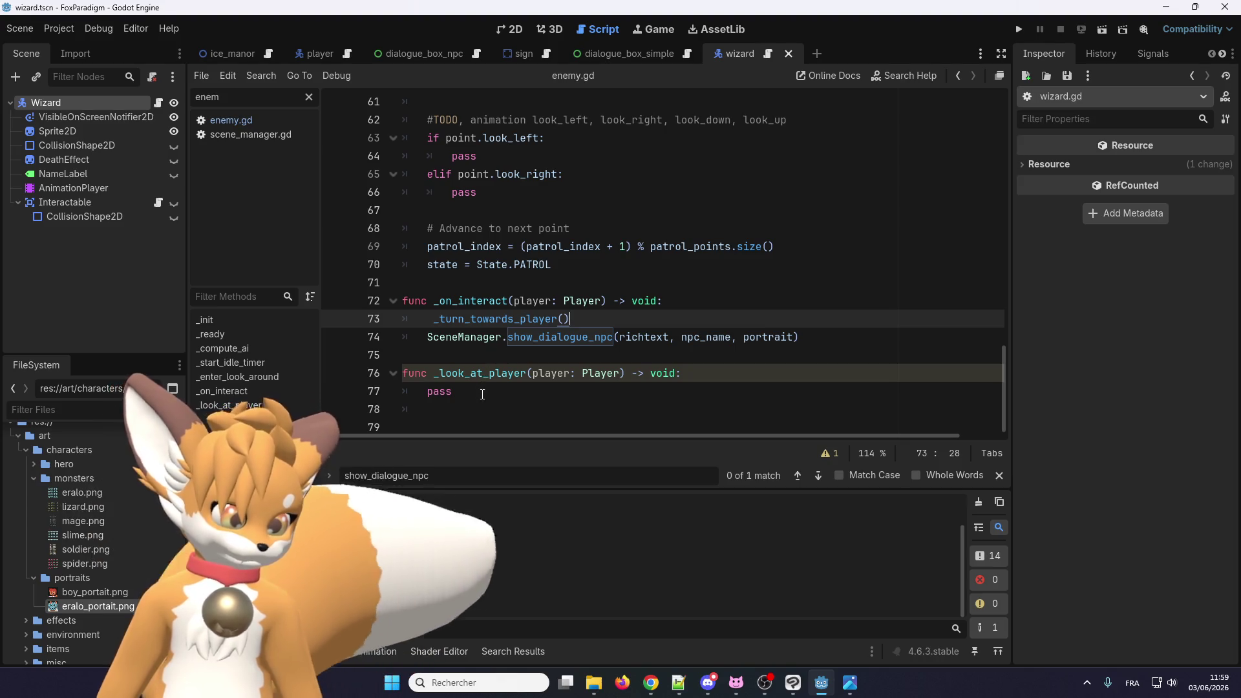
pyautogui.moveTo(476, 410); pyautogui.dragTo(414, 357)
pyautogui.press('Delete')
pyautogui.press('Down')
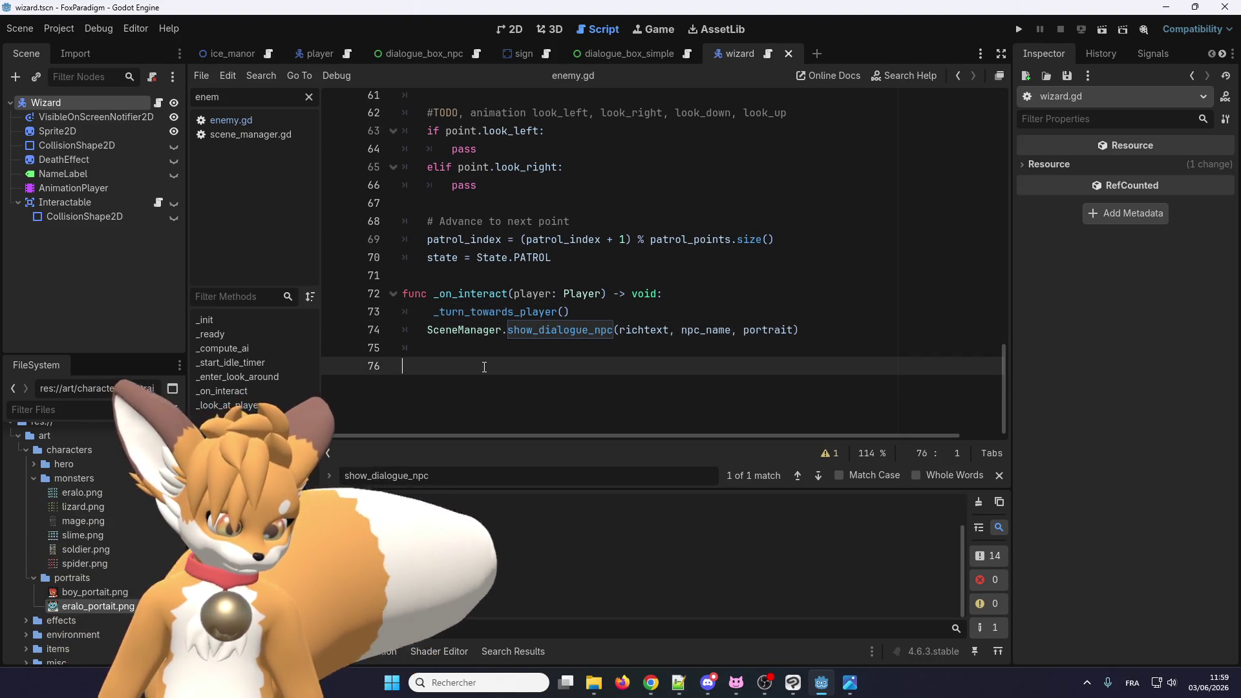
pyautogui.press('Delete')
pyautogui.click(1020, 29)
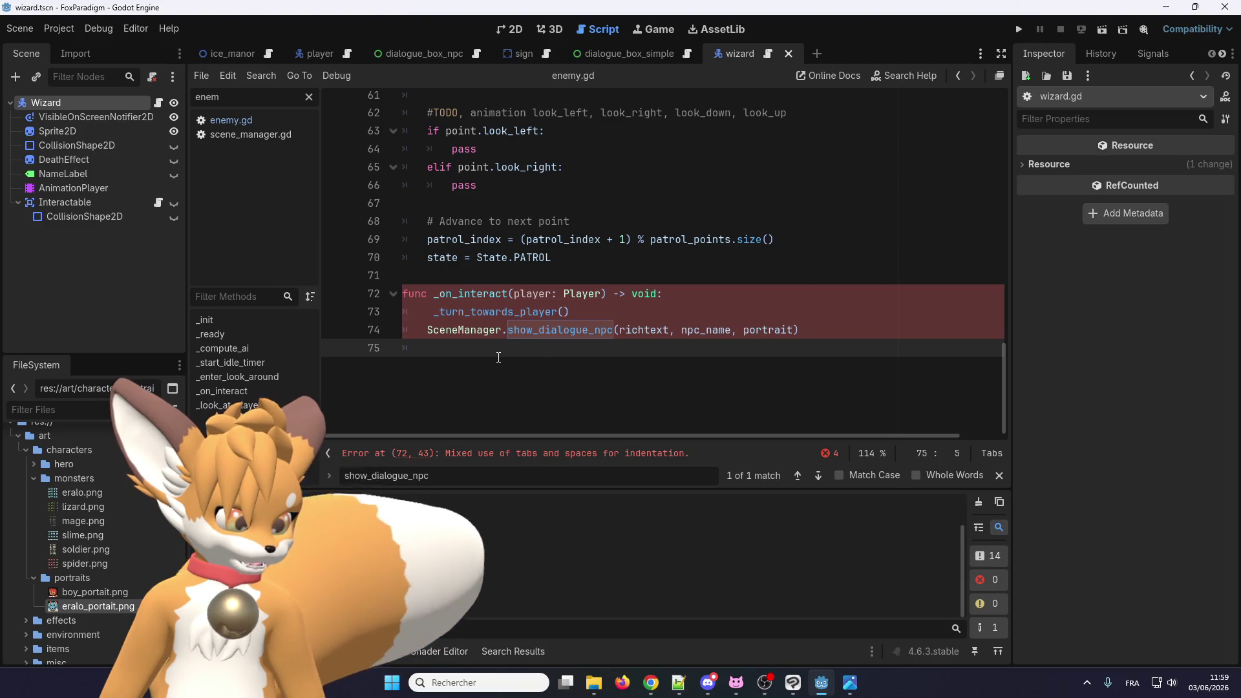
# Step: Fix the tab/space indentation of the _on_interact body and SceneManager call
pyautogui.moveTo(497, 358); pyautogui.dragTo(394, 306)
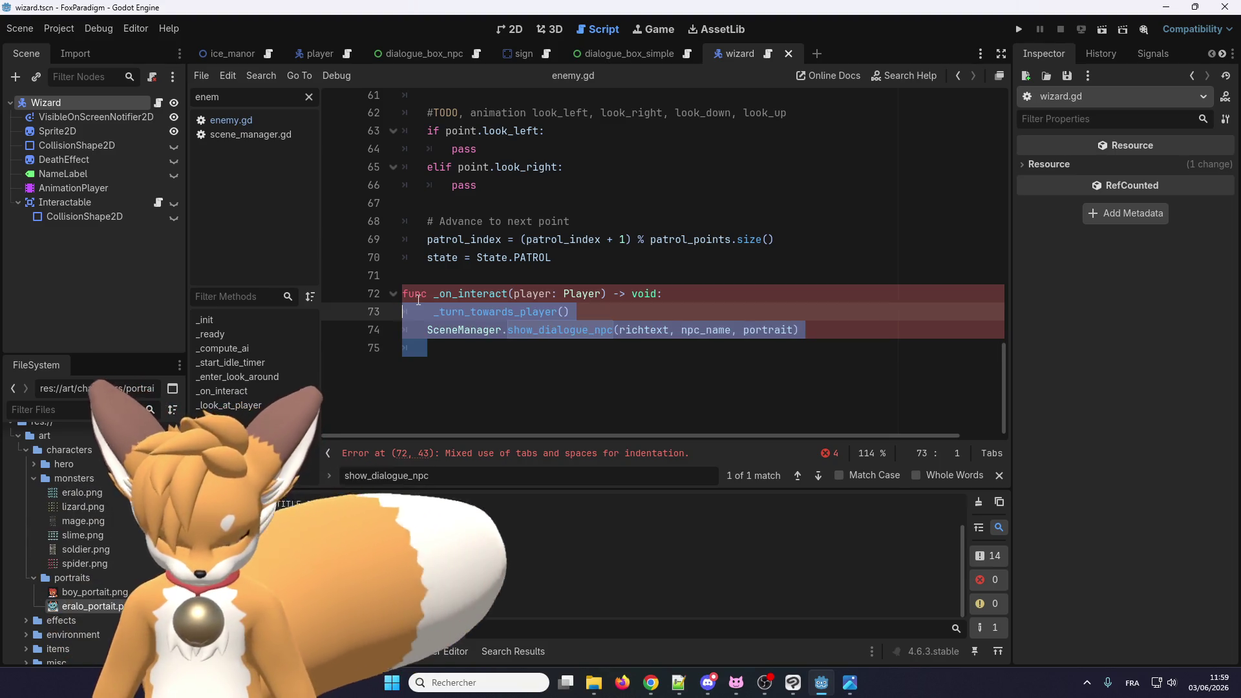
pyautogui.hotkey('shift', 'Tab')
pyautogui.click(471, 294)
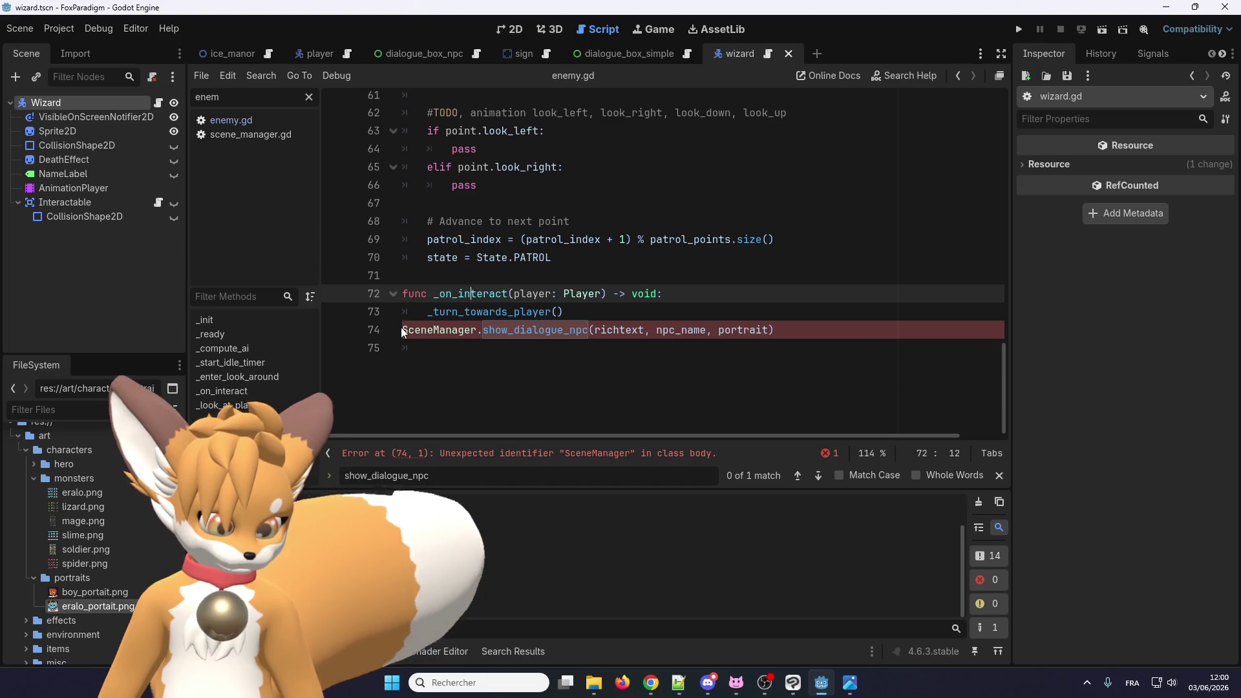
pyautogui.click(402, 328)
pyautogui.press('Tab')
pyautogui.click(488, 357)
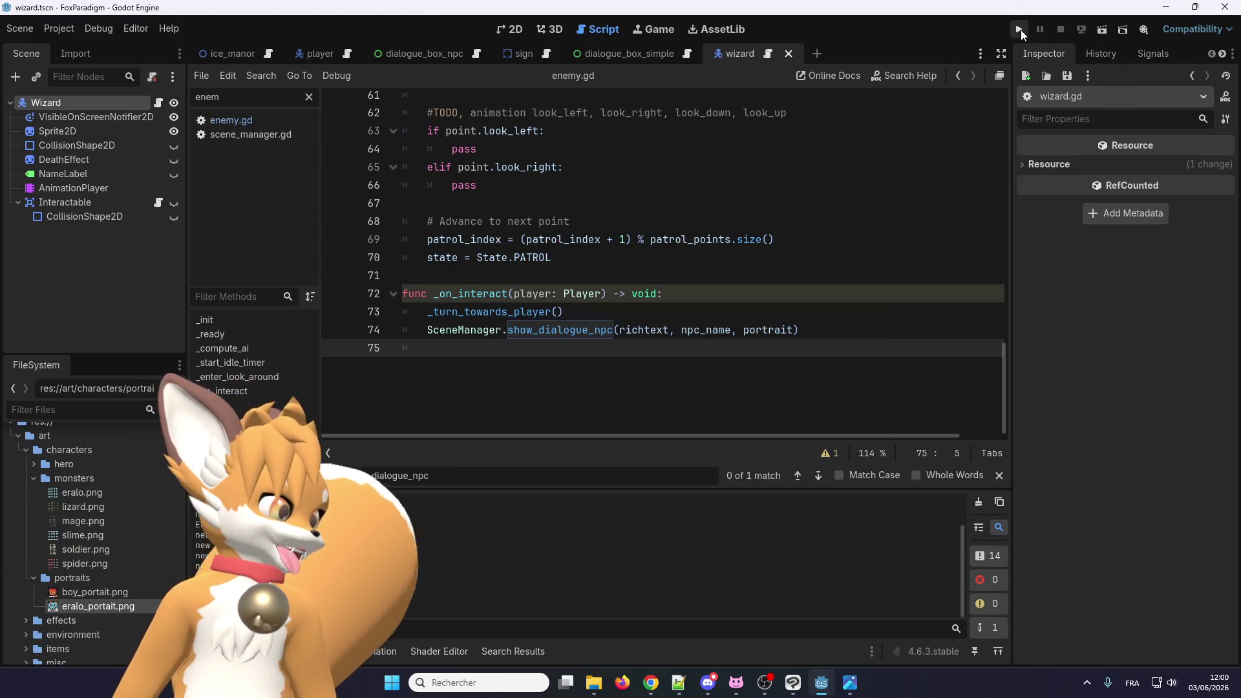
# Step: Launch the game, walk the fox to the wizard, and talk to Eralo
pyautogui.click(1021, 31)
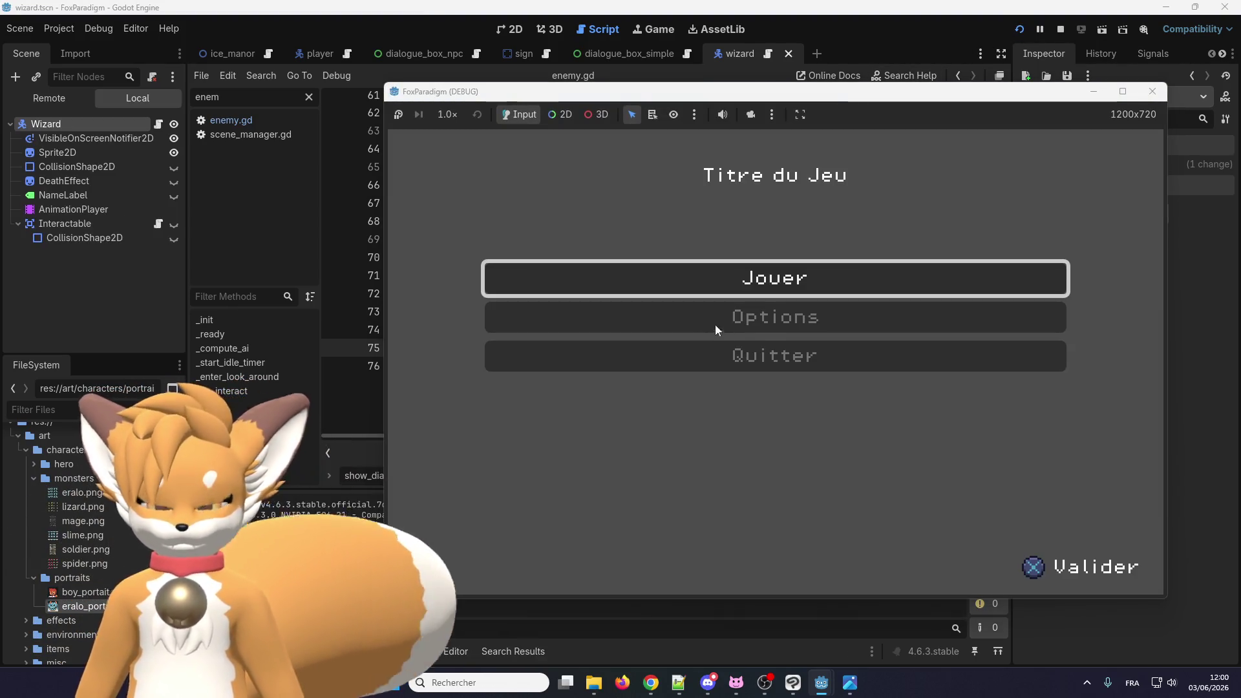
pyautogui.press('Return')
pyautogui.press('Return')
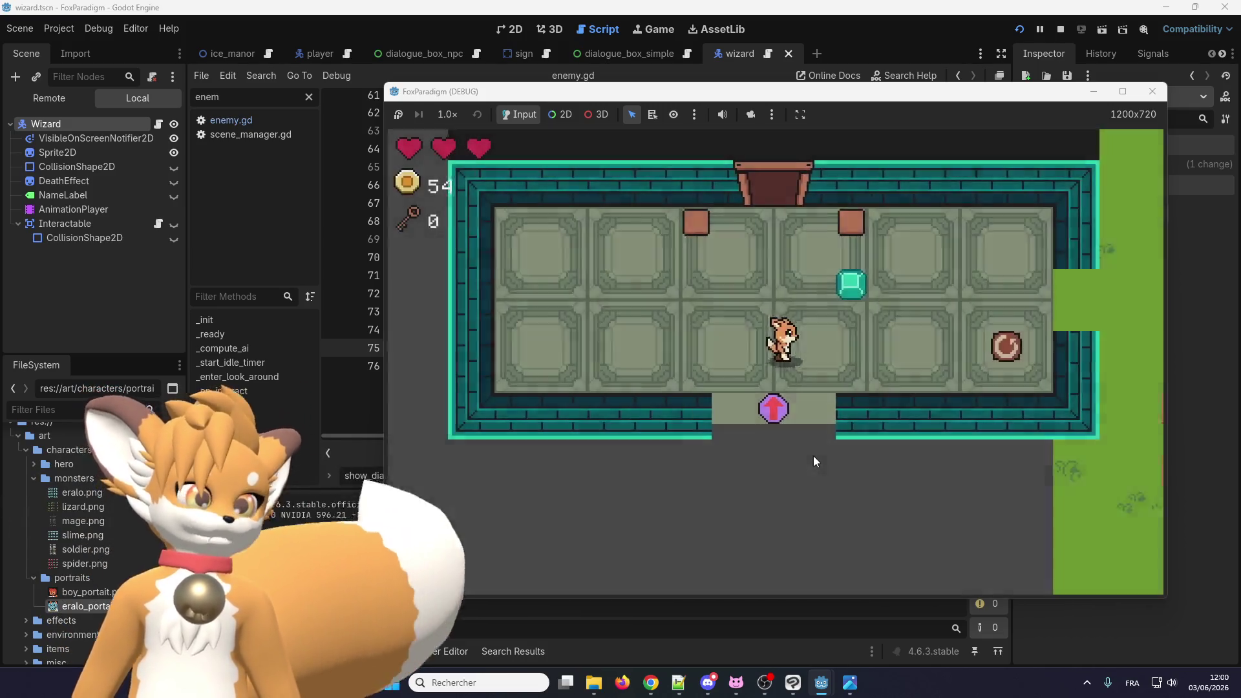
pyautogui.press('Right')
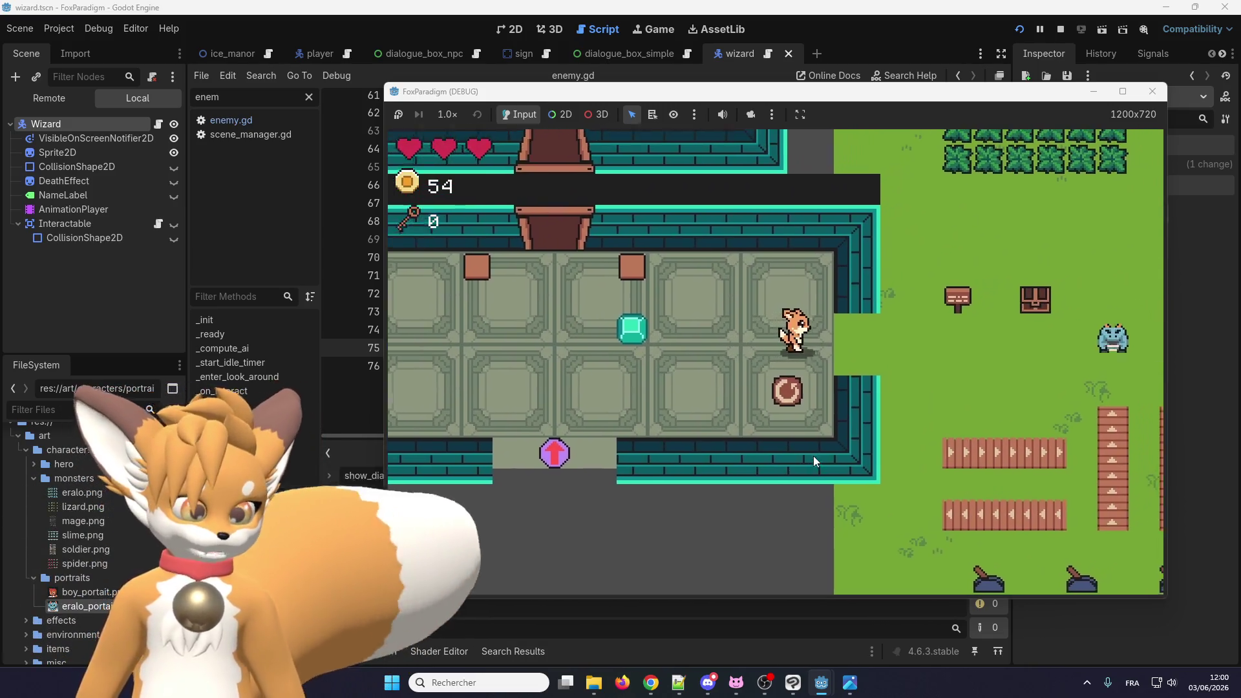
pyautogui.press('Right')
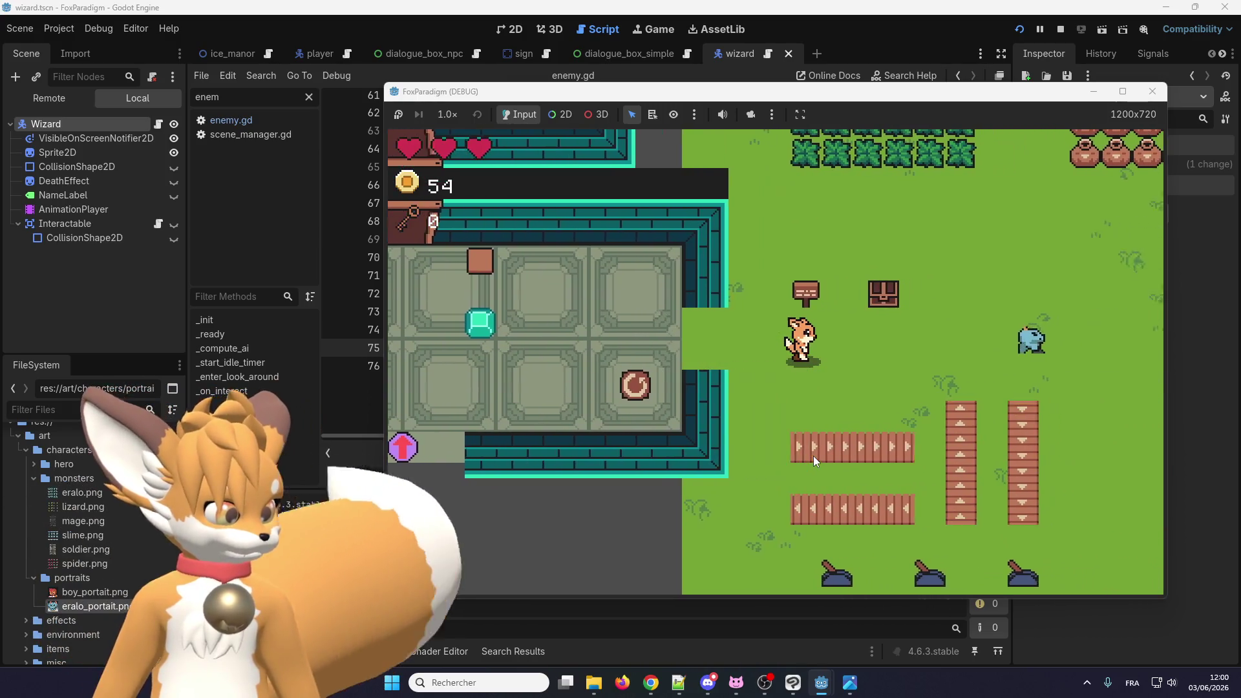
pyautogui.press('Right')
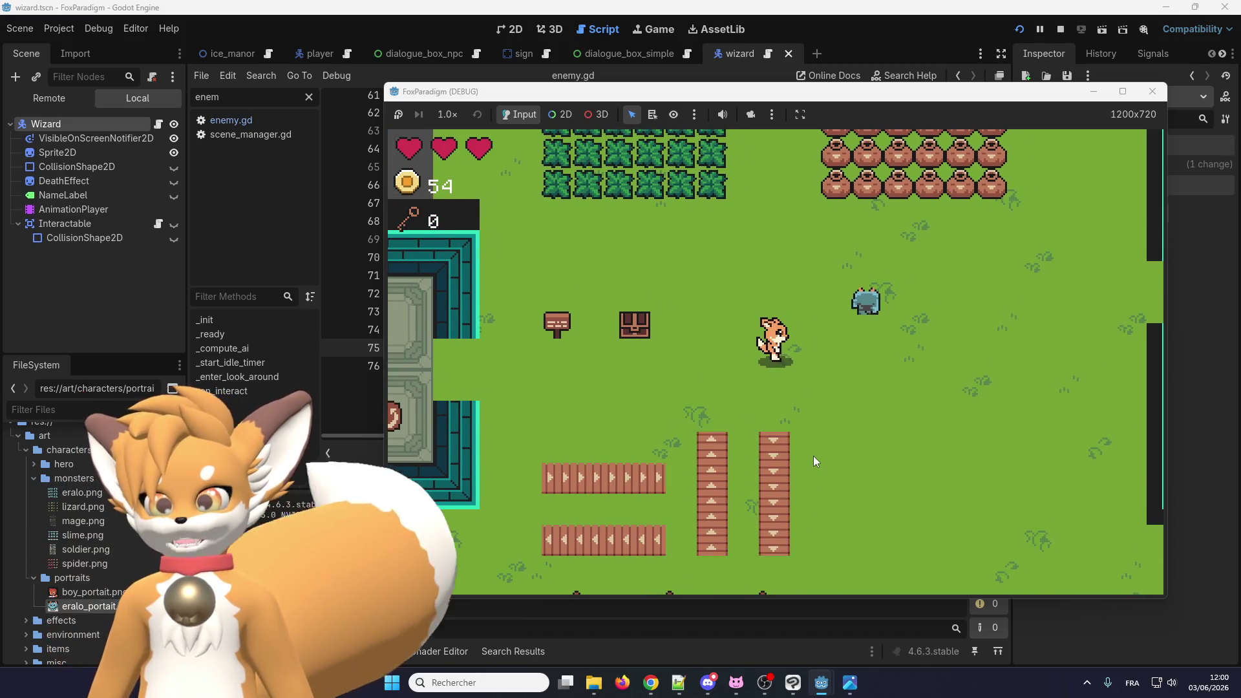
pyautogui.press('Up')
pyautogui.press('Right')
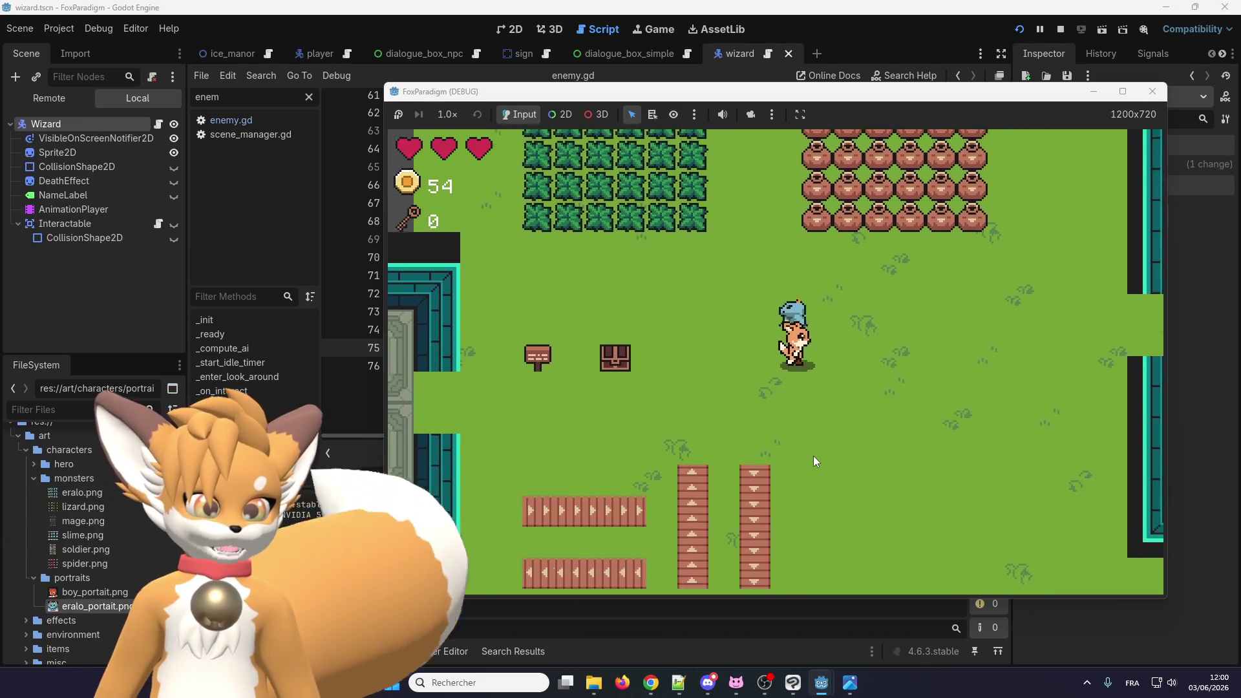
pyautogui.press('e')
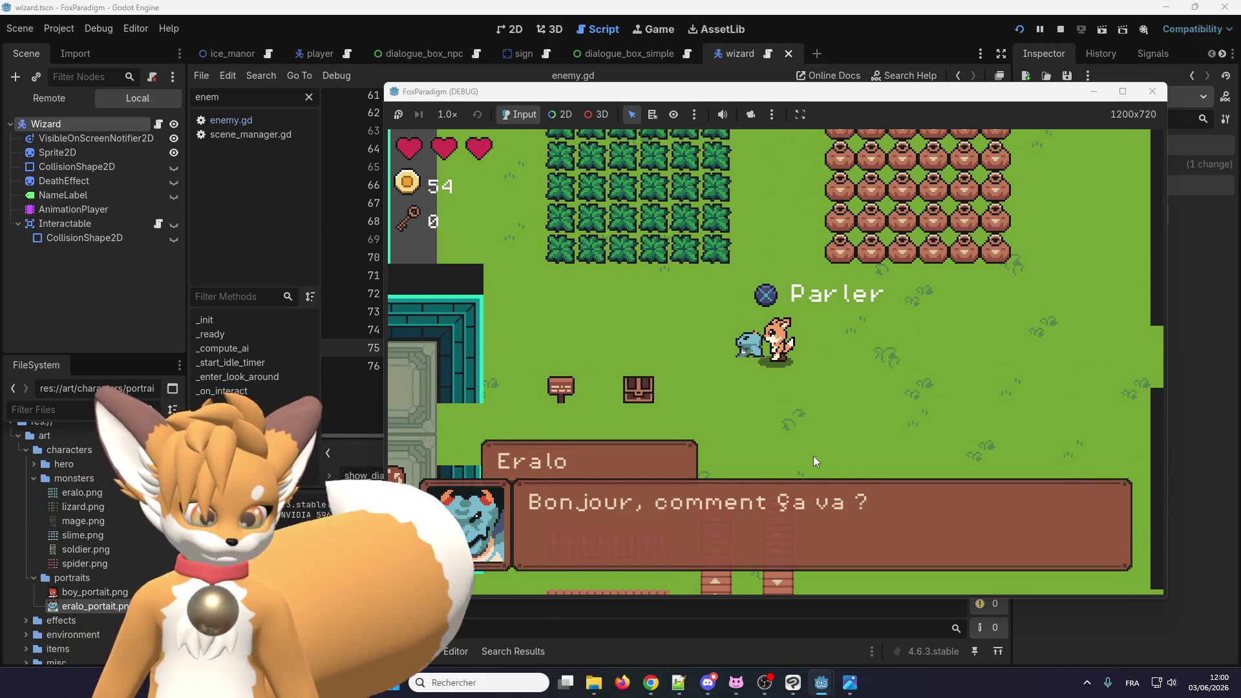
pyautogui.press('e')
pyautogui.press('e')
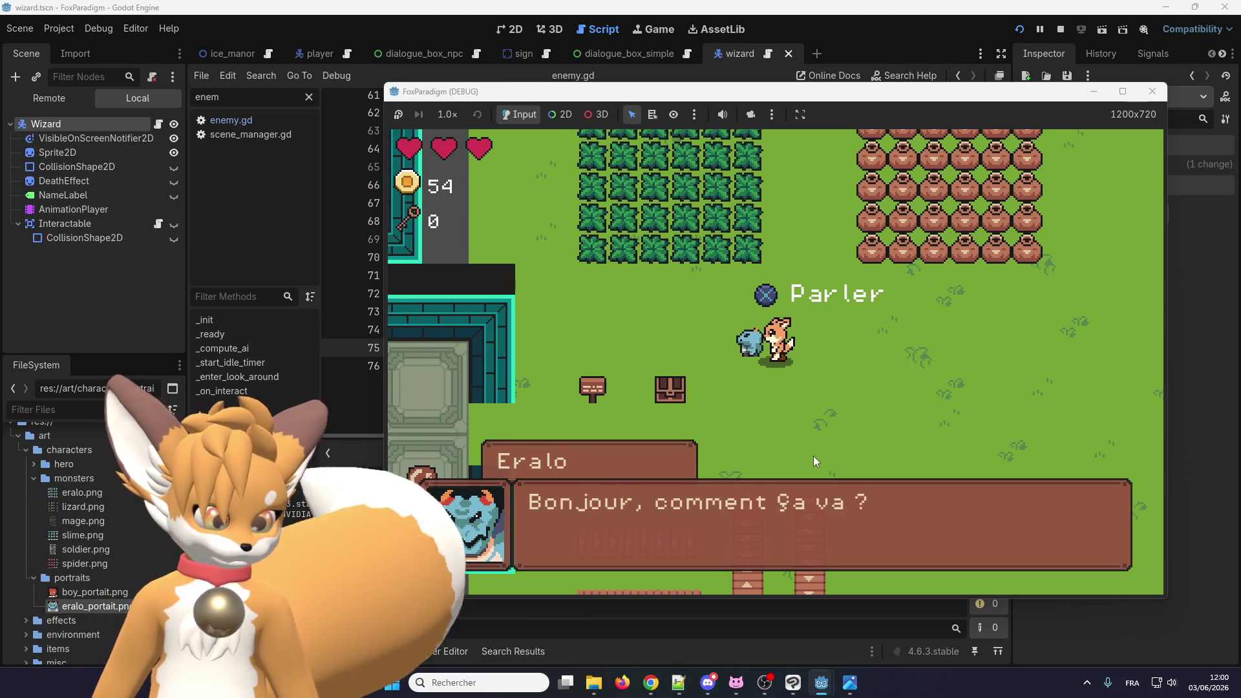
pyautogui.press('e')
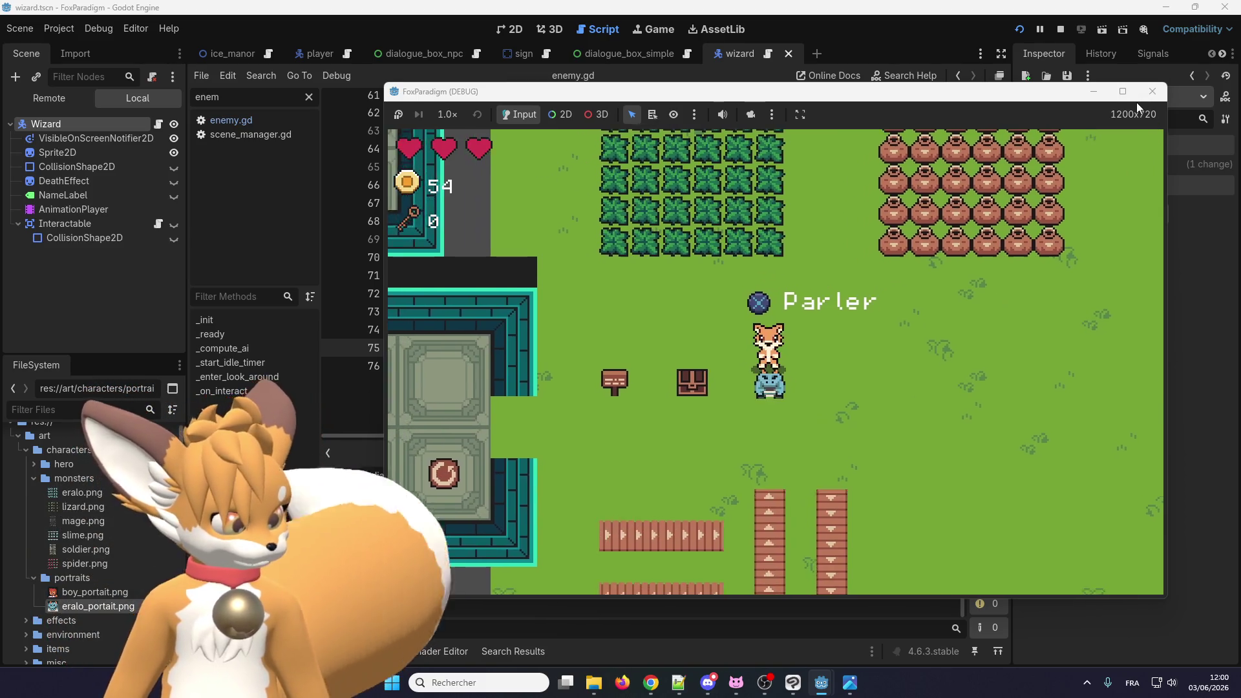
# Step: Talk to Eralo again from another side to check facing, then close the game
pyautogui.press('e')
pyautogui.press('e')
pyautogui.press('Down')
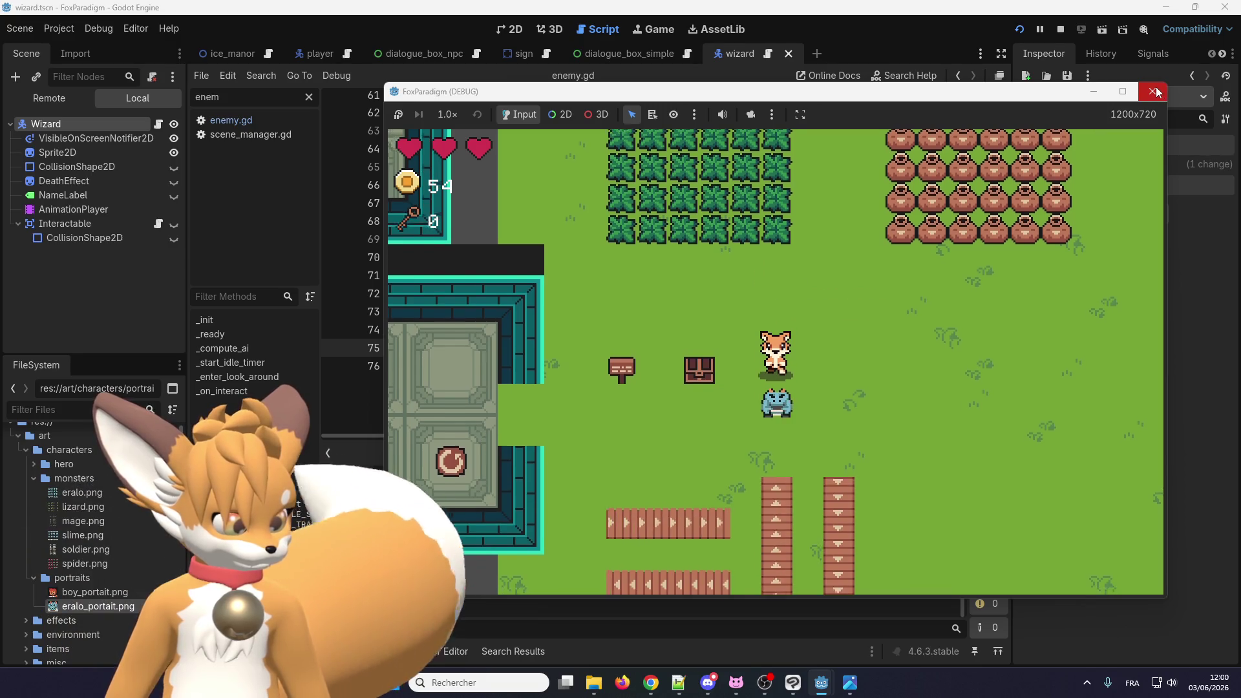
pyautogui.press('Right')
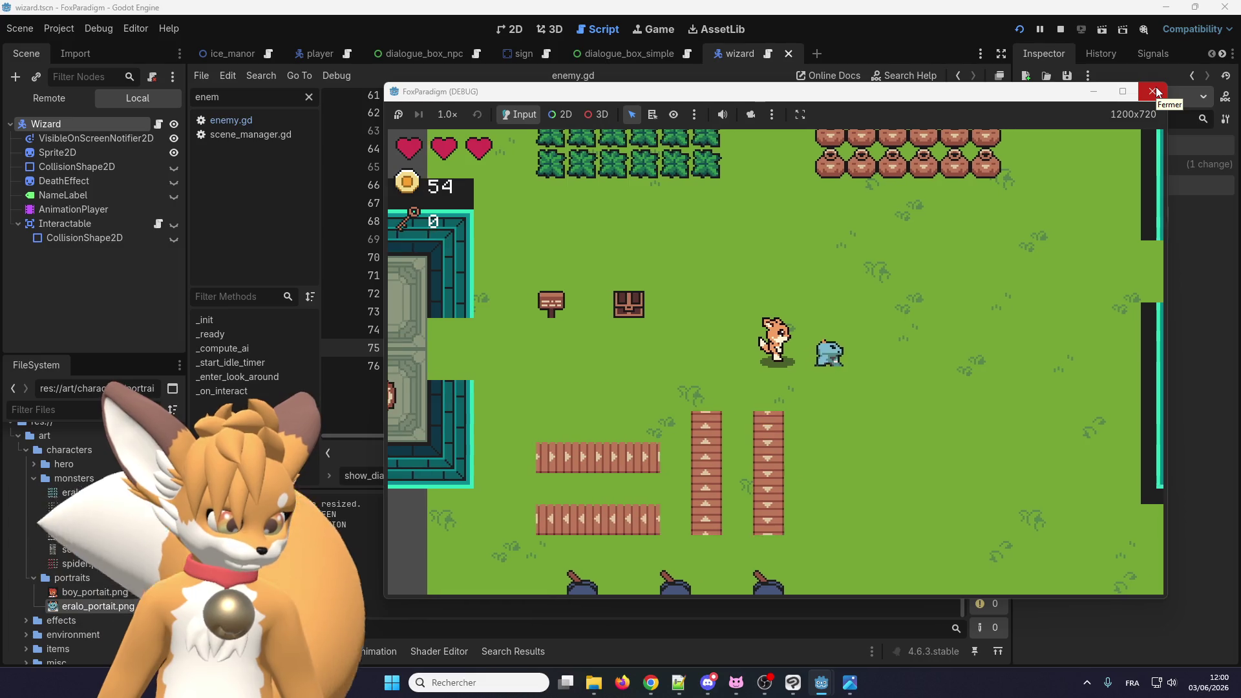
pyautogui.press('Right')
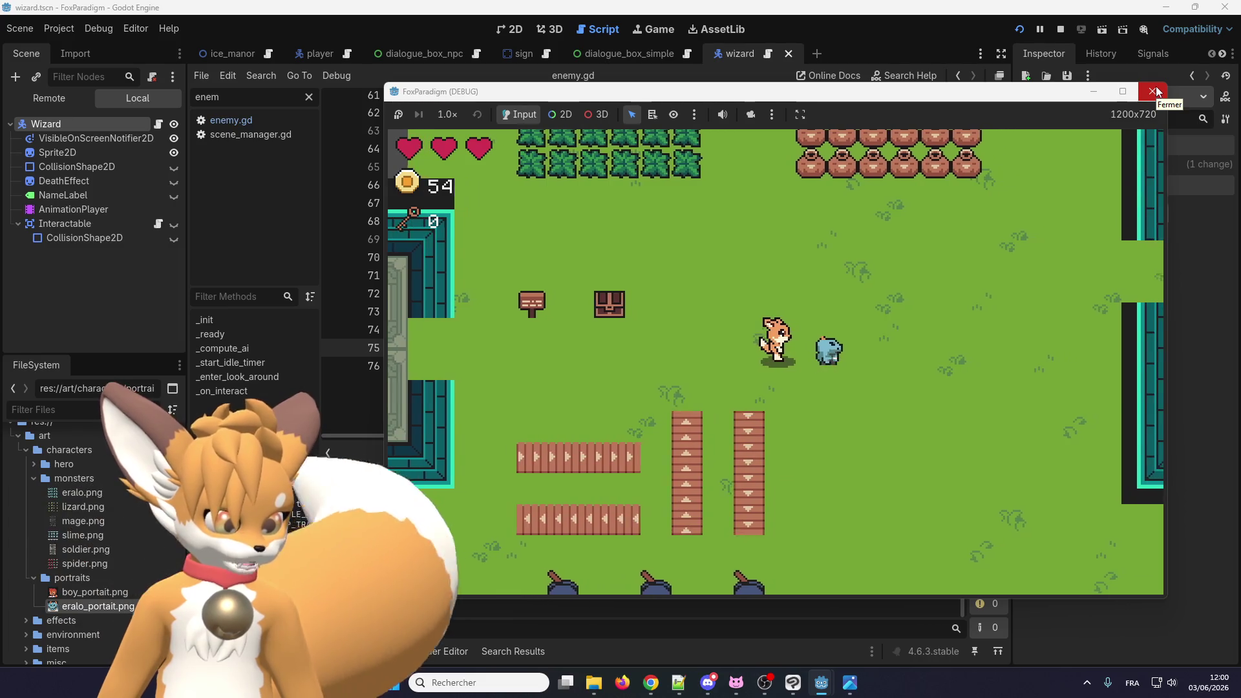
pyautogui.press('e')
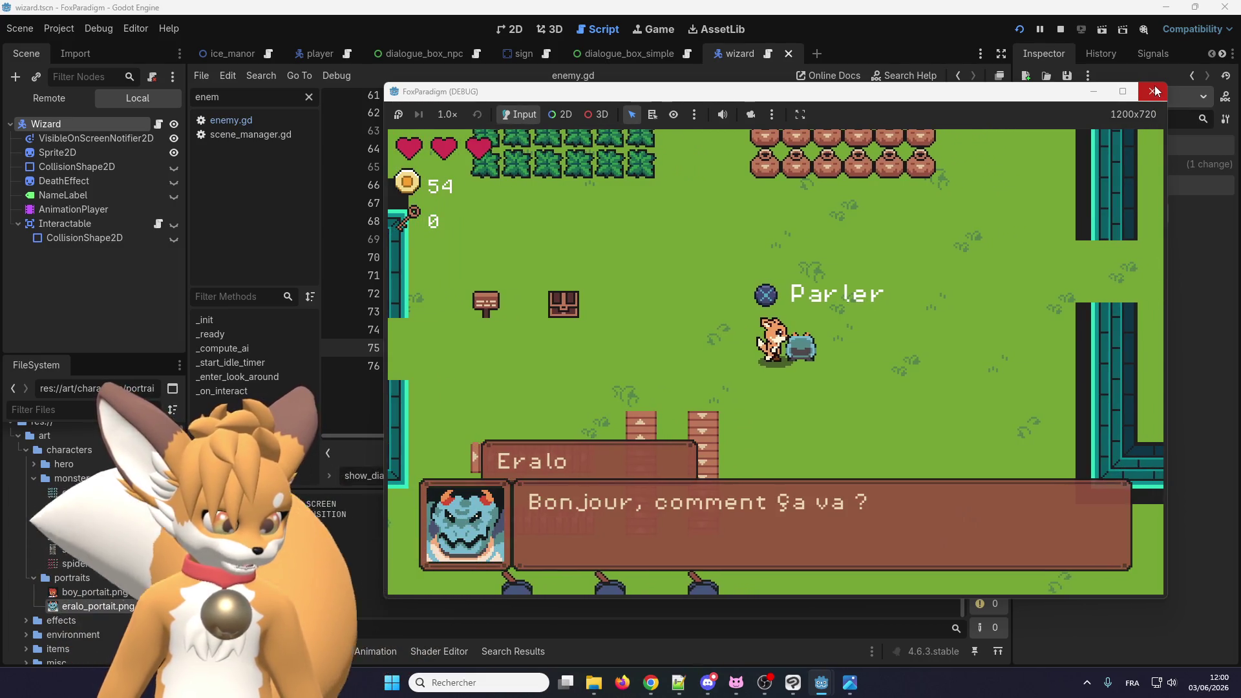
pyautogui.press('e')
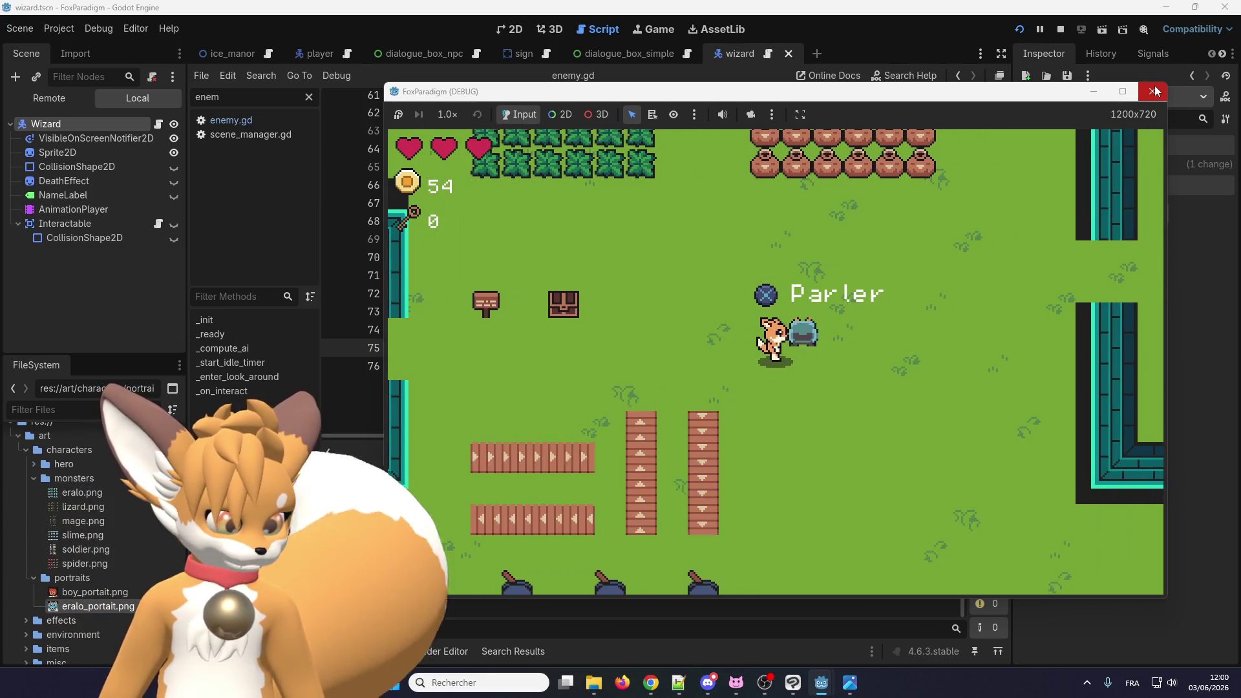
pyautogui.click(1155, 91)
# Step: Look up the _turn_towards_player definition and search the script for facing_direction
pyautogui.rightClick(500, 315)
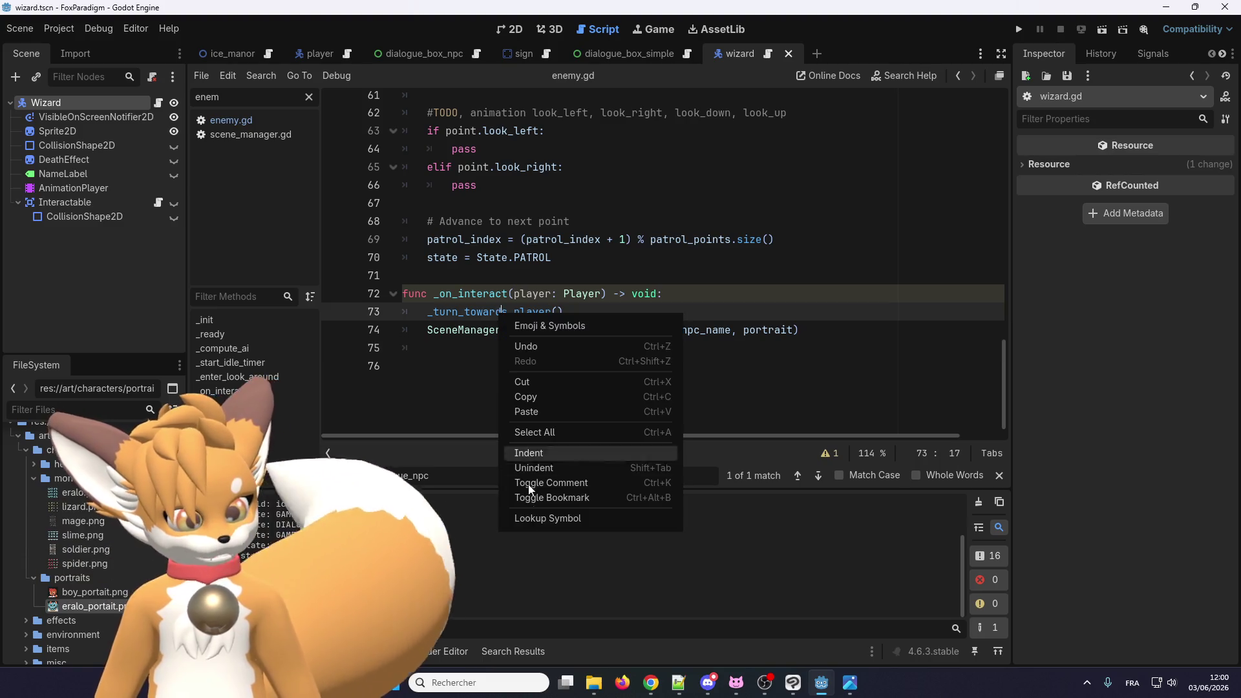
pyautogui.click(540, 522)
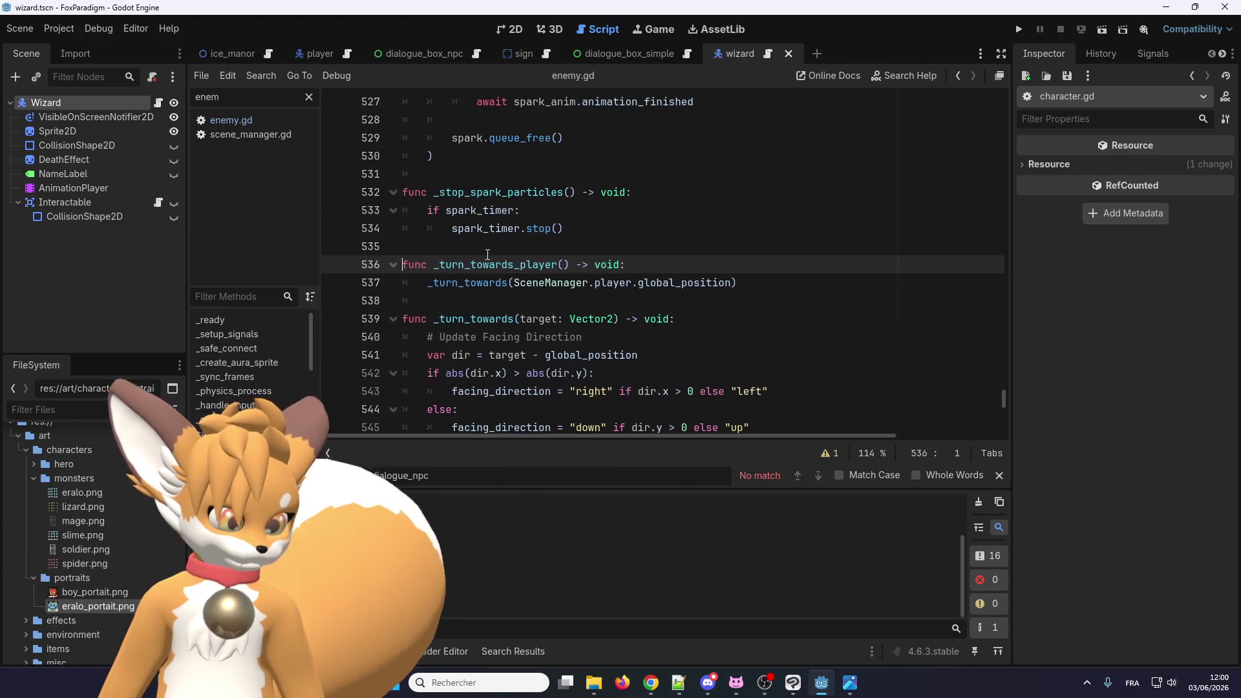
pyautogui.scroll(-1, 487, 255)
pyautogui.click(471, 228)
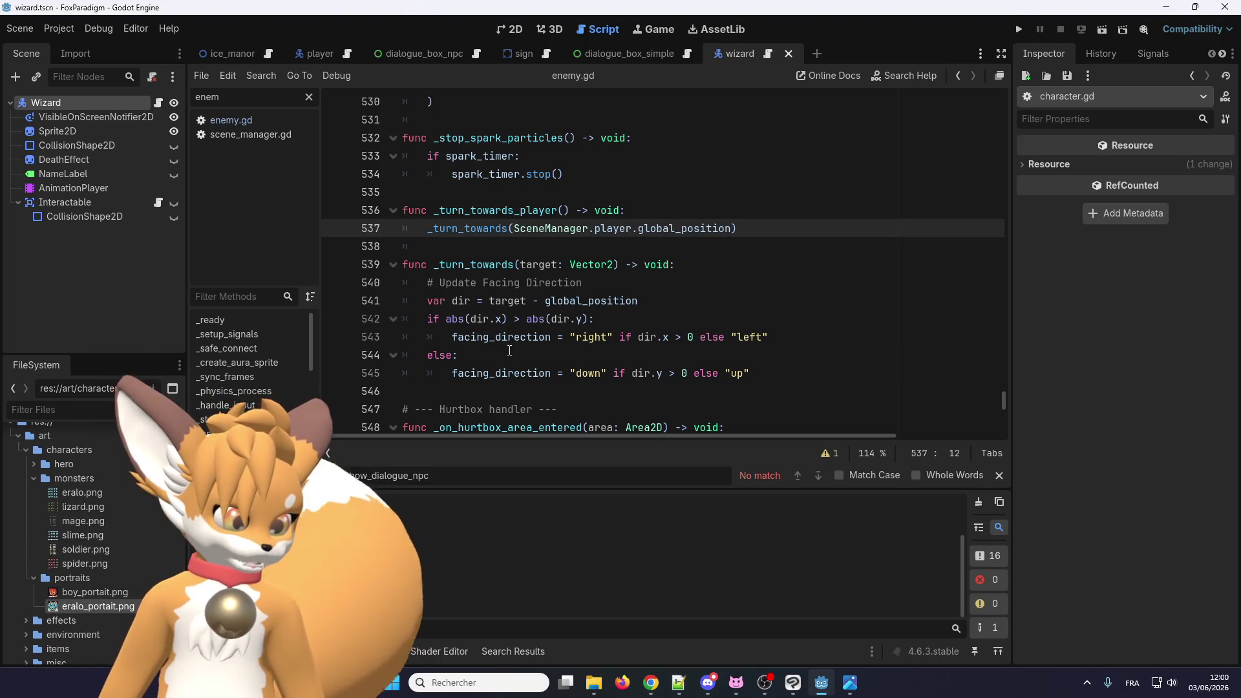
pyautogui.scroll(-1, 511, 342)
pyautogui.doubleClick(513, 322)
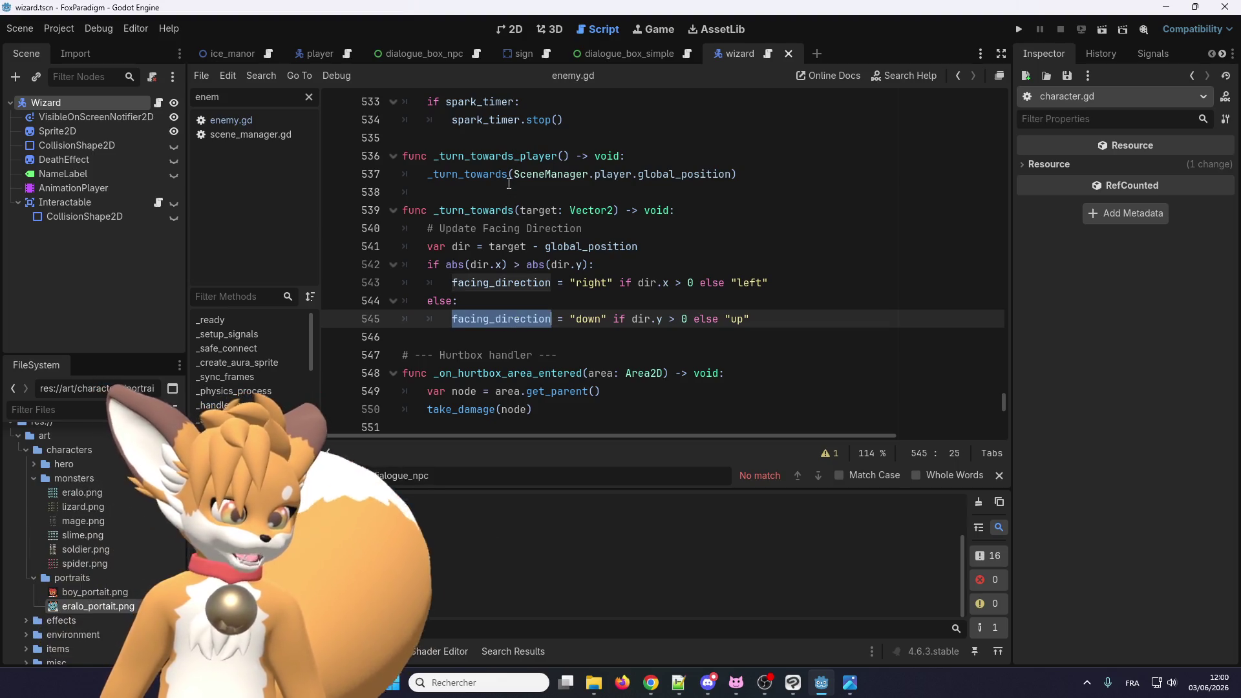
pyautogui.hotkey('ctrl', 'f')
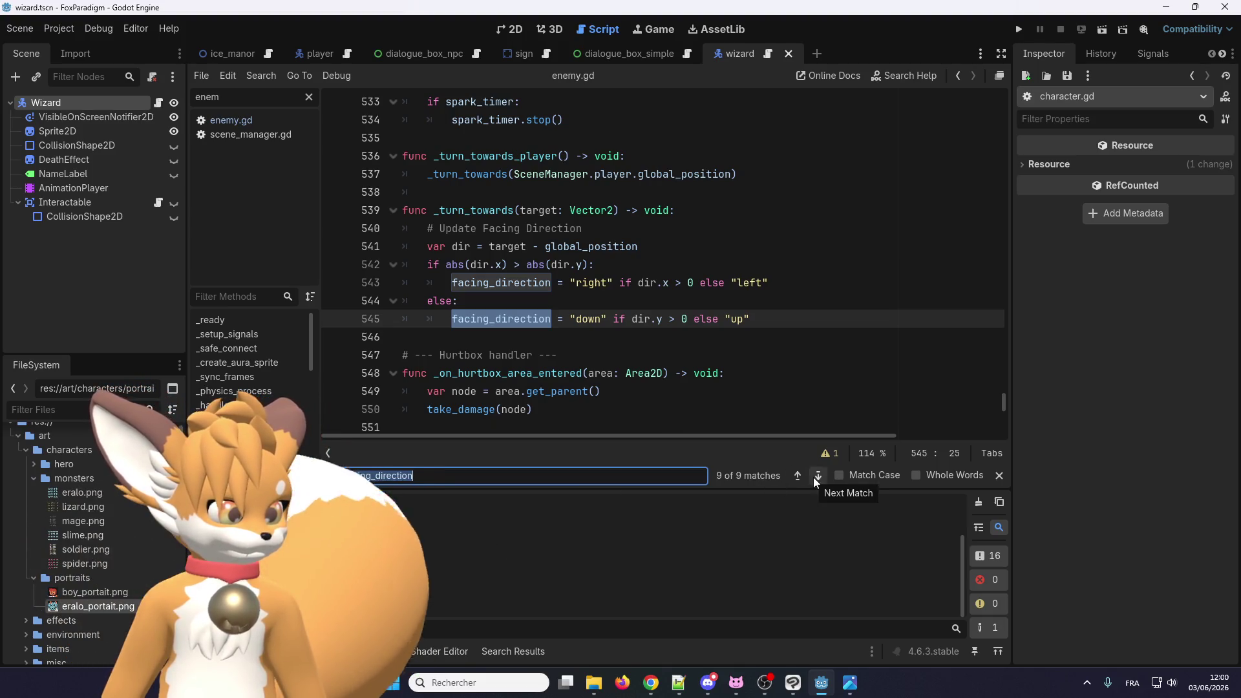
pyautogui.click(516, 284)
pyautogui.scroll(2, 469, 287)
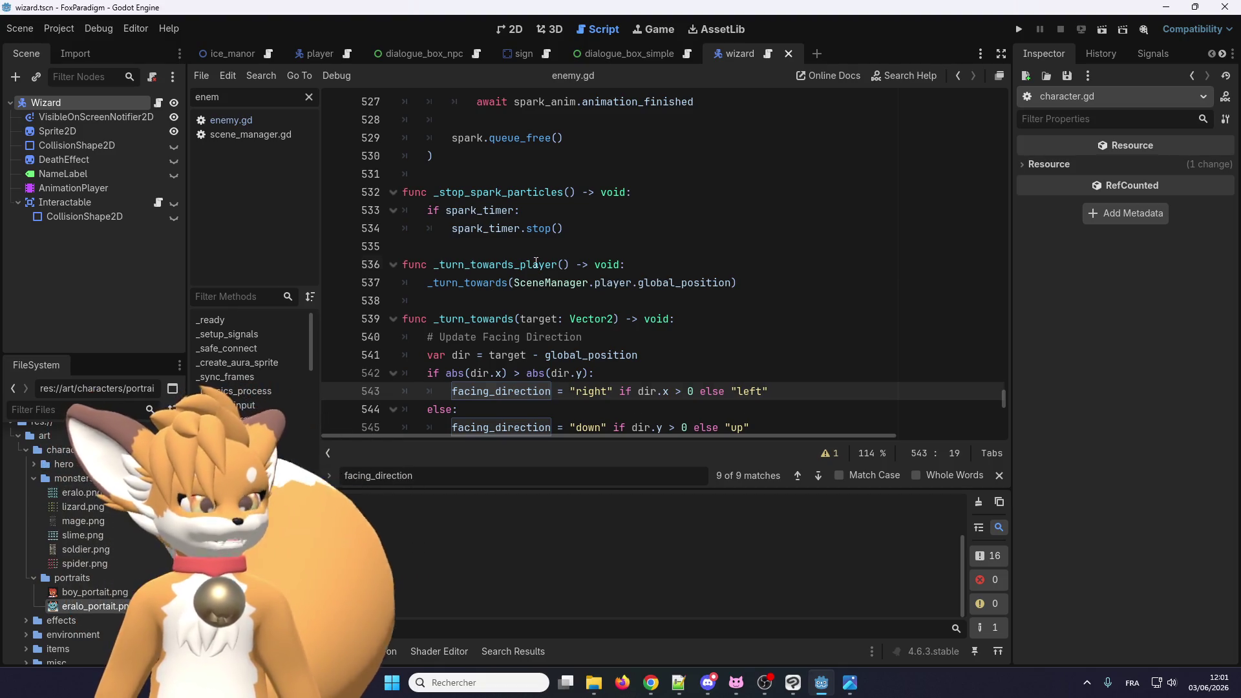
pyautogui.click(535, 262)
pyautogui.scroll(4, 536, 291)
pyautogui.click(537, 338)
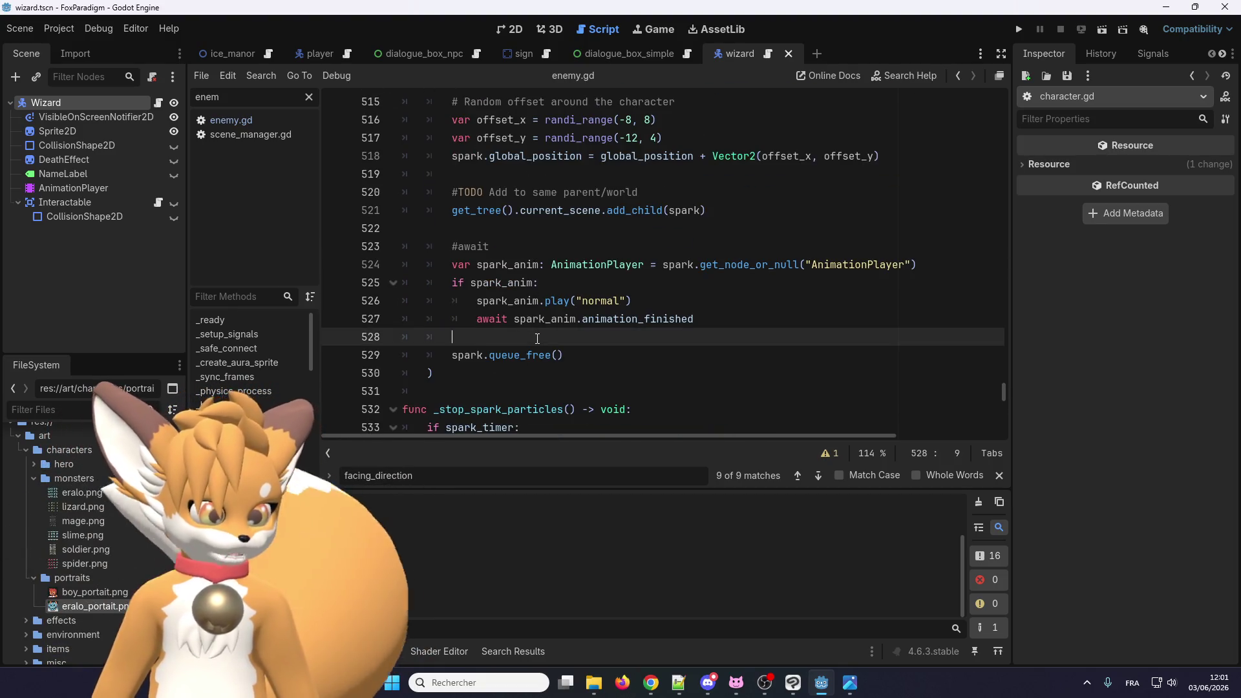
# Step: Search for custom_animation and select the start_force_animation signature
pyautogui.hotkey('ctrl', 'f')
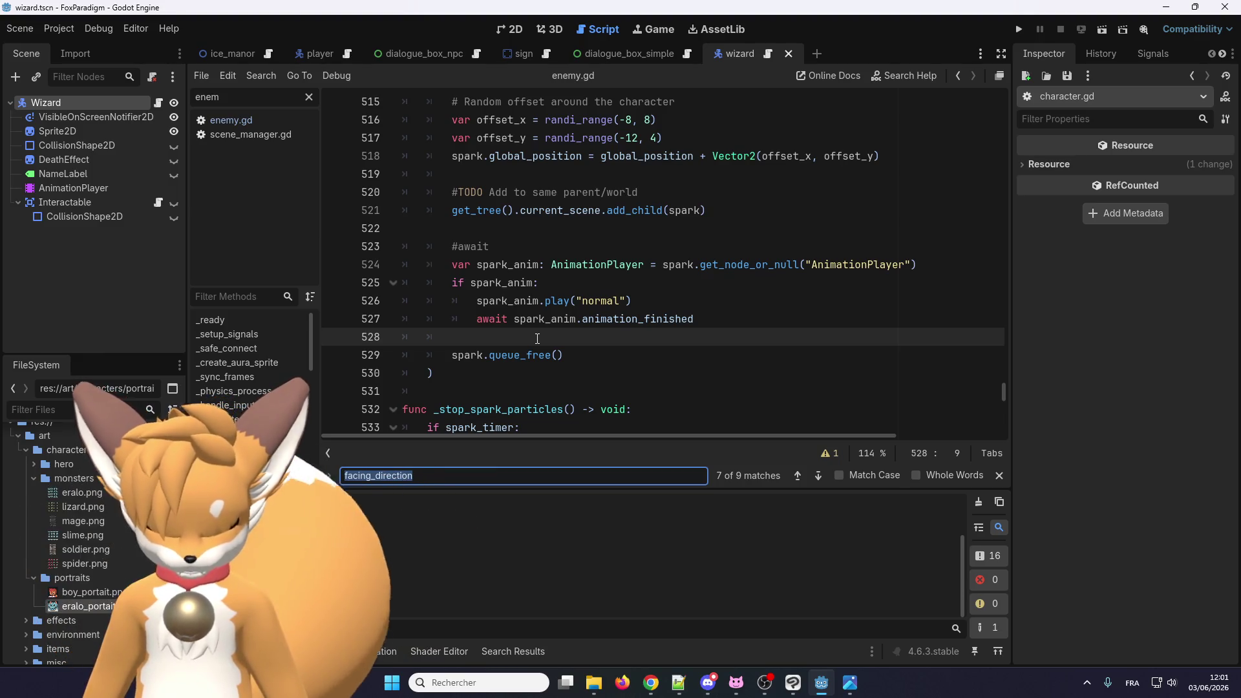
pyautogui.scroll(14, 537, 338)
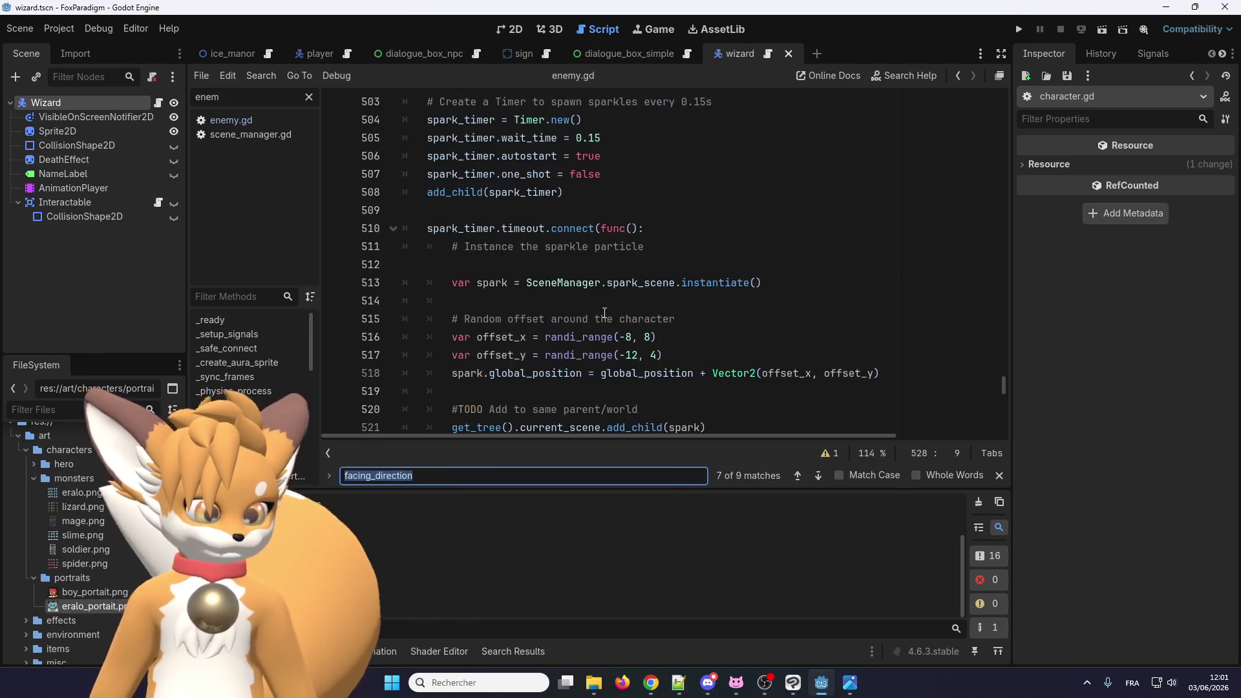
pyautogui.scroll(5, 504, 290)
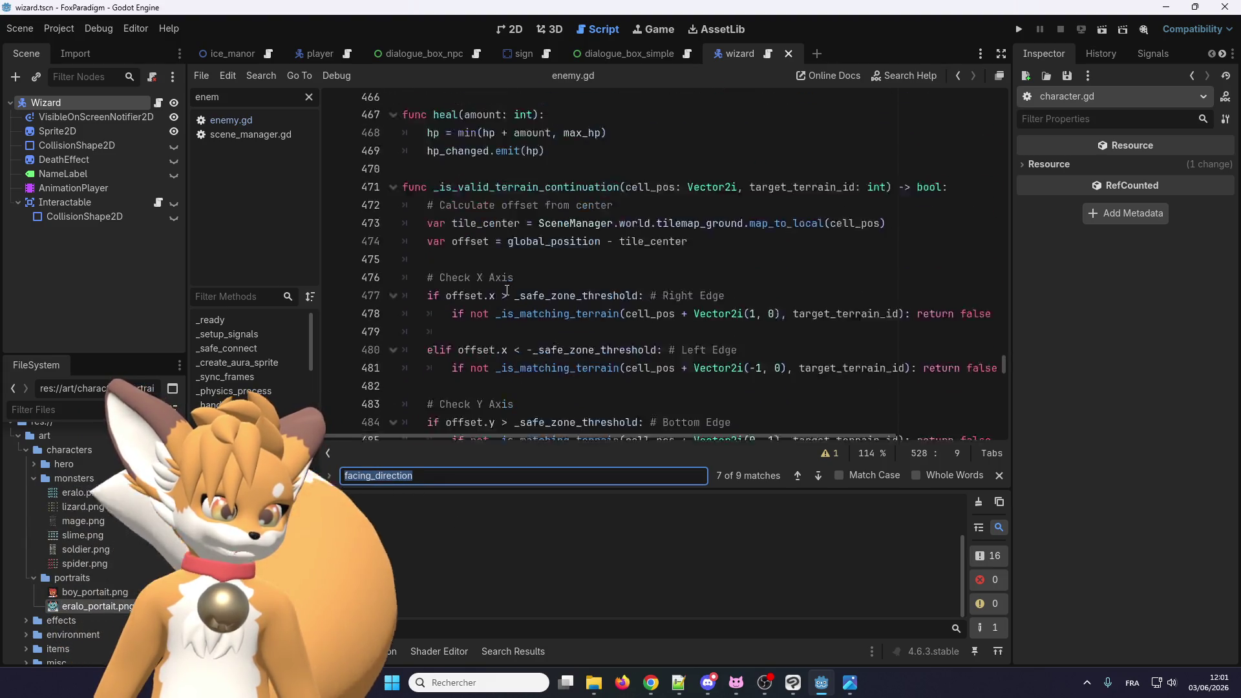
pyautogui.write('custom_anim')
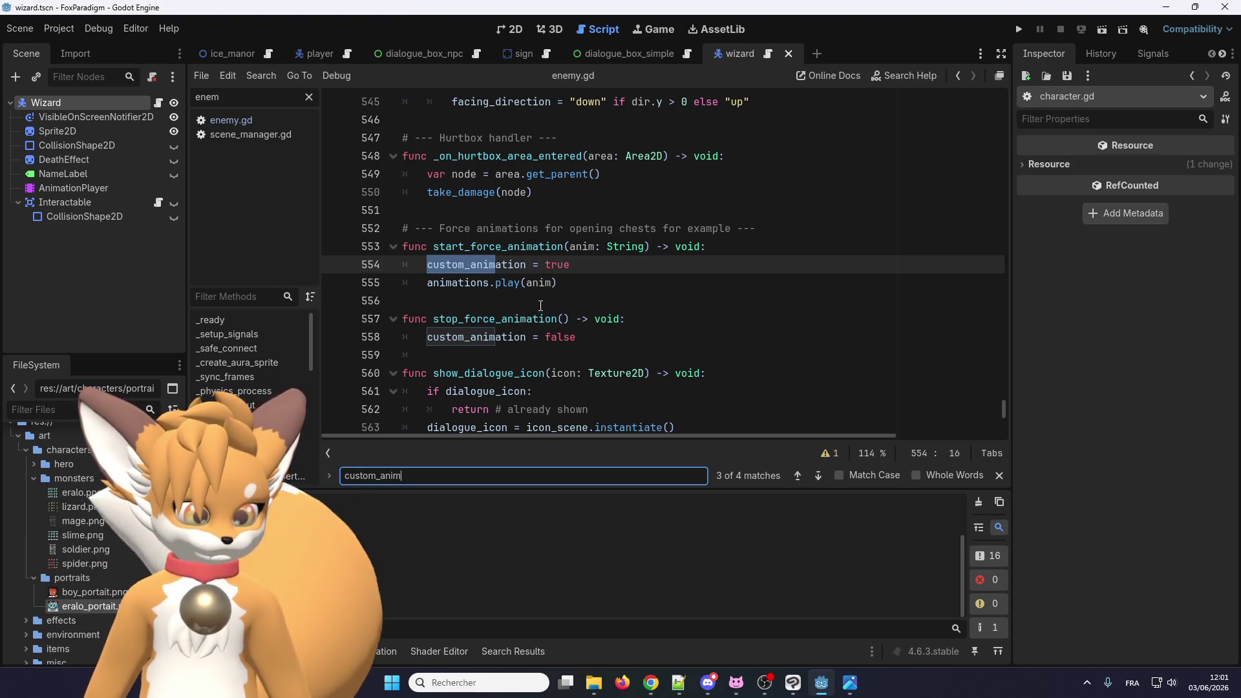
pyautogui.doubleClick(506, 265)
pyautogui.doubleClick(445, 246)
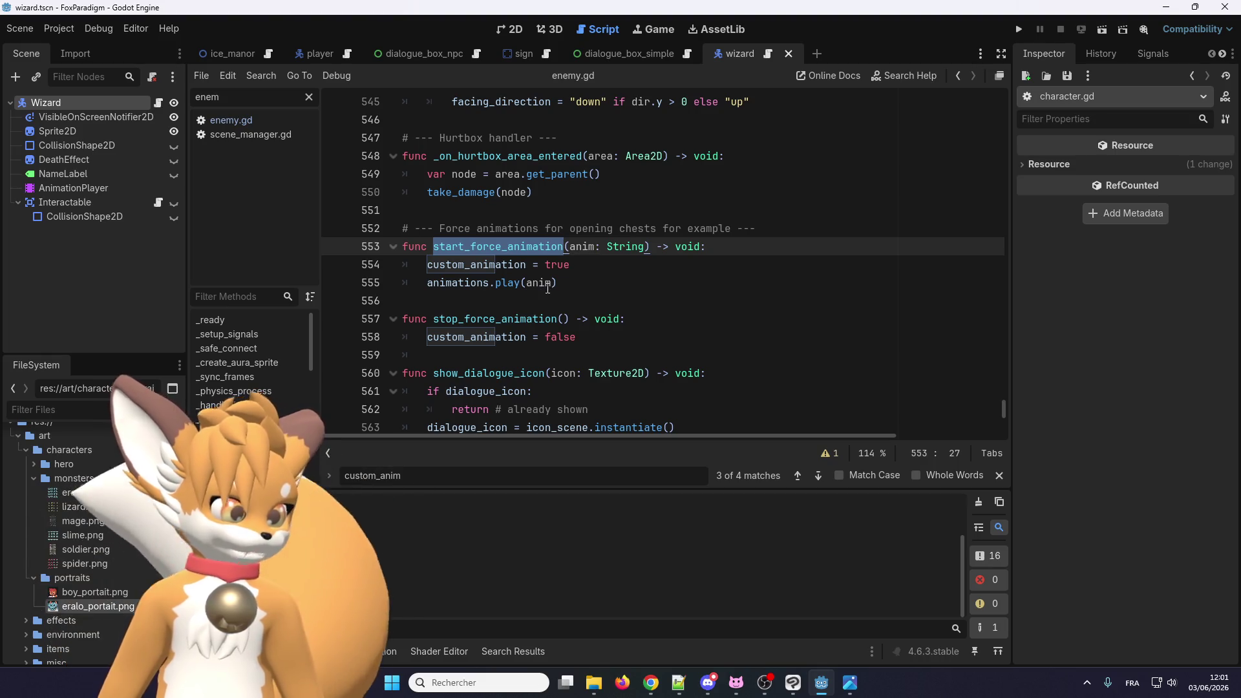
pyautogui.moveTo(657, 248); pyautogui.dragTo(435, 251)
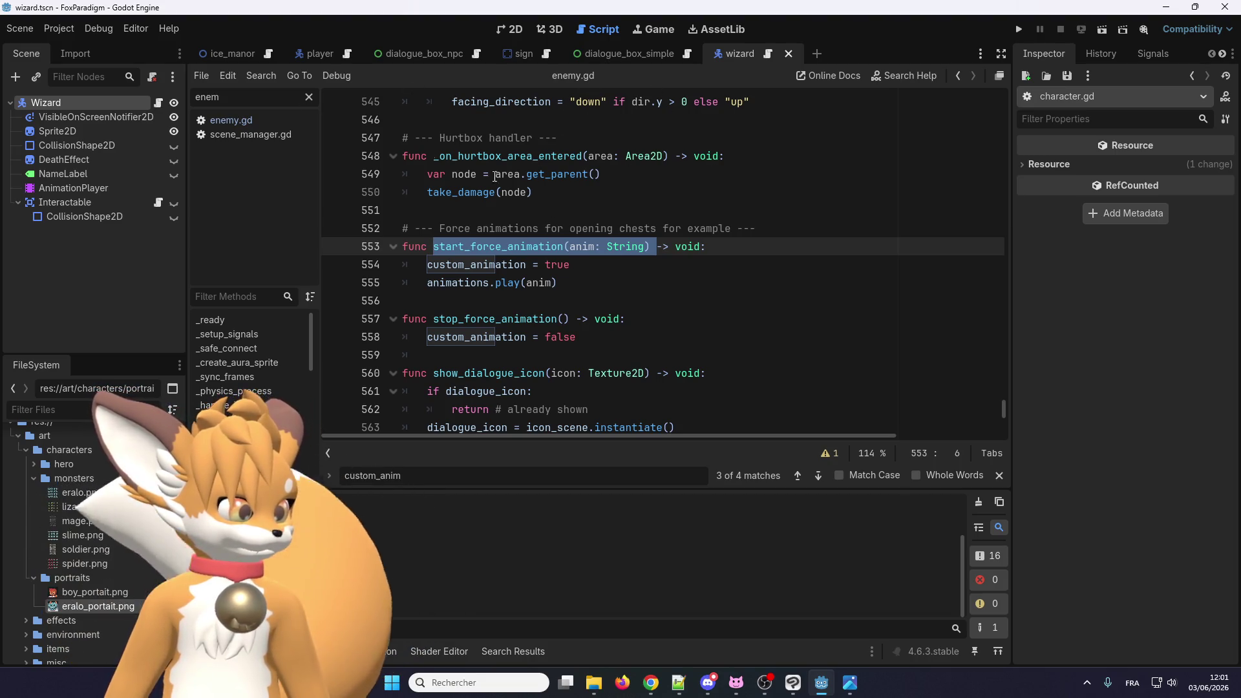
# Step: Add start_force_animation("idle_" + facing_direction) after the _turn_towards_player() call in wizard.gd
pyautogui.click(769, 57)
pyautogui.press('Return')
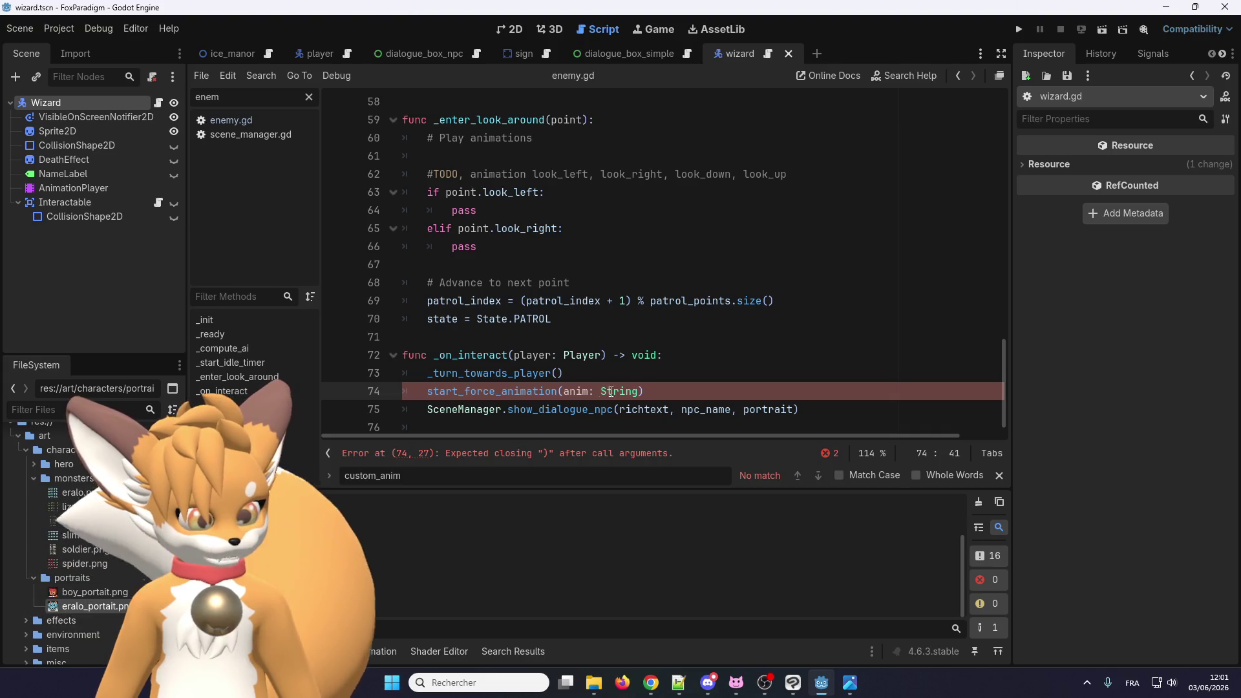
pyautogui.moveTo(595, 391); pyautogui.dragTo(633, 391)
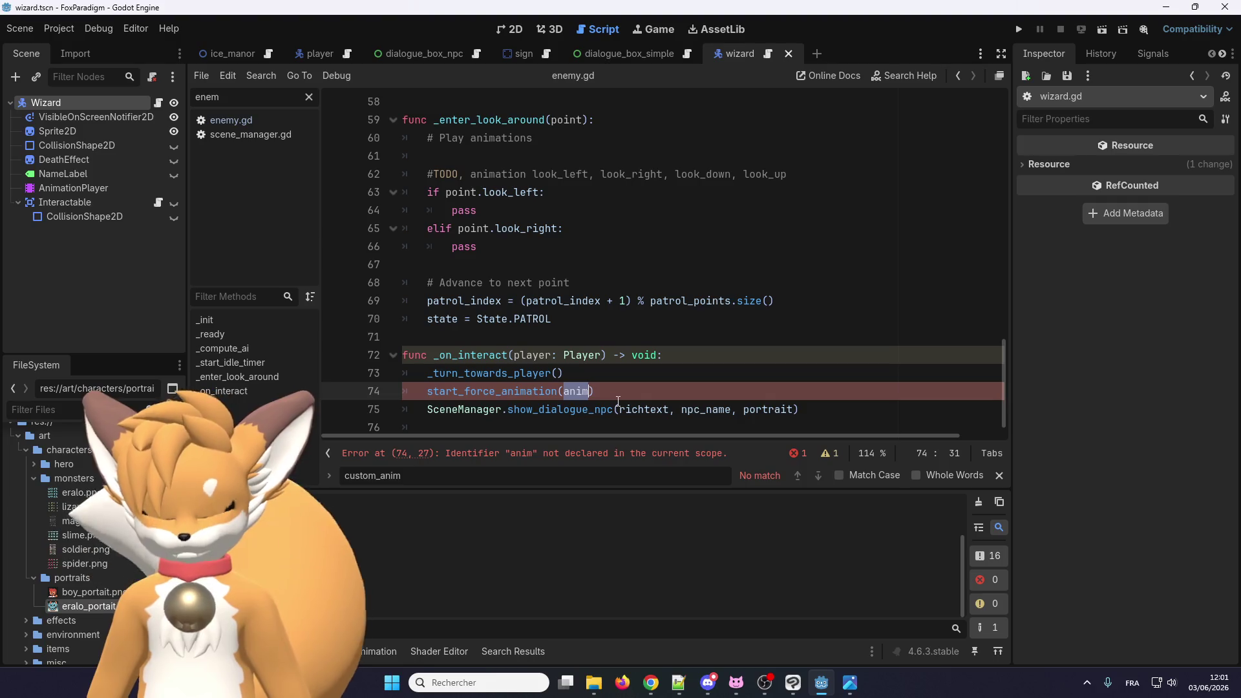
pyautogui.write('"idle_')
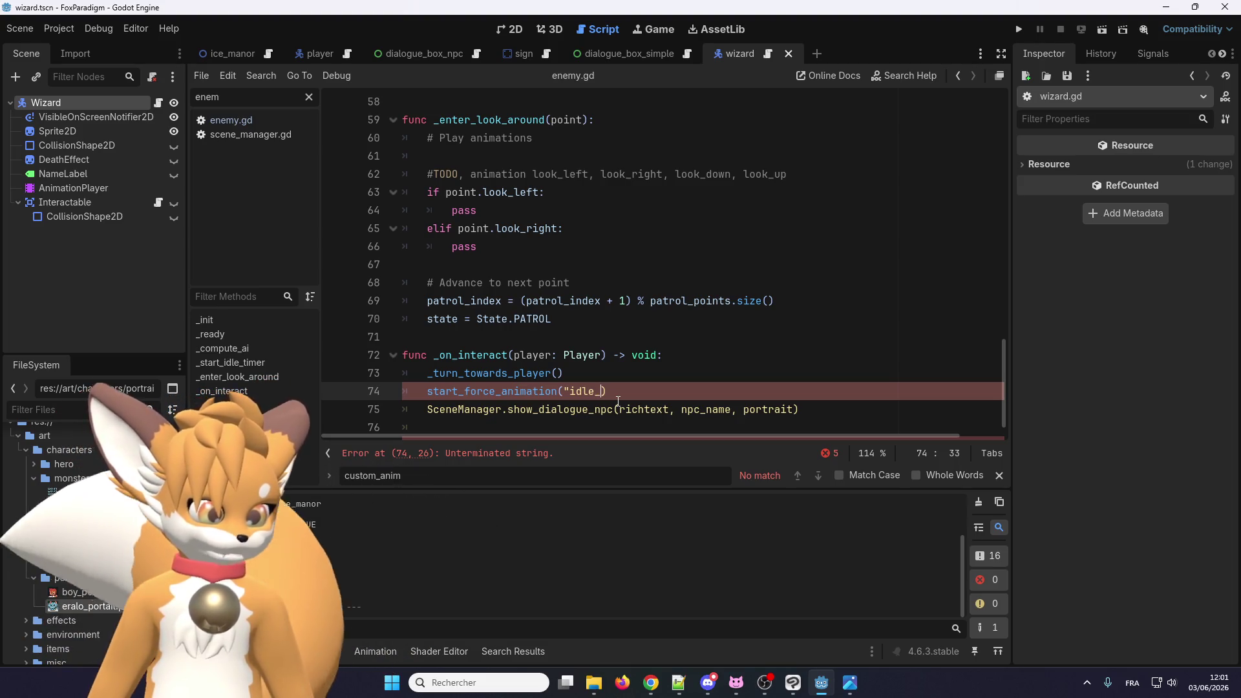
pyautogui.write('"+')
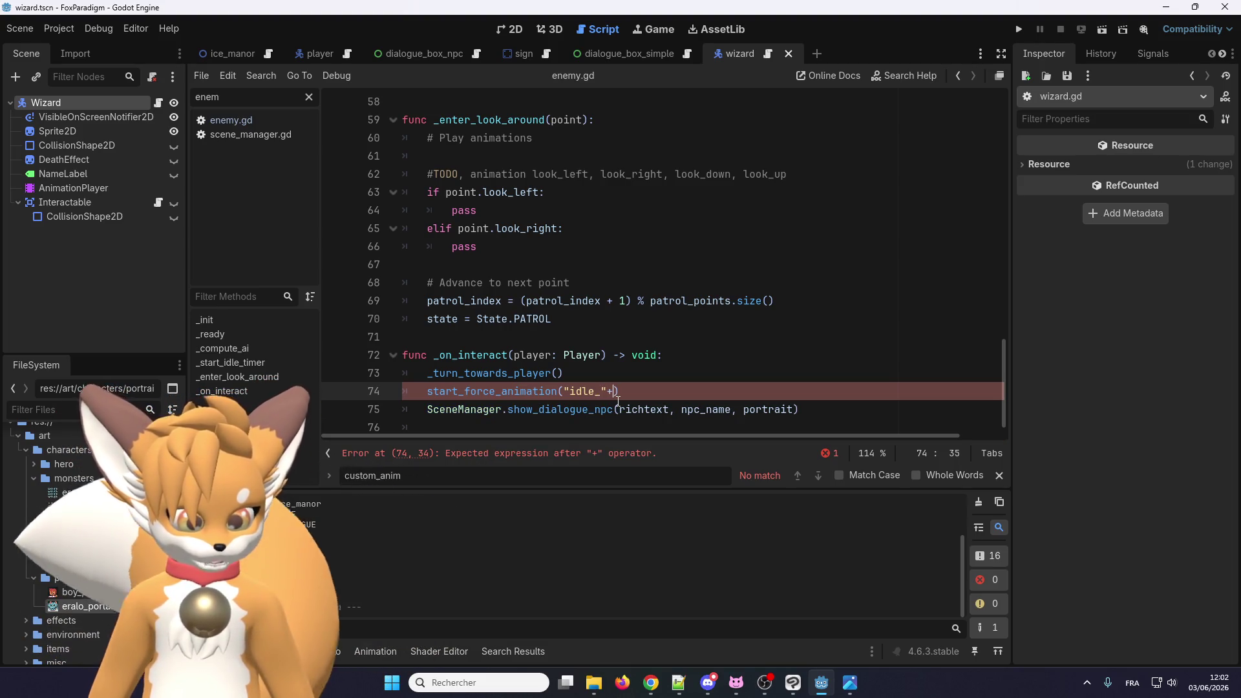
pyautogui.write('facing_direction')
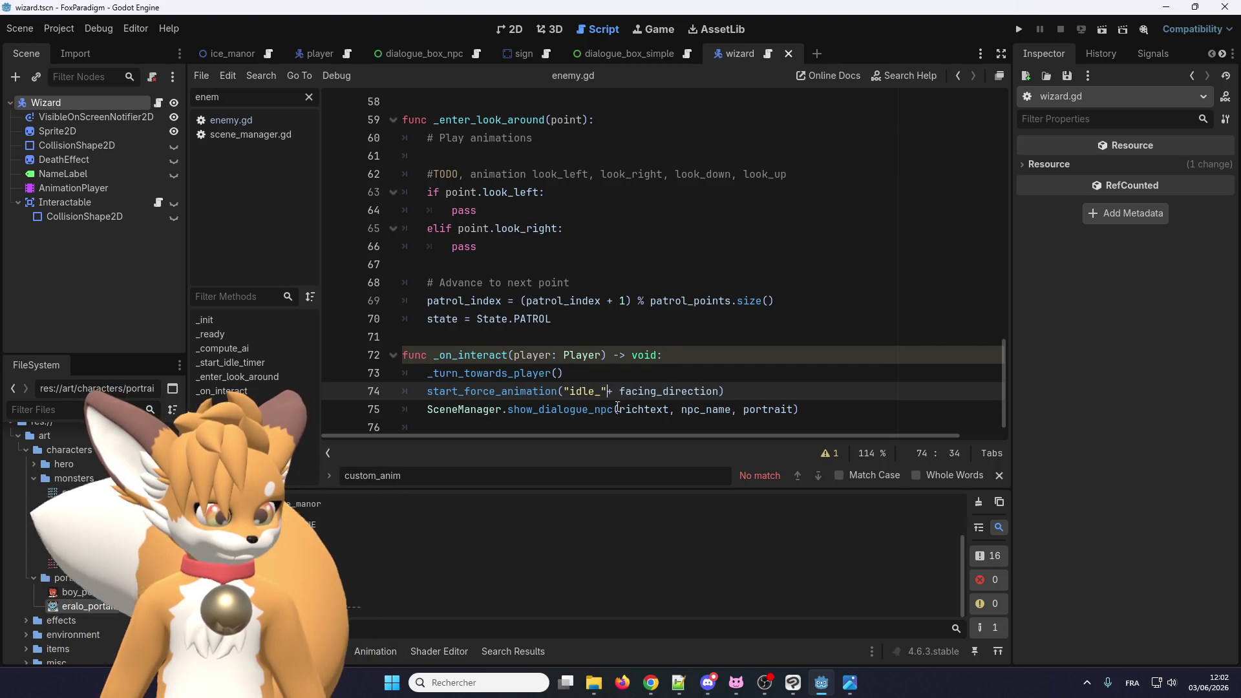
# Step: Remove the trailing blank line, rename player to _player, and save
pyautogui.scroll(-1, 759, 372)
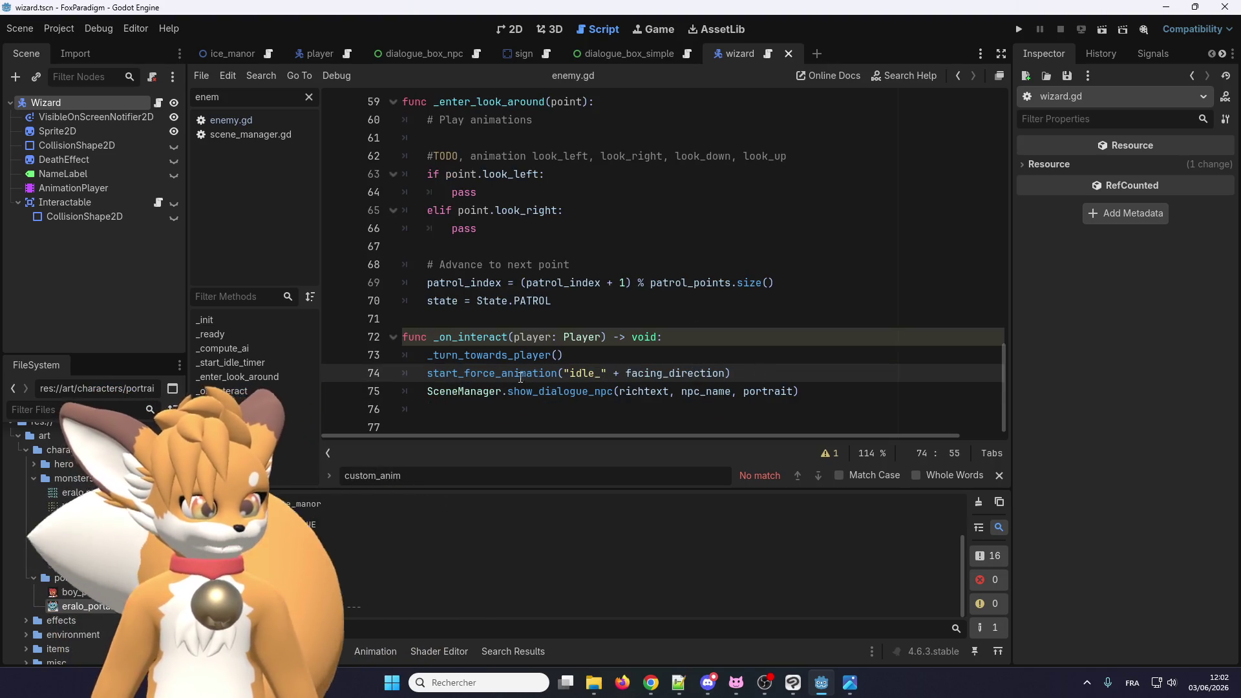
pyautogui.click(493, 430)
pyautogui.press('BackSpace')
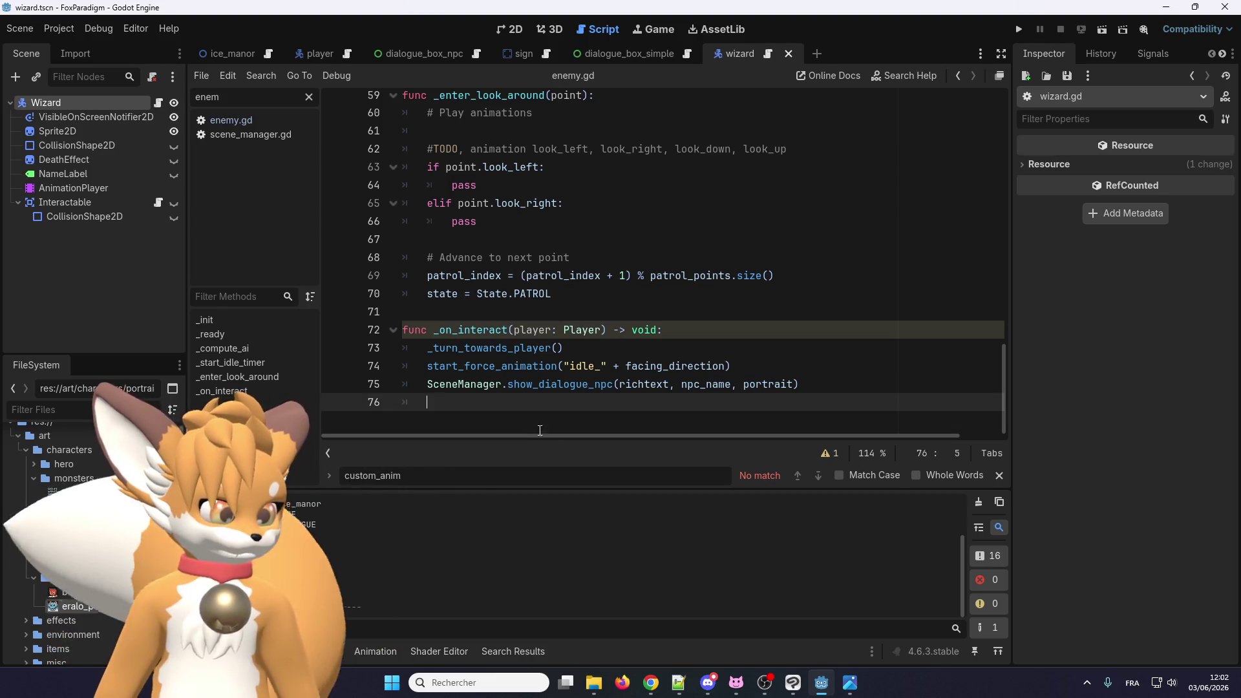
pyautogui.click(522, 328)
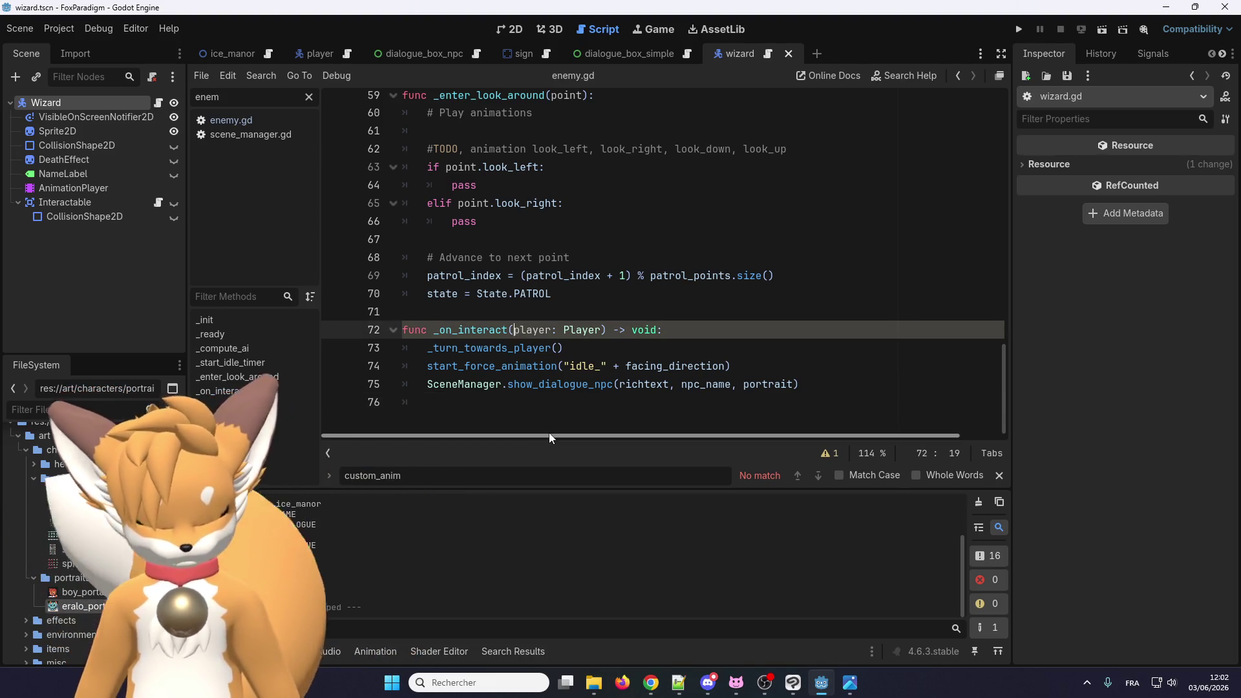
pyautogui.write('_')
pyautogui.click(532, 426)
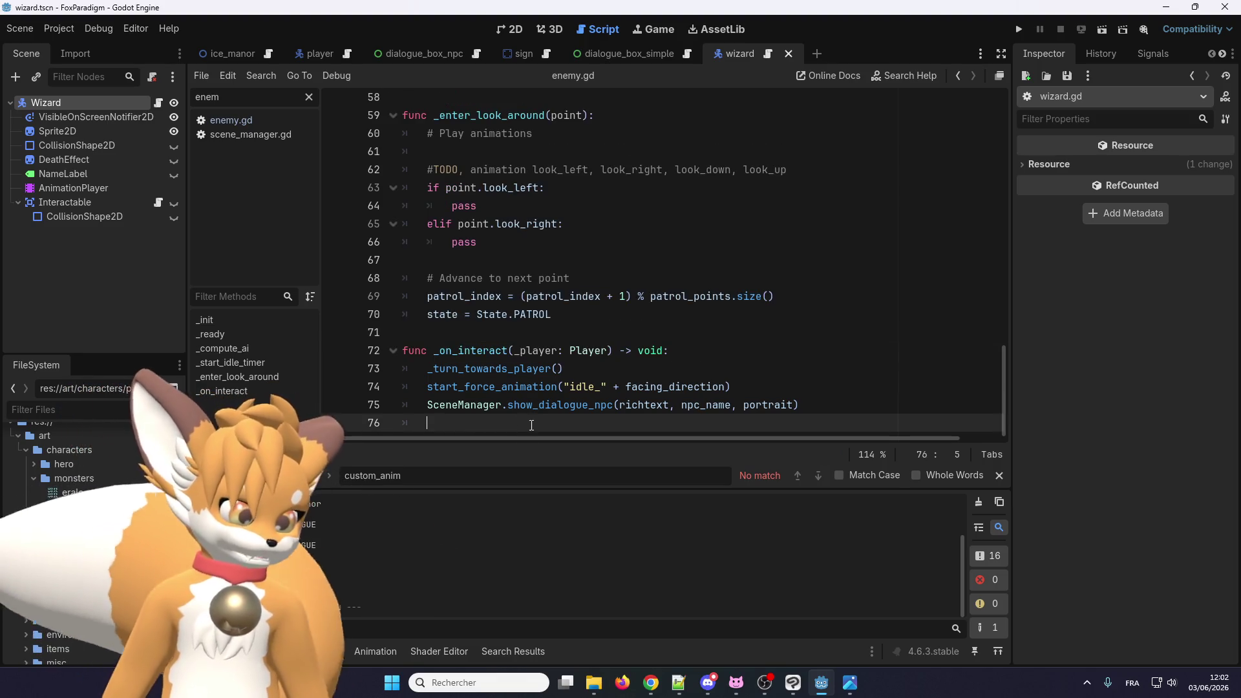
pyautogui.hotkey('ctrl', 's')
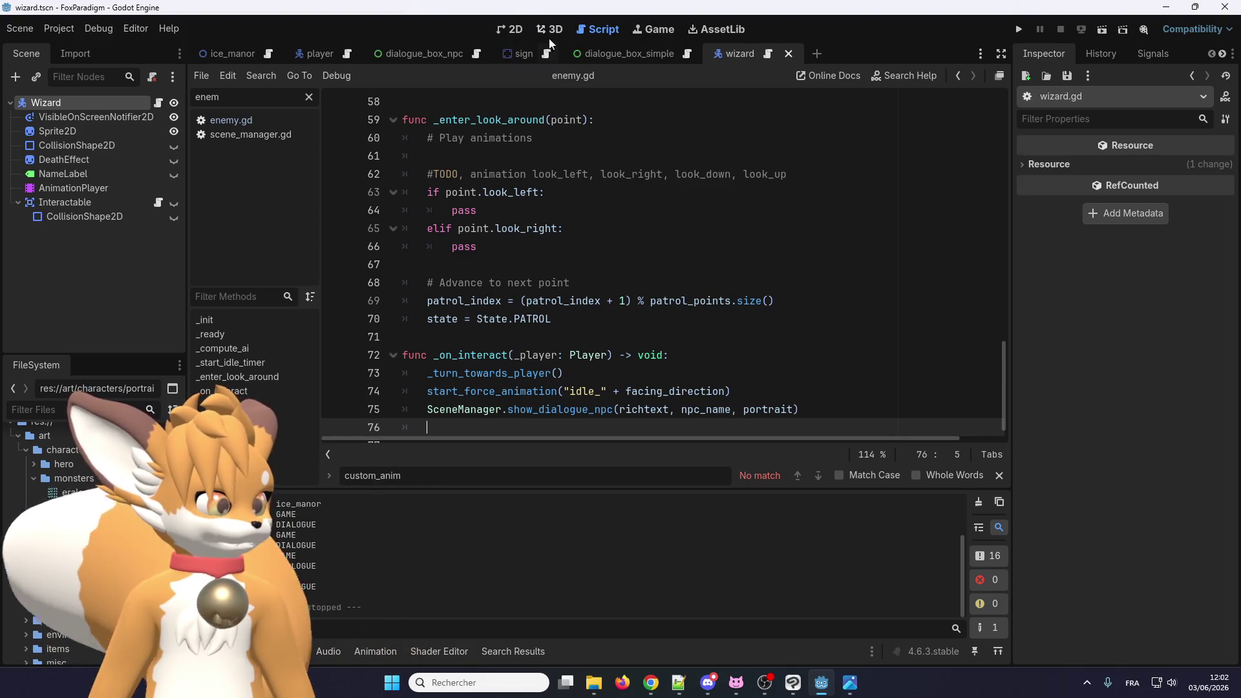
# Step: Select idle_down in the Wizard's AnimationPlayer and key the Sprite2D frame property
pyautogui.click(514, 30)
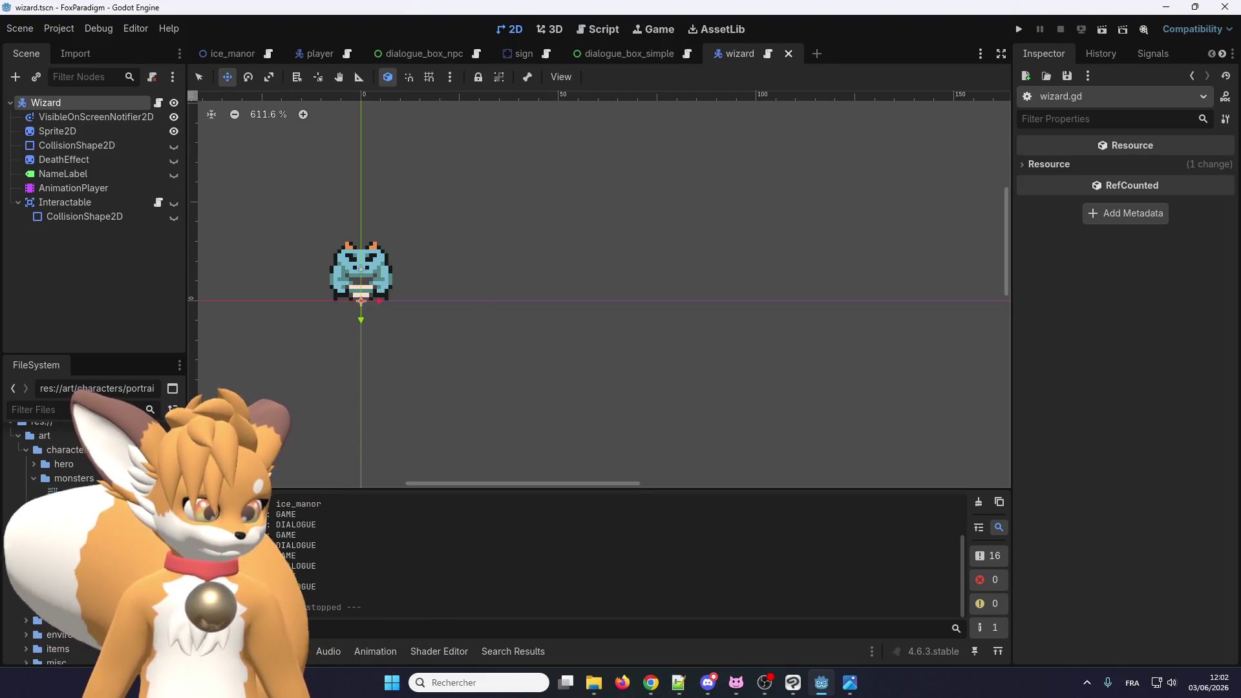
pyautogui.click(99, 188)
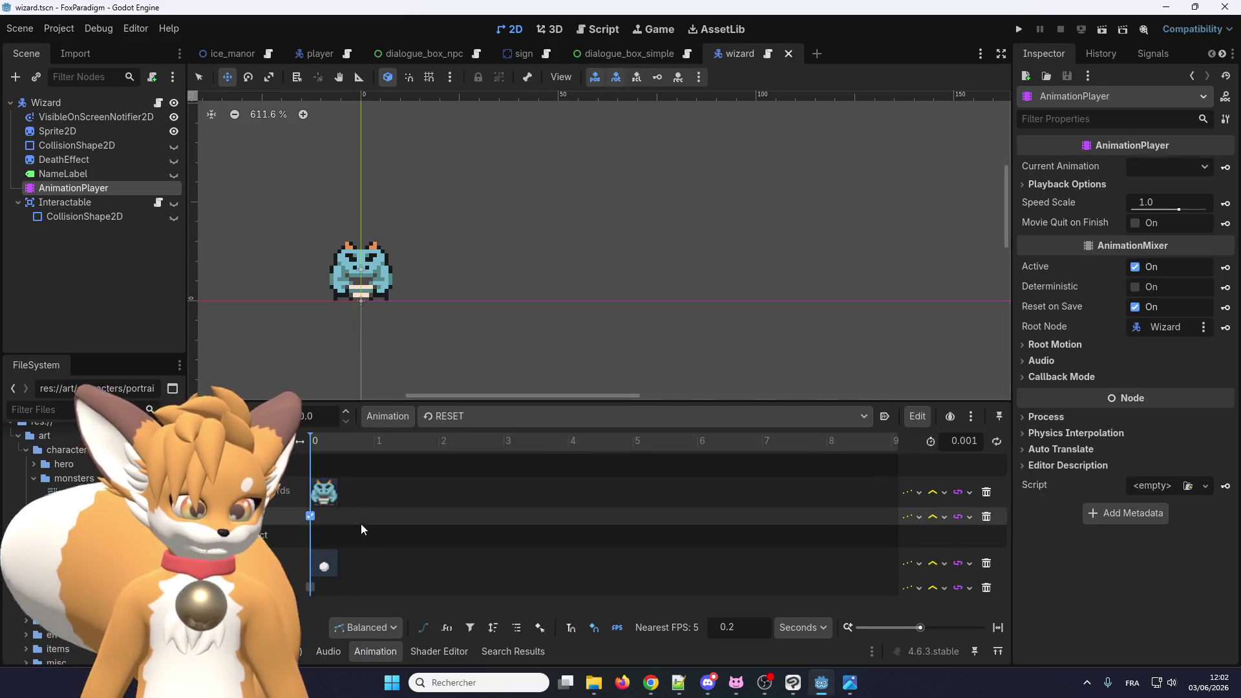
pyautogui.click(457, 417)
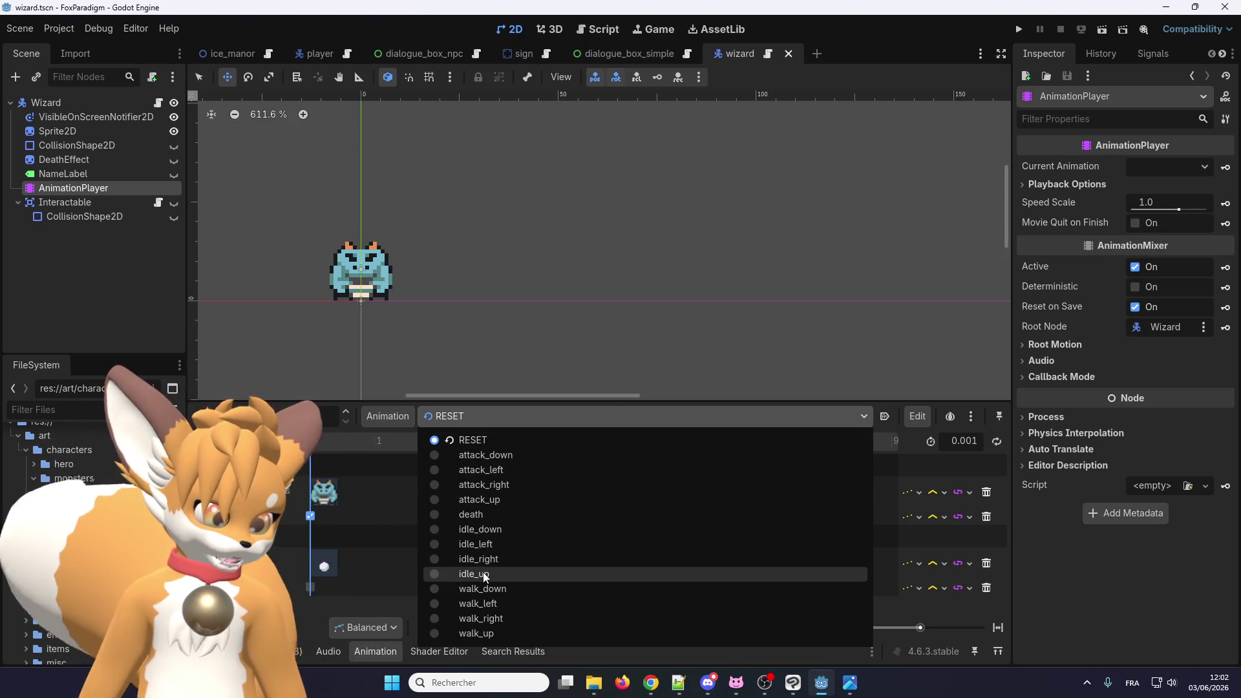
pyautogui.click(491, 530)
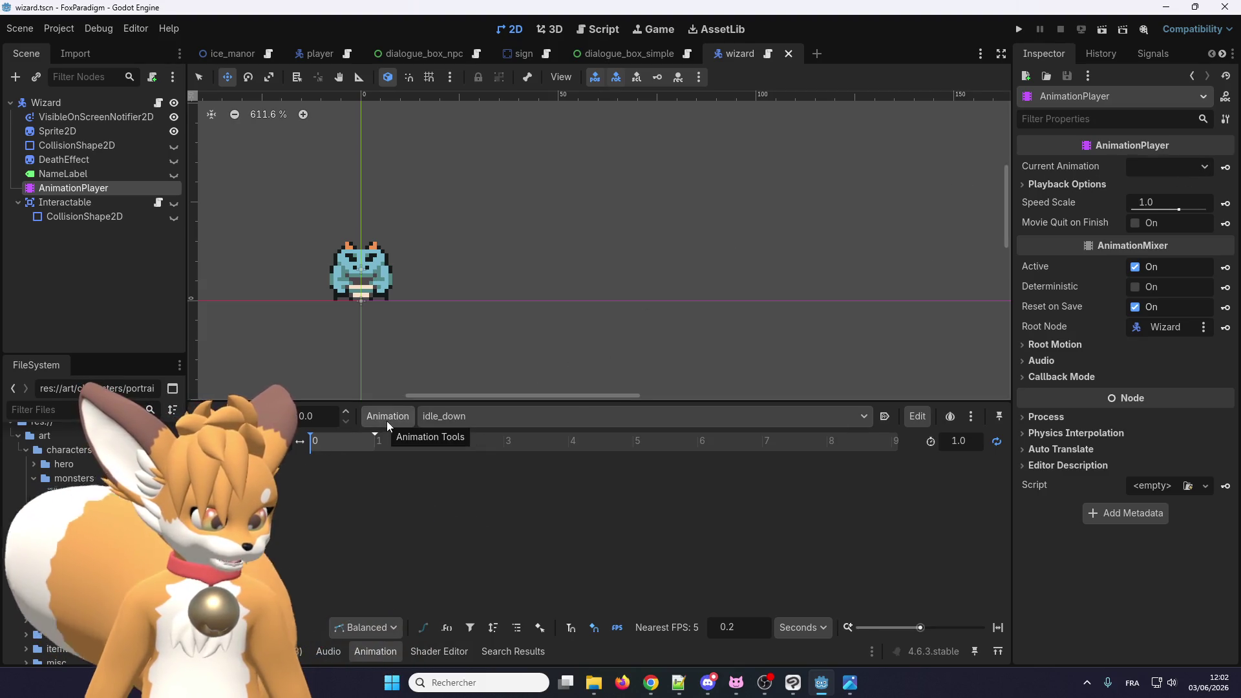
pyautogui.click(113, 130)
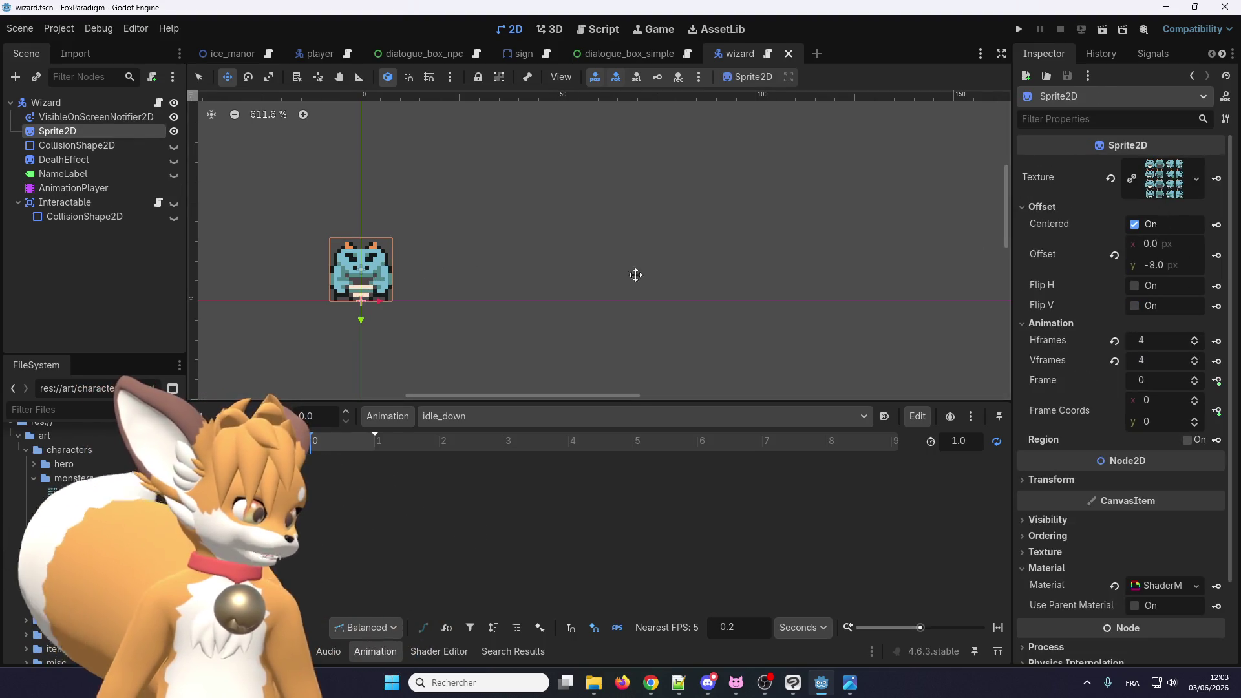
pyautogui.click(1217, 381)
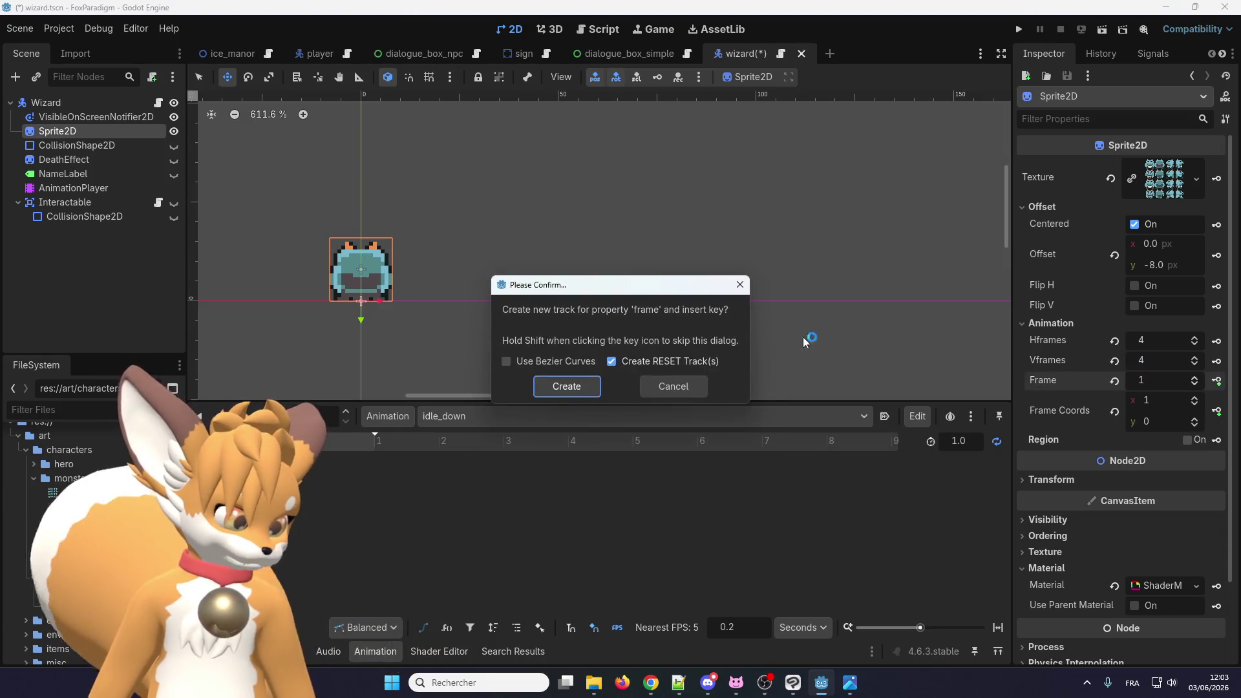
# Step: Confirm the idle_down frame track, then key Sprite2D frame 3 into idle_left
pyautogui.click(567, 394)
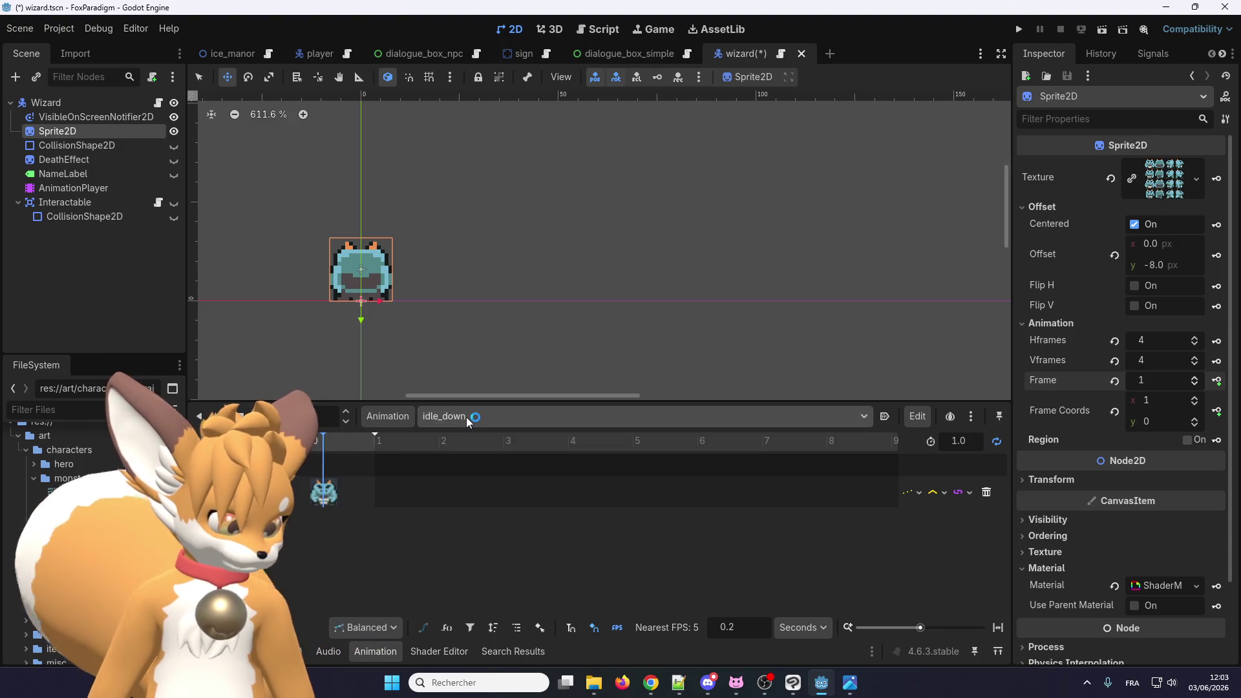
pyautogui.click(467, 417)
pyautogui.click(502, 545)
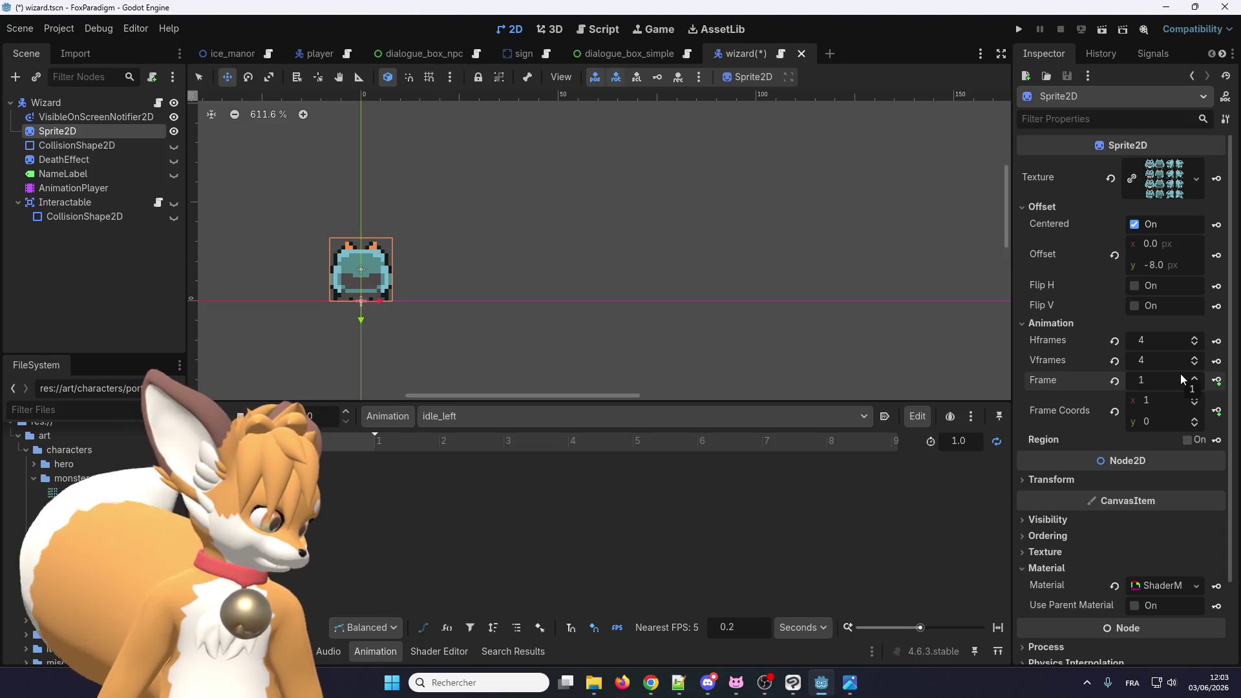
pyautogui.click(1195, 382)
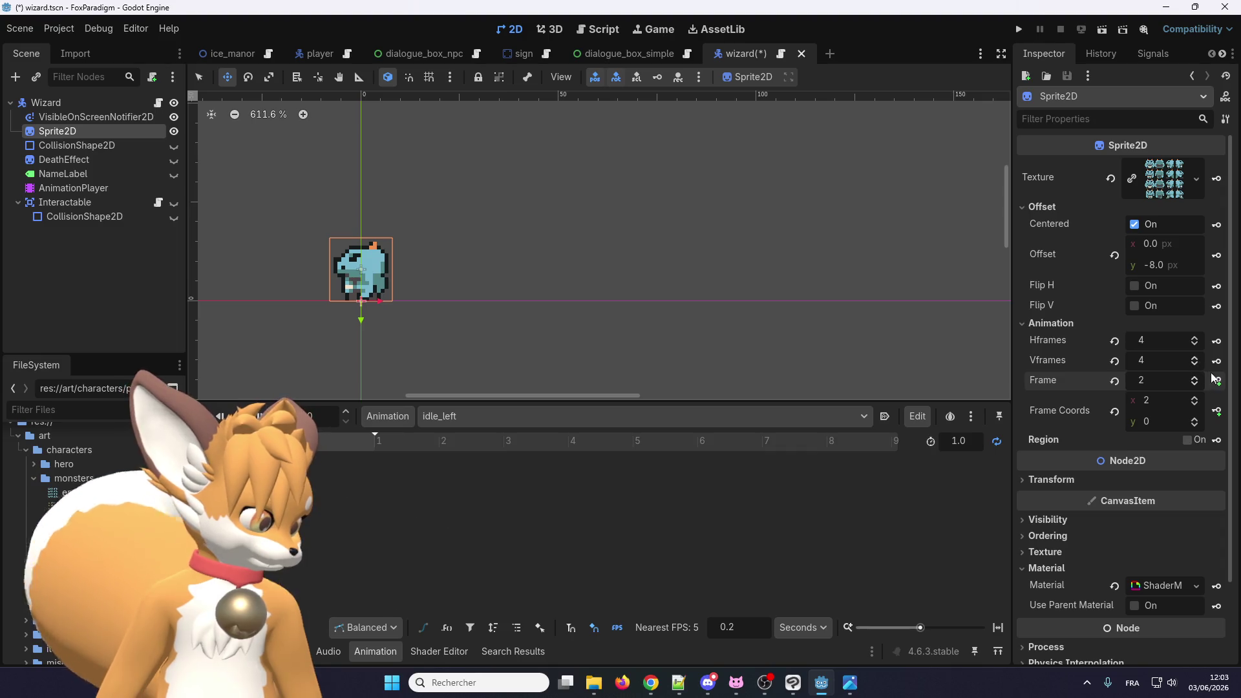
pyautogui.click(1218, 381)
pyautogui.click(580, 387)
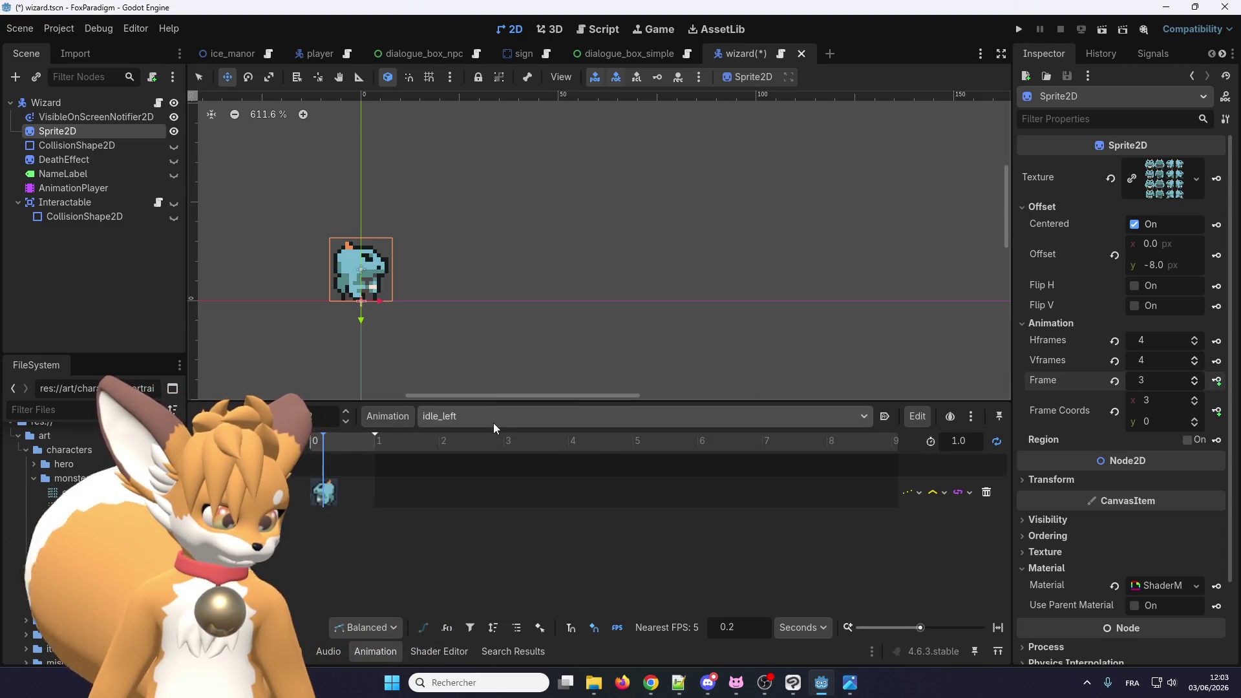
# Step: Key Sprite2D frame 4 into the idle_right animation
pyautogui.click(494, 423)
pyautogui.click(490, 557)
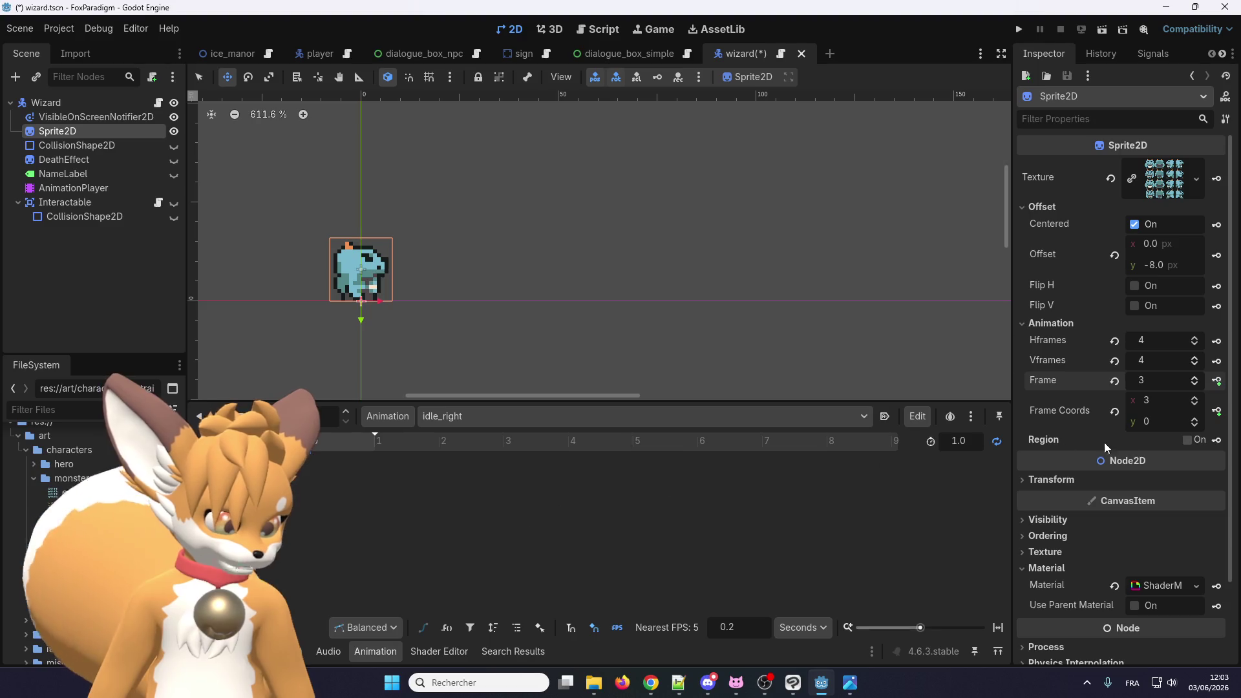
pyautogui.click(1195, 377)
pyautogui.click(1217, 381)
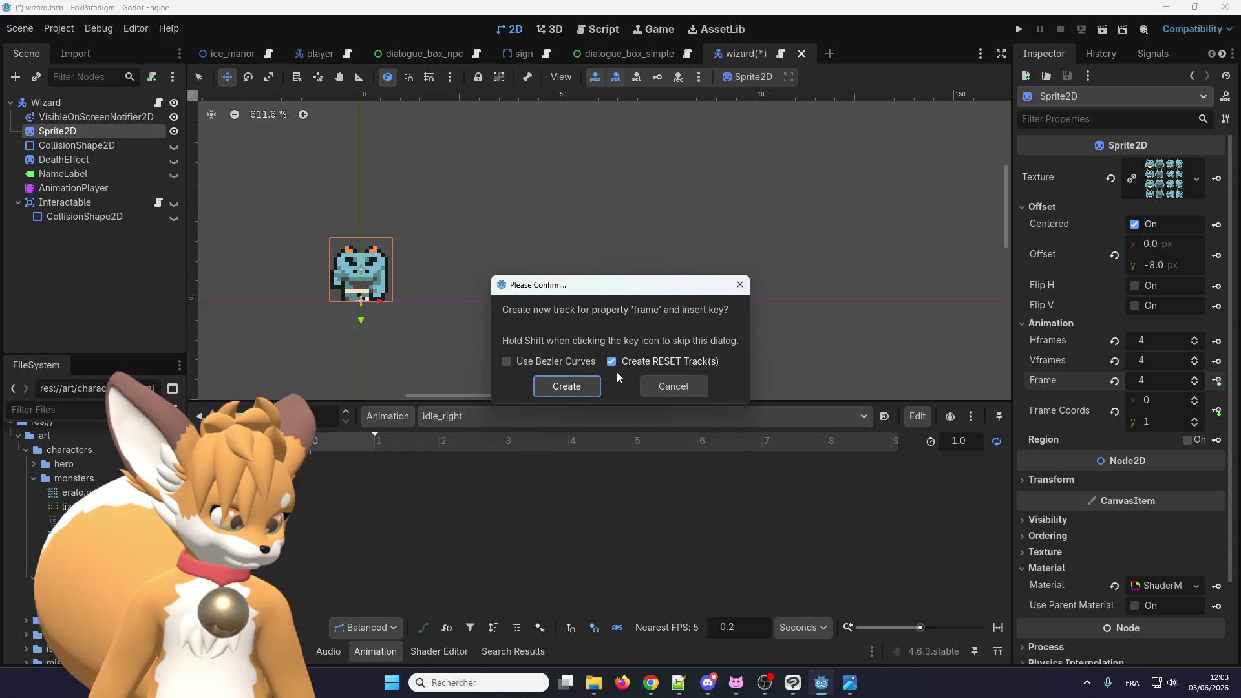
pyautogui.click(583, 381)
# Step: Key Sprite2D frame 2 into the idle_up animation
pyautogui.click(536, 420)
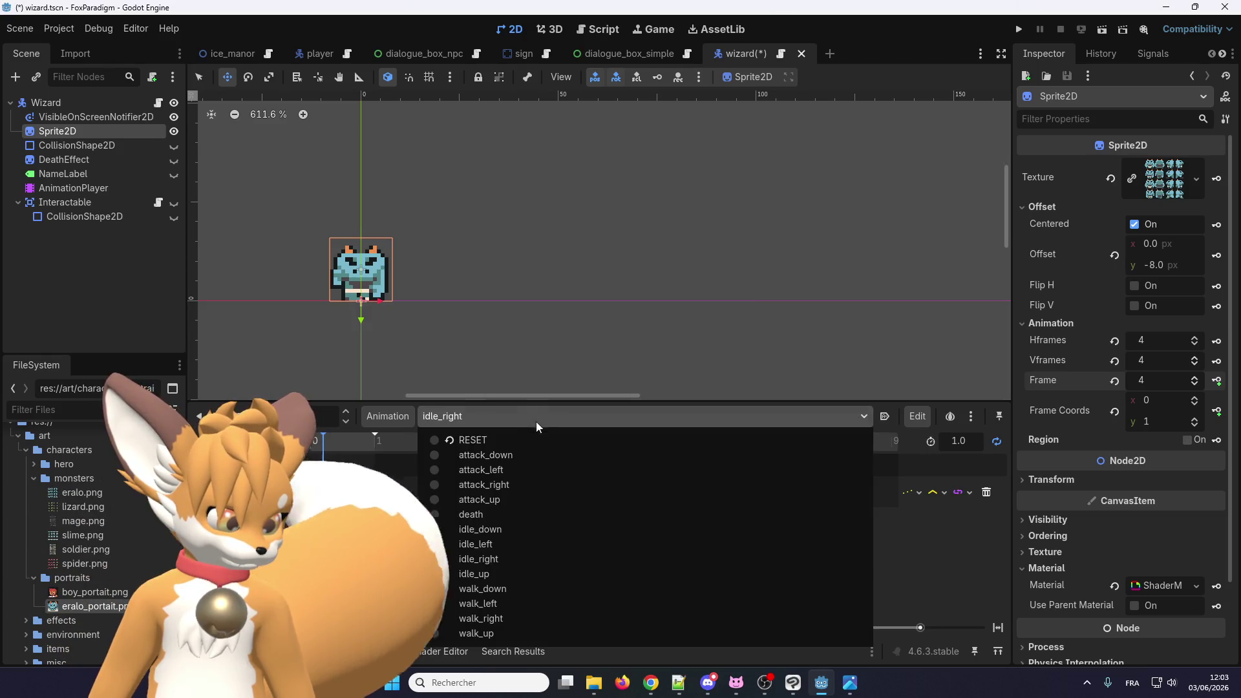
pyautogui.click(509, 576)
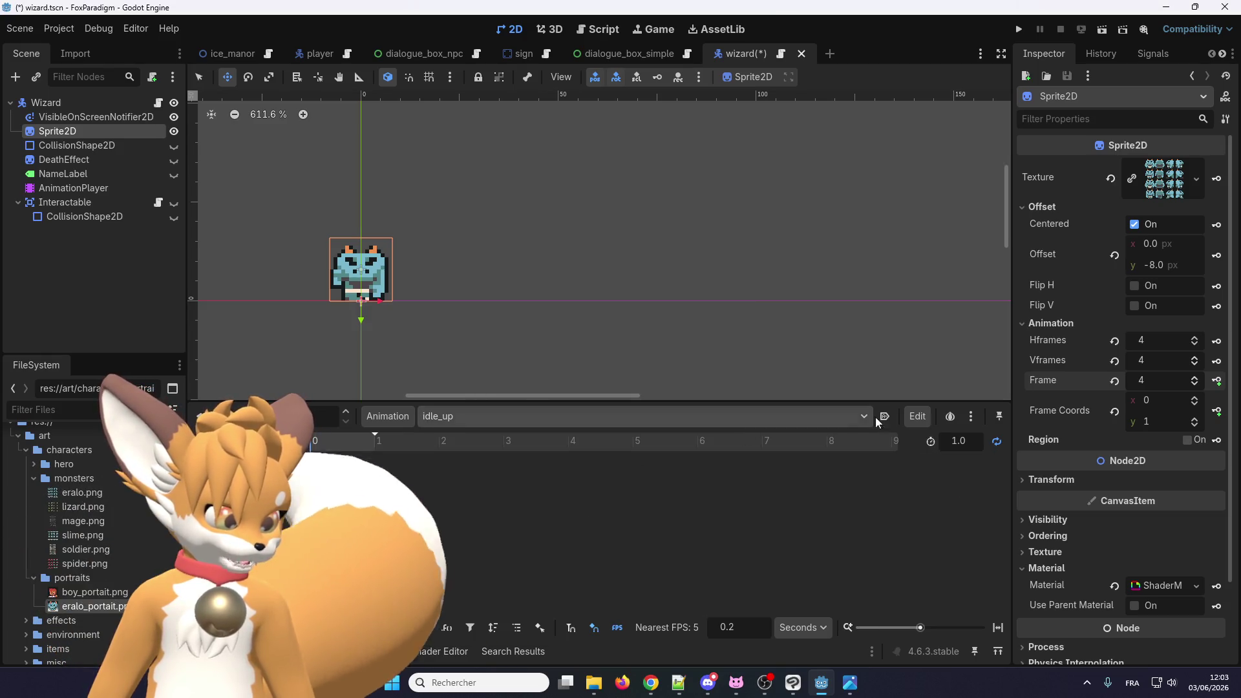
pyautogui.click(1196, 386)
pyautogui.click(1195, 385)
pyautogui.click(1216, 381)
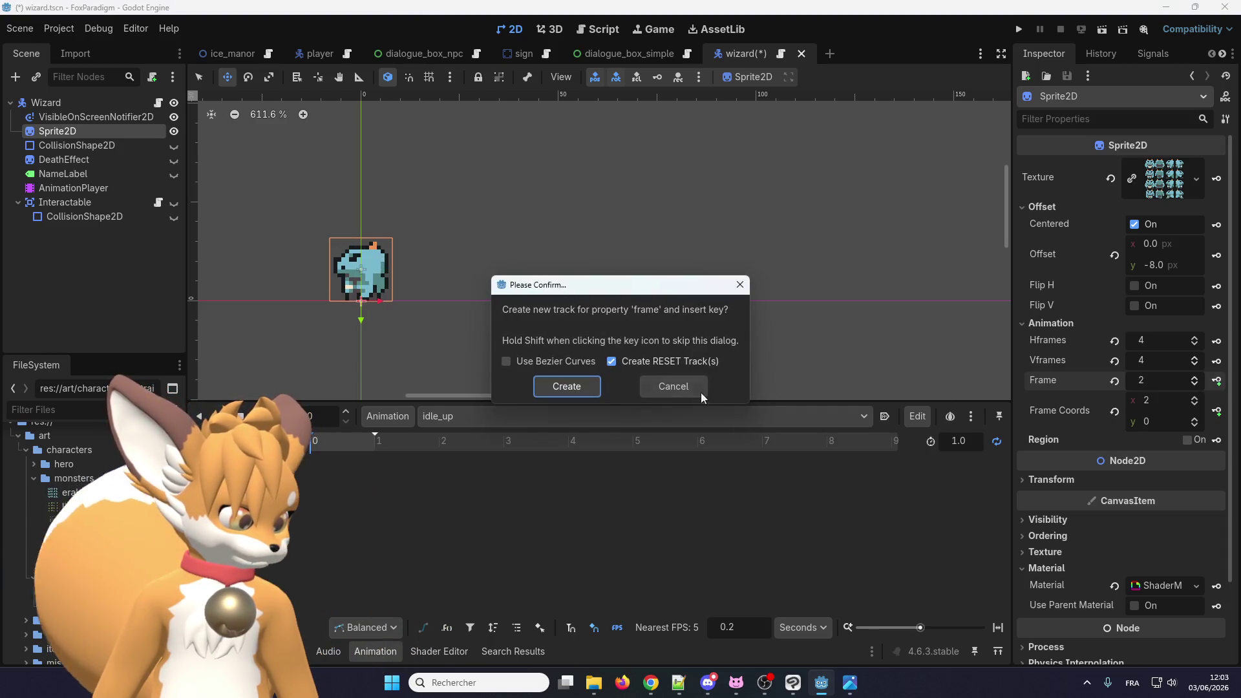
pyautogui.click(574, 385)
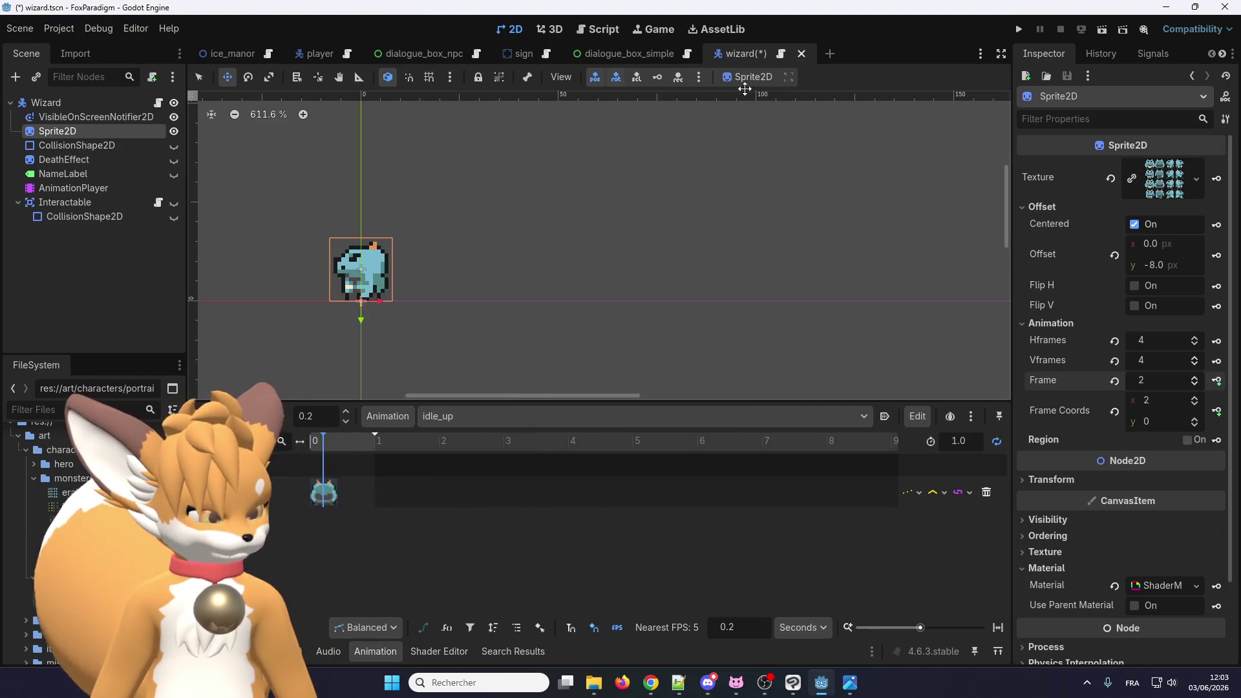
# Step: Run the game, load the save, walk the fox to the wizard and talk to him
pyautogui.click(1019, 29)
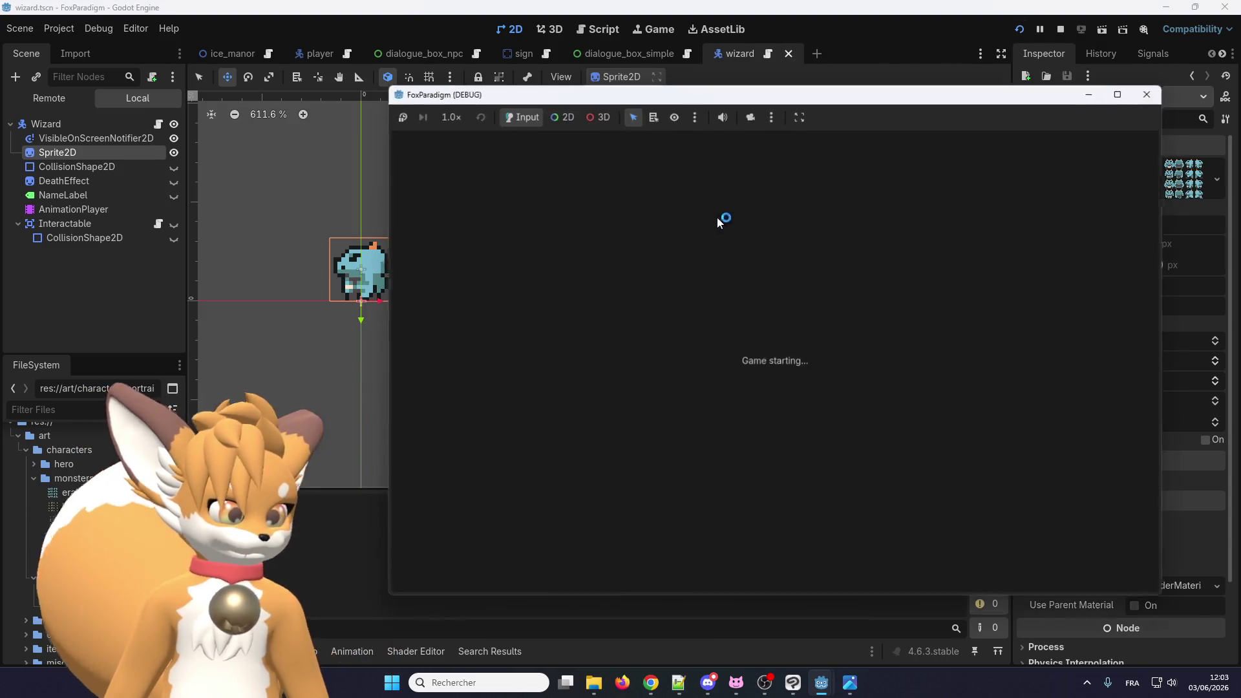
pyautogui.press('Return')
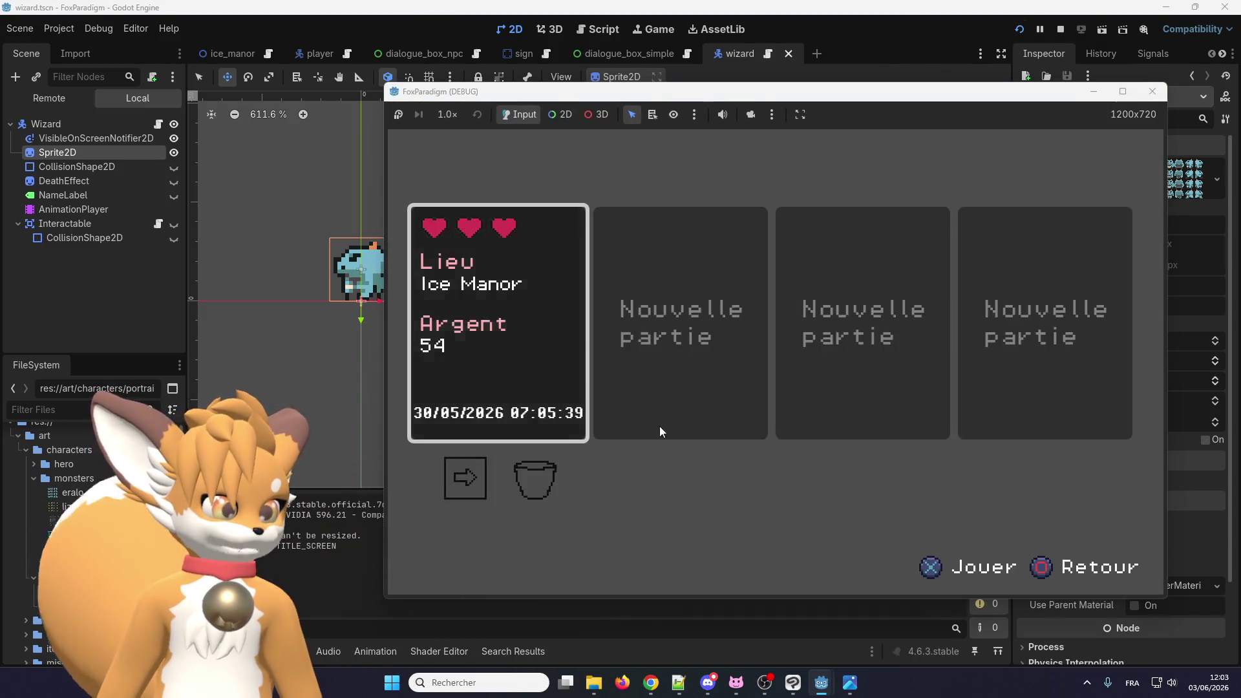
pyautogui.press('Return')
pyautogui.press('Right')
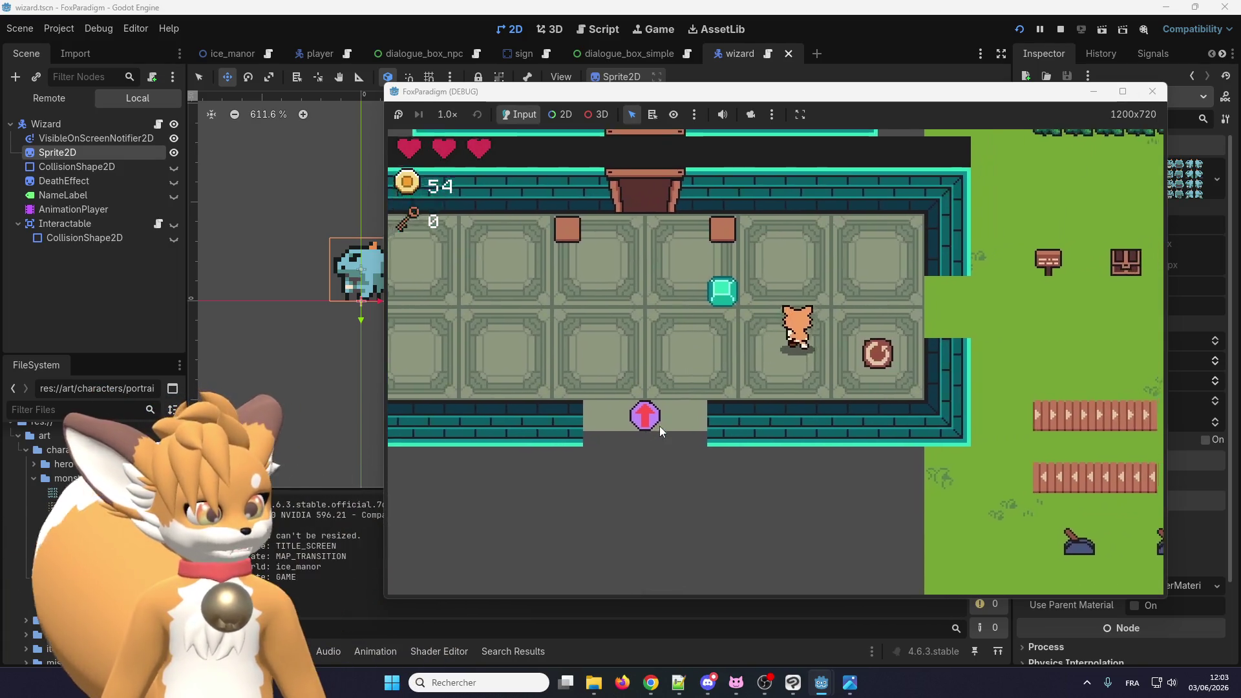
pyautogui.press('Right')
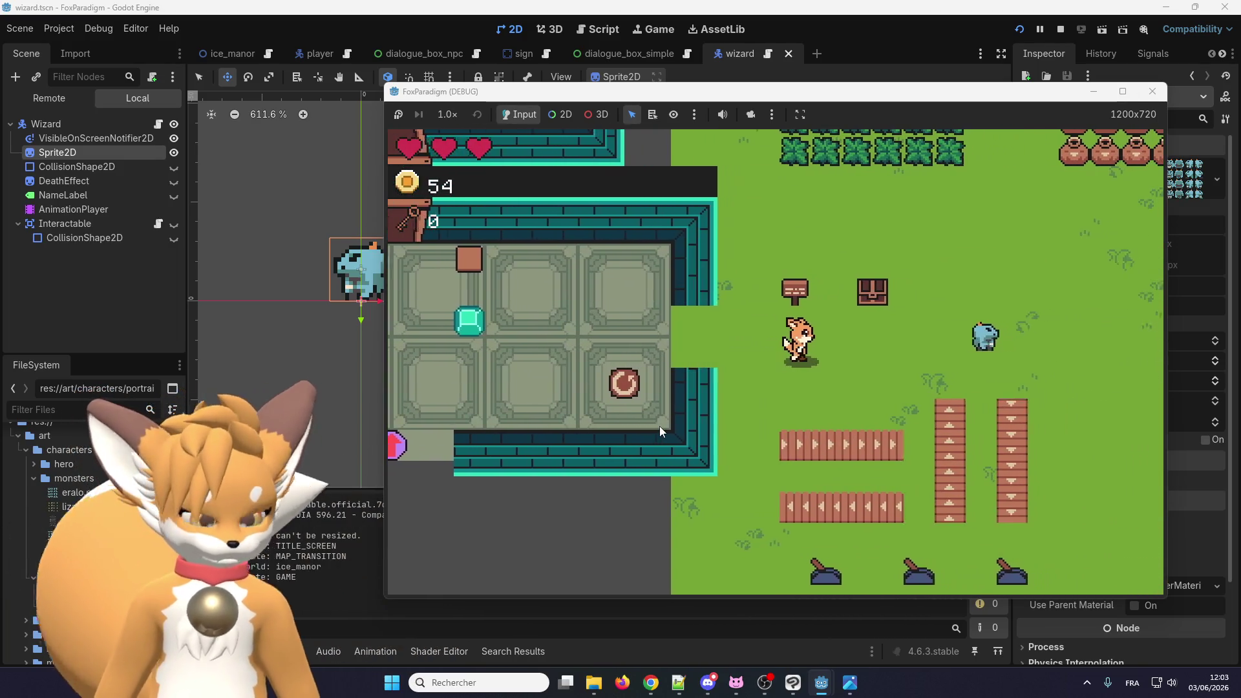
pyautogui.press('Right')
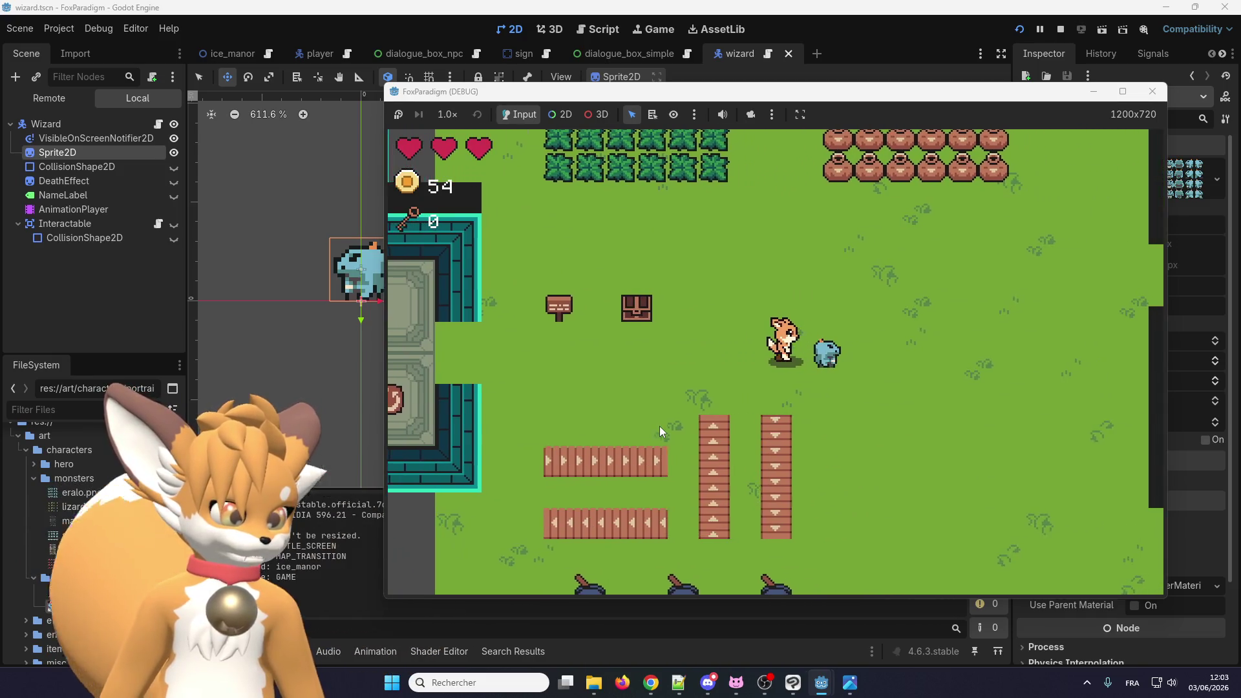
pyautogui.press('Return')
pyautogui.press('Return')
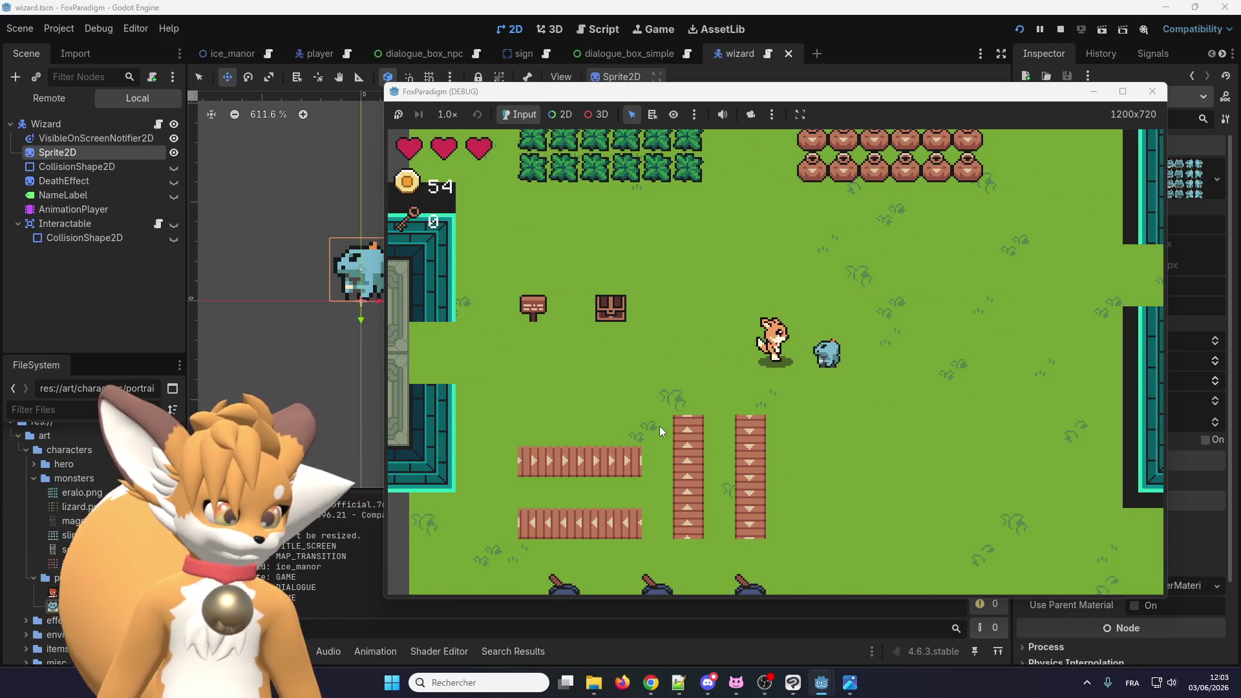
# Step: Reposition the fox, talk to the wizard again, then stop the game with F8
pyautogui.press('Up')
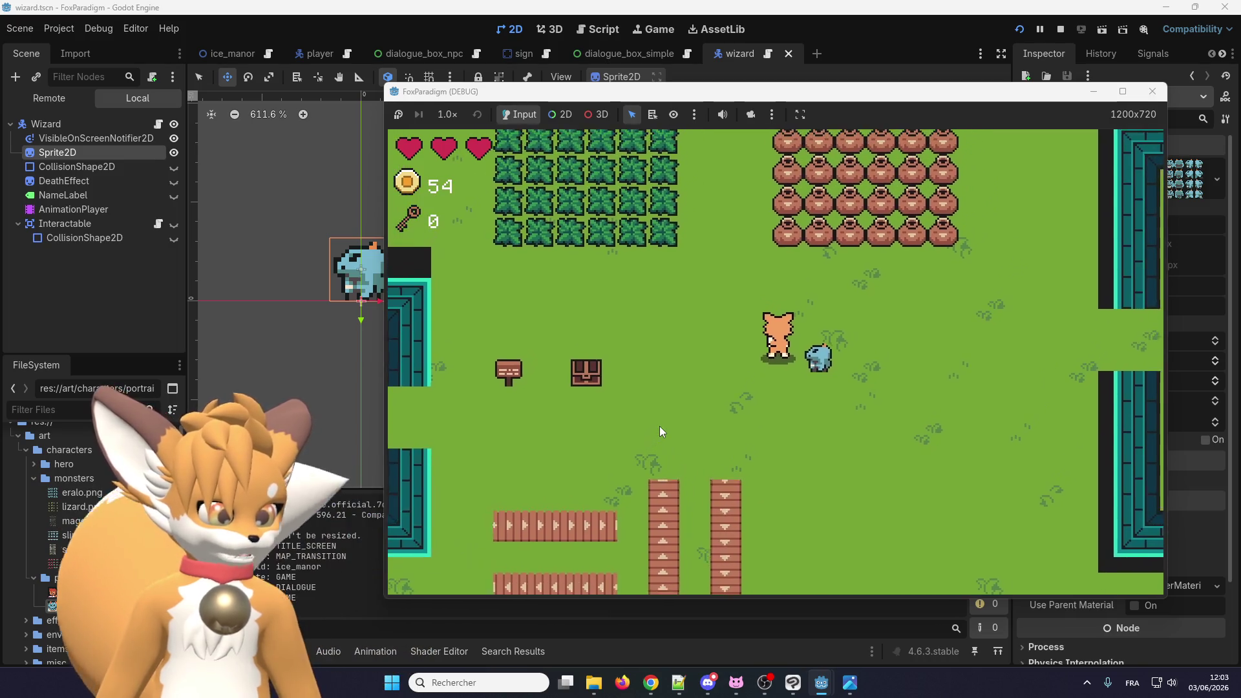
pyautogui.press('Down')
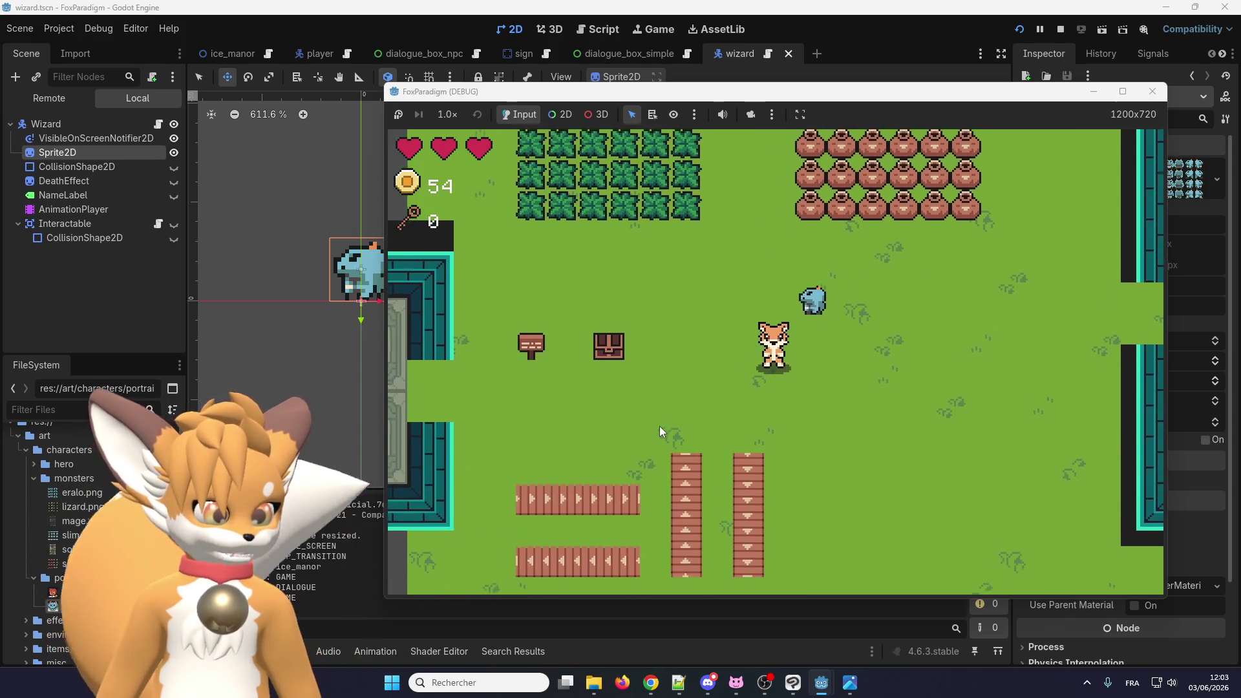
pyautogui.press('Up')
pyautogui.press('Up')
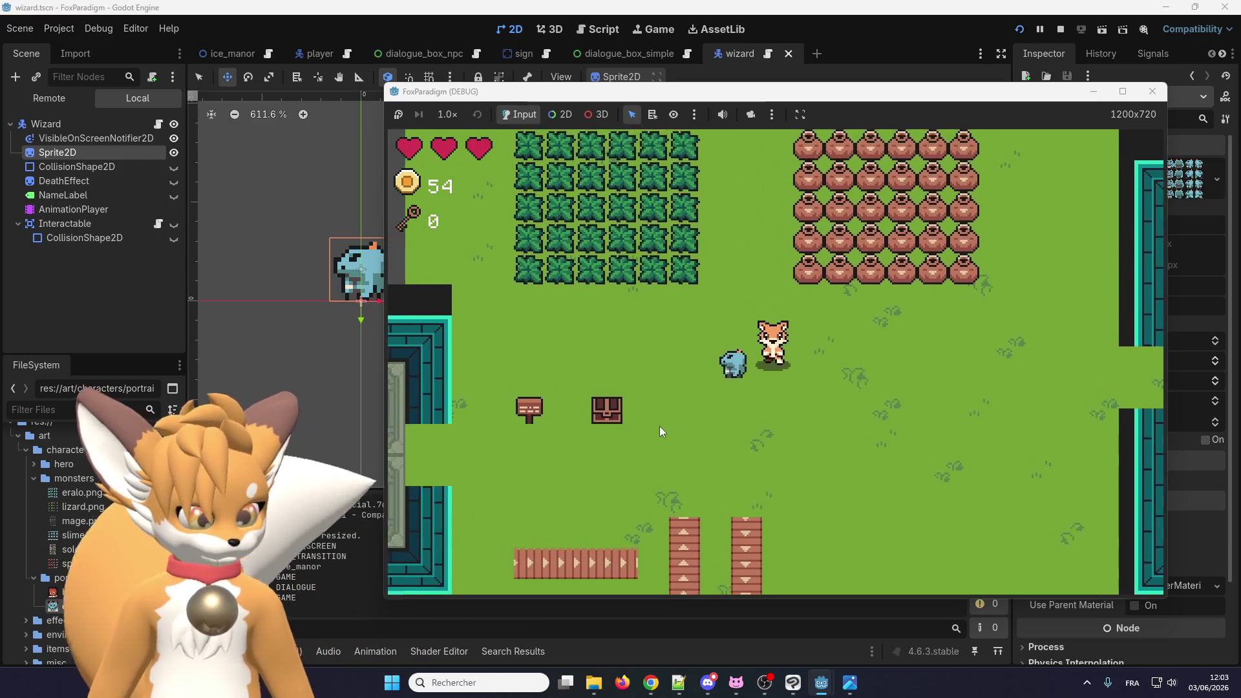
pyautogui.press('Return')
pyautogui.press('Return')
pyautogui.press('Down')
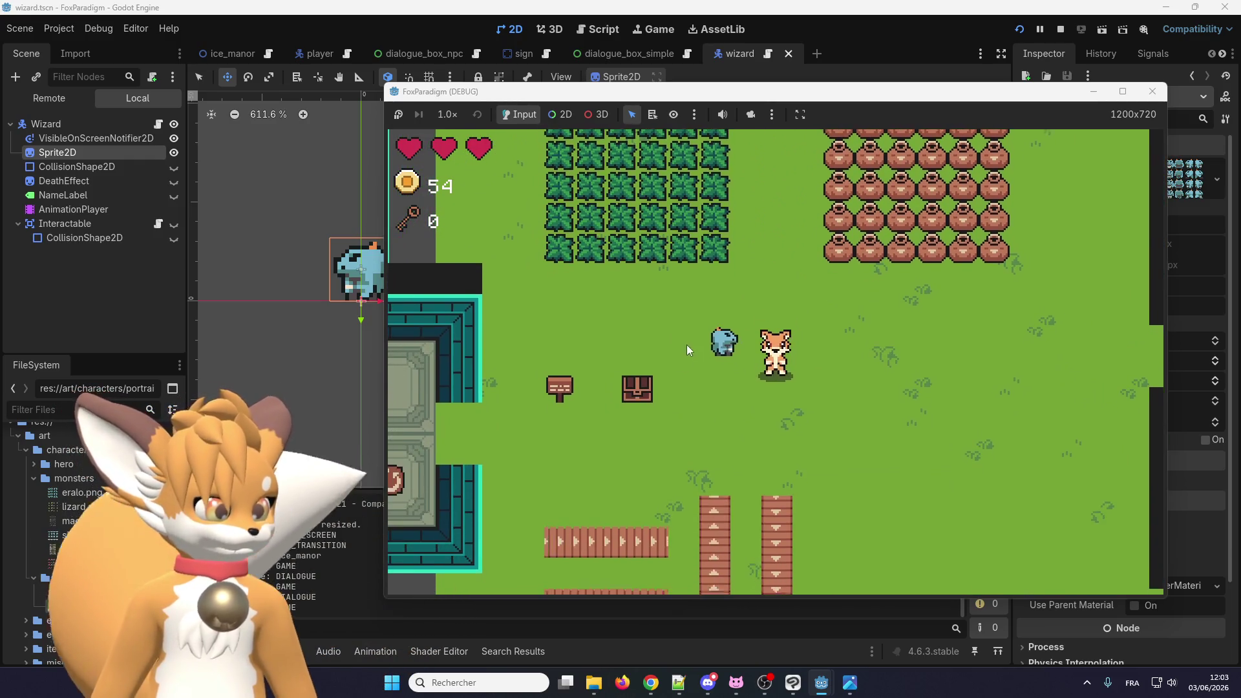
pyautogui.press('F8')
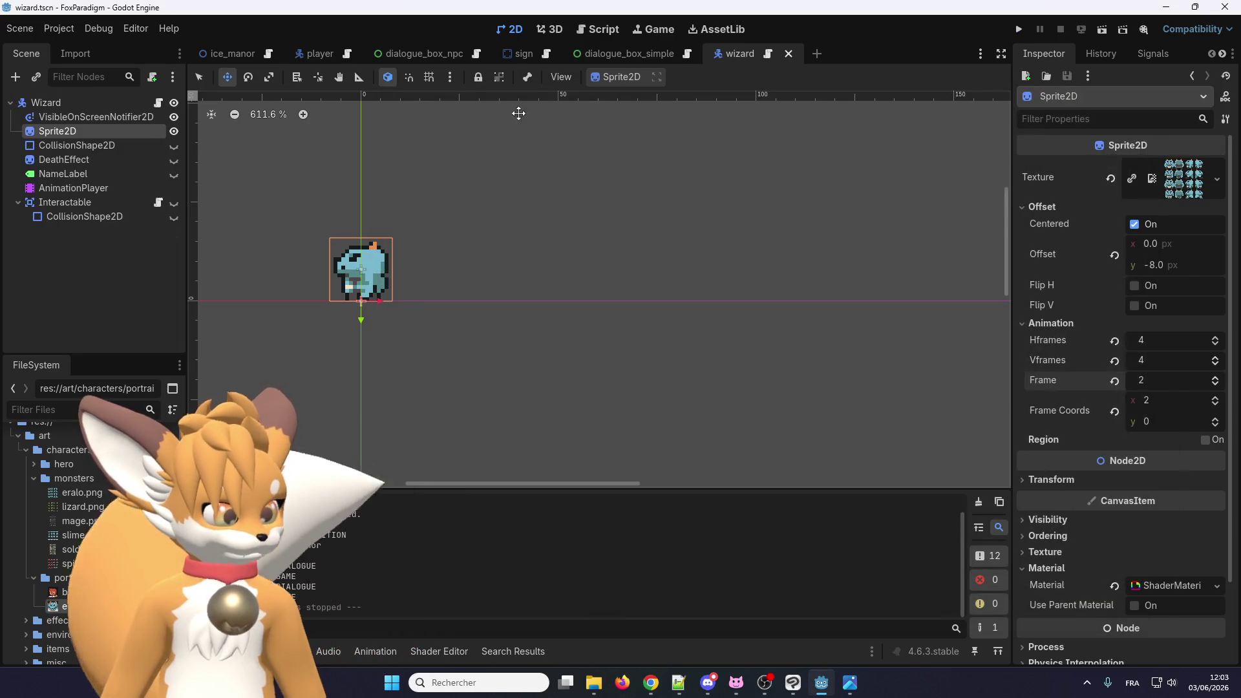
# Step: Open a new empty line after the idle animation call in wizard.gd
pyautogui.click(766, 54)
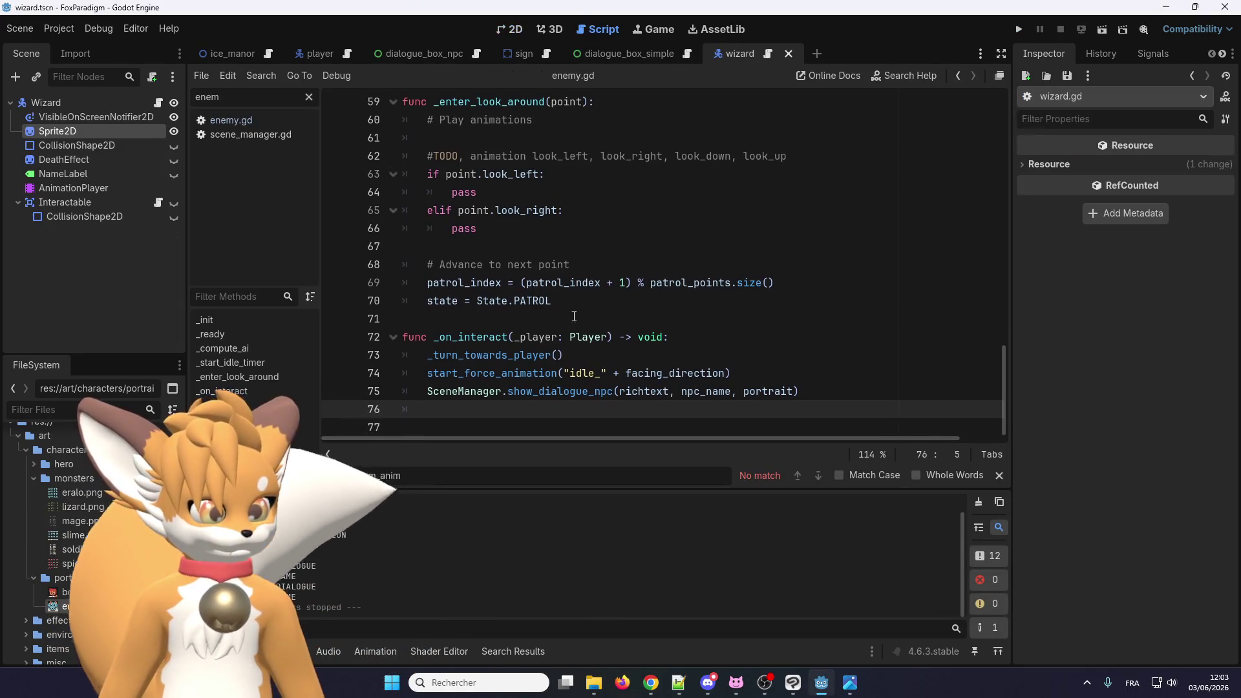
pyautogui.click(755, 377)
pyautogui.press('Return')
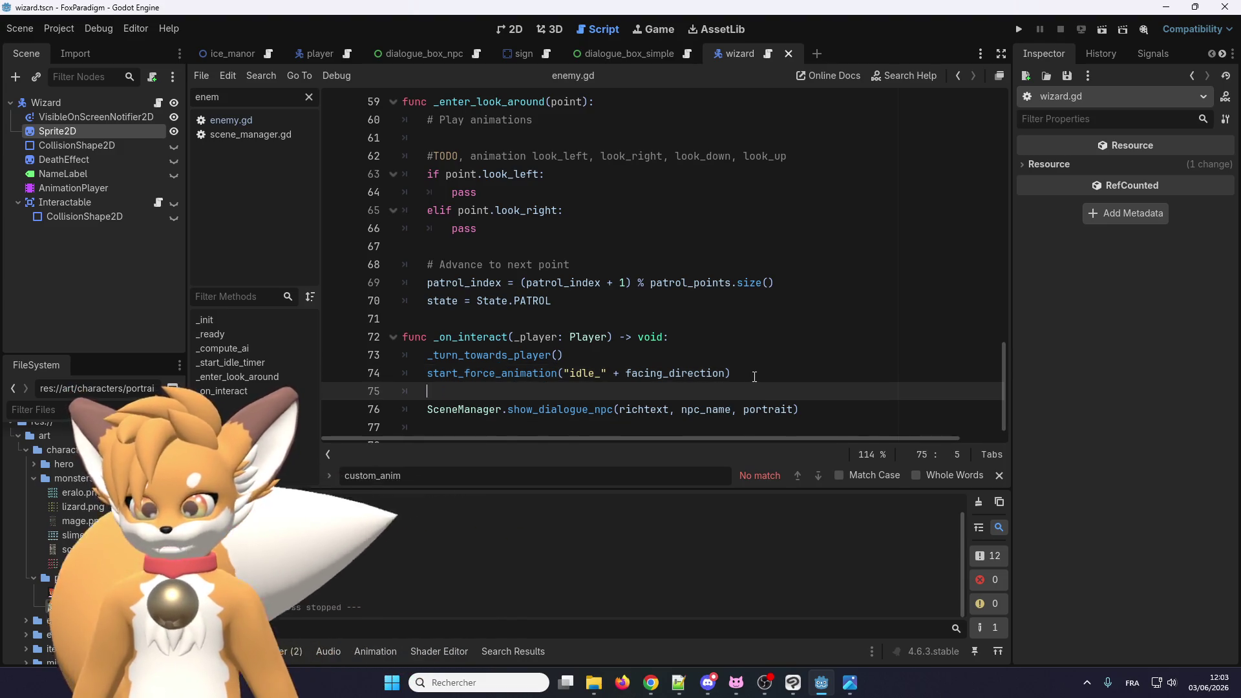
pyautogui.write('wa')
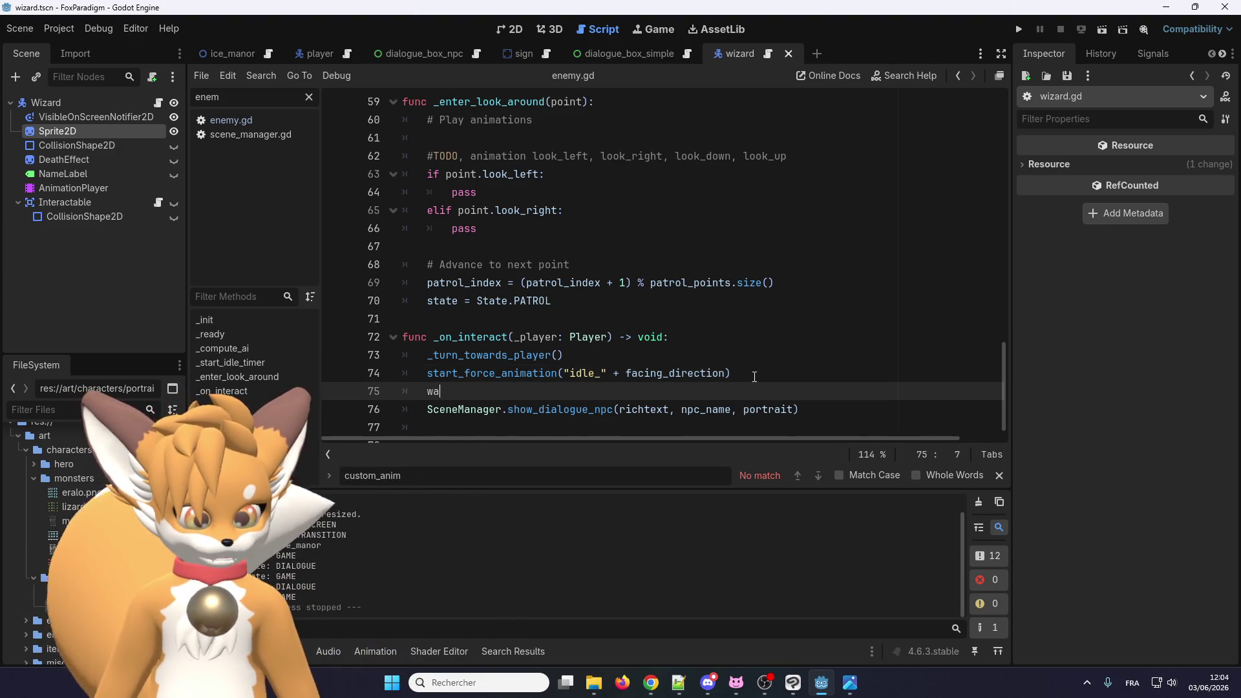
pyautogui.press('BackSpace')
pyautogui.press('BackSpace')
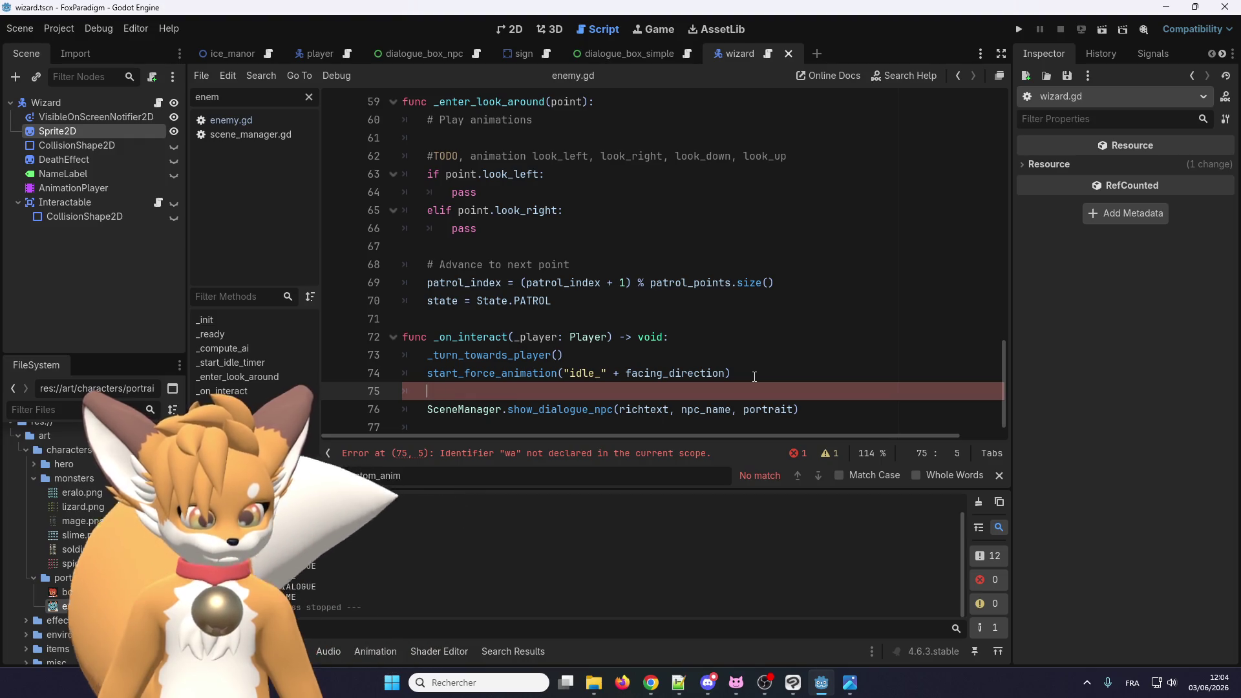
# Step: Inspect start_force_animation's definition in enemy.gd, then return to line 75 of wizard.gd
pyautogui.rightClick(534, 370)
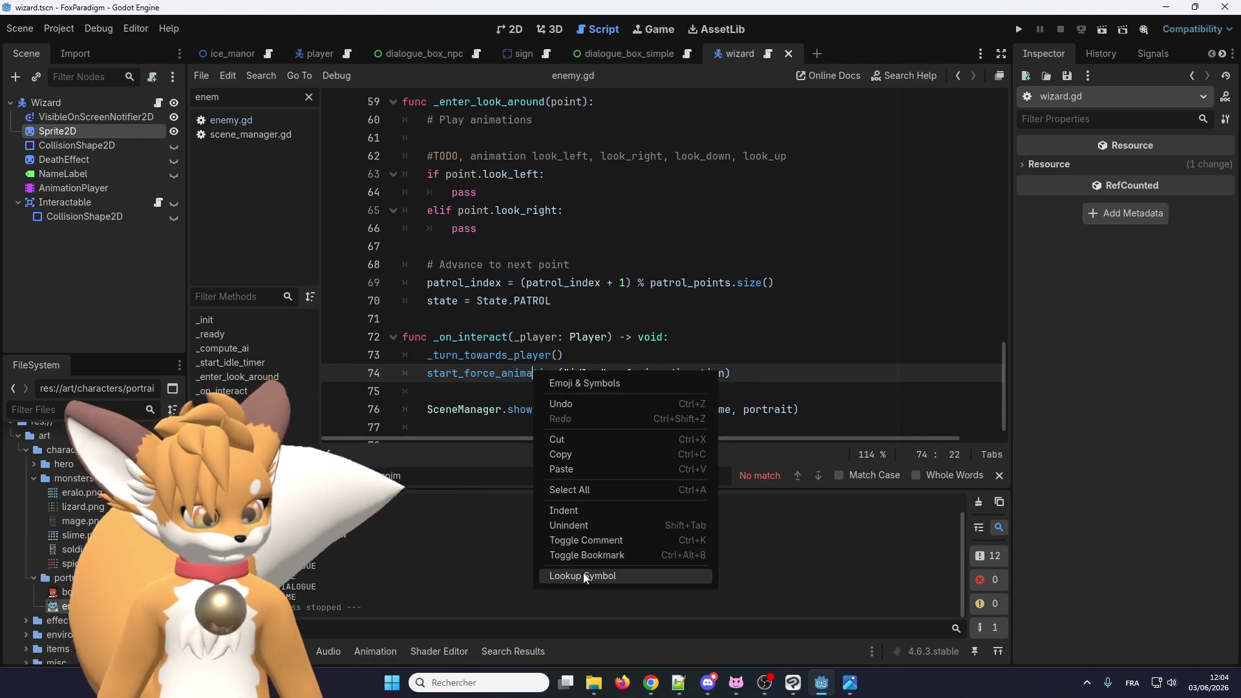
pyautogui.click(584, 573)
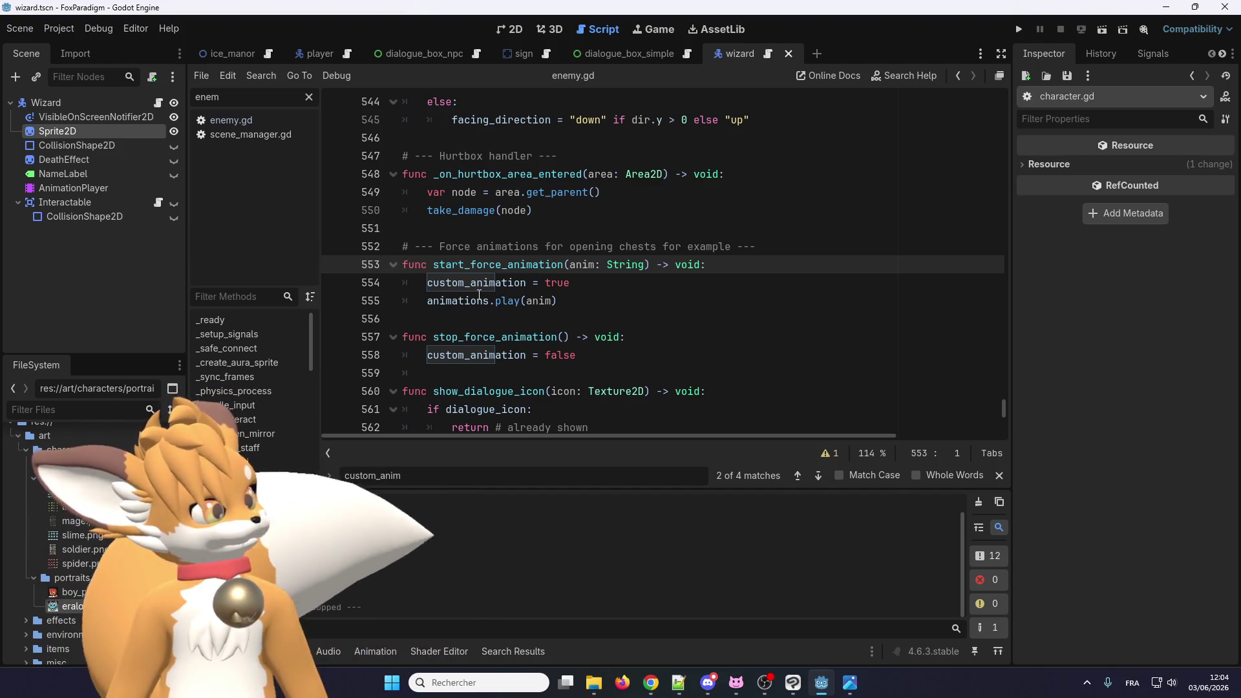
pyautogui.rightClick(523, 262)
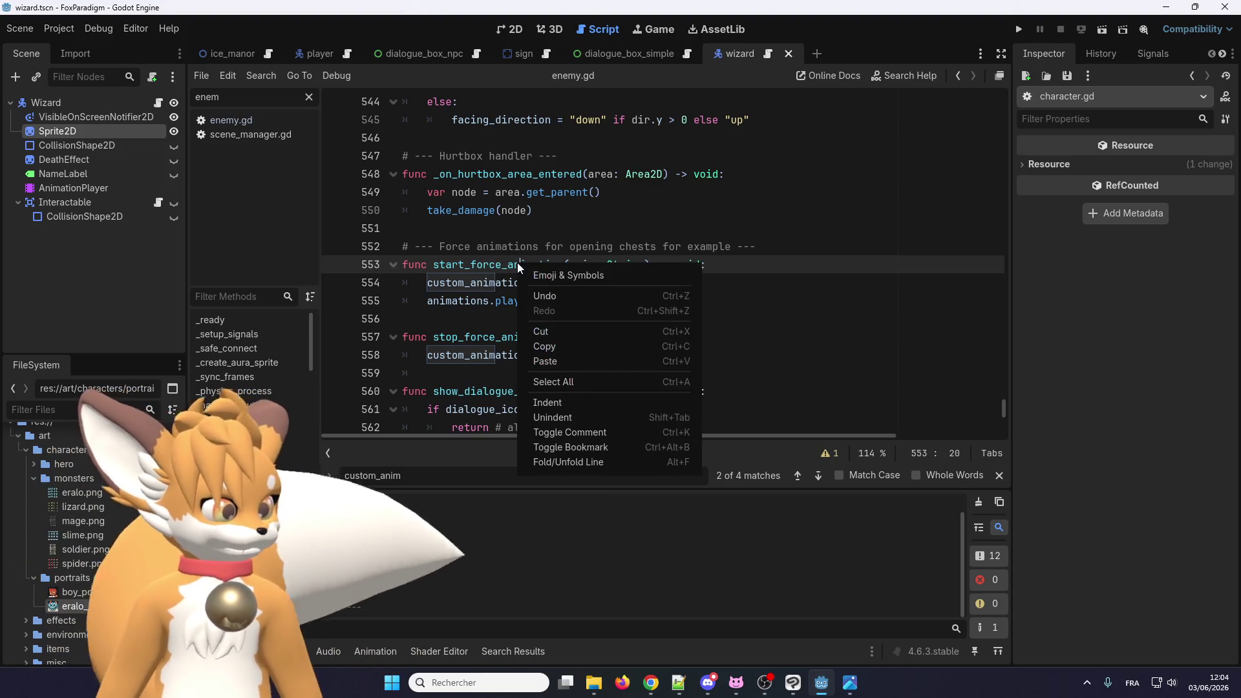
pyautogui.click(493, 257)
pyautogui.doubleClick(511, 264)
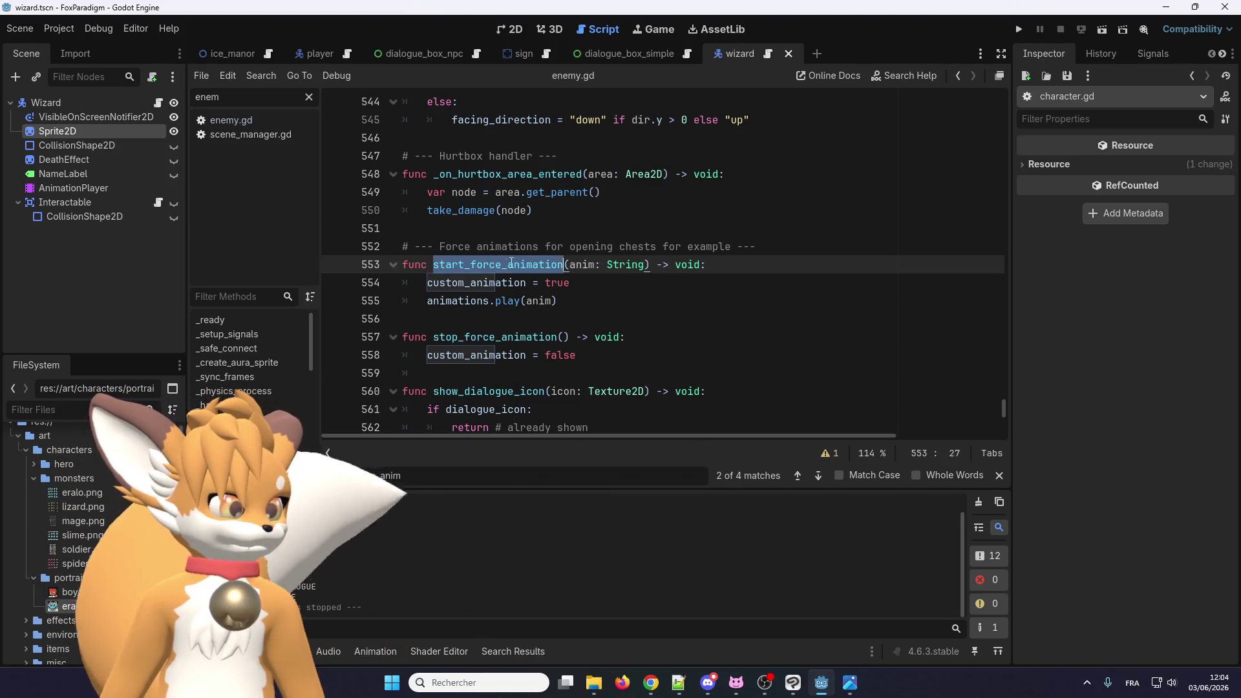
pyautogui.click(768, 58)
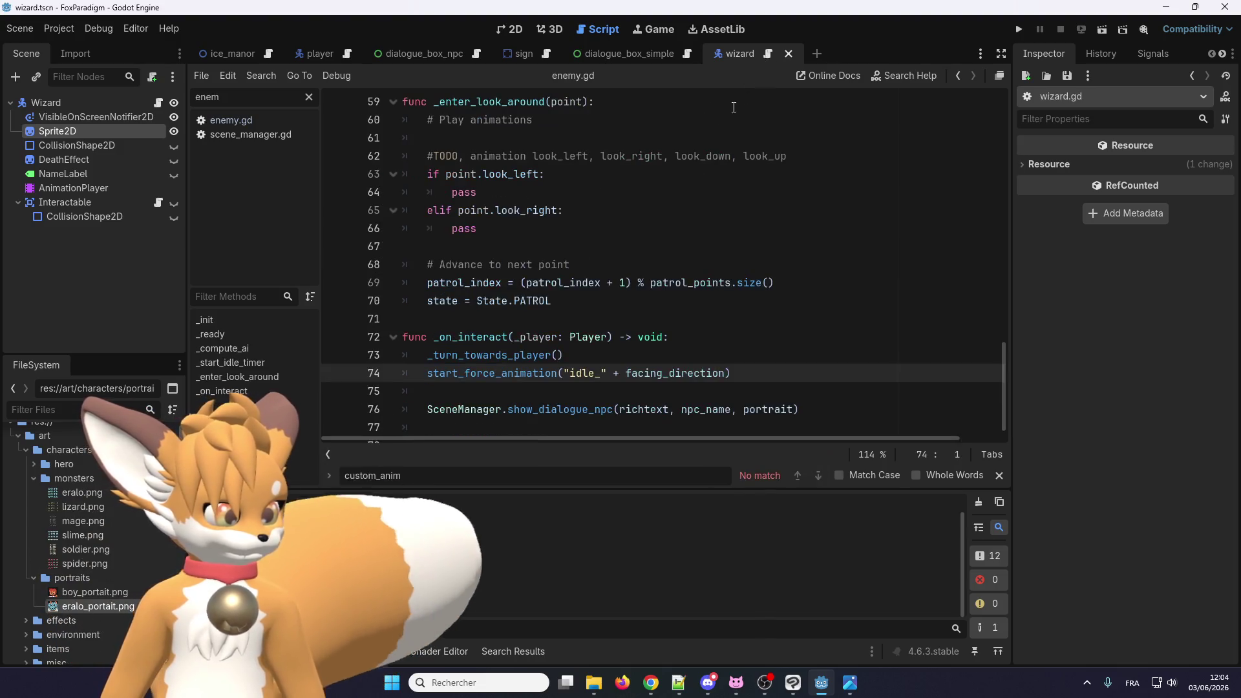
pyautogui.click(556, 388)
# Step: Write 'await get_tree().process_frame' on line 75, save with Ctrl+S and run the project
pyautogui.write('wait process_frame')
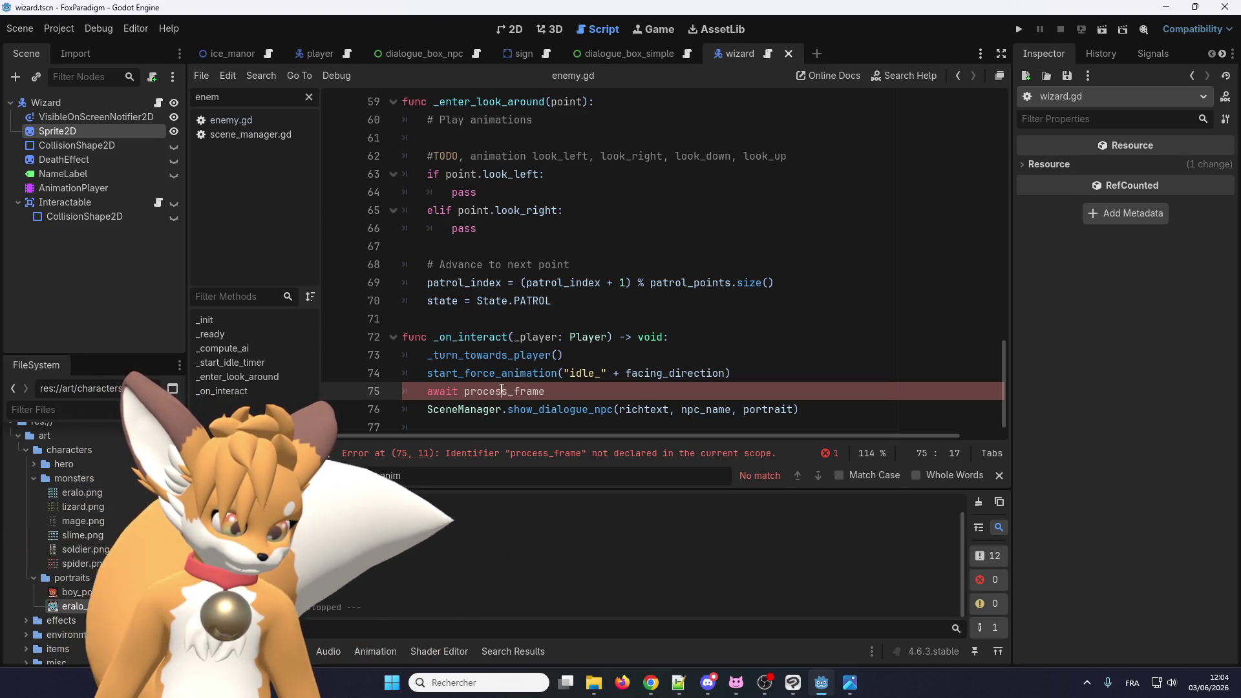
pyautogui.doubleClick(540, 391)
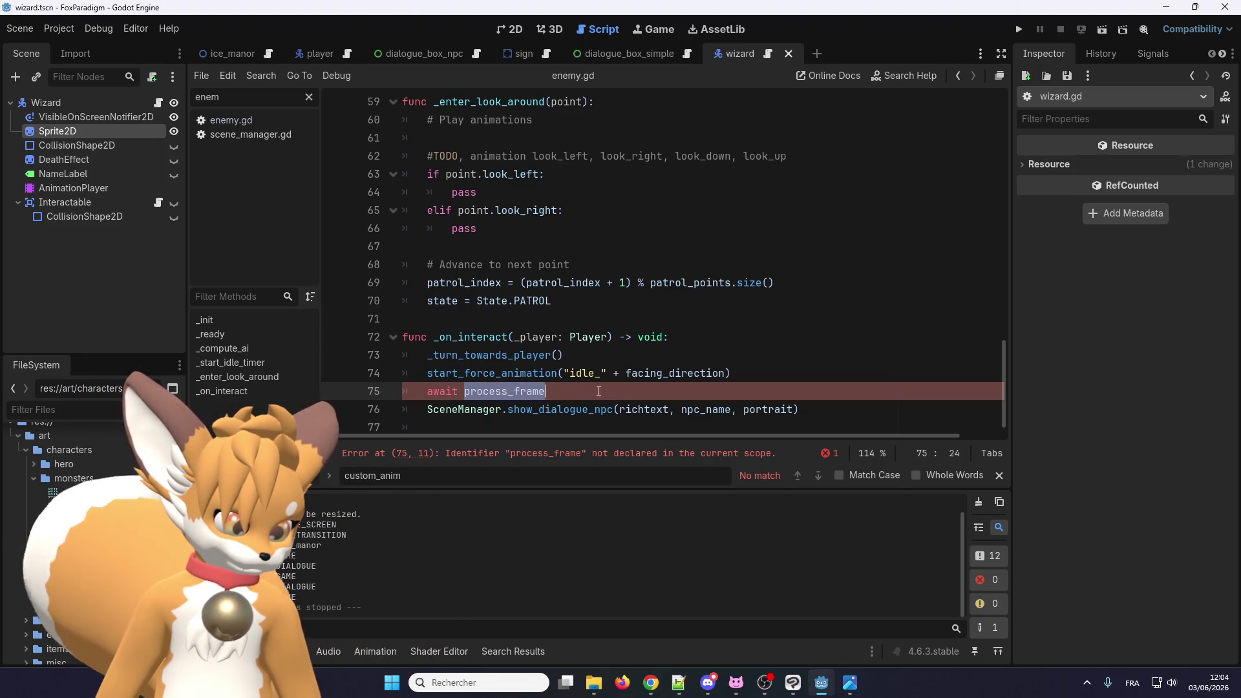
pyautogui.click(678, 683)
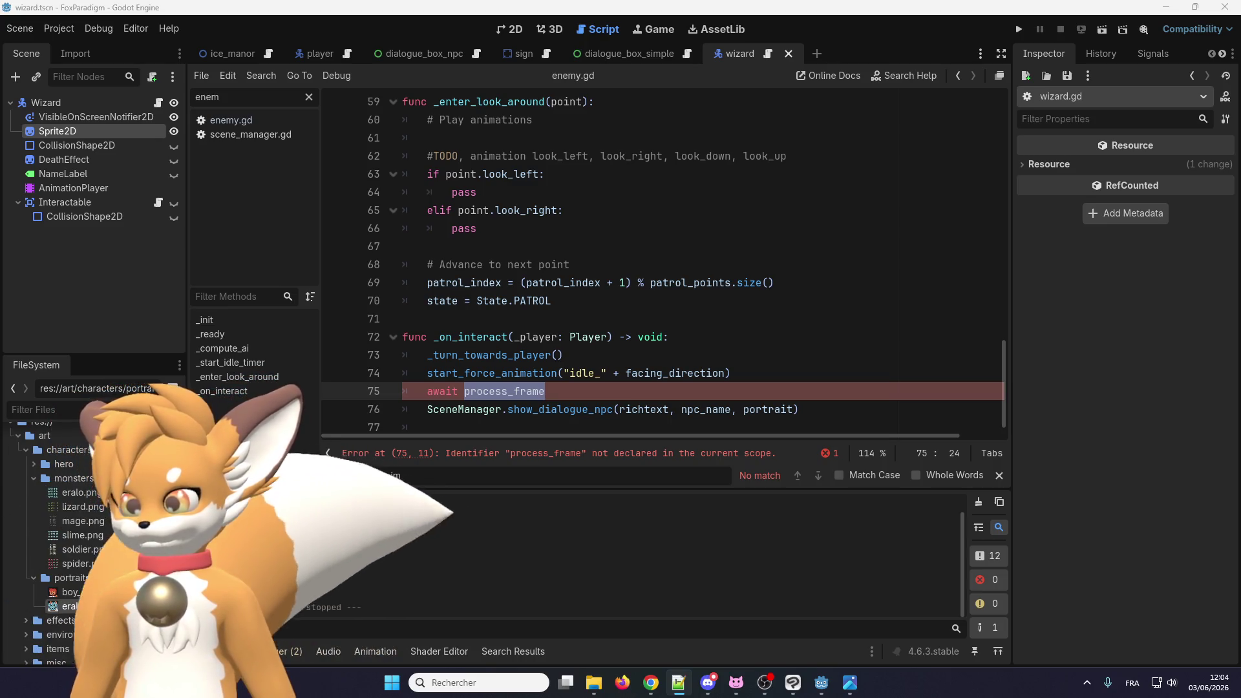
pyautogui.click(462, 392)
pyautogui.write('get_tree().')
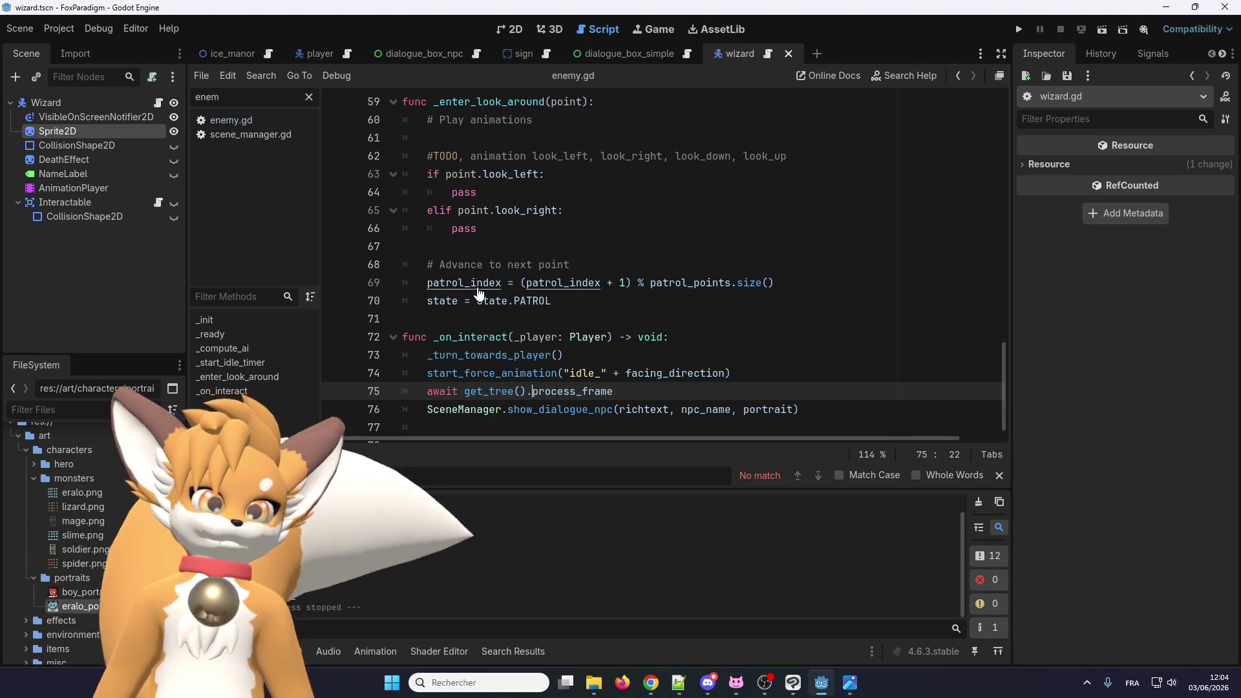
pyautogui.hotkey('ctrl', 's')
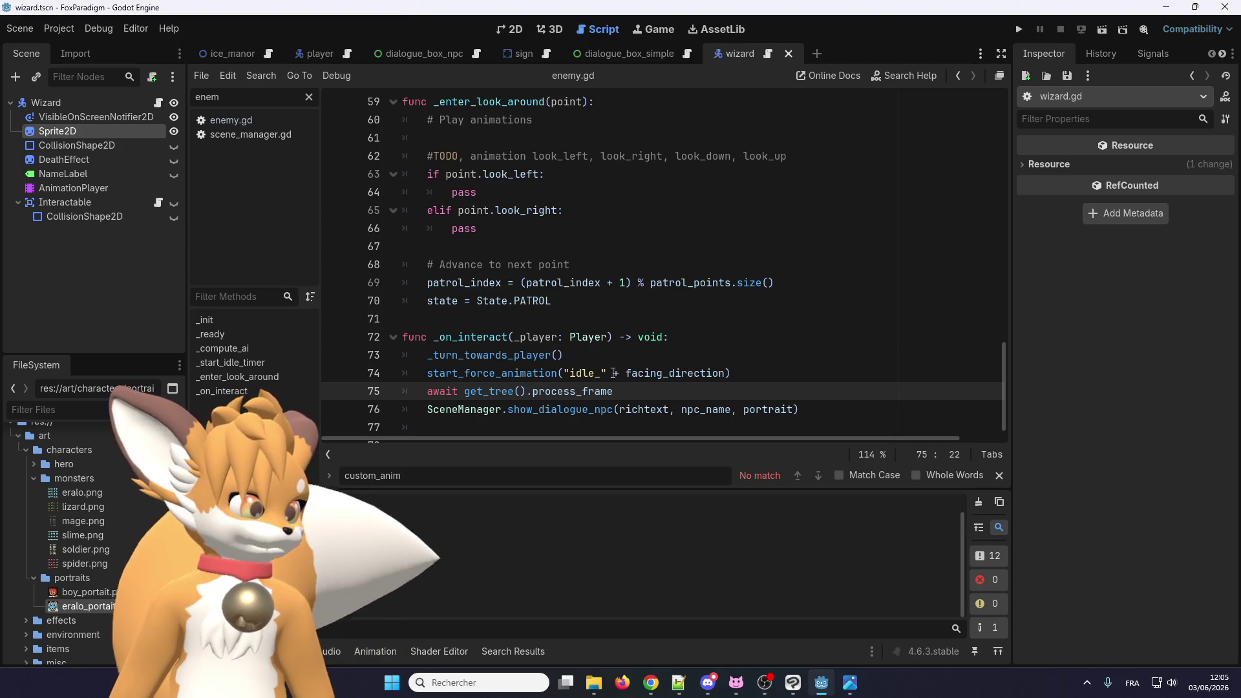
pyautogui.press('F5')
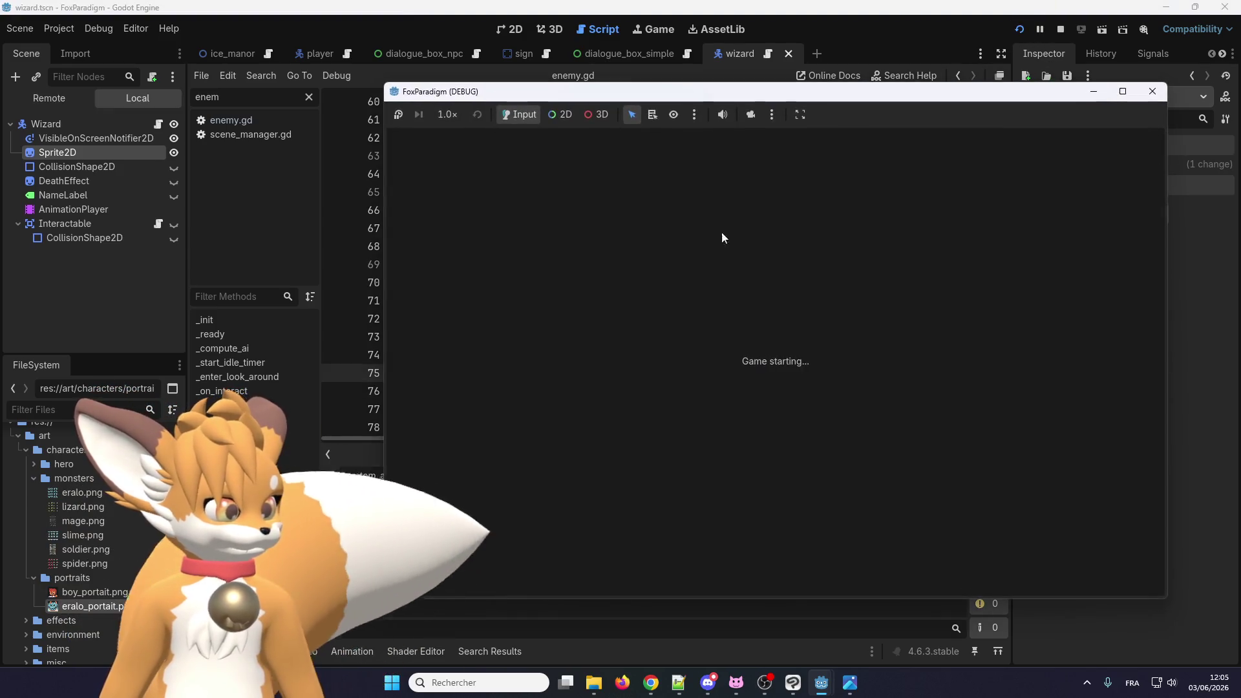
# Step: Load the Ice Manor save, walk the fox beside Eralo and open his dialogue
pyautogui.press('Return')
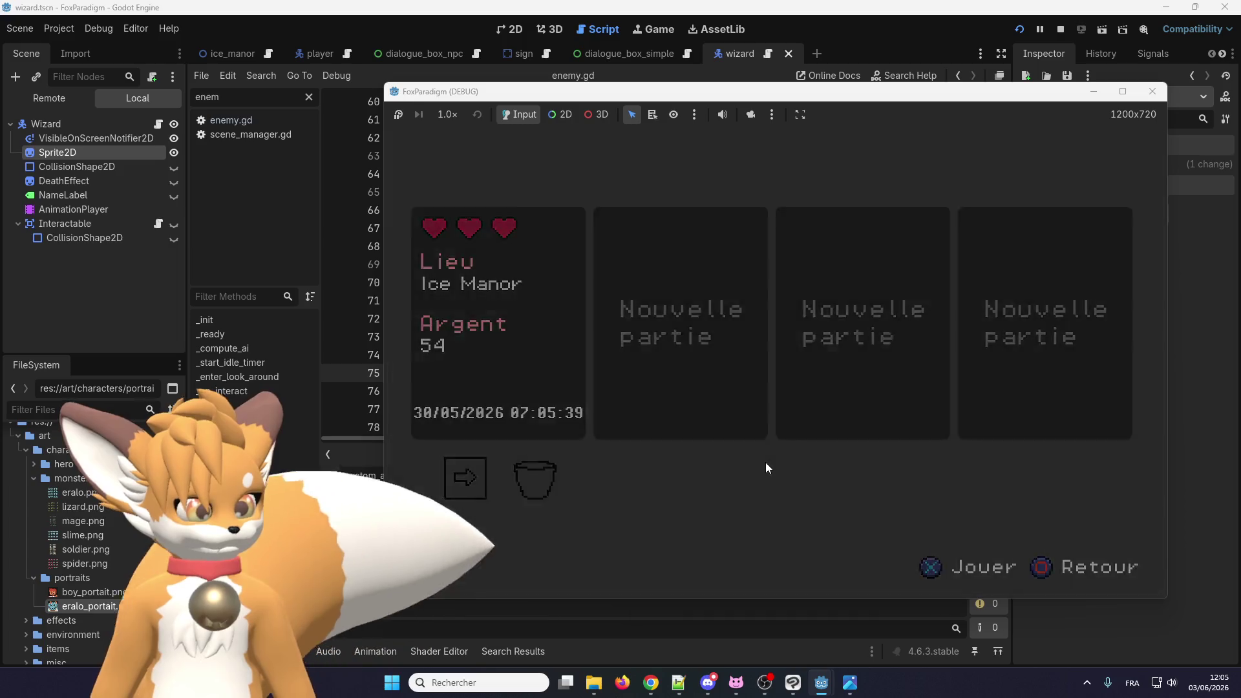
pyautogui.press('Return')
pyautogui.press('Right')
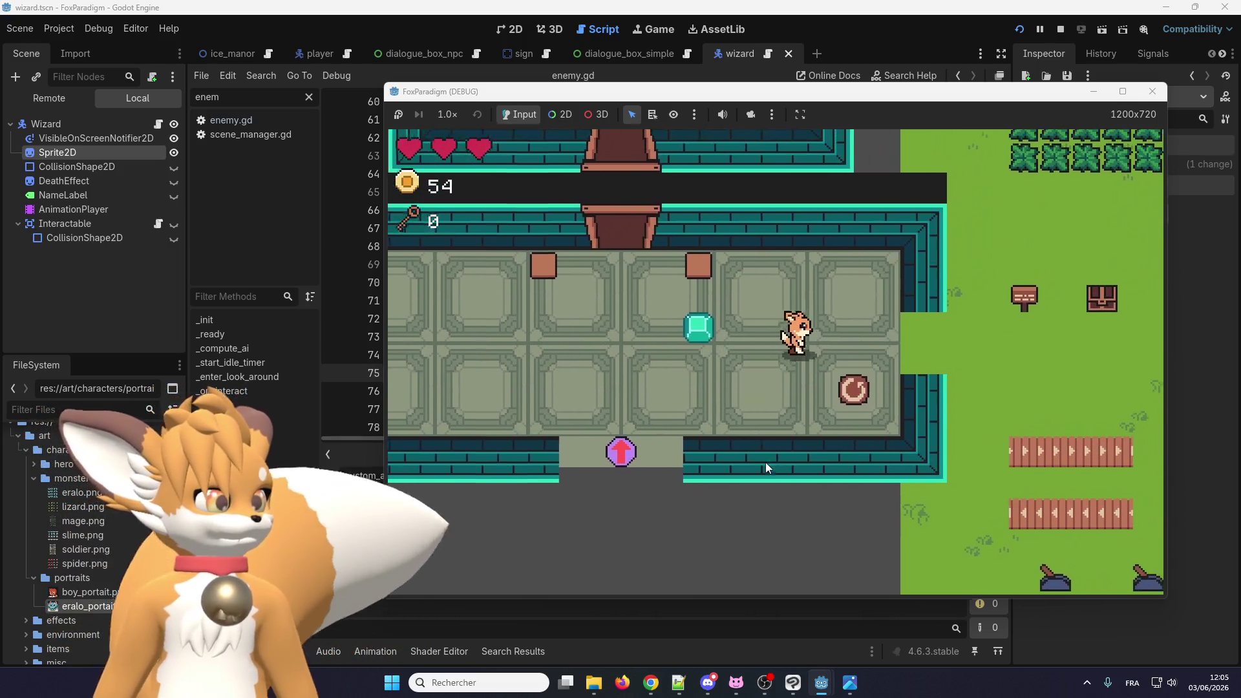
pyautogui.press('Right')
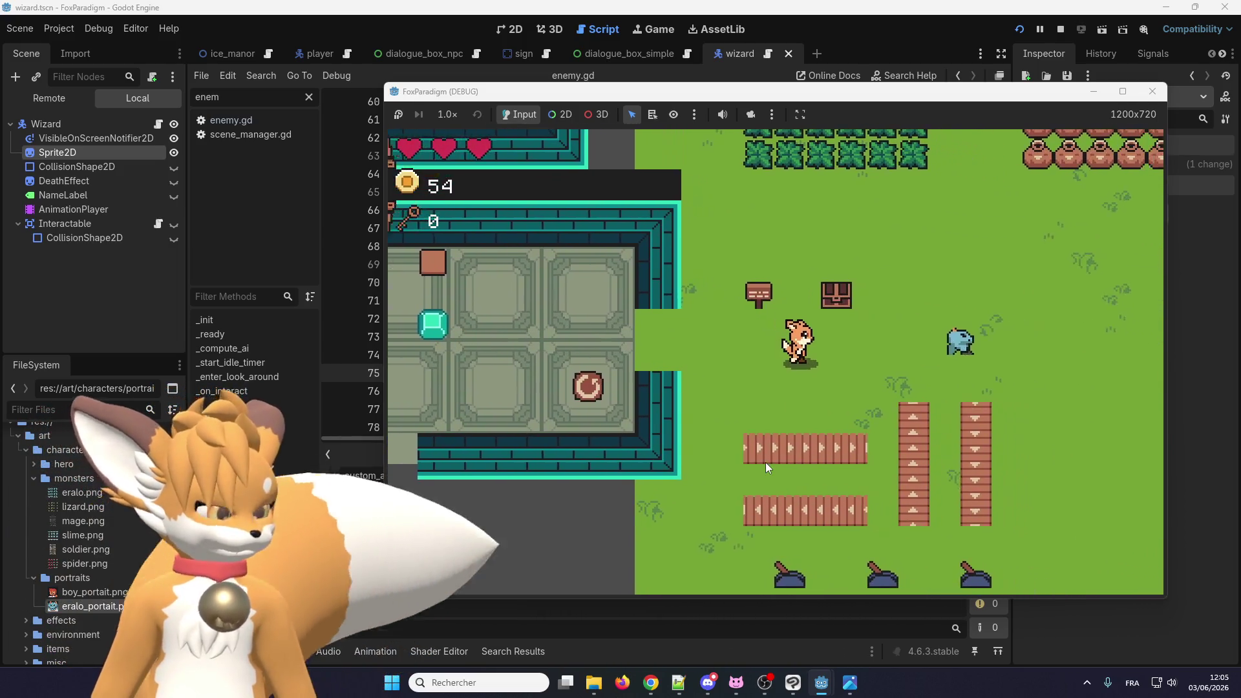
pyautogui.press('Right')
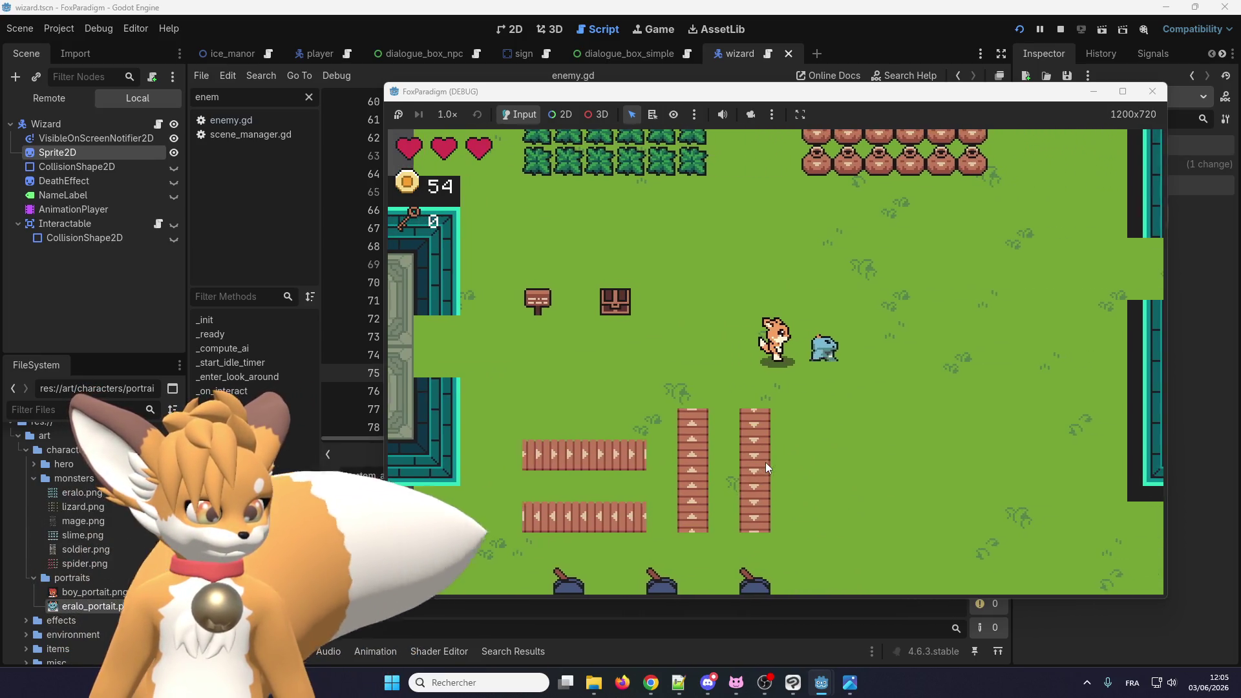
pyautogui.press('Return')
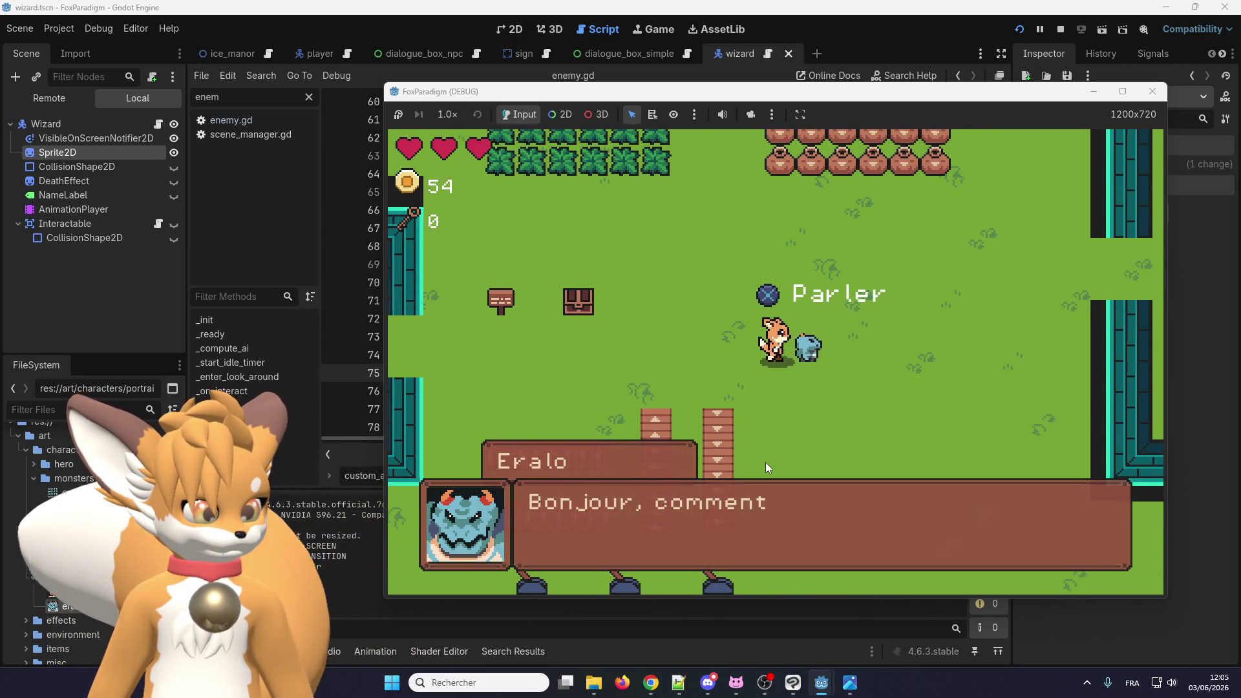
# Step: Close Eralo's dialogue, talk to him again, then stop the game
pyautogui.press('Return')
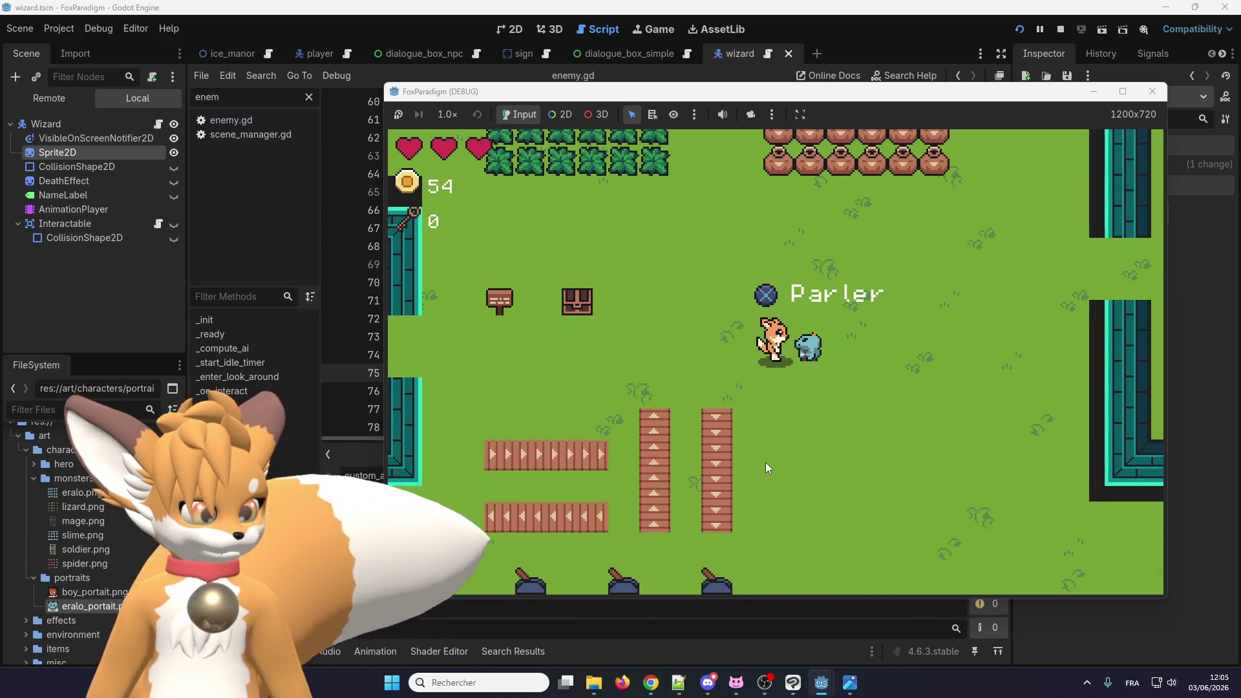
pyautogui.press('Up')
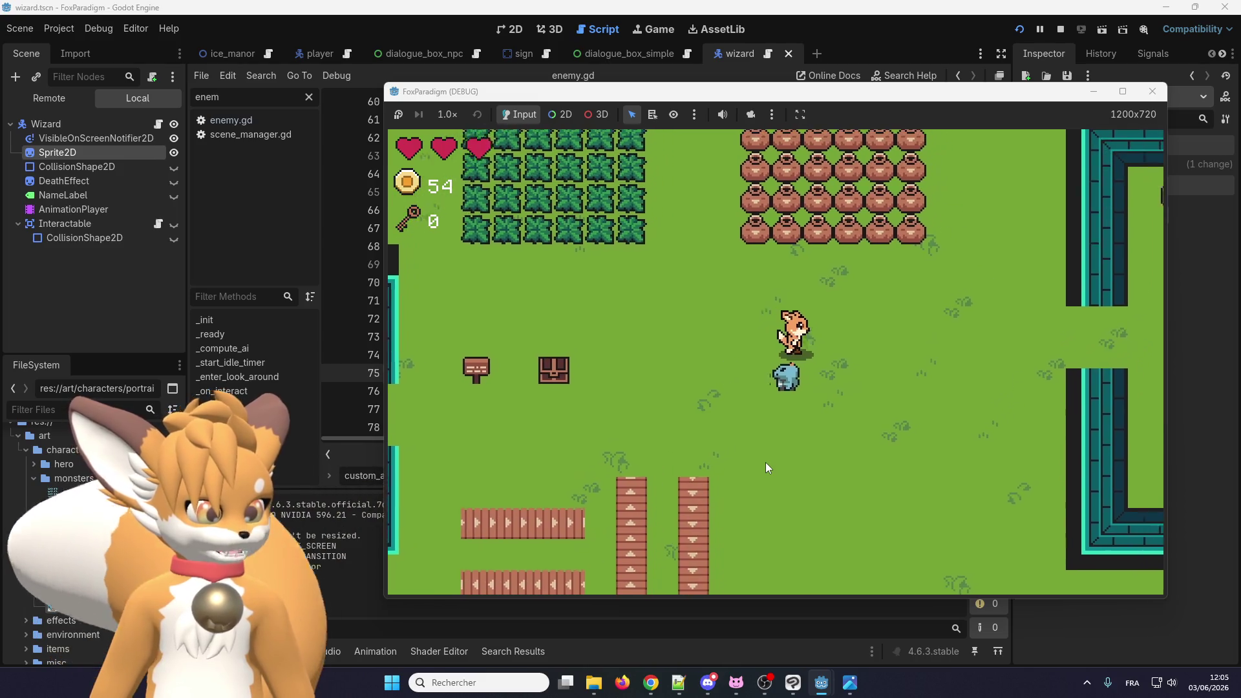
pyautogui.press('Down')
pyautogui.press('Return')
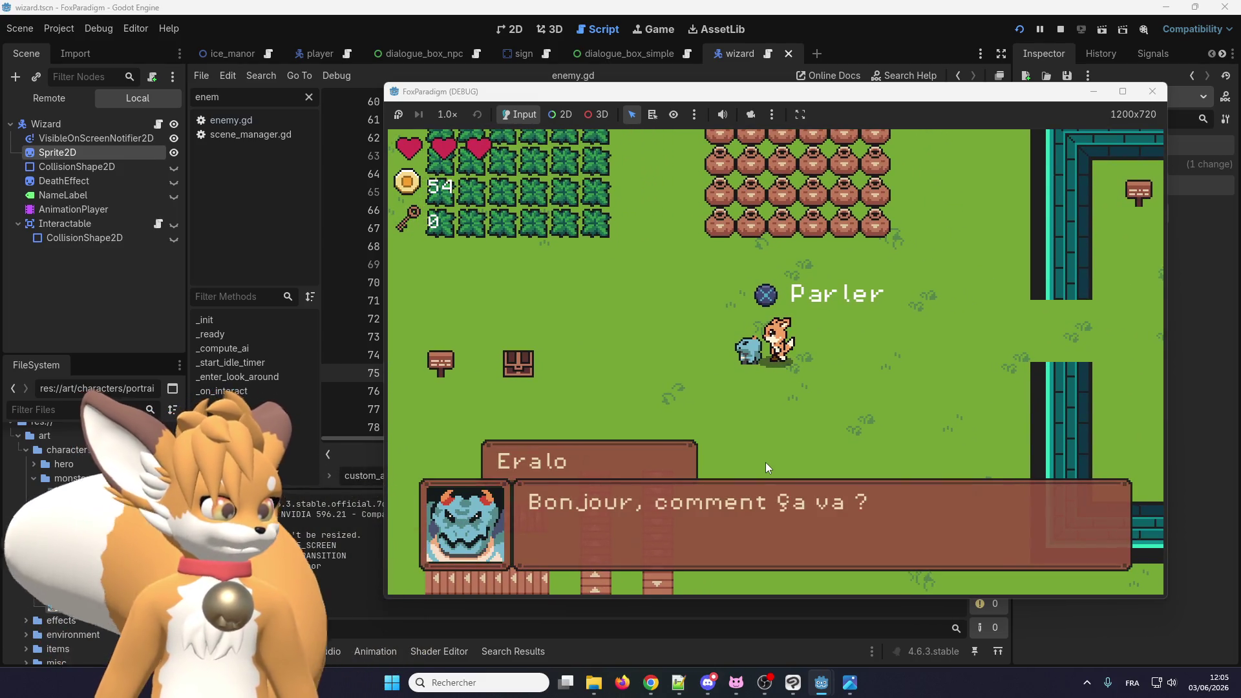
pyautogui.press('Return')
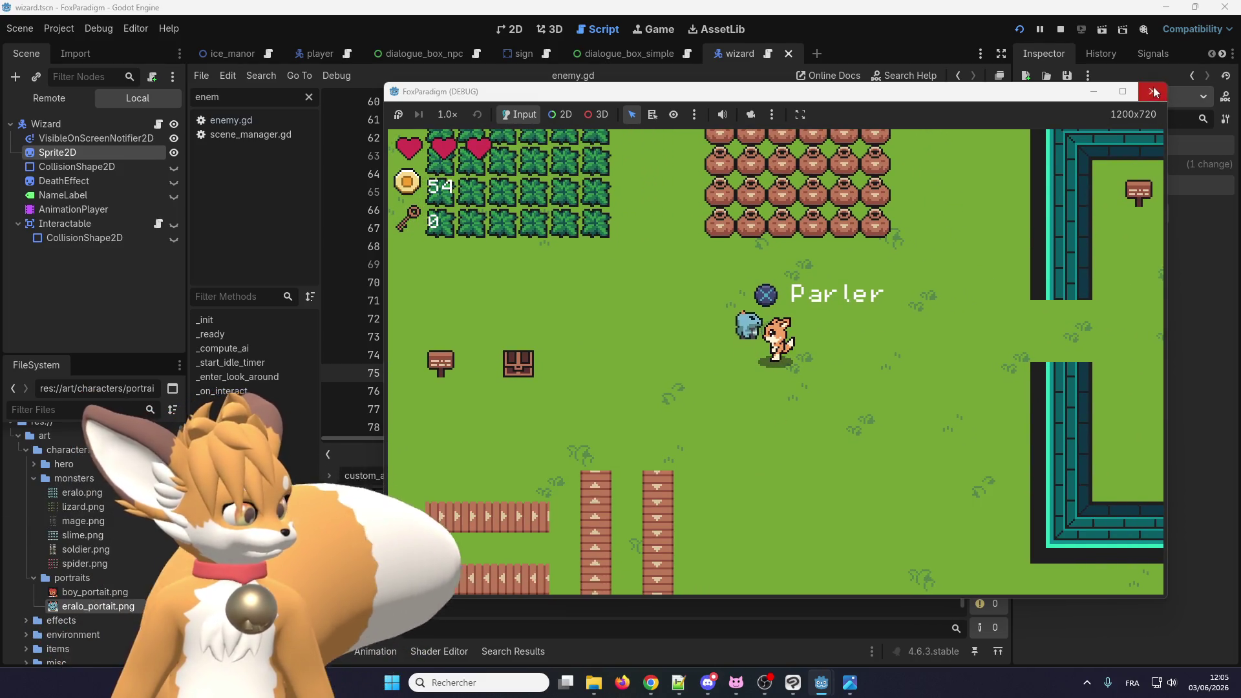
pyautogui.press('F8')
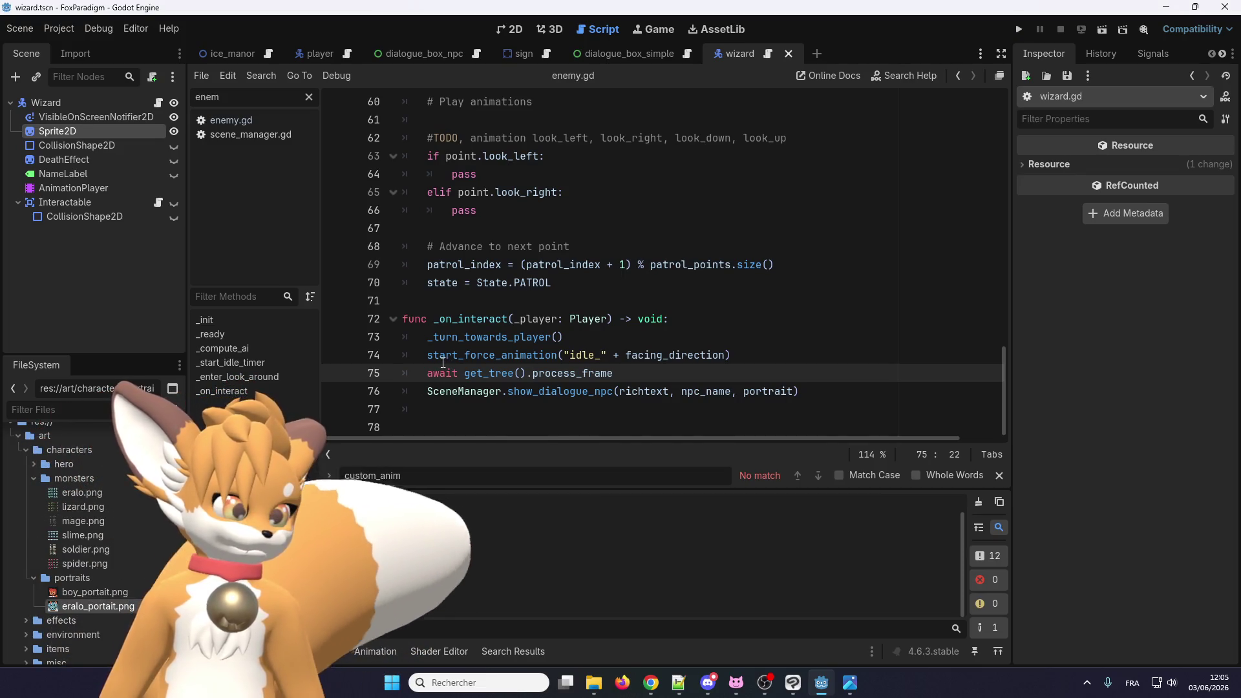
# Step: Duplicate the await process_frame line twice with Ctrl+Shift+D and run the project
pyautogui.hotkey('ctrl', 'shift', 'd')
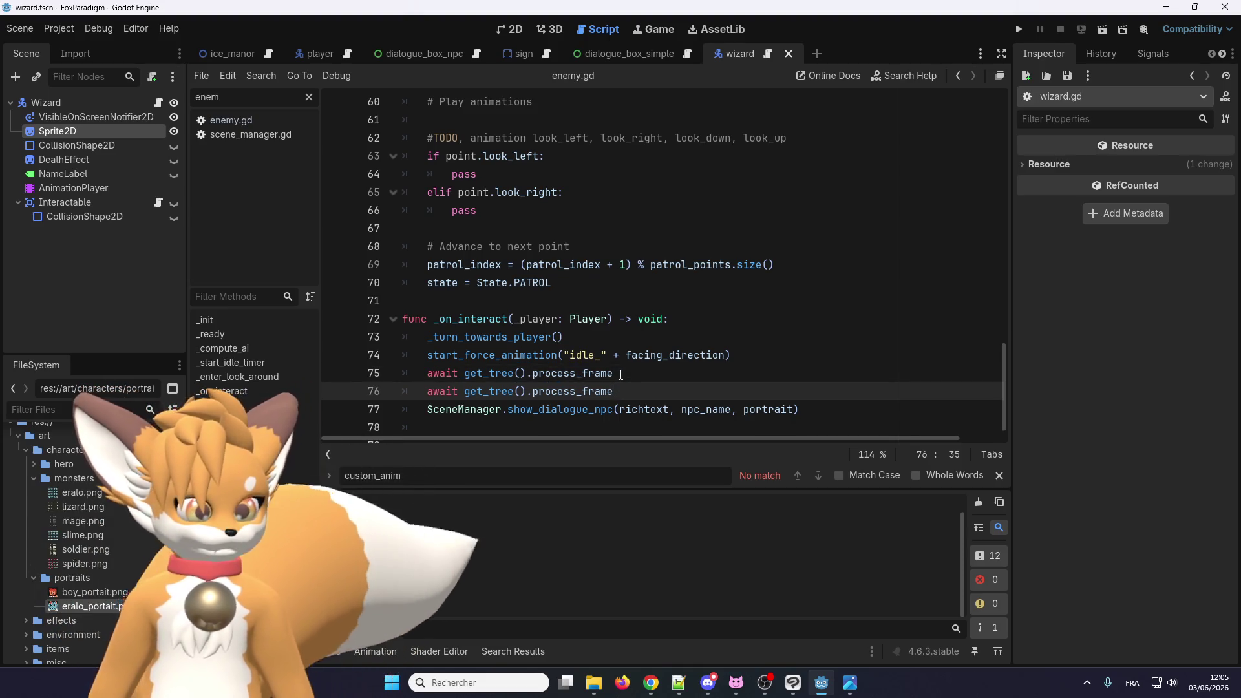
pyautogui.hotkey('ctrl', 'shift', 'd')
pyautogui.press('F5')
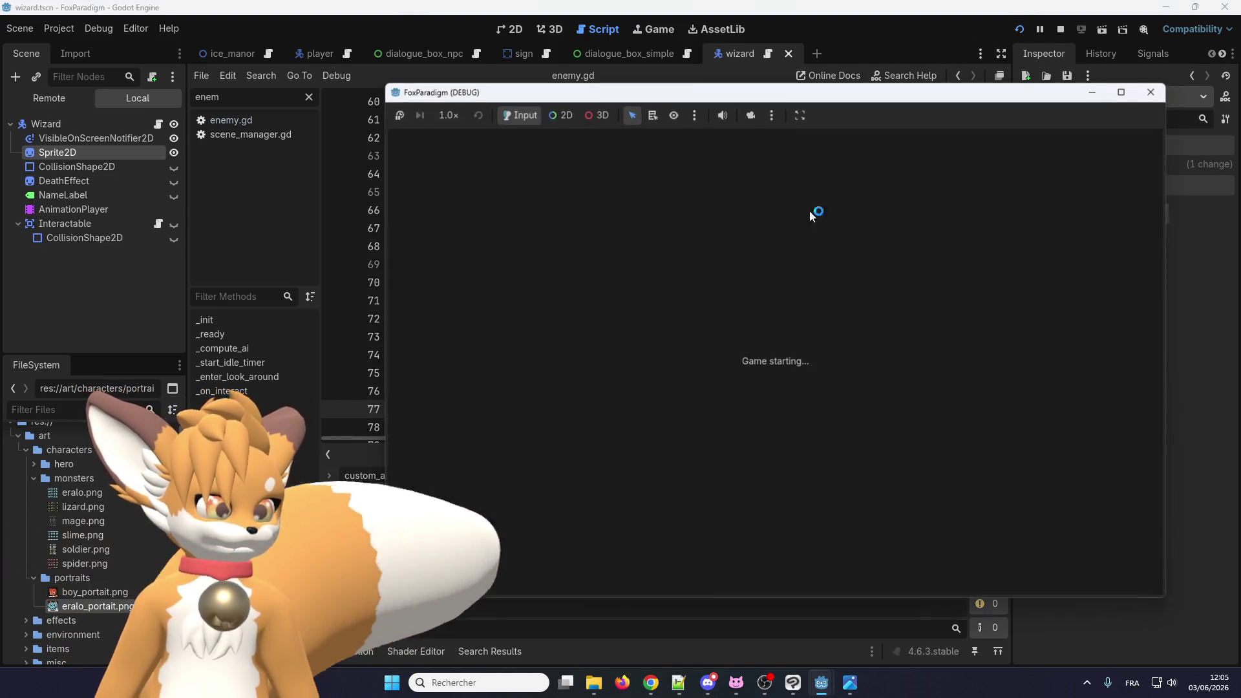
# Step: Load the Ice Manor save and talk to Eralo to see 'Bonjour, comment ça va ?'
pyautogui.press('Return')
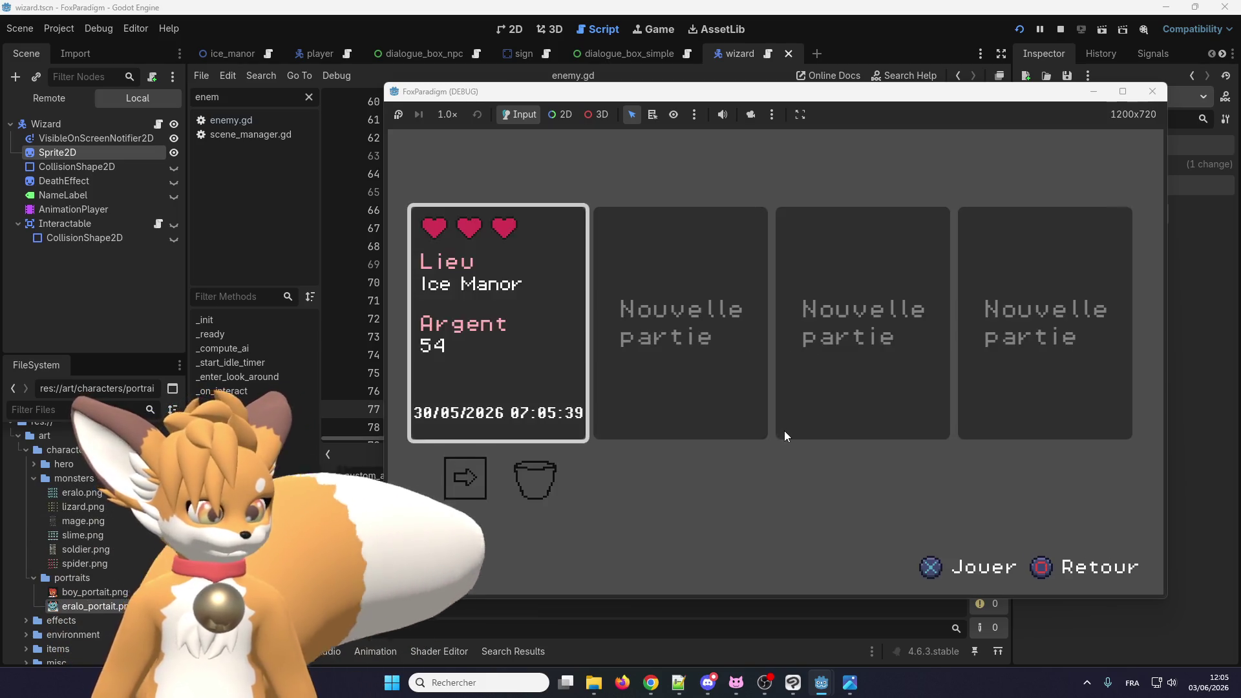
pyautogui.press('Return')
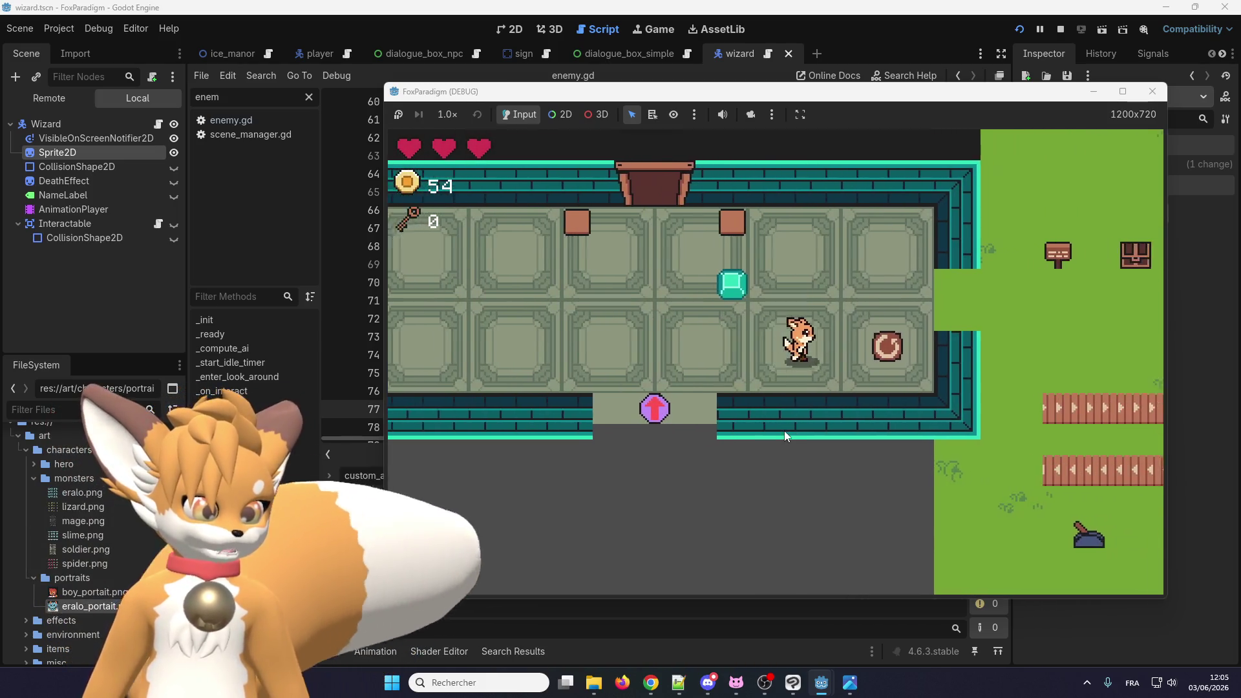
pyautogui.press('Right')
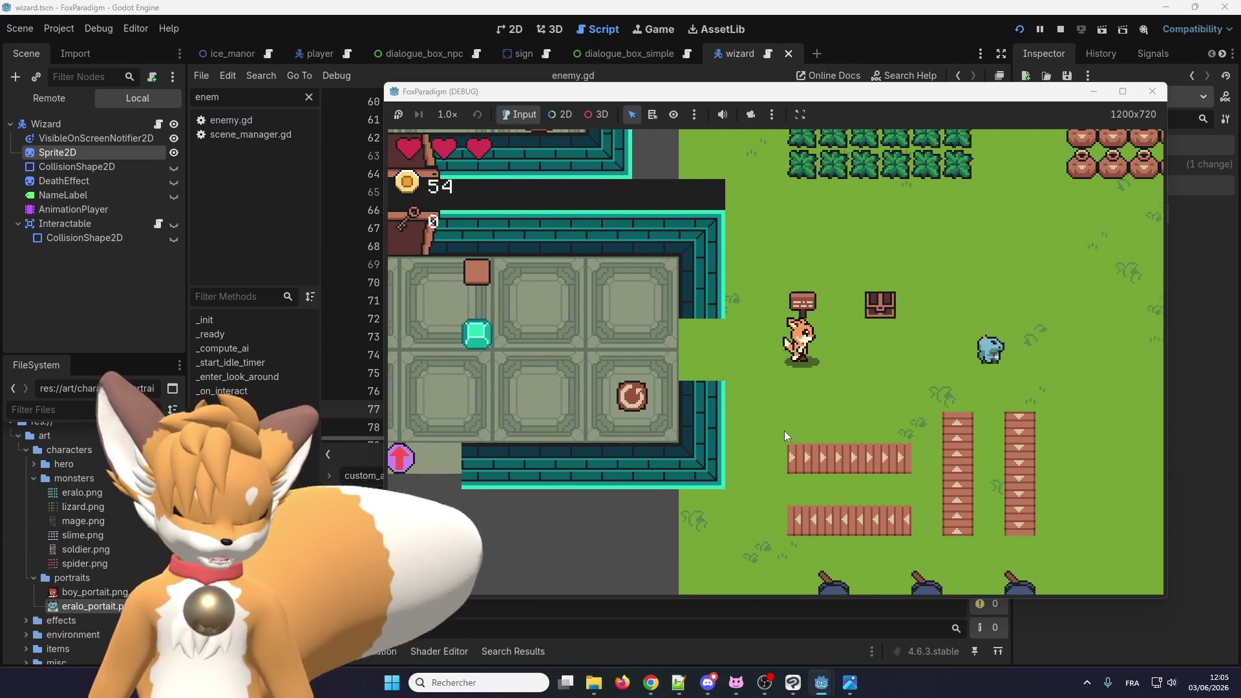
pyautogui.press('Right')
pyautogui.press('Return')
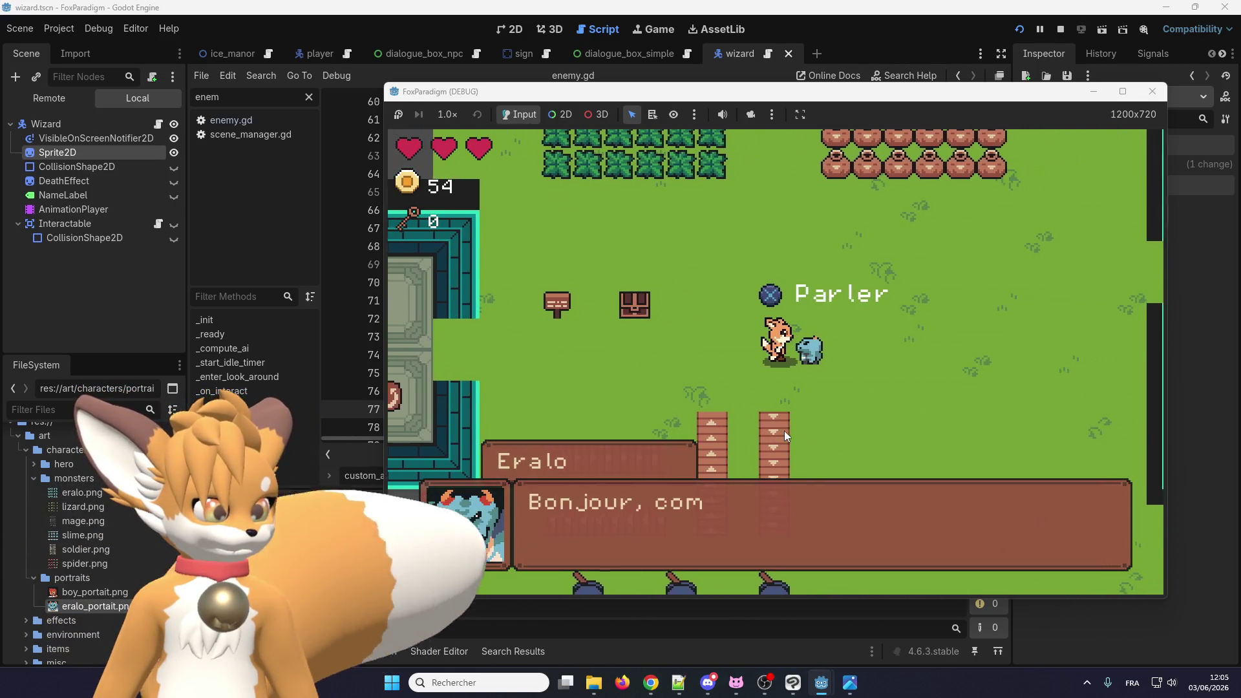
pyautogui.press('Return')
pyautogui.press('Return')
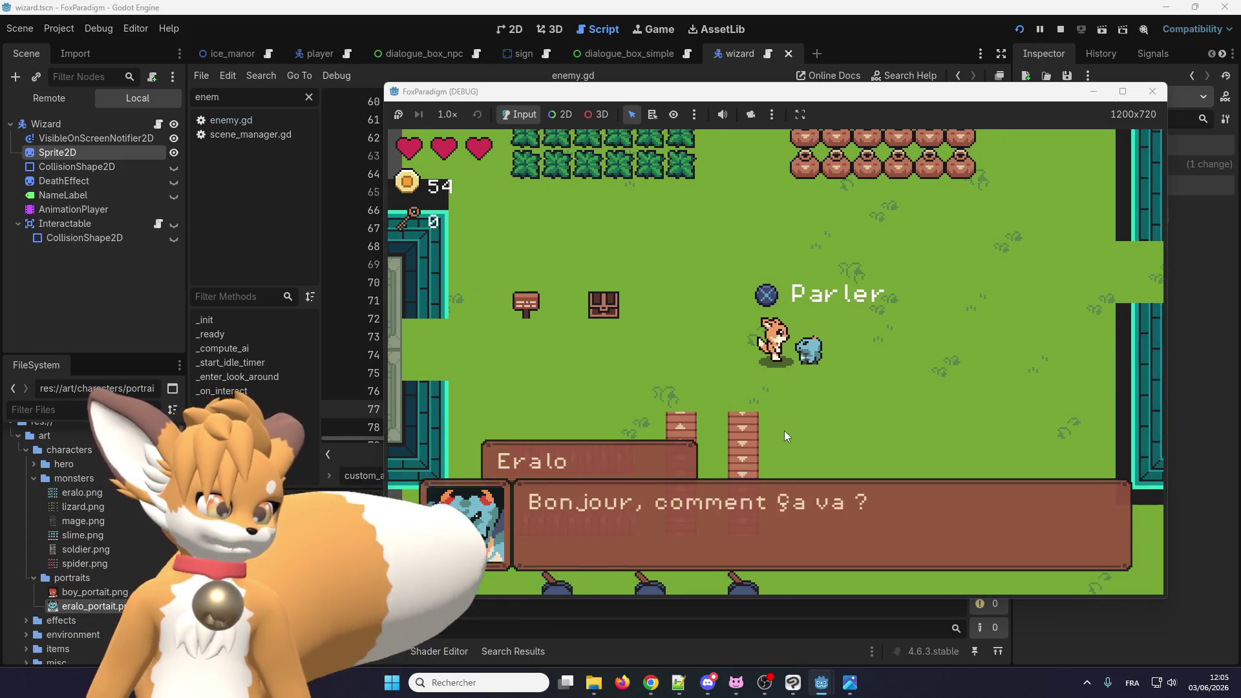